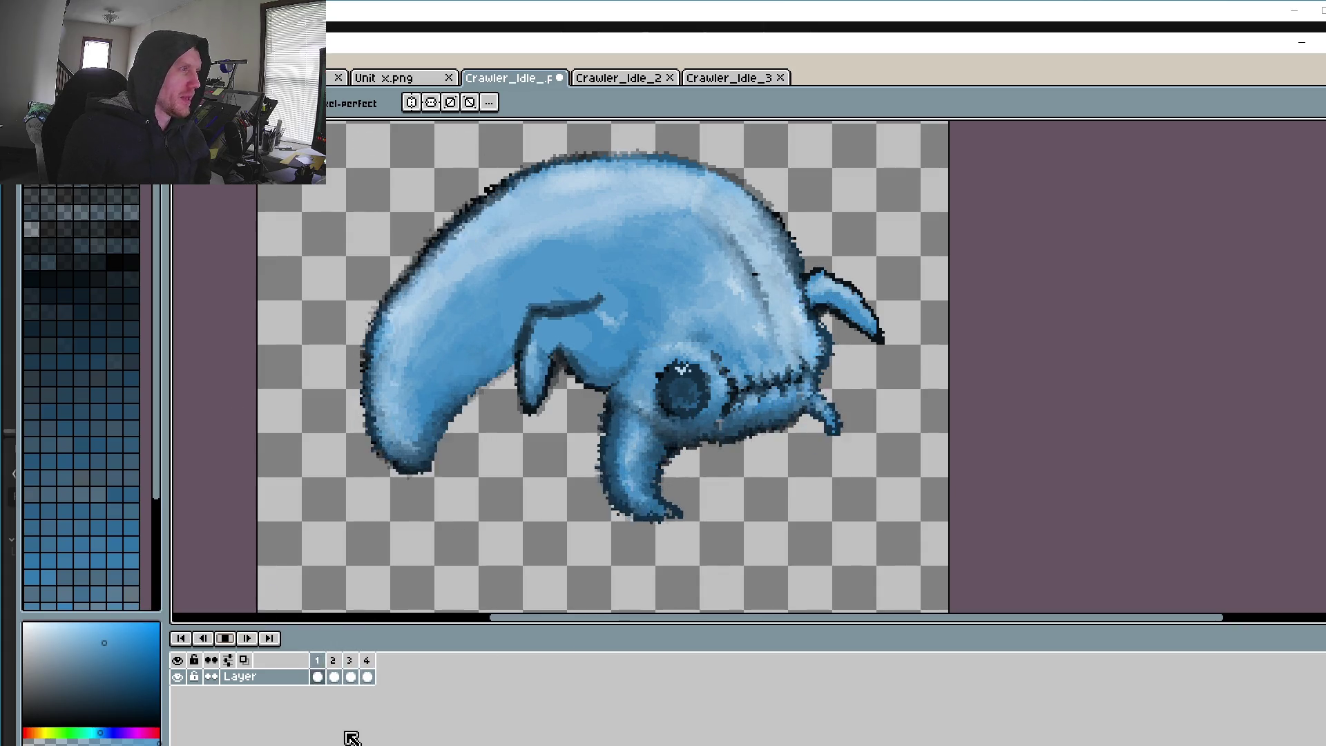
Step: Stop the looping idle preview so the crawler holds on frame 4
{"action": "left_click", "coordinate": [228, 646]}
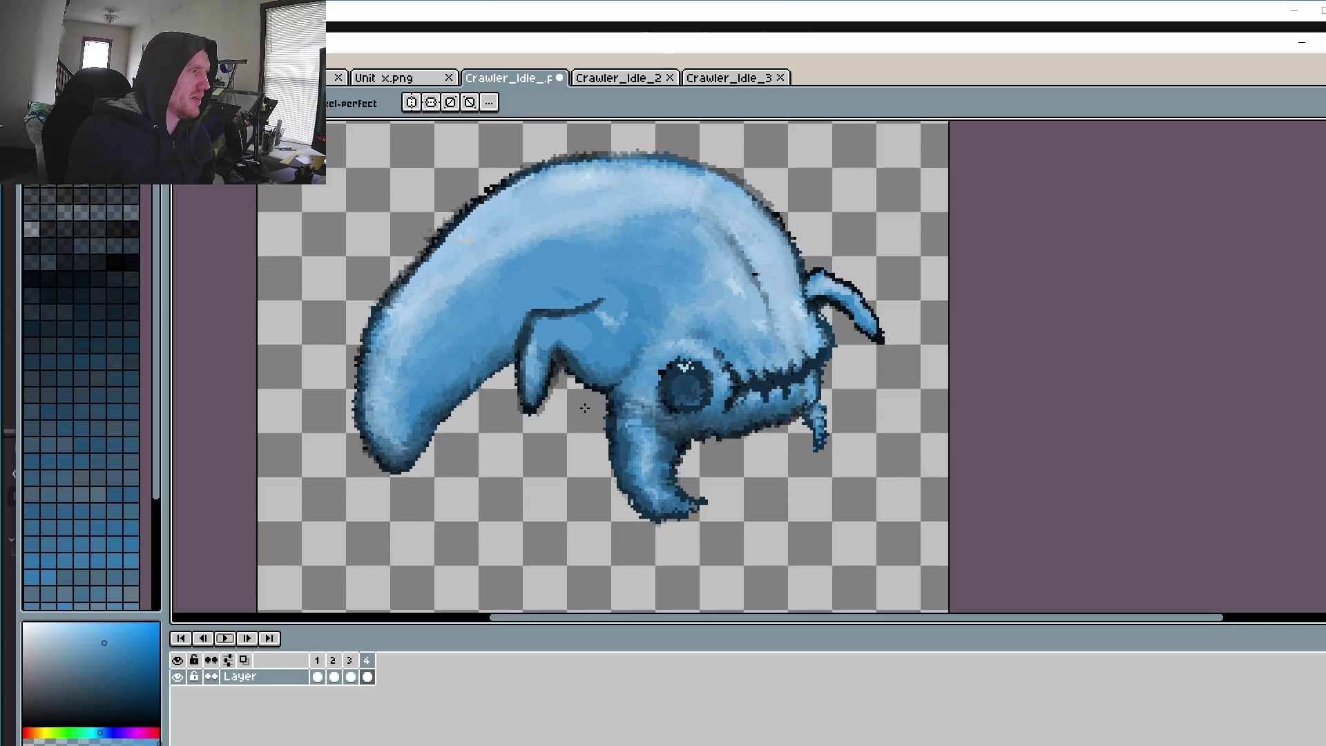
Step: Zoom in and redraw the outline of the front leg's tip with the Pencil
{"action": "scroll", "coordinate": [584, 408], "scroll_direction": "up", "scroll_amount": 1}
{"action": "scroll", "coordinate": [548, 406], "scroll_direction": "up", "scroll_amount": 1}
{"action": "key", "text": "i"}
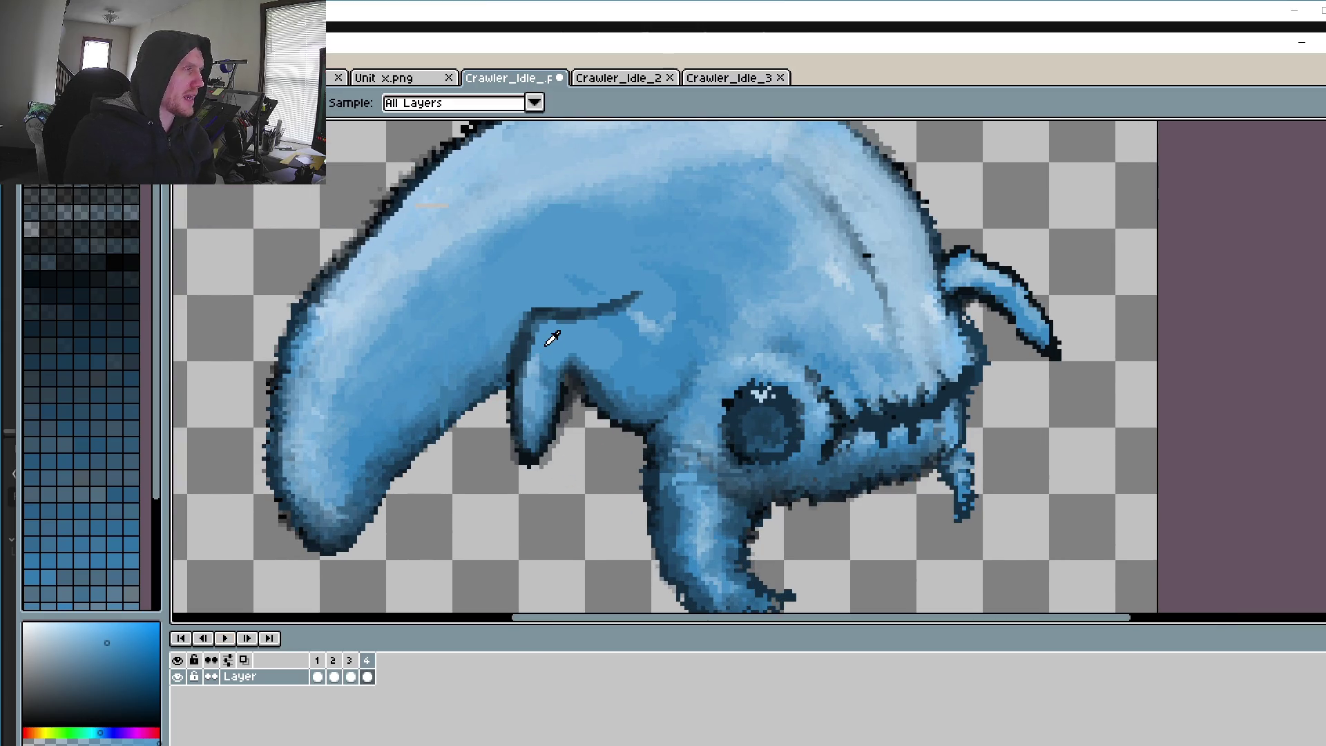
{"action": "scroll", "coordinate": [543, 364], "scroll_direction": "up", "scroll_amount": 1}
{"action": "key", "text": "b"}
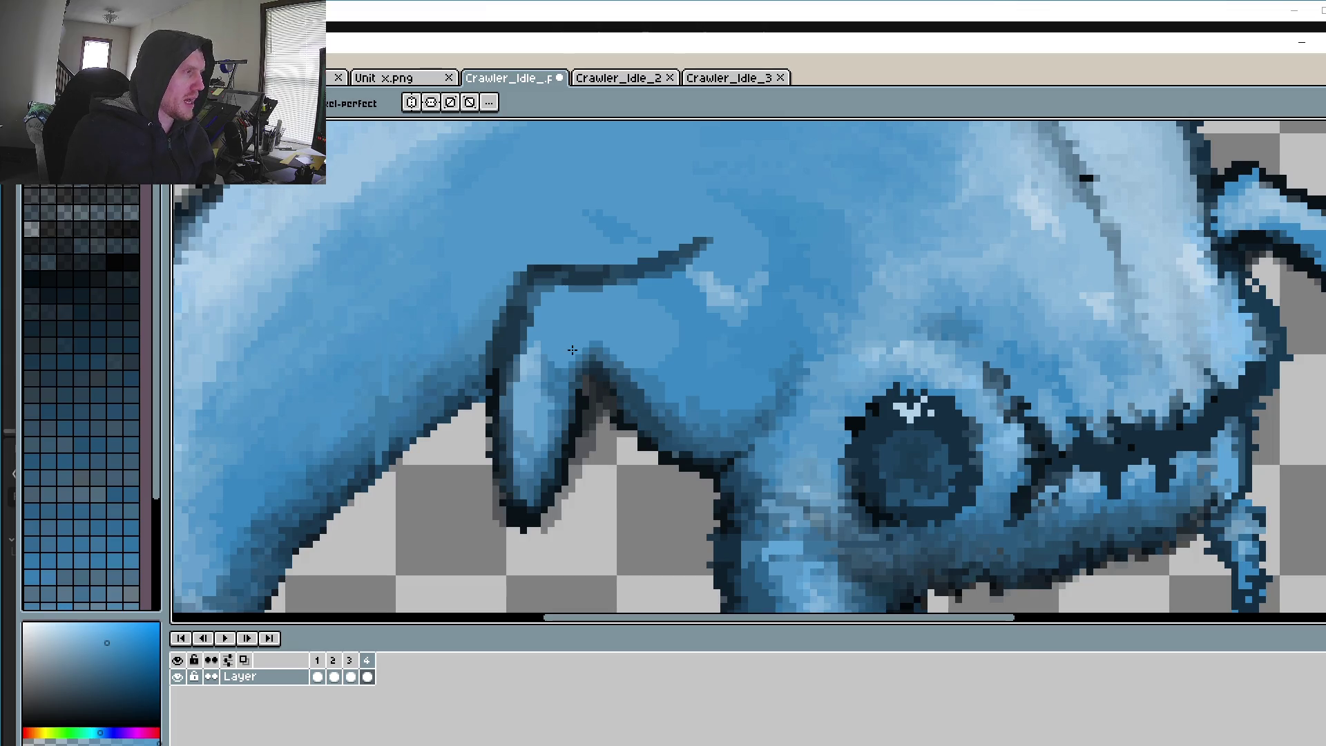
{"action": "mouse_move", "coordinate": [562, 369]}
{"action": "left_mouse_down"}
{"action": "mouse_move", "coordinate": [576, 376]}
{"action": "mouse_move", "coordinate": [601, 345]}
{"action": "mouse_move", "coordinate": [556, 431]}
{"action": "mouse_move", "coordinate": [582, 356]}
{"action": "left_mouse_up"}
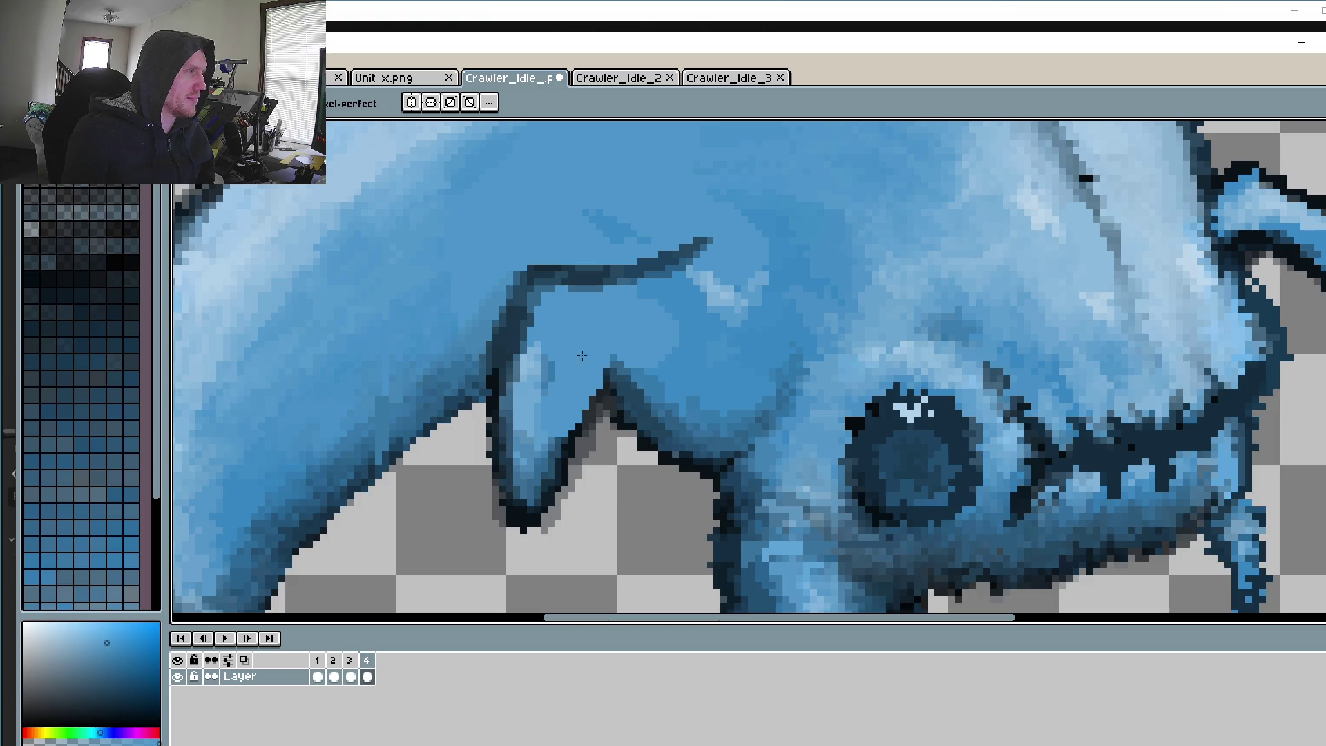
Step: Bring the upper horn into view and sample a lighter blue from the head
{"action": "scroll", "coordinate": [578, 350], "scroll_direction": "down", "scroll_amount": 1}
{"action": "mouse_move", "coordinate": [497, 355]}
{"action": "left_mouse_down"}
{"action": "mouse_move", "coordinate": [580, 355]}
{"action": "mouse_move", "coordinate": [553, 383]}
{"action": "left_mouse_up"}
{"action": "left_click_drag", "start_coordinate": [615, 512], "coordinate": [515, 501]}
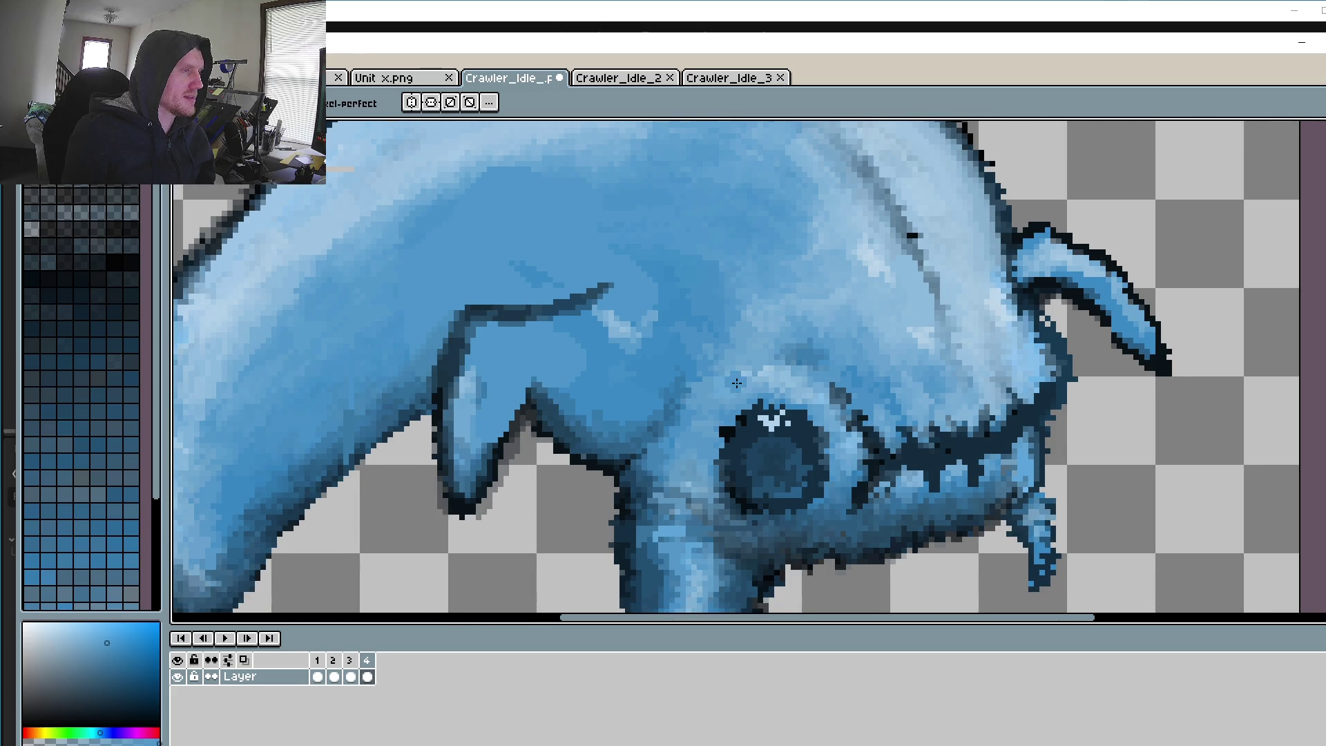
{"action": "left_click_drag", "start_coordinate": [1026, 391], "coordinate": [955, 376]}
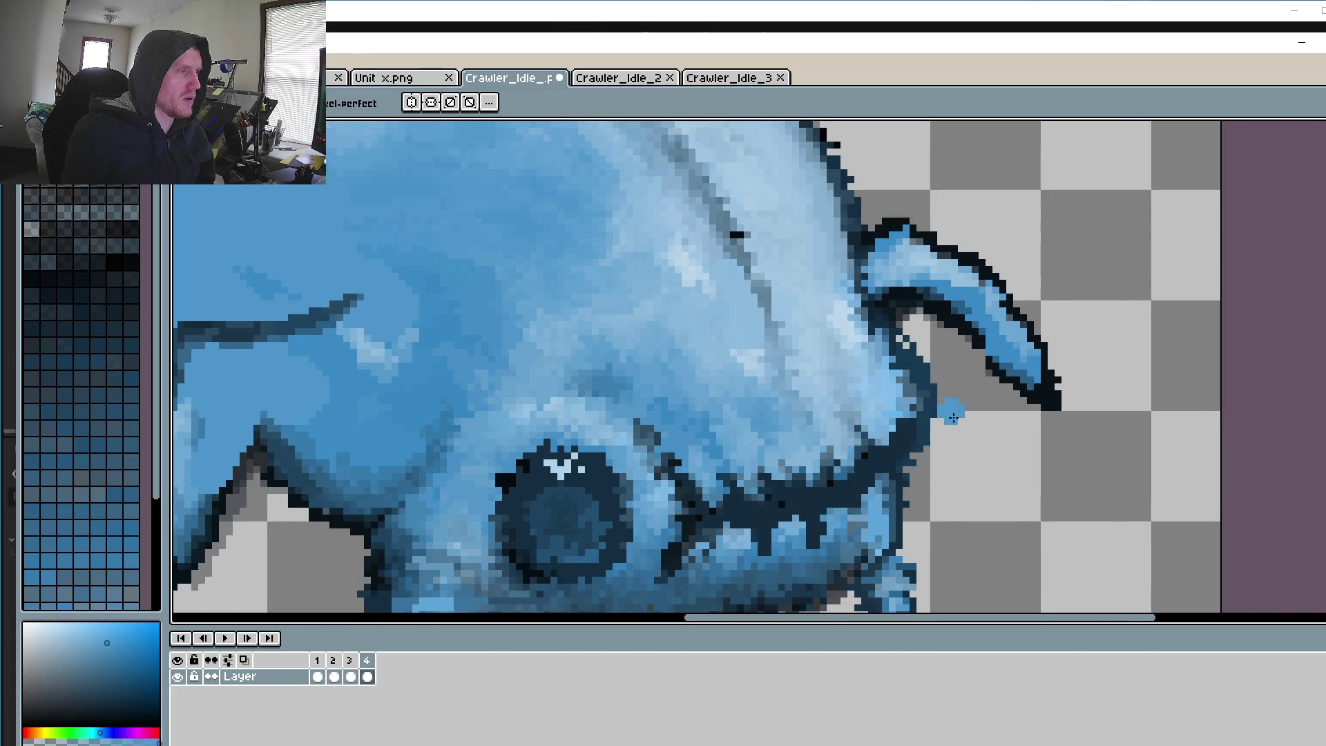
{"action": "scroll", "coordinate": [947, 406], "scroll_direction": "down", "scroll_amount": 1}
{"action": "scroll", "coordinate": [947, 406], "scroll_direction": "up", "scroll_amount": 3}
{"action": "key", "text": "i"}
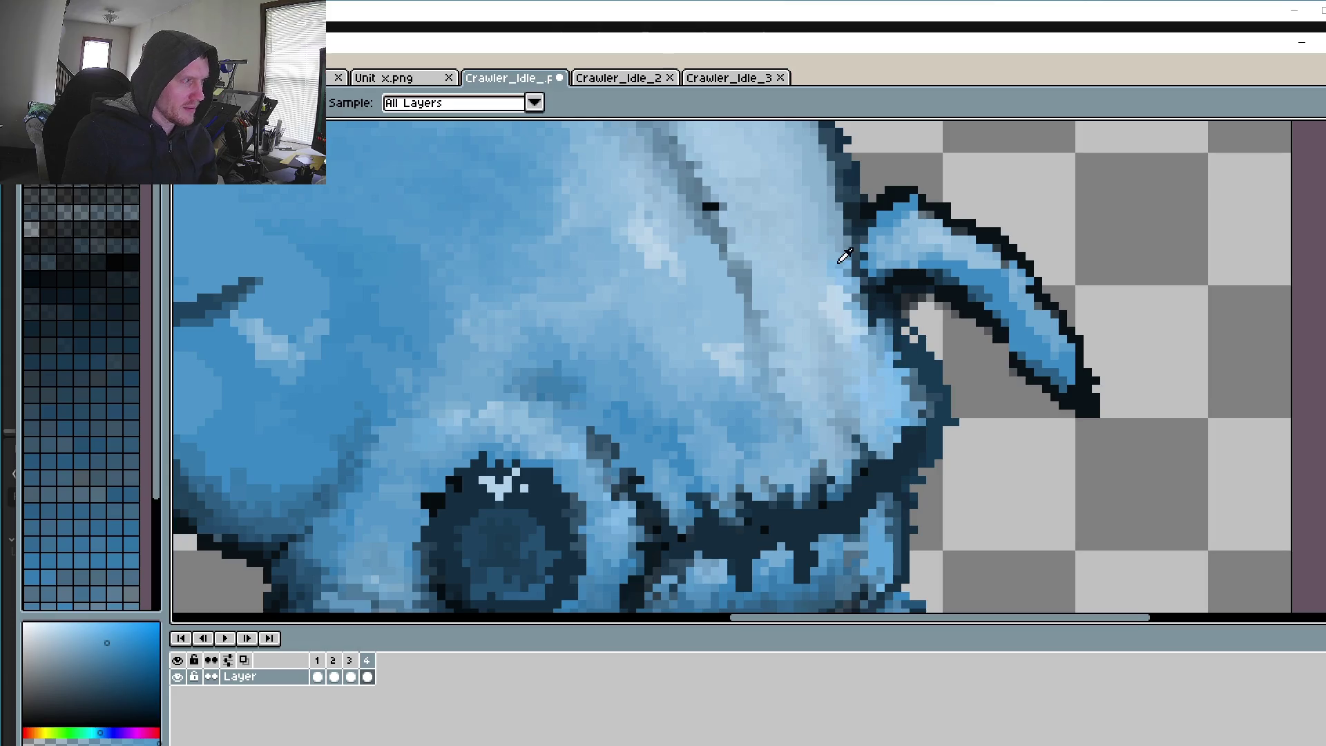
{"action": "left_click", "coordinate": [829, 255]}
{"action": "key", "text": "b"}
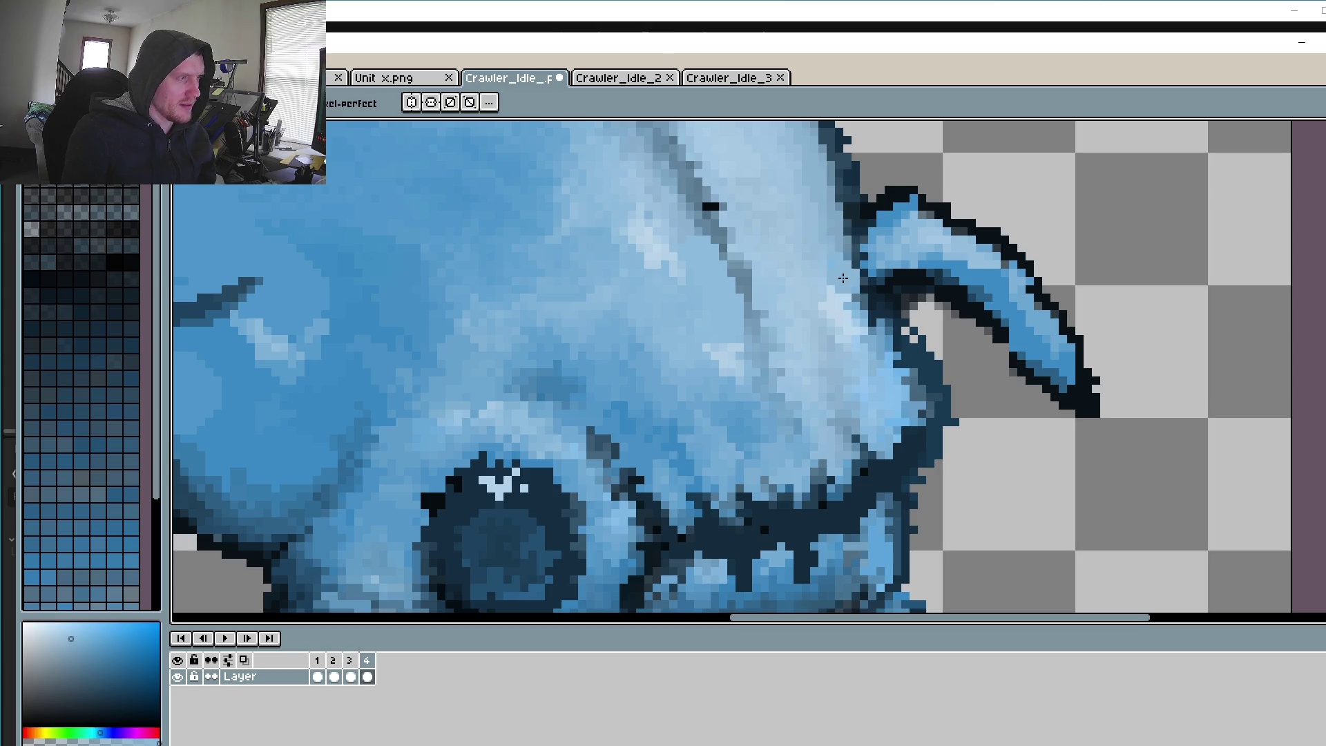
Step: Paint light blue up the head's right edge, discarding a trial dark stroke
{"action": "left_click_drag", "start_coordinate": [829, 255], "coordinate": [856, 352]}
{"action": "key", "text": "ctrl+z"}
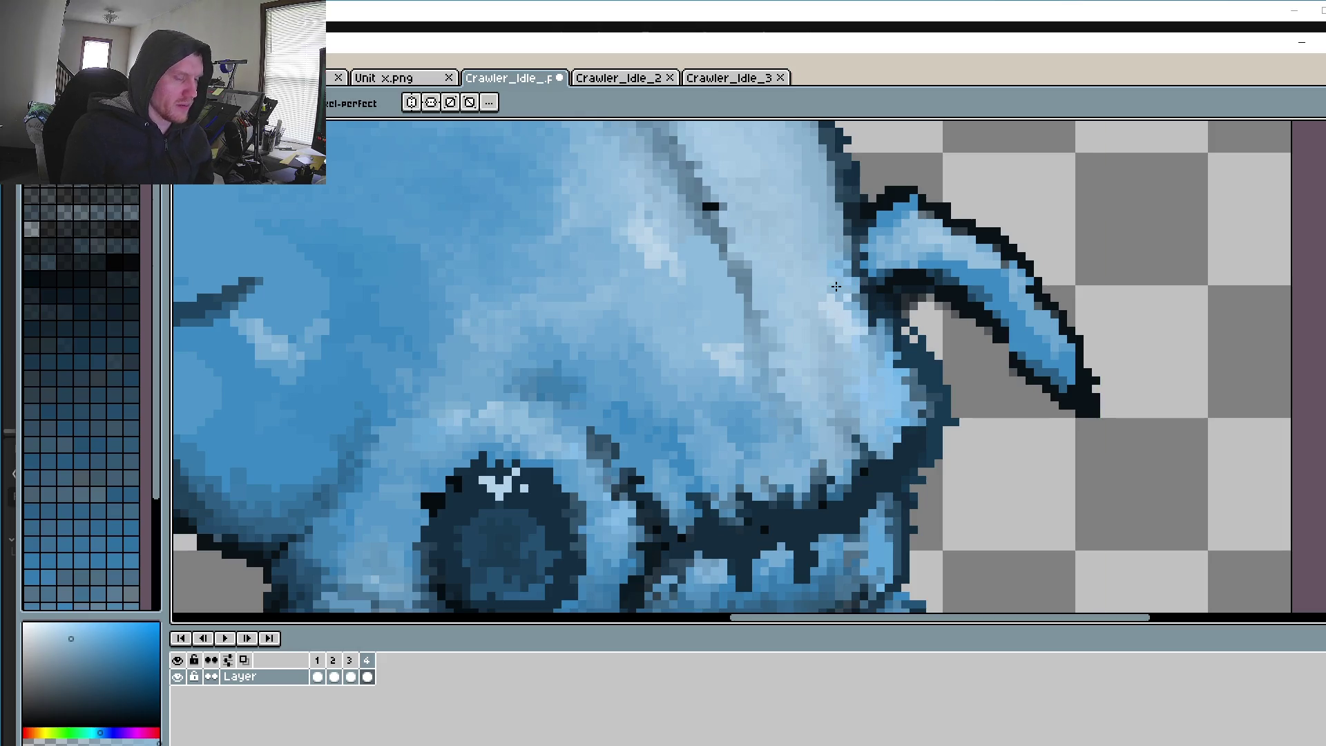
{"action": "key", "text": "i"}
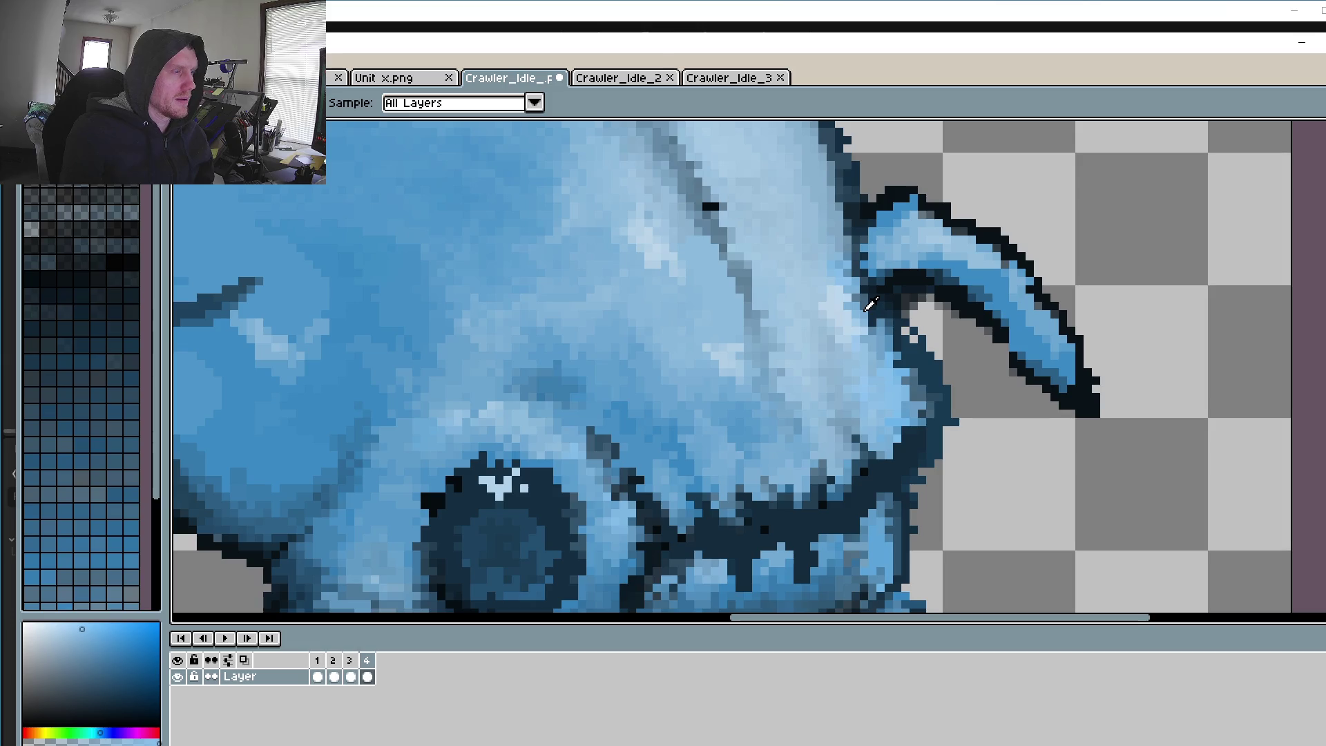
{"action": "key", "text": "b"}
{"action": "mouse_move", "coordinate": [824, 195]}
{"action": "left_mouse_down"}
{"action": "mouse_move", "coordinate": [856, 301]}
{"action": "mouse_move", "coordinate": [830, 178]}
{"action": "left_mouse_up"}
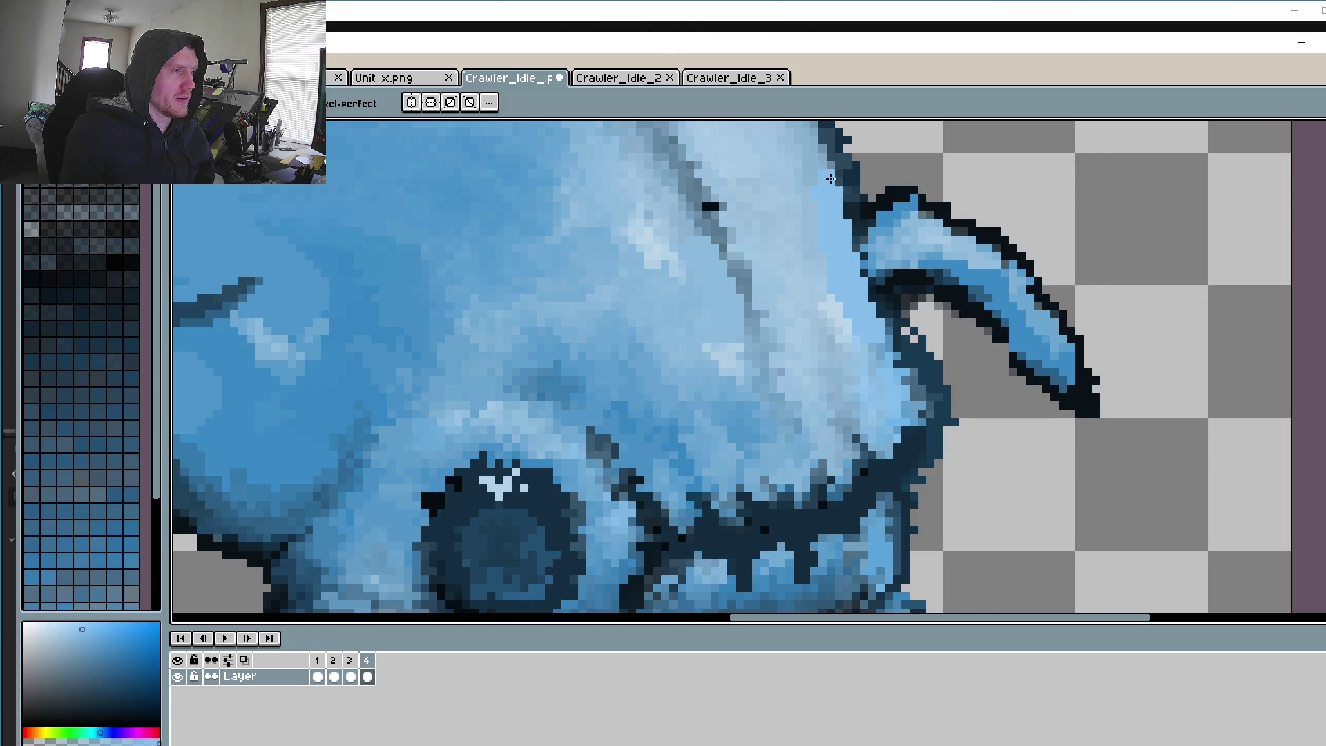
{"action": "left_click_drag", "start_coordinate": [851, 281], "coordinate": [894, 370]}
{"action": "left_click_drag", "start_coordinate": [869, 301], "coordinate": [825, 155]}
Step: Outline the horn's base and inner edge in the dark outline blue
{"action": "scroll", "coordinate": [848, 336], "scroll_direction": "down", "scroll_amount": 2}
{"action": "scroll", "coordinate": [863, 298], "scroll_direction": "up", "scroll_amount": 1}
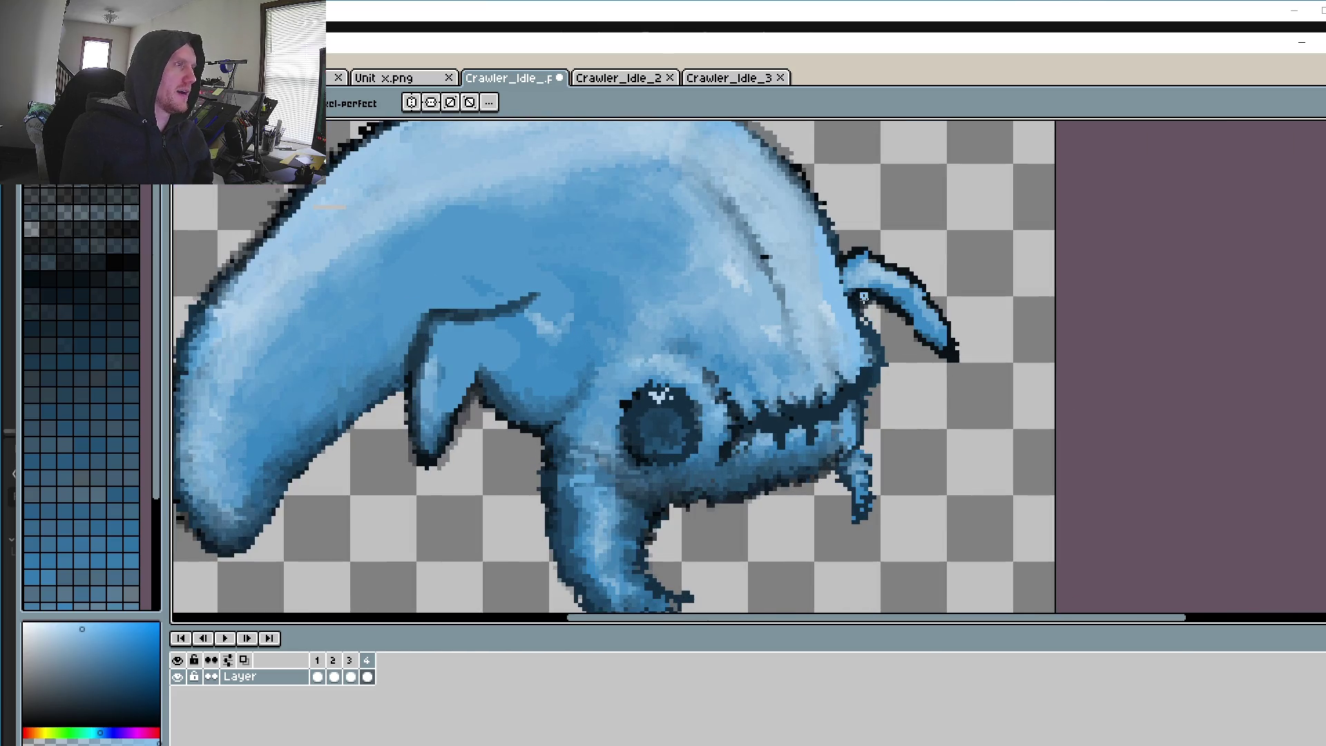
{"action": "scroll", "coordinate": [861, 290], "scroll_direction": "up", "scroll_amount": 2}
{"action": "key", "text": "alt"}
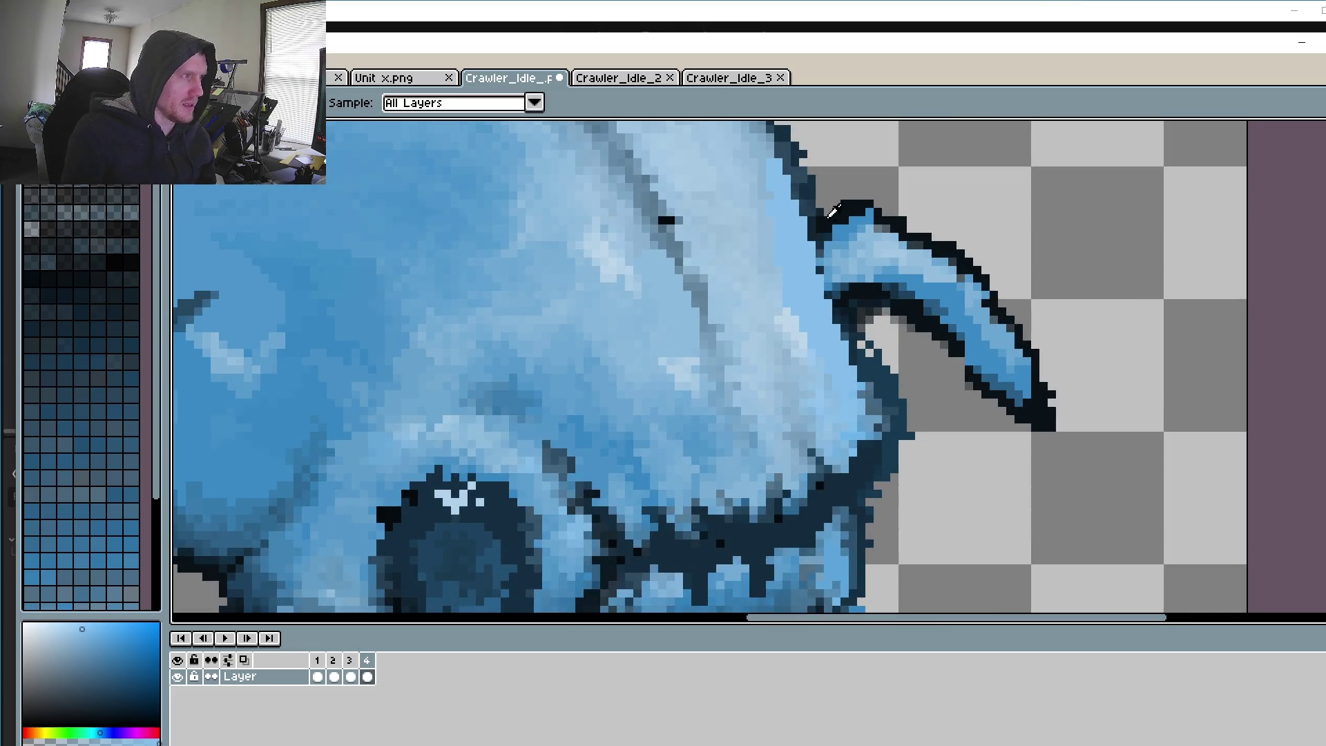
{"action": "left_click", "coordinate": [811, 195]}
{"action": "left_click_drag", "start_coordinate": [821, 235], "coordinate": [853, 314]}
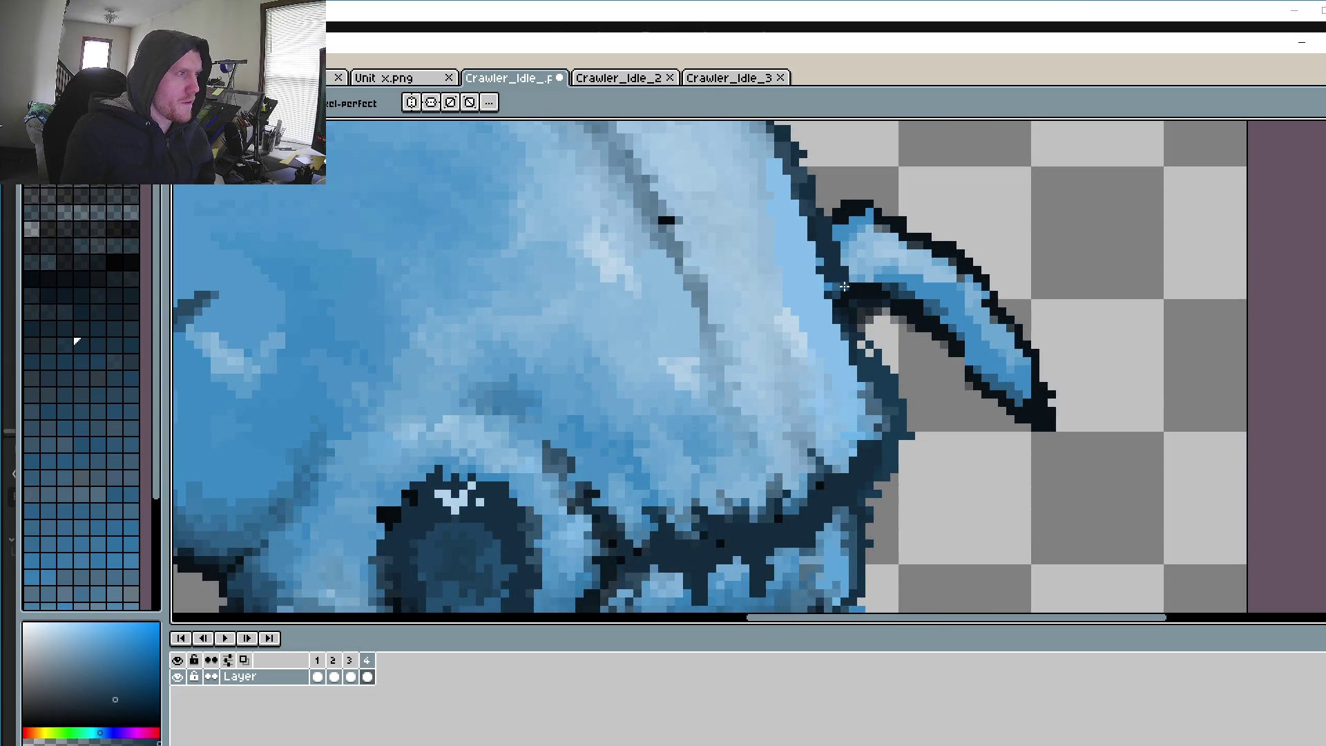
{"action": "left_click_drag", "start_coordinate": [825, 242], "coordinate": [873, 364]}
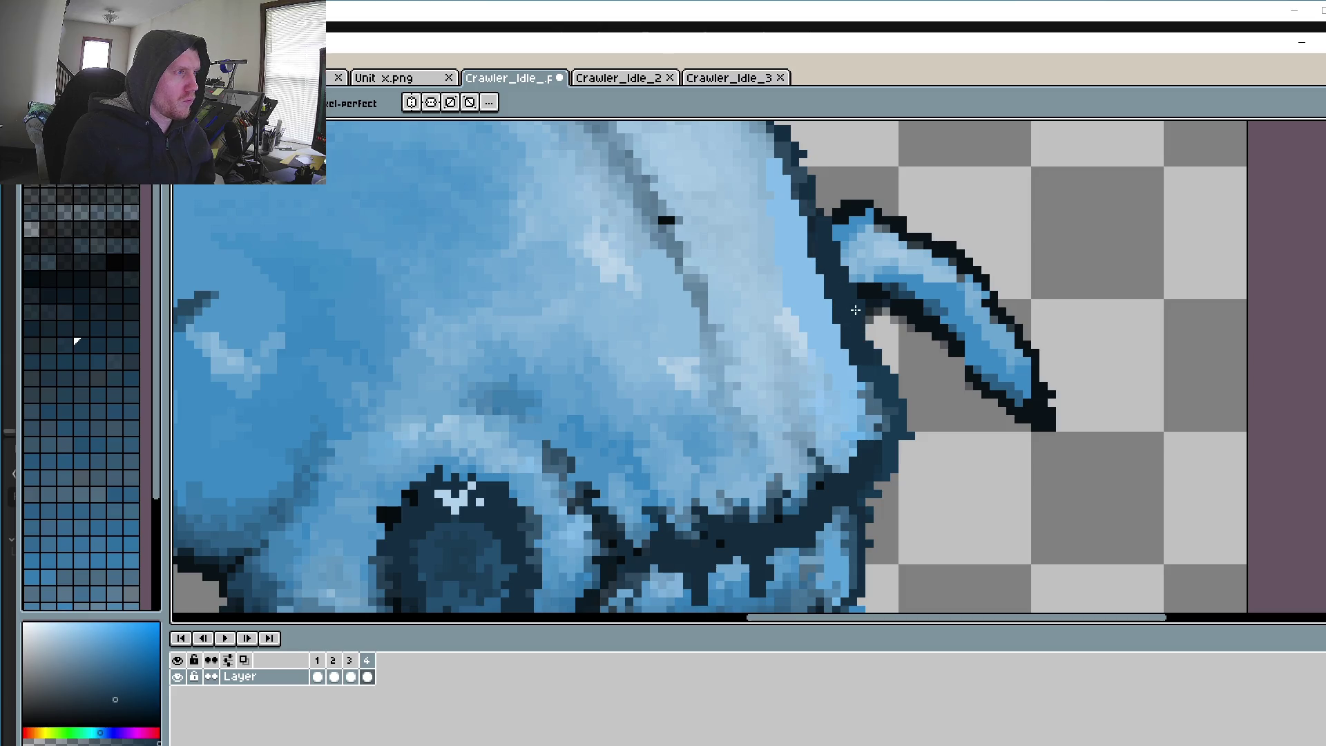
{"action": "scroll", "coordinate": [856, 310], "scroll_direction": "down", "scroll_amount": 2}
{"action": "scroll", "coordinate": [855, 310], "scroll_direction": "down", "scroll_amount": 3}
{"action": "scroll", "coordinate": [849, 412], "scroll_direction": "up", "scroll_amount": 3}
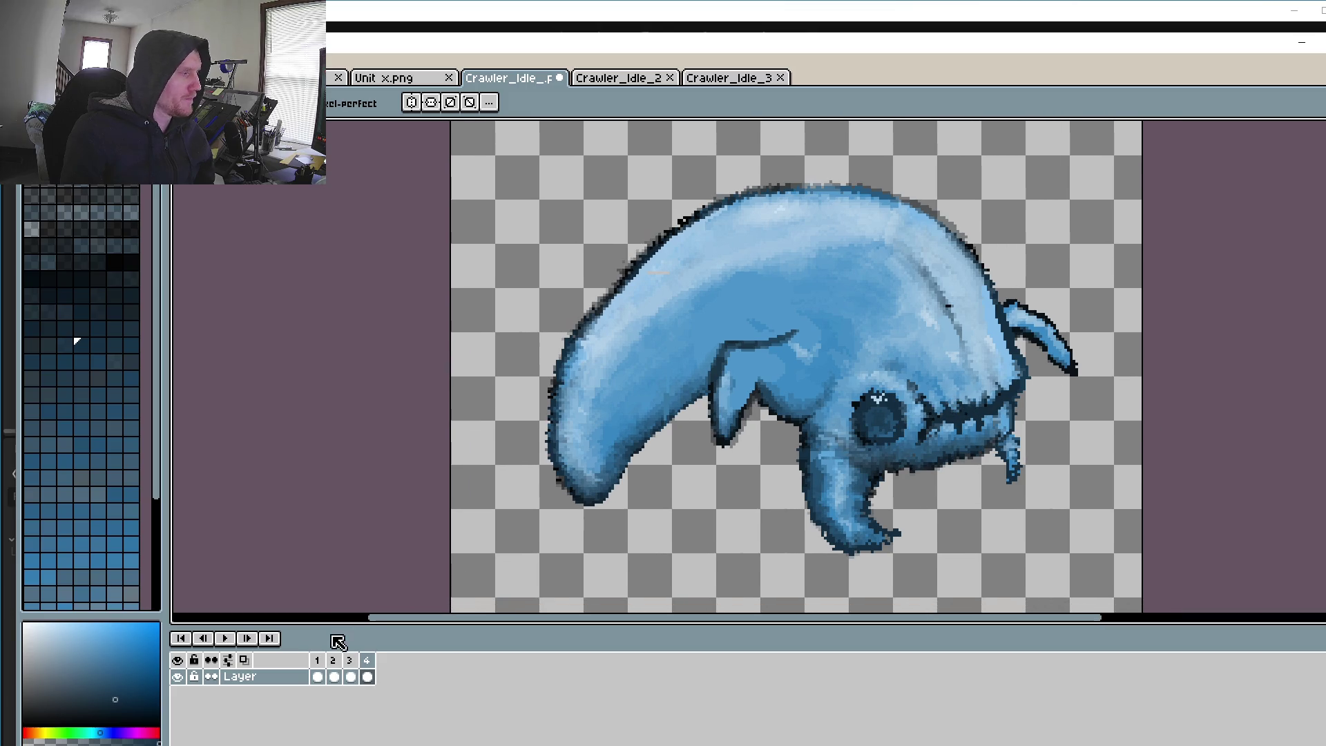
Step: Play and stop the idle animation, then step through frame 3 to frame 1
{"action": "left_click", "coordinate": [225, 637]}
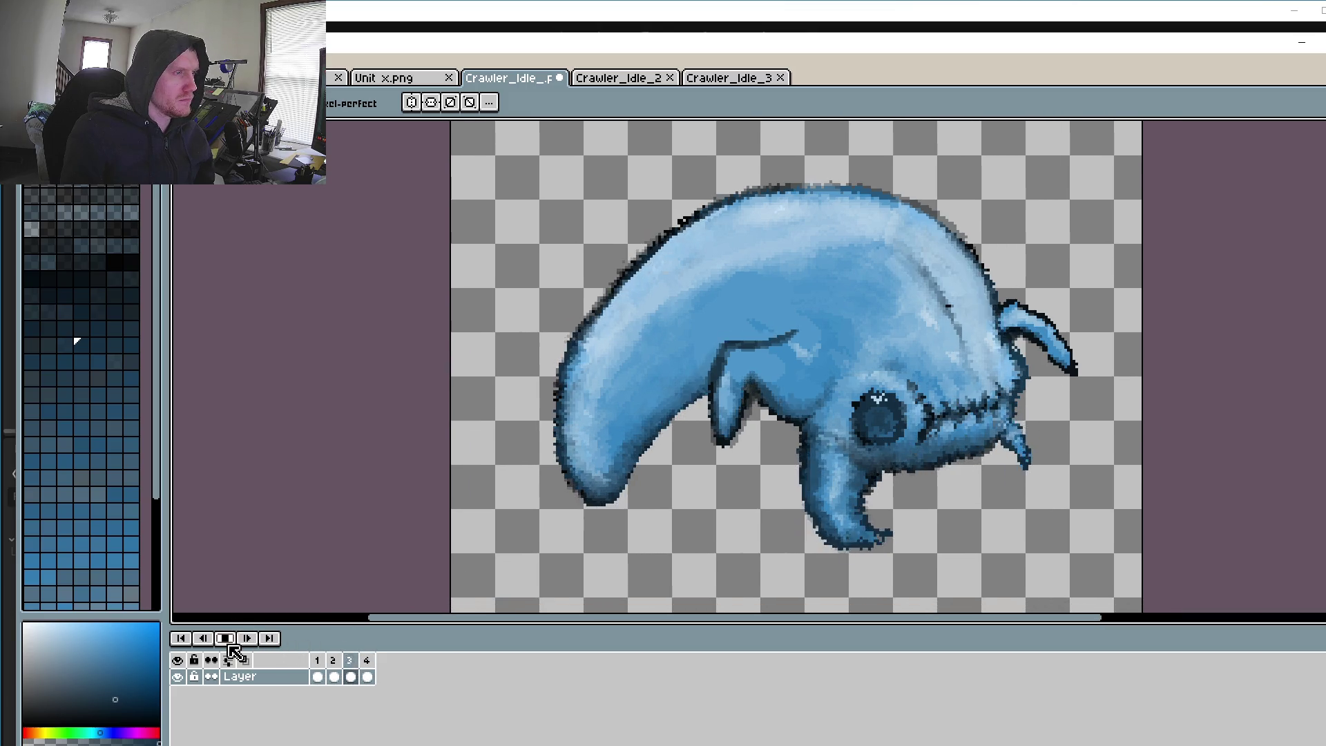
{"action": "left_click", "coordinate": [224, 637]}
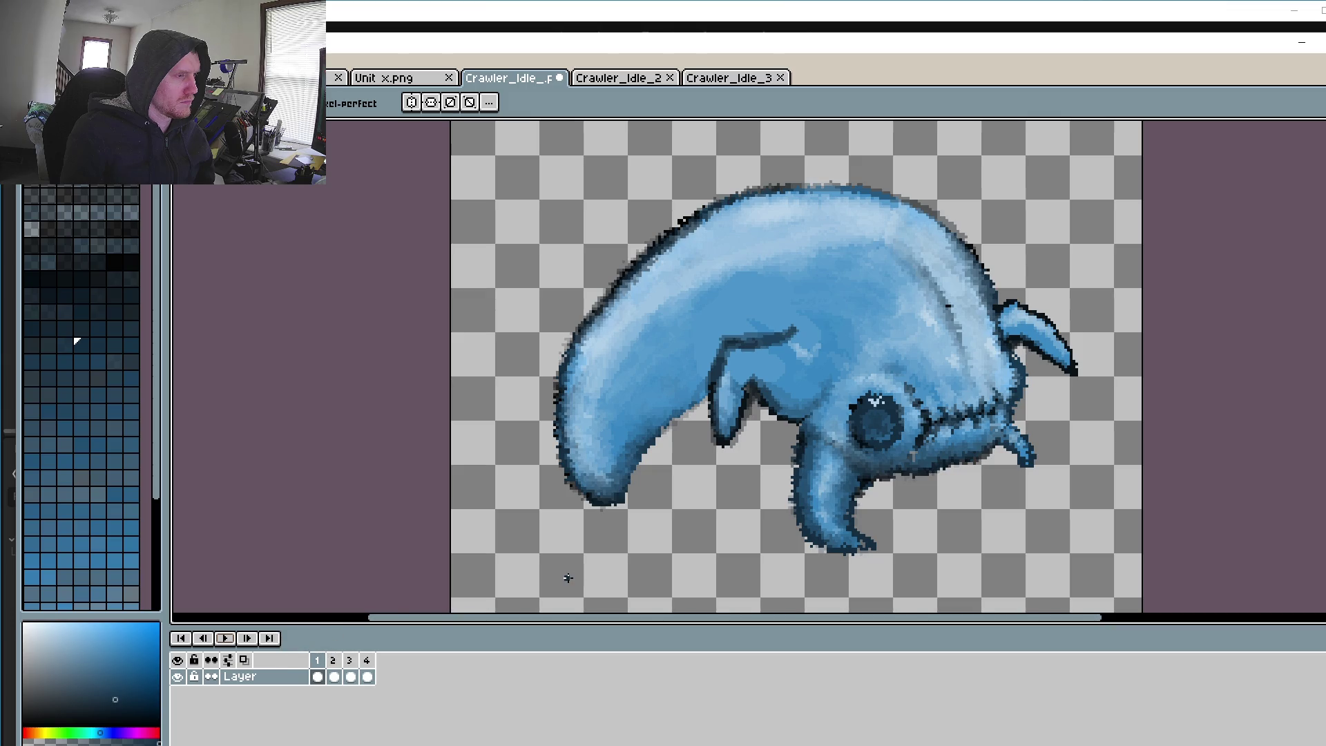
{"action": "left_click", "coordinate": [350, 662]}
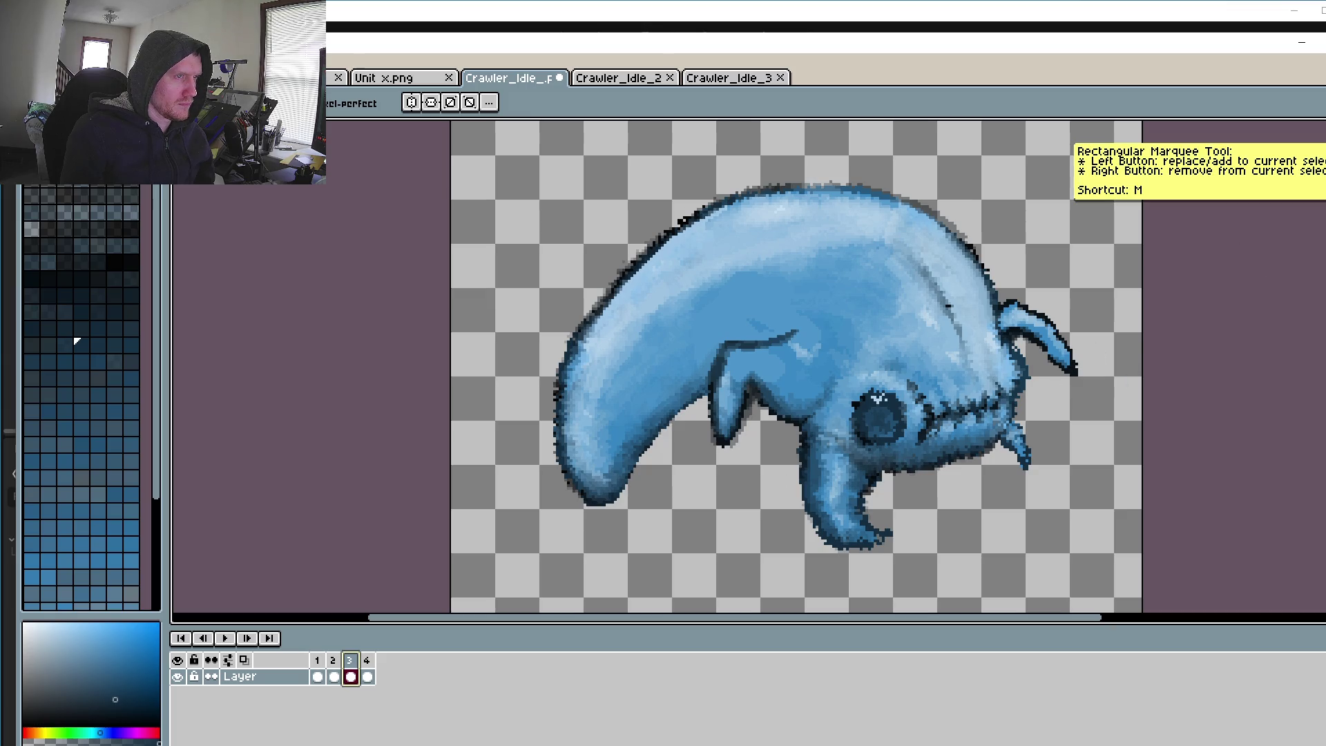
{"action": "left_click", "coordinate": [317, 661]}
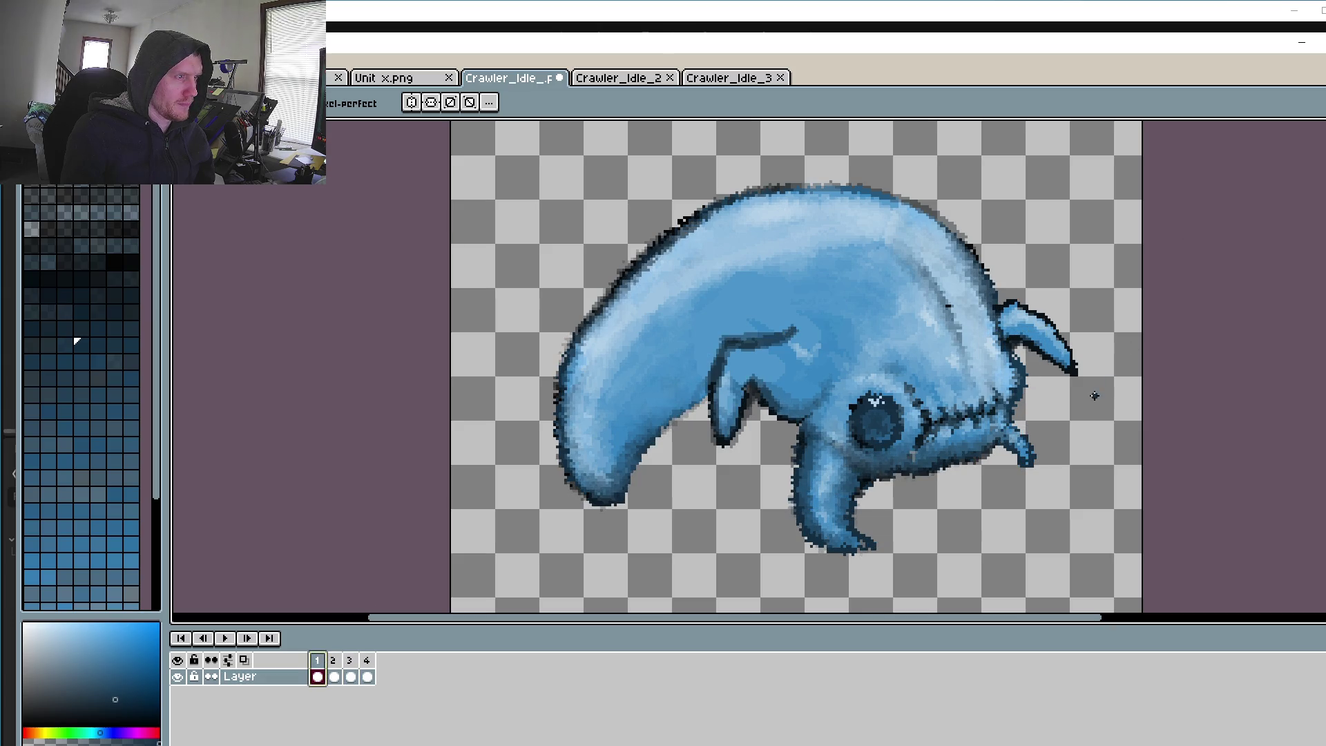
Step: Marquee-select the upper horn's tip on frame 1, delete it, then pick a light blue
{"action": "key", "text": "m"}
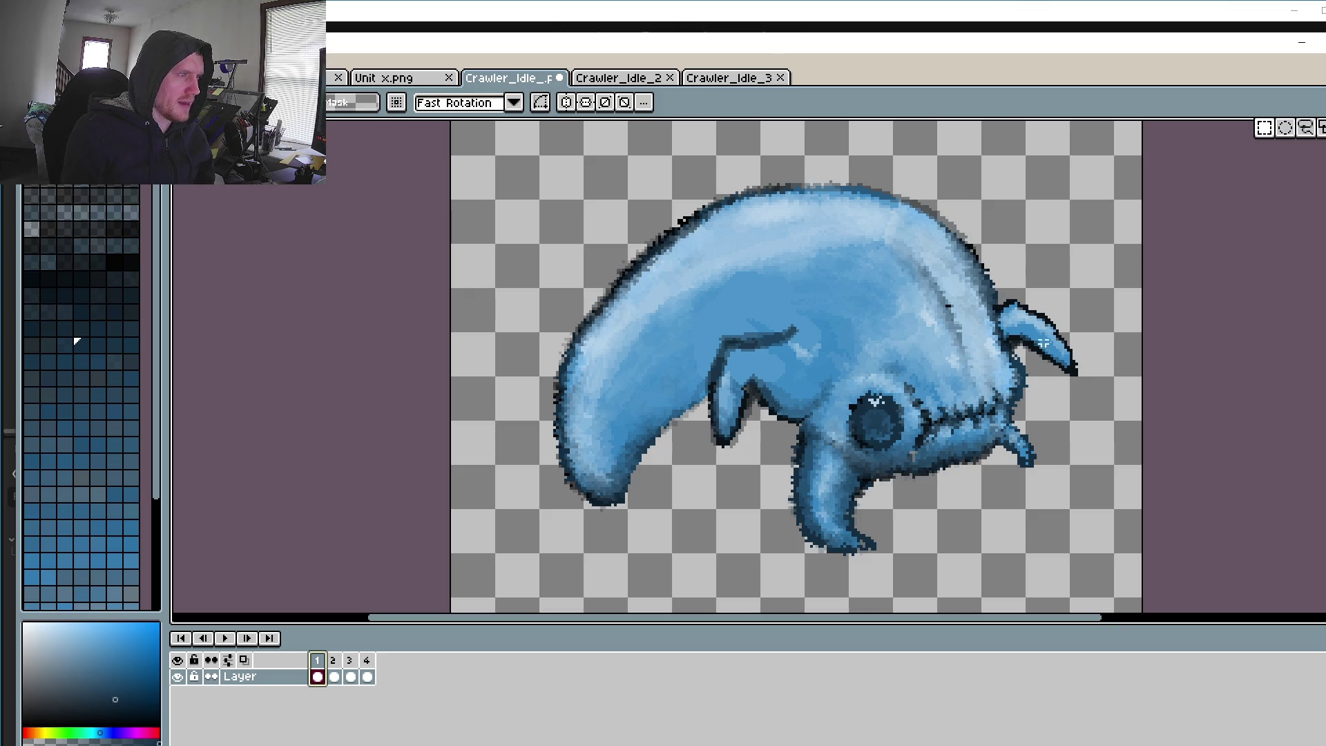
{"action": "scroll", "coordinate": [1092, 350], "scroll_direction": "up", "scroll_amount": 2}
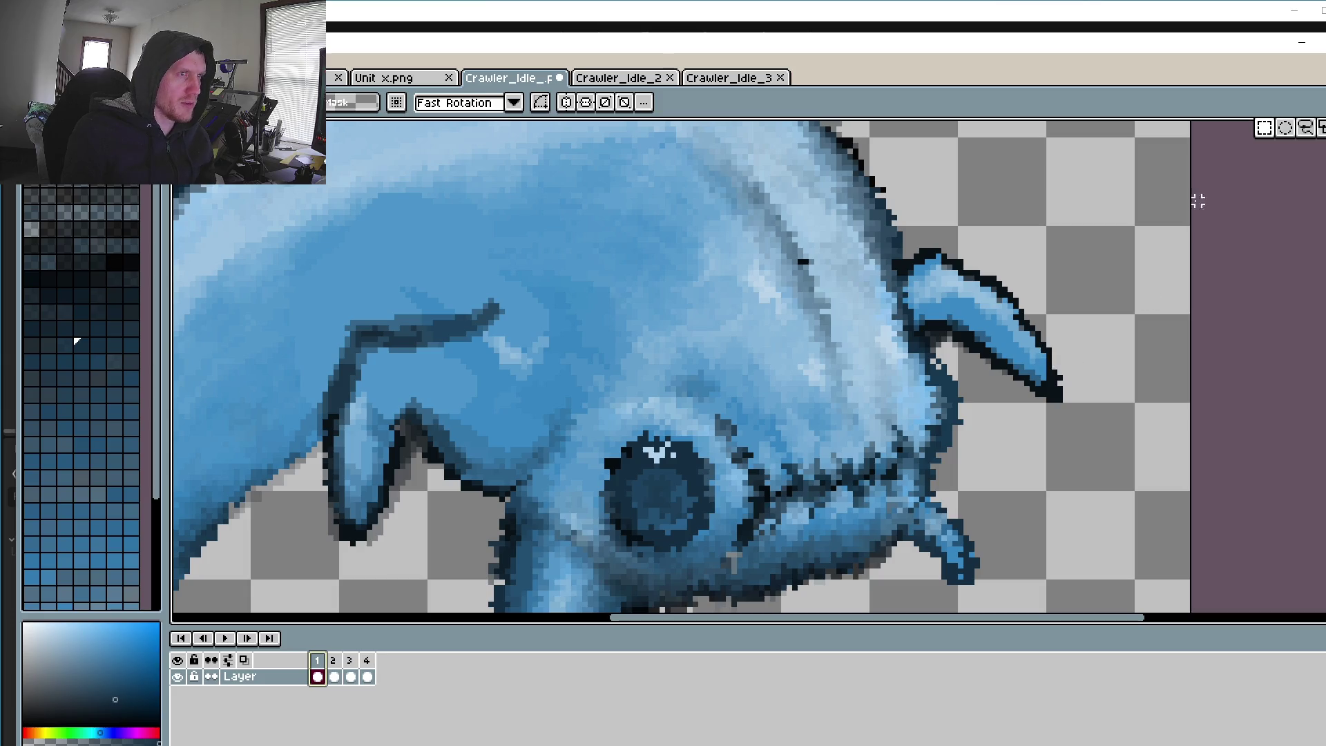
{"action": "left_click_drag", "start_coordinate": [1095, 407], "coordinate": [981, 295]}
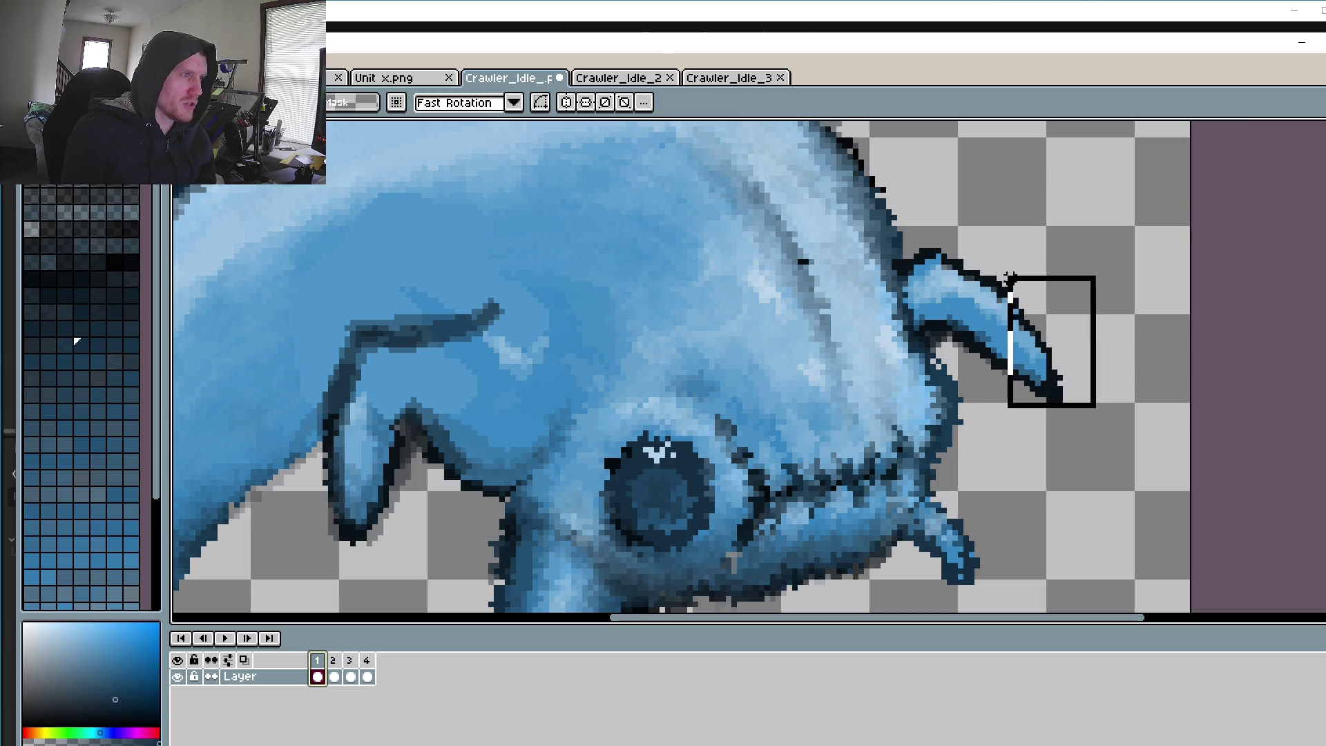
{"action": "left_click_drag", "start_coordinate": [981, 295], "coordinate": [999, 362]}
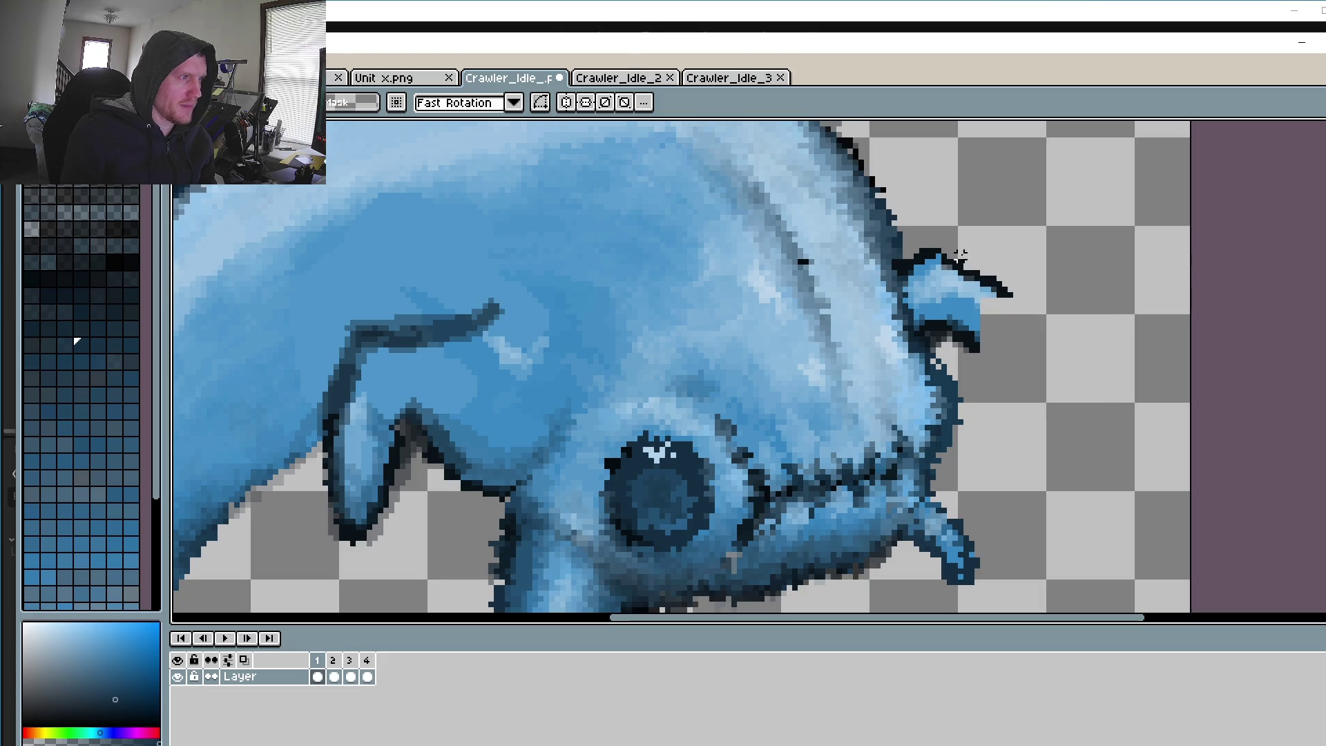
{"action": "key", "text": "Delete"}
{"action": "key", "text": "ctrl+d"}
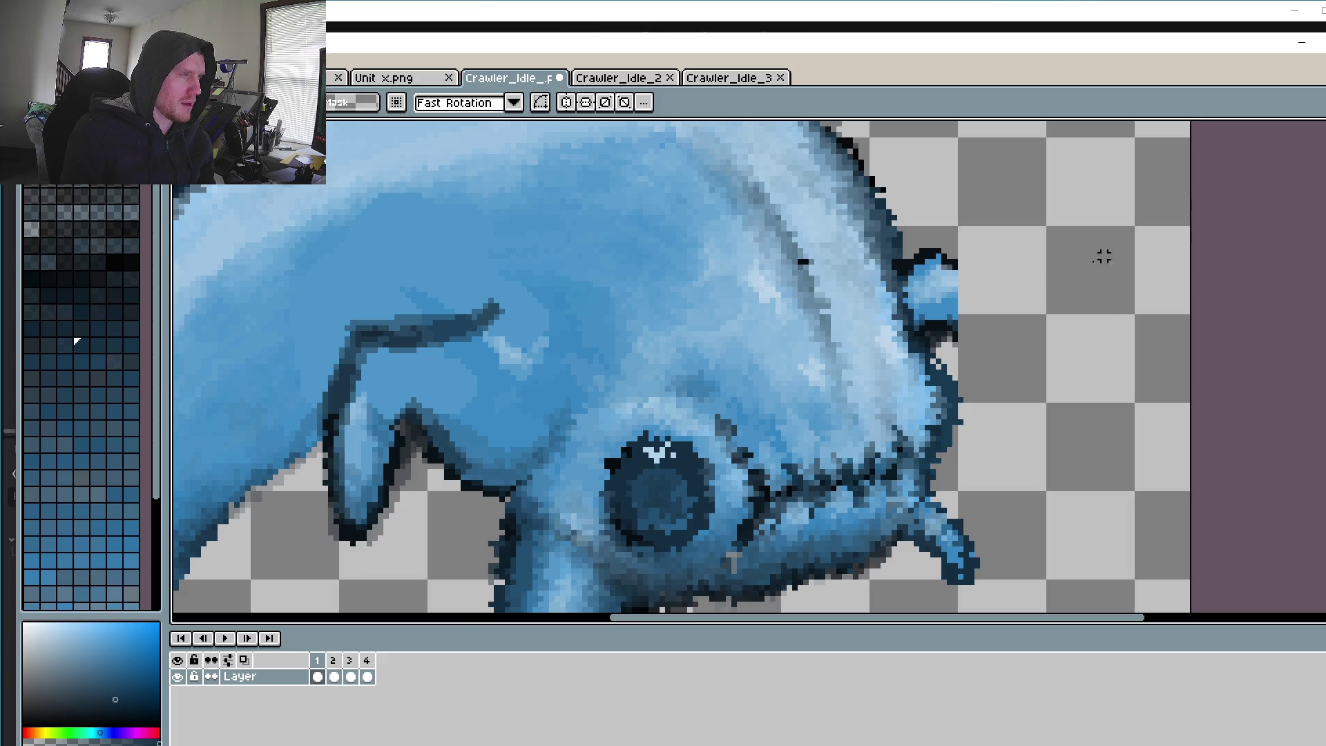
{"action": "left_click", "coordinate": [1322, 129]}
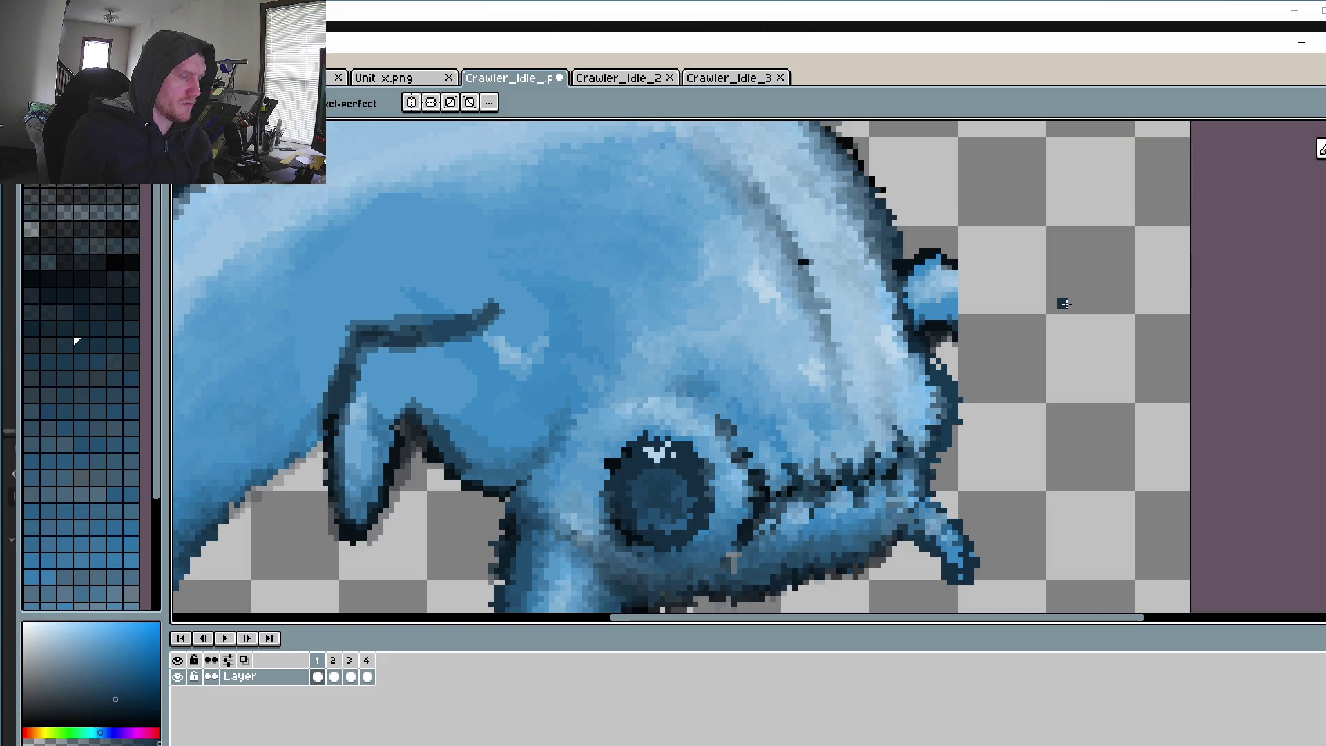
{"action": "left_click", "coordinate": [946, 301], "text": "alt"}
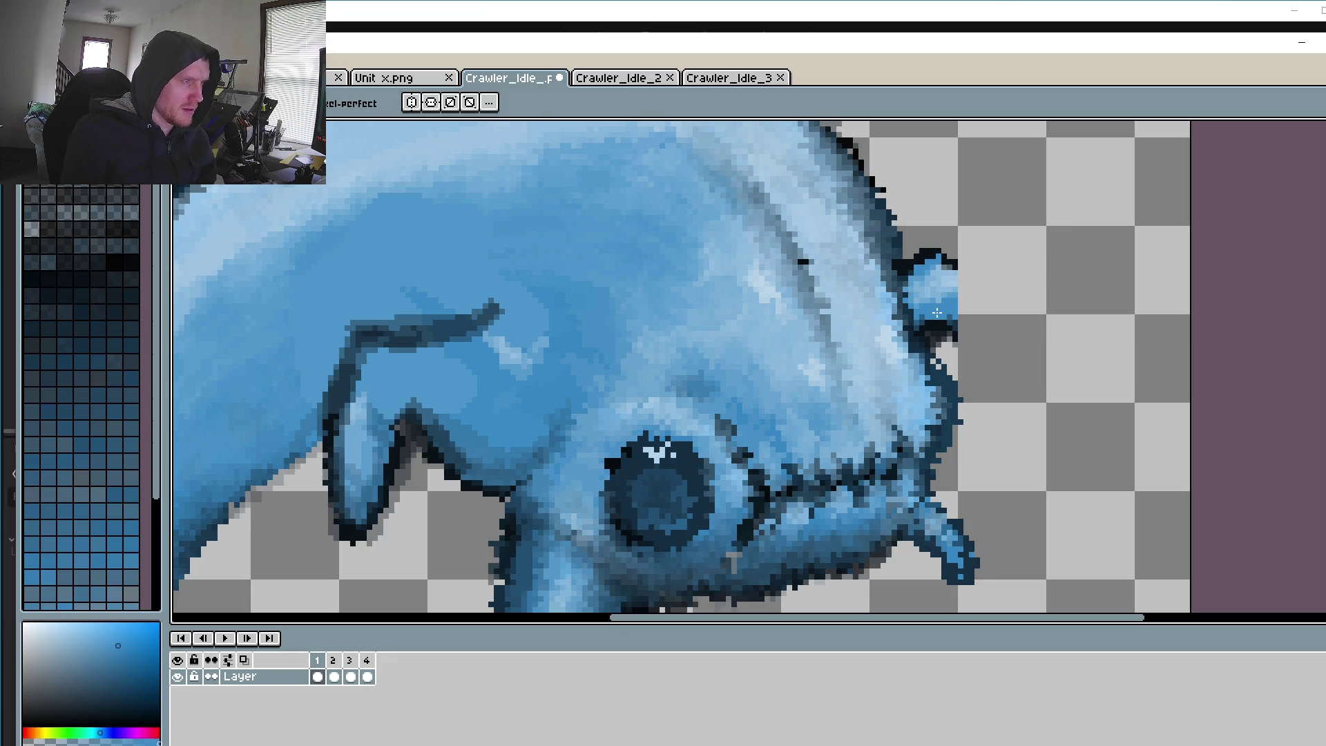
Step: Draw a new light-blue horn curving down-right and erase dark pixels atop the stub
{"action": "left_click_drag", "start_coordinate": [911, 296], "coordinate": [994, 394]}
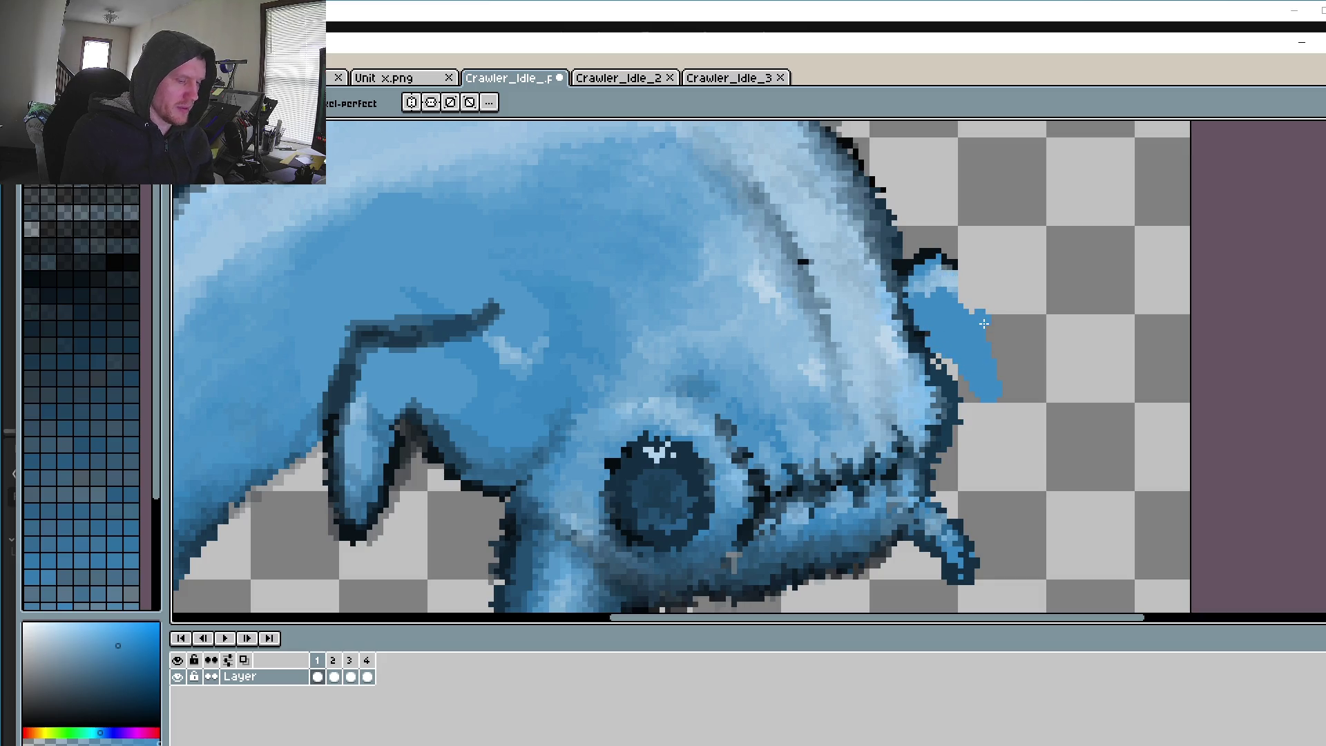
{"action": "left_click", "coordinate": [994, 276], "text": "alt"}
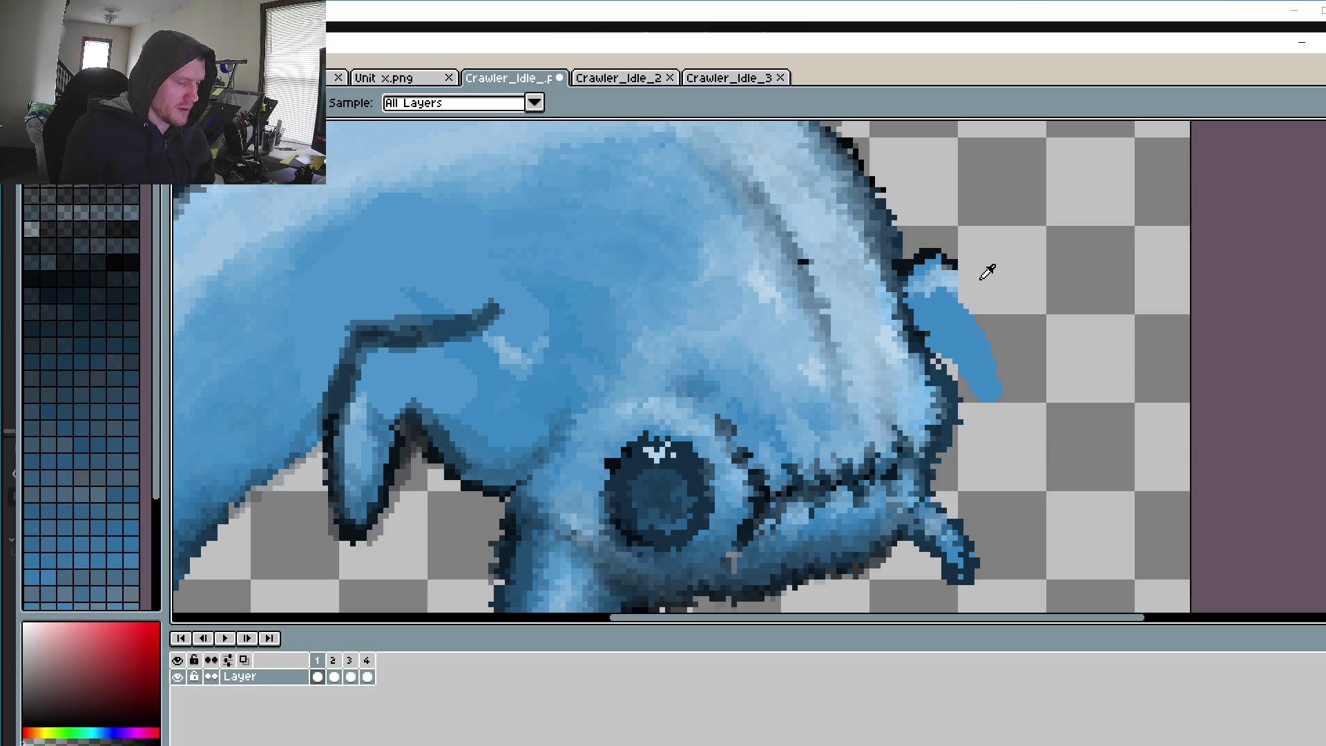
{"action": "left_click_drag", "start_coordinate": [950, 254], "coordinate": [917, 266]}
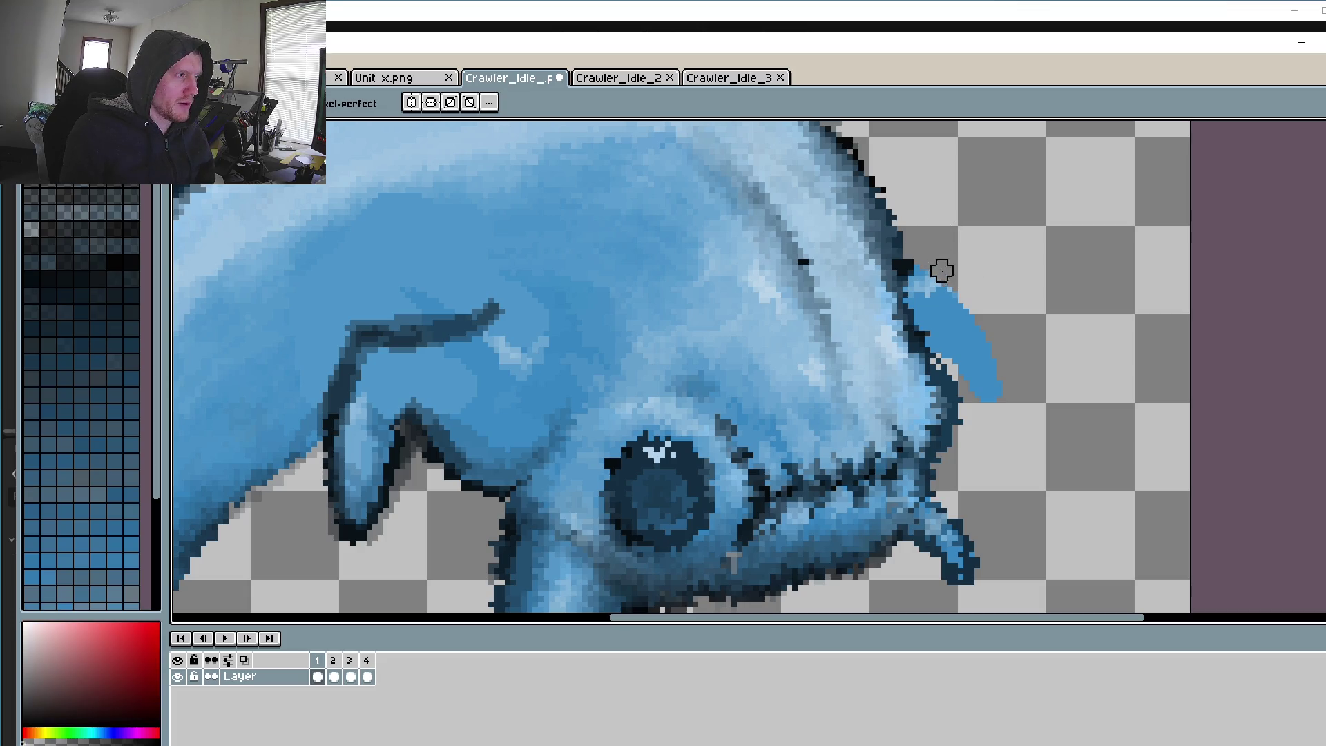
{"action": "scroll", "coordinate": [941, 276], "scroll_direction": "down", "scroll_amount": 2}
{"action": "scroll", "coordinate": [1012, 317], "scroll_direction": "down", "scroll_amount": 2}
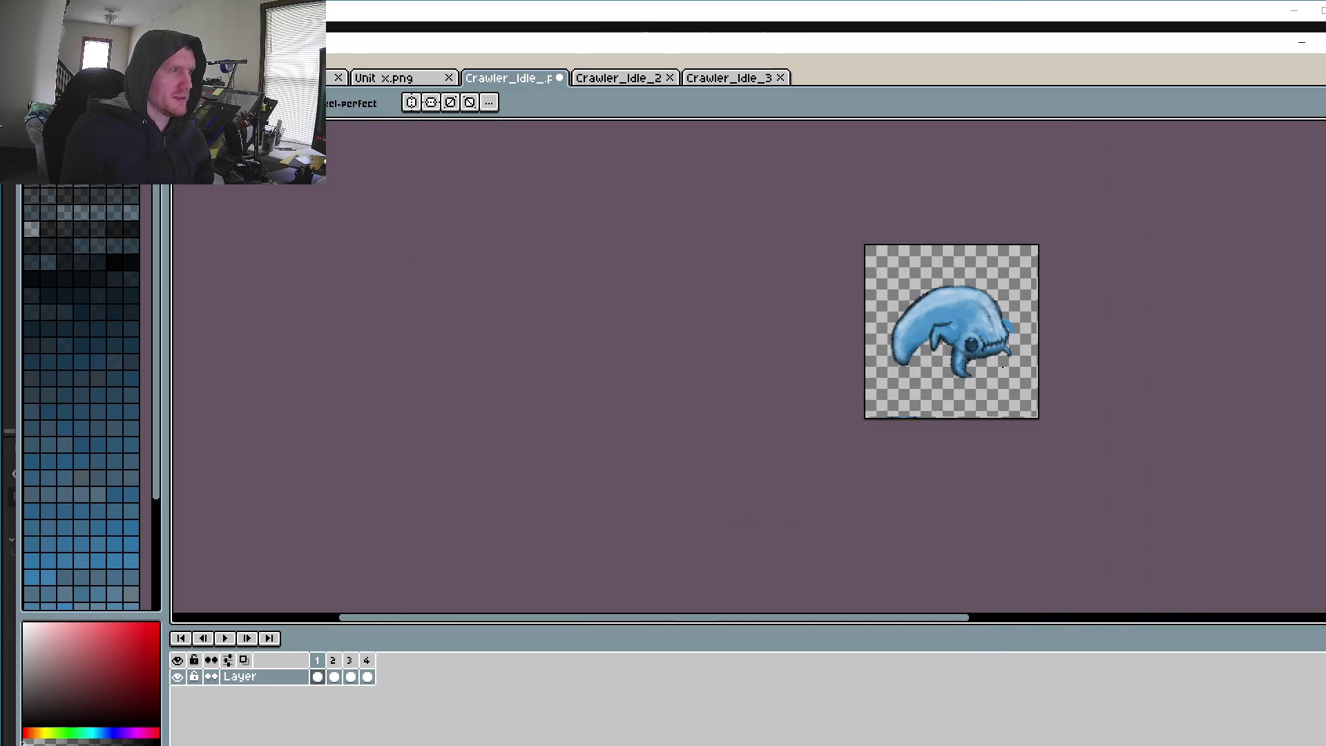
{"action": "scroll", "coordinate": [1000, 297], "scroll_direction": "up", "scroll_amount": 3}
{"action": "scroll", "coordinate": [1086, 438], "scroll_direction": "up", "scroll_amount": 1}
Step: Sample a darker blue and outline the leg's lower, right and upper-right edges
{"action": "left_click", "coordinate": [973, 397], "text": "alt"}
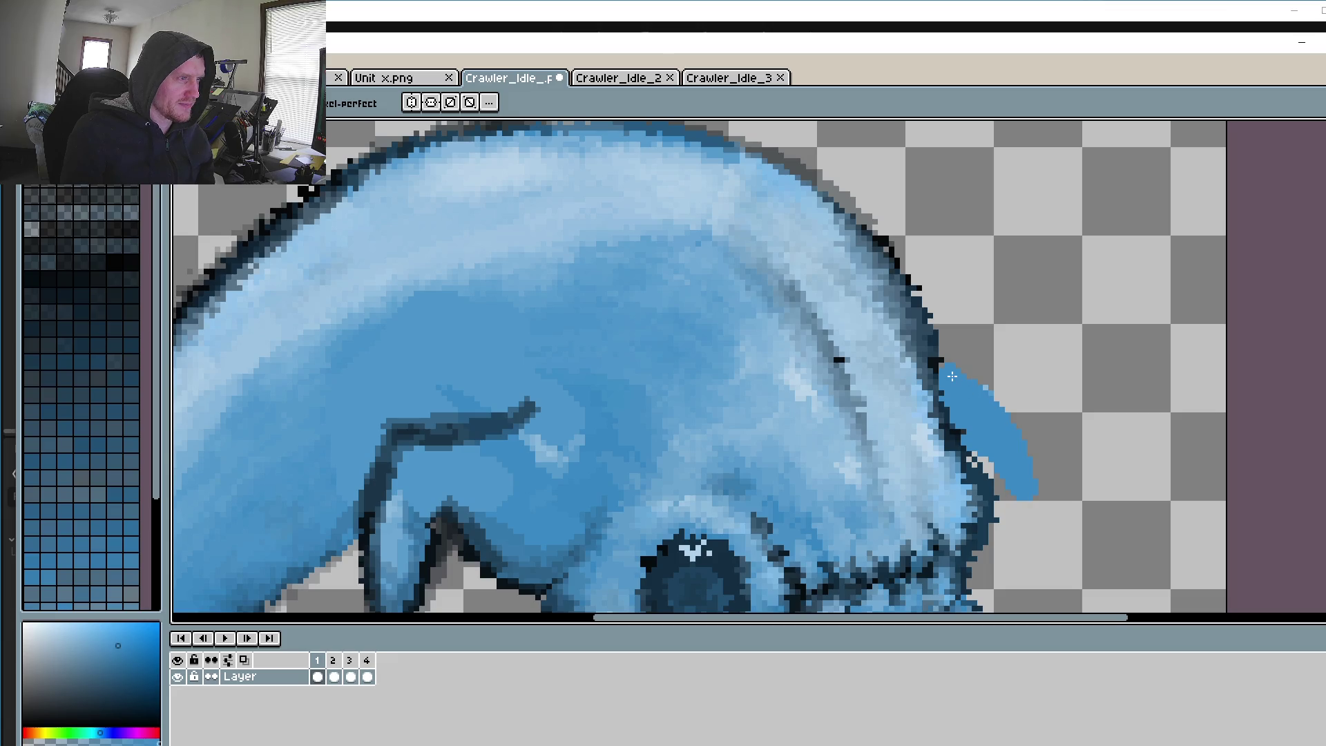
{"action": "scroll", "coordinate": [973, 392], "scroll_direction": "down", "scroll_amount": 3}
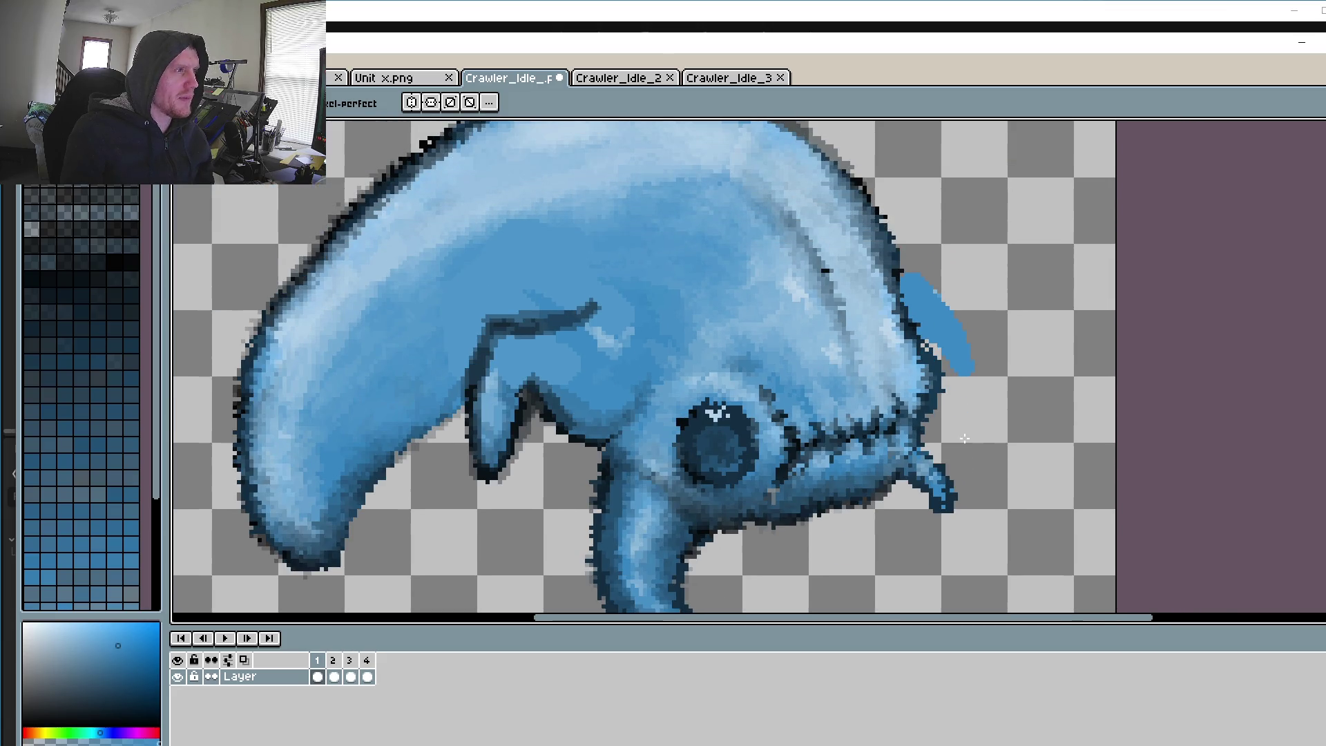
{"action": "scroll", "coordinate": [964, 332], "scroll_direction": "down", "scroll_amount": 1}
{"action": "scroll", "coordinate": [966, 345], "scroll_direction": "up", "scroll_amount": 1}
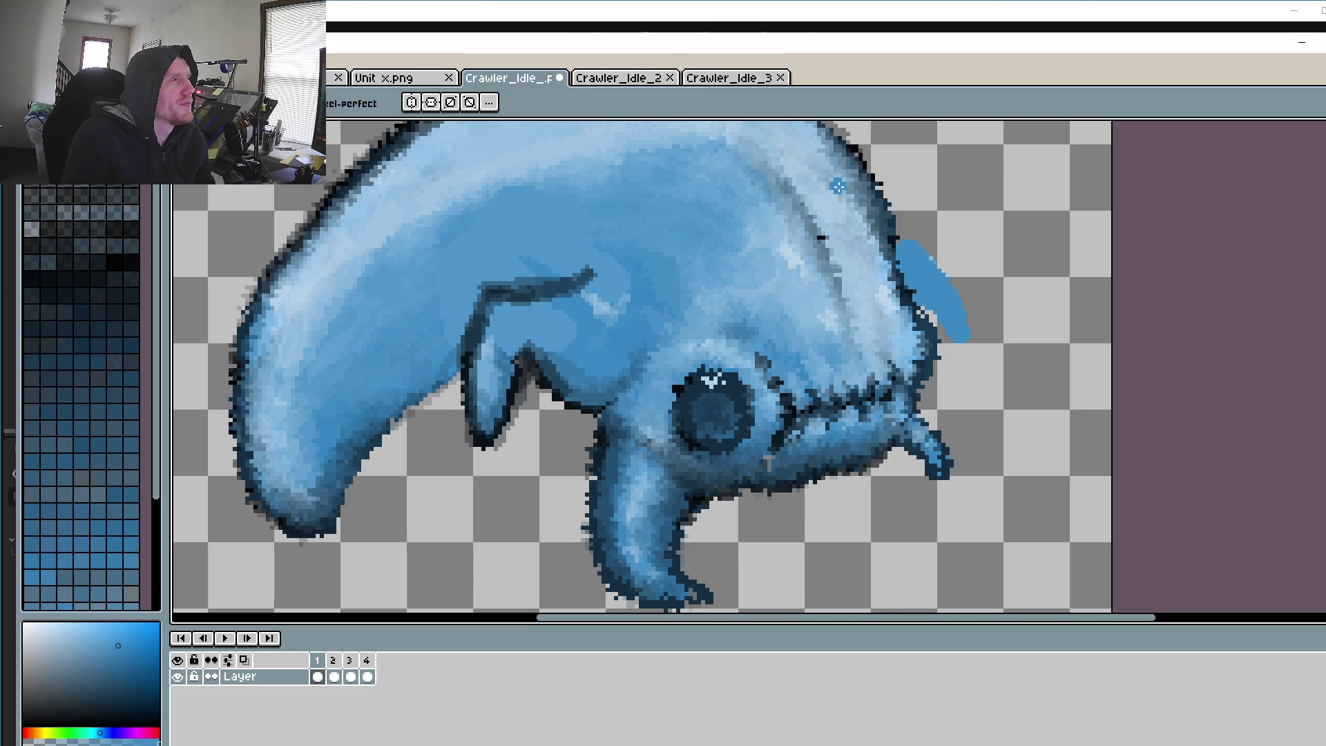
{"action": "scroll", "coordinate": [673, 355], "scroll_direction": "up", "scroll_amount": 2}
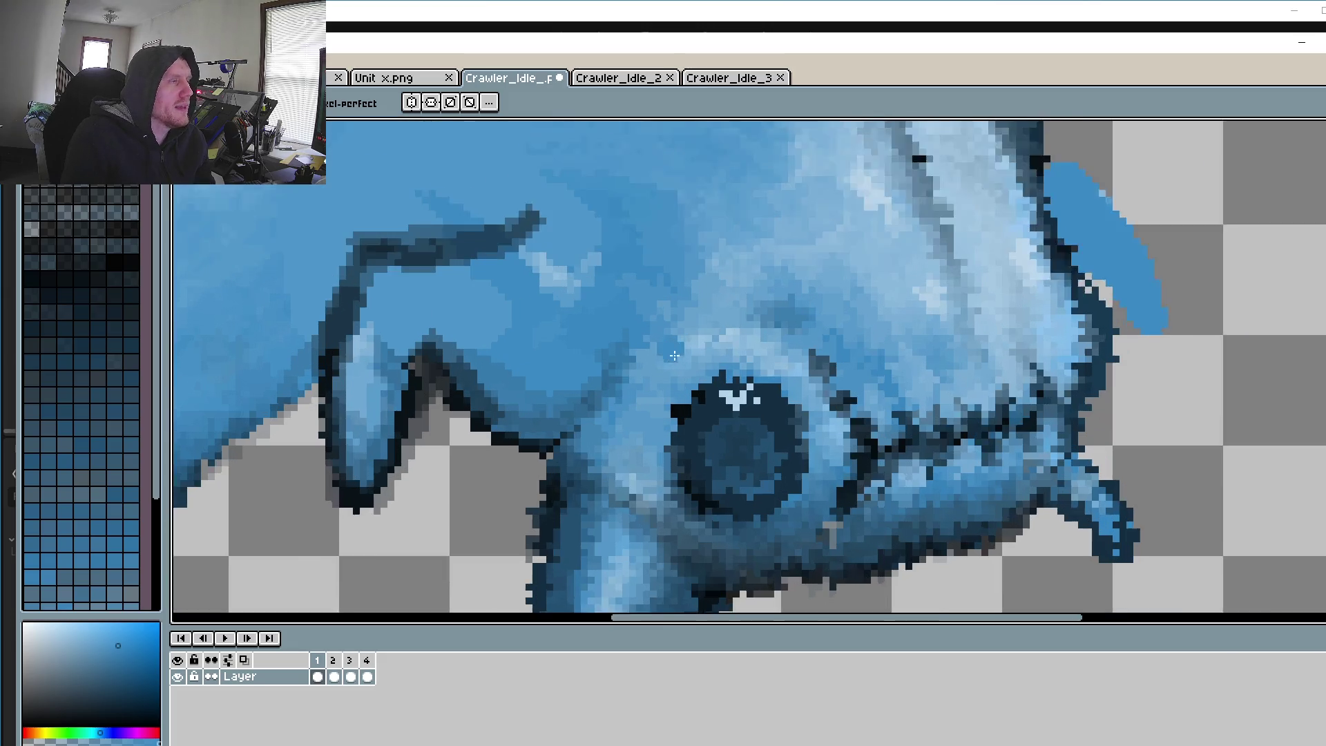
{"action": "scroll", "coordinate": [674, 355], "scroll_direction": "up", "scroll_amount": 1}
{"action": "left_click", "coordinate": [490, 439], "text": "alt"}
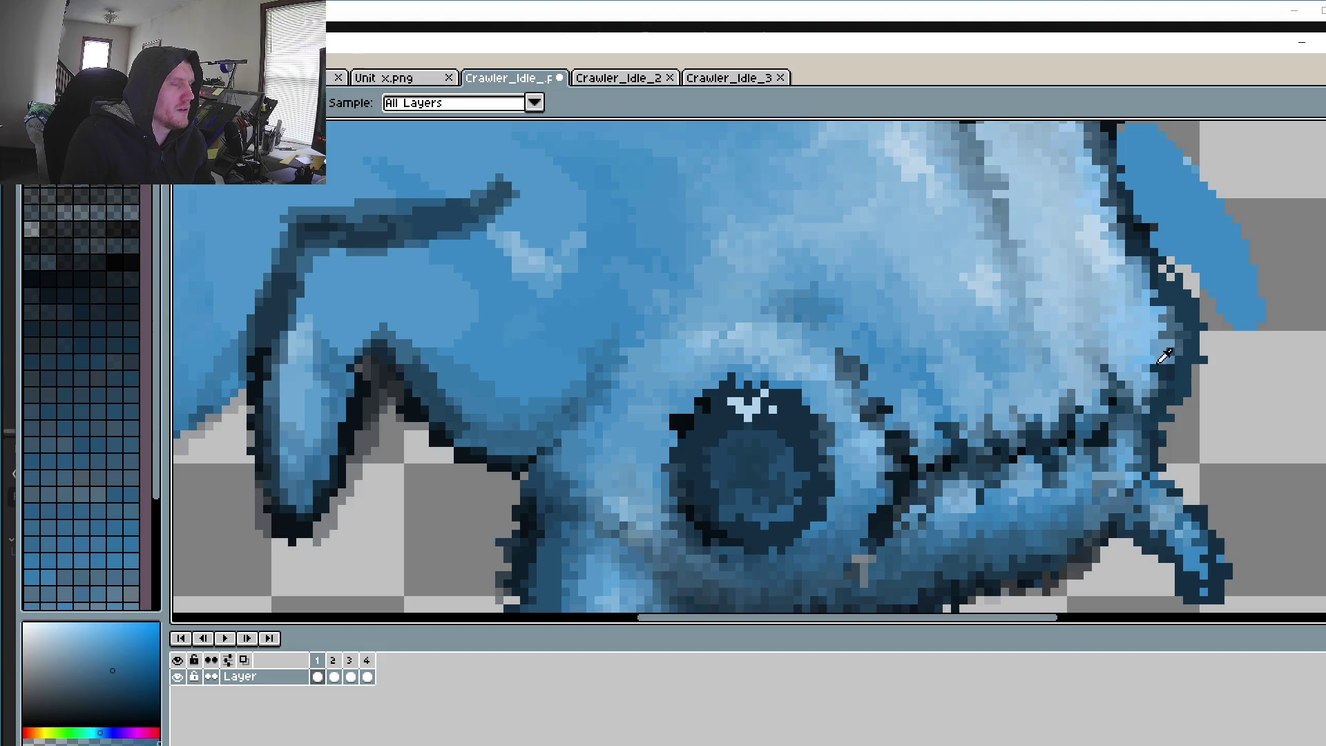
{"action": "scroll", "coordinate": [1164, 355], "scroll_direction": "right", "scroll_amount": 3}
{"action": "left_click_drag", "start_coordinate": [927, 278], "coordinate": [924, 268]}
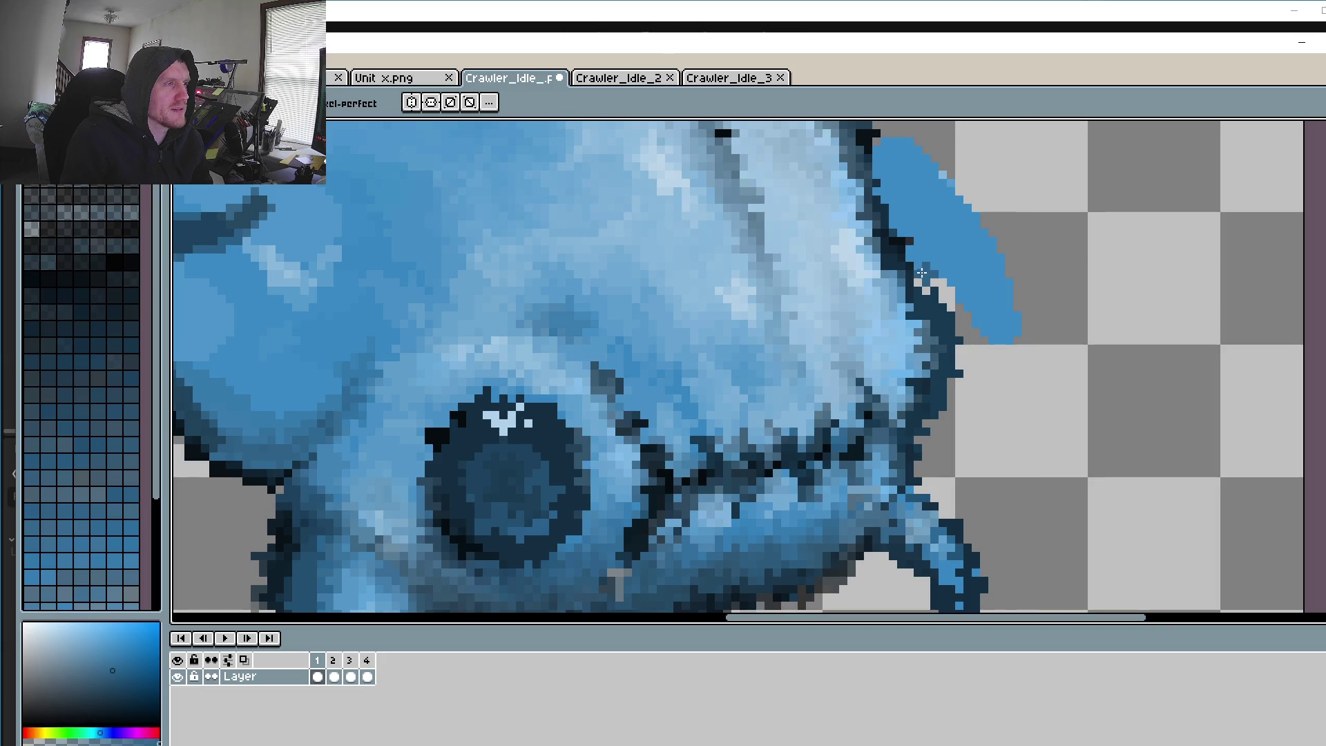
{"action": "left_click_drag", "start_coordinate": [924, 271], "coordinate": [993, 353]}
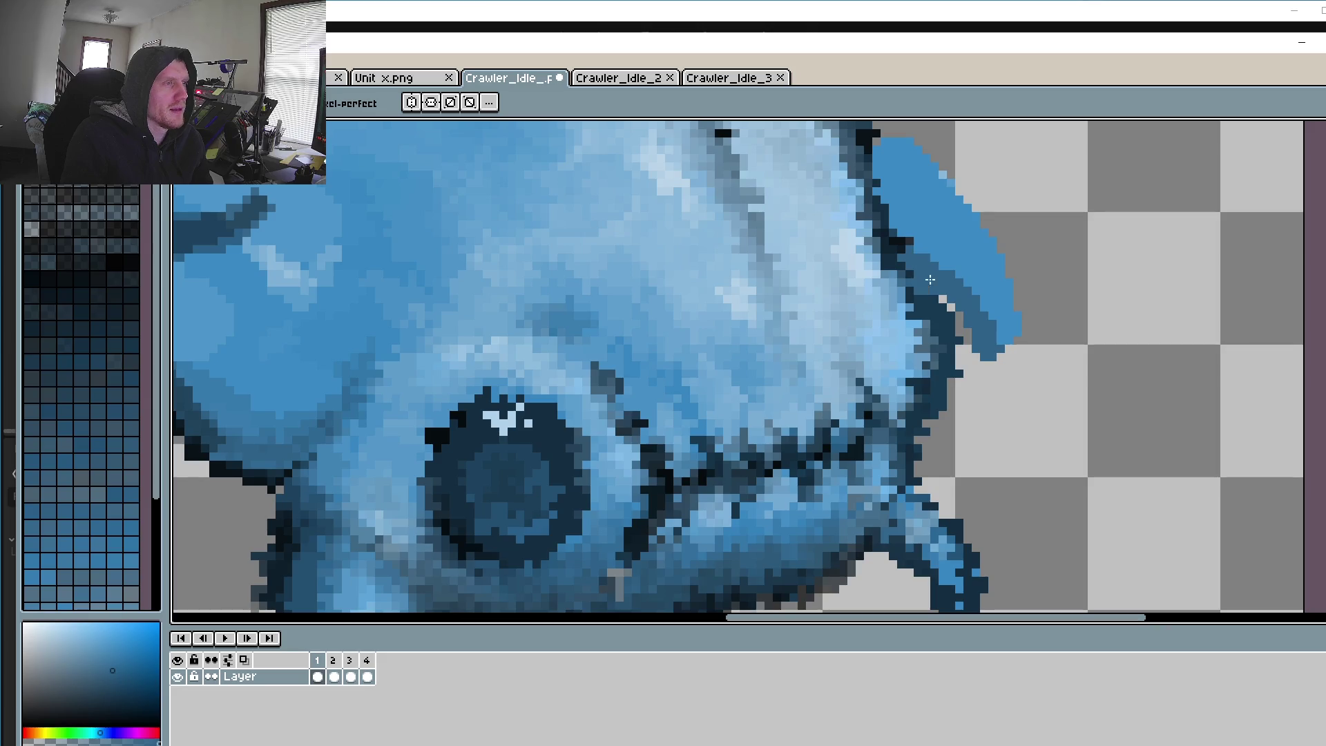
{"action": "left_click_drag", "start_coordinate": [998, 354], "coordinate": [1017, 293]}
{"action": "scroll", "coordinate": [1017, 304], "scroll_direction": "up", "scroll_amount": 2}
{"action": "left_click_drag", "start_coordinate": [889, 215], "coordinate": [1013, 395]}
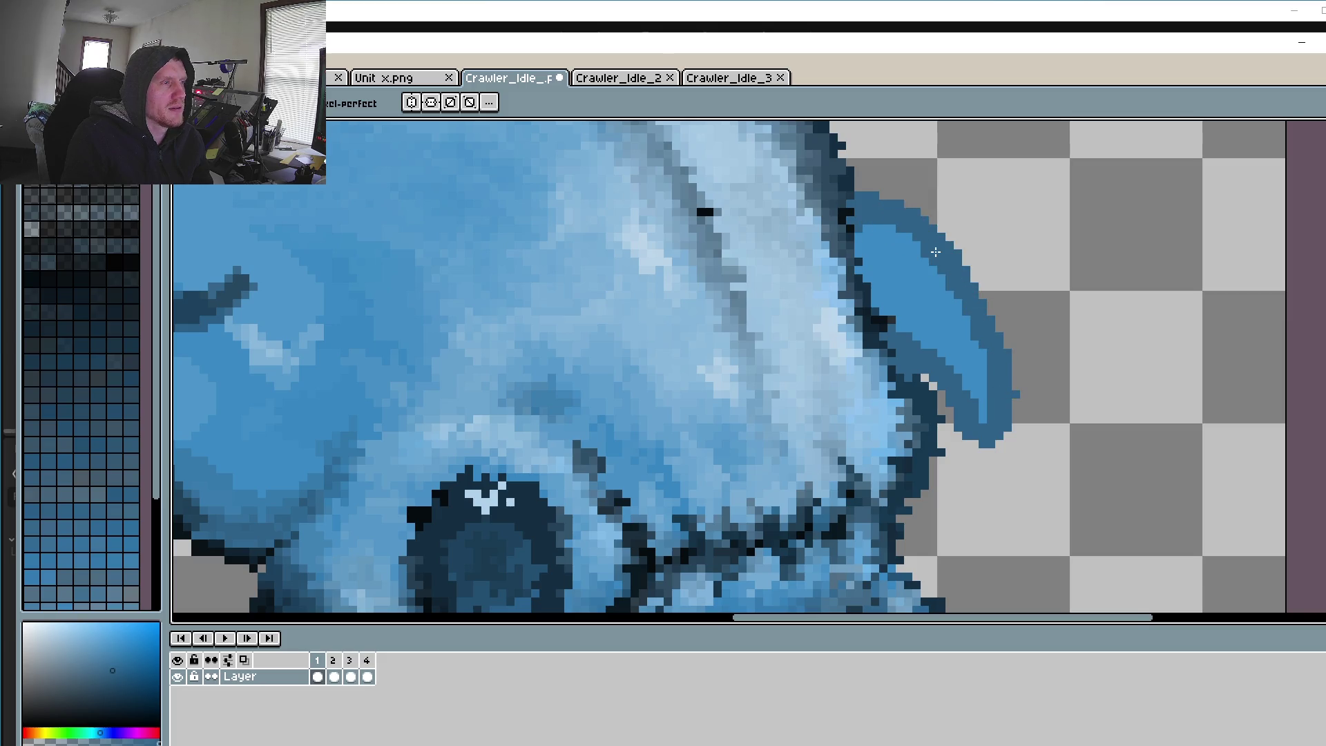
{"action": "scroll", "coordinate": [935, 252], "scroll_direction": "down", "scroll_amount": 3}
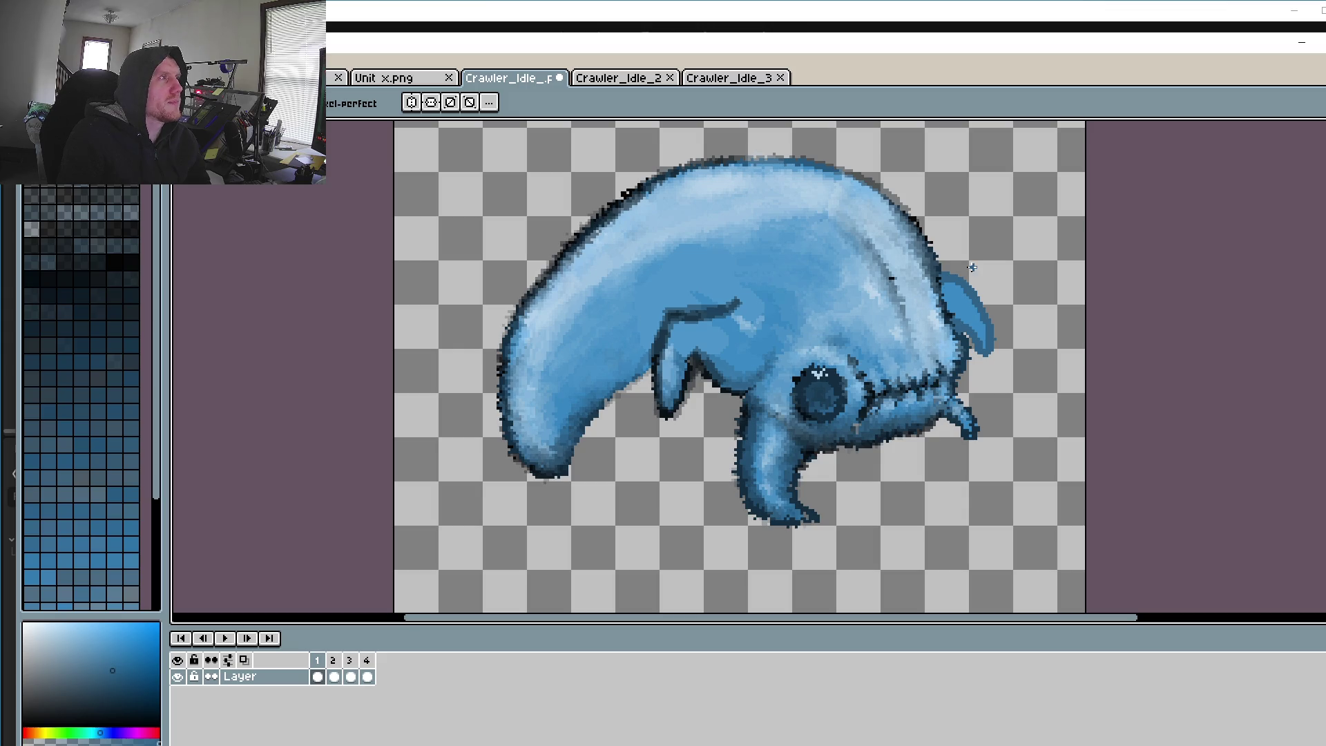
Step: Preview the animation, then lasso the redrawn front leg on frame 1
{"action": "left_click_drag", "start_coordinate": [964, 325], "coordinate": [918, 335]}
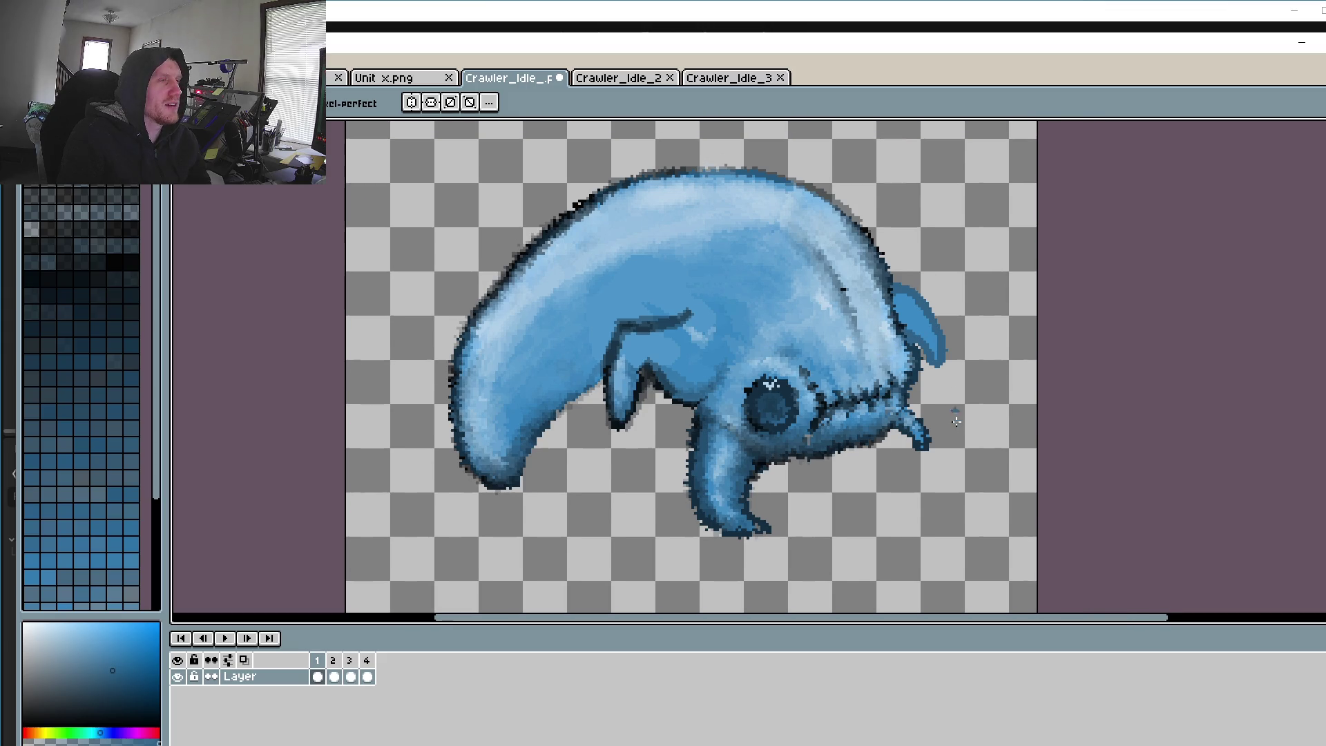
{"action": "left_click", "coordinate": [225, 638]}
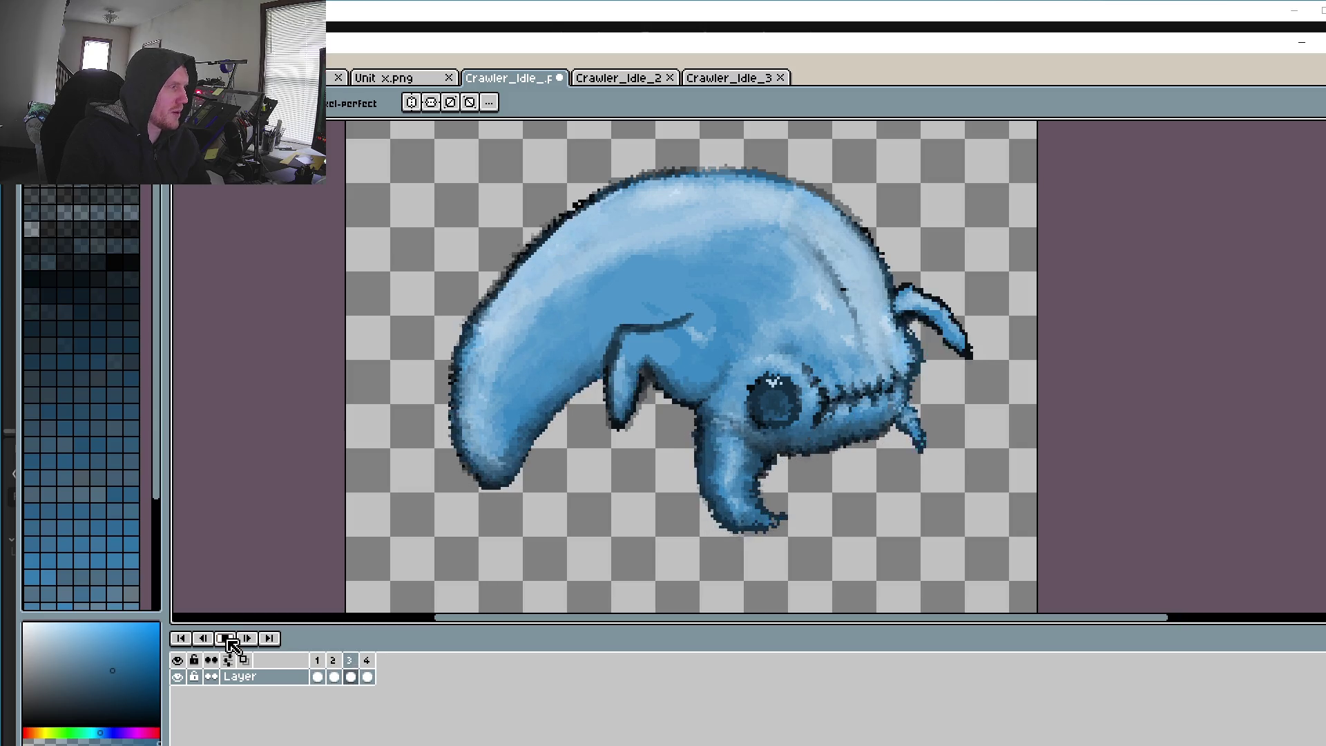
{"action": "left_click", "coordinate": [225, 638]}
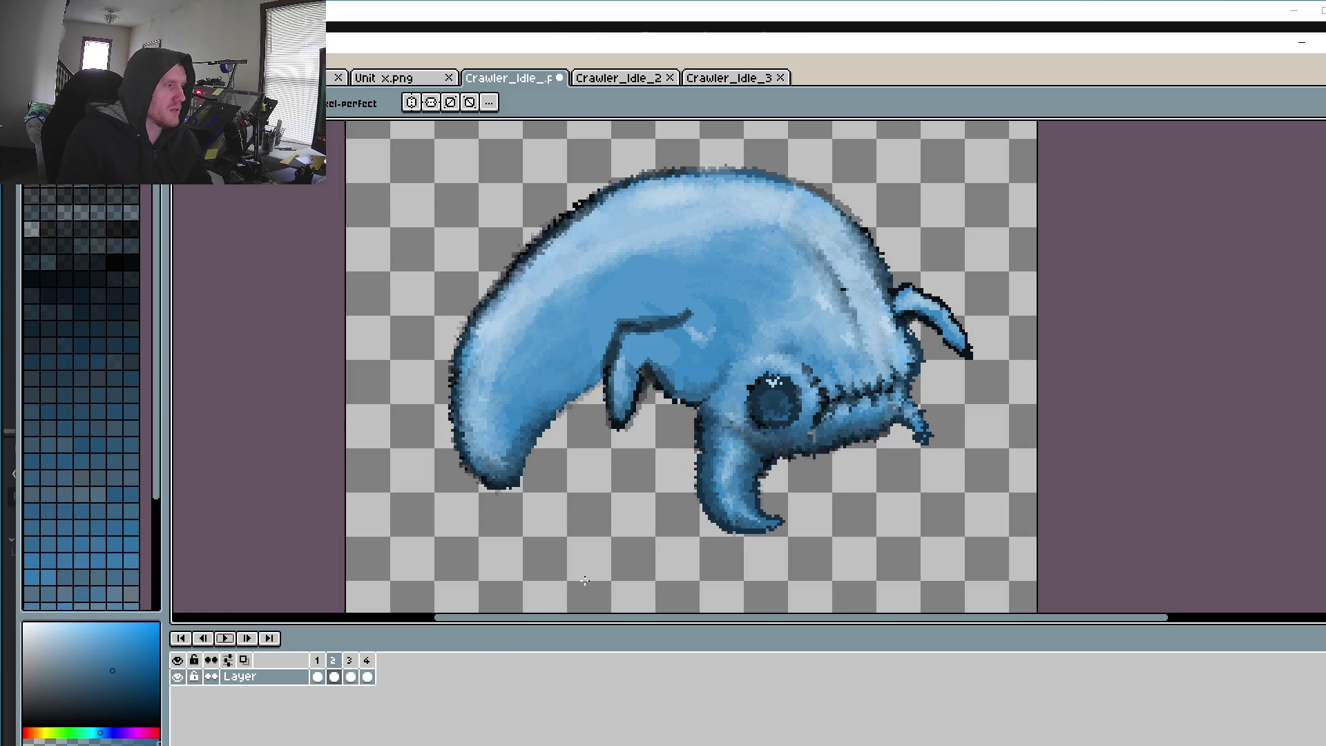
{"action": "left_click", "coordinate": [317, 676]}
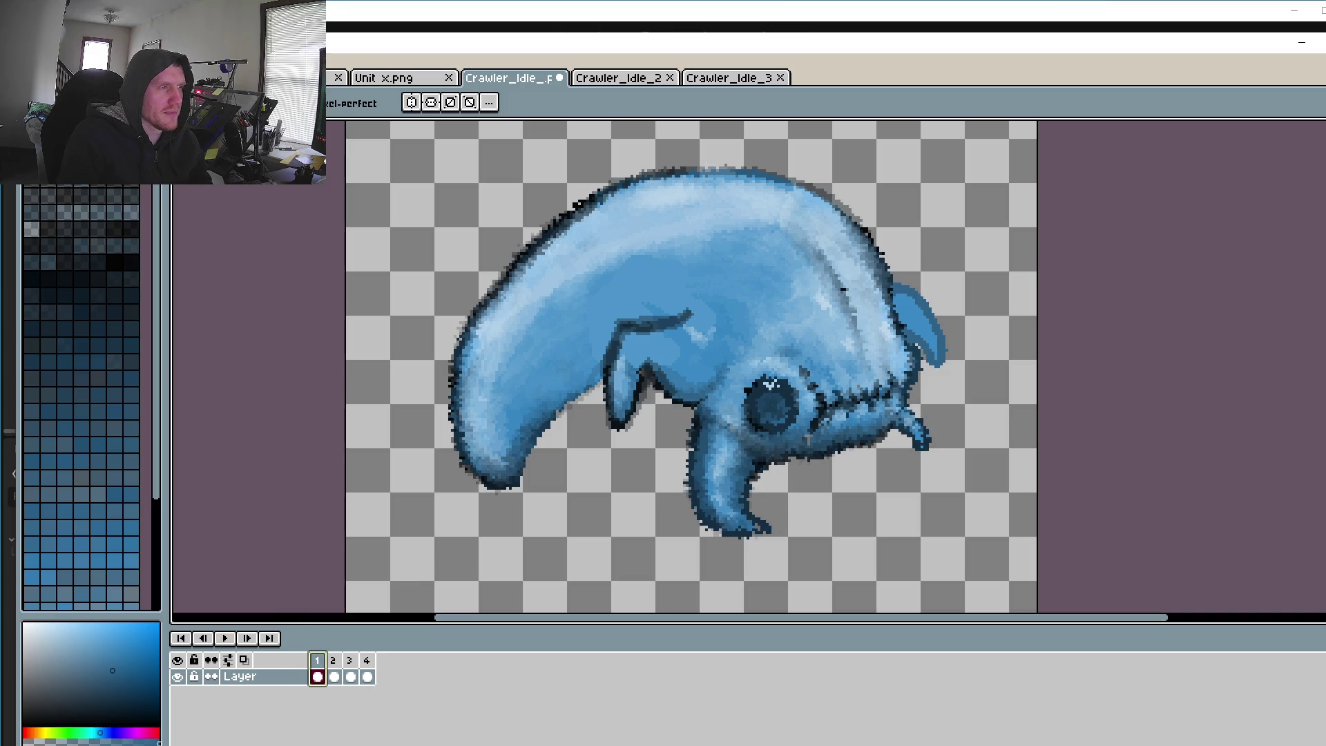
{"action": "key", "text": "m"}
{"action": "key", "text": "b"}
{"action": "scroll", "coordinate": [918, 307], "scroll_direction": "up", "scroll_amount": 3}
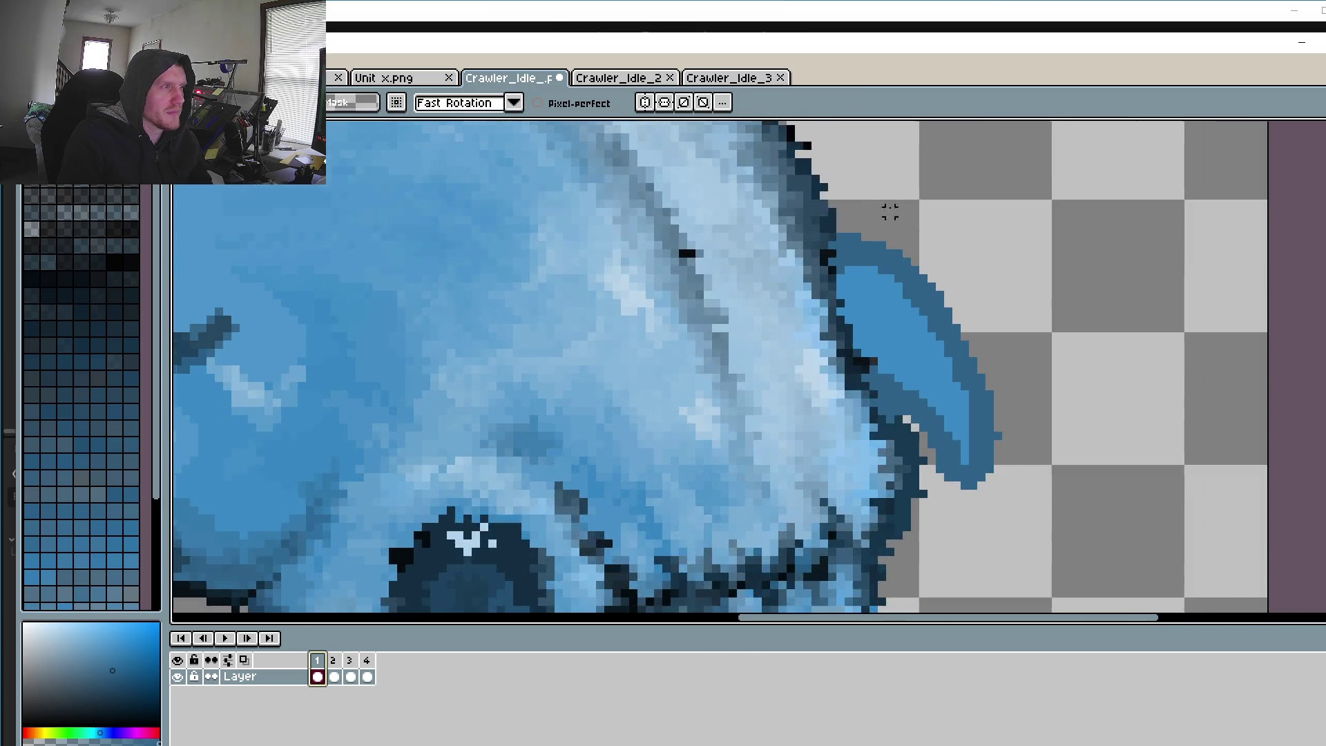
{"action": "left_click_drag", "start_coordinate": [822, 202], "coordinate": [823, 304]}
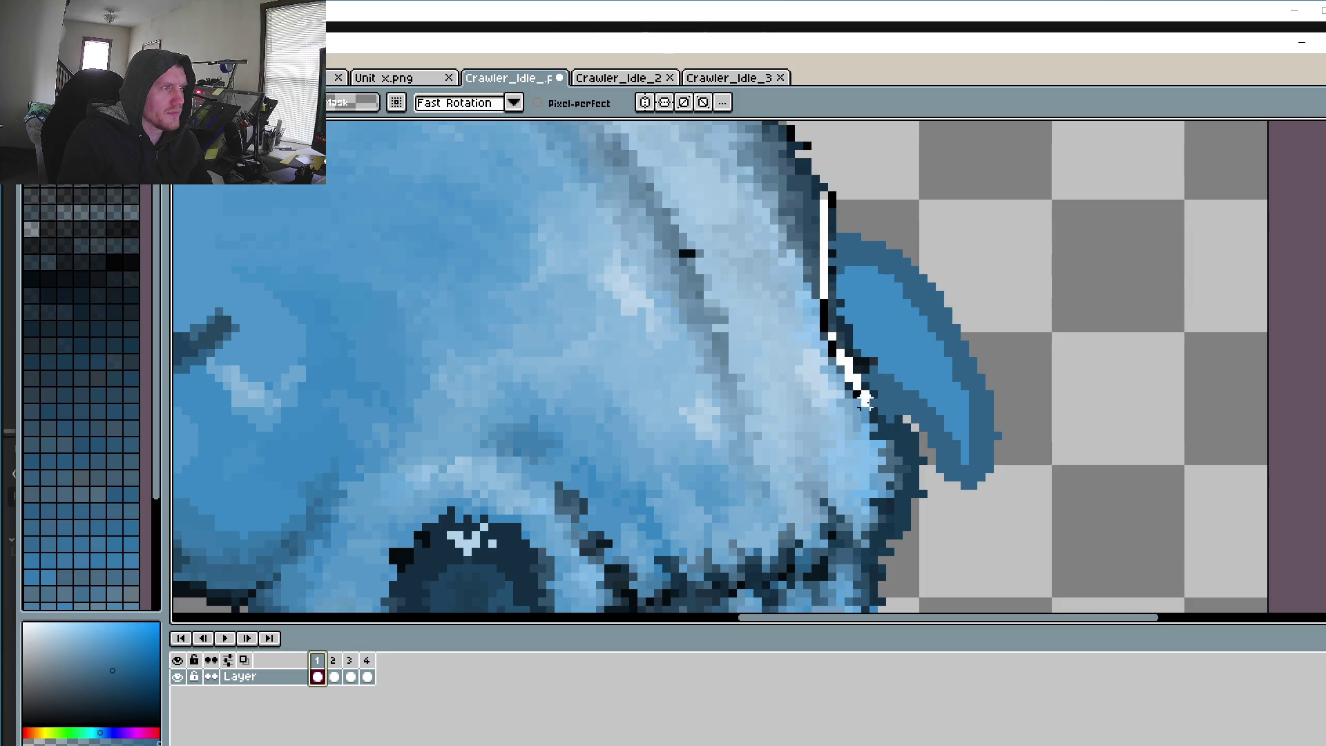
{"action": "left_click_drag", "start_coordinate": [924, 461], "coordinate": [822, 183]}
Step: Paste the leg into frames 2 and 3, then commit it on frame 4
{"action": "left_click", "coordinate": [334, 660]}
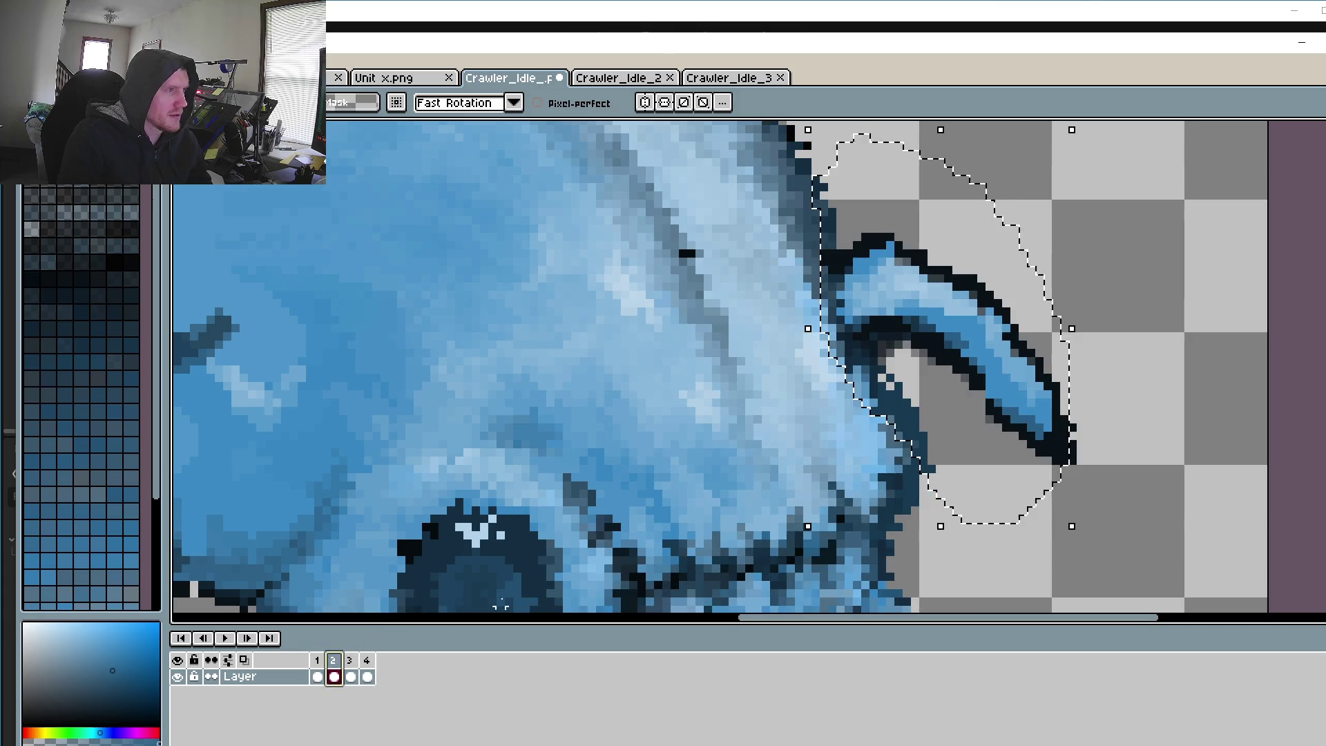
{"action": "key", "text": "ctrl+v"}
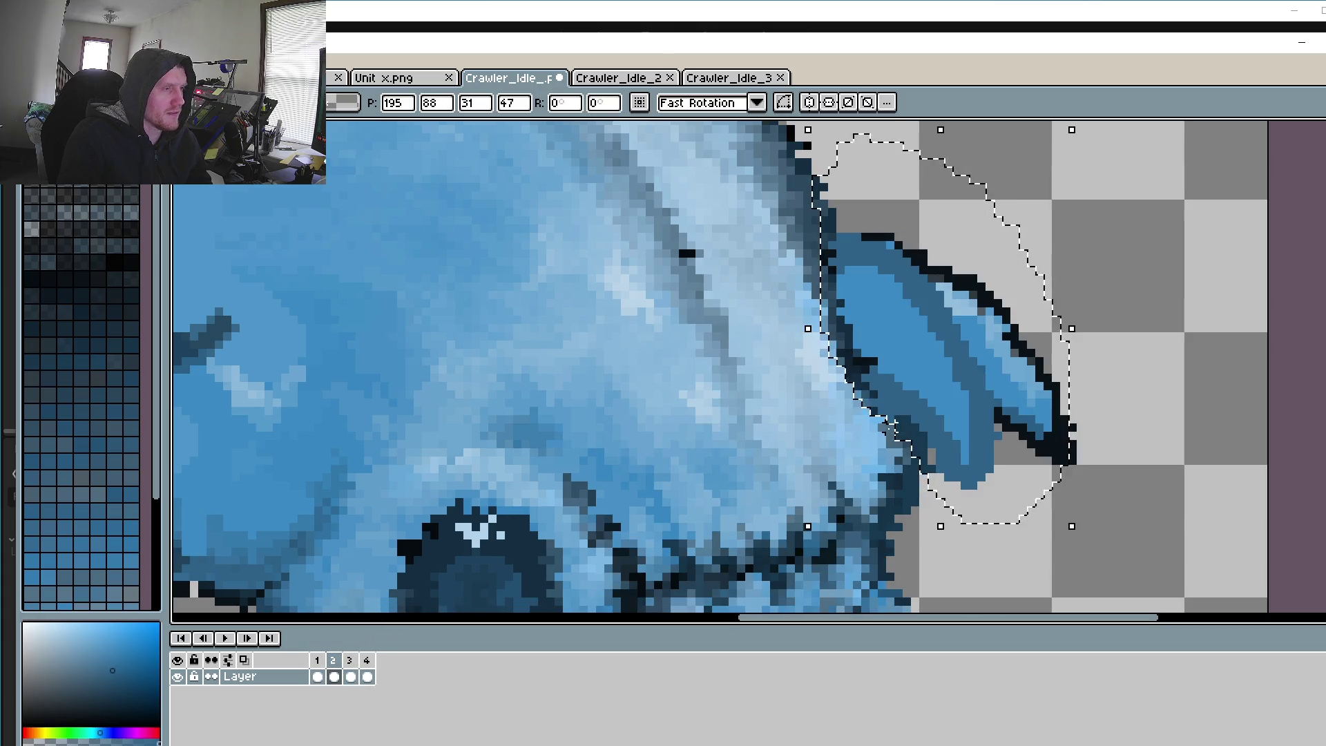
{"action": "left_click", "coordinate": [350, 660]}
{"action": "key", "text": "ctrl+v"}
{"action": "left_click", "coordinate": [368, 661]}
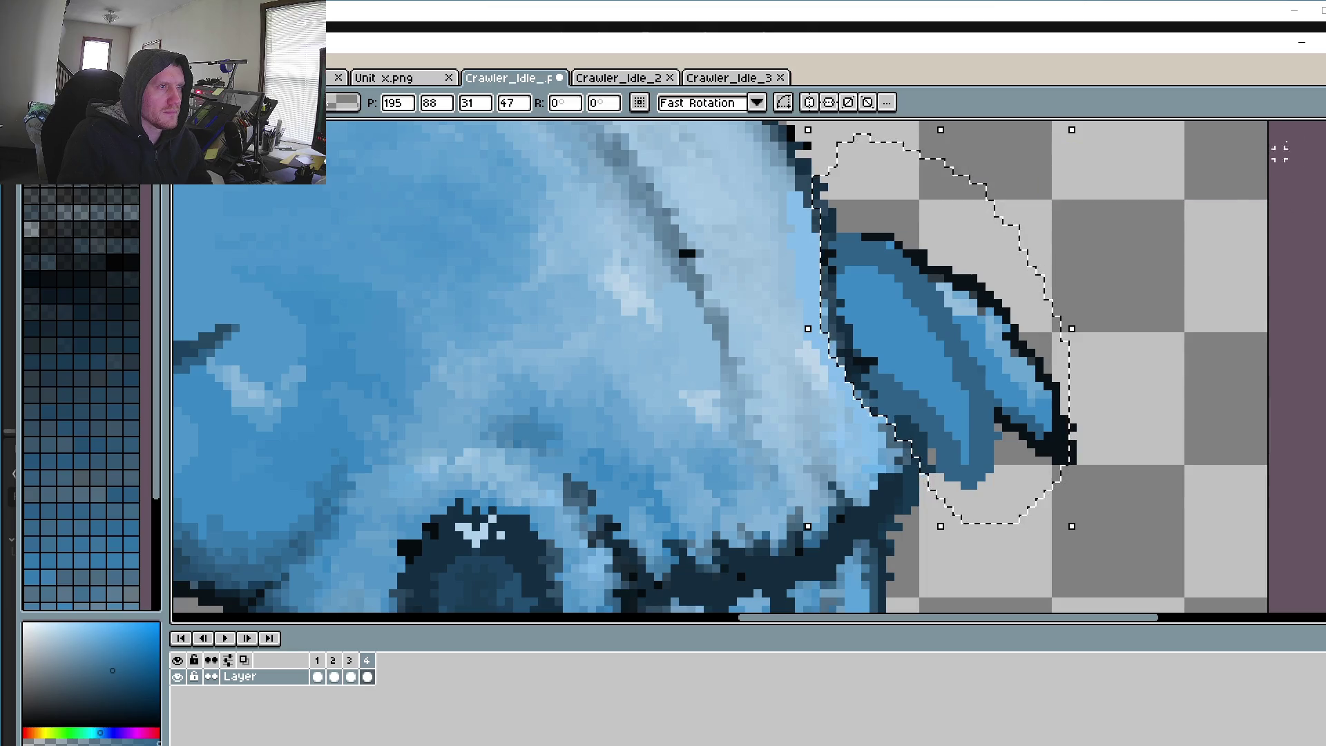
{"action": "left_click", "coordinate": [1150, 178]}
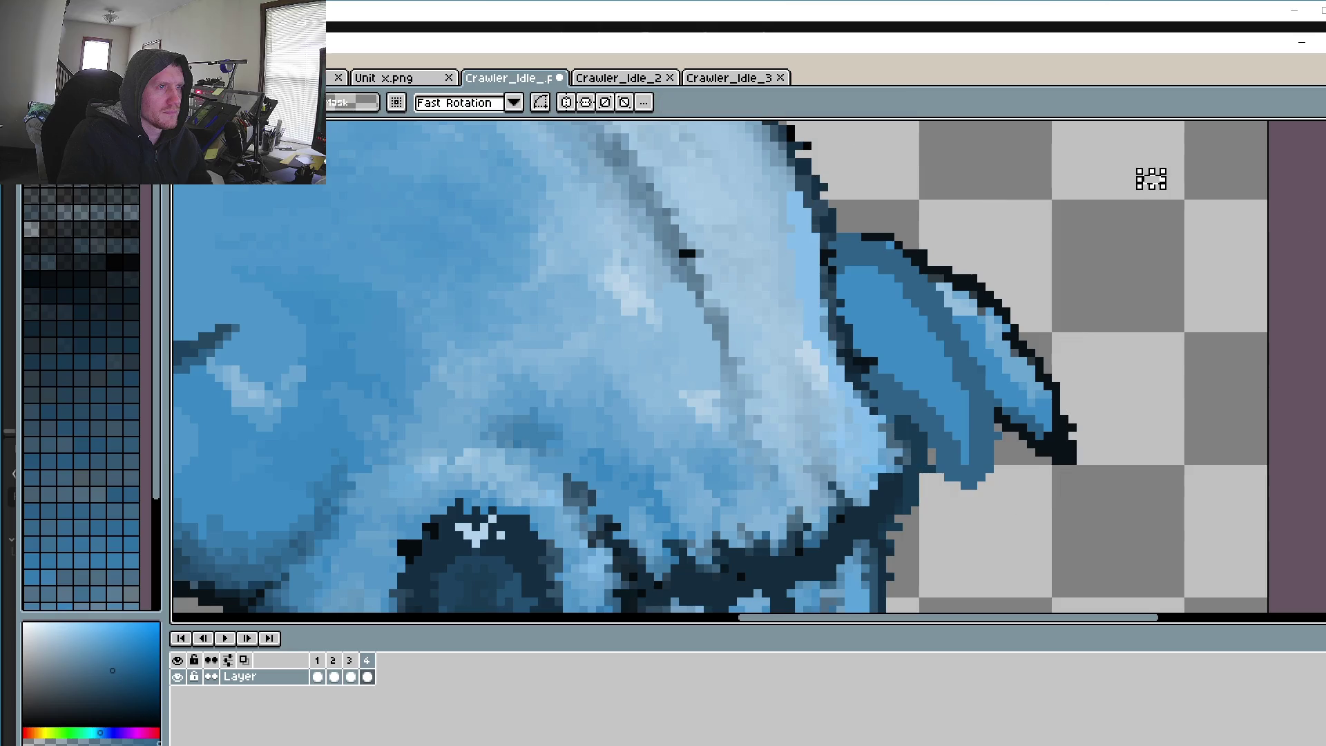
Step: With the Eraser, wipe stray outline pixels along the leg's right and upper-right edges
{"action": "key", "text": "b"}
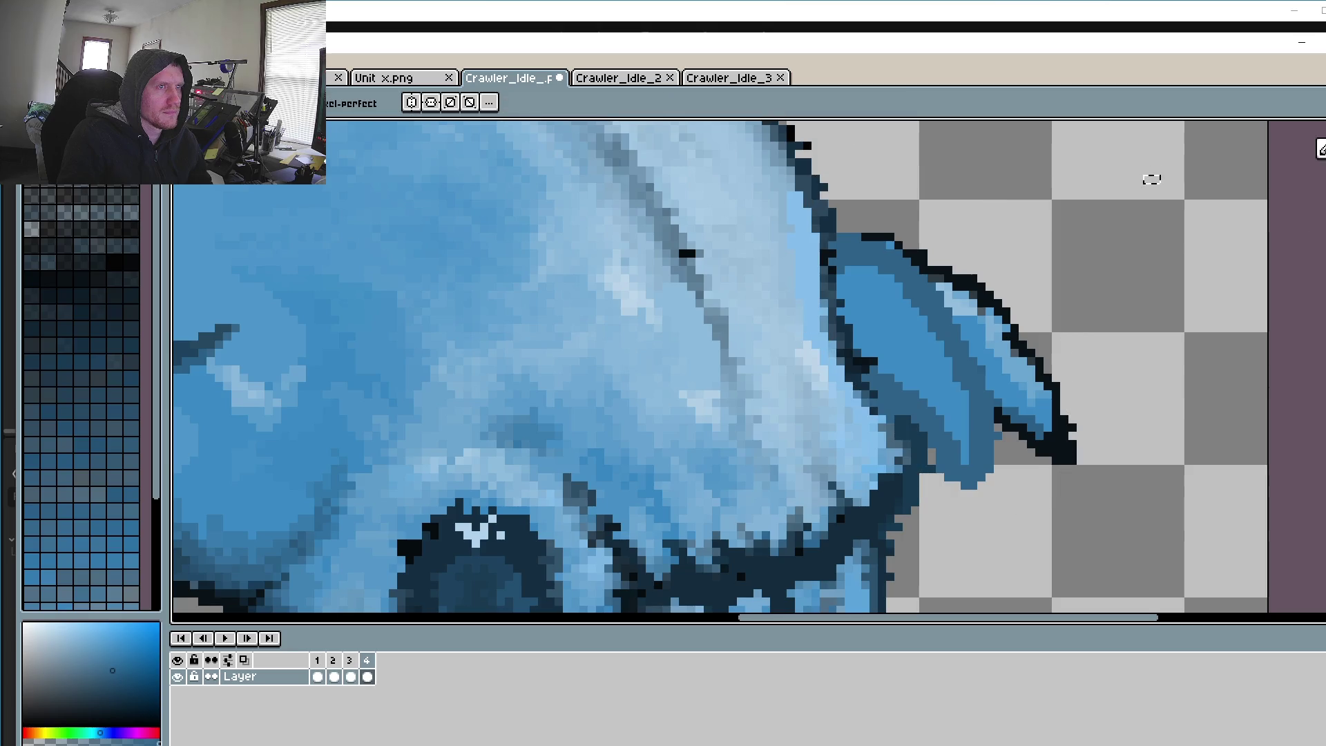
{"action": "key", "text": "m"}
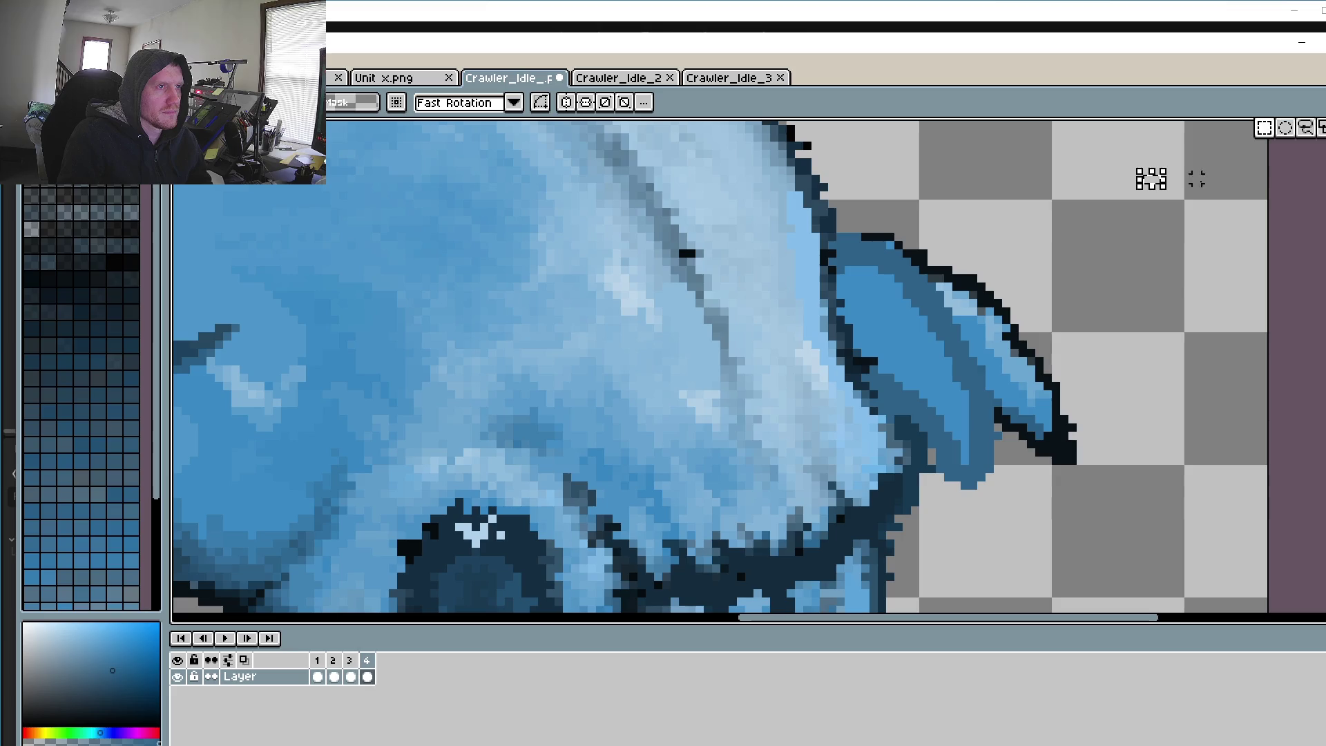
{"action": "left_click", "coordinate": [1315, 207]}
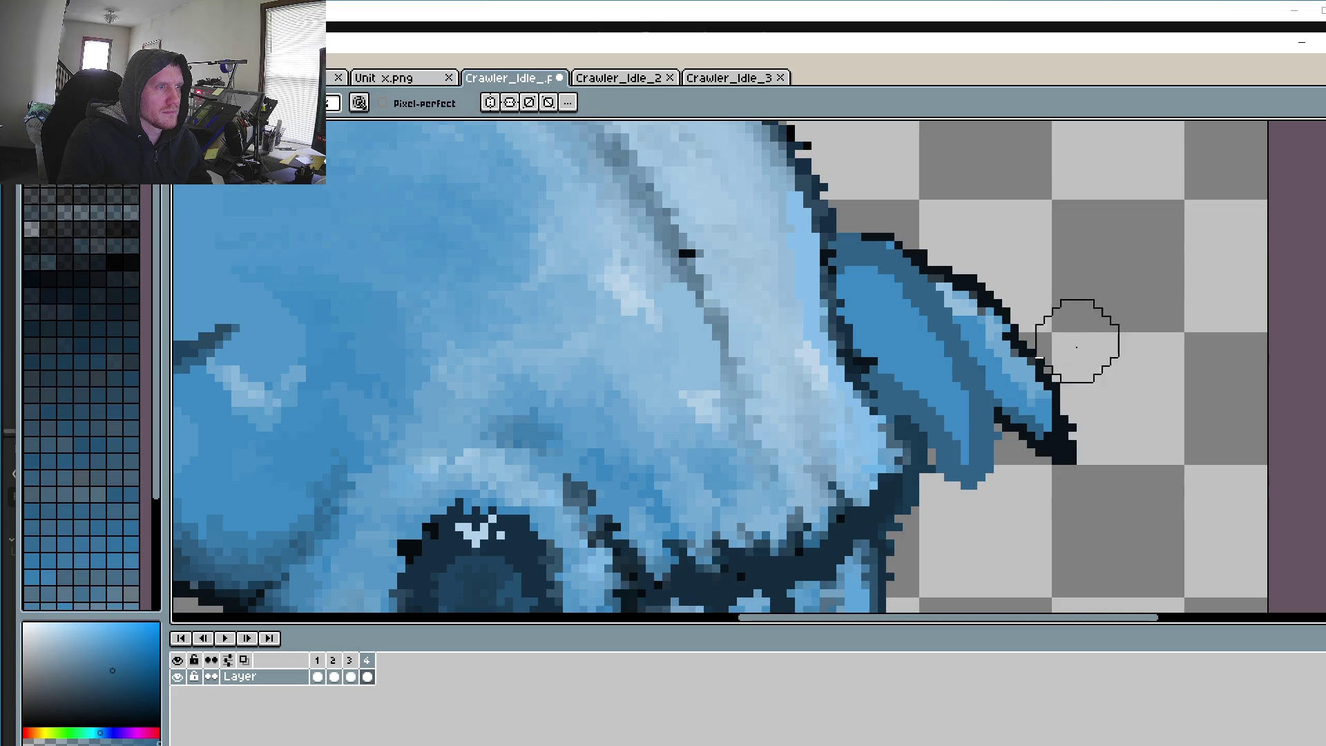
{"action": "scroll", "coordinate": [1071, 399], "scroll_direction": "up", "scroll_amount": 4}
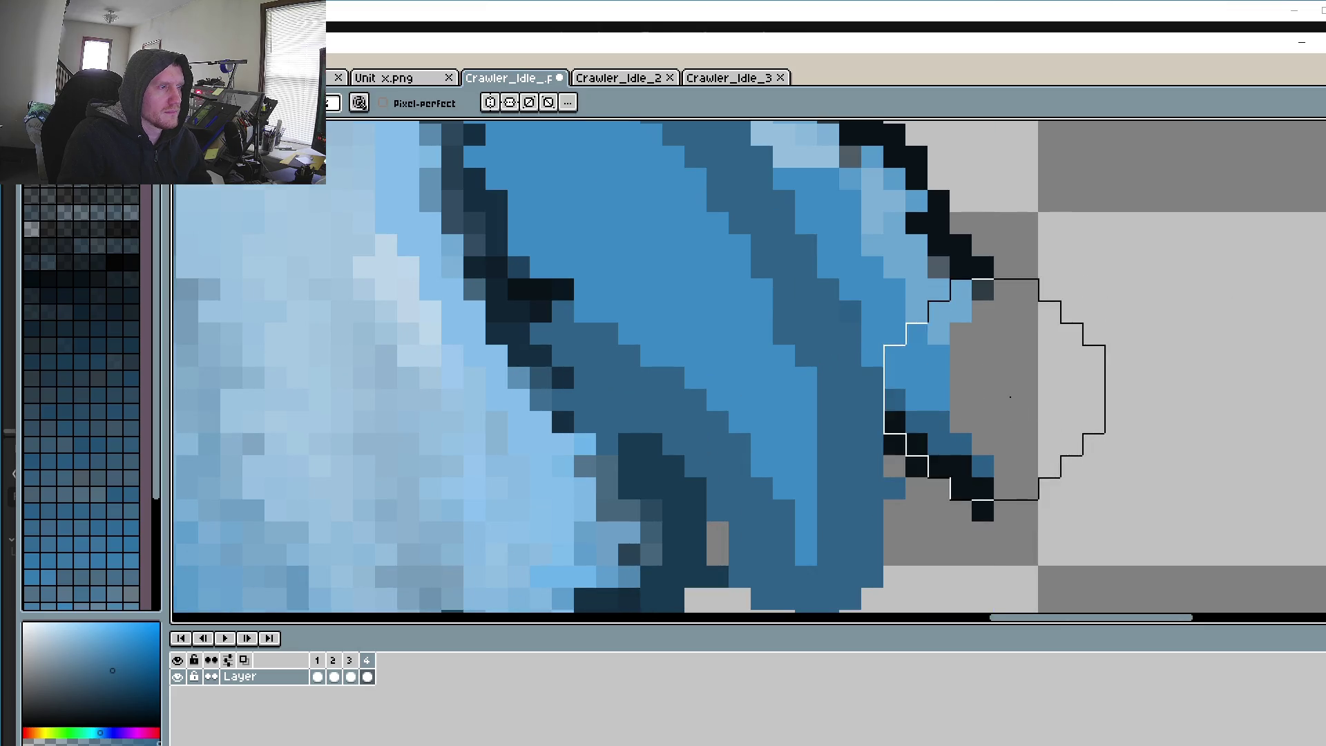
{"action": "left_click_drag", "start_coordinate": [1009, 397], "coordinate": [918, 295]}
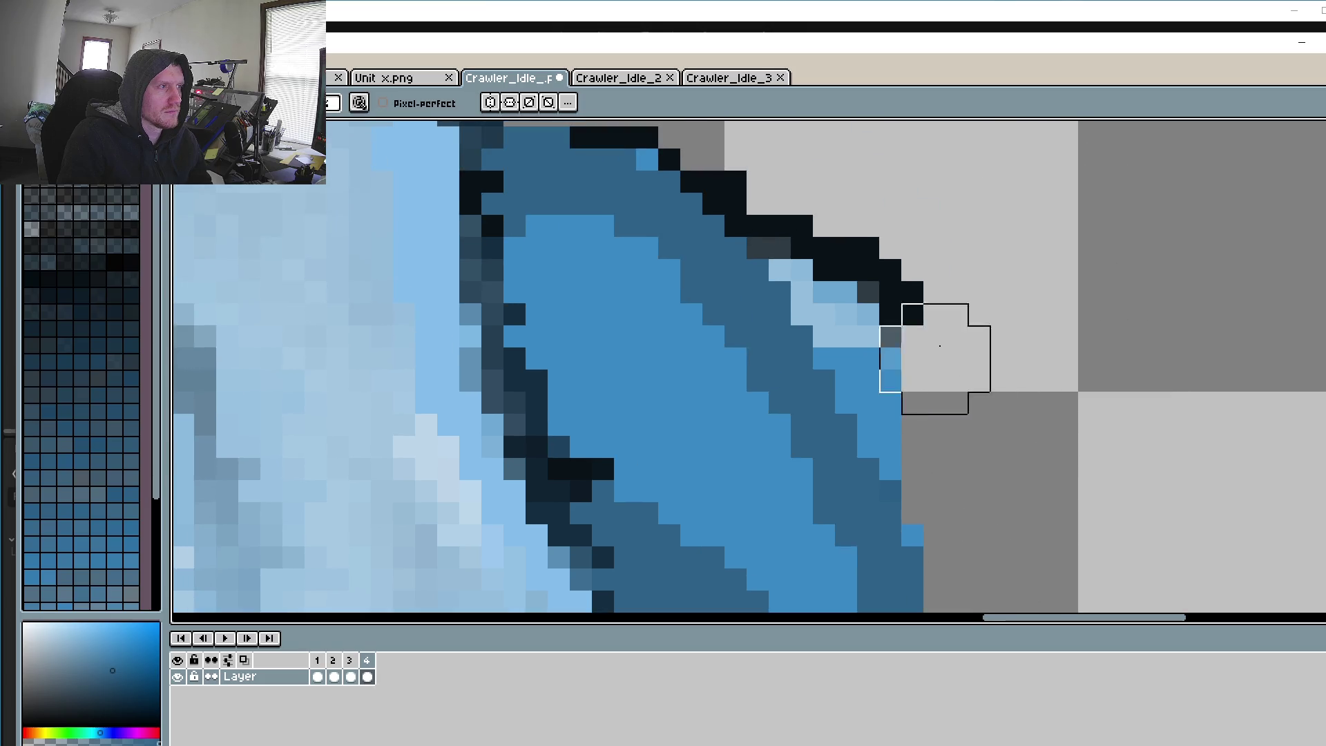
{"action": "left_click_drag", "start_coordinate": [932, 350], "coordinate": [774, 161]}
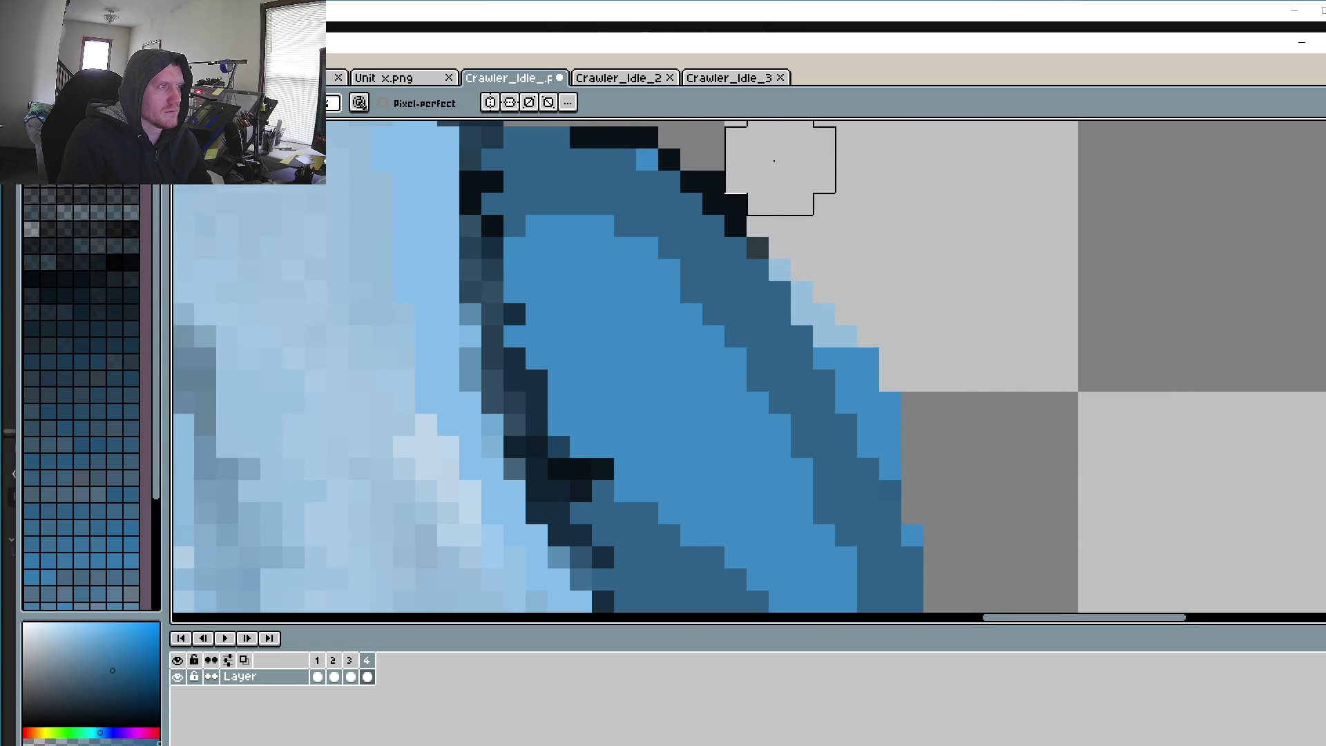
{"action": "scroll", "coordinate": [890, 351], "scroll_direction": "down", "scroll_amount": 2}
{"action": "scroll", "coordinate": [965, 367], "scroll_direction": "down", "scroll_amount": 2}
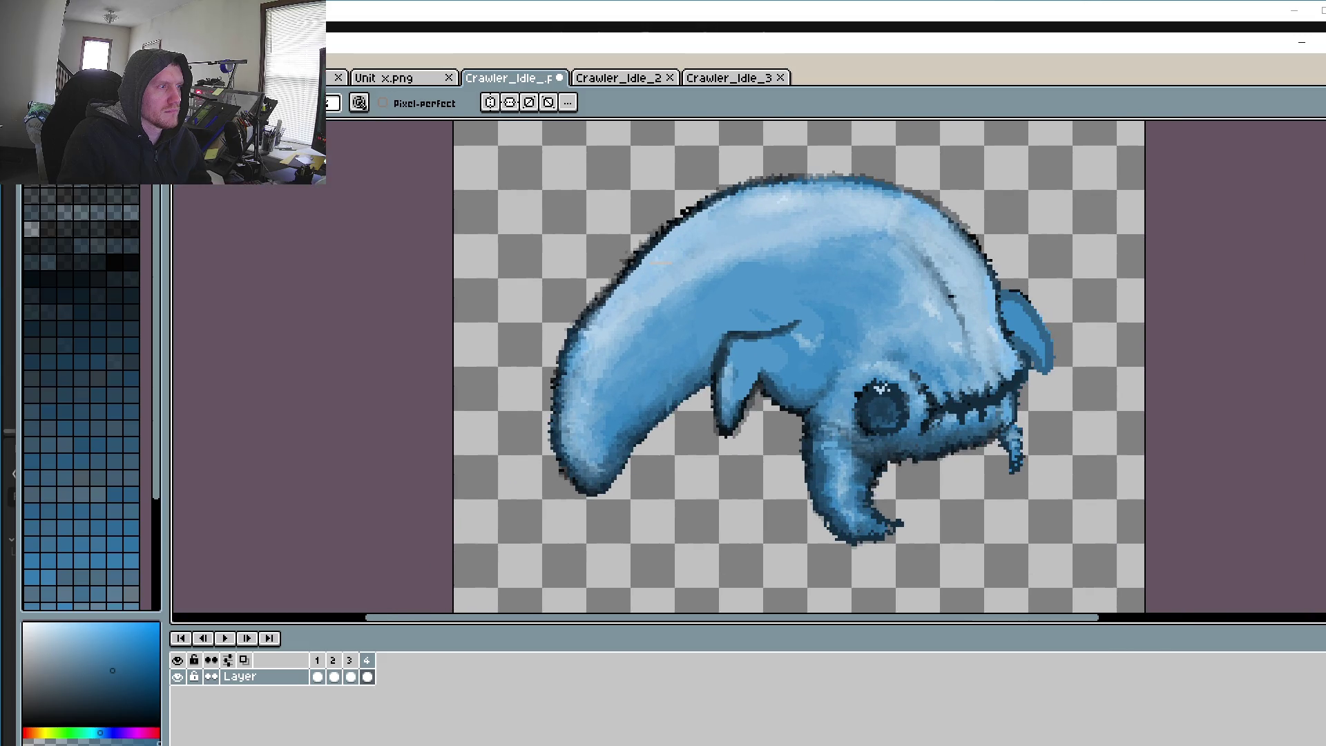
Step: On frame 3, erase the dark outline along the ear's outer edge and tip
{"action": "left_click", "coordinate": [350, 675]}
{"action": "scroll", "coordinate": [1046, 327], "scroll_direction": "up", "scroll_amount": 3}
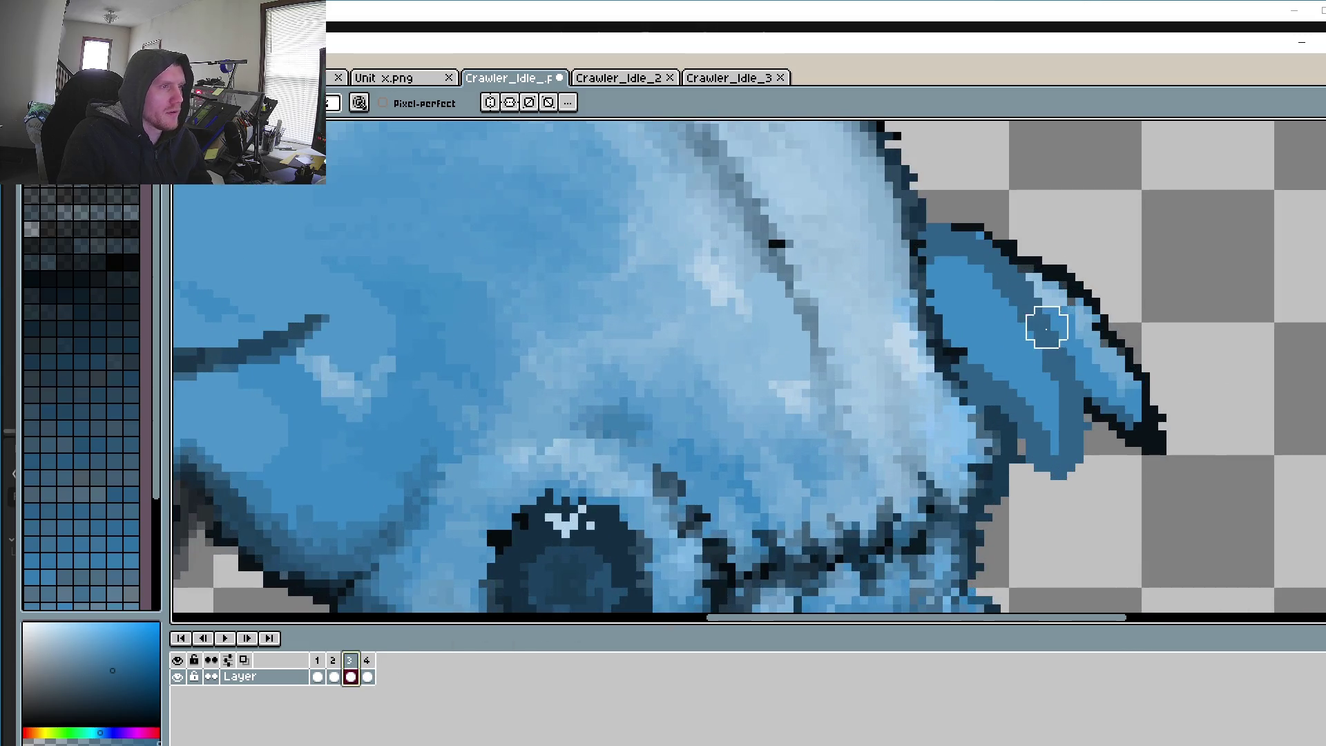
{"action": "left_click_drag", "start_coordinate": [1042, 231], "coordinate": [1120, 409]}
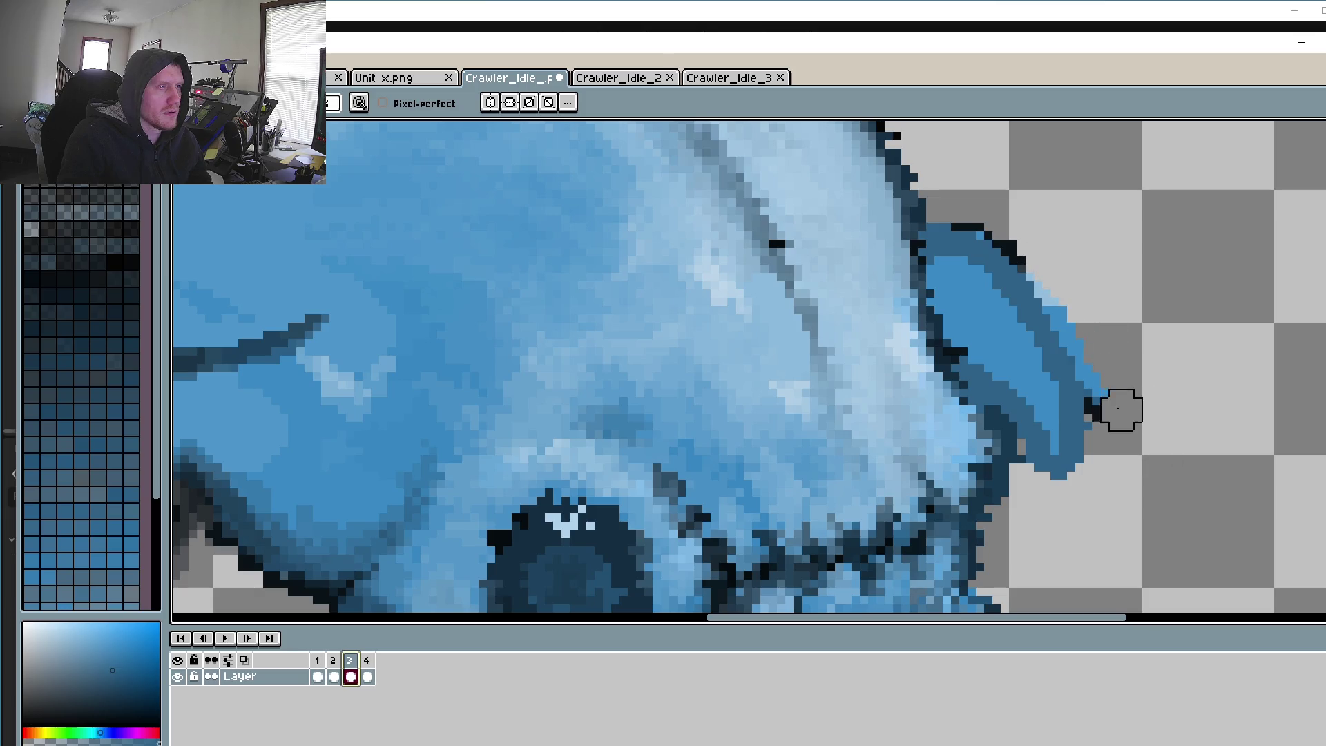
{"action": "left_click_drag", "start_coordinate": [1120, 410], "coordinate": [997, 214]}
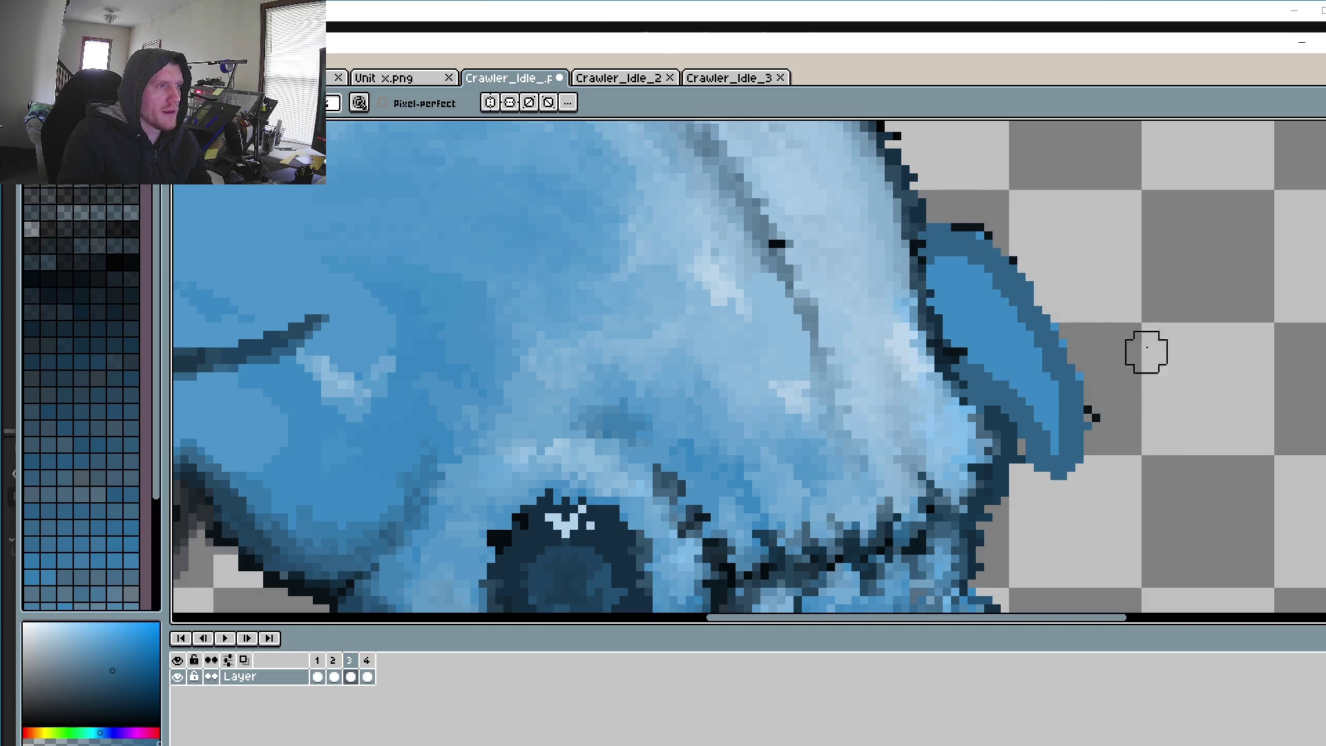
{"action": "left_click", "coordinate": [1093, 414]}
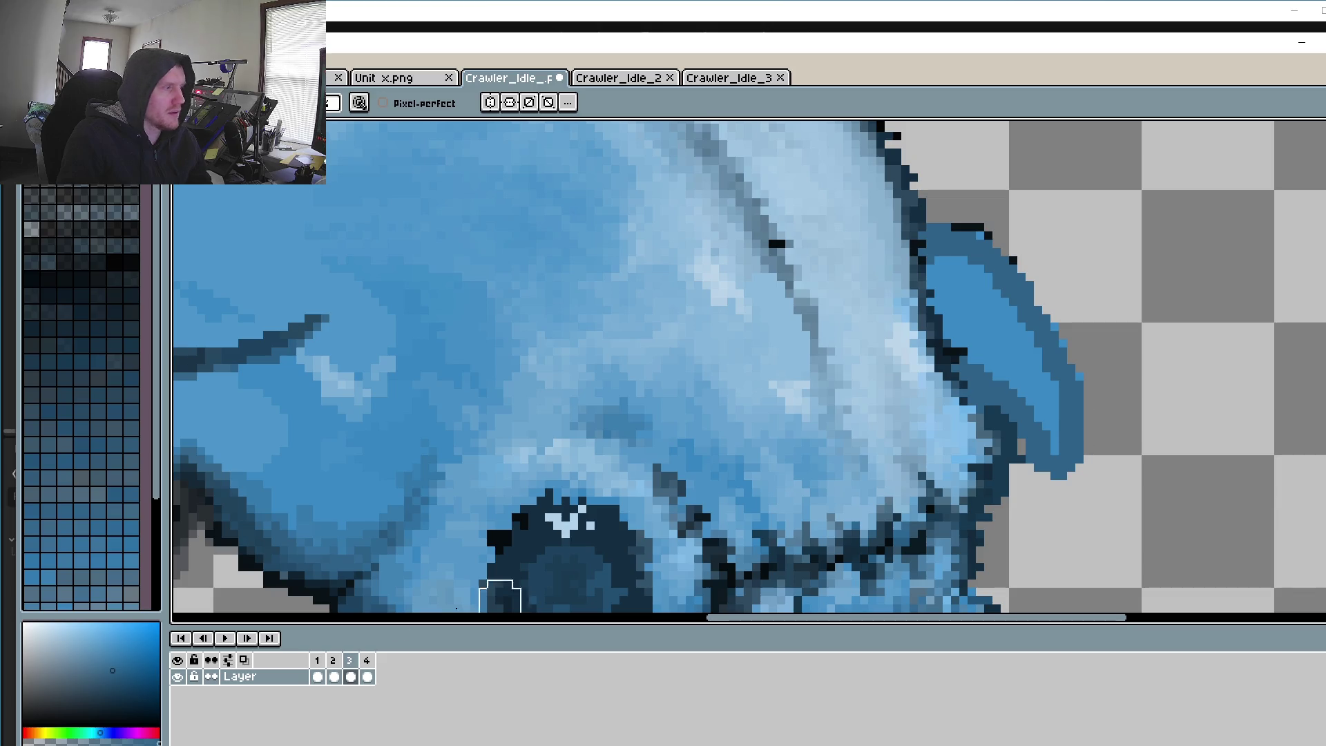
Step: On frame 2, erase the dark outline along the ear's upper edge, then return to frame 1
{"action": "left_click", "coordinate": [333, 675]}
{"action": "mouse_move", "coordinate": [1005, 227]}
{"action": "left_mouse_down"}
{"action": "mouse_move", "coordinate": [1121, 379]}
{"action": "mouse_move", "coordinate": [1113, 423]}
{"action": "left_mouse_up"}
{"action": "left_click", "coordinate": [271, 640]}
{"action": "scroll", "coordinate": [1066, 228], "scroll_direction": "down", "scroll_amount": 5}
{"action": "scroll", "coordinate": [1152, 439], "scroll_direction": "up", "scroll_amount": 3}
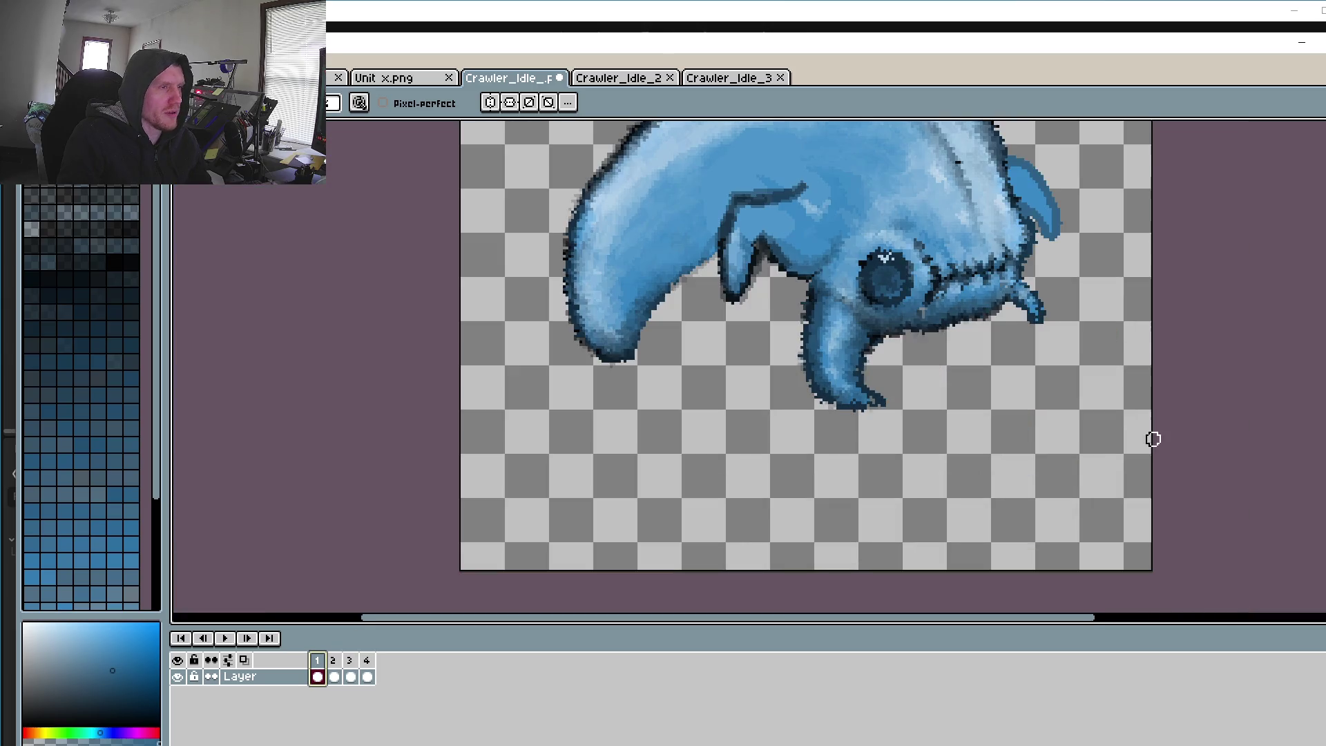
{"action": "scroll", "coordinate": [967, 488], "scroll_direction": "up", "scroll_amount": 3}
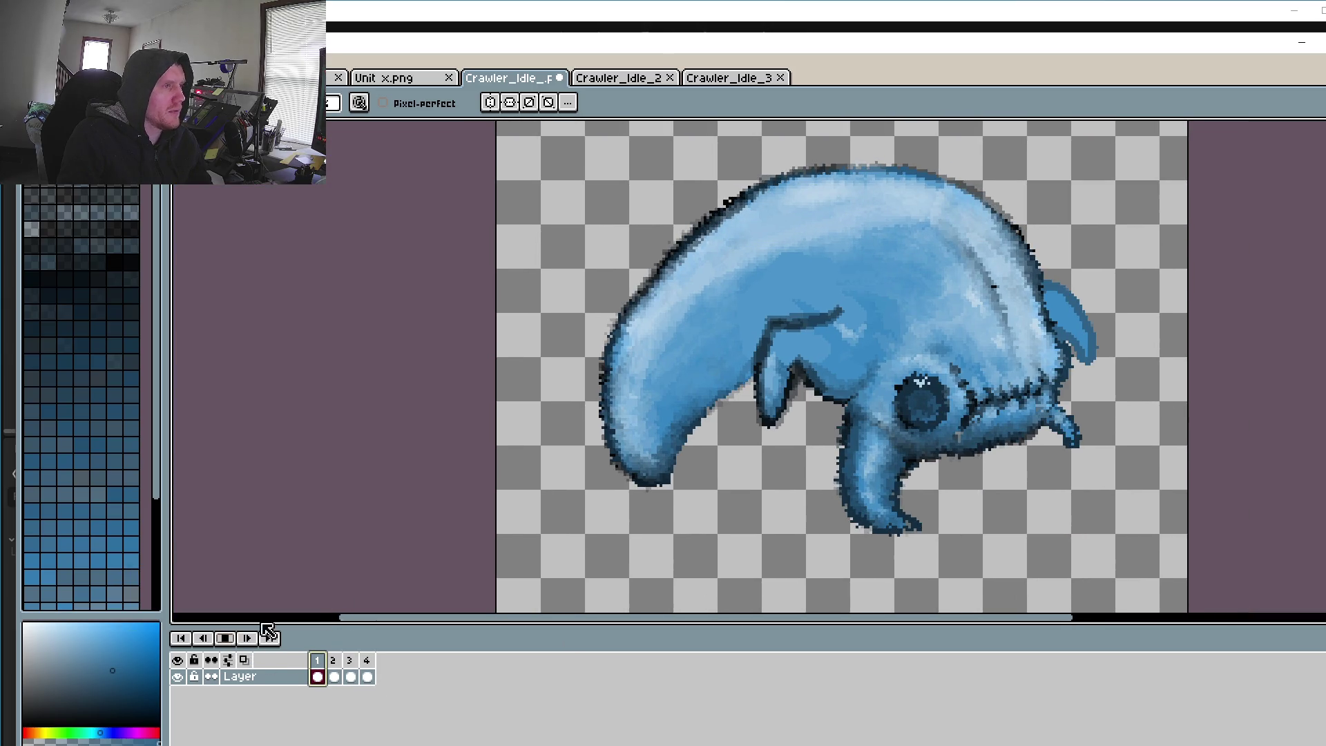
{"action": "left_click", "coordinate": [225, 638]}
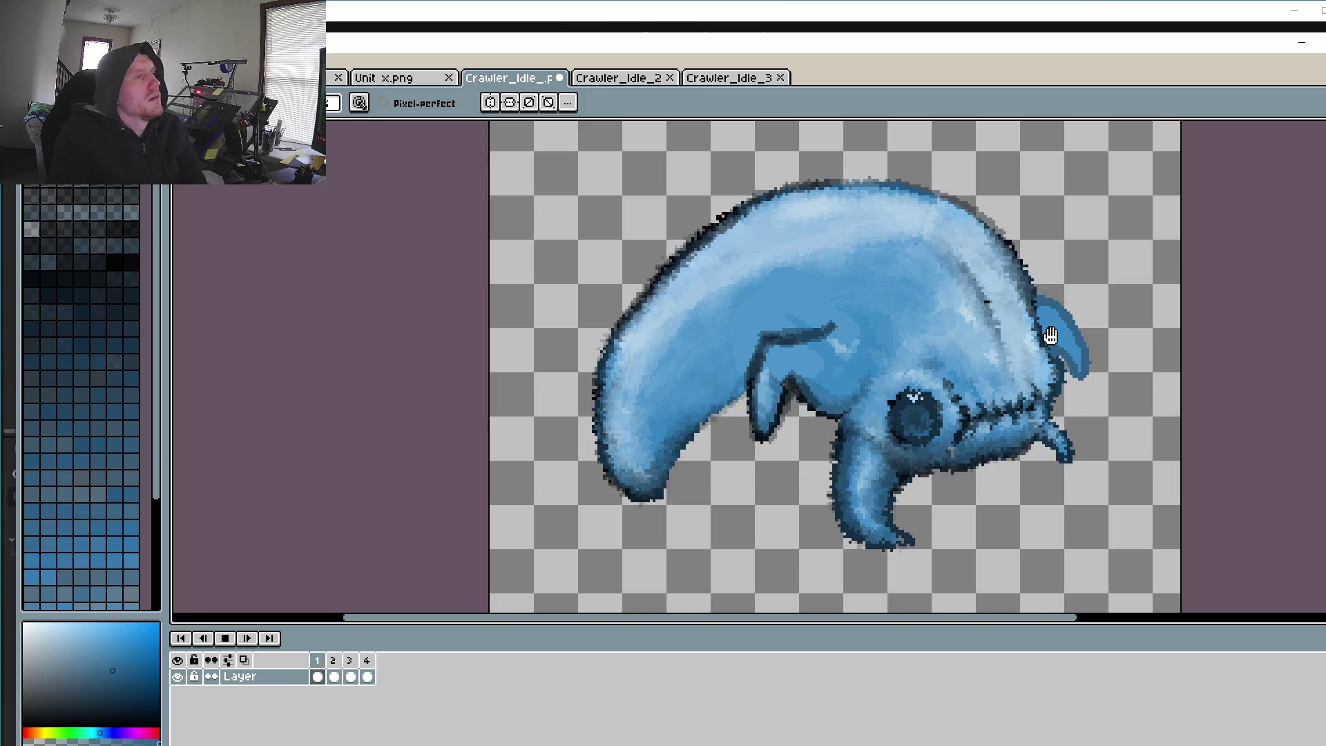
{"action": "left_click", "coordinate": [227, 642]}
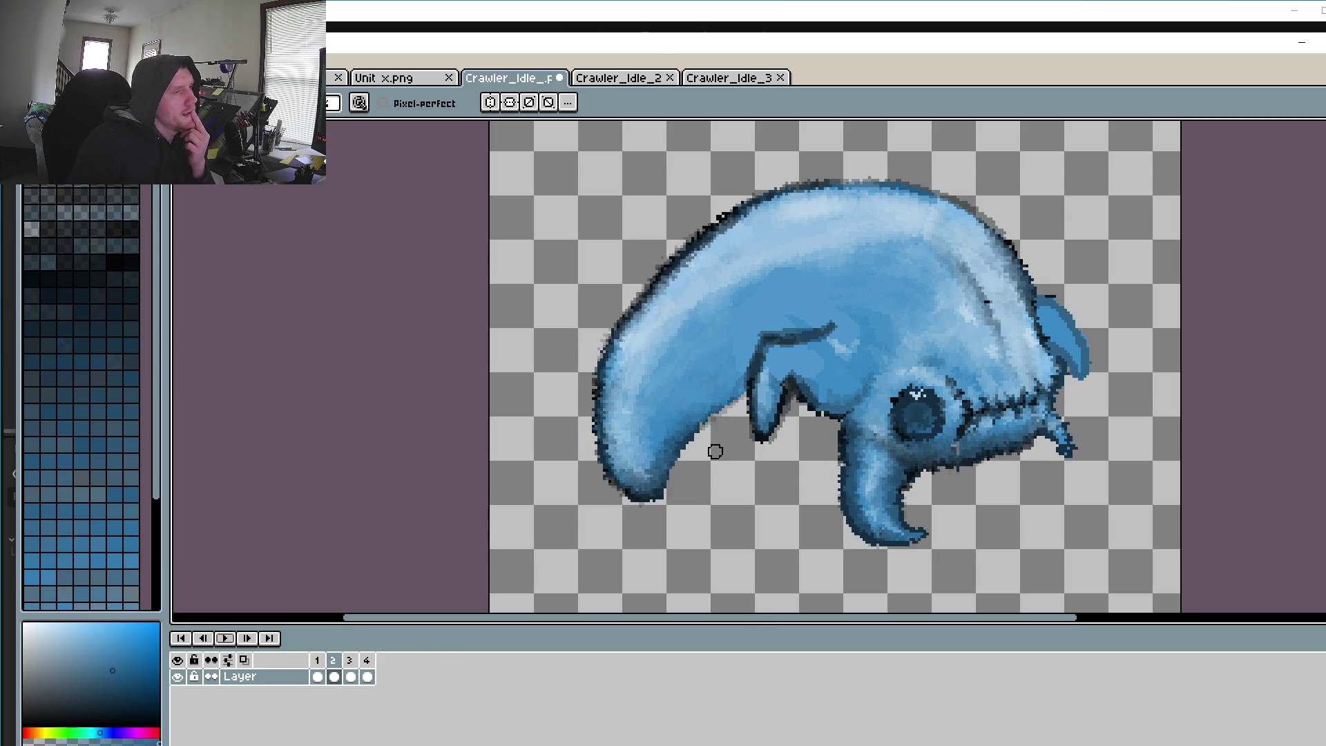
{"action": "left_click", "coordinate": [370, 660]}
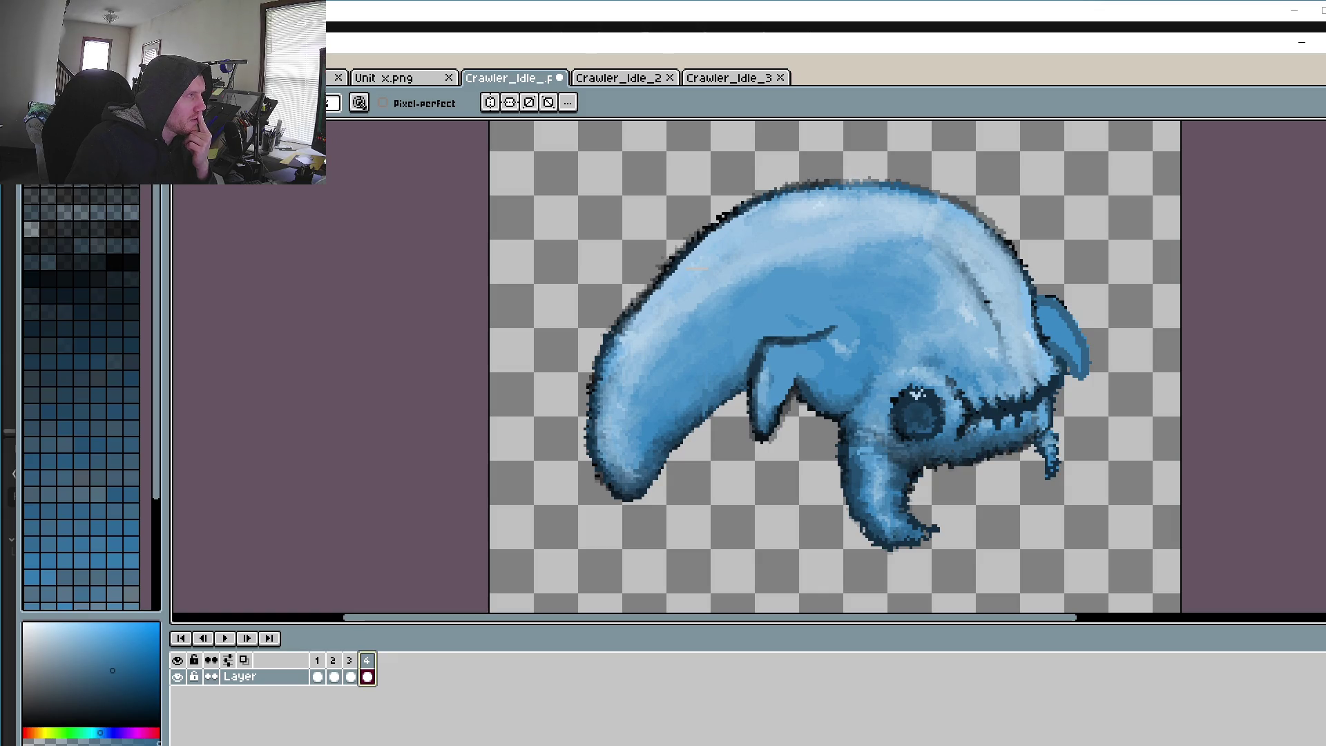
{"action": "key", "text": "alt+f"}
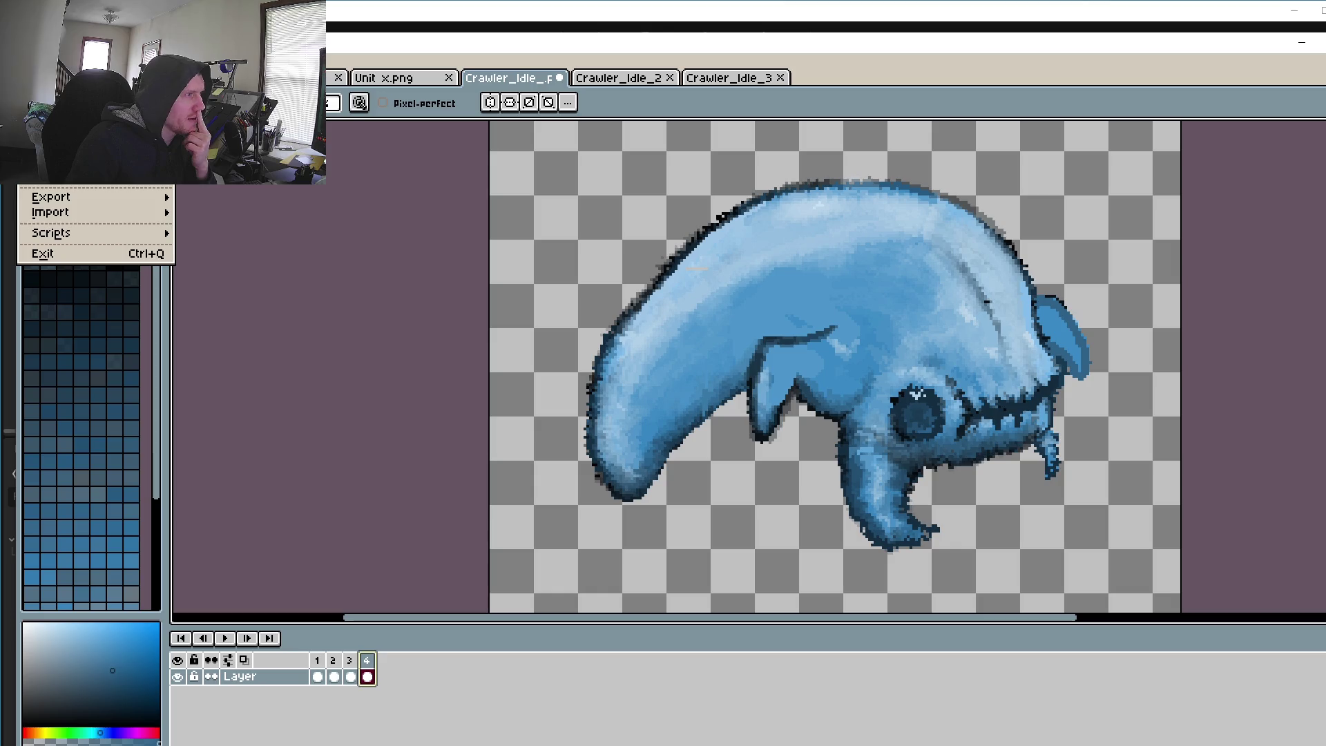
{"action": "key", "text": "o"}
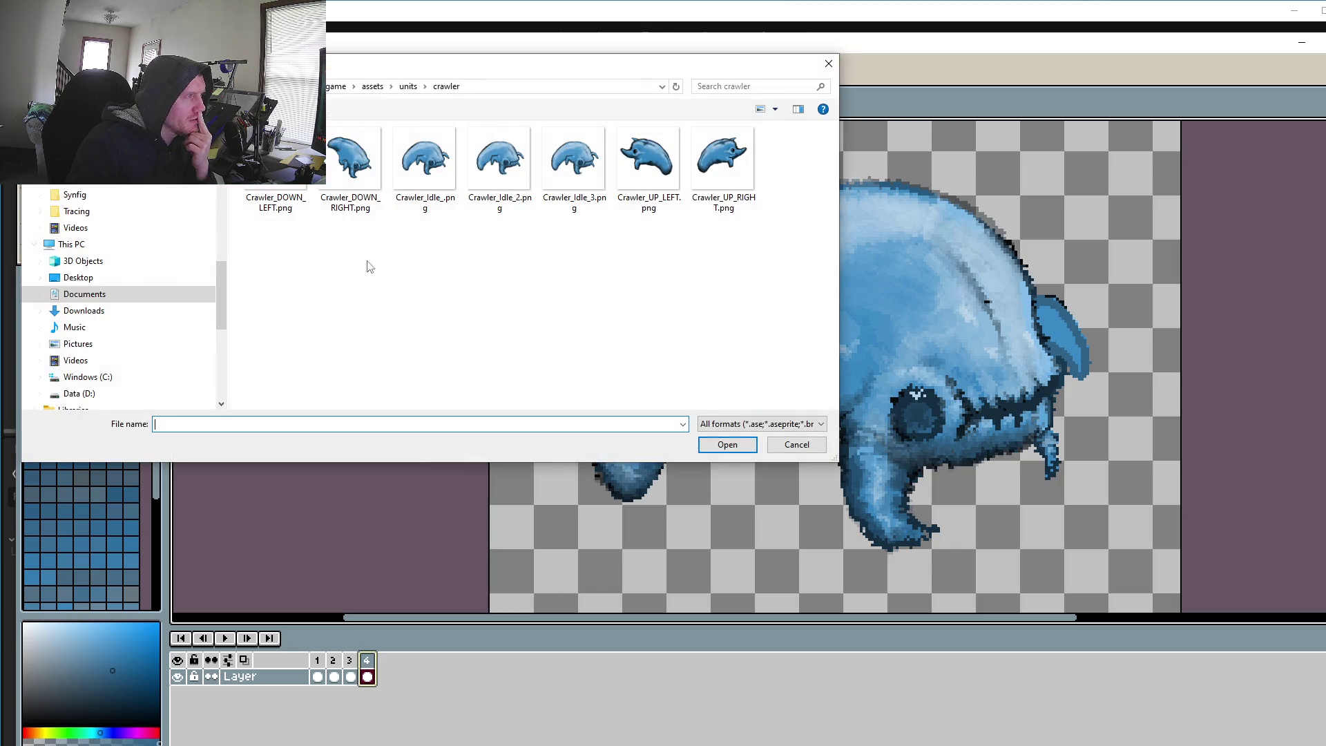
{"action": "left_click", "coordinate": [796, 445]}
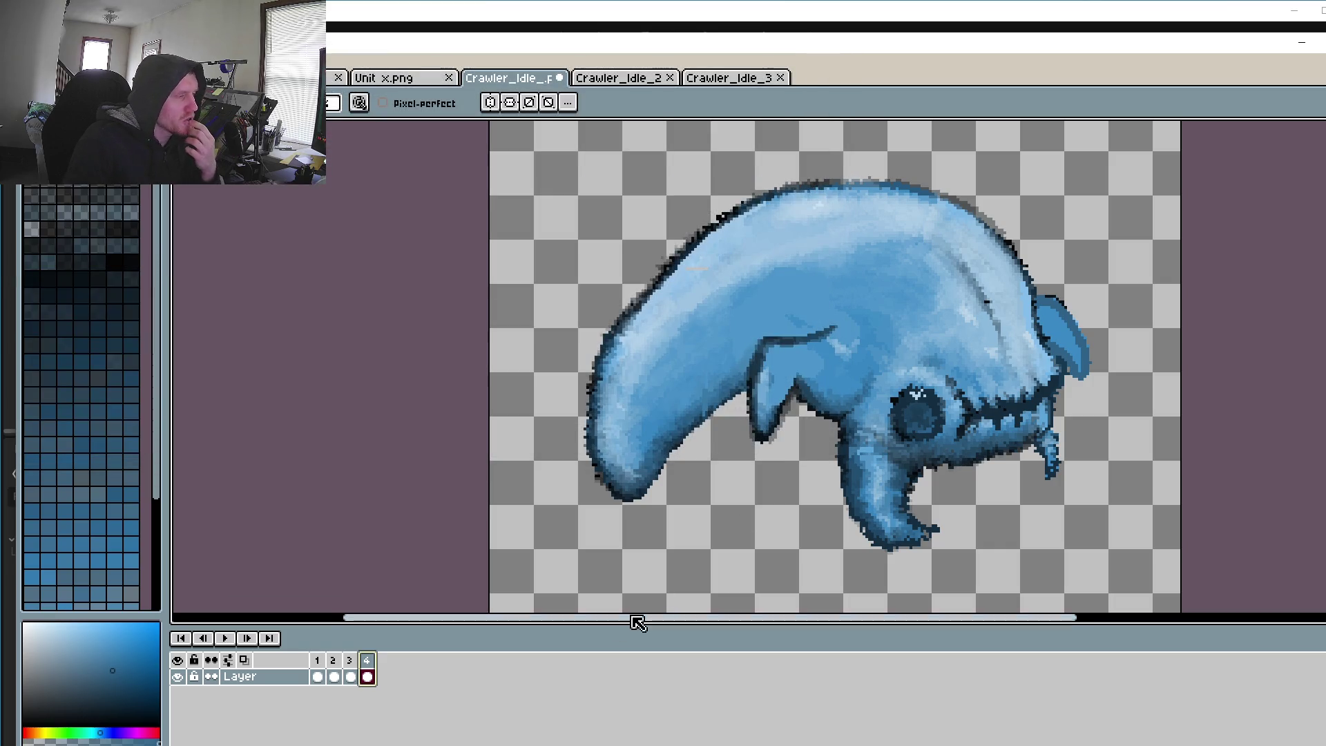
{"action": "left_click", "coordinate": [321, 661]}
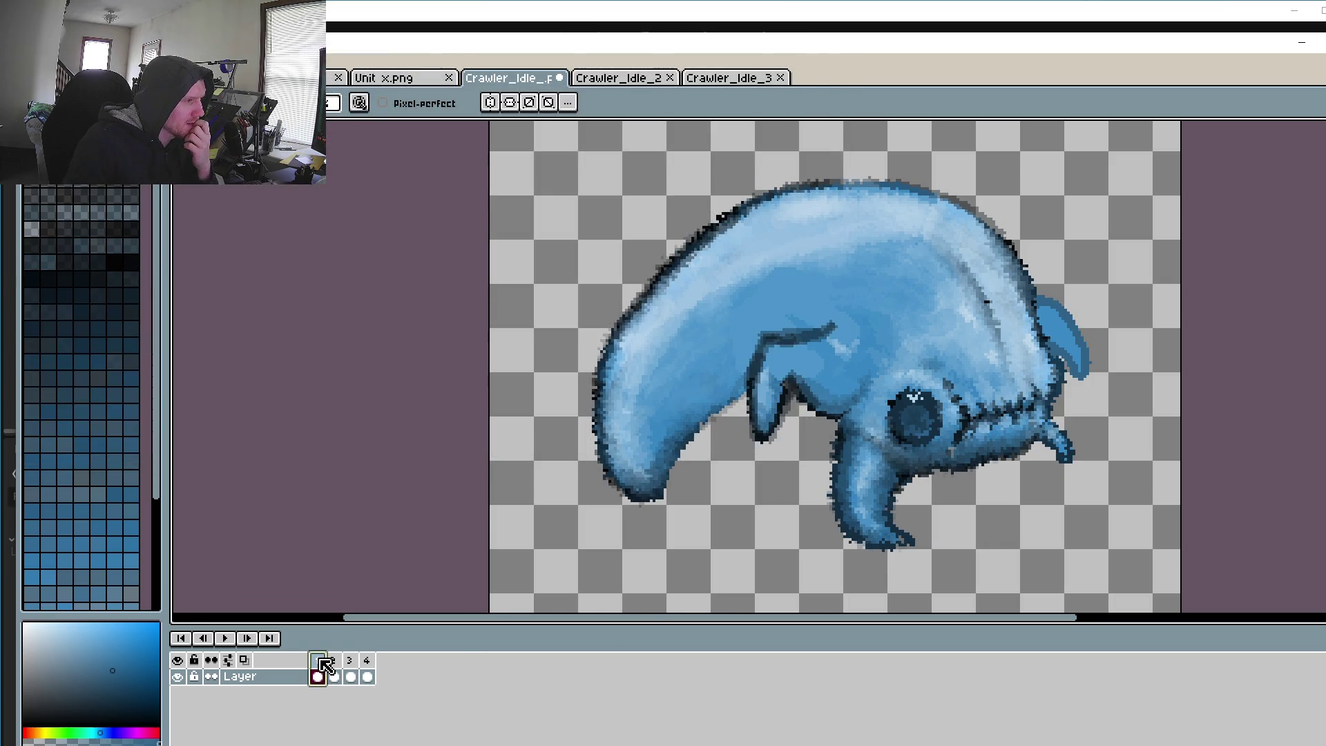
{"action": "left_click_drag", "start_coordinate": [785, 60], "coordinate": [824, 473]}
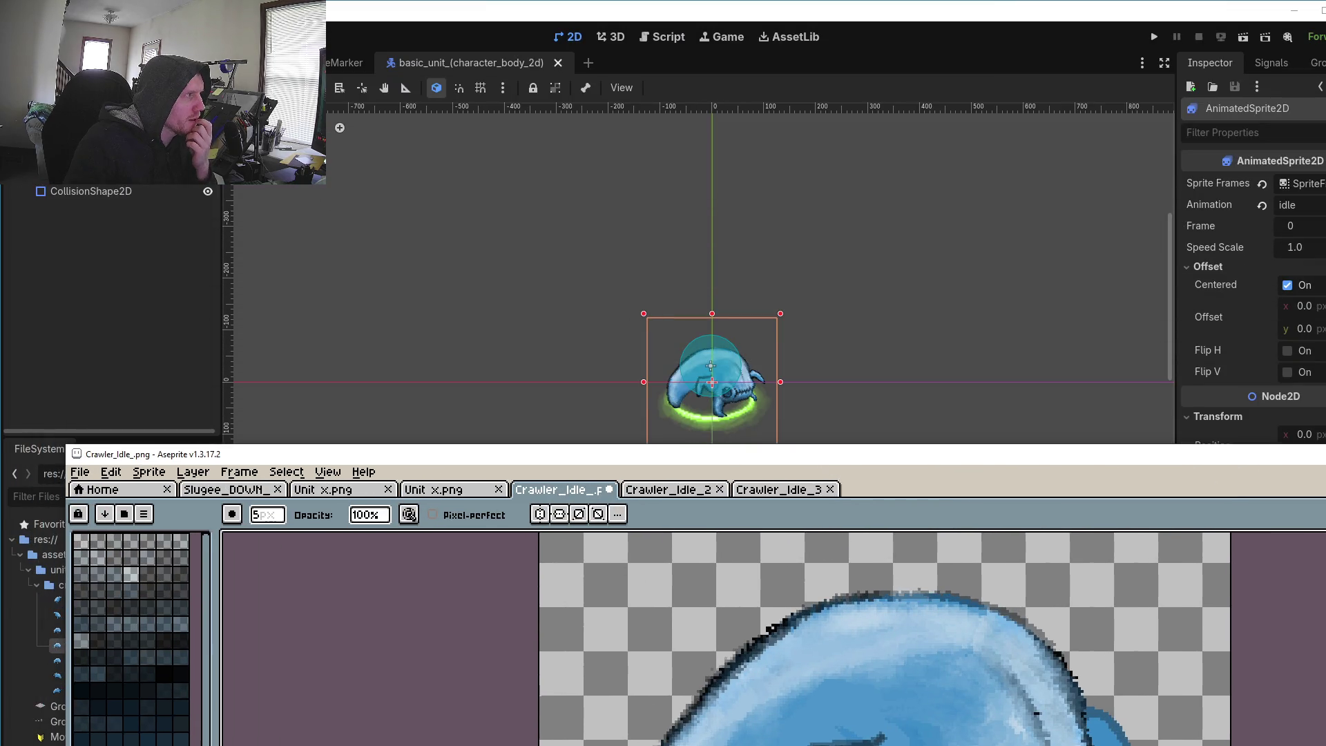
Step: In Godot, show the crawler AnimatedSprite2D's idle frames in SpriteFrames
{"action": "key", "text": "alt+Tab"}
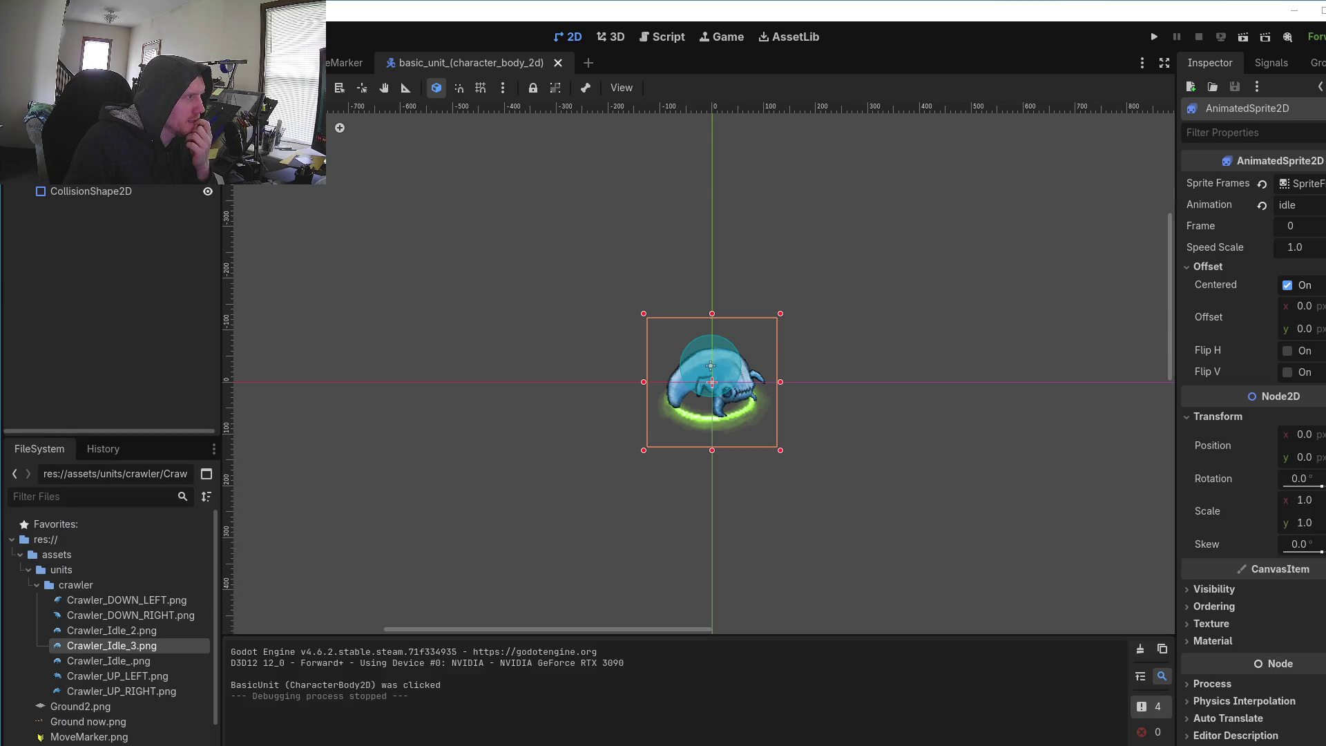
{"action": "left_click", "coordinate": [76, 160]}
{"action": "left_click", "coordinate": [83, 176]}
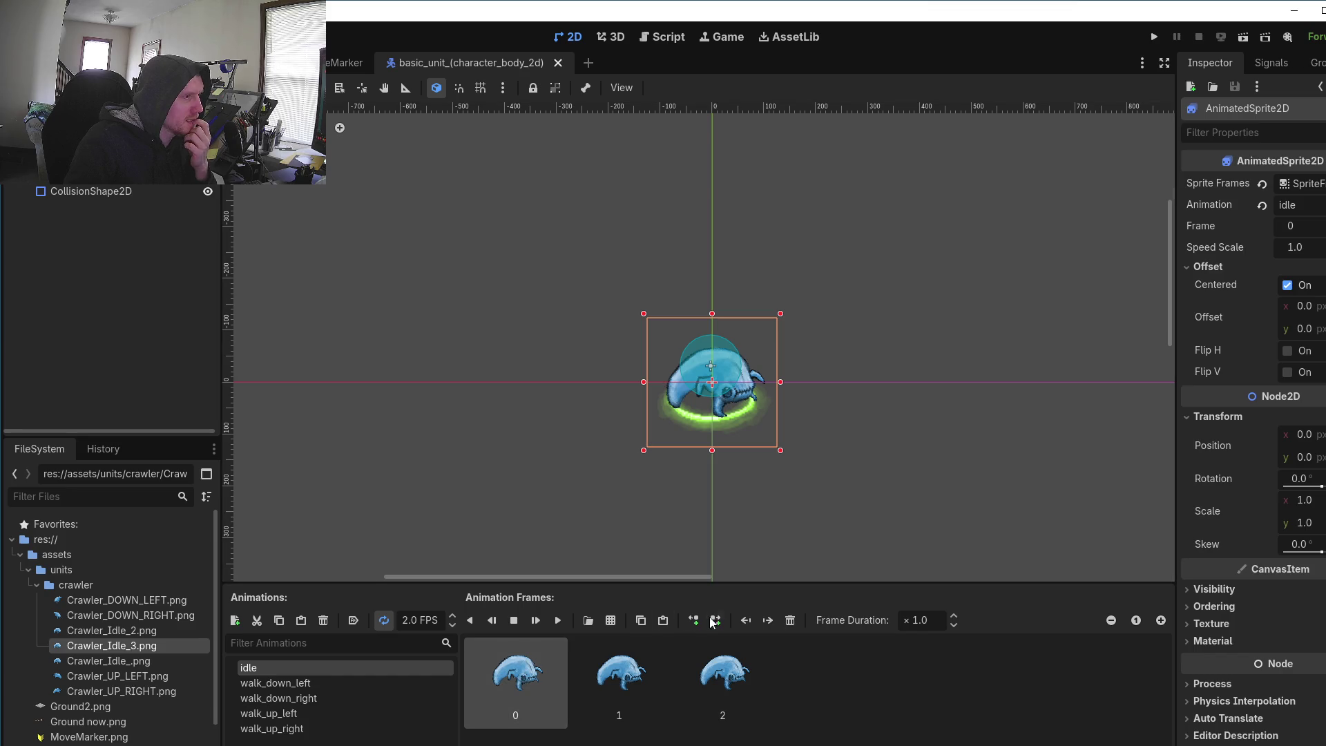
Step: Run the project, zoom the game view onto the level, then stop it with F8
{"action": "left_click", "coordinate": [1156, 36]}
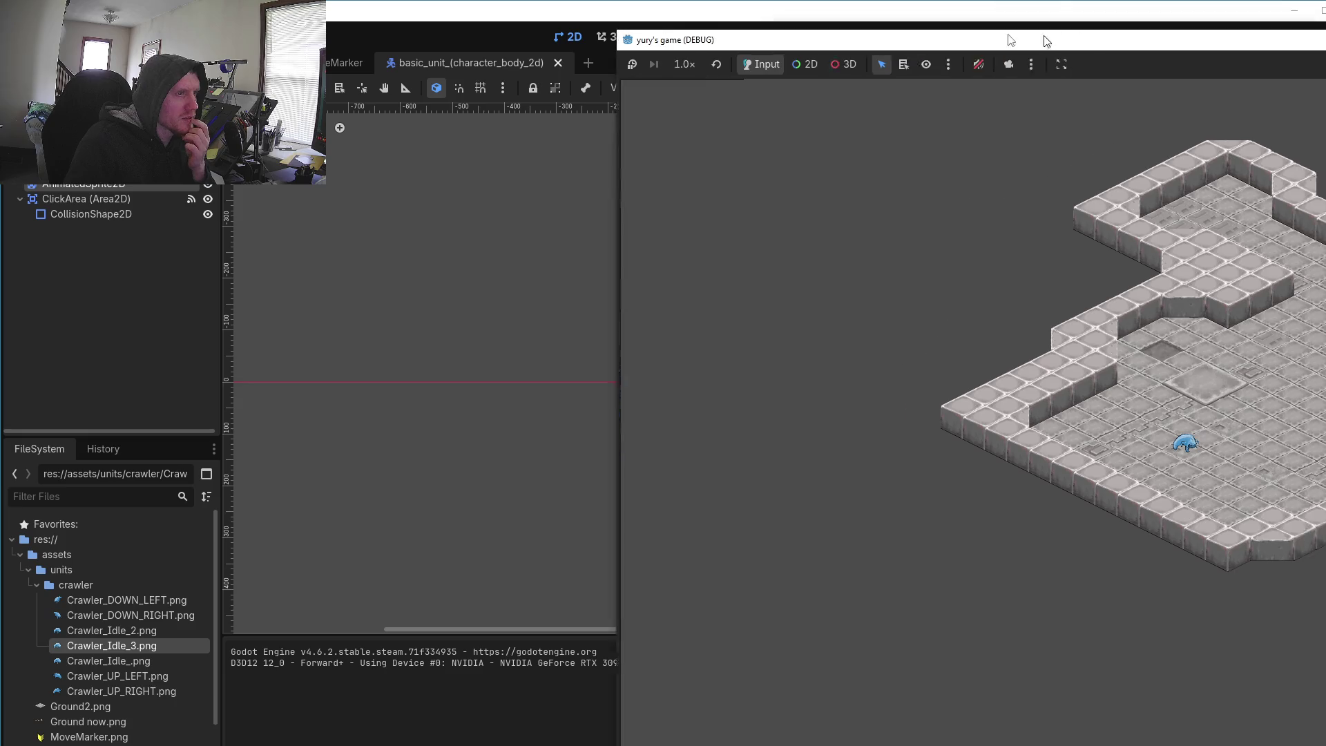
{"action": "left_click_drag", "start_coordinate": [1045, 40], "coordinate": [785, 52]}
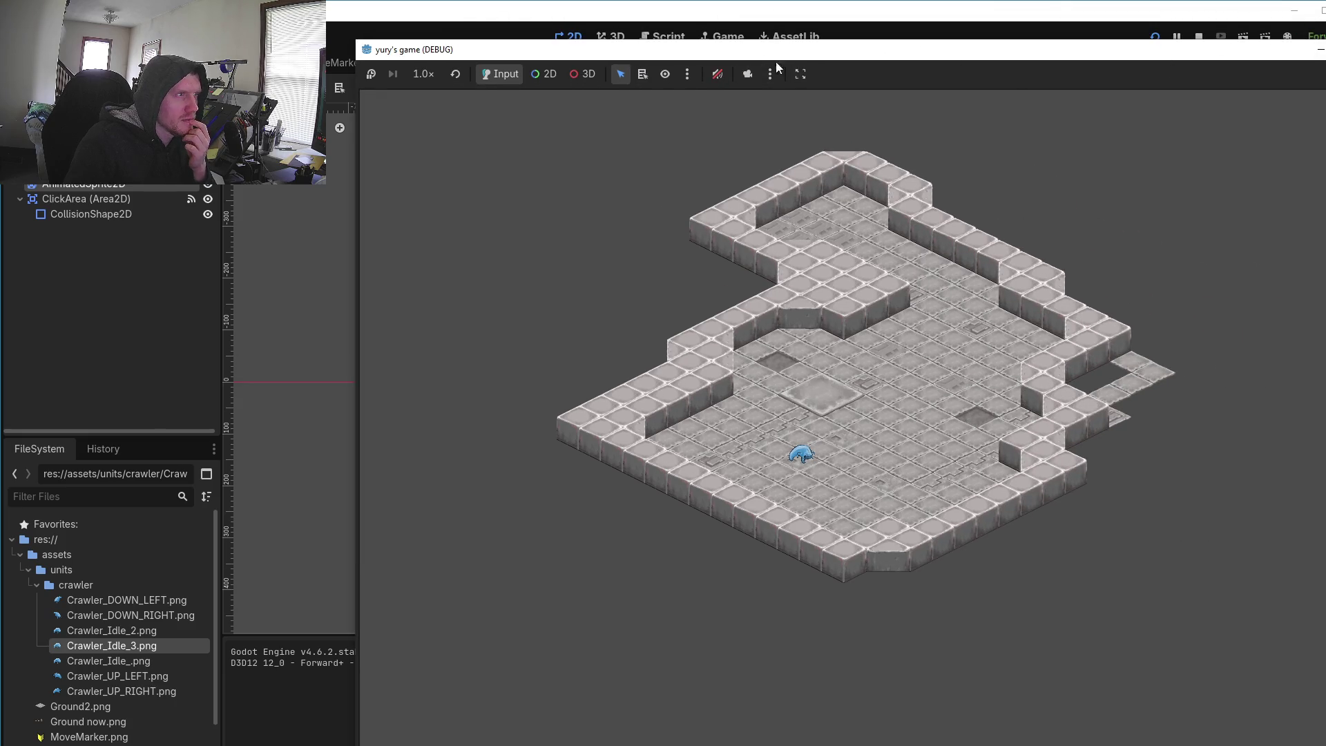
{"action": "left_click", "coordinate": [747, 74]}
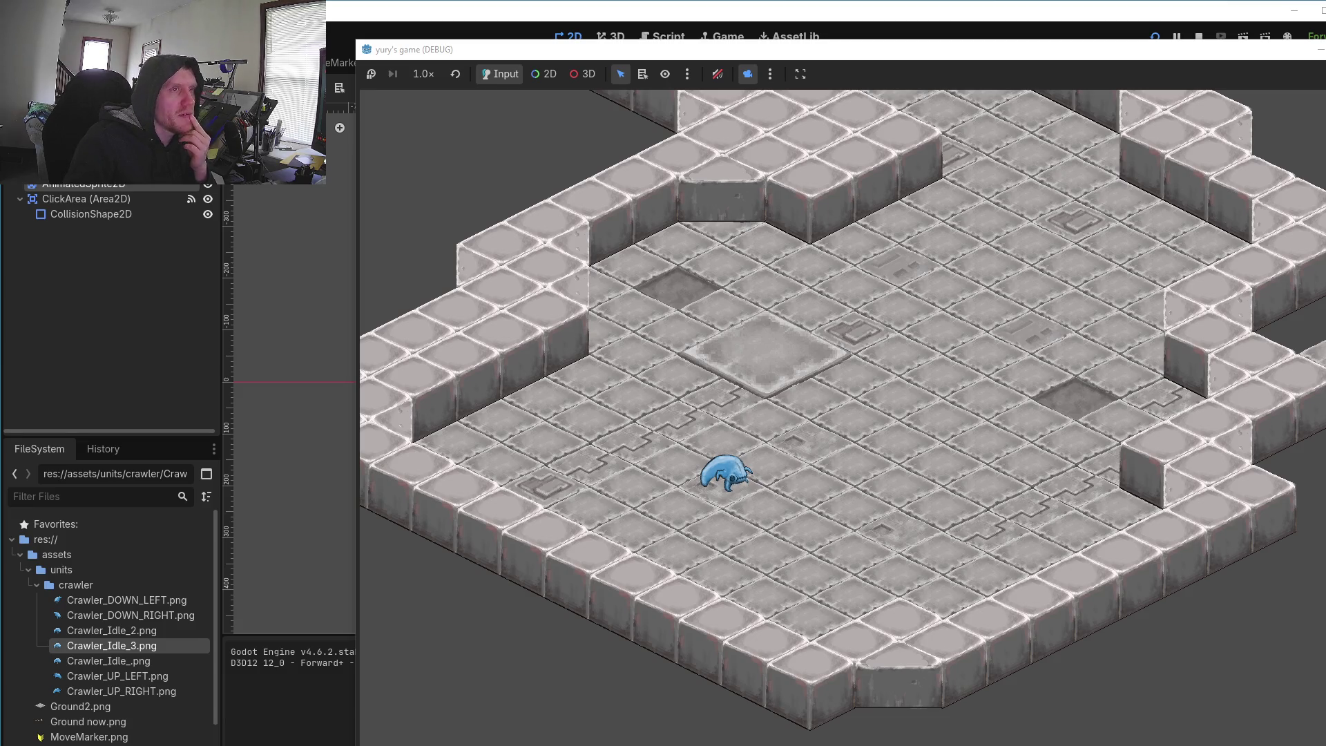
{"action": "key", "text": "F8"}
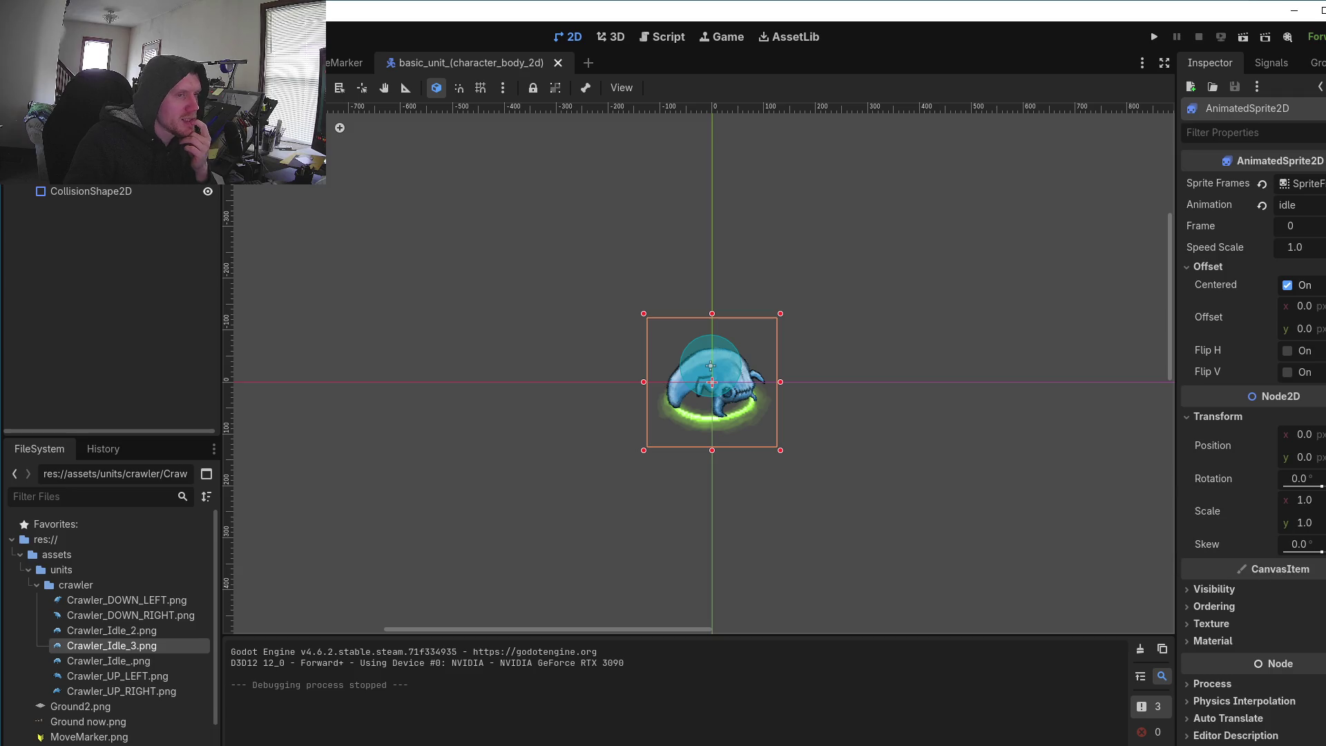
Step: Back in Aseprite, select frame 4 and save the sprite as Crawler_Idle_4.png
{"action": "key", "text": "alt+Tab"}
{"action": "left_click_drag", "start_coordinate": [1017, 456], "coordinate": [1057, 51]}
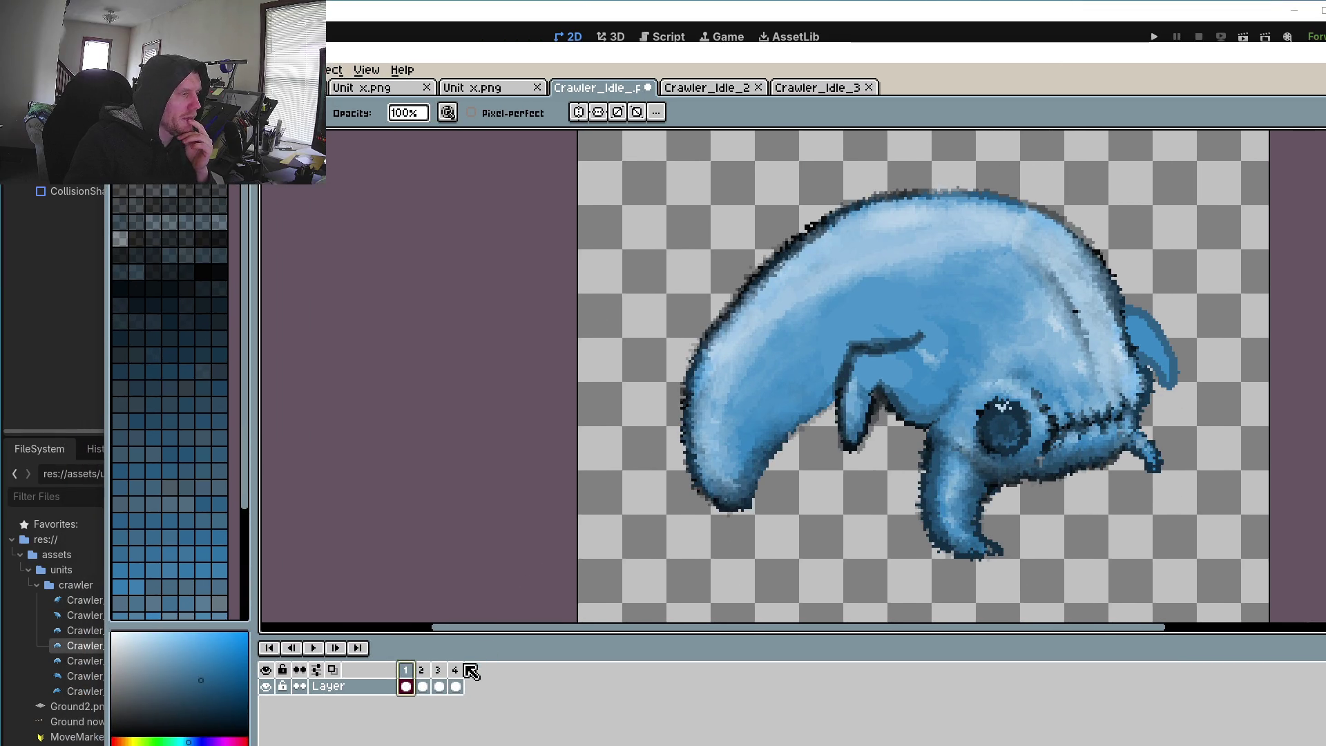
{"action": "left_click", "coordinate": [455, 670]}
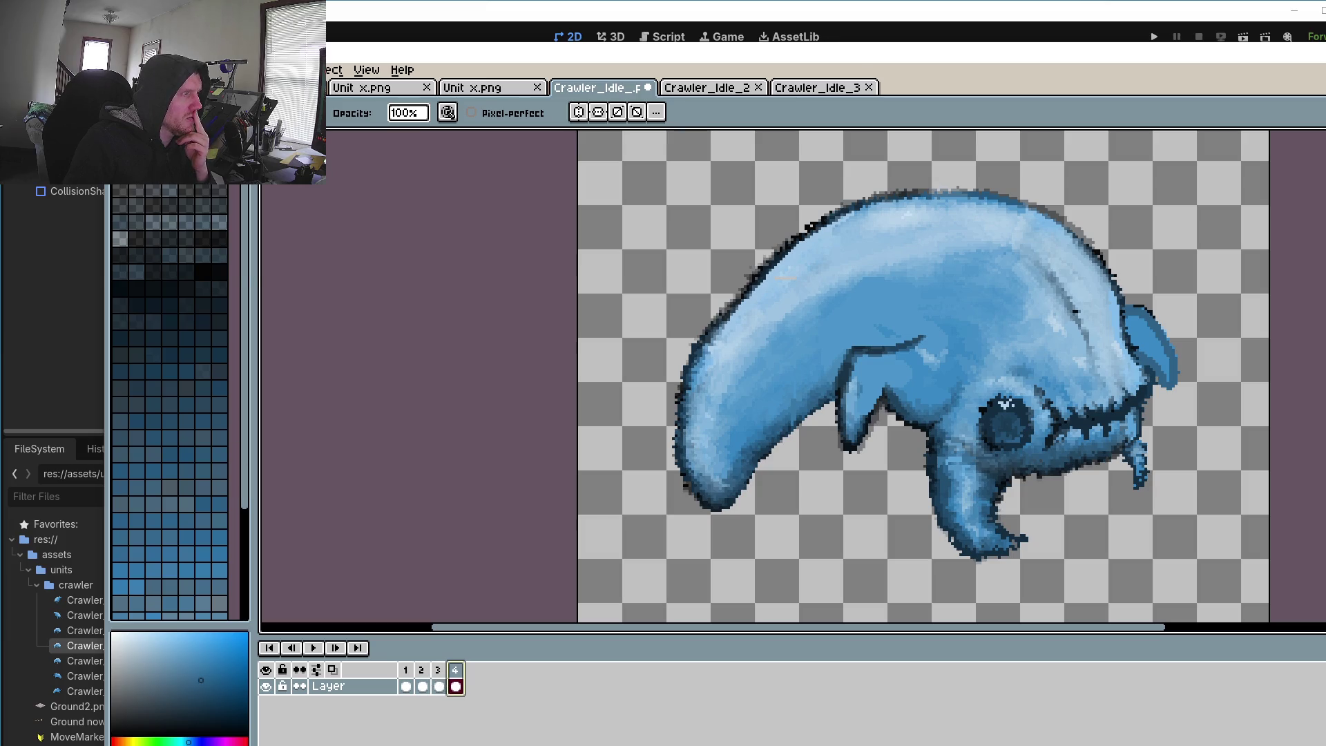
{"action": "key", "text": "alt+f"}
{"action": "key", "text": "a"}
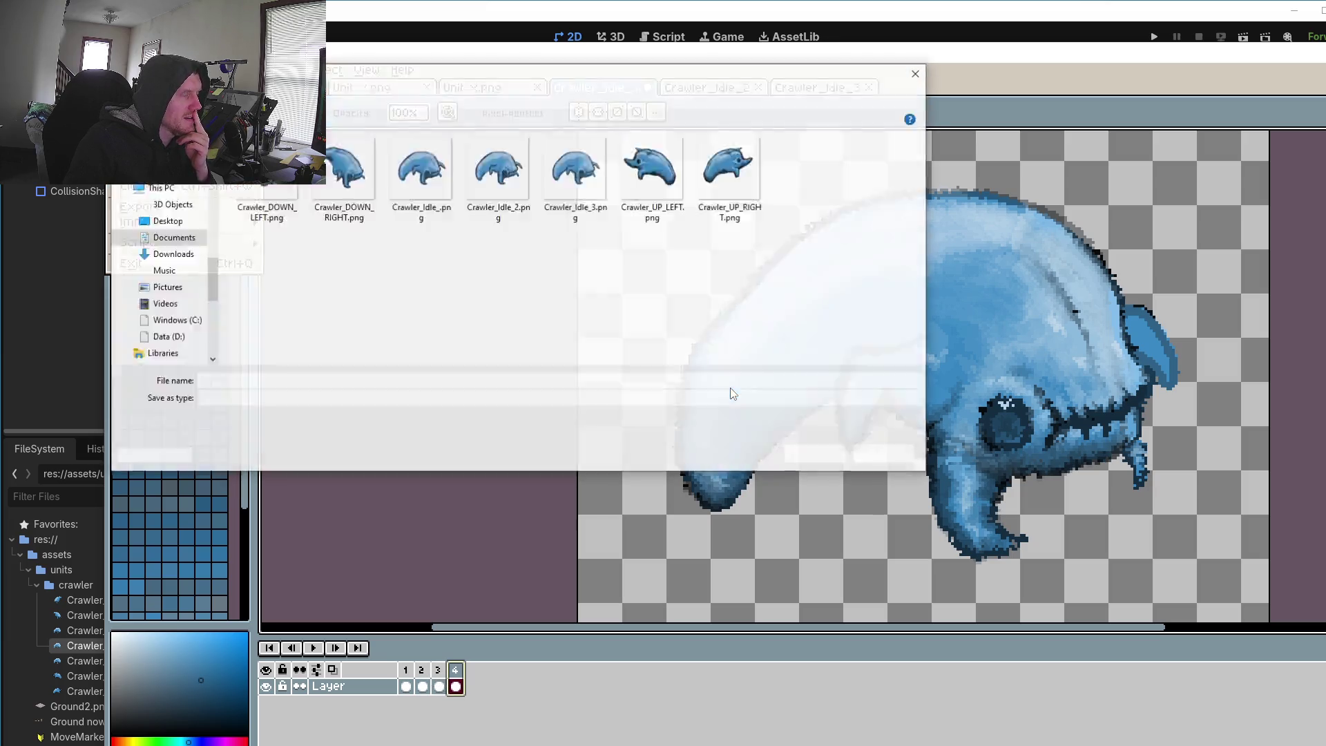
{"action": "left_click", "coordinate": [543, 195]}
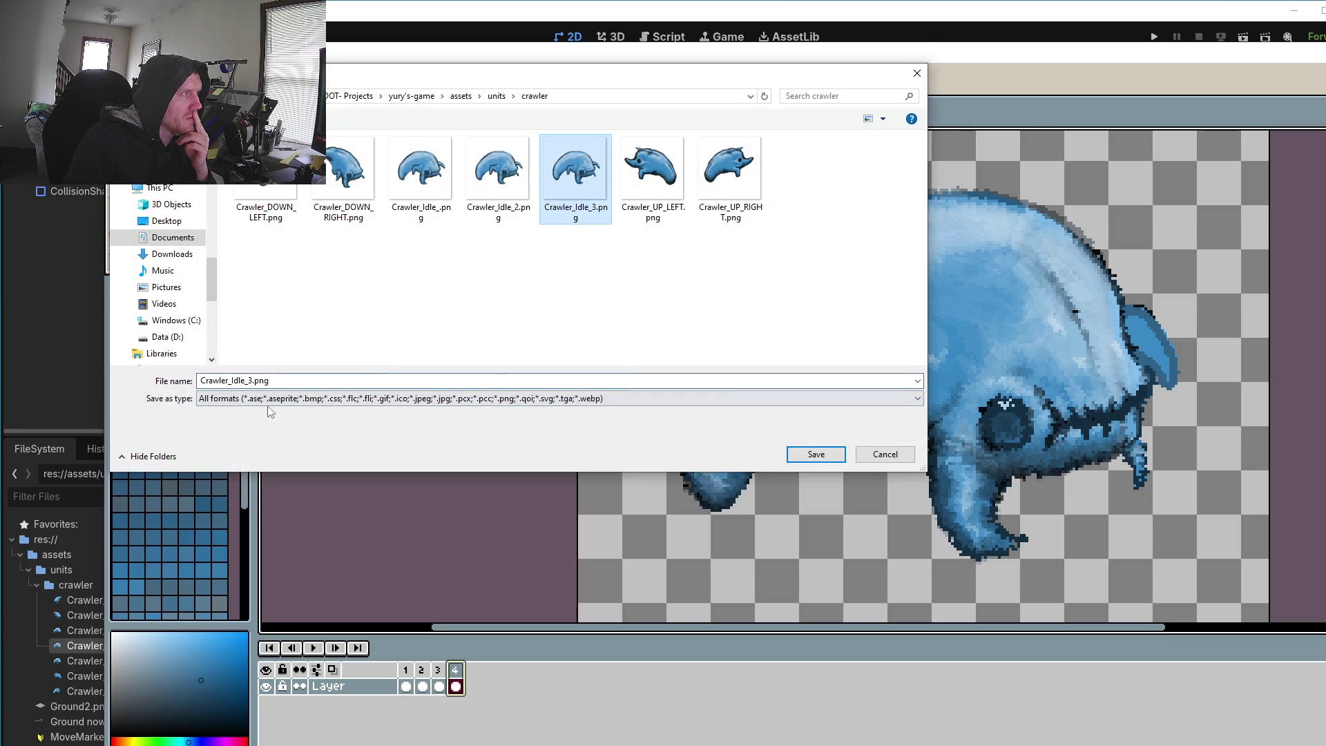
{"action": "left_click", "coordinate": [252, 378]}
{"action": "left_click", "coordinate": [248, 381]}
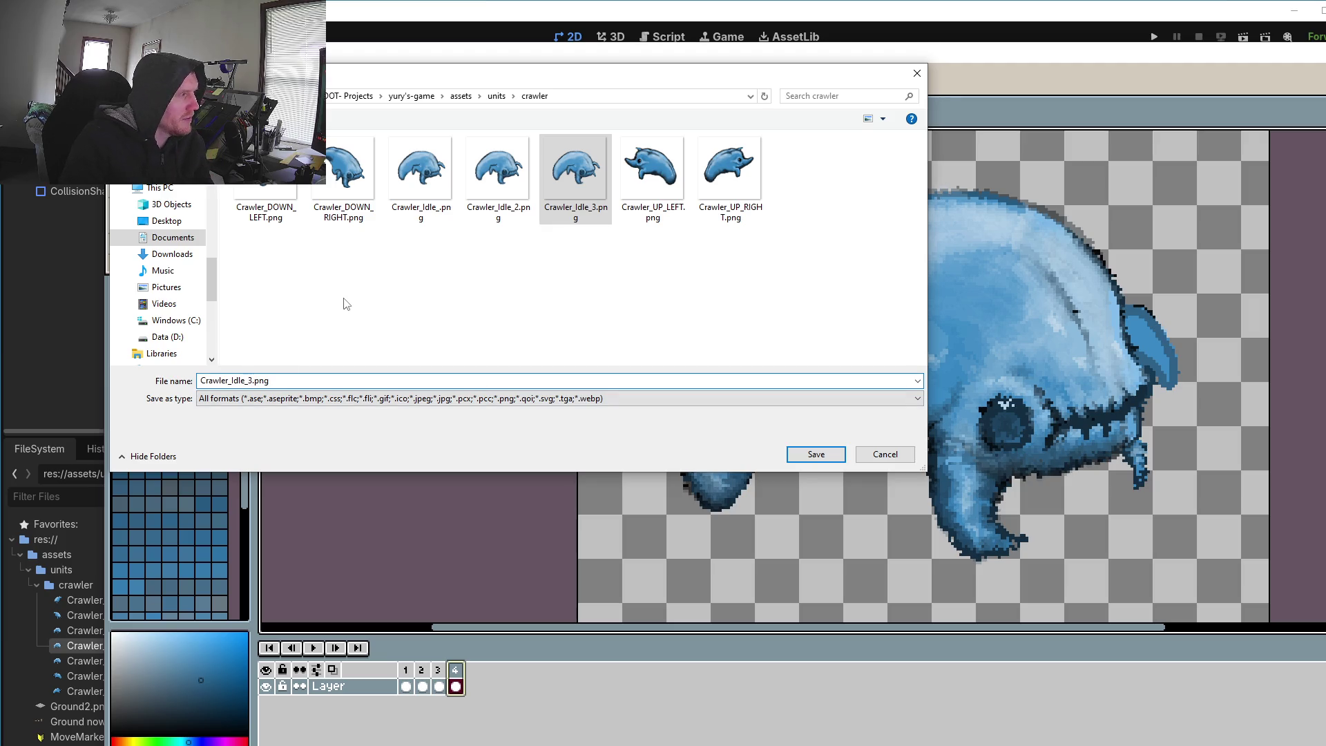
{"action": "key", "text": "BackSpace"}
{"action": "type", "text": "4"}
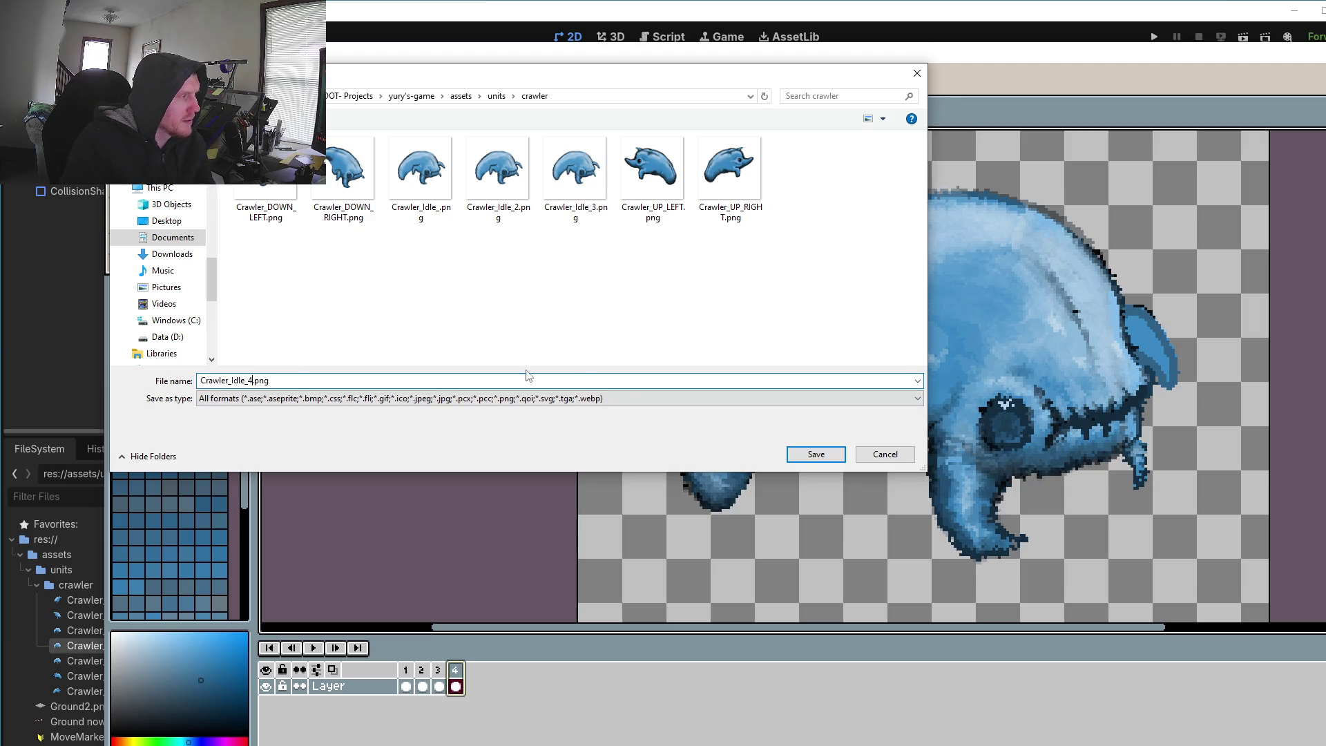
{"action": "left_click", "coordinate": [819, 456]}
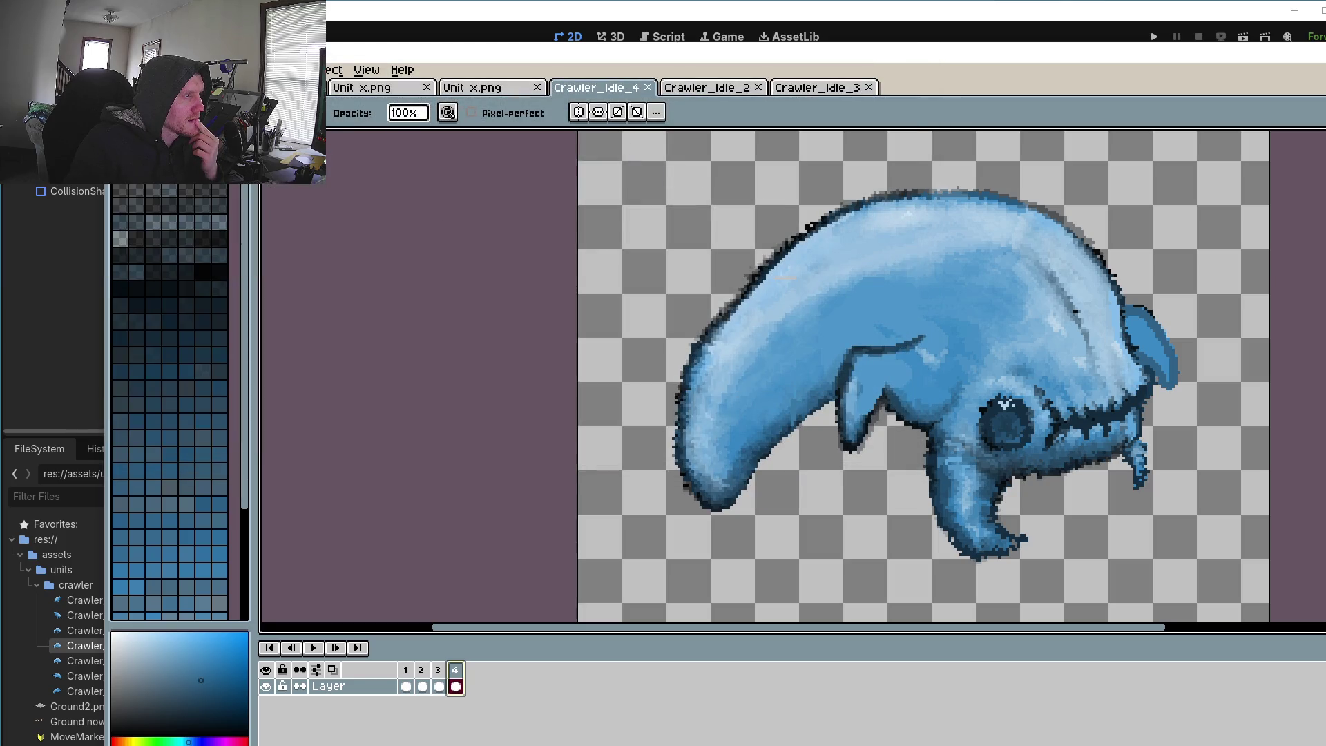
Step: Delete the other animation frames from the timeline, leaving a single frame
{"action": "left_click", "coordinate": [438, 670]}
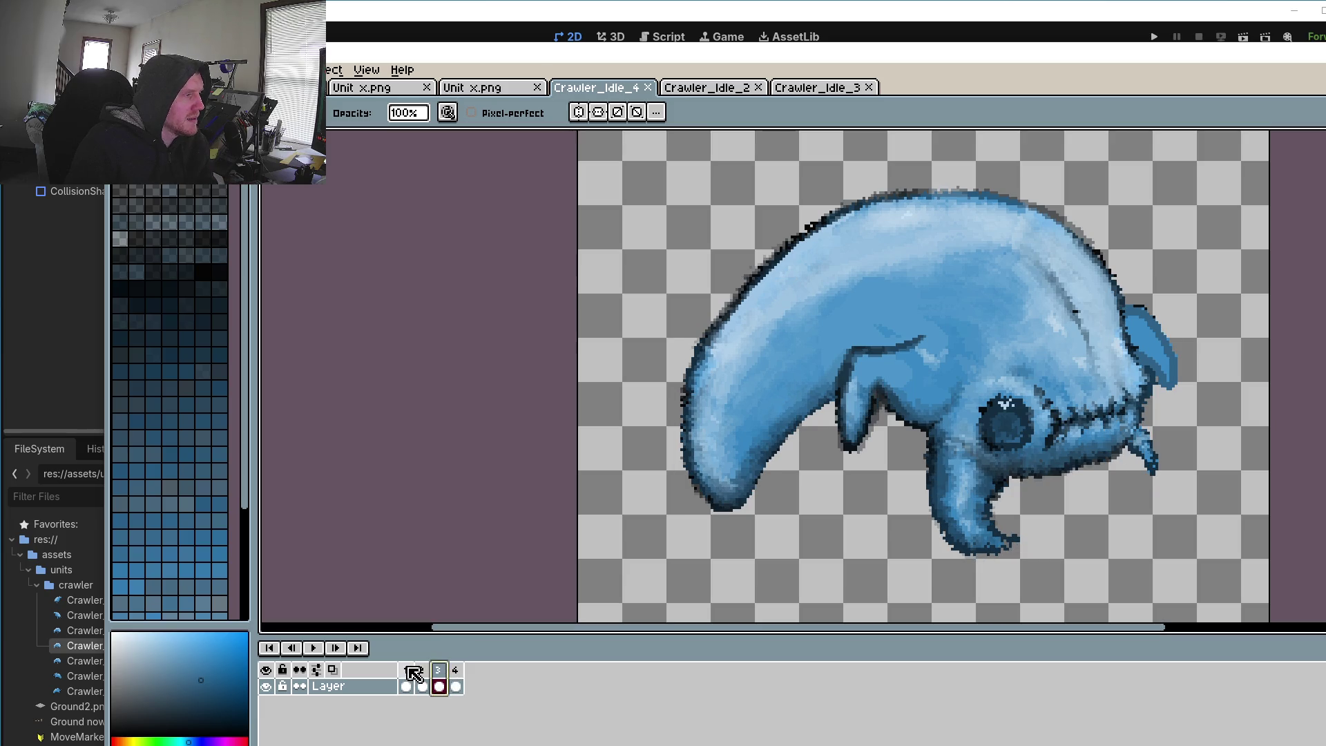
{"action": "left_click", "coordinate": [408, 669], "text": "shift"}
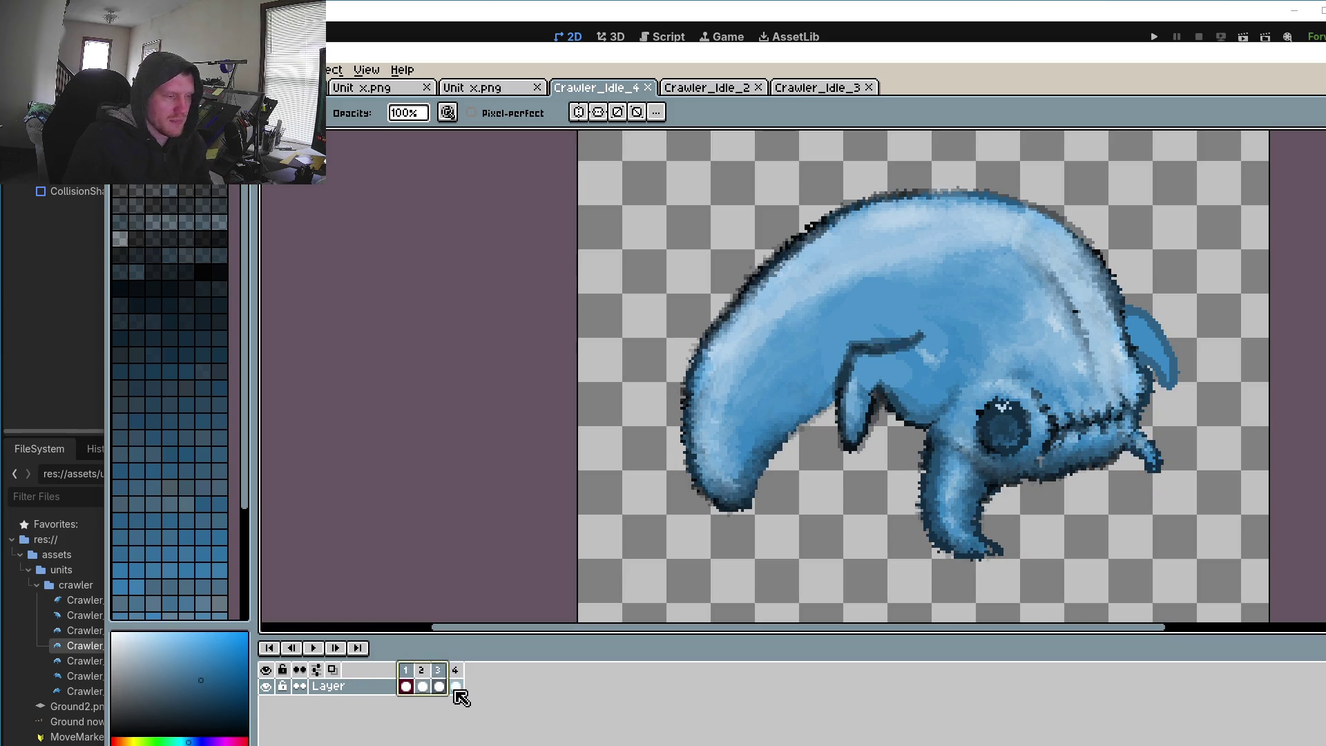
{"action": "key", "text": "Delete"}
{"action": "left_click", "coordinate": [423, 685]}
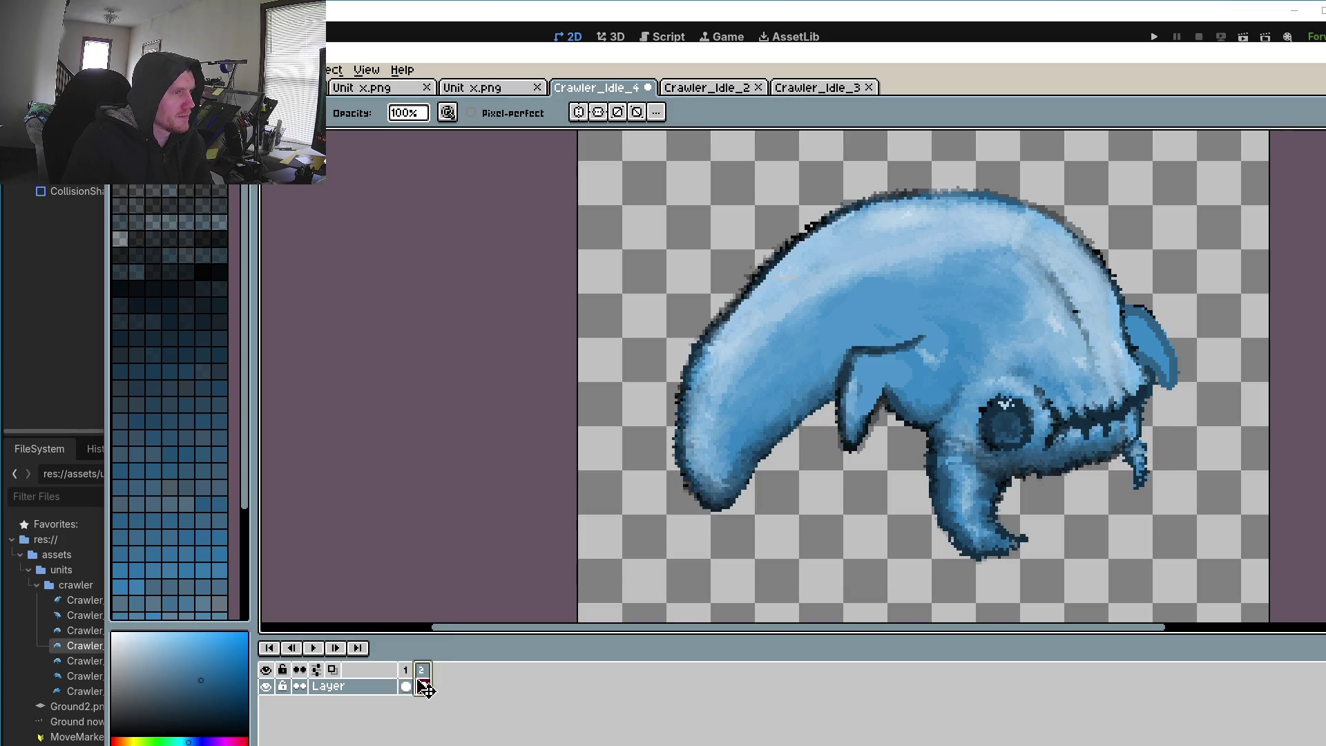
{"action": "left_click", "coordinate": [409, 684]}
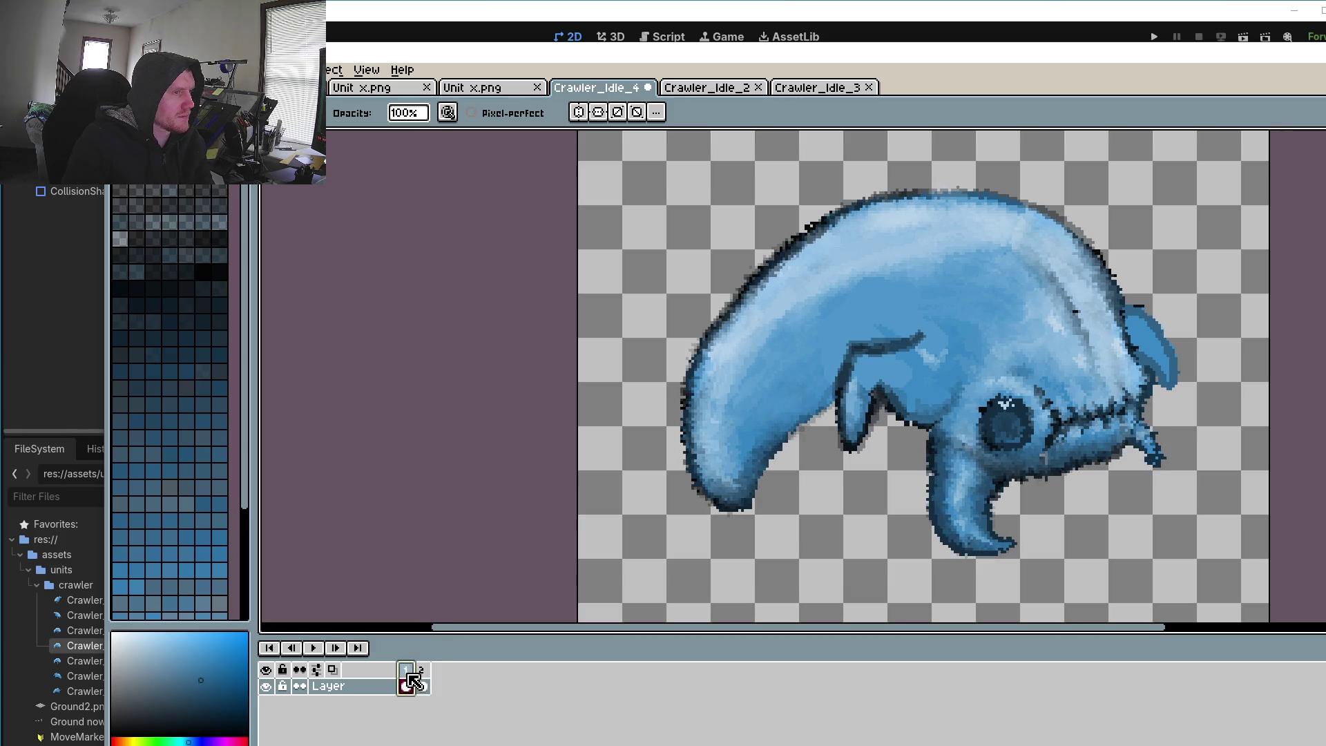
{"action": "left_click", "coordinate": [423, 680]}
{"action": "left_click", "coordinate": [414, 675]}
{"action": "key", "text": "Delete"}
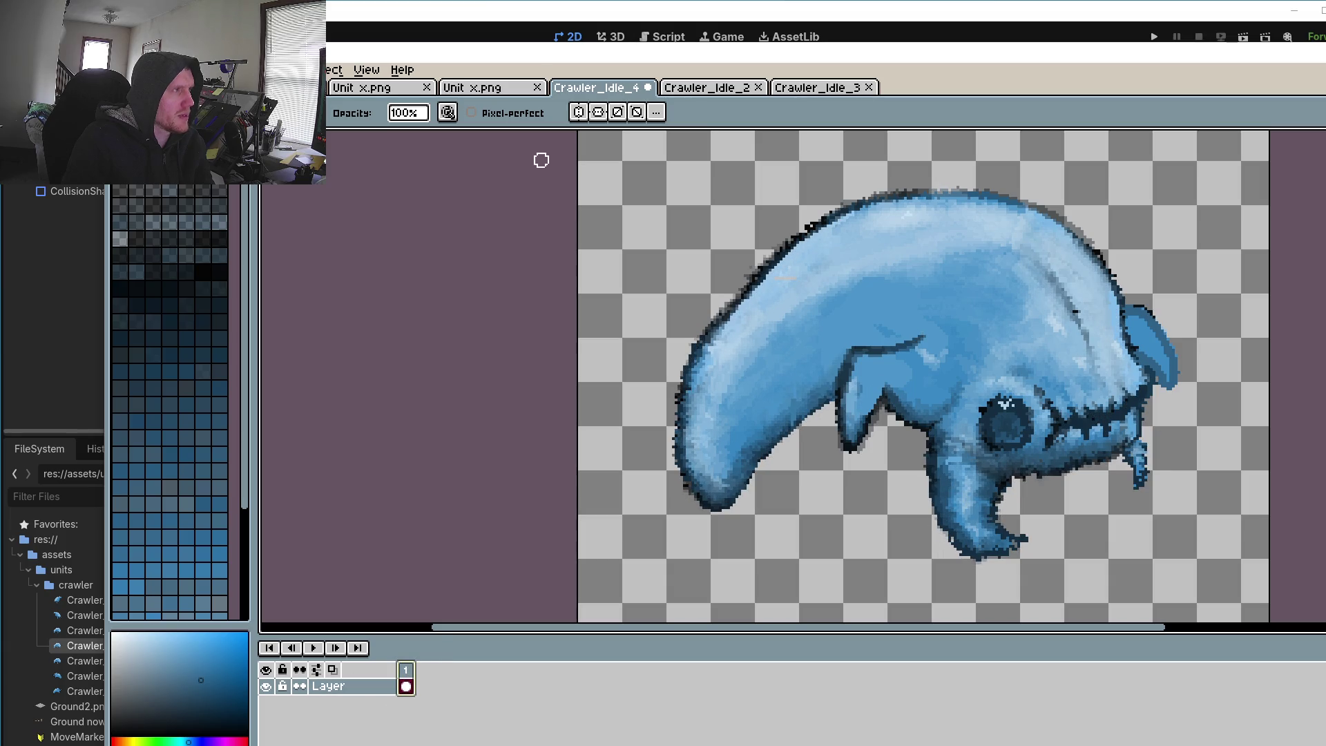
{"action": "left_click", "coordinate": [729, 16]}
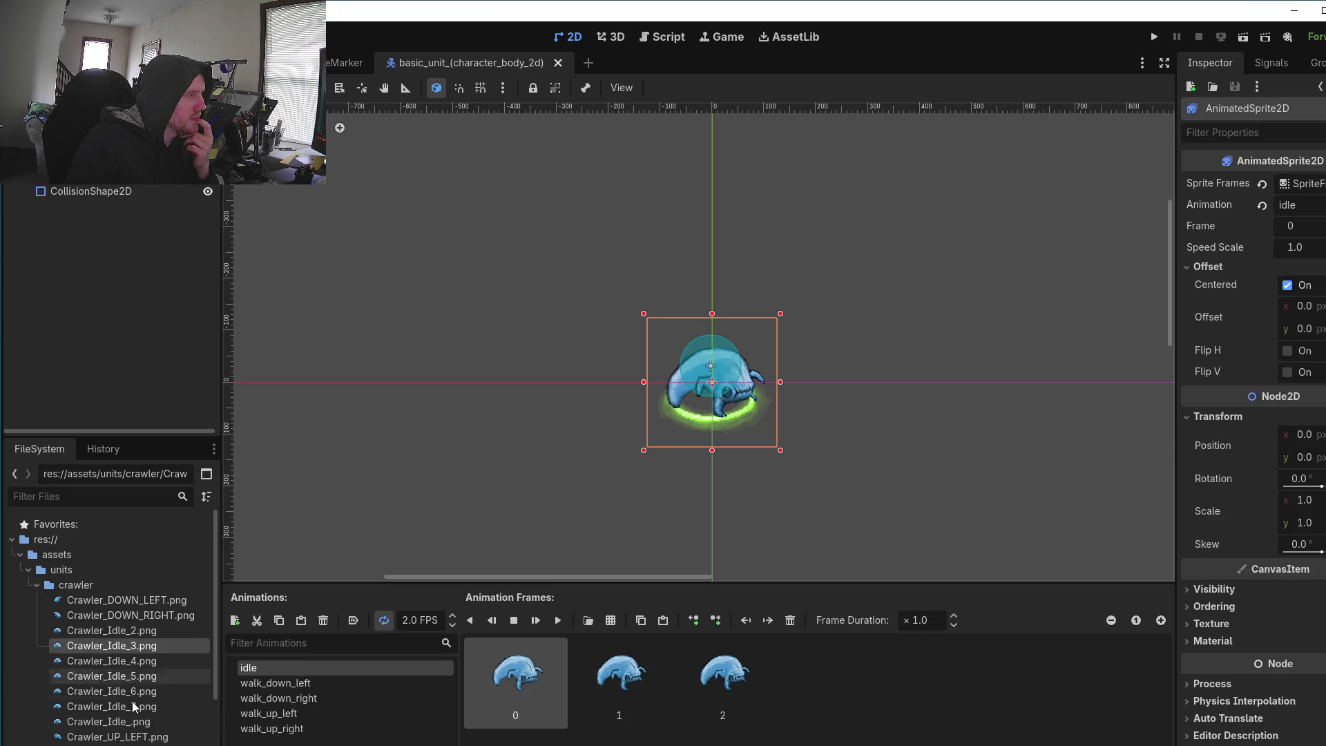
Step: Check Crawler_Idle_4.png and Crawler_Idle_7.png in Godot's FileSystem dock, then return to Aseprite
{"action": "left_click", "coordinate": [104, 662]}
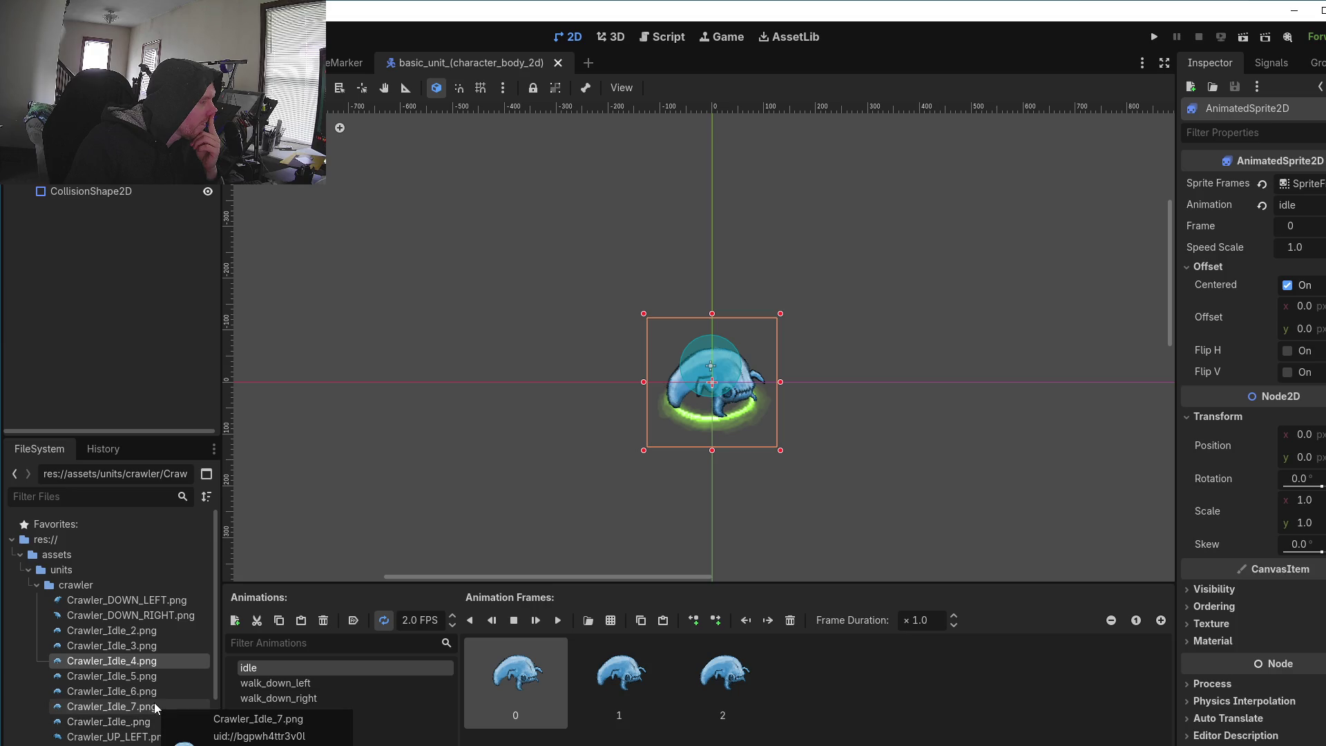
{"action": "left_click", "coordinate": [156, 706]}
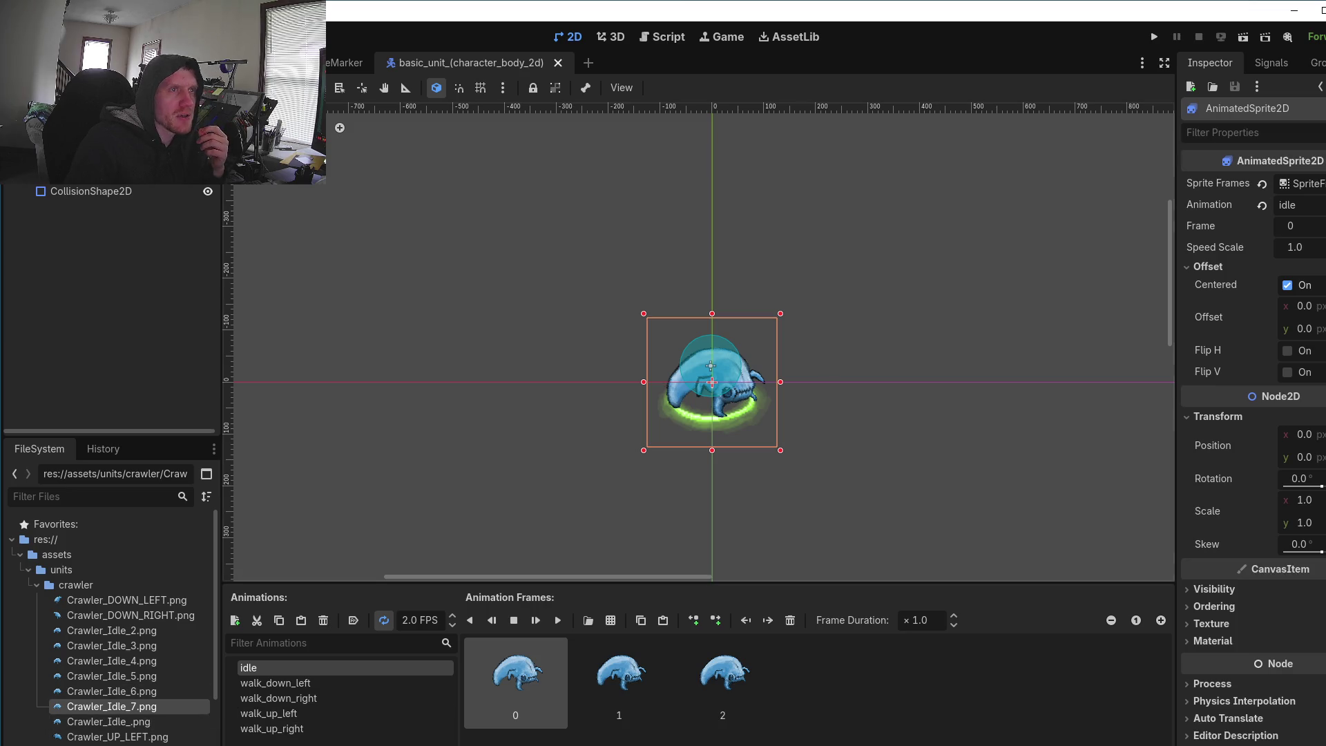
{"action": "key", "text": "alt+Tab"}
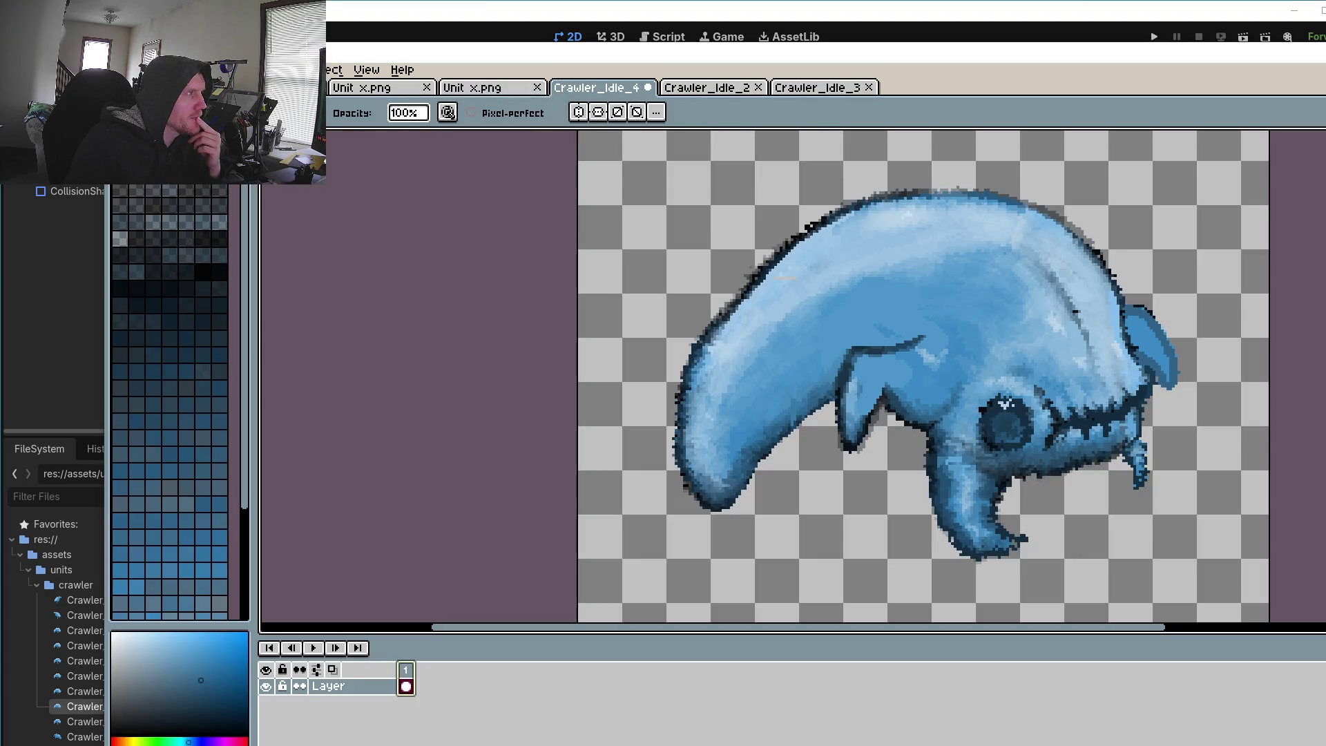
{"action": "key", "text": "alt+f"}
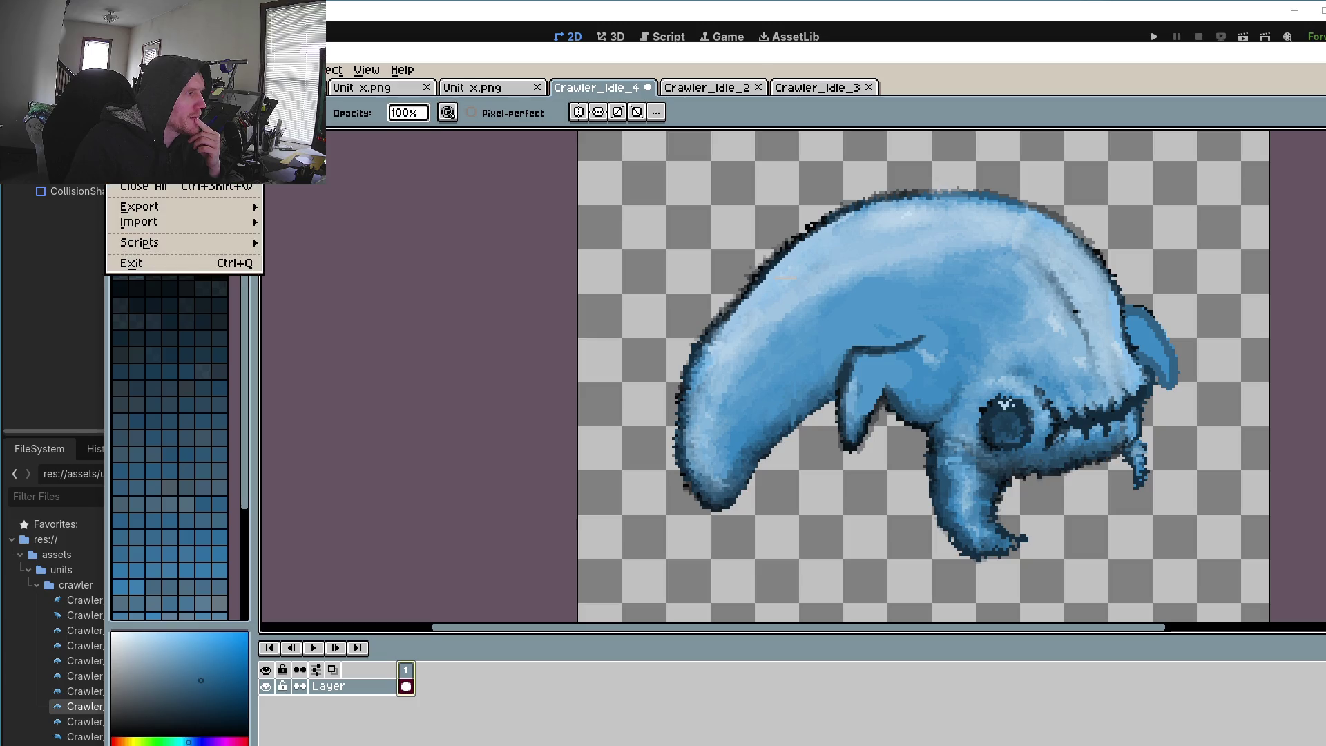
Step: Open Crawler_Idle_.png, compare it with the Crawler_Idle_3 and _2 tabs, and return to Crawler_Idle_4
{"action": "left_click", "coordinate": [138, 90]}
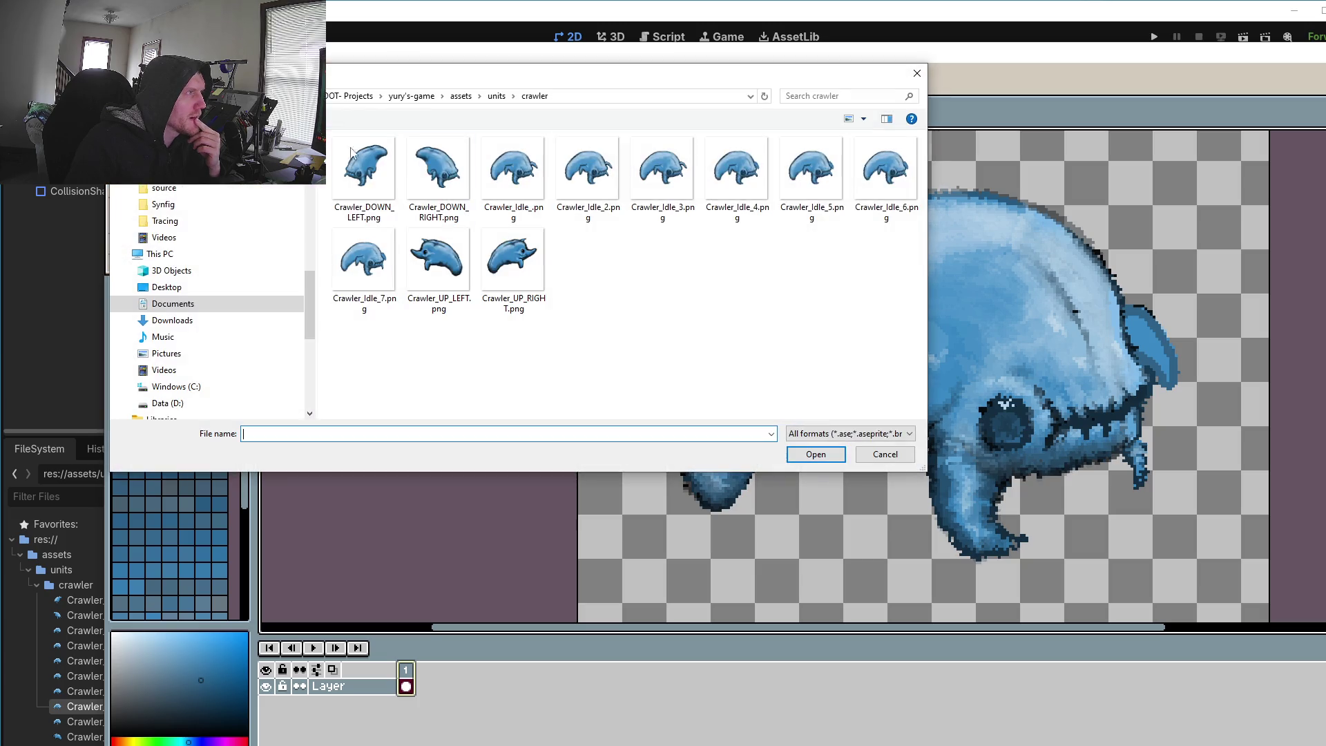
{"action": "double_click", "coordinate": [513, 169]}
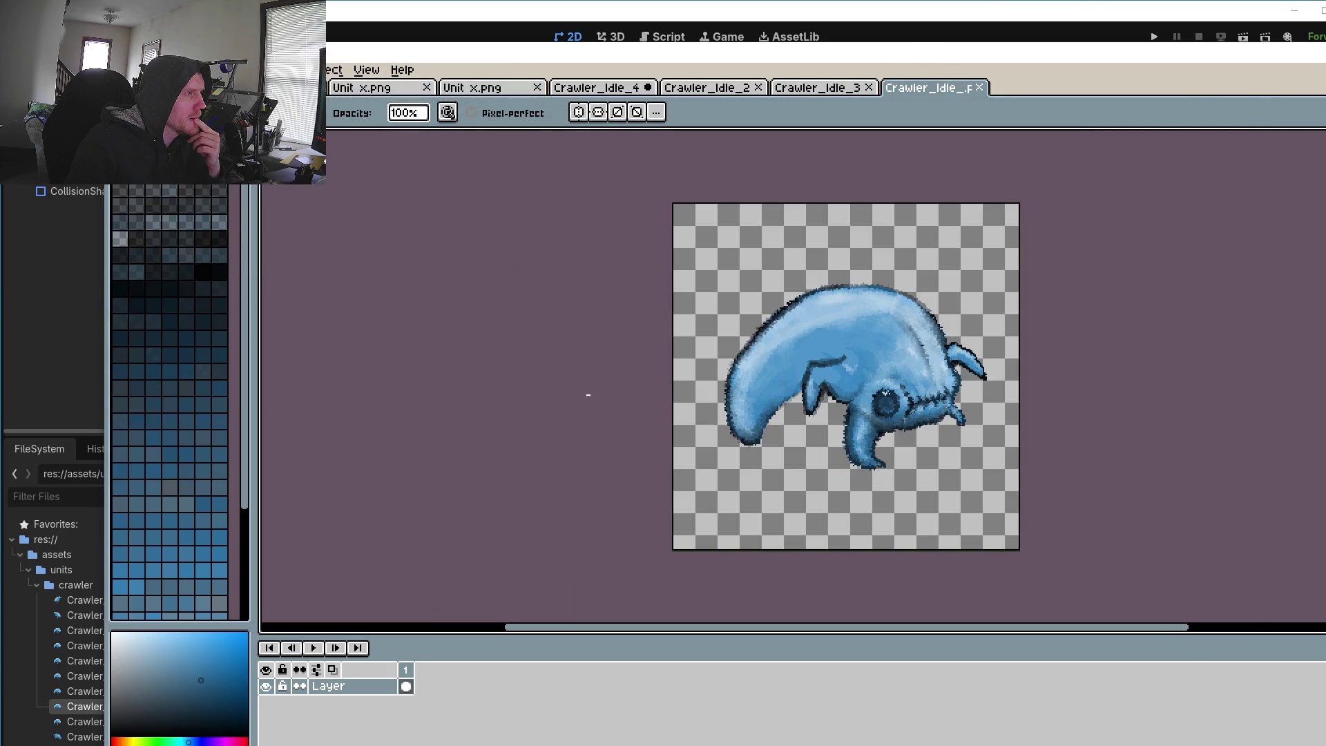
{"action": "left_click", "coordinate": [829, 88]}
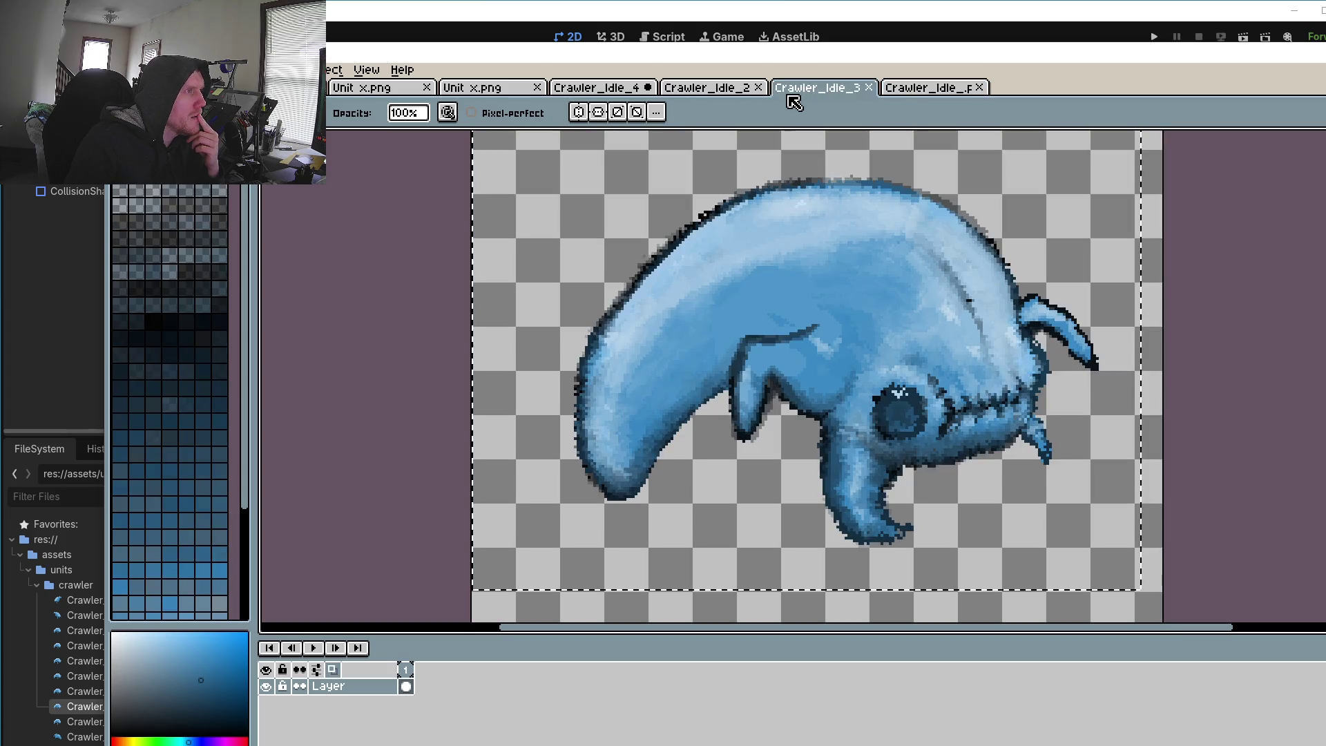
{"action": "left_click", "coordinate": [728, 92]}
{"action": "left_click", "coordinate": [593, 93]}
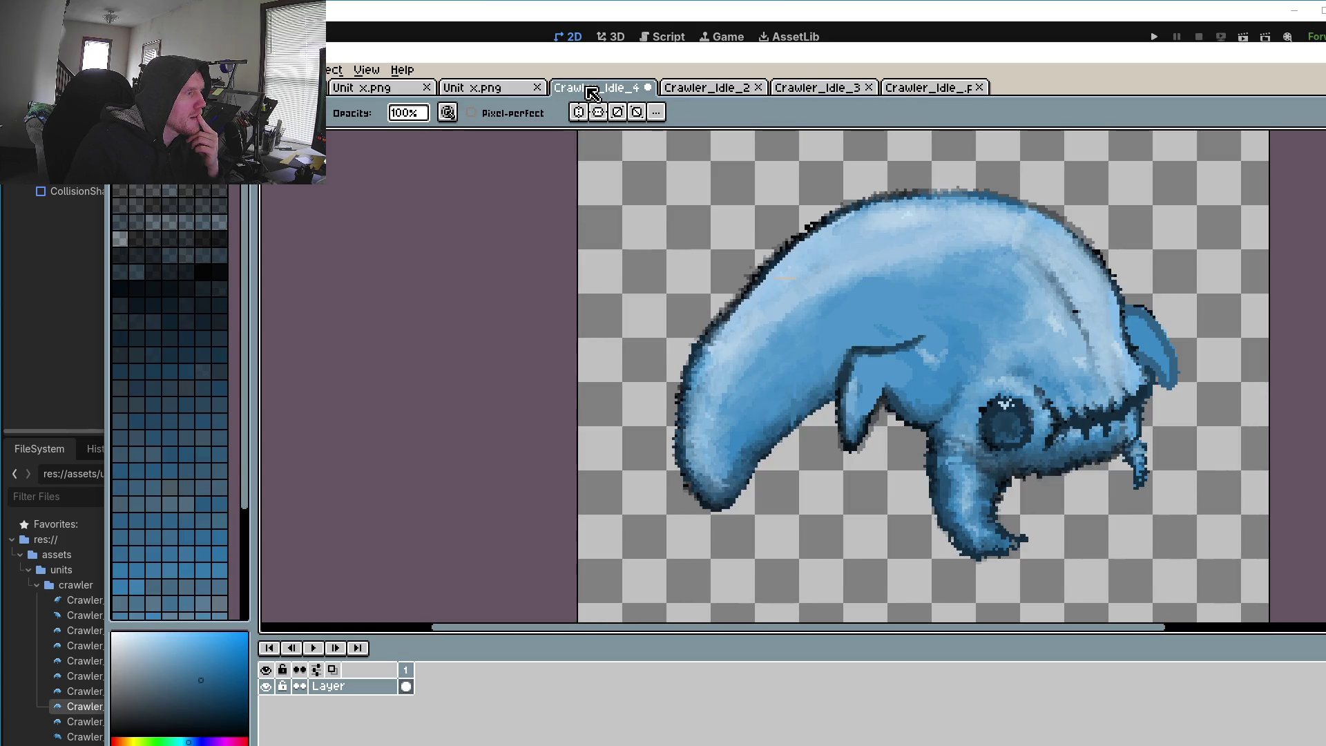
{"action": "left_click", "coordinate": [704, 90]}
{"action": "left_click", "coordinate": [837, 92]}
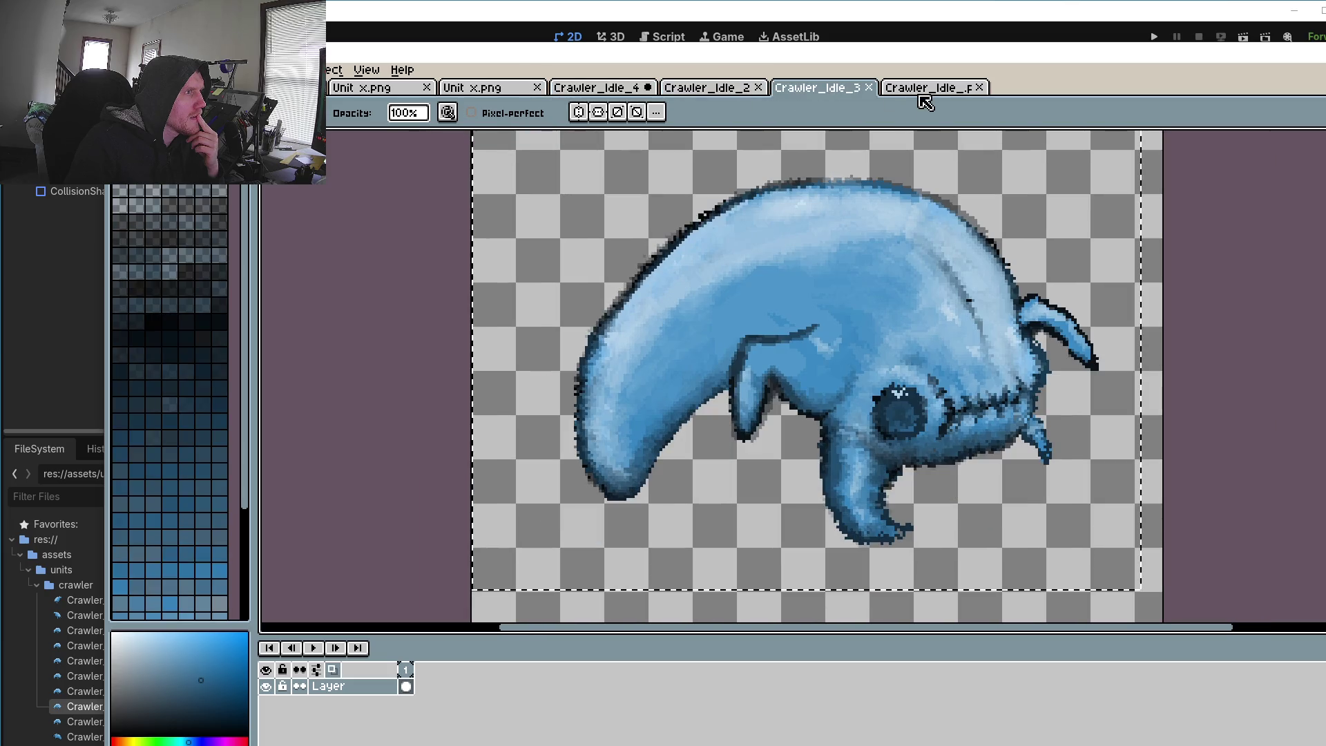
{"action": "left_click", "coordinate": [938, 95]}
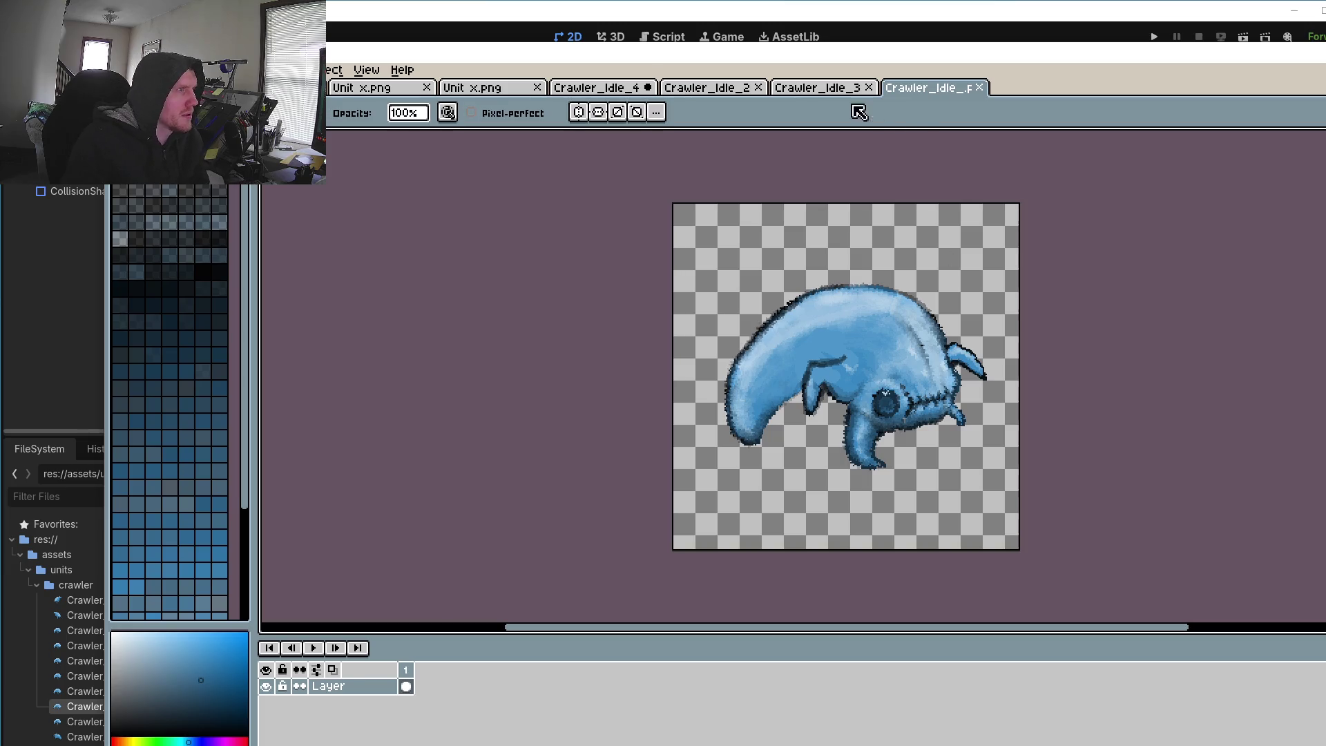
{"action": "left_click", "coordinate": [611, 89]}
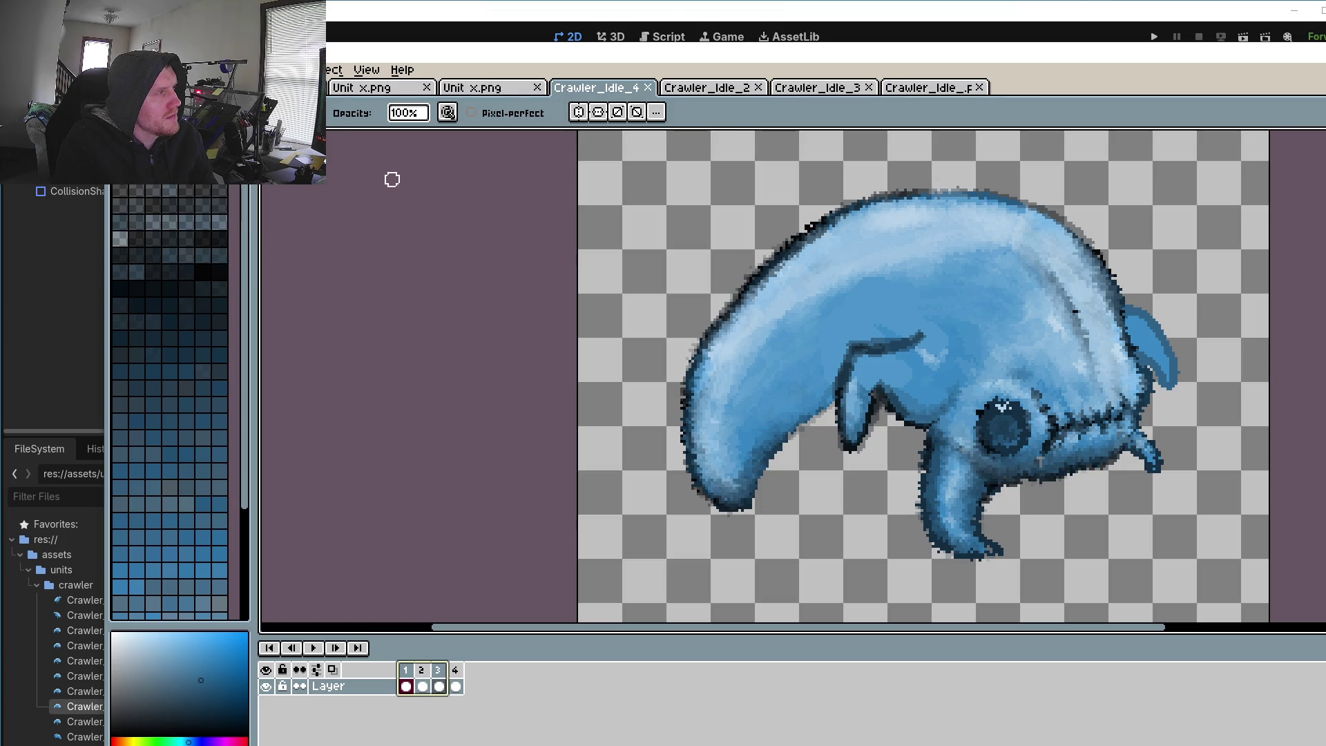
Step: Glance at Crawler_Idle_2, then come back from Godot to the single-frame Crawler_Idle_.png sprite
{"action": "left_click", "coordinate": [731, 96]}
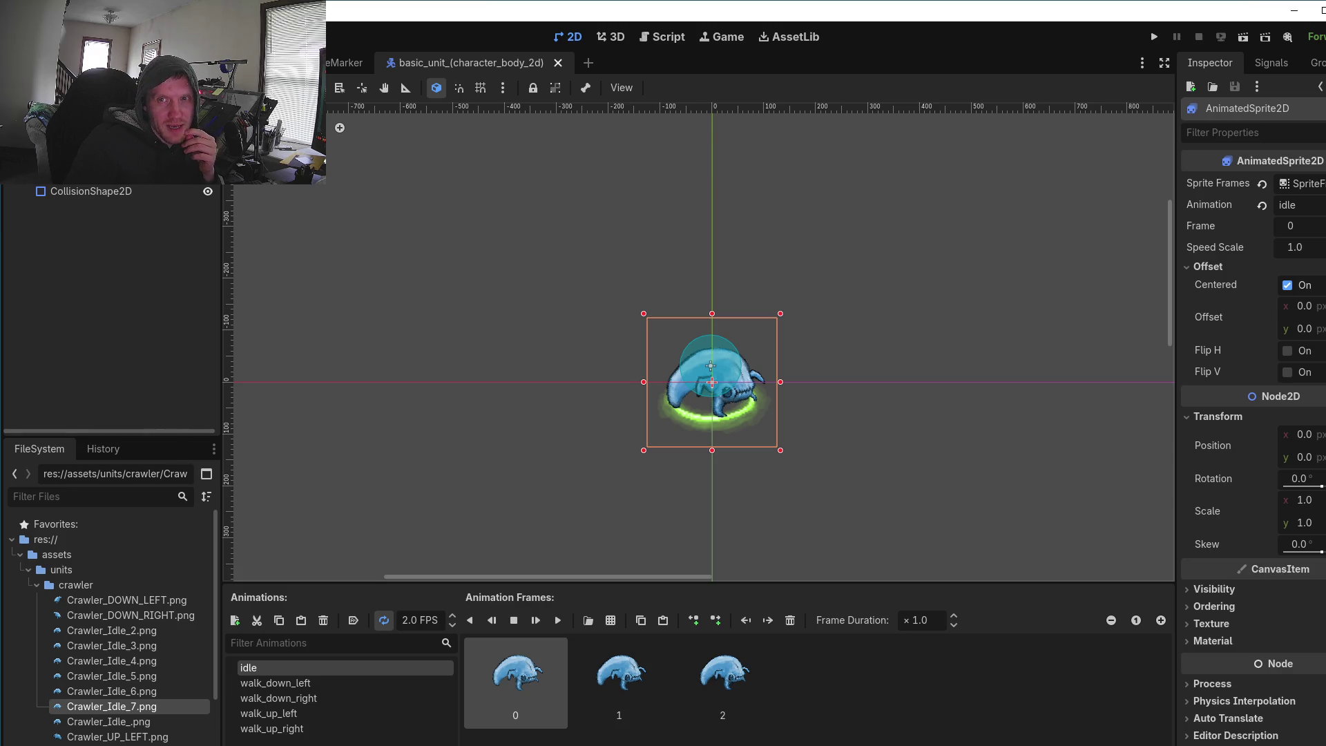
{"action": "key", "text": "alt+Tab"}
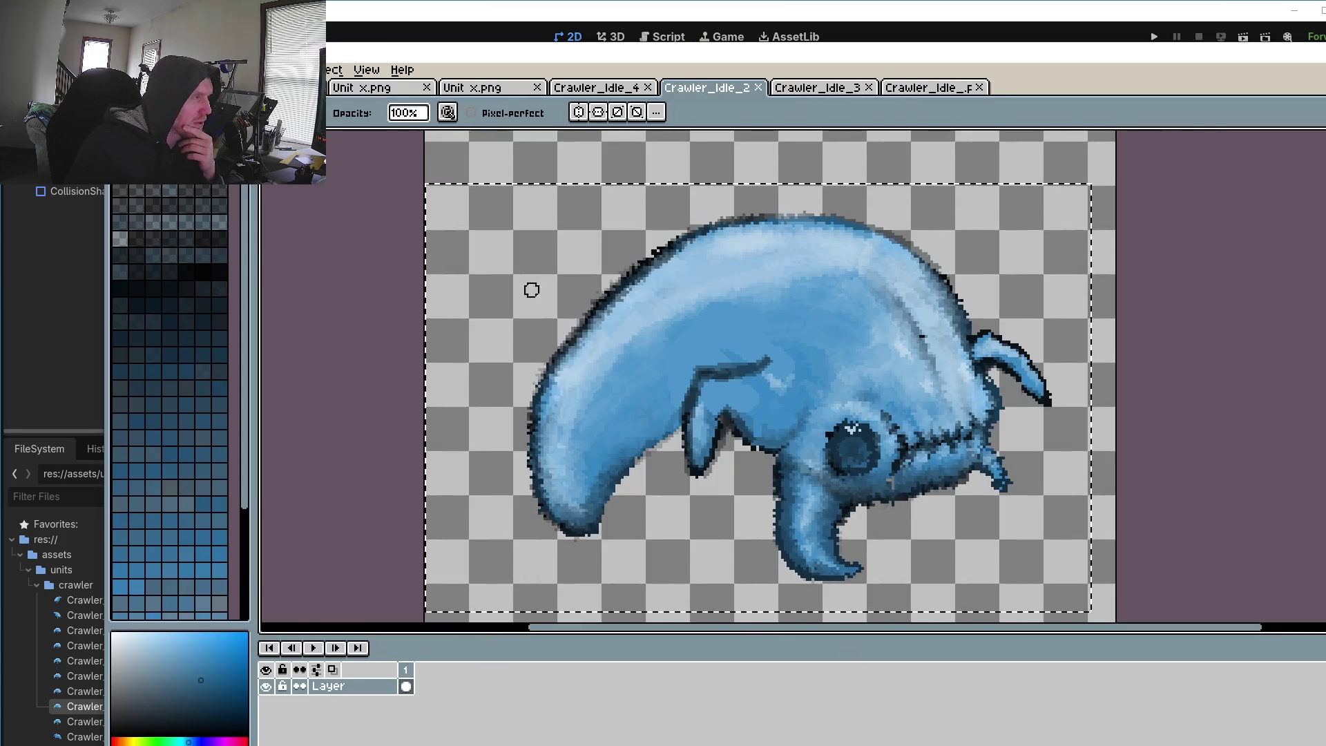
{"action": "left_click", "coordinate": [925, 87]}
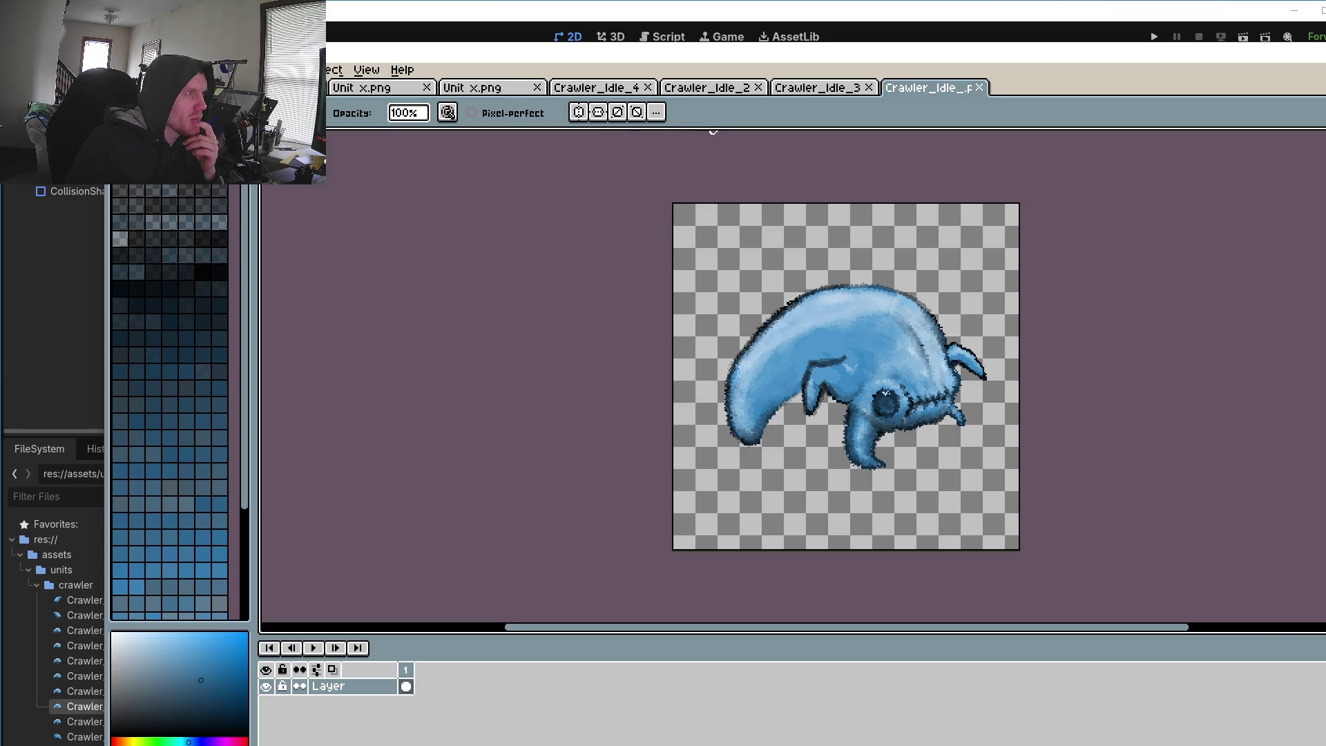
{"action": "left_click", "coordinate": [121, 69]}
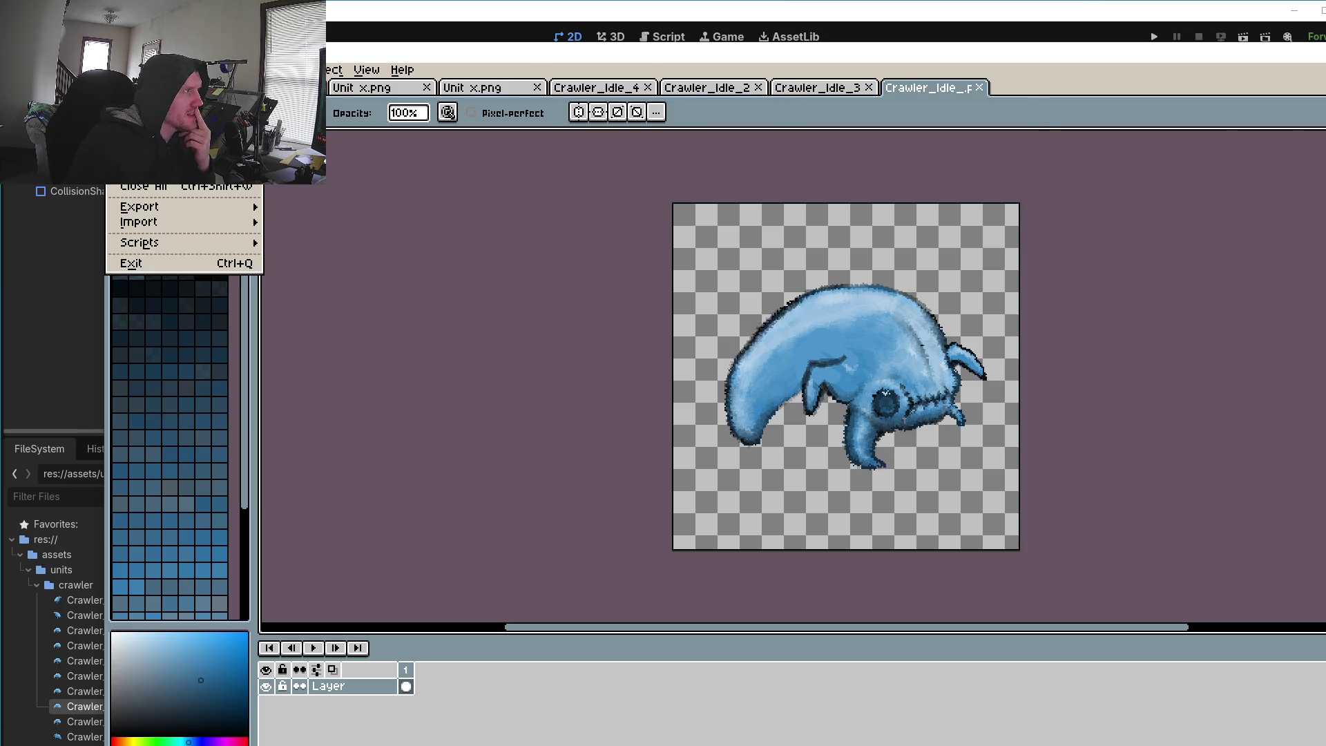
{"action": "key", "text": "ctrl+o"}
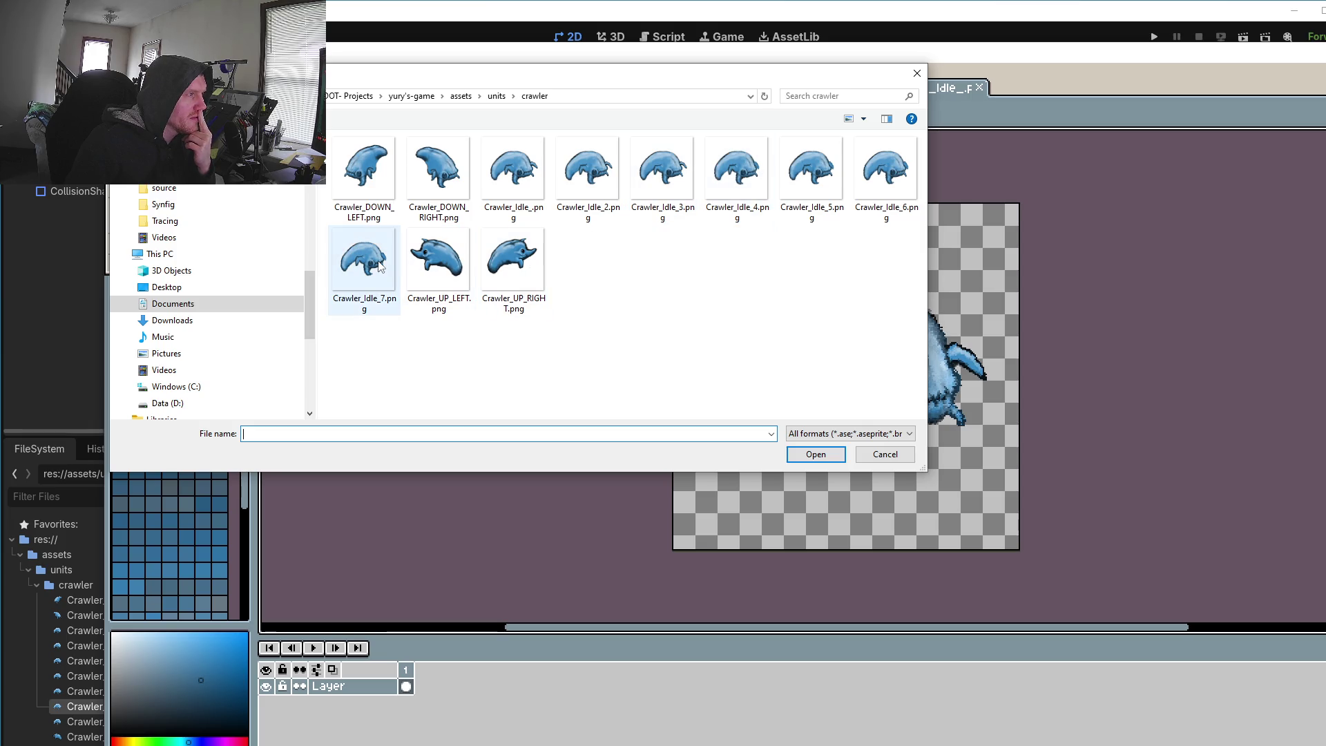
{"action": "mouse_move", "coordinate": [380, 267]}
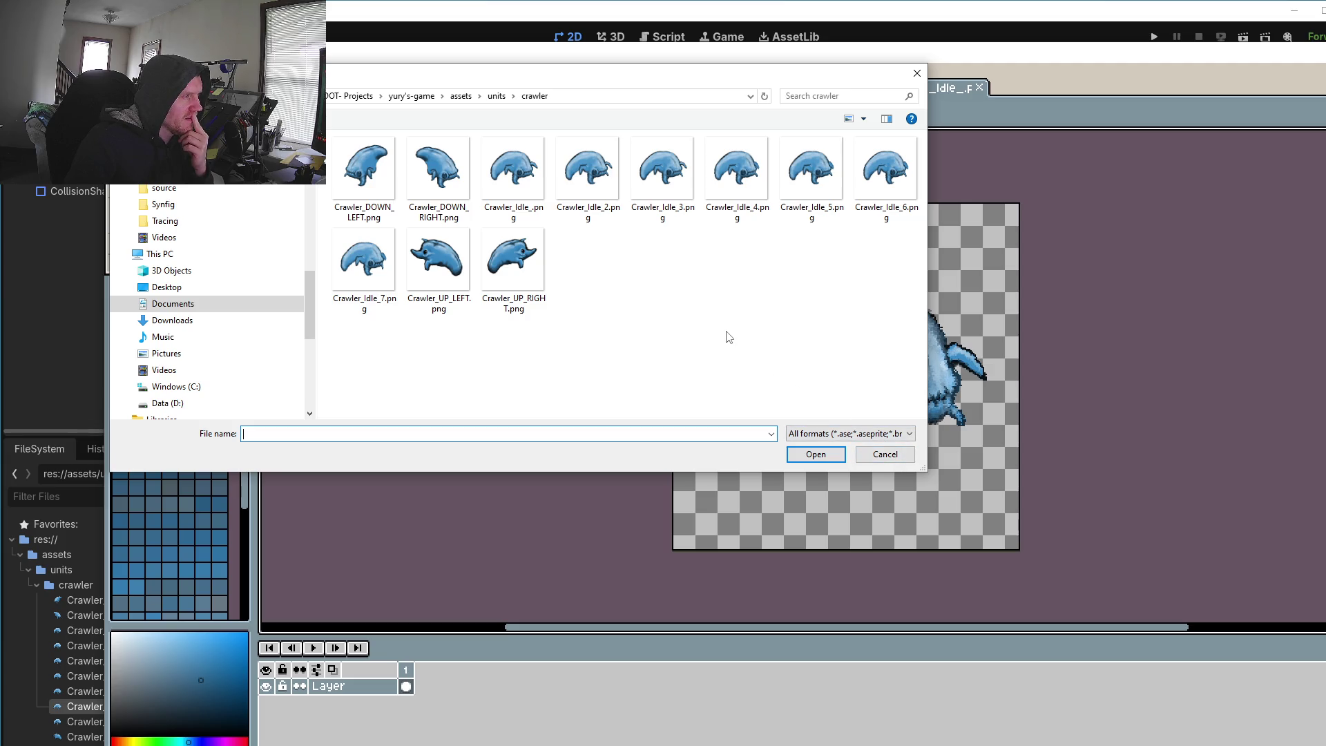
{"action": "left_click", "coordinate": [884, 456]}
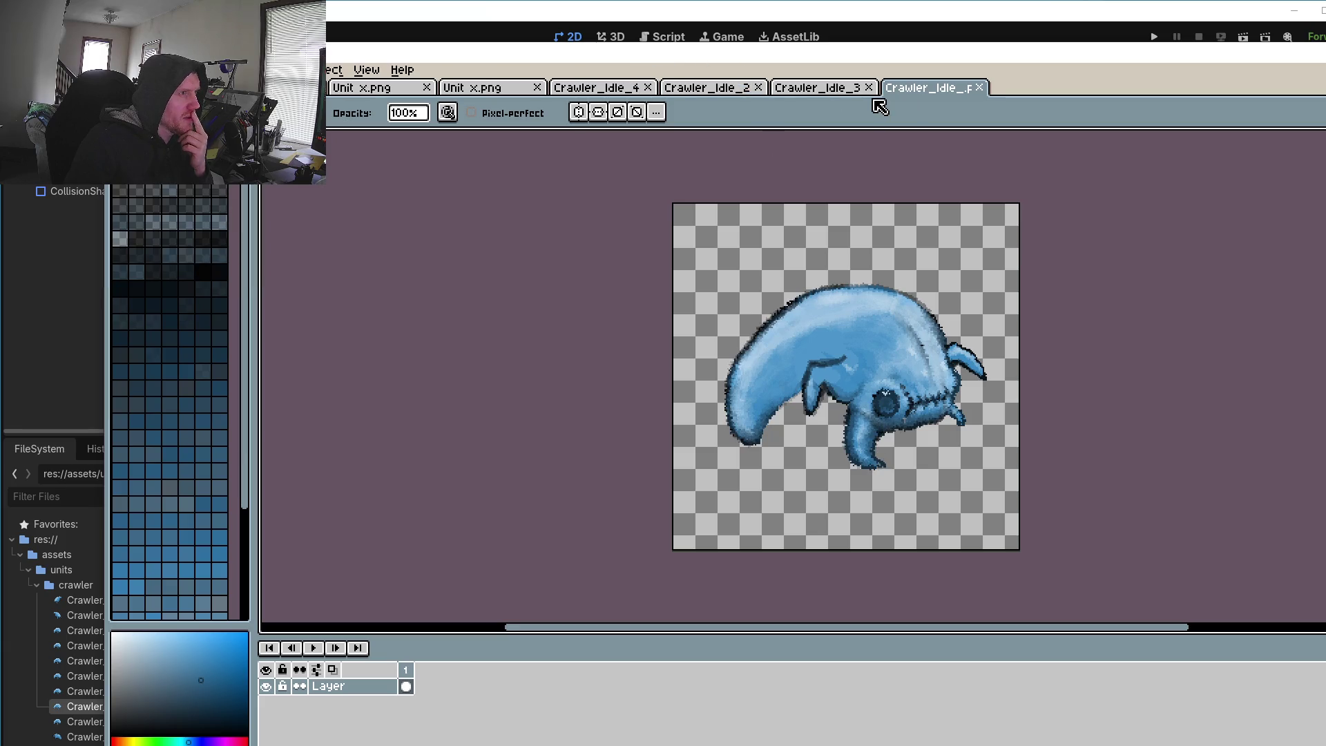
Step: Compare the Crawler_Idle_3, Crawler_Idle_2, Crawler_Idle_.png and Crawler_Idle_4 sprites side by side
{"action": "left_click", "coordinate": [833, 90]}
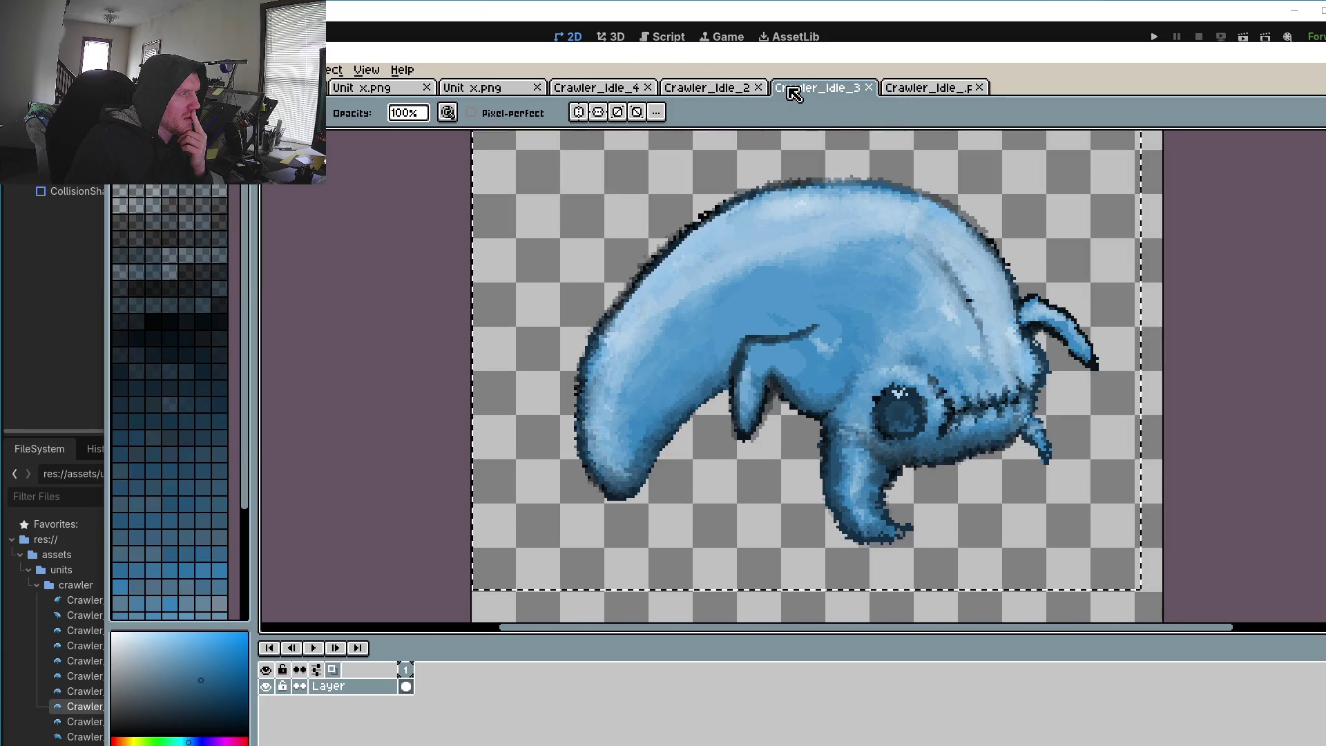
{"action": "left_click", "coordinate": [738, 92]}
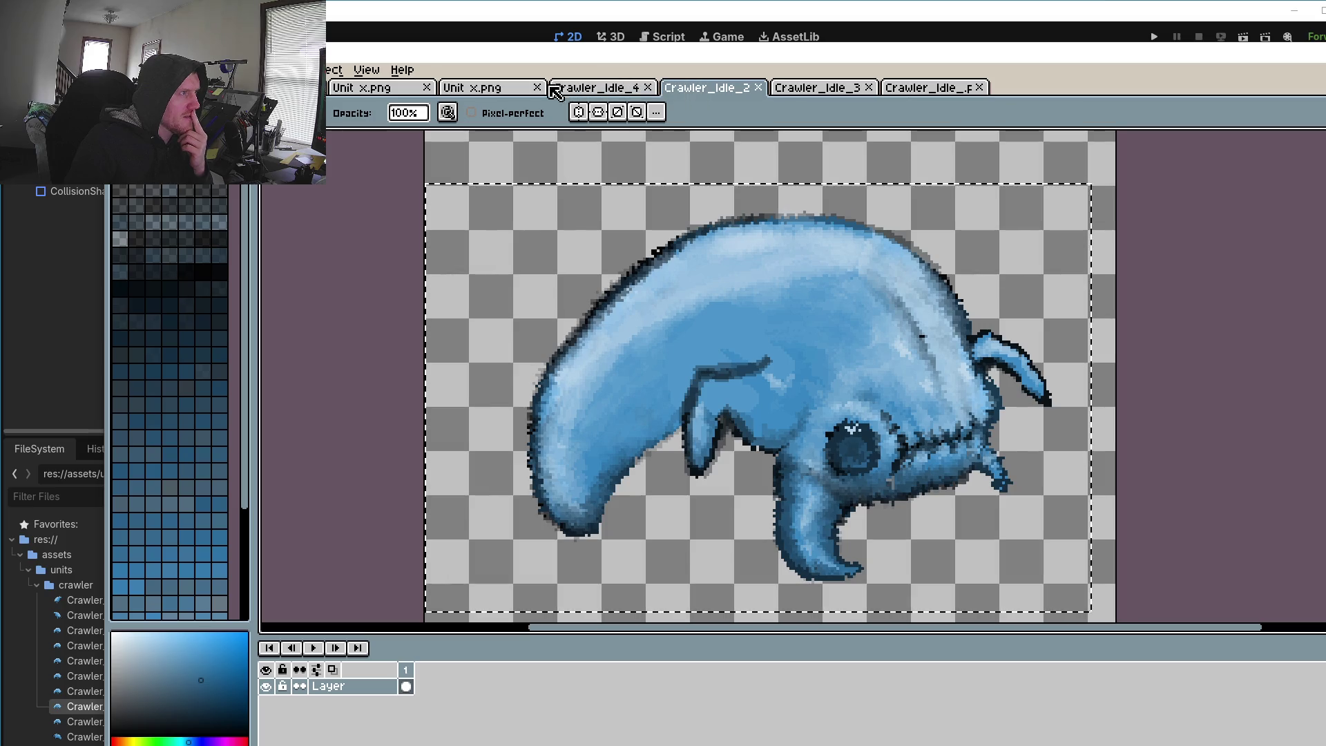
{"action": "left_click", "coordinate": [936, 89]}
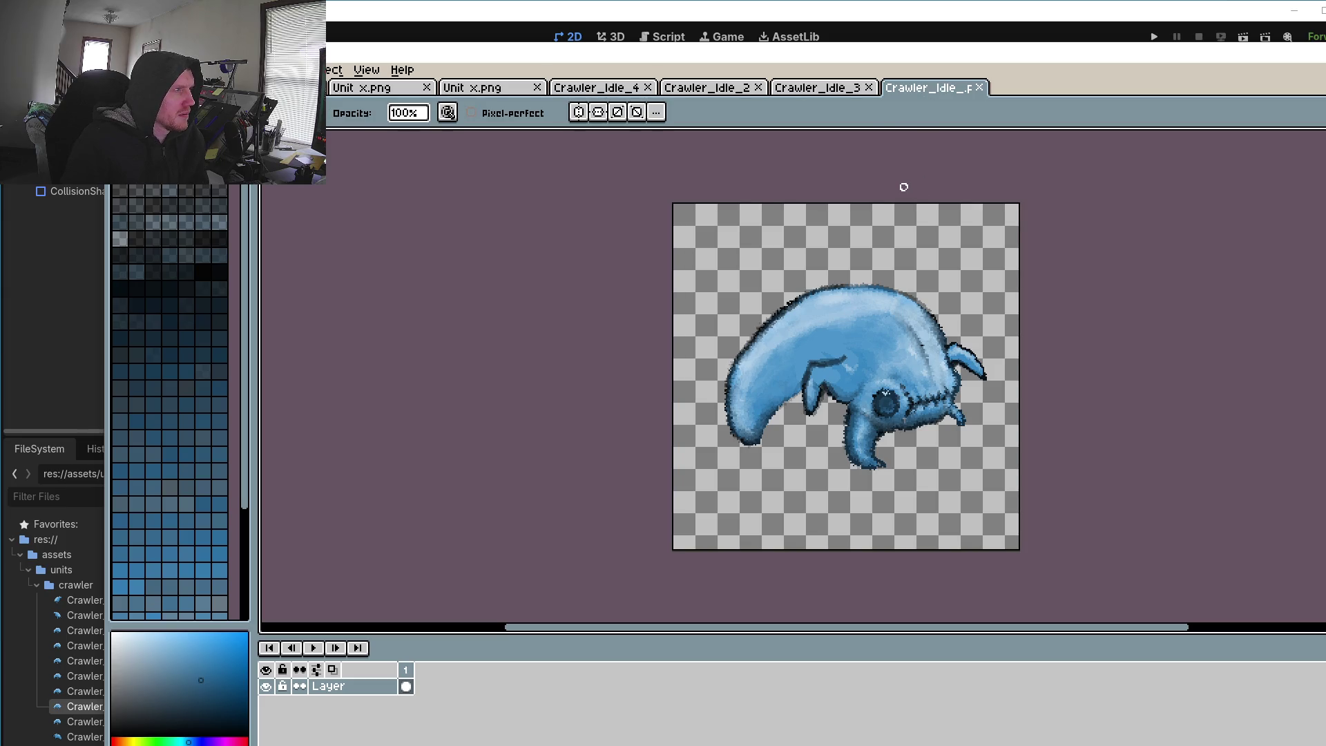
{"action": "left_click", "coordinate": [817, 92]}
{"action": "left_click", "coordinate": [742, 92]}
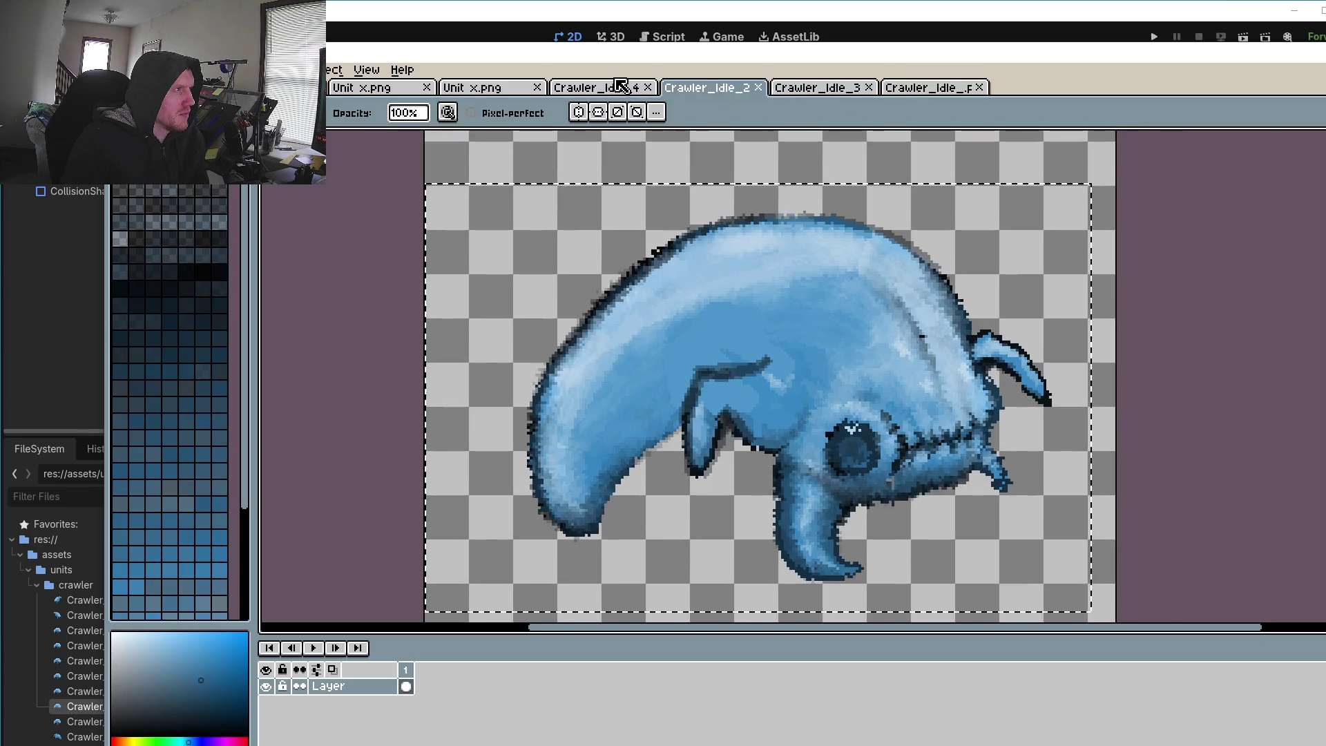
{"action": "left_click", "coordinate": [620, 86]}
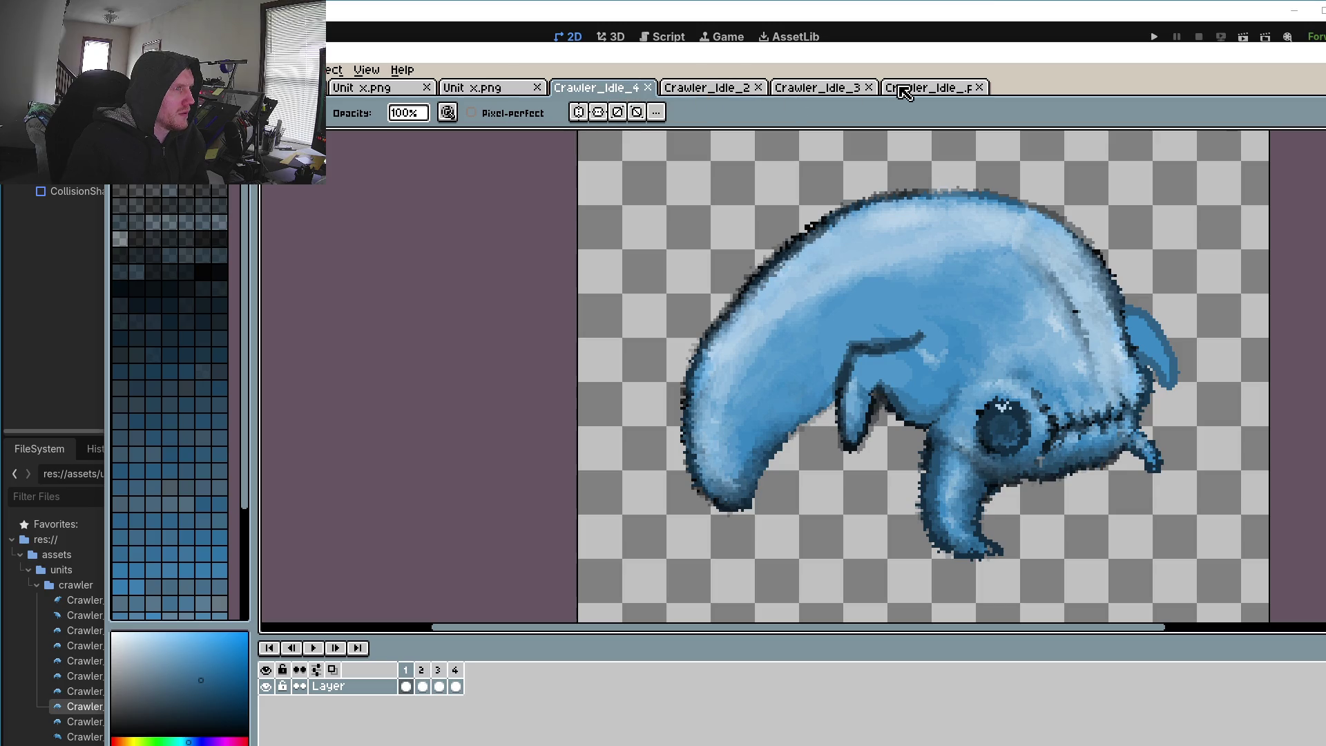
{"action": "left_click", "coordinate": [950, 94]}
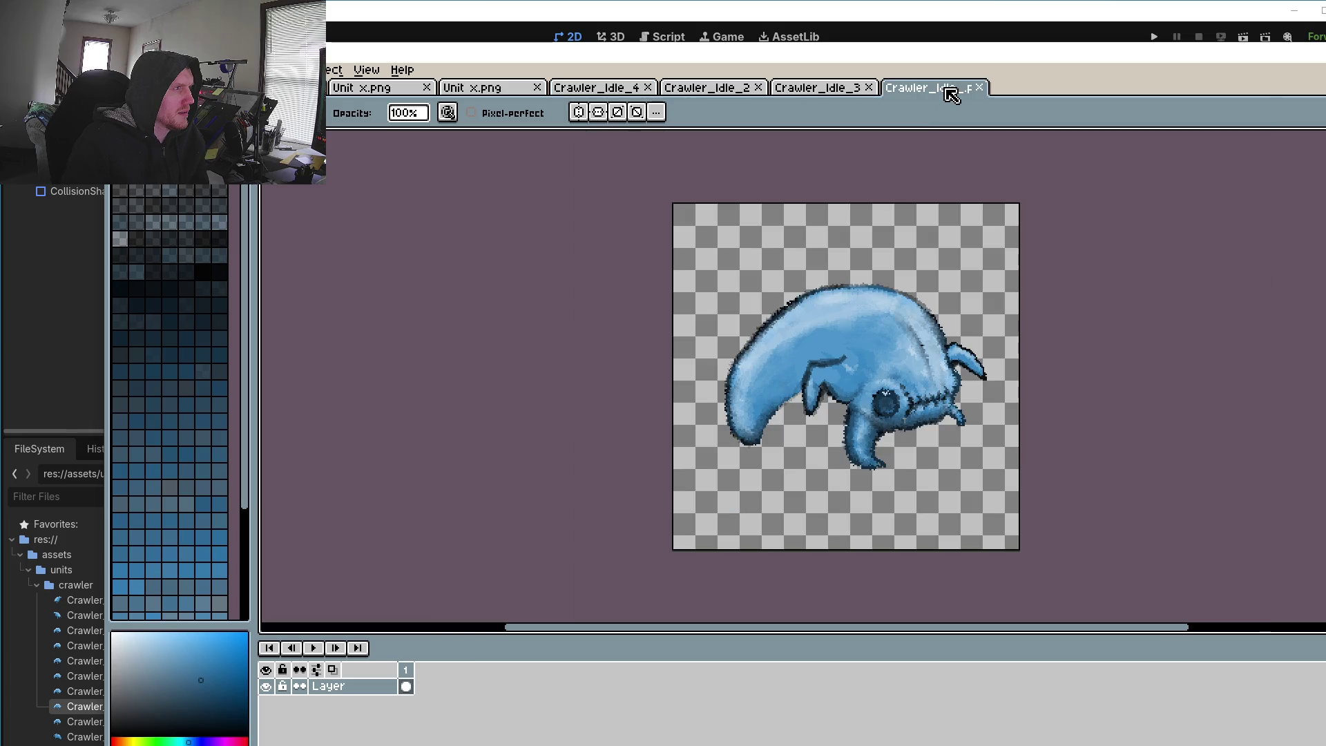
{"action": "key", "text": "m"}
{"action": "key", "text": "b"}
Step: Step through frames 1–4 of the Crawler_Idle_4 animation, then close the file
{"action": "left_click", "coordinate": [634, 89]}
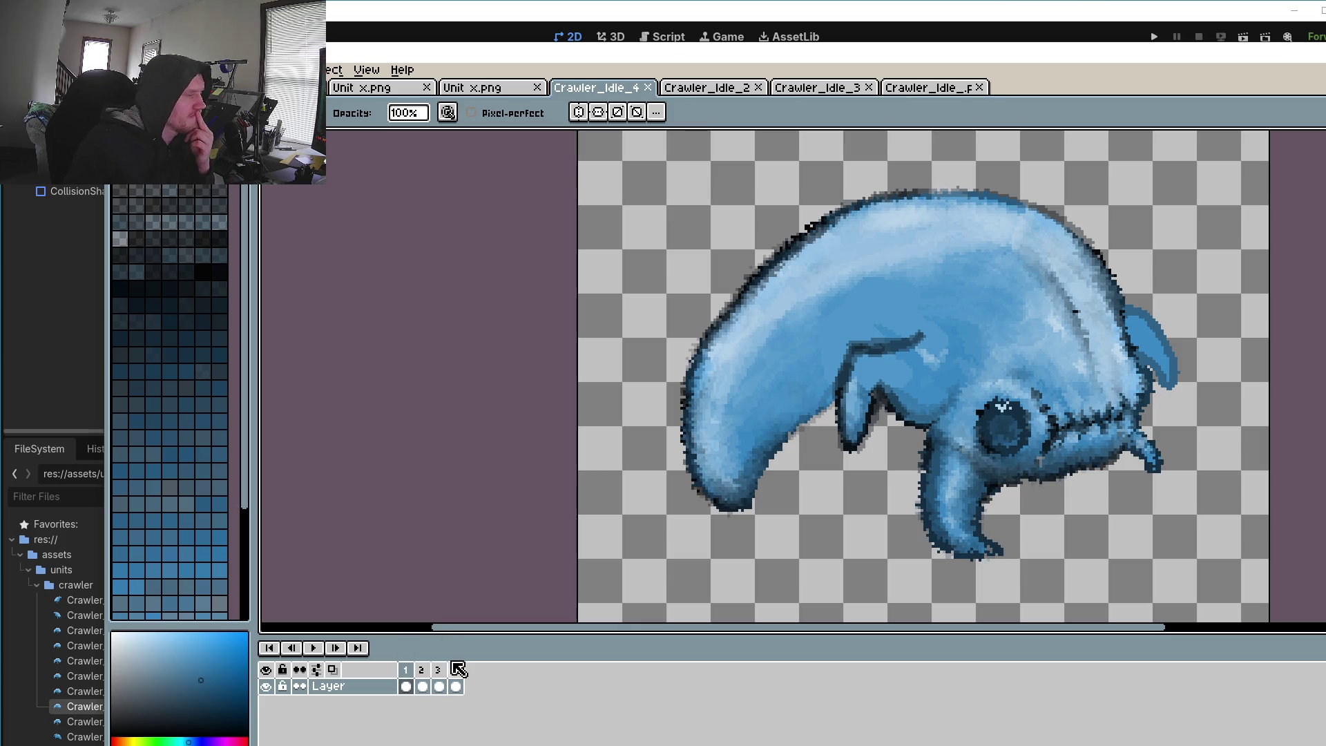
{"action": "left_click", "coordinate": [455, 686]}
{"action": "left_click", "coordinate": [439, 685]}
{"action": "left_click", "coordinate": [423, 686]}
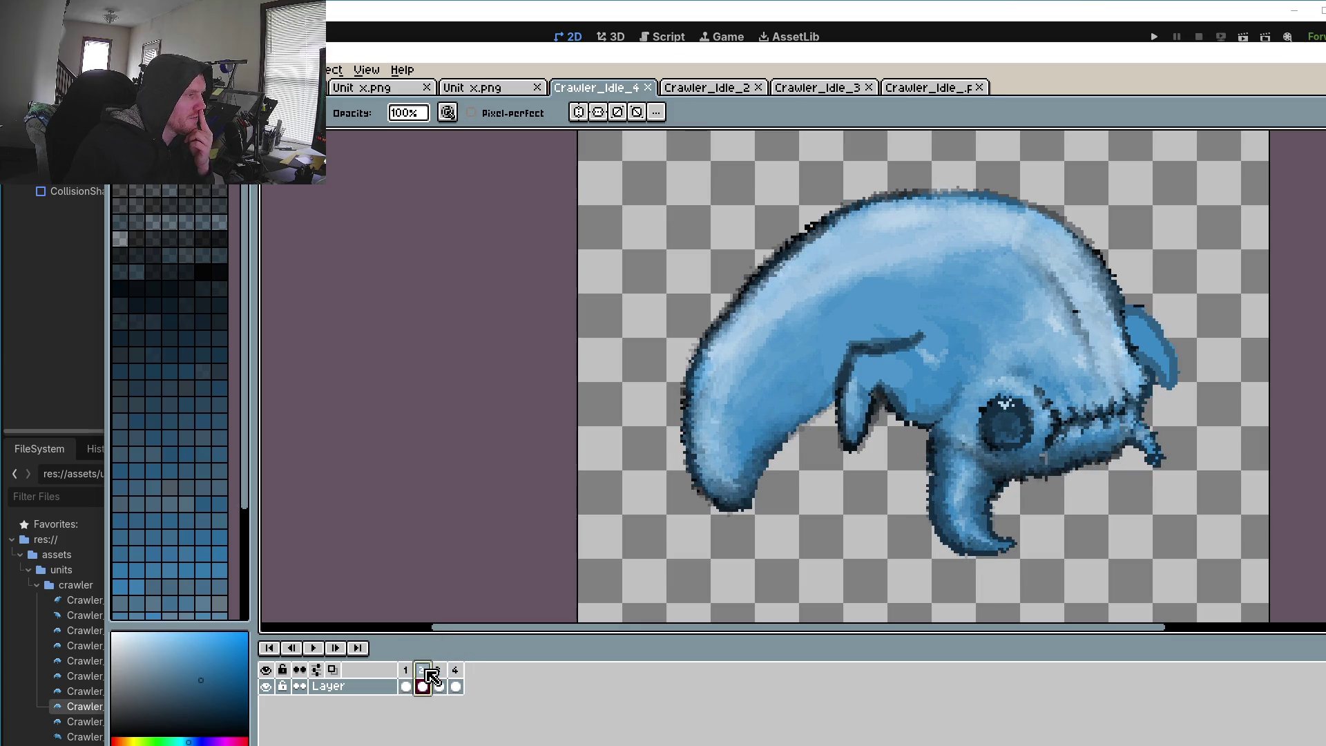
{"action": "left_click", "coordinate": [406, 686]}
{"action": "left_click", "coordinate": [422, 686]}
{"action": "left_click", "coordinate": [440, 684]}
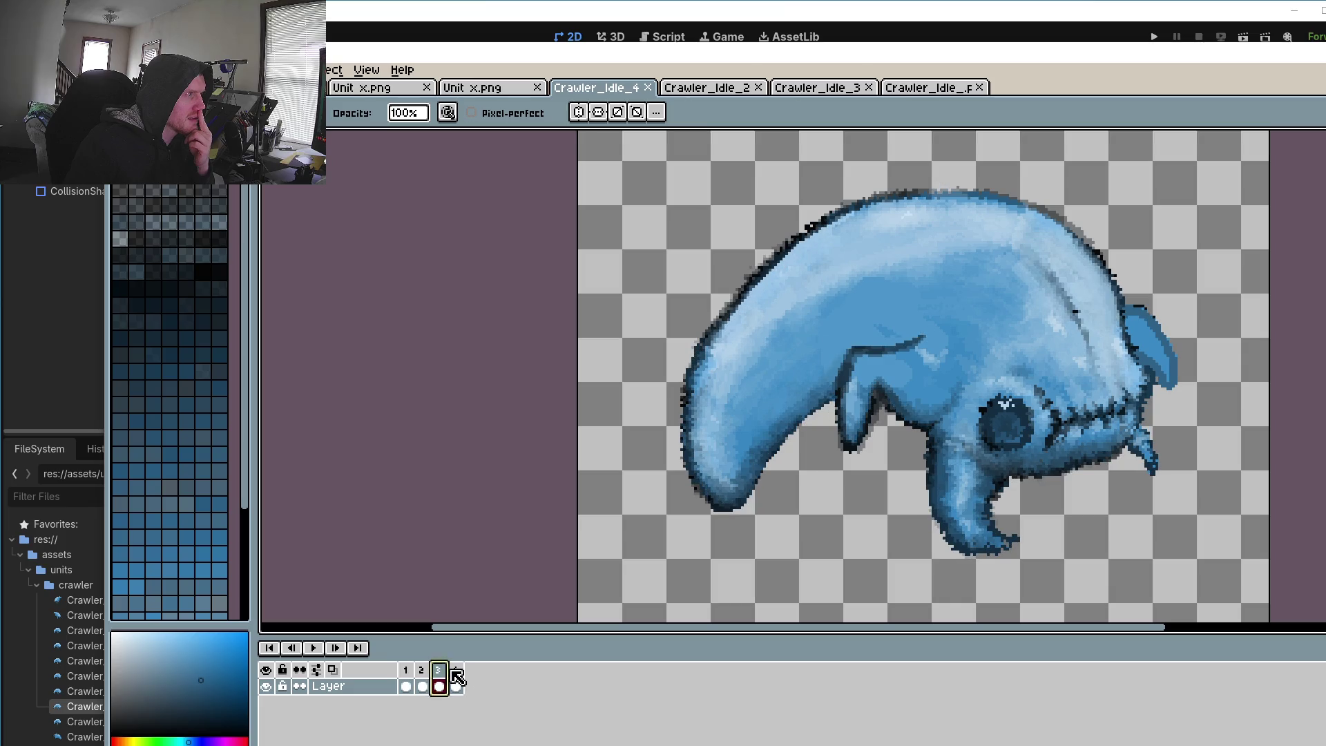
{"action": "left_click", "coordinate": [456, 684]}
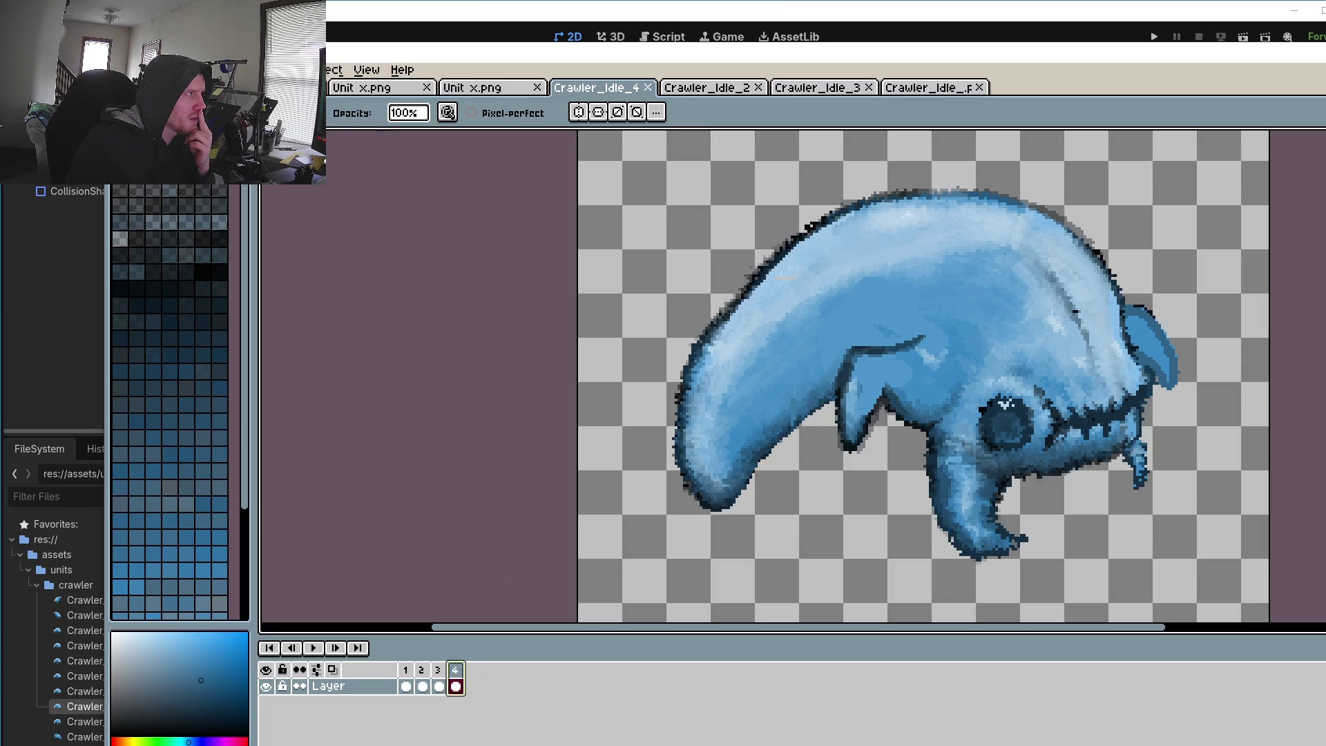
{"action": "left_click", "coordinate": [121, 70]}
{"action": "key", "text": "ctrl+w"}
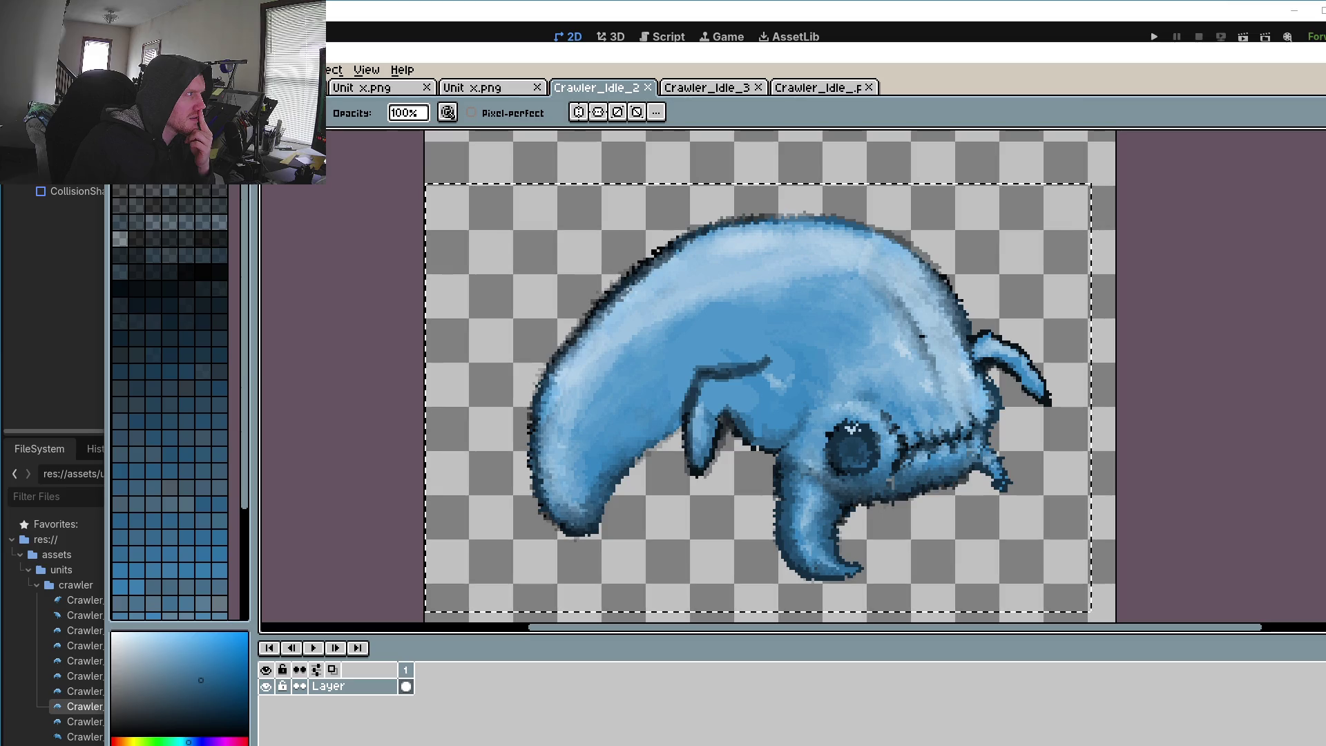
Step: Load Crawler_Idle_4 to Crawler_Idle_7.png together as one four-frame animation
{"action": "left_click", "coordinate": [121, 70]}
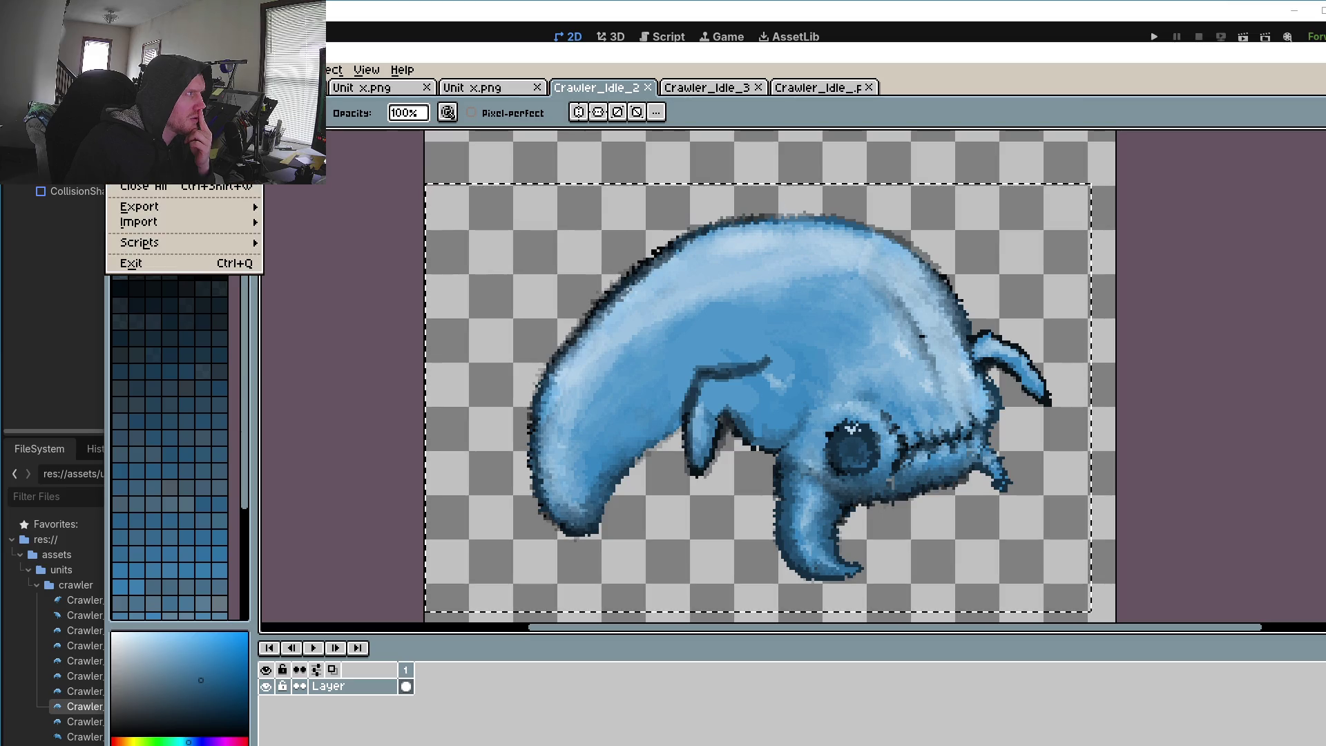
{"action": "key", "text": "ctrl+o"}
{"action": "left_click", "coordinate": [656, 165], "text": "shift"}
{"action": "key", "text": "Return"}
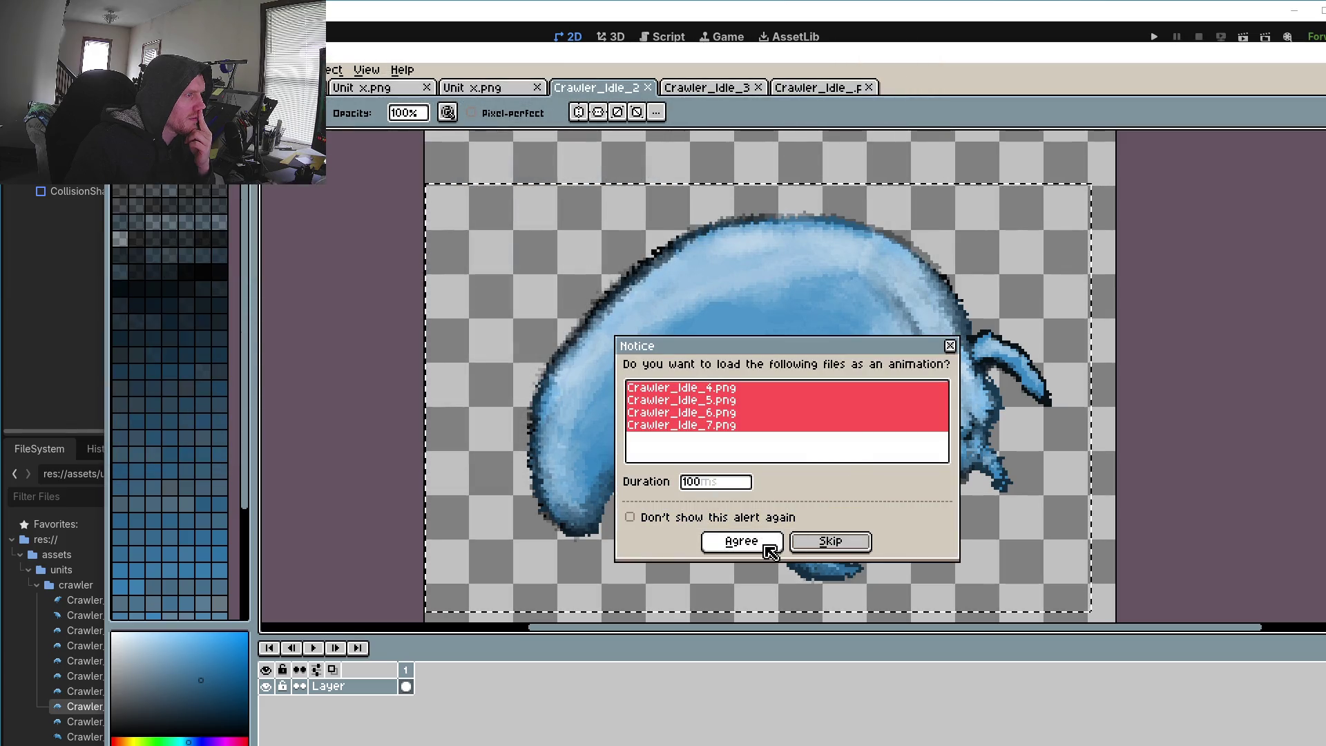
{"action": "left_click", "coordinate": [764, 543]}
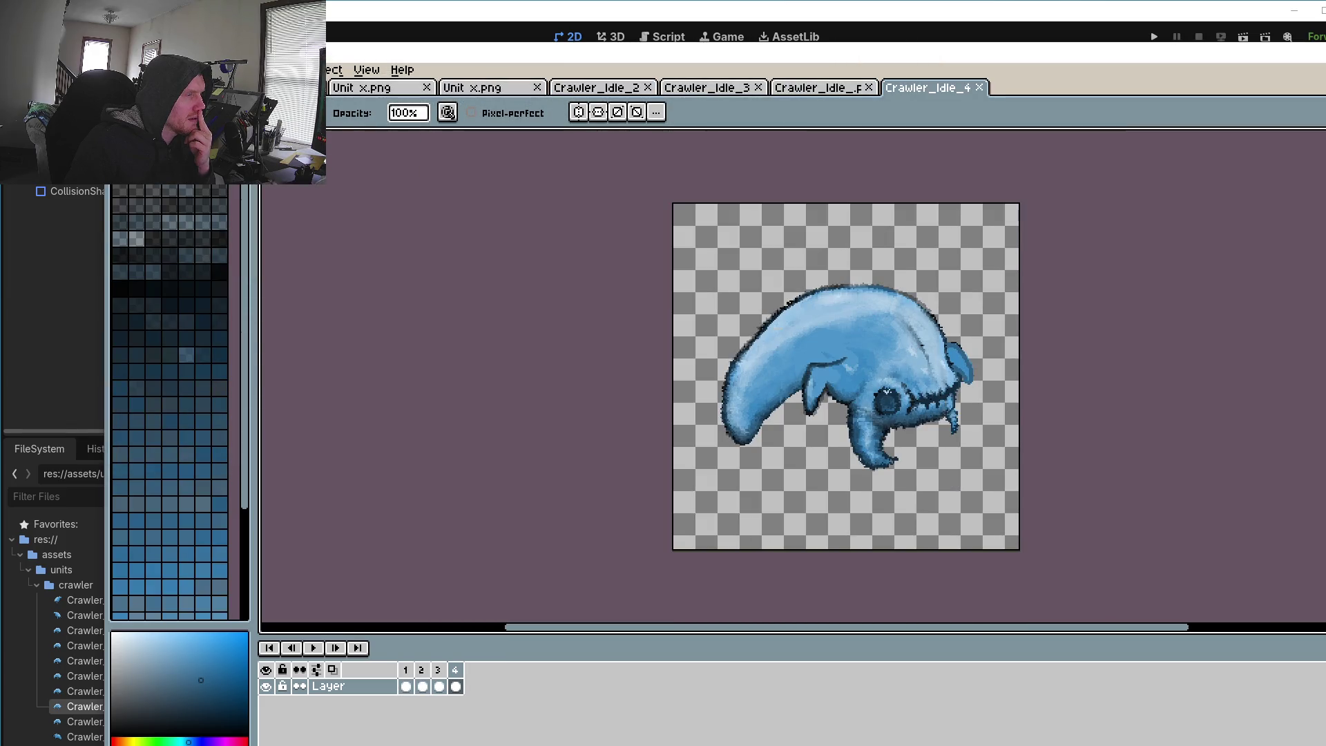
{"action": "key", "text": "alt+f"}
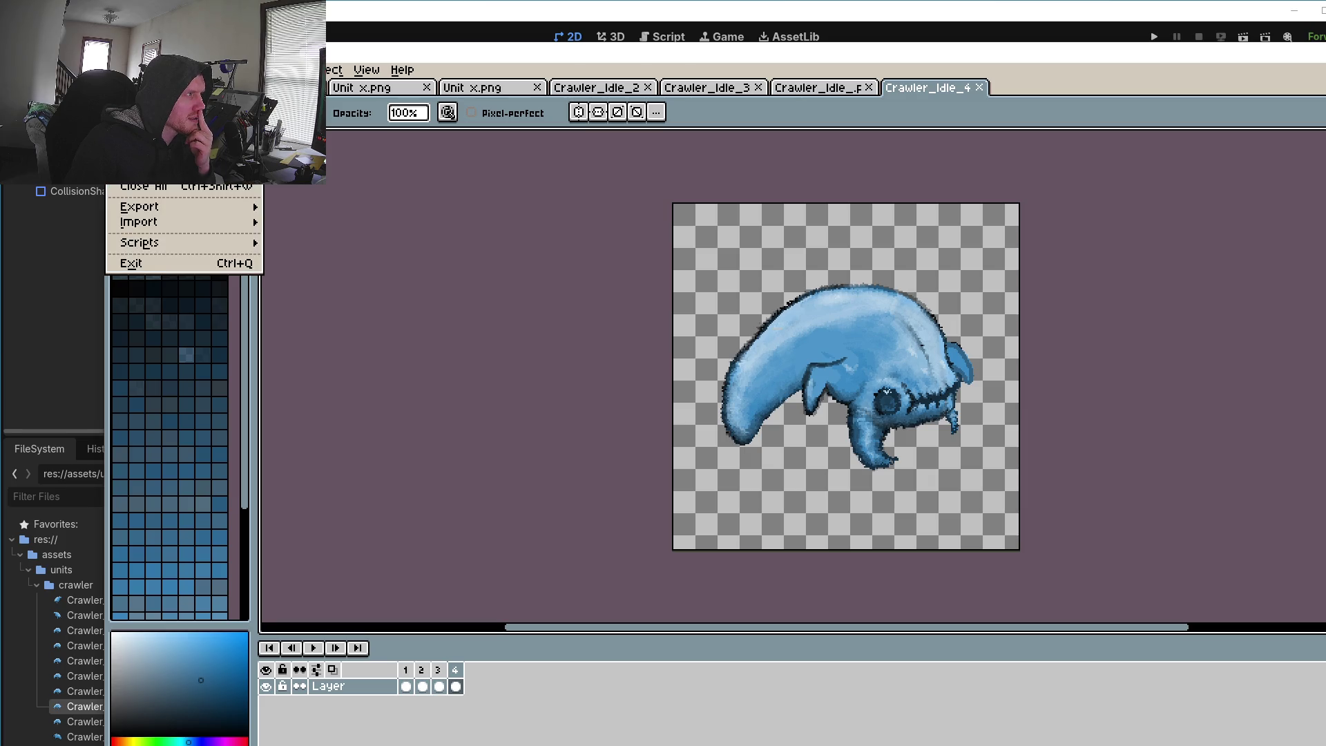
Step: Save the animation as Crawler_Idle_.png, replacing the existing file
{"action": "left_click", "coordinate": [142, 156]}
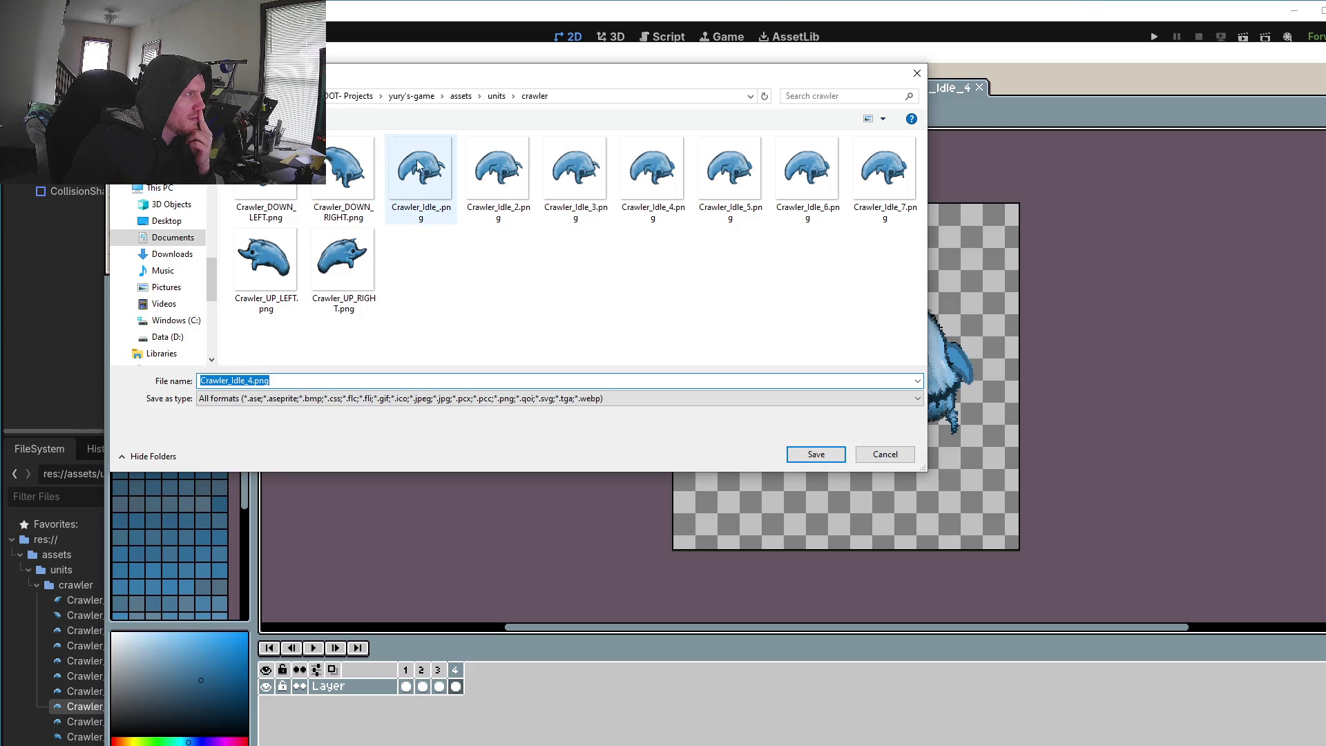
{"action": "left_click", "coordinate": [426, 164]}
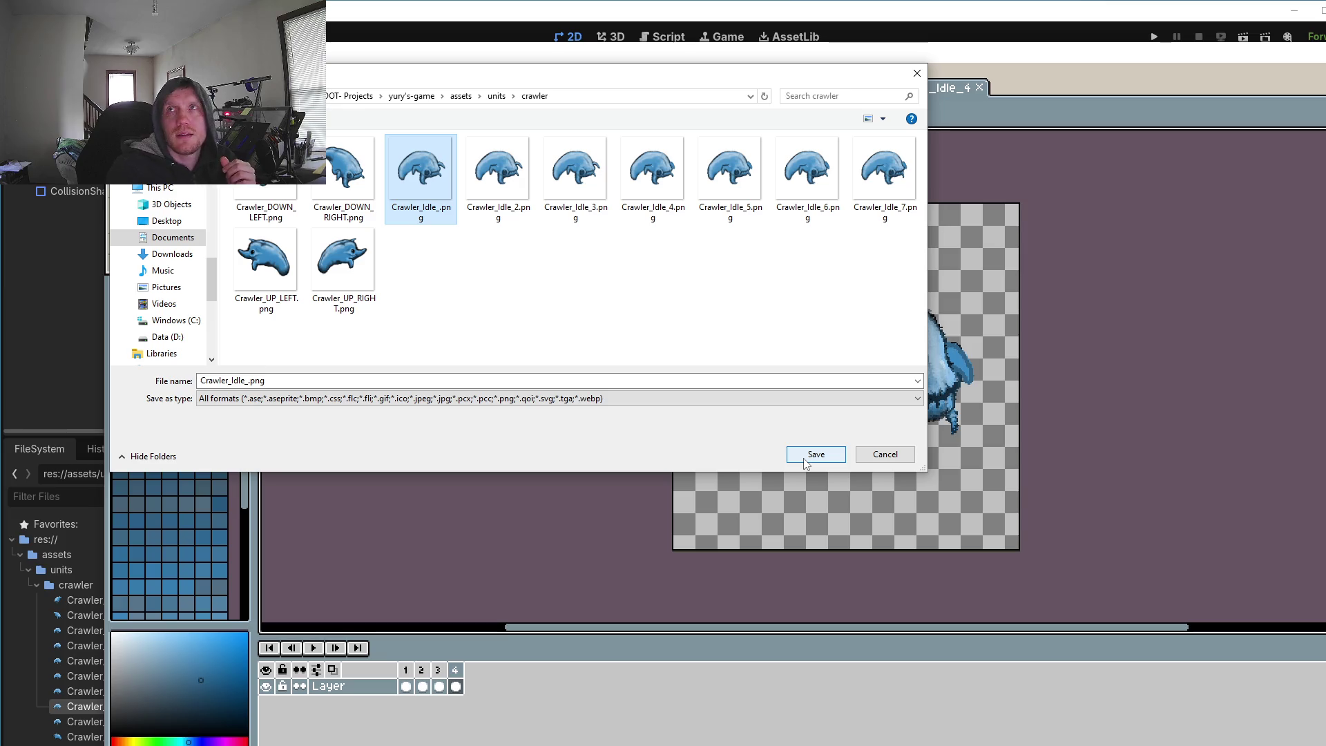
{"action": "left_click", "coordinate": [806, 459]}
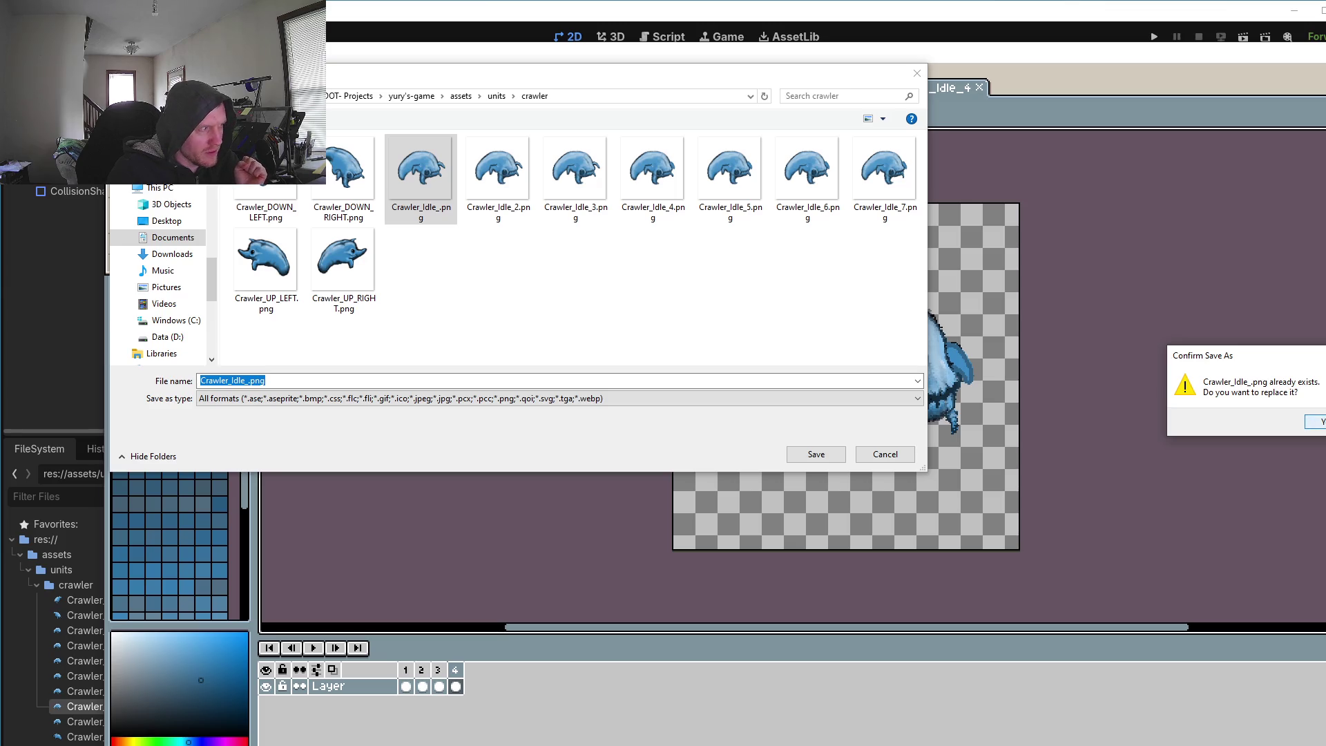
{"action": "left_click", "coordinate": [1316, 421]}
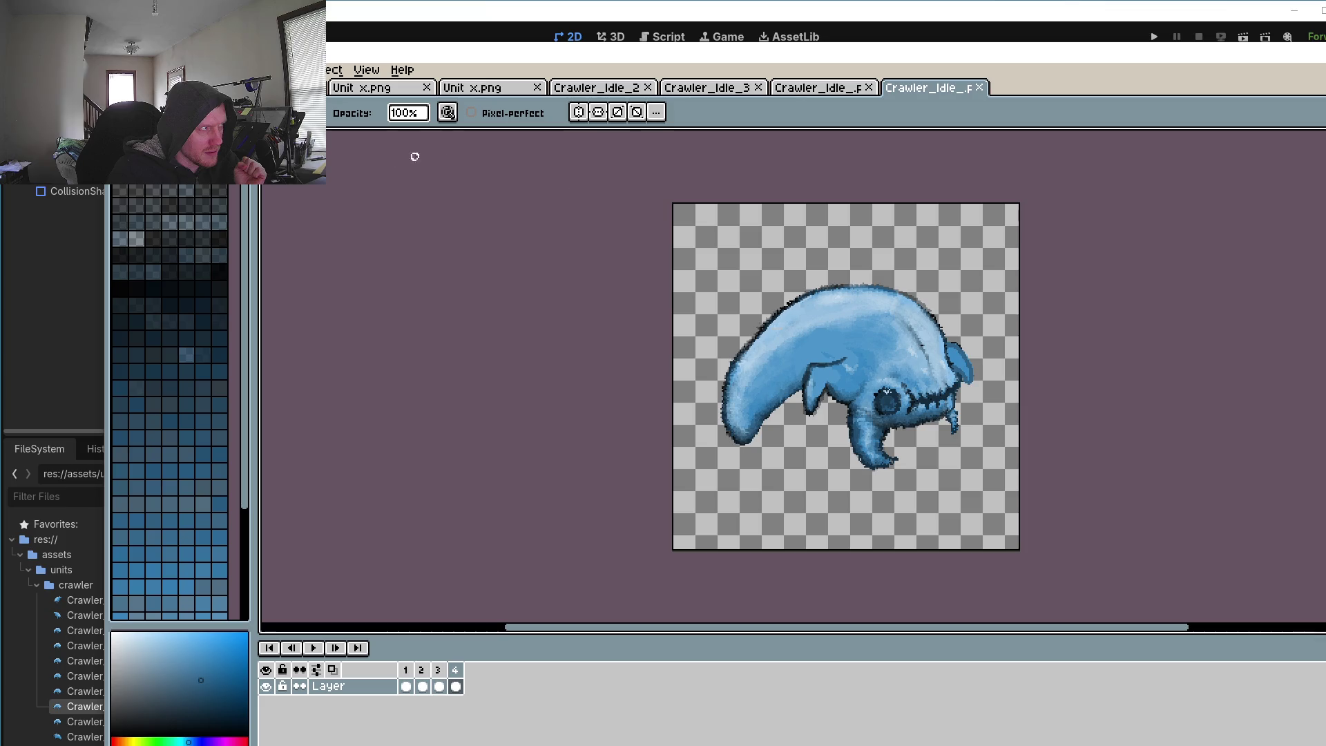
Step: Delete Crawler_Idle_6 and Crawler_Idle_7.png from the crawler folder
{"action": "left_click", "coordinate": [118, 69]}
{"action": "mouse_move", "coordinate": [173, 114]}
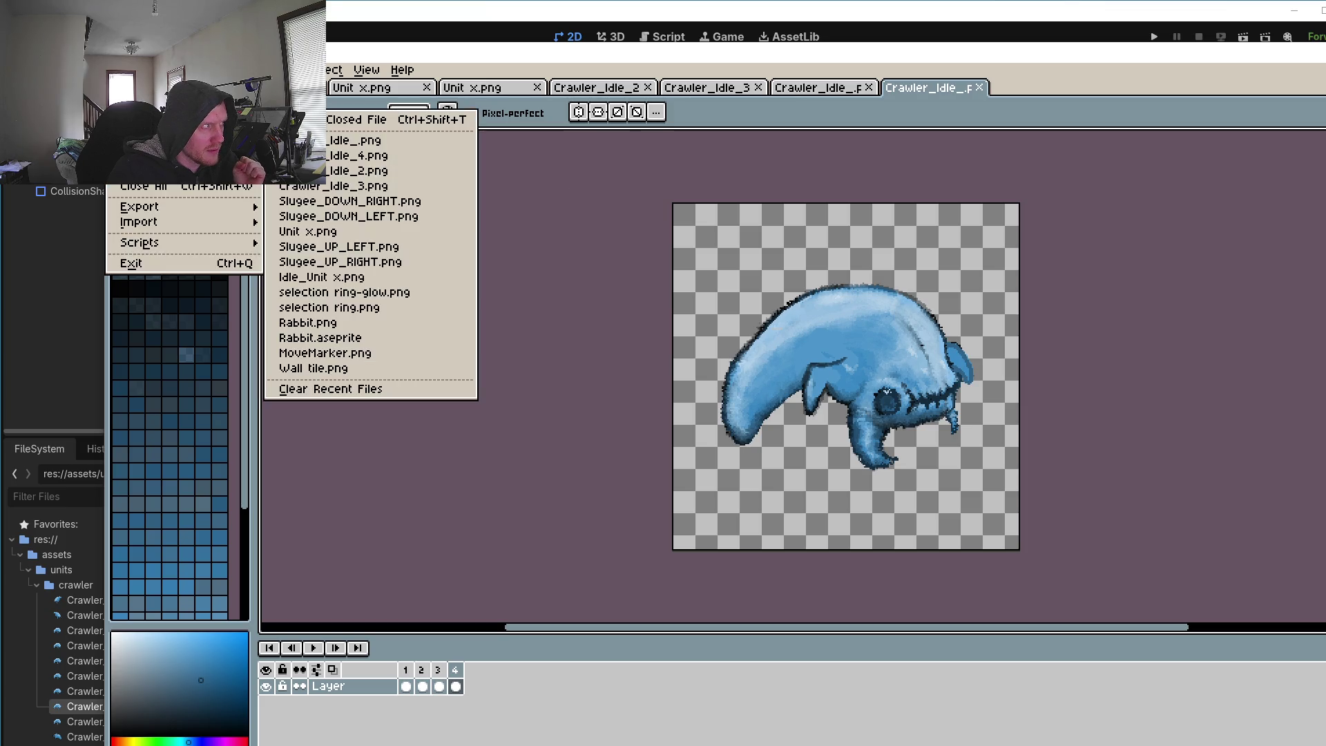
{"action": "left_click", "coordinate": [138, 99]}
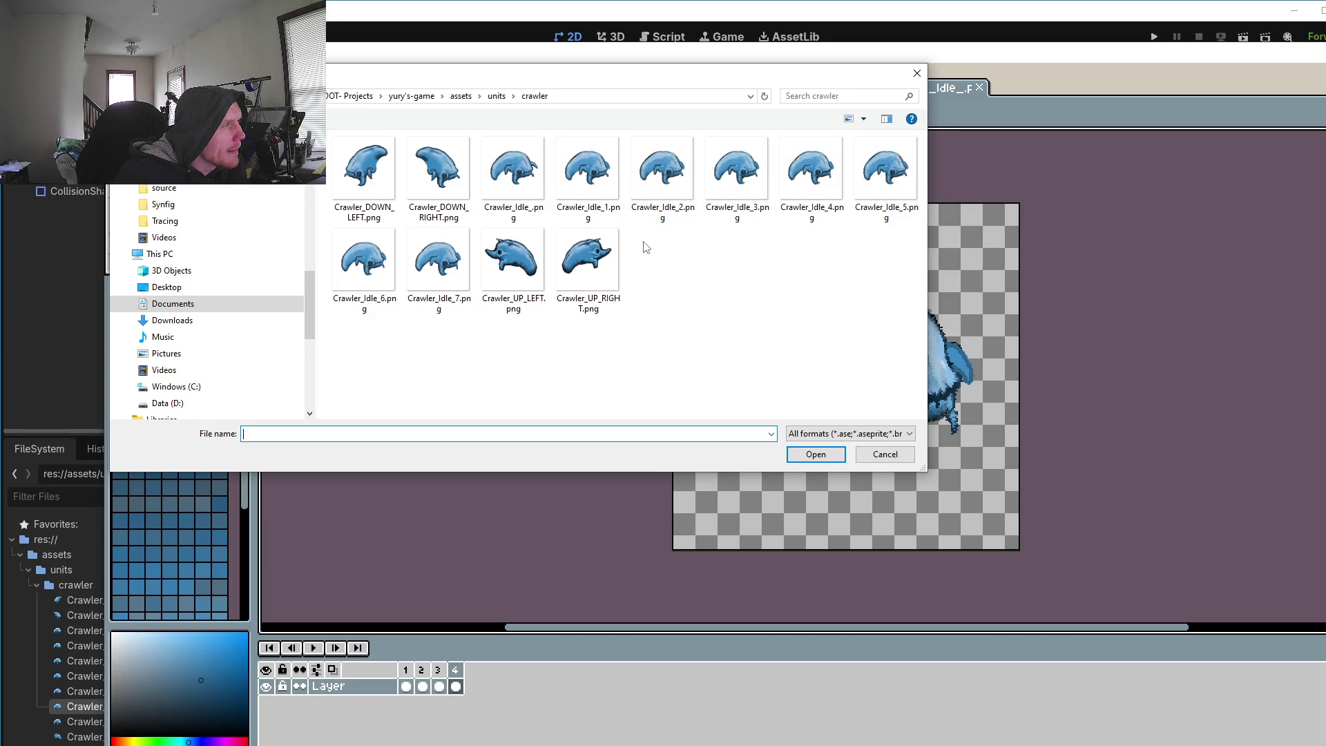
{"action": "left_click", "coordinate": [438, 261]}
{"action": "left_click", "coordinate": [364, 261], "text": "ctrl"}
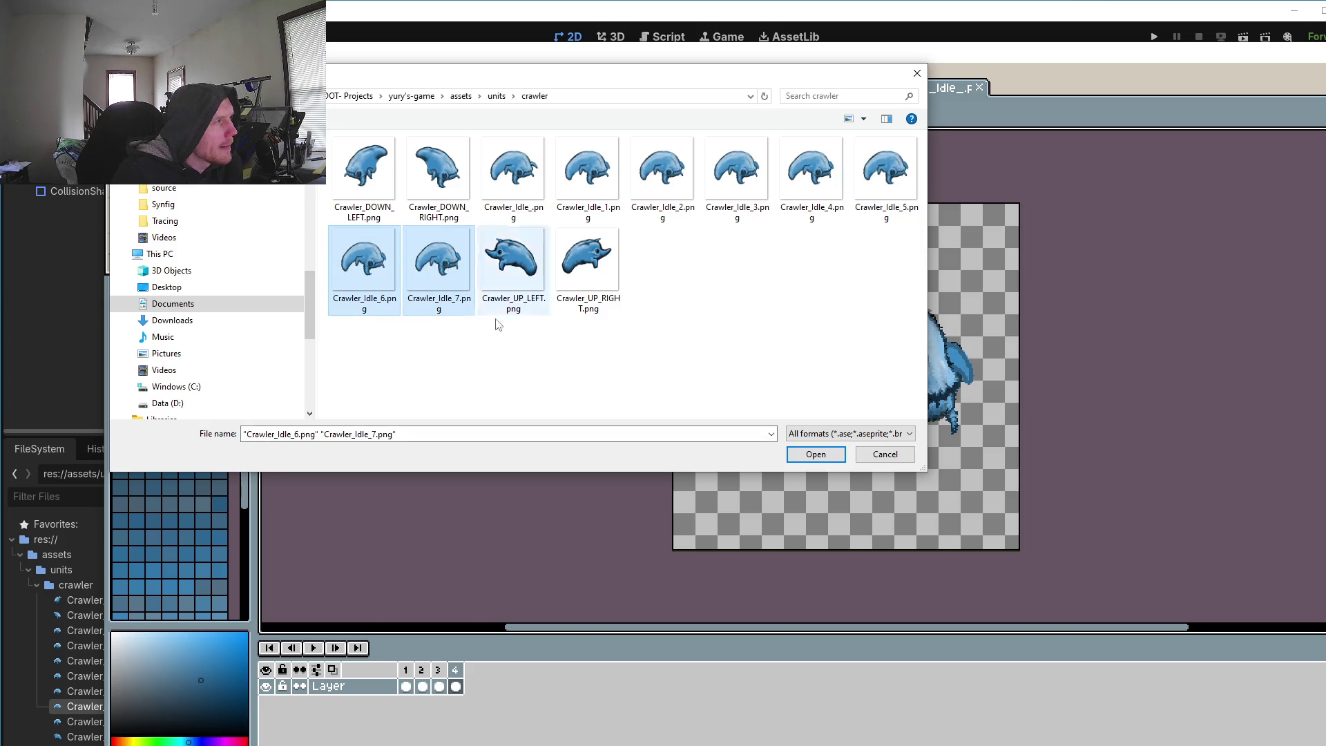
{"action": "key", "text": "Delete"}
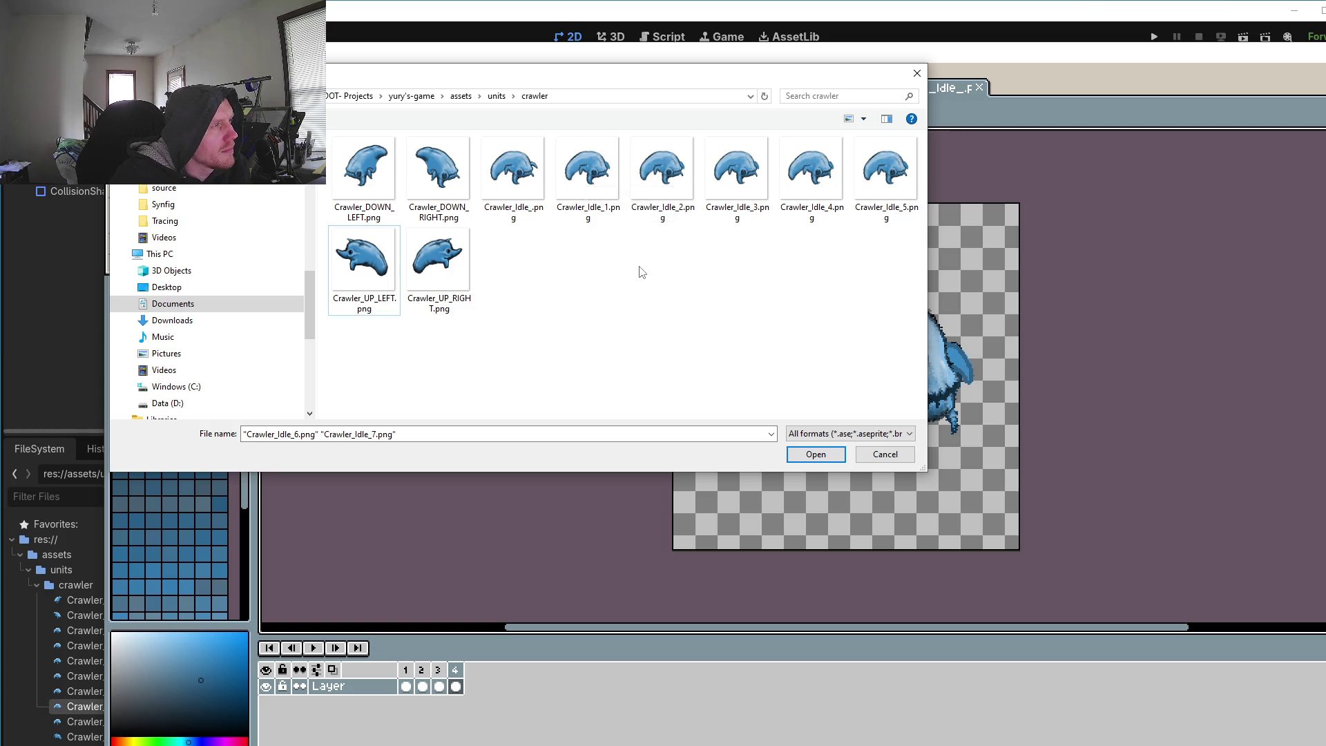
Step: Delete Crawler_Idle_5 and Crawler_Idle_1 through _4.png, then cancel the file browser
{"action": "left_click", "coordinate": [874, 165]}
{"action": "key", "text": "Delete"}
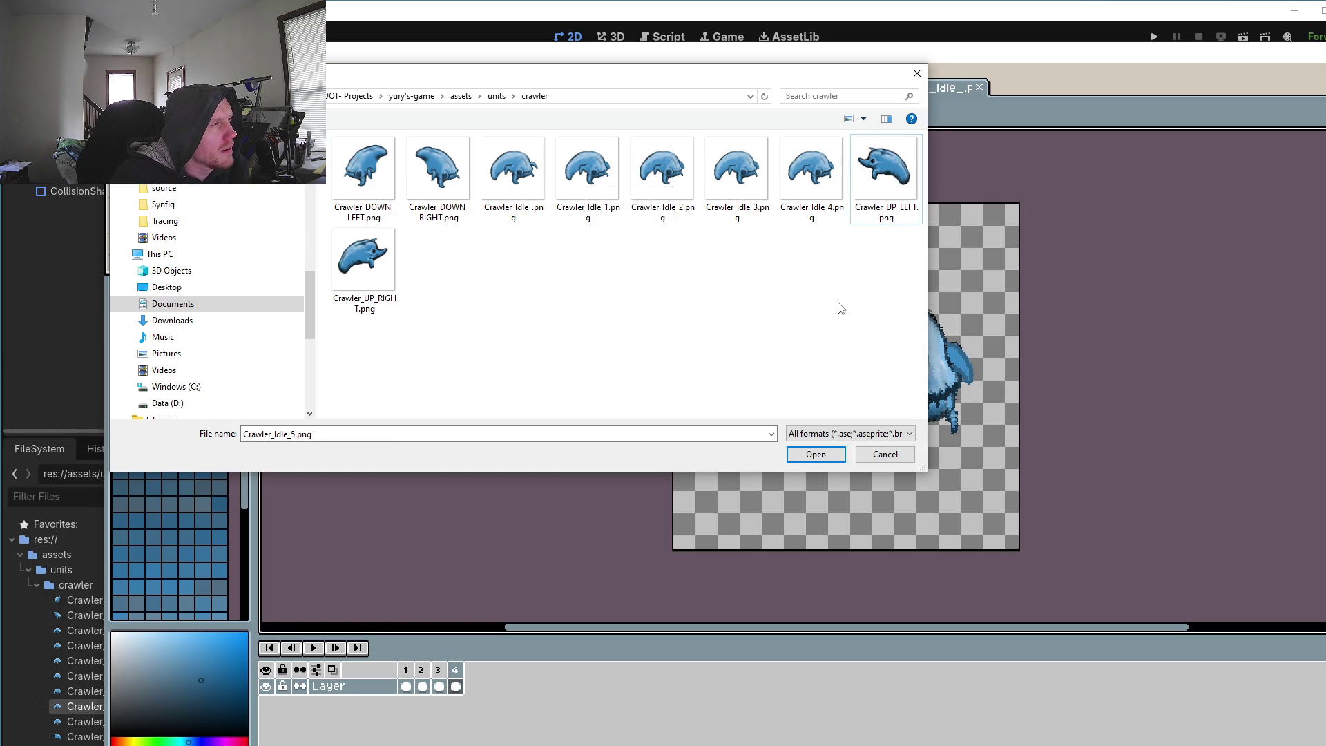
{"action": "left_click", "coordinate": [595, 176]}
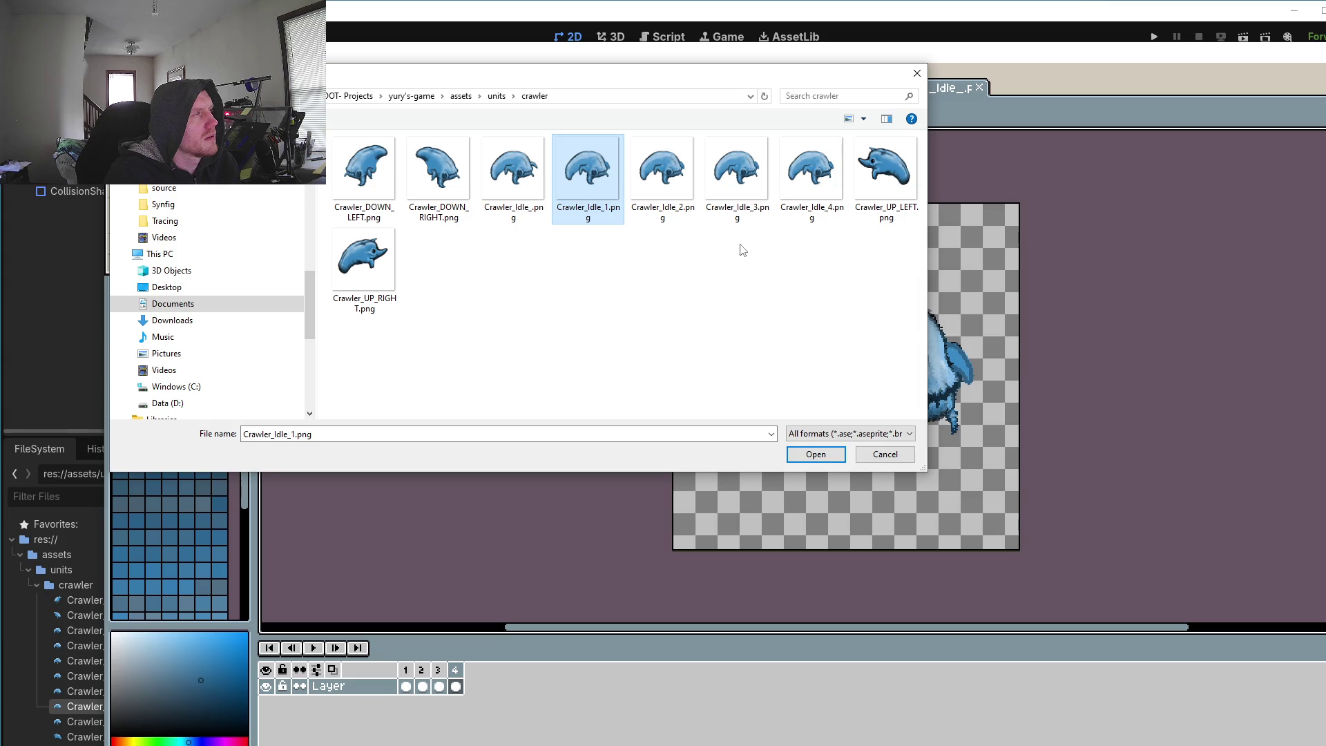
{"action": "left_click", "coordinate": [813, 181], "text": "shift"}
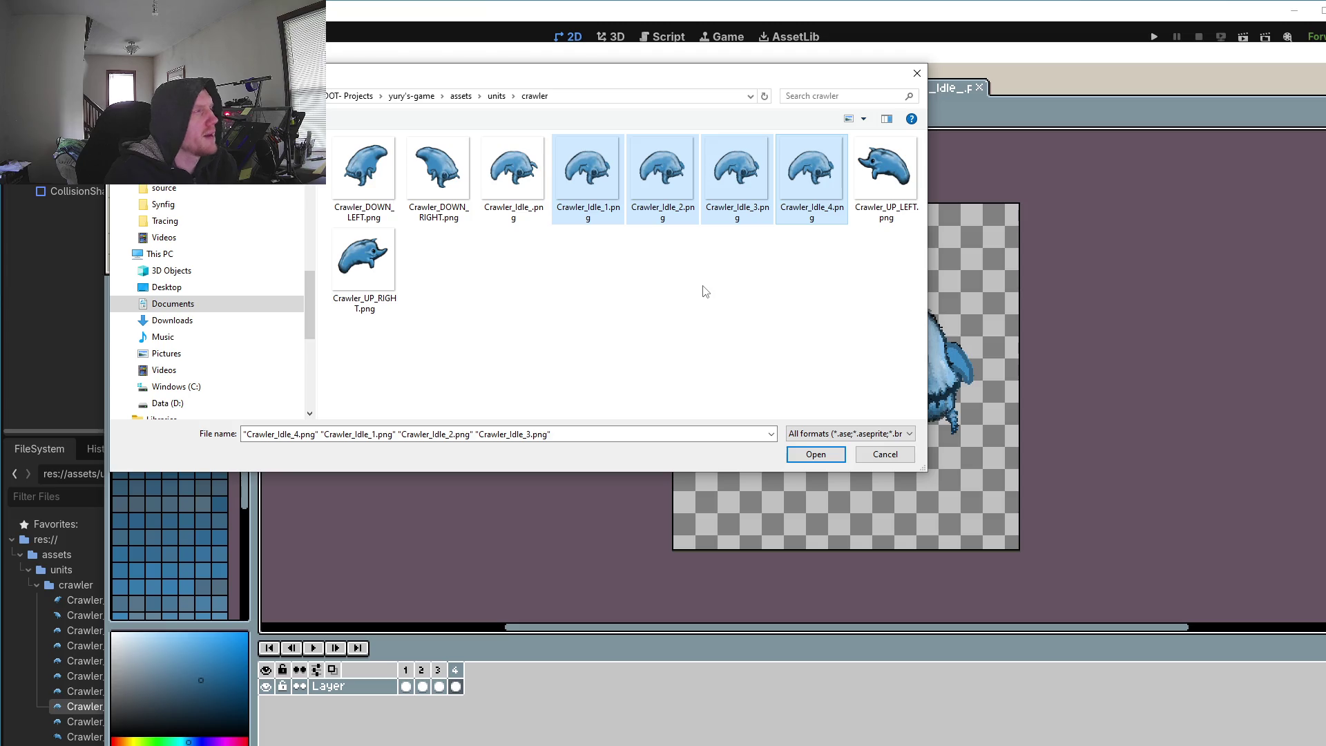
{"action": "key", "text": "Delete"}
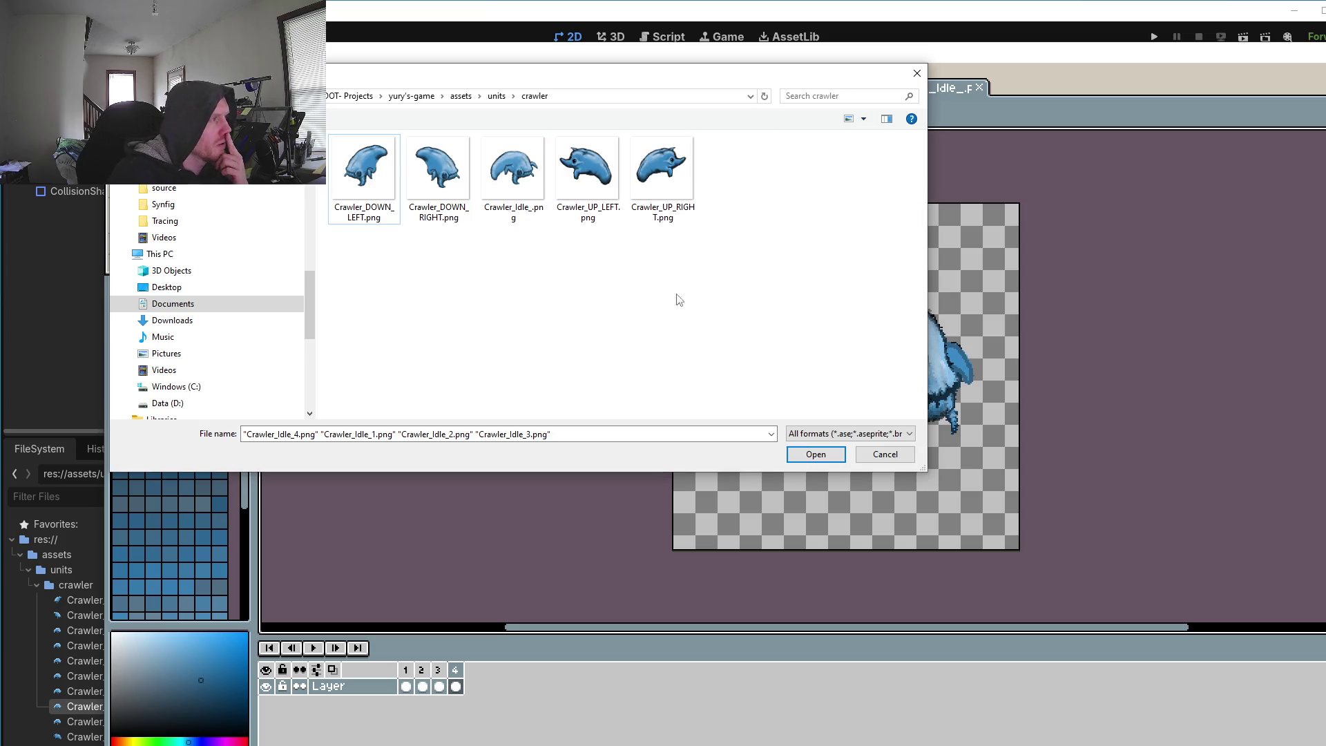
{"action": "left_click", "coordinate": [876, 457]}
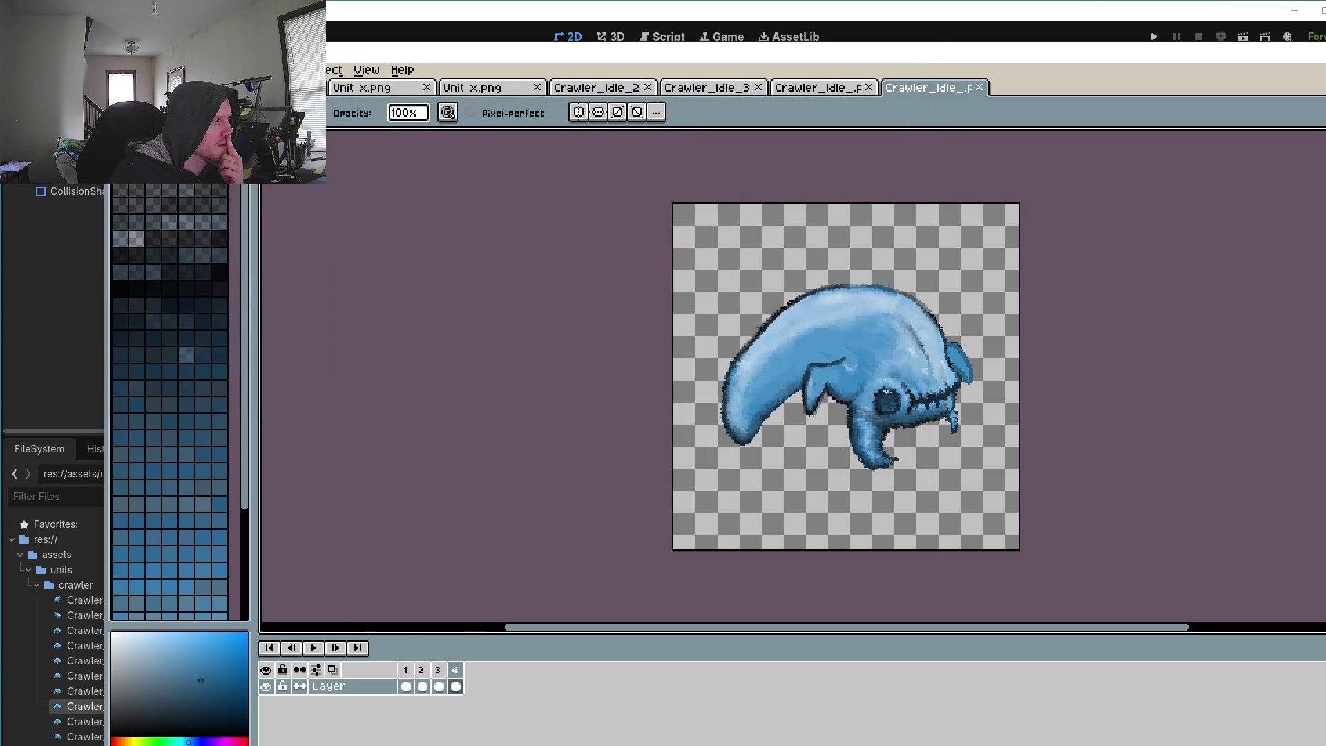
Step: Check the crawler's pose in frames 1, 2, 3 and 4
{"action": "left_click", "coordinate": [406, 680]}
{"action": "left_click", "coordinate": [422, 680]}
{"action": "left_click", "coordinate": [438, 680]}
{"action": "left_click", "coordinate": [456, 682]}
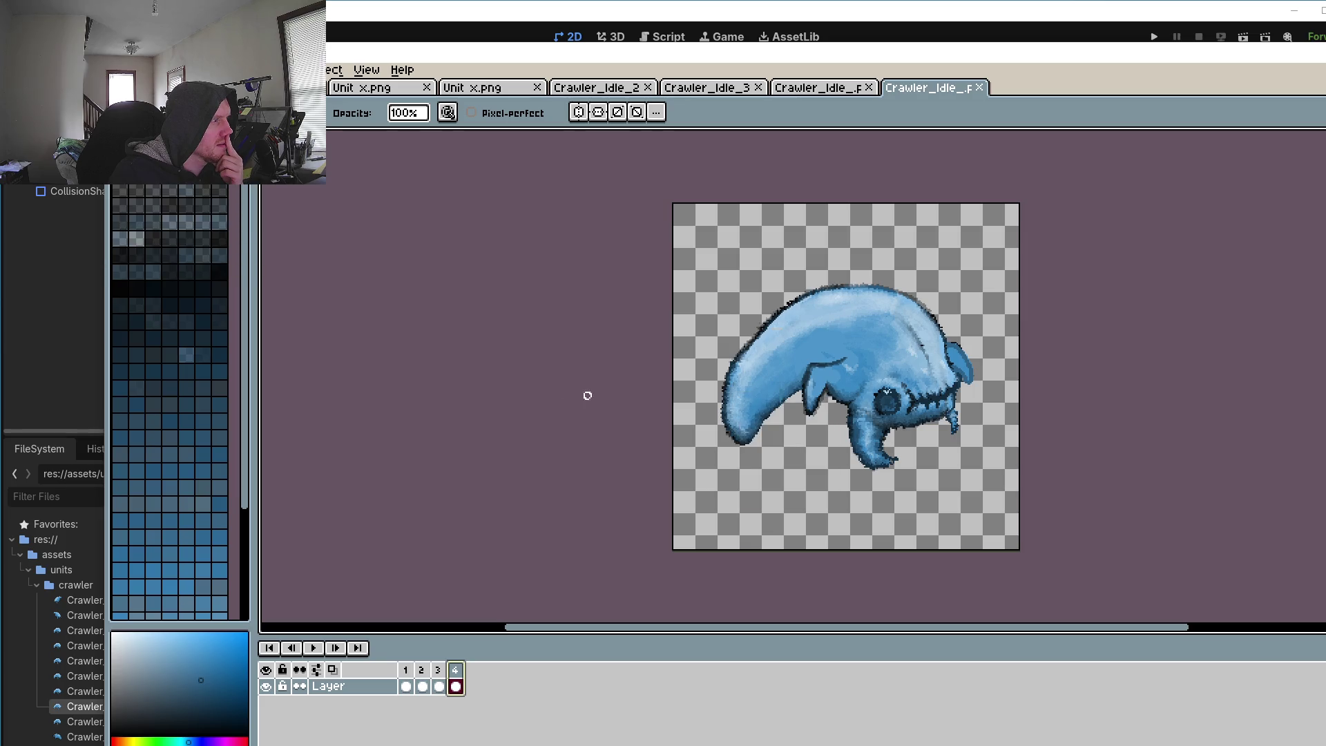
Step: Close the Crawler_Idle_3, older Crawler_Idle and Crawler_Idle_2 documents, then switch to Godot
{"action": "left_click", "coordinate": [757, 87]}
{"action": "left_click", "coordinate": [758, 87]}
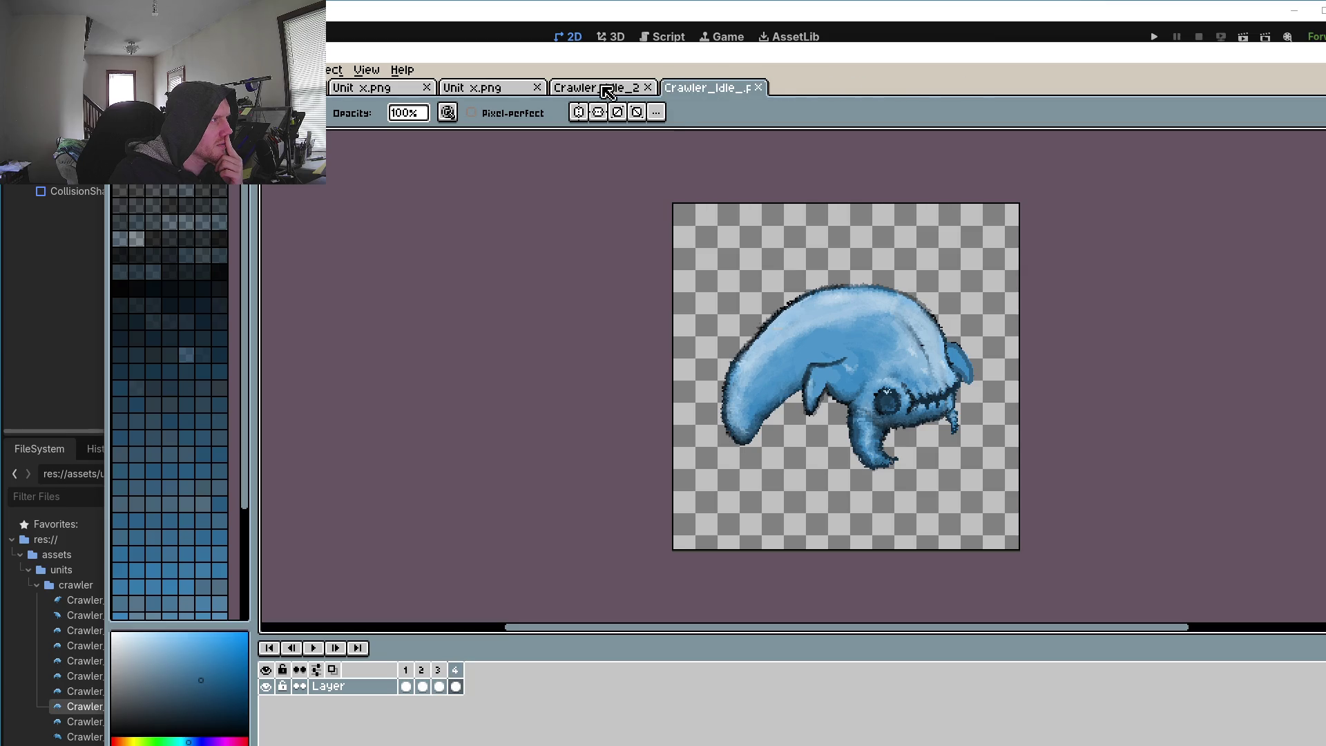
{"action": "left_click", "coordinate": [647, 87]}
{"action": "left_click", "coordinate": [57, 661]}
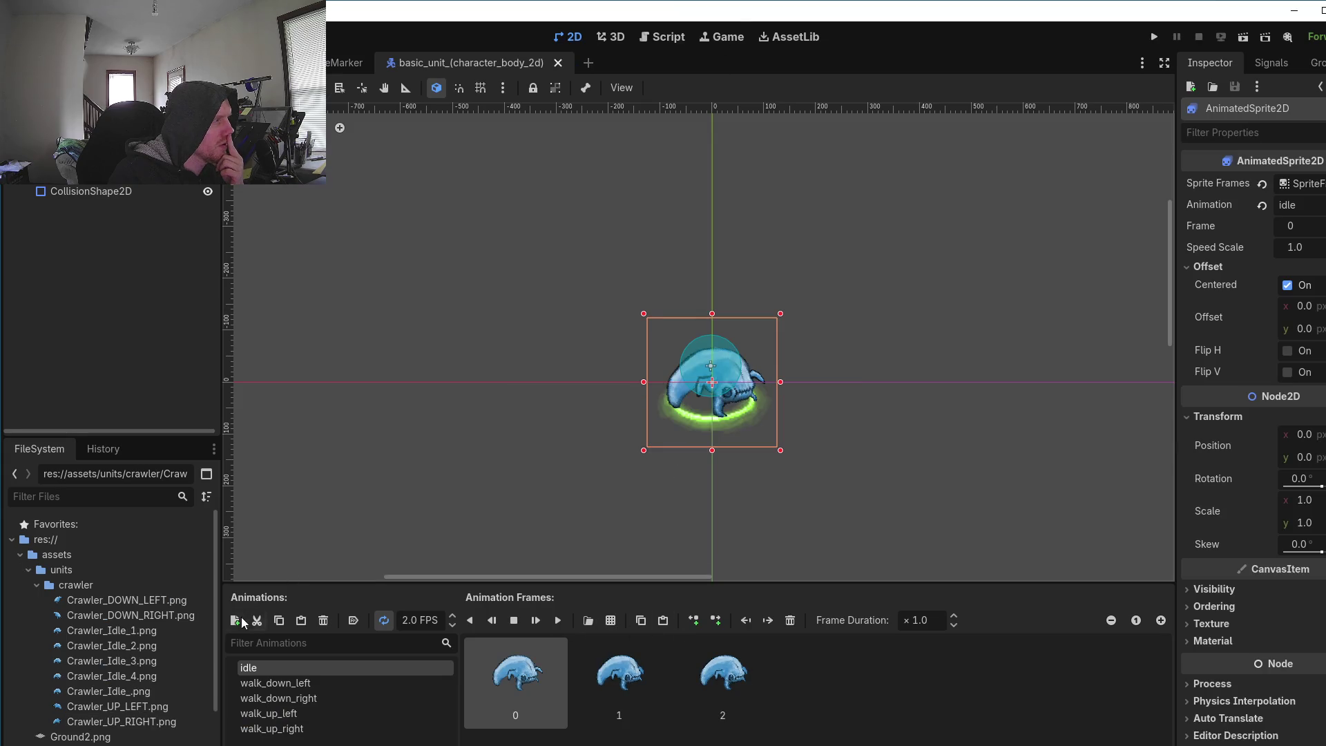
Step: Run the project and zoom the overridden game camera in on the crawler
{"action": "left_click", "coordinate": [1154, 37]}
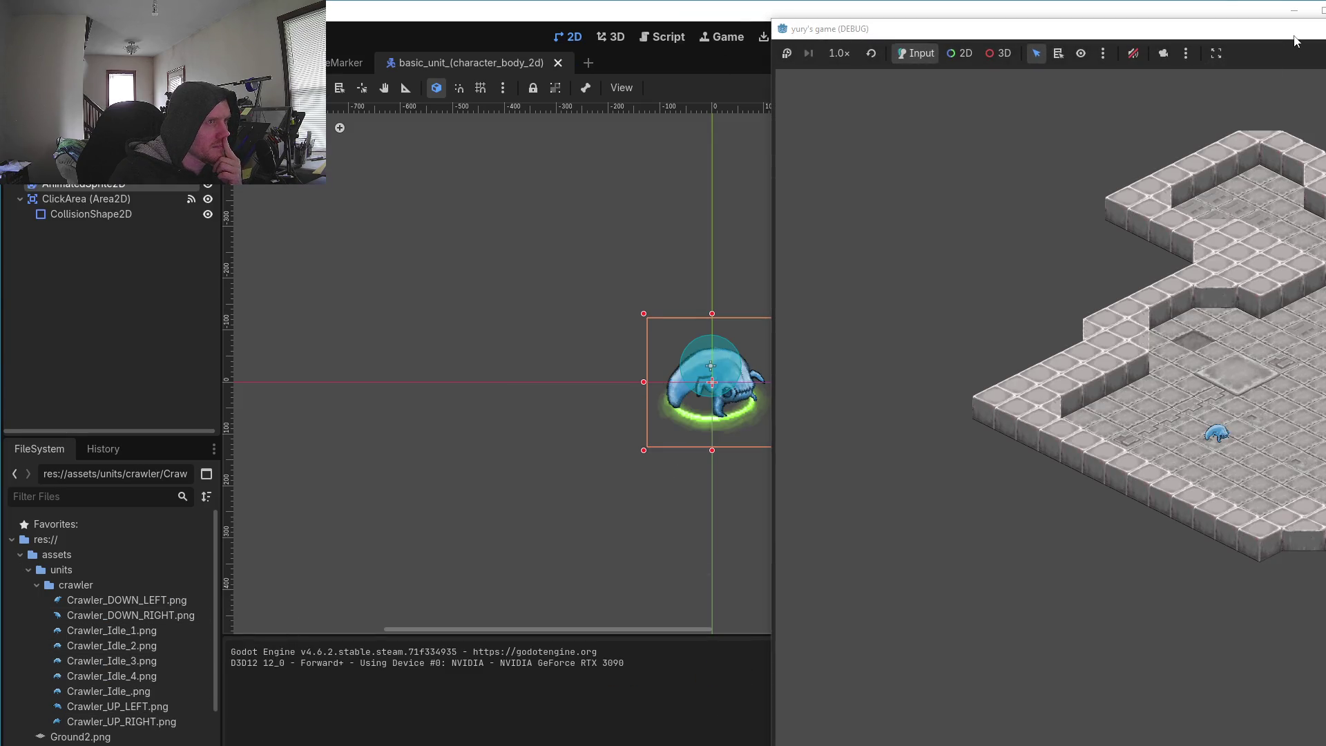
{"action": "left_click_drag", "start_coordinate": [1176, 38], "coordinate": [732, 69]}
{"action": "left_click", "coordinate": [603, 83]}
{"action": "scroll", "coordinate": [698, 233], "scroll_direction": "up", "scroll_amount": 3}
Step: Walk the crawler to several floor tiles to check its idle animation, then return to Aseprite
{"action": "left_click", "coordinate": [714, 525]}
{"action": "left_click", "coordinate": [639, 566]}
{"action": "left_click", "coordinate": [603, 479]}
{"action": "left_click", "coordinate": [719, 466]}
{"action": "left_click", "coordinate": [678, 507]}
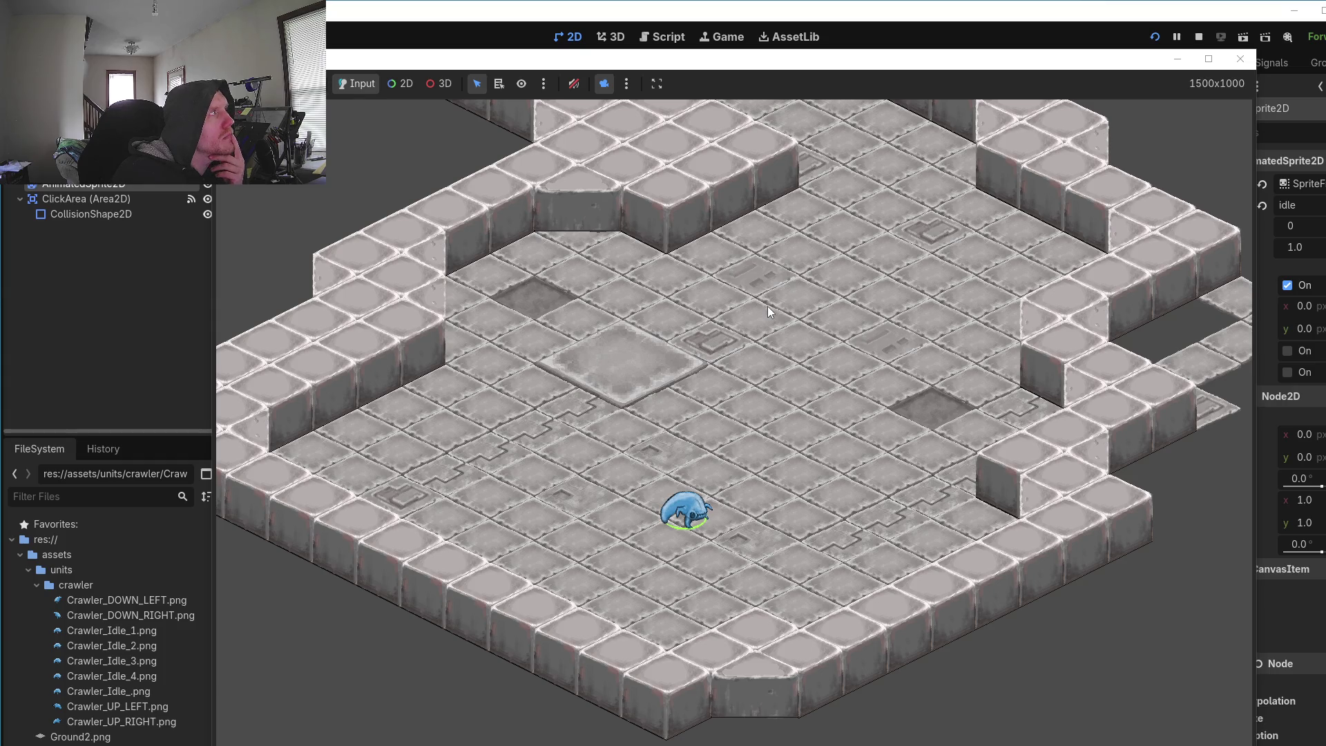
{"action": "left_click", "coordinate": [702, 462]}
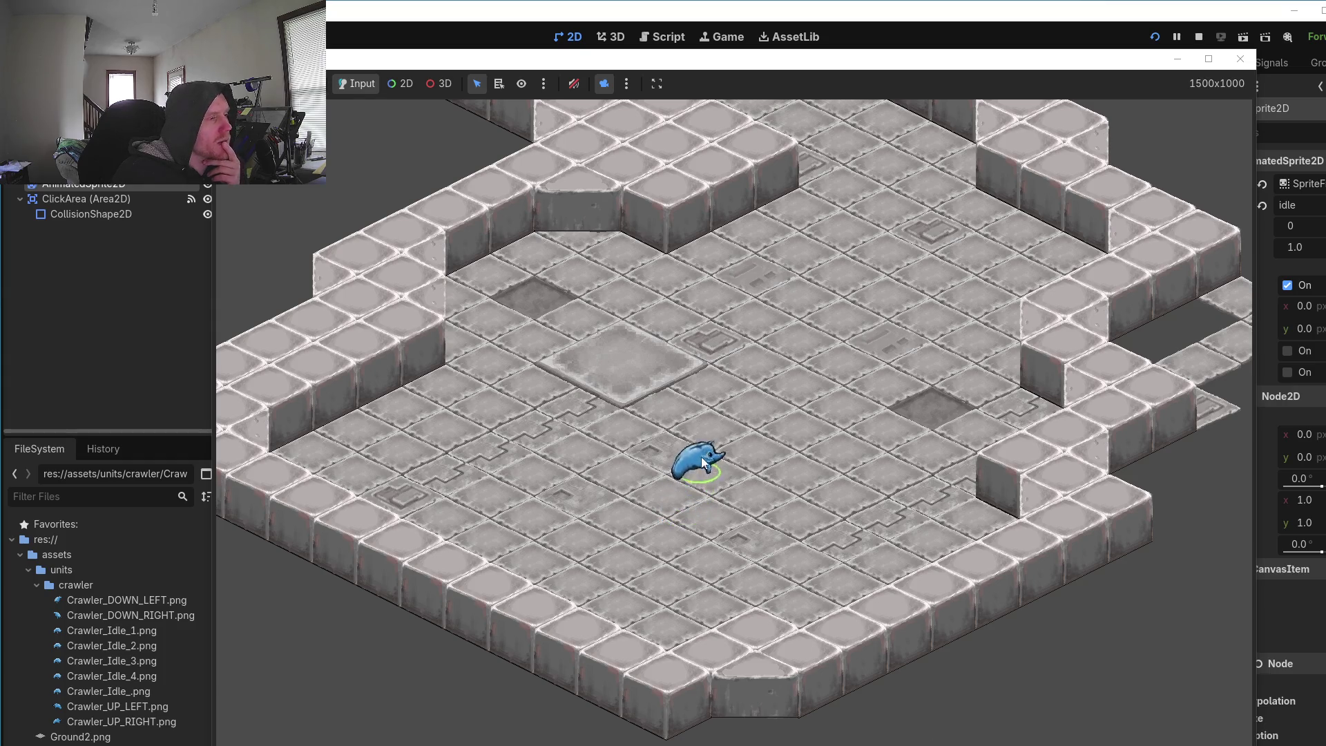
{"action": "left_click", "coordinate": [702, 539]}
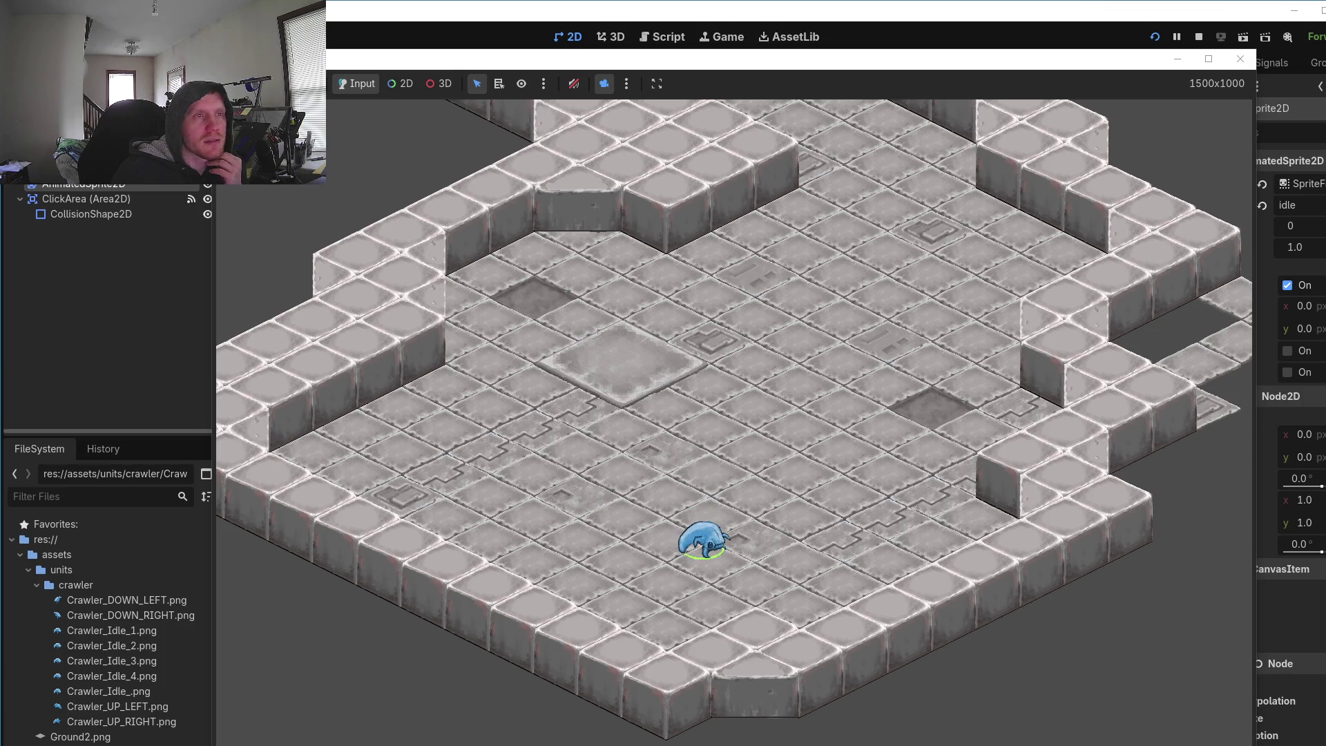
{"action": "key", "text": "alt+Tab"}
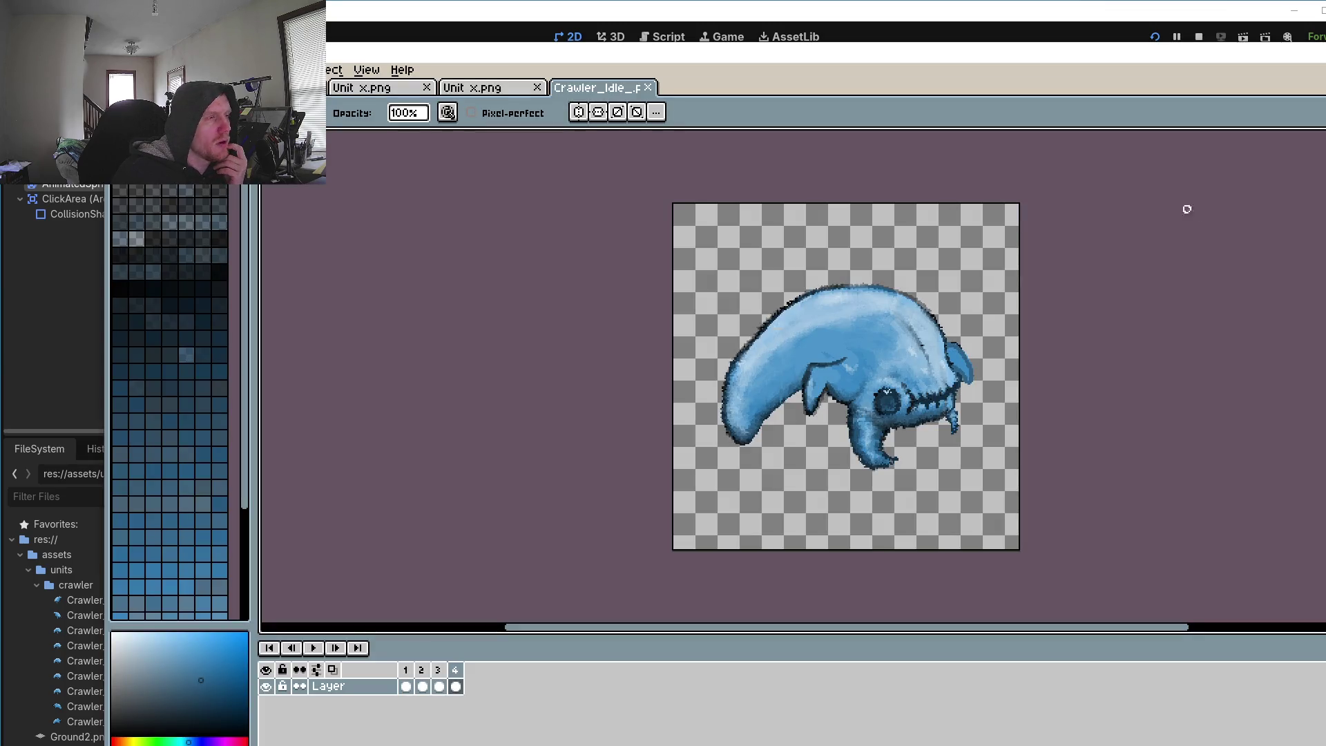
Step: Step through crawler frames 1–4 twice, then bring Godot back to the front
{"action": "left_click", "coordinate": [409, 670]}
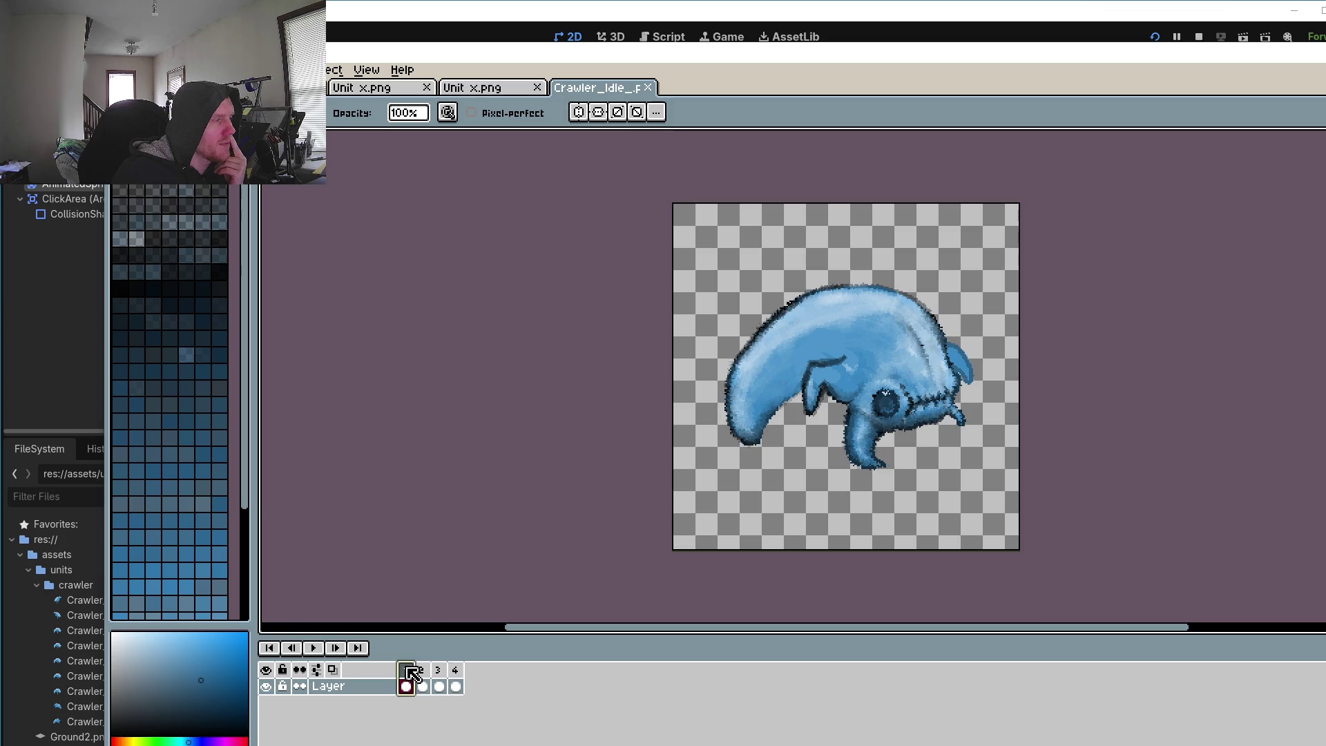
{"action": "left_click", "coordinate": [421, 671]}
{"action": "left_click", "coordinate": [439, 671]}
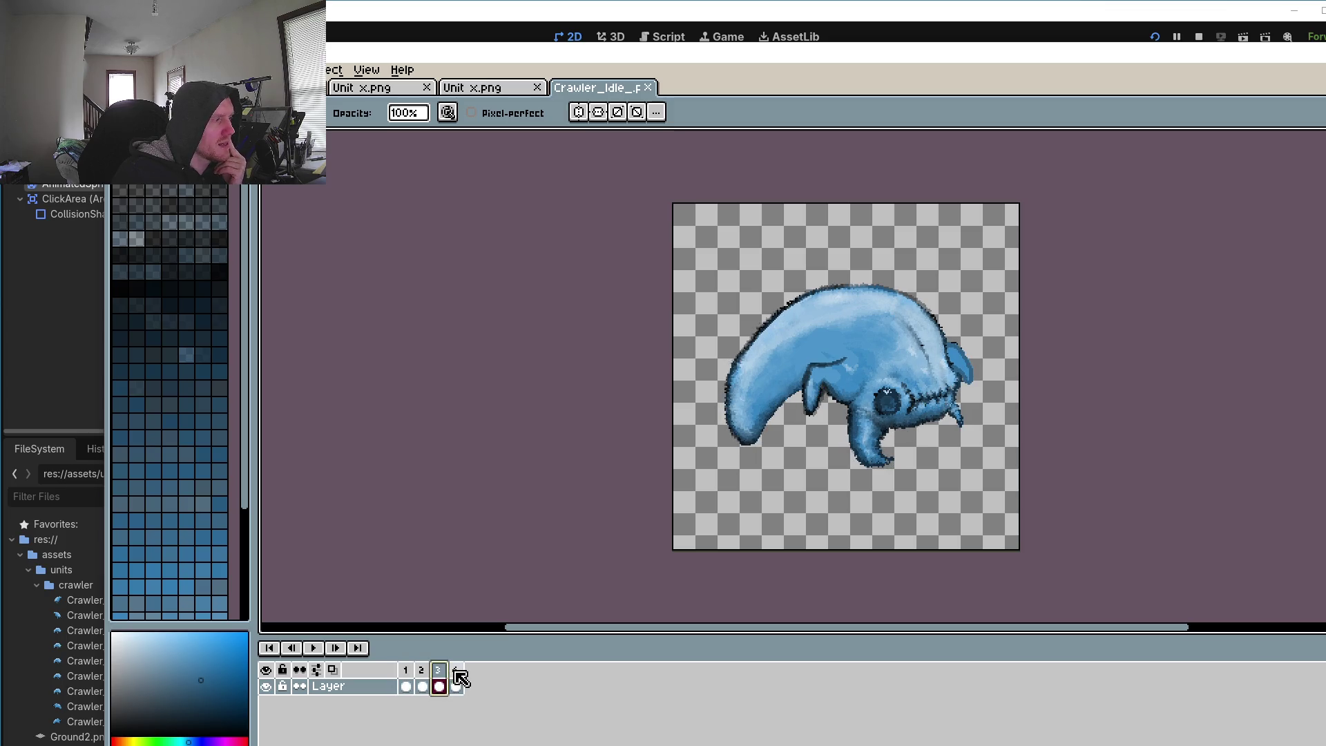
{"action": "left_click", "coordinate": [456, 673]}
{"action": "left_click", "coordinate": [408, 677]}
{"action": "left_click", "coordinate": [422, 679]}
{"action": "left_click", "coordinate": [437, 679]}
{"action": "left_click", "coordinate": [455, 676]}
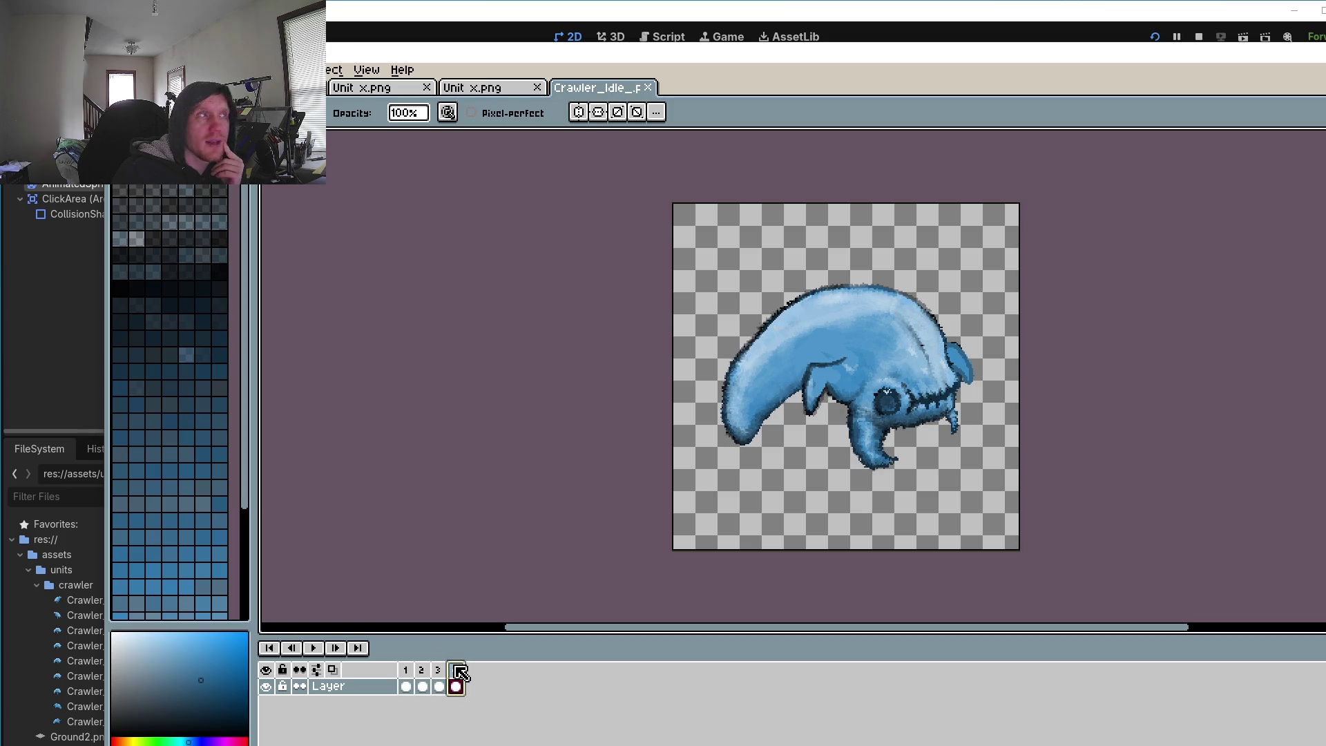
{"action": "left_click", "coordinate": [692, 18]}
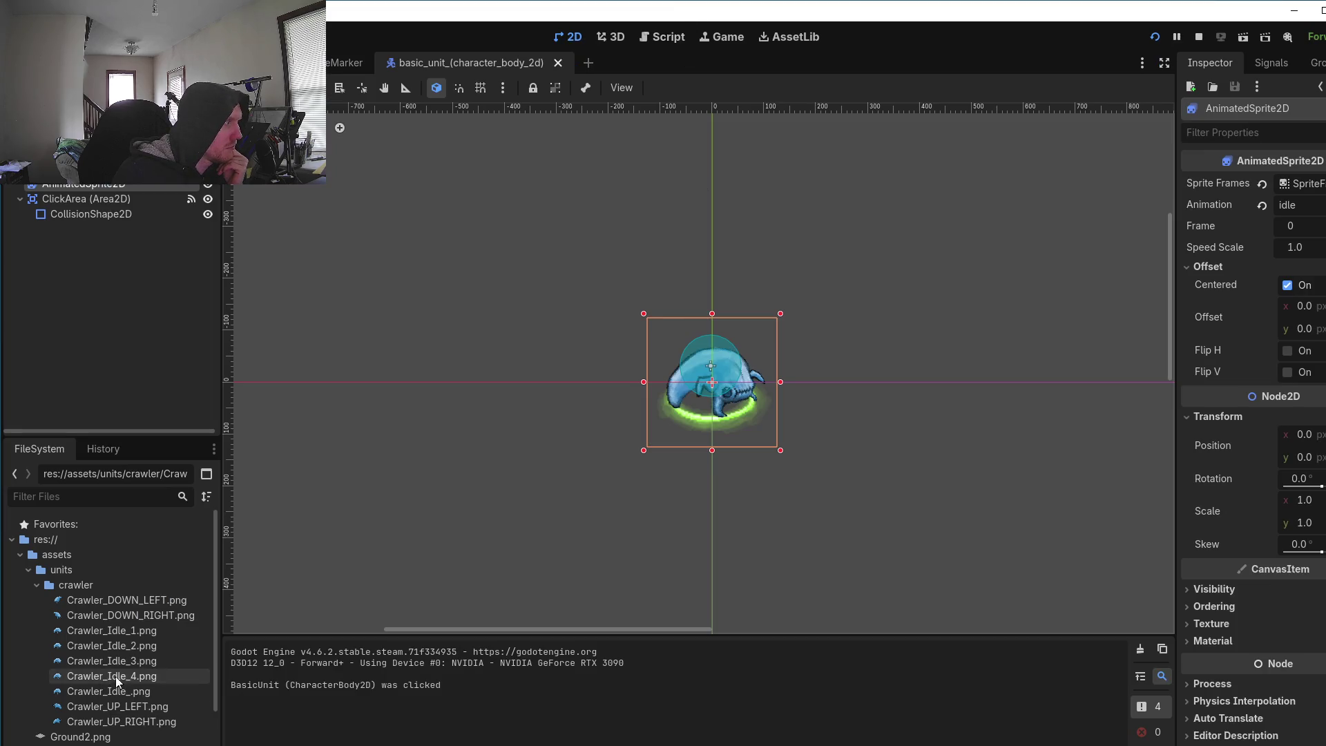
Step: Select the crawler's animated sprite in Godot's crawler folder, then switch to Aseprite
{"action": "left_click", "coordinate": [97, 582]}
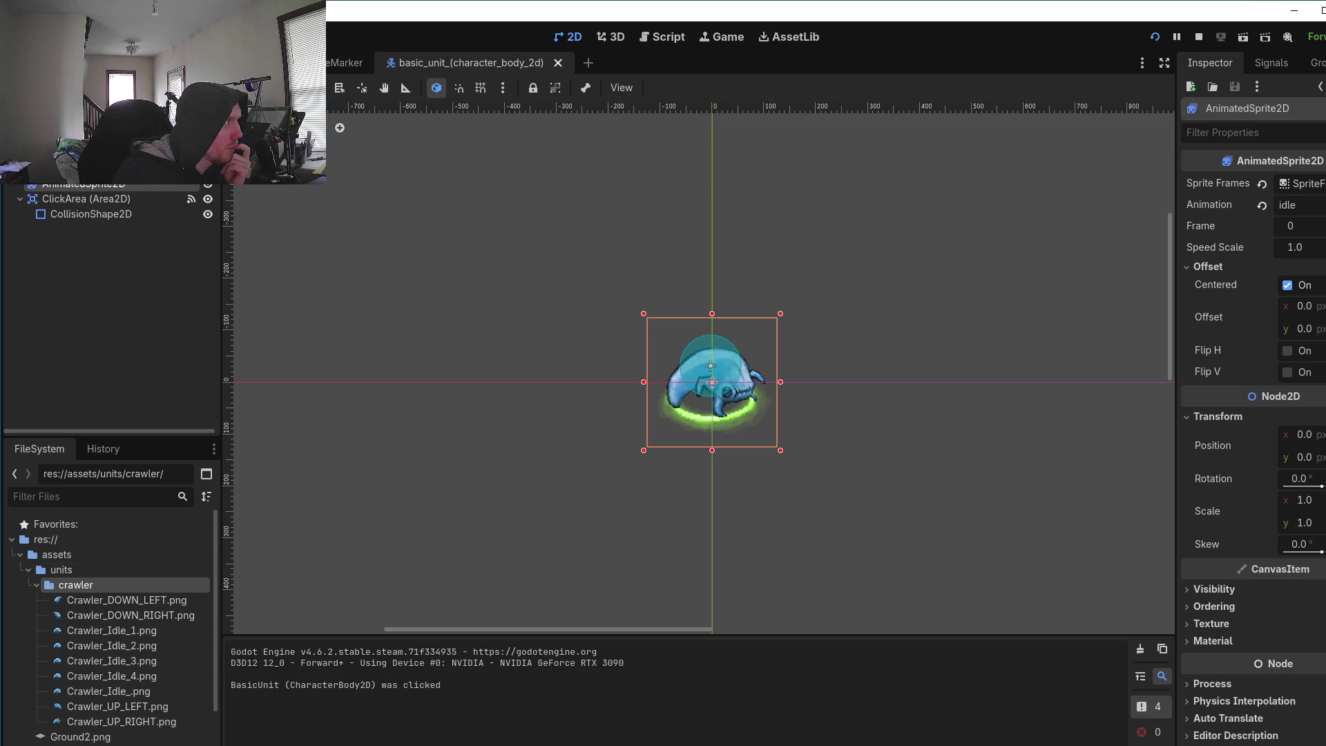
{"action": "left_click", "coordinate": [99, 188]}
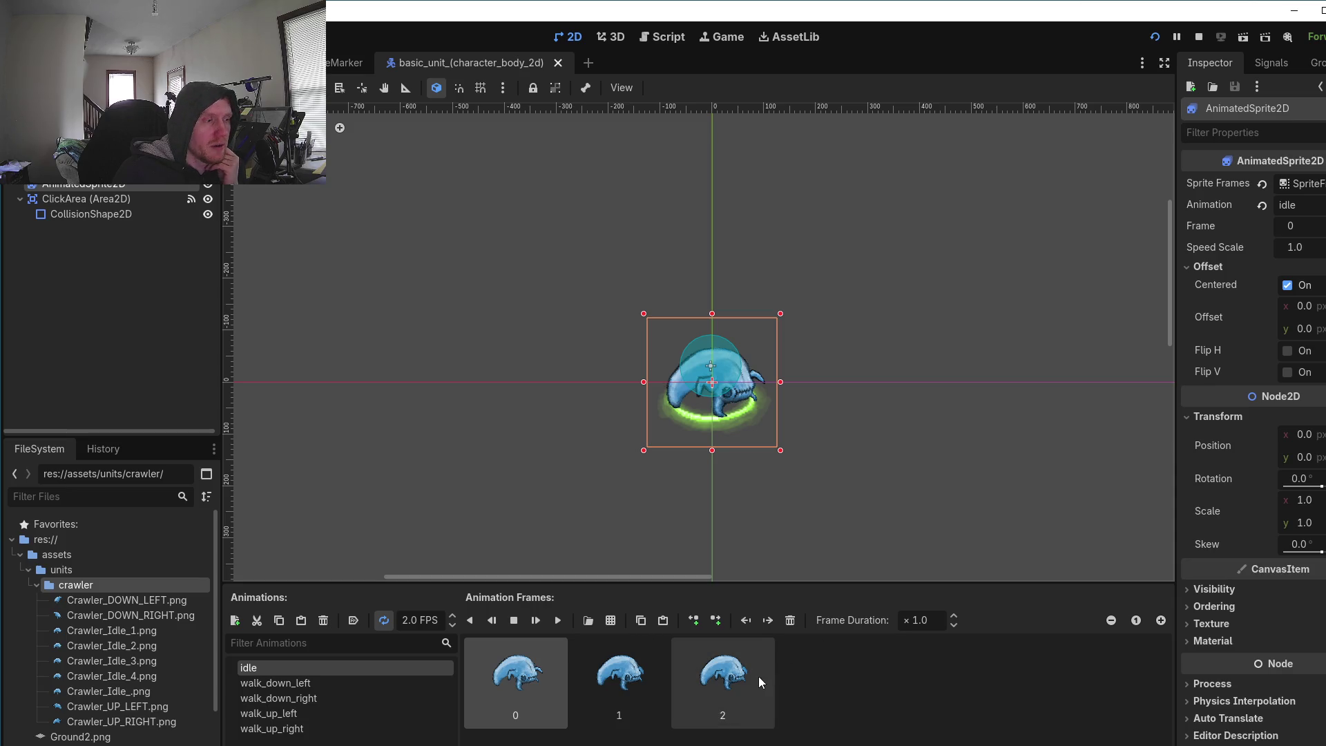
{"action": "key", "text": "alt+Tab"}
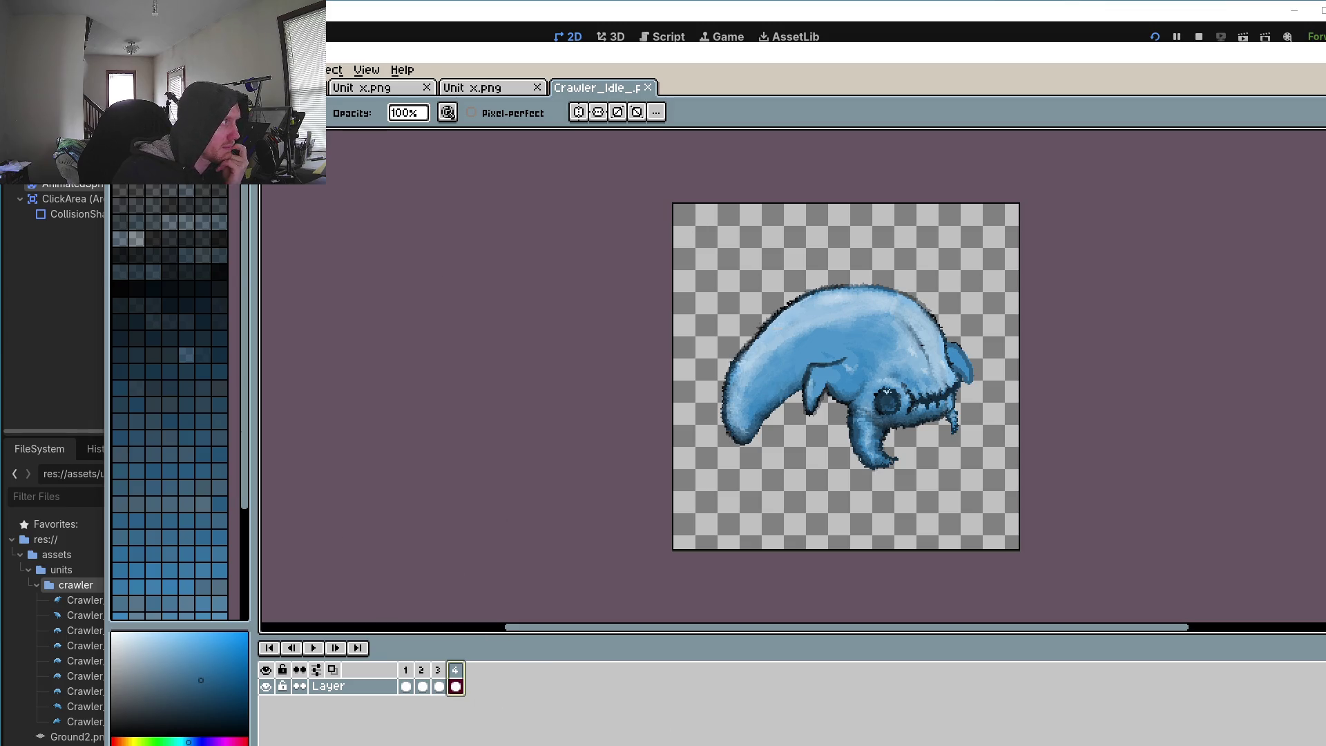
Step: Leave Aseprite's File menu without choosing anything and bring the Godot editor to the front
{"action": "key", "text": "alt+f"}
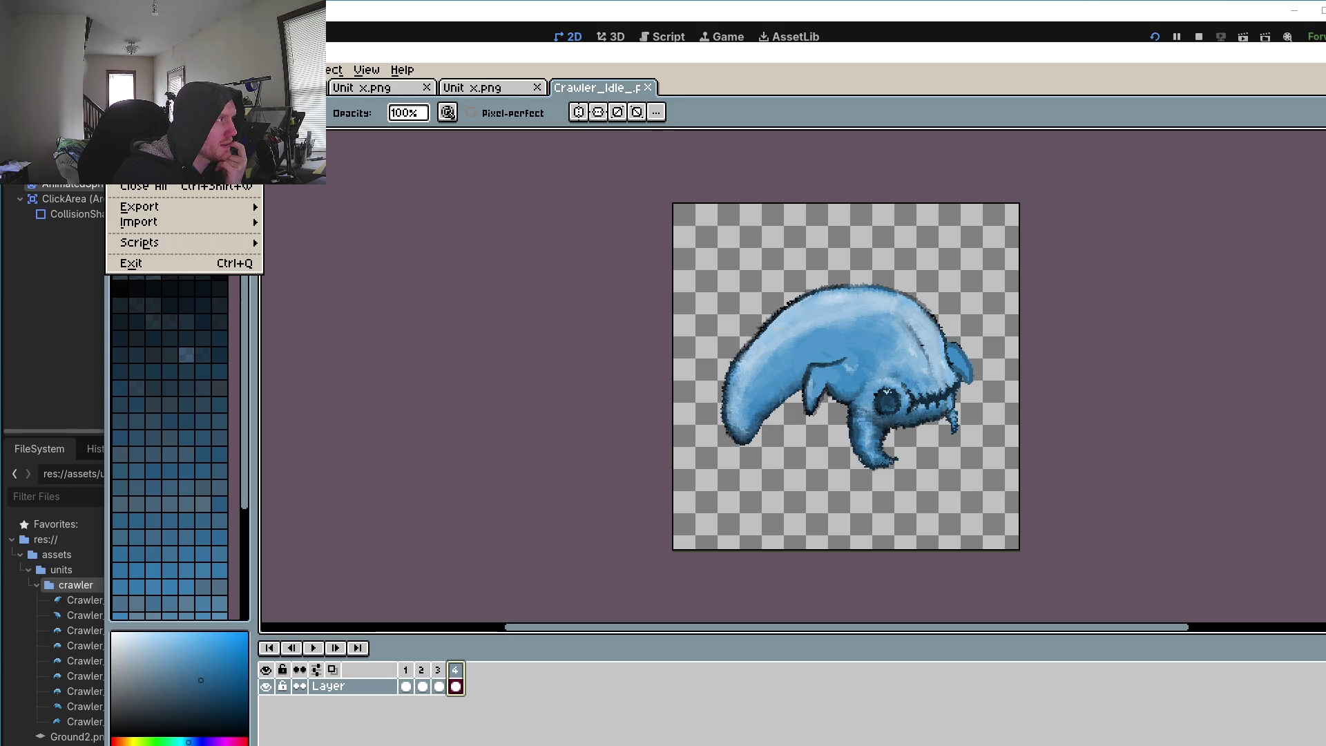
{"action": "key", "text": "Escape"}
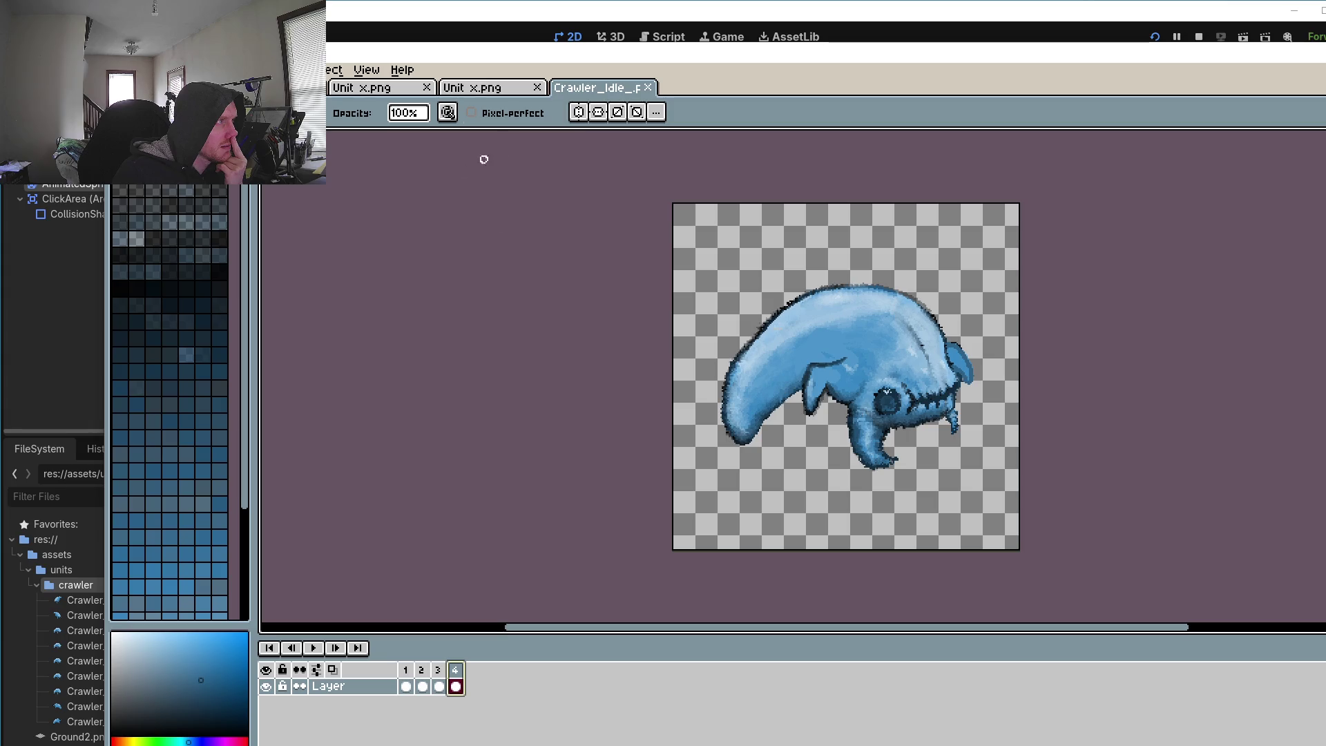
{"action": "left_click", "coordinate": [731, 14]}
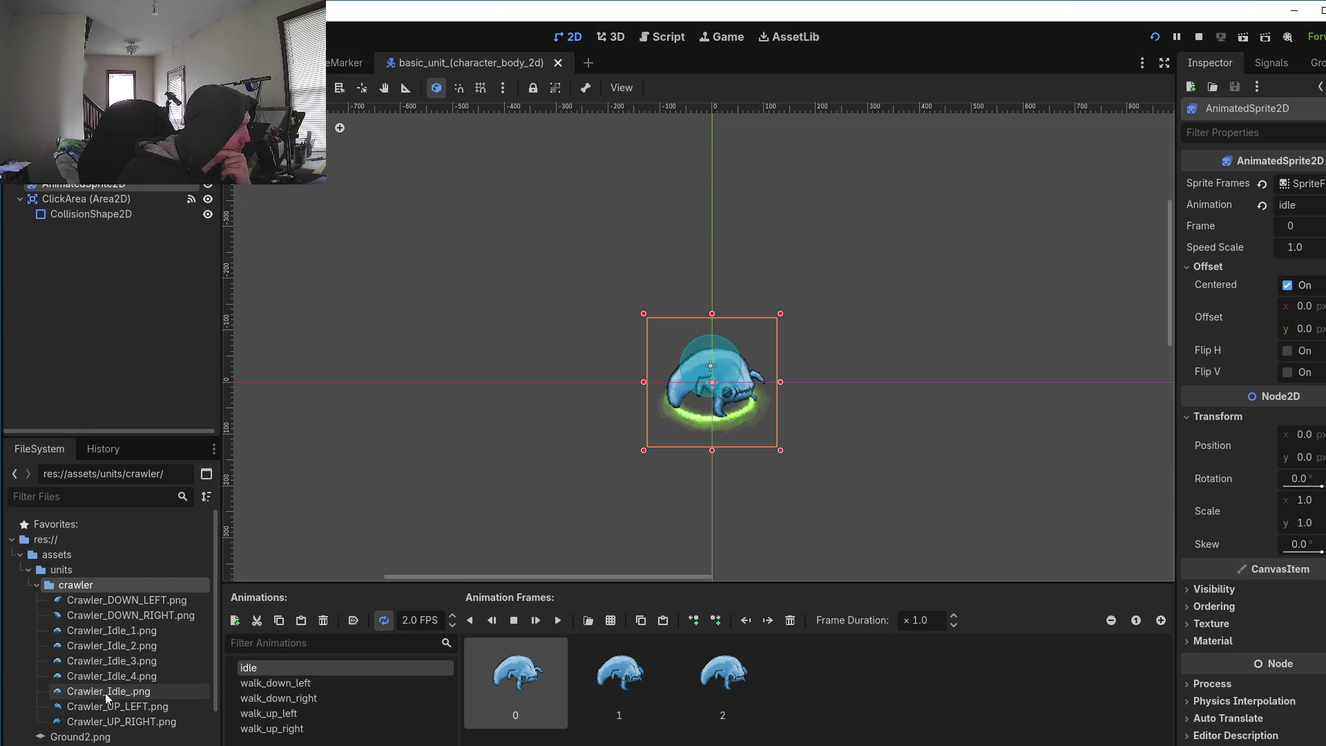
Step: Switch from Godot back to the crawler idle sprite in Aseprite
{"action": "mouse_move", "coordinate": [106, 695]}
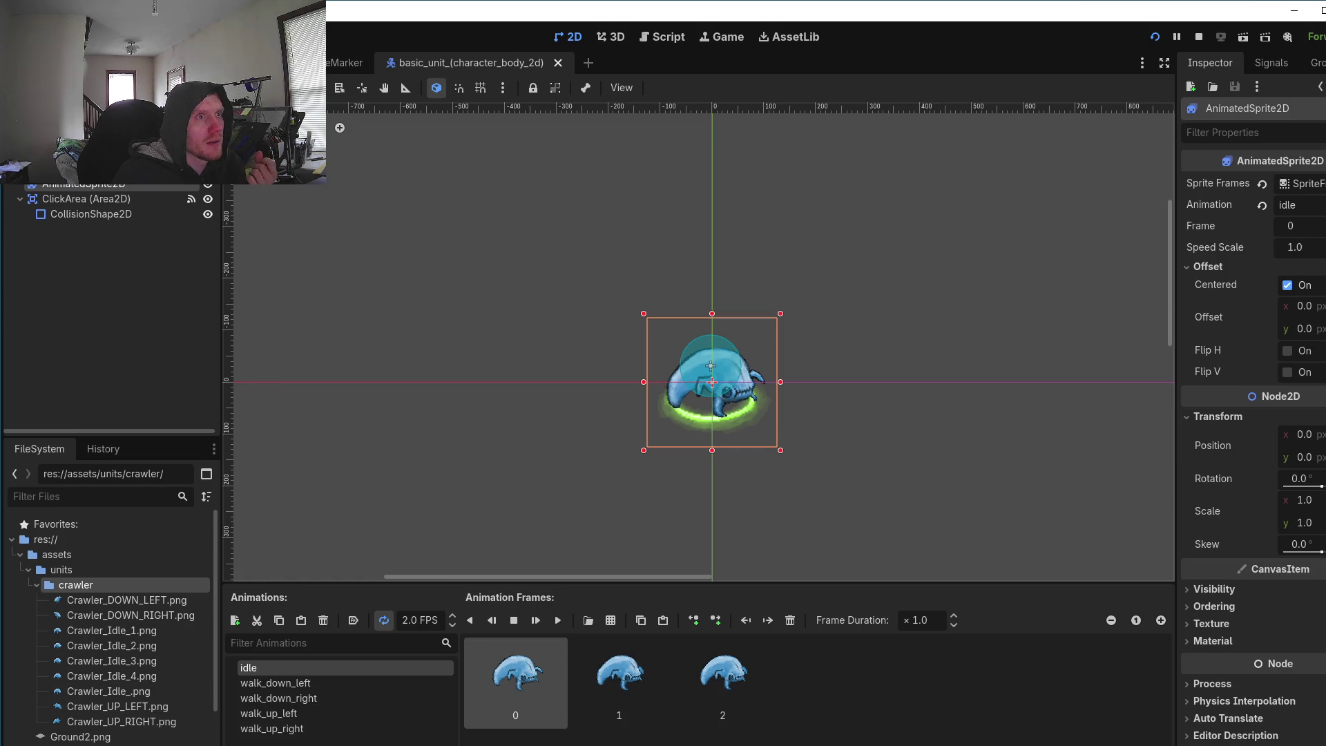
{"action": "key", "text": "alt+Tab"}
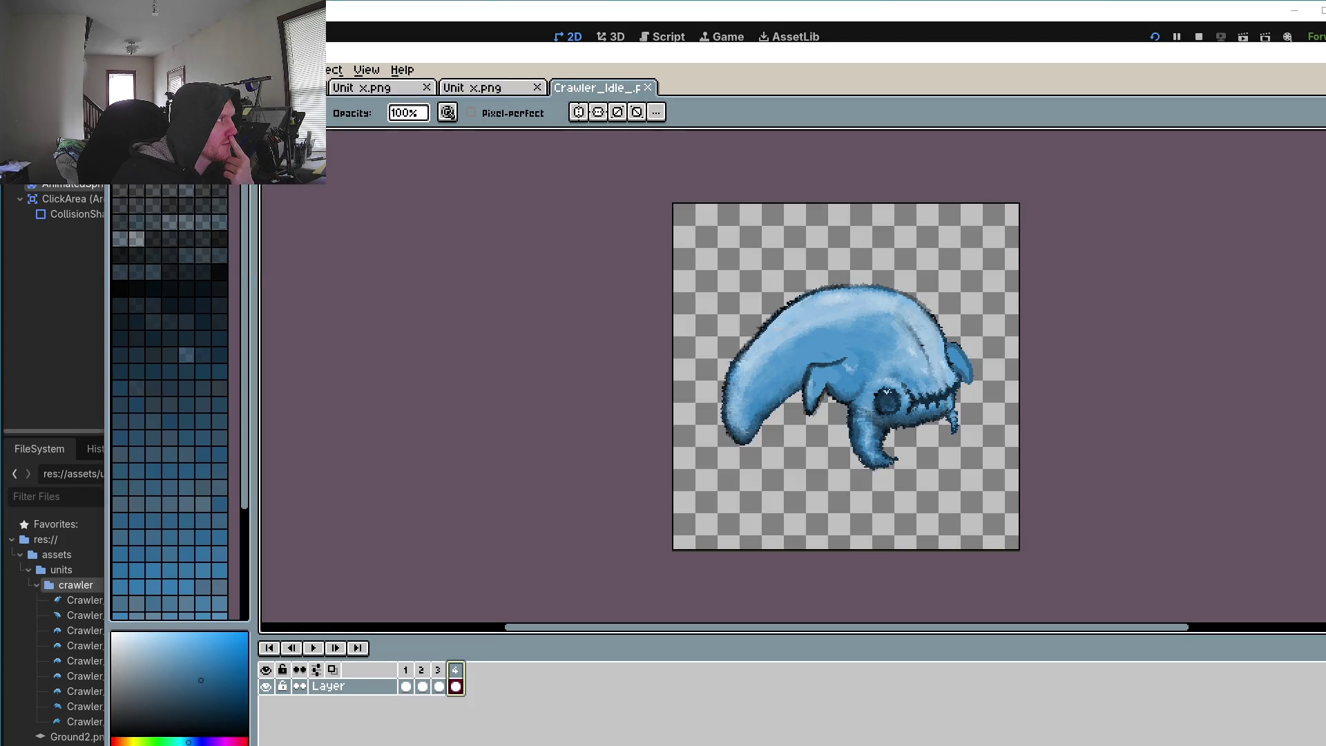
Step: Open Crawler_Idle_4.png from the crawler folder as its own Aseprite tab
{"action": "left_click", "coordinate": [125, 69]}
{"action": "left_click", "coordinate": [138, 103]}
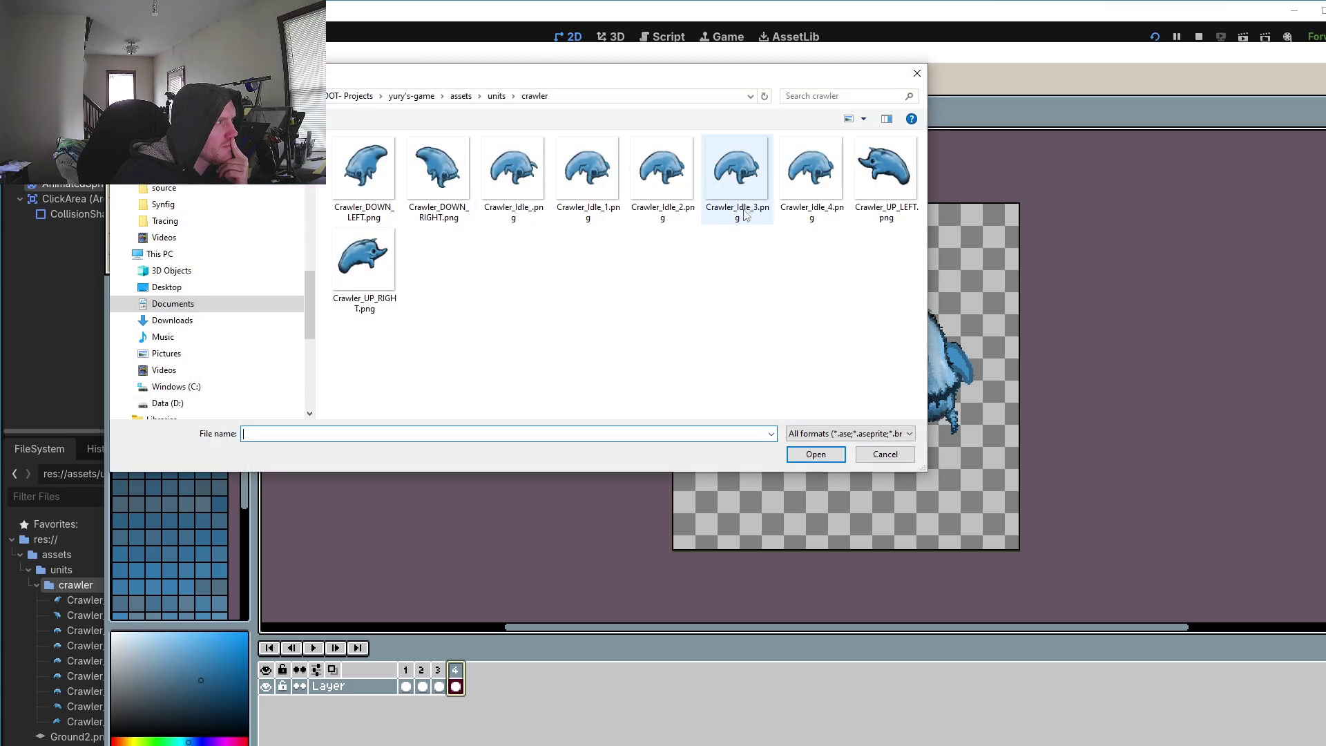
{"action": "double_click", "coordinate": [791, 192]}
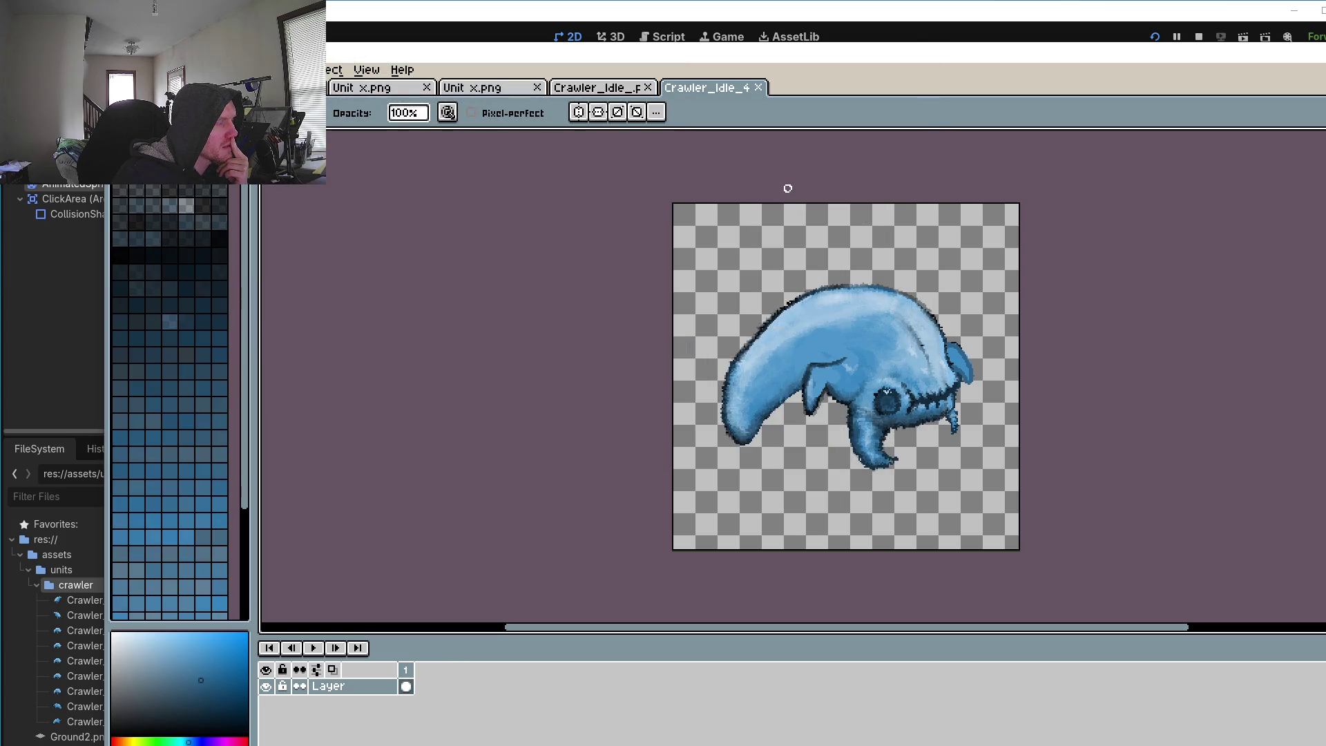
Step: Close the Crawler_Idle_4 tab and open Crawler_Idle_1.png, declining to load it as an animation
{"action": "left_click", "coordinate": [758, 88]}
{"action": "left_click", "coordinate": [114, 70]}
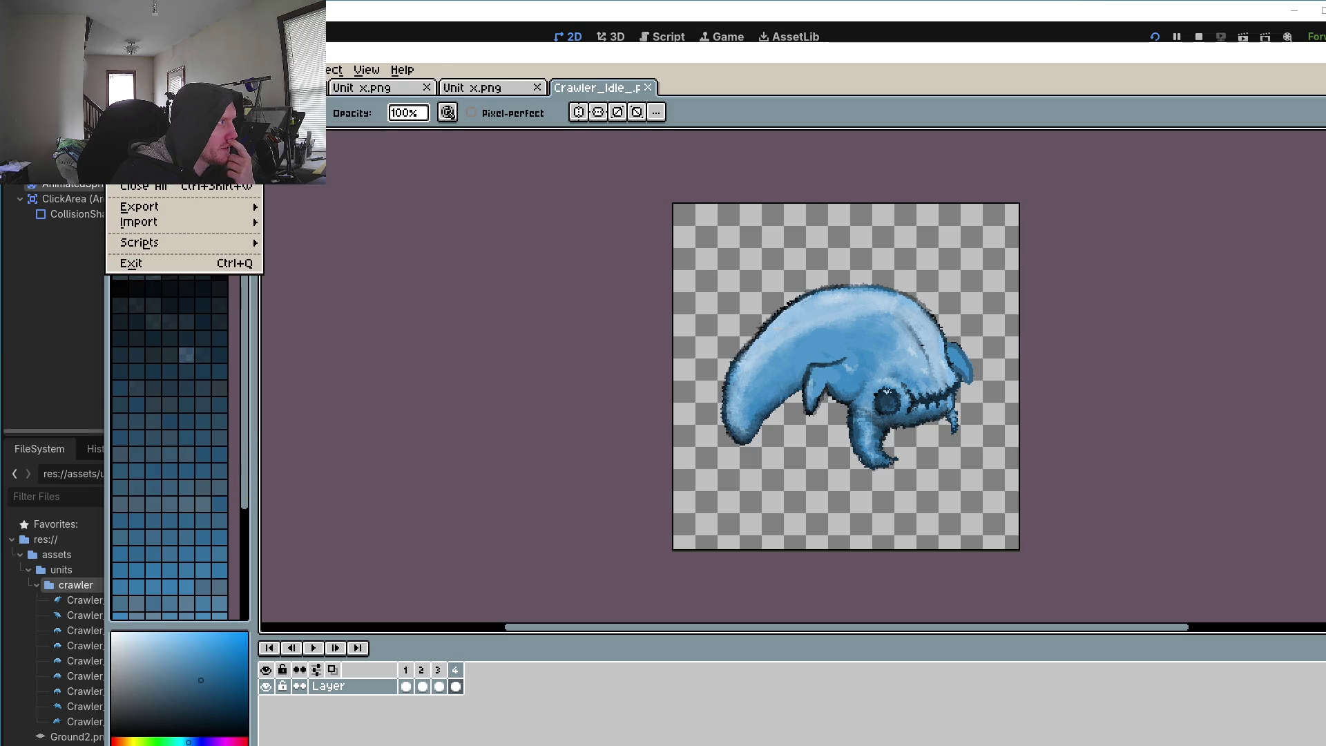
{"action": "key", "text": "ctrl+o"}
{"action": "double_click", "coordinate": [593, 184]}
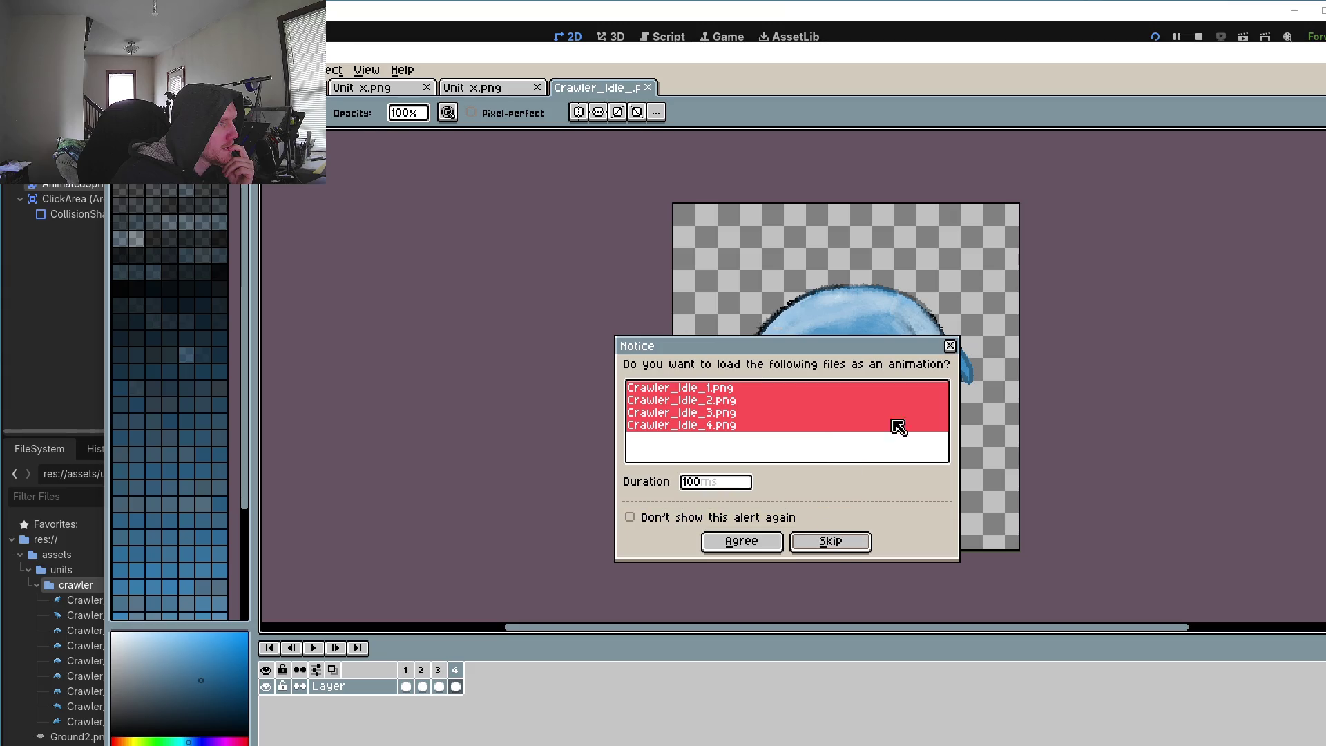
{"action": "left_click", "coordinate": [950, 346]}
Step: Open Crawler_Idle_2.png in its own tab, dismissing the load-as-animation notice
{"action": "left_click", "coordinate": [114, 69]}
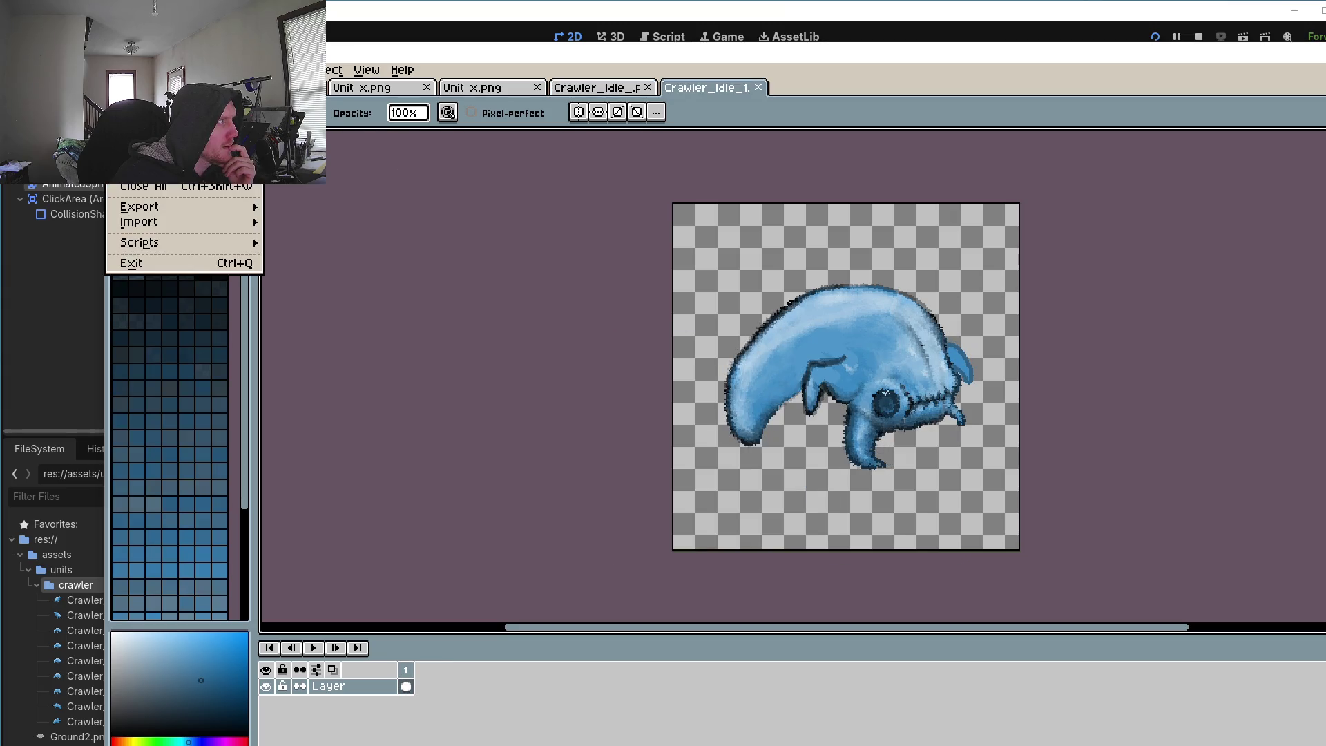
{"action": "key", "text": "ctrl+o"}
{"action": "double_click", "coordinate": [641, 175]}
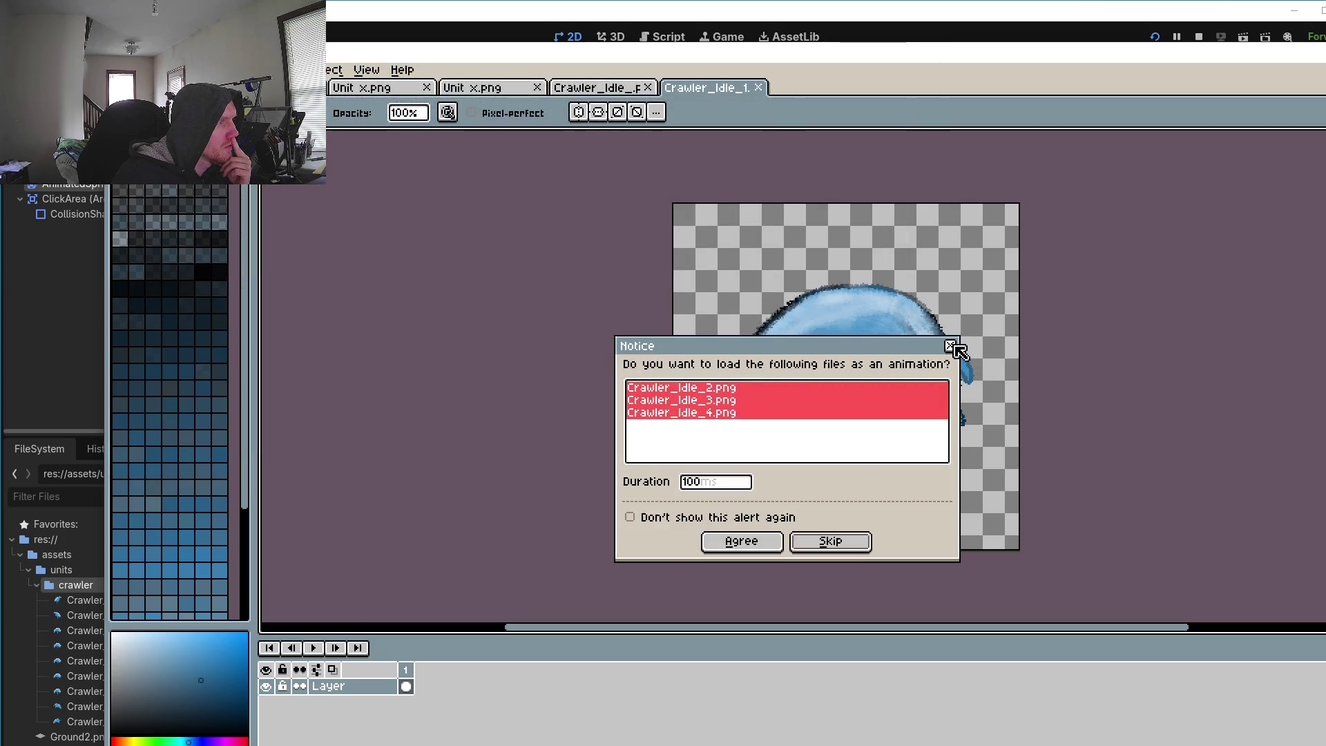
{"action": "left_click", "coordinate": [950, 346]}
Step: Open Crawler_Idle_.png in a new tab, then cancel a new sprite dialog
{"action": "left_click", "coordinate": [153, 70]}
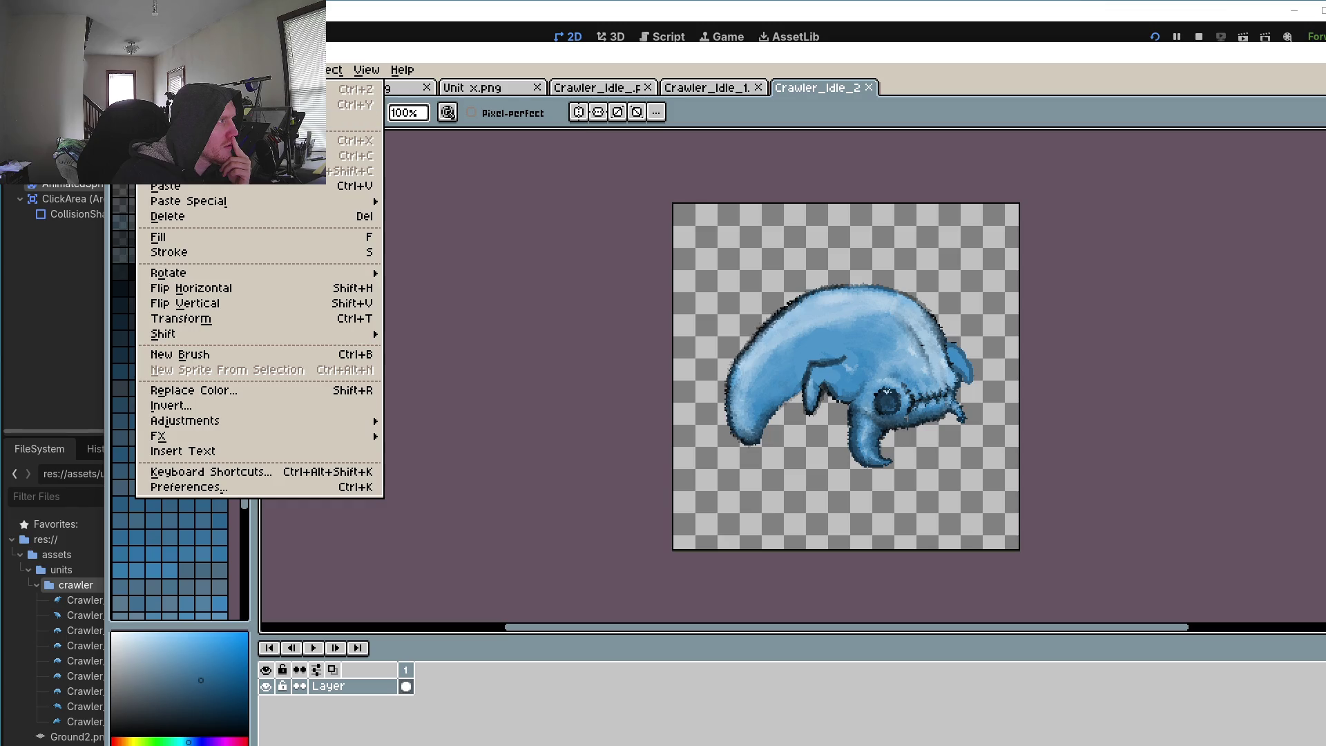
{"action": "mouse_move", "coordinate": [119, 70]}
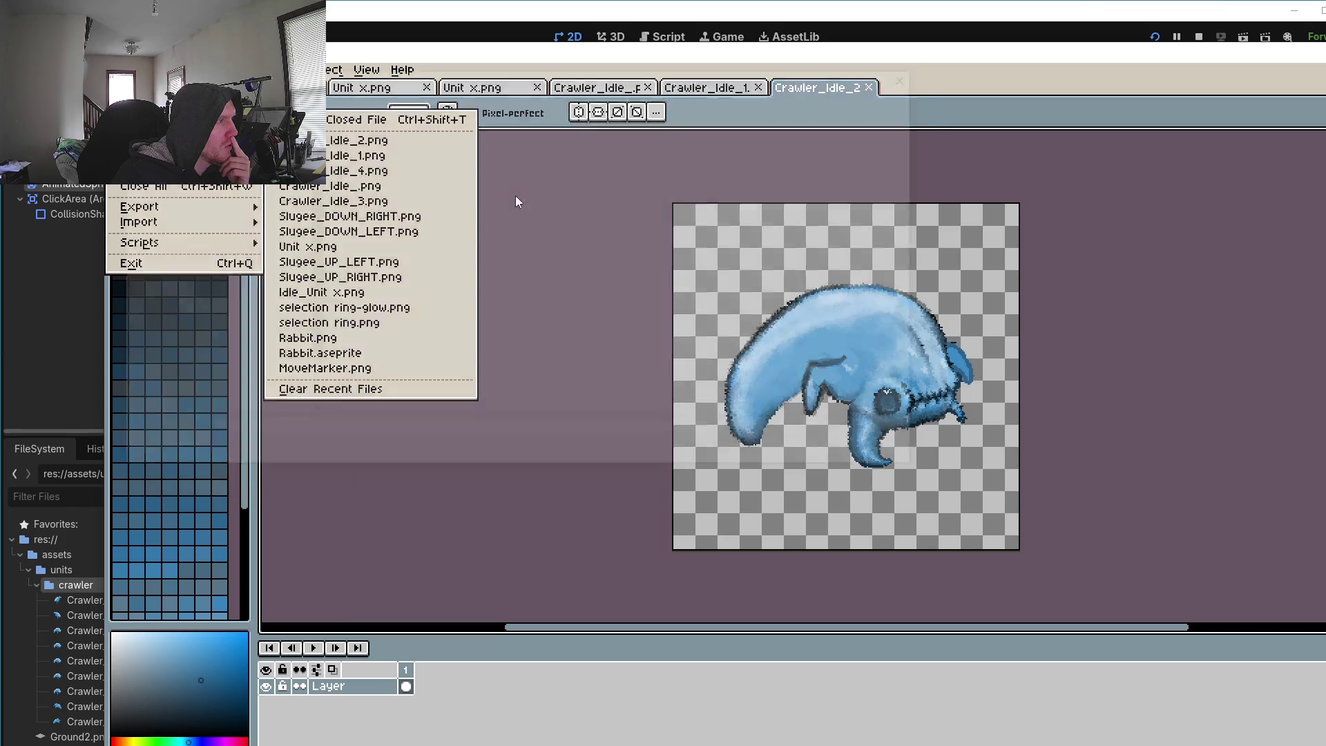
{"action": "key", "text": "ctrl+o"}
{"action": "double_click", "coordinate": [528, 160]}
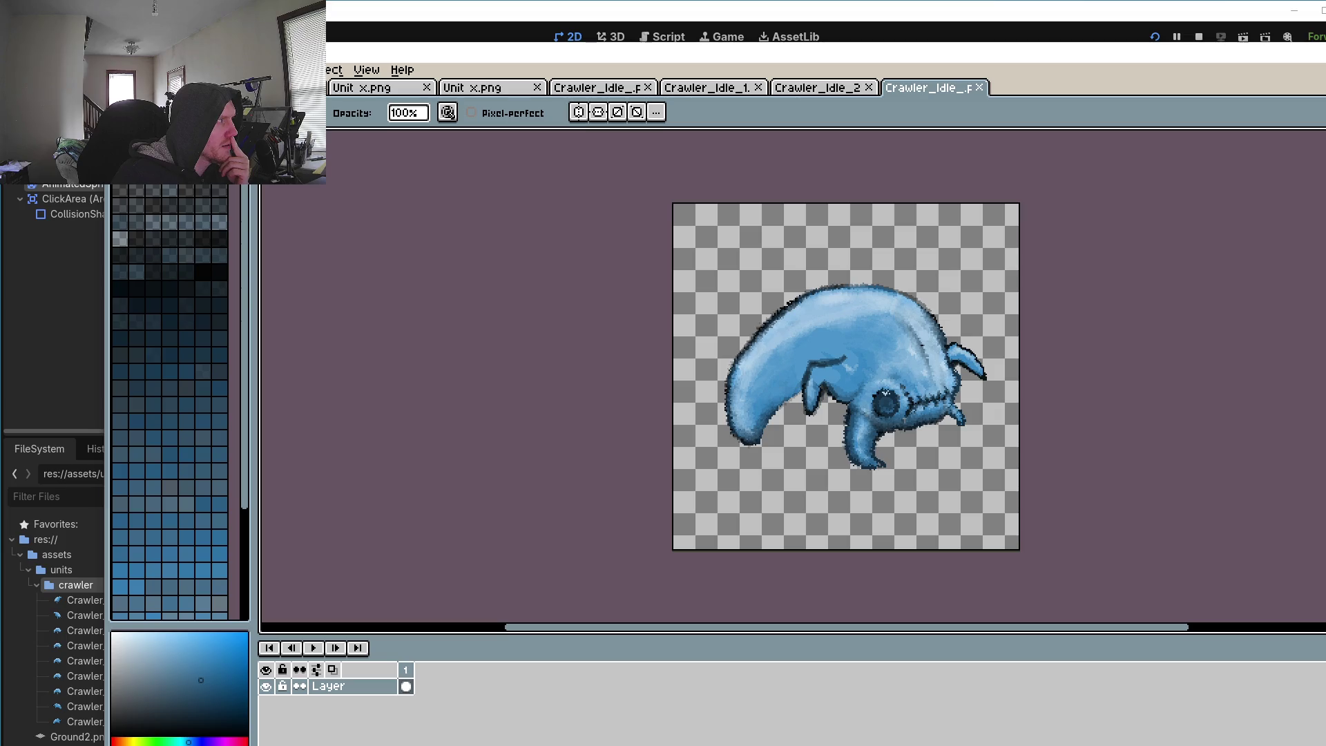
{"action": "left_click", "coordinate": [119, 69]}
{"action": "mouse_move", "coordinate": [152, 119]}
{"action": "key", "text": "ctrl+n"}
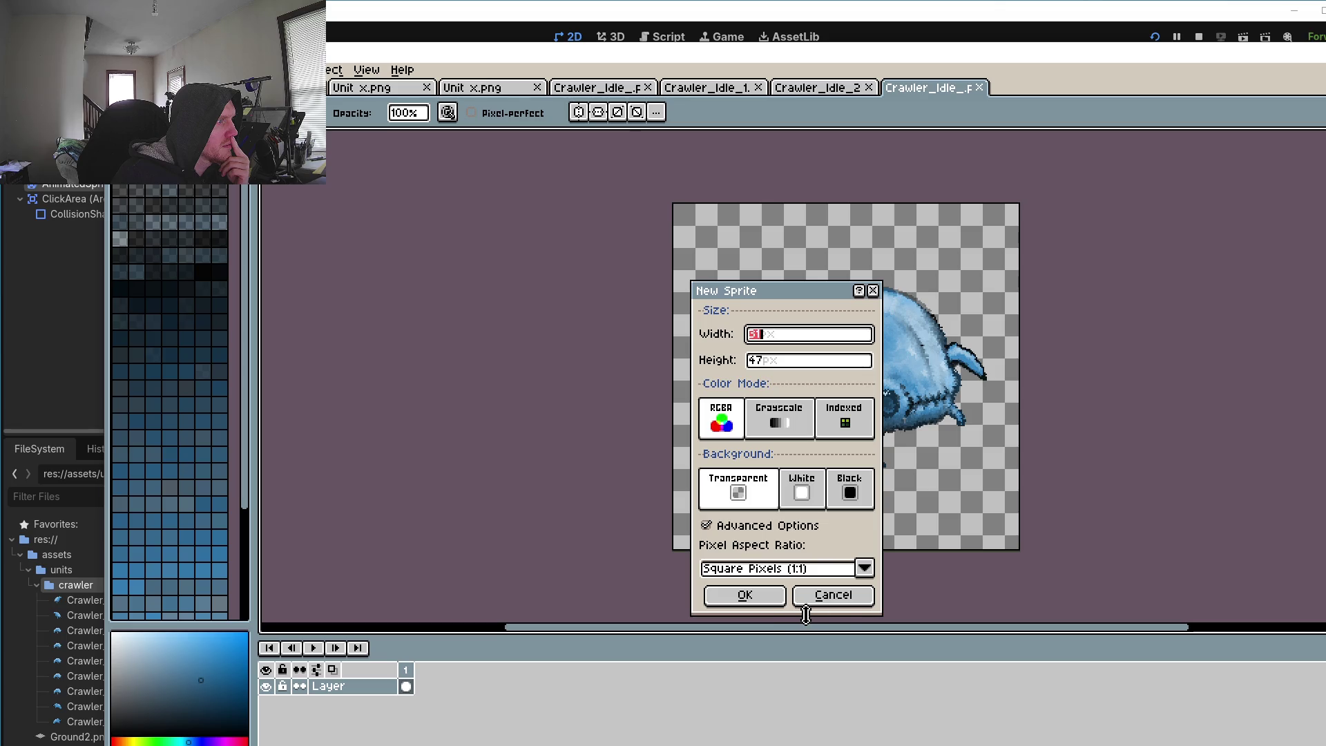
{"action": "left_click", "coordinate": [836, 598]}
Step: Delete the stray Crawler_Idle_.png file from the crawler folder and return to Godot
{"action": "key", "text": "alt+f"}
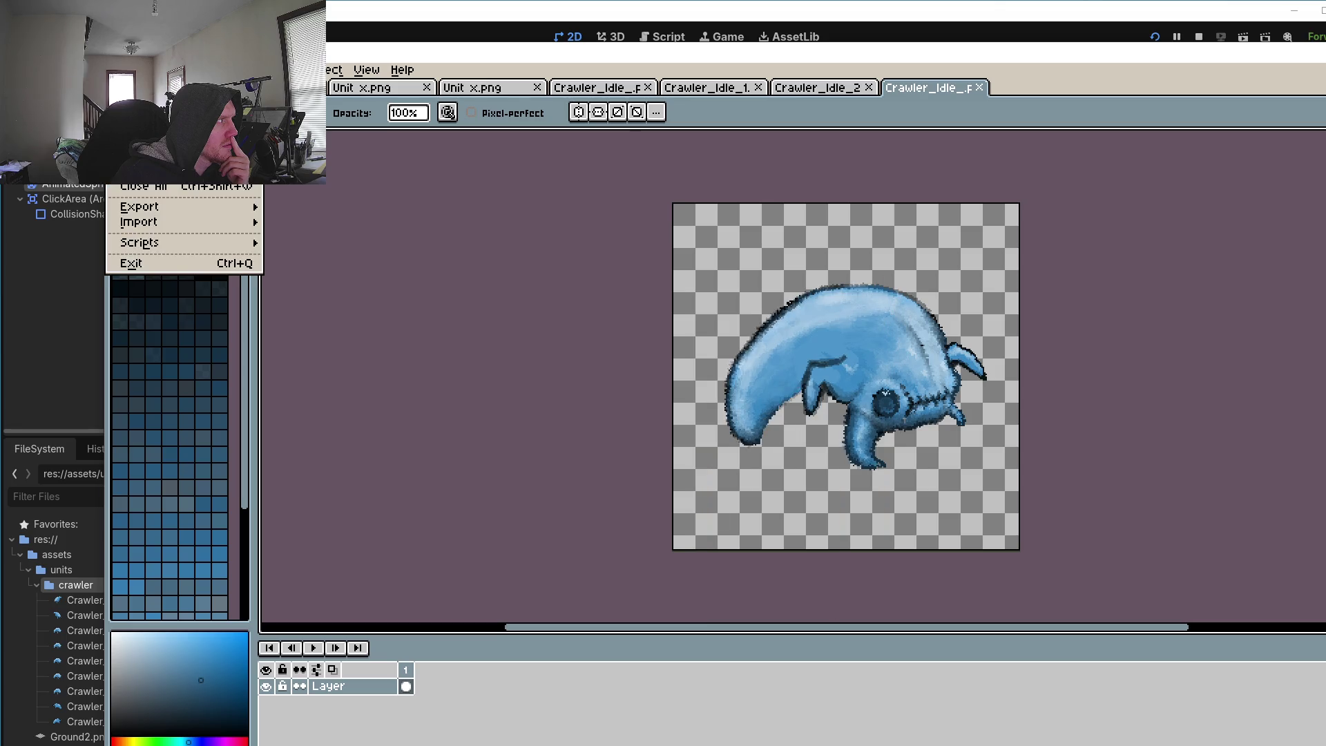
{"action": "key", "text": "ctrl+o"}
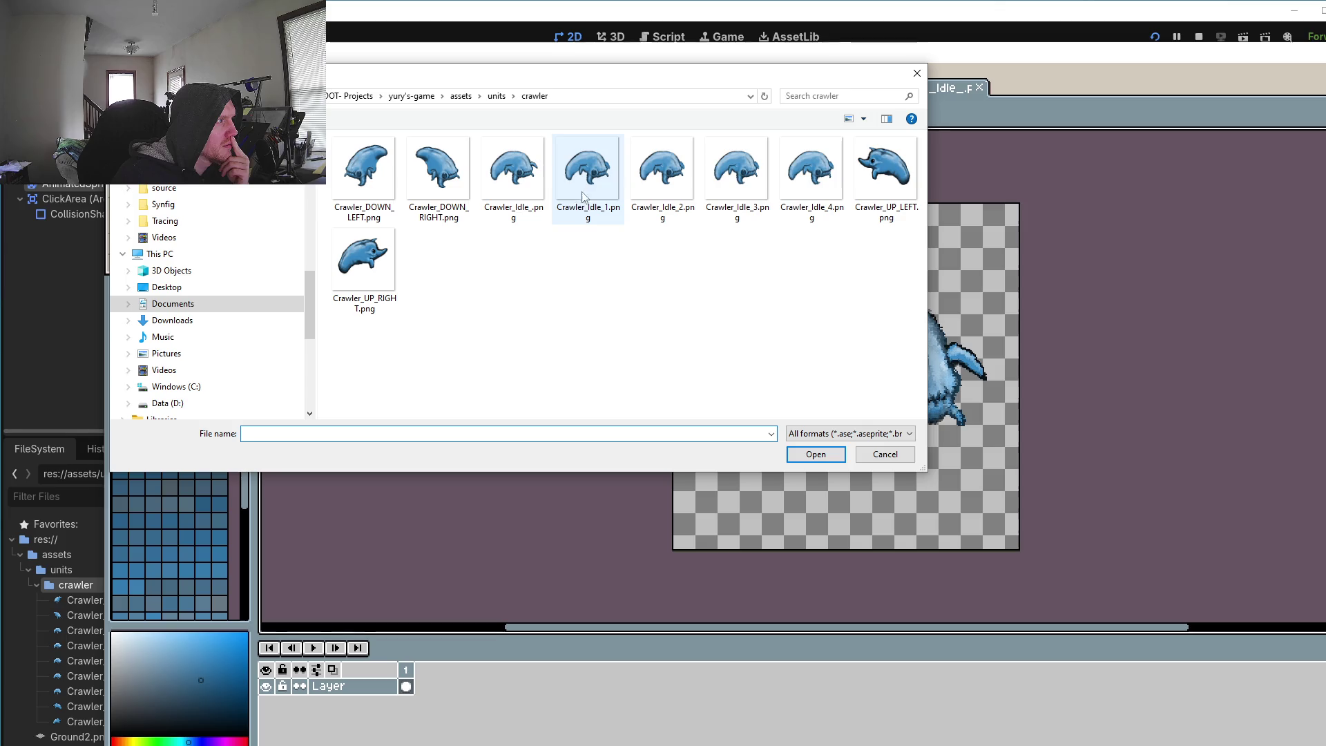
{"action": "left_click", "coordinate": [515, 173]}
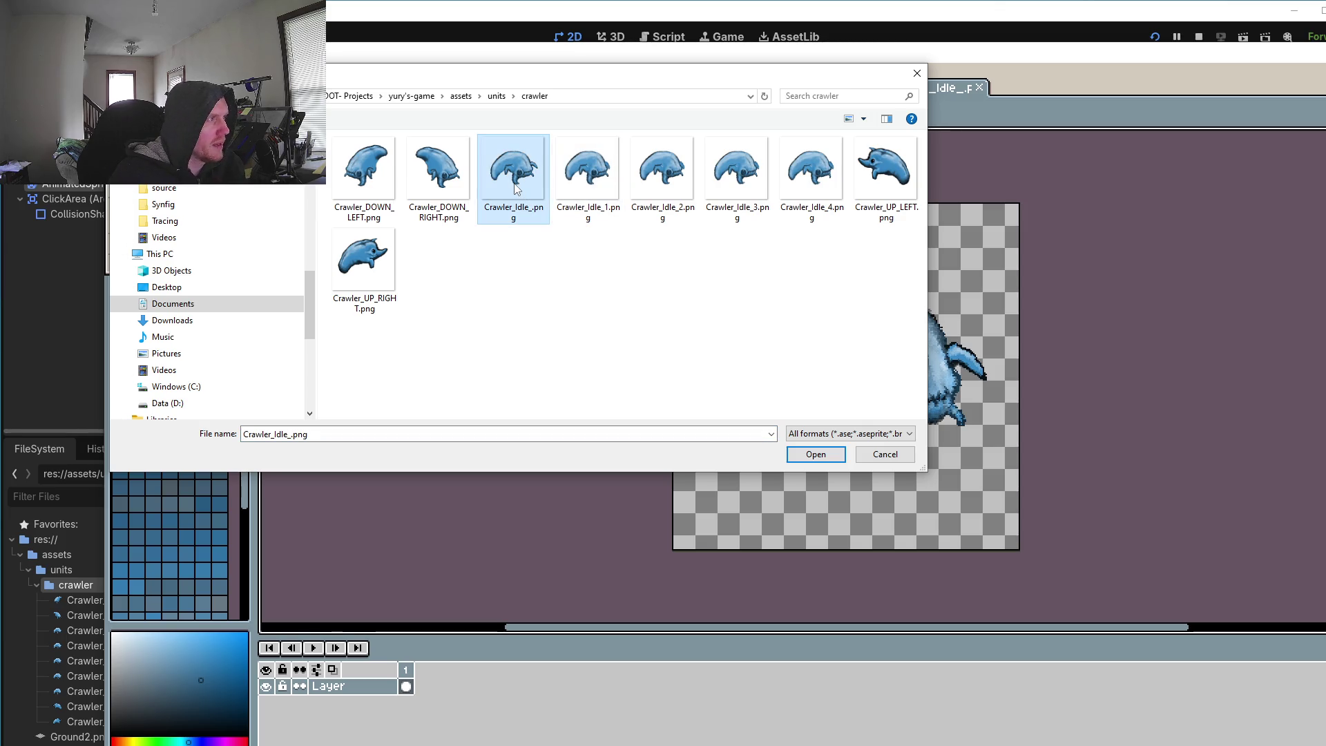
{"action": "key", "text": "Delete"}
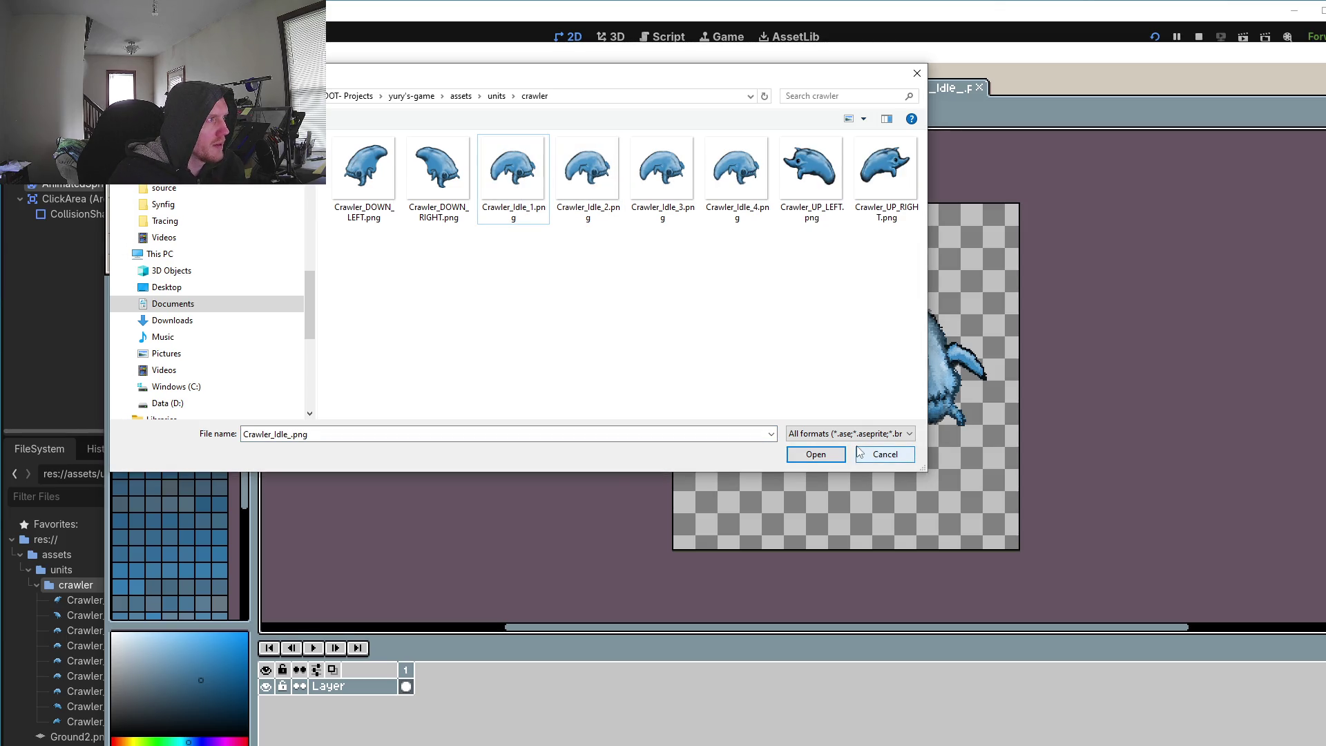
{"action": "left_click", "coordinate": [887, 455]}
{"action": "key", "text": "alt+Tab"}
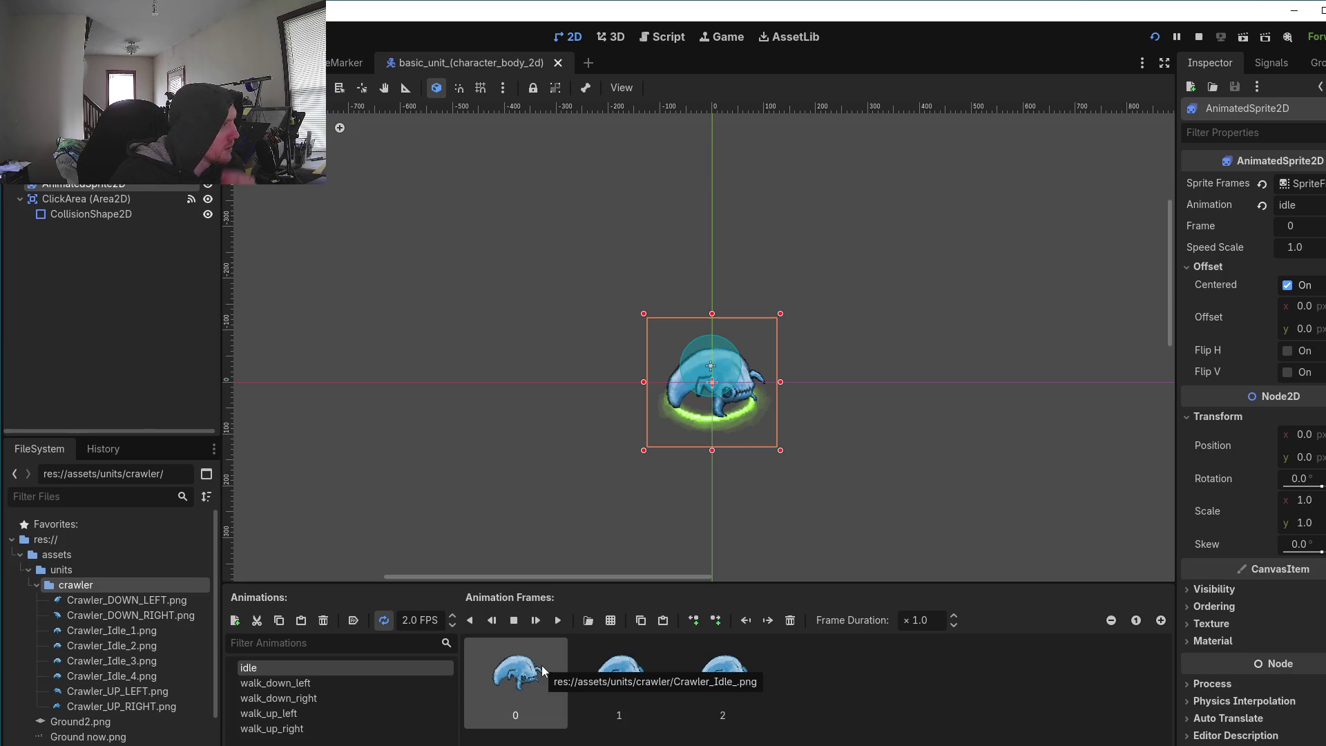
Step: Replace the three old idle frames with Crawler_Idle_1 through Crawler_Idle_4 as frames 0–3
{"action": "left_click", "coordinate": [722, 673], "text": "shift"}
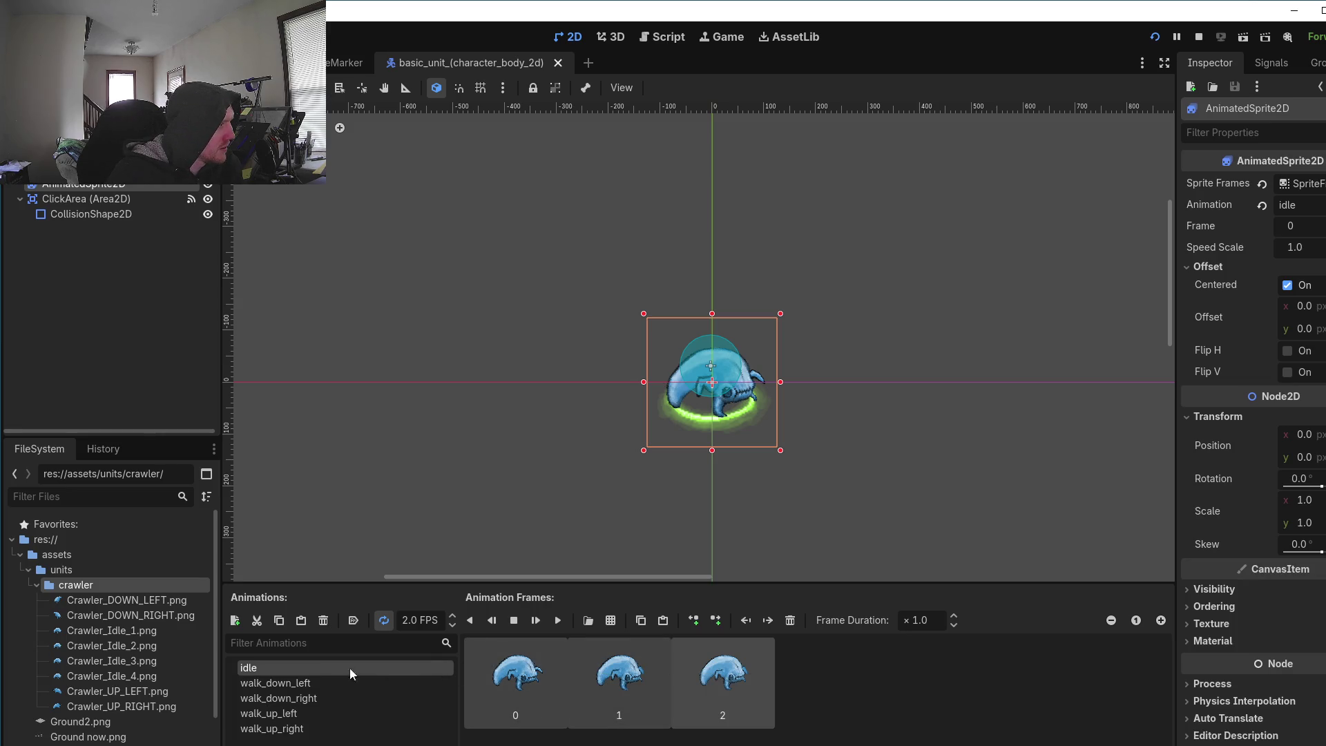
{"action": "key", "text": "Delete"}
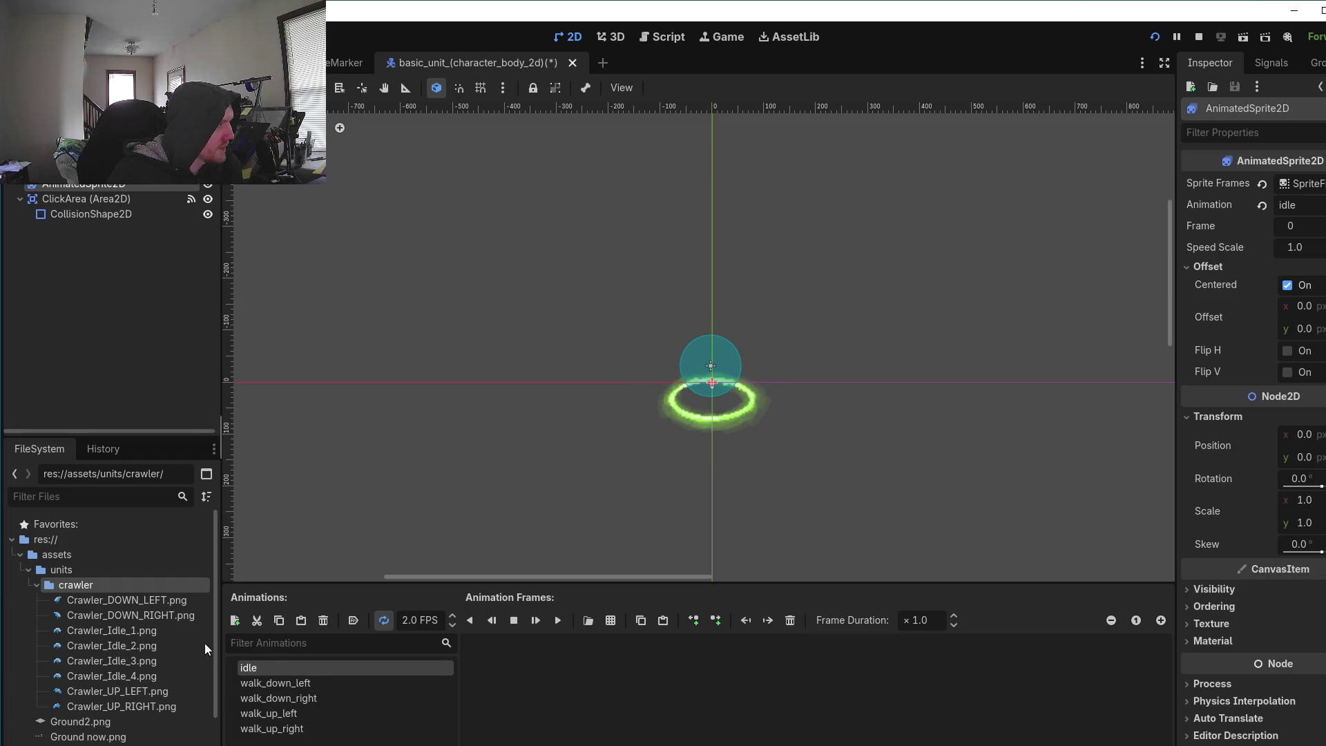
{"action": "left_click", "coordinate": [147, 632]}
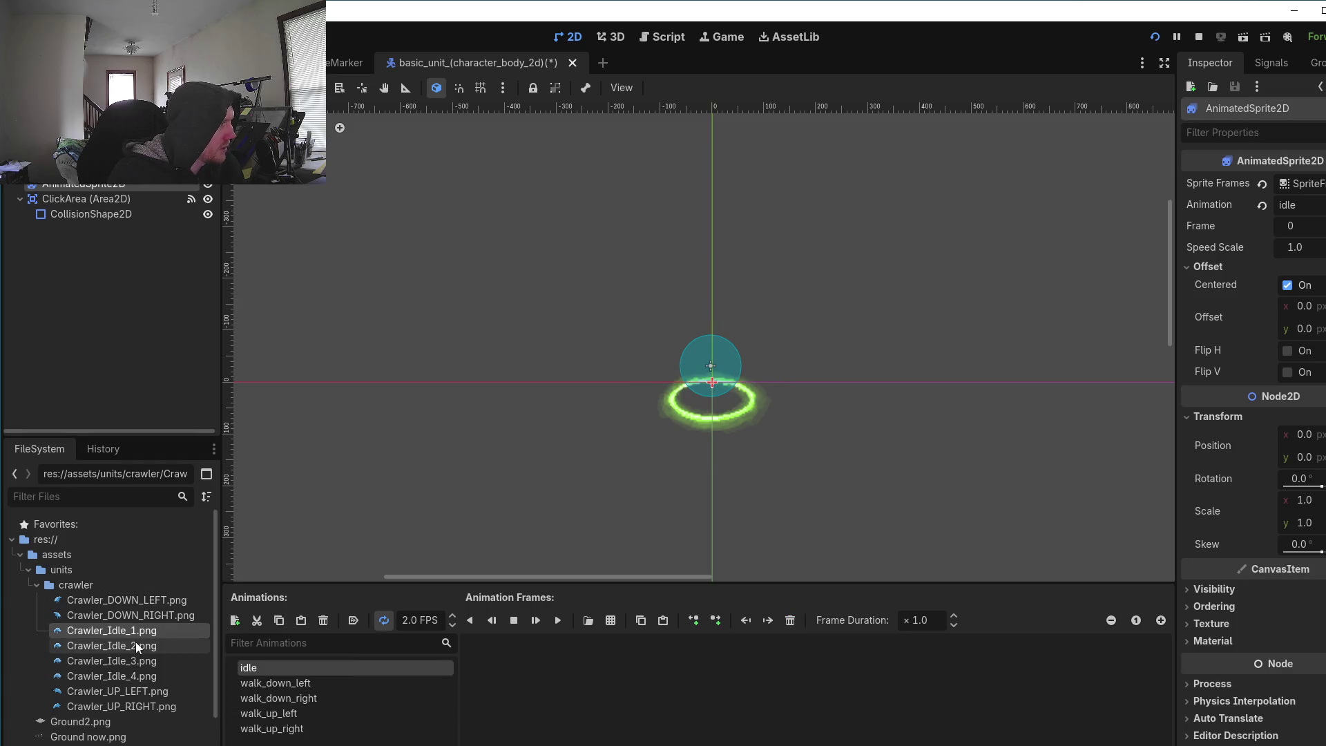
{"action": "left_click", "coordinate": [142, 676], "text": "shift"}
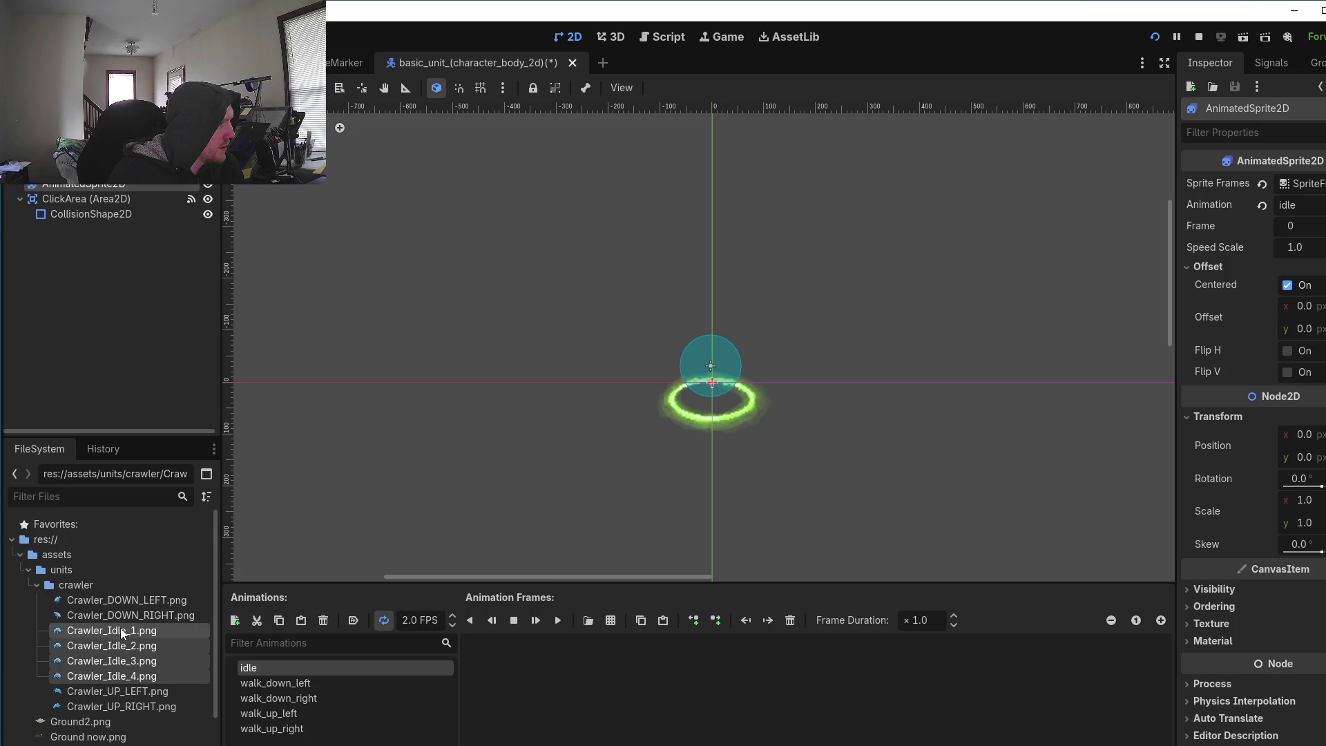
{"action": "left_click_drag", "start_coordinate": [123, 634], "coordinate": [494, 685]}
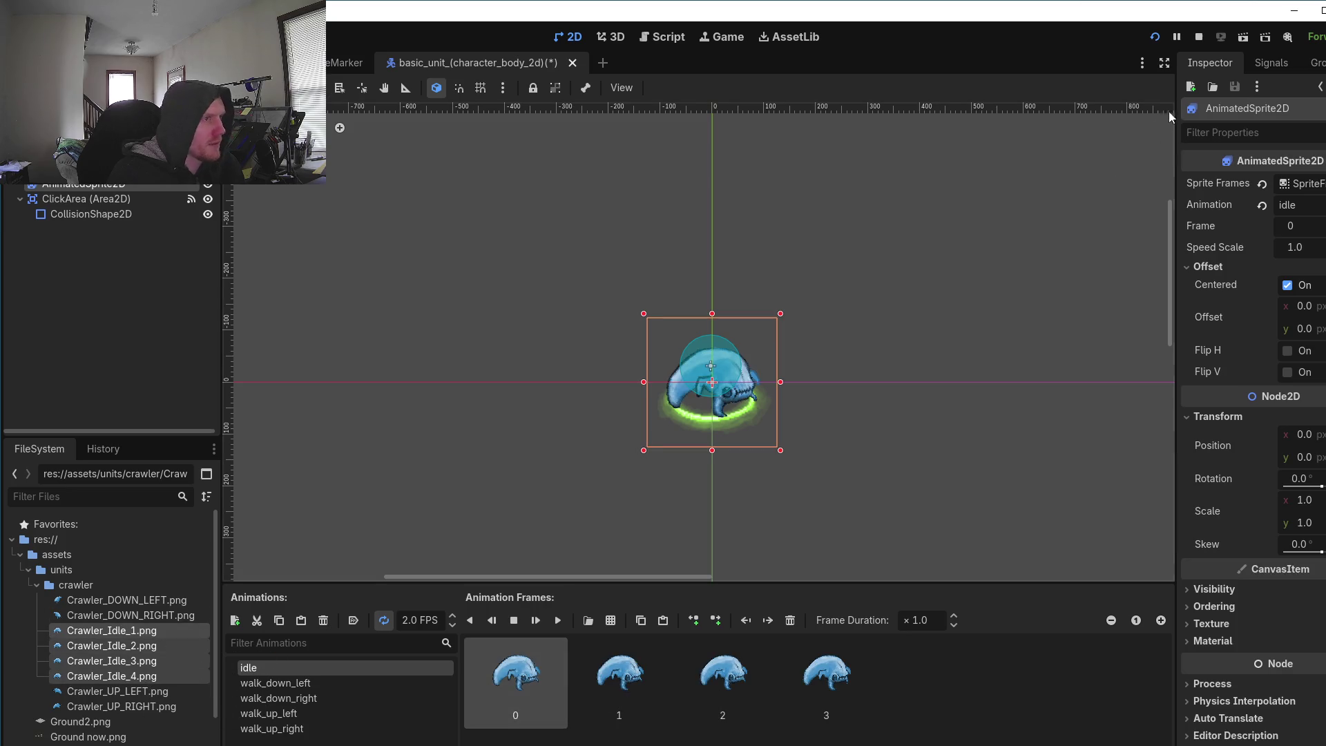
Step: Test-run the game with the camera override, stop it, and reselect the AnimatedSprite2D
{"action": "left_click", "coordinate": [1154, 36]}
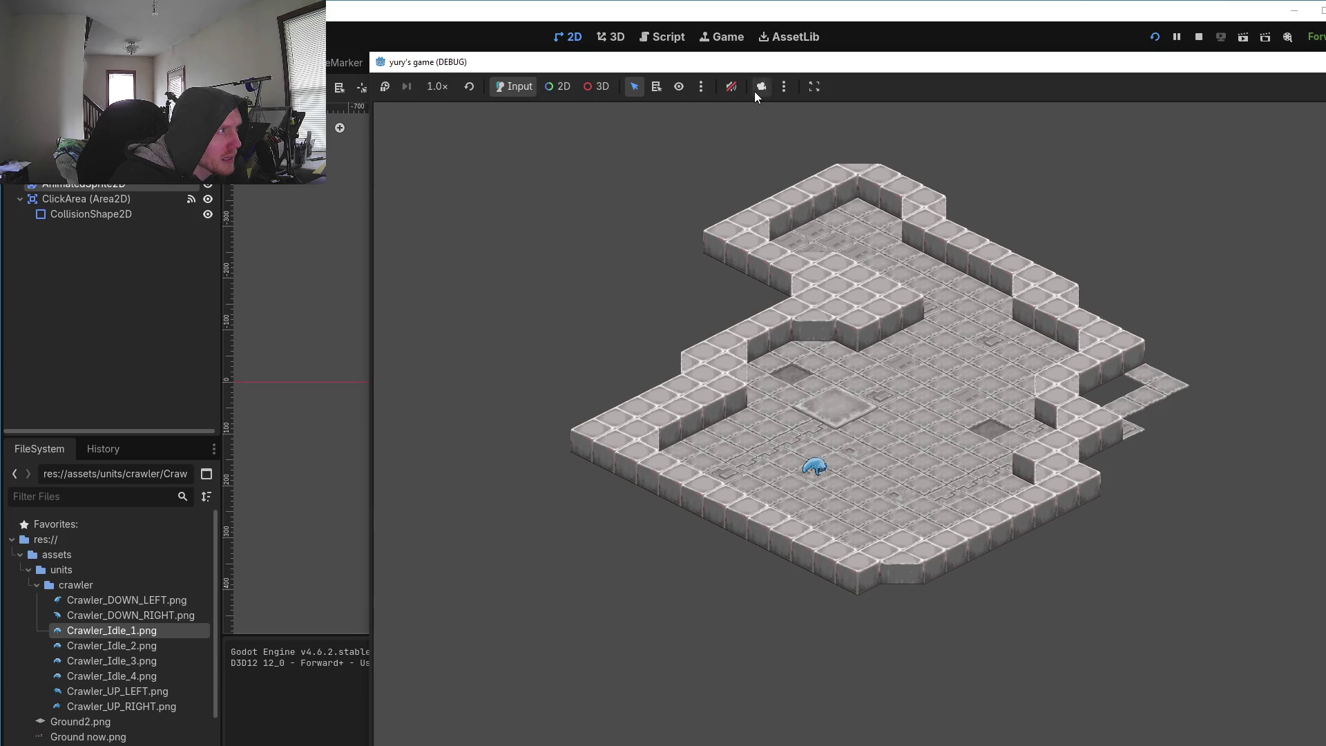
{"action": "left_click", "coordinate": [759, 88]}
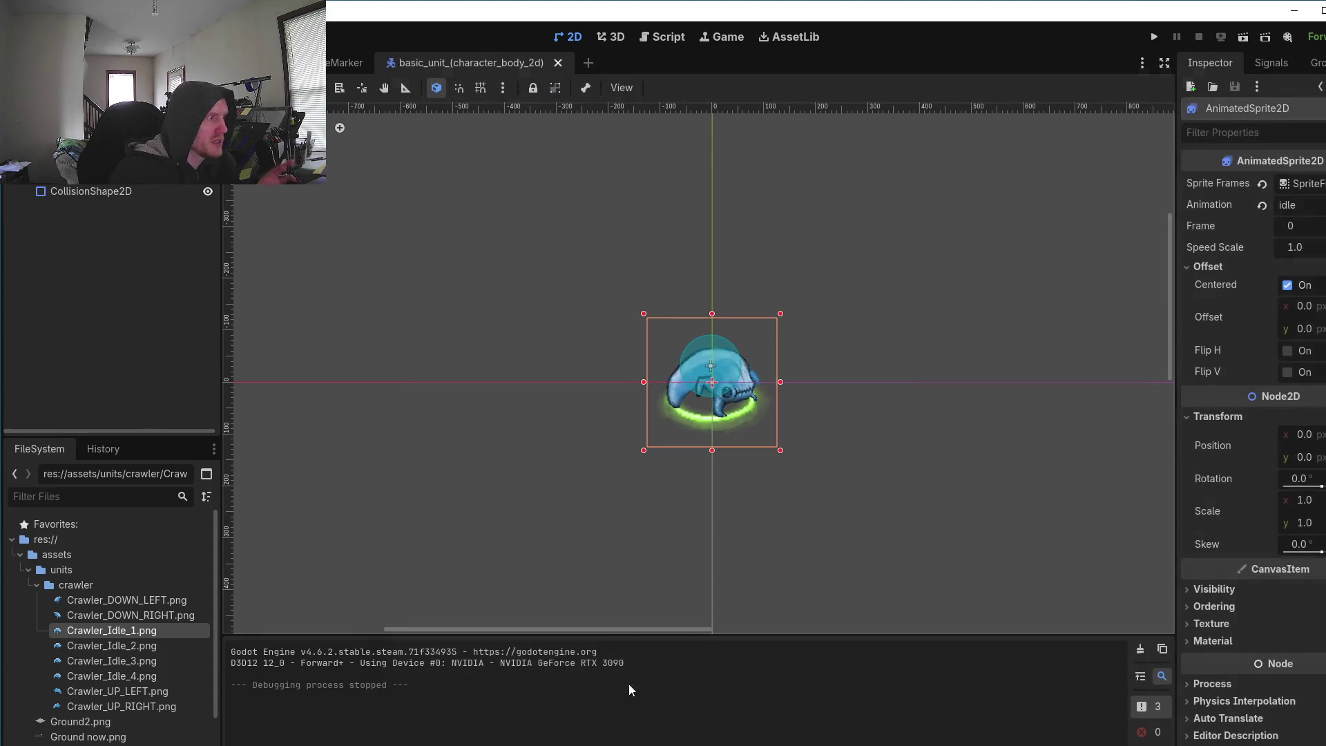
{"action": "key", "text": "F8"}
{"action": "left_click", "coordinate": [89, 176]}
{"action": "left_click", "coordinate": [90, 160]}
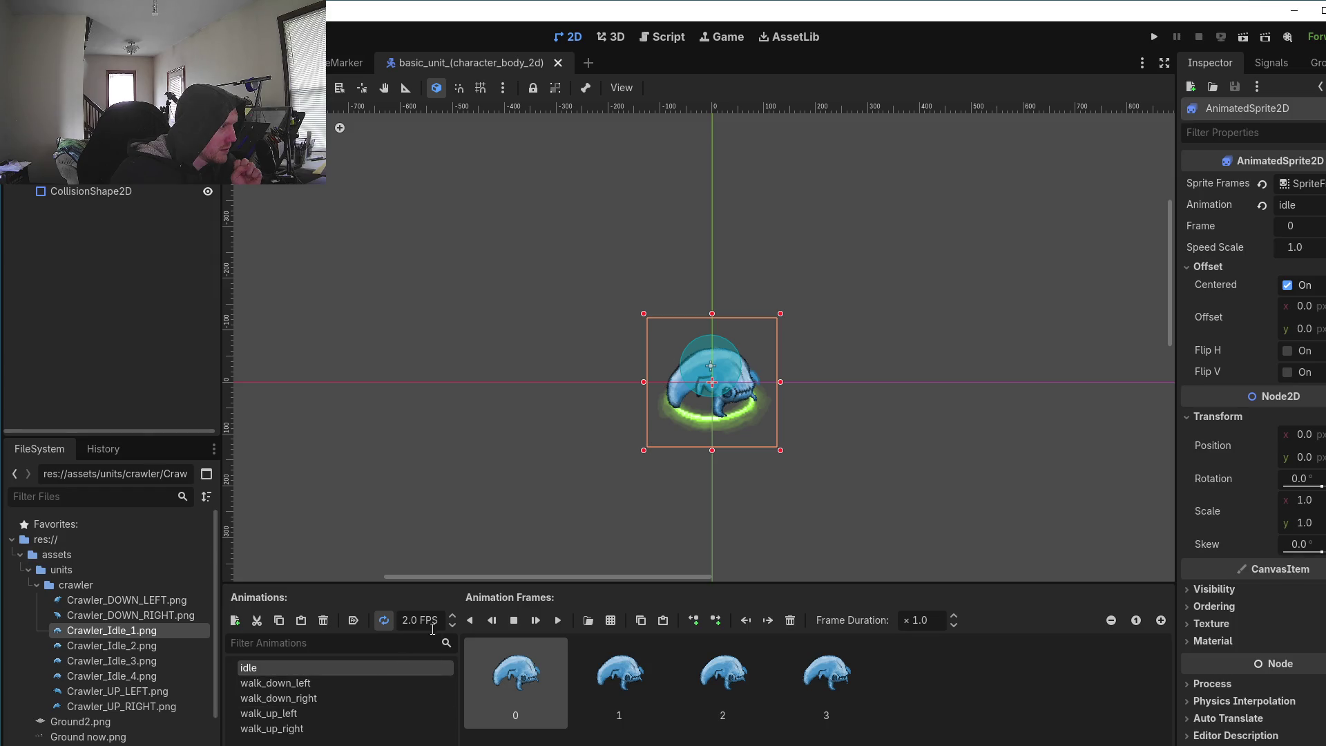
Step: Set the idle animation to 6 FPS and watch it in the running game, zoomed in via camera override
{"action": "left_click", "coordinate": [452, 615]}
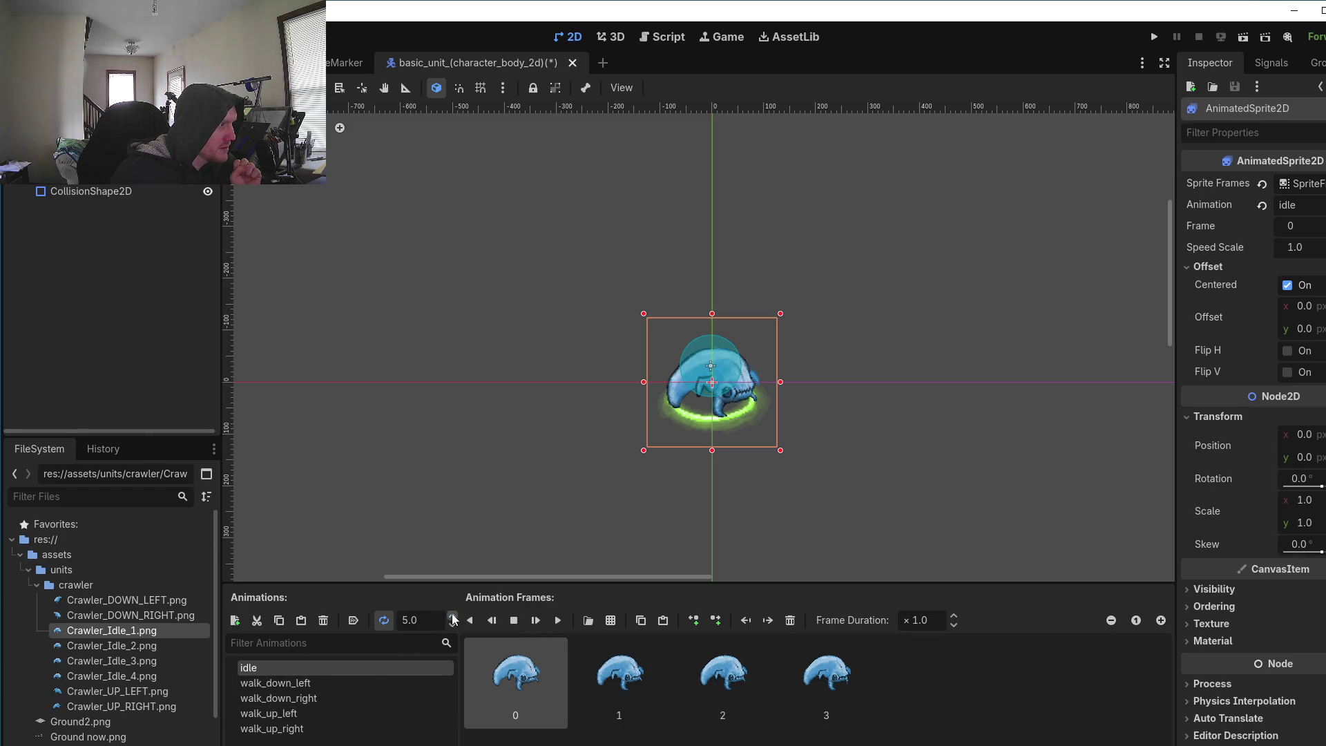
{"action": "left_click", "coordinate": [452, 616]}
{"action": "left_click", "coordinate": [1155, 40]}
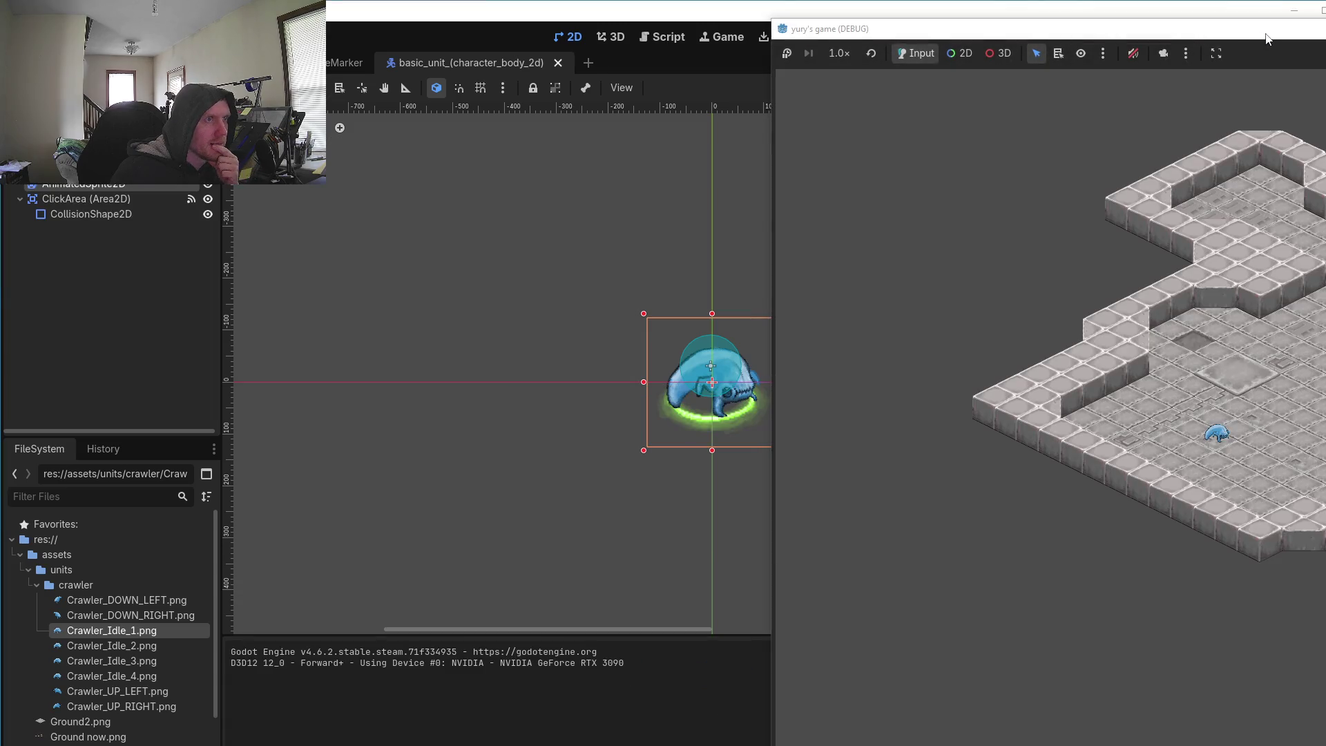
{"action": "left_click_drag", "start_coordinate": [1251, 42], "coordinate": [764, 43]}
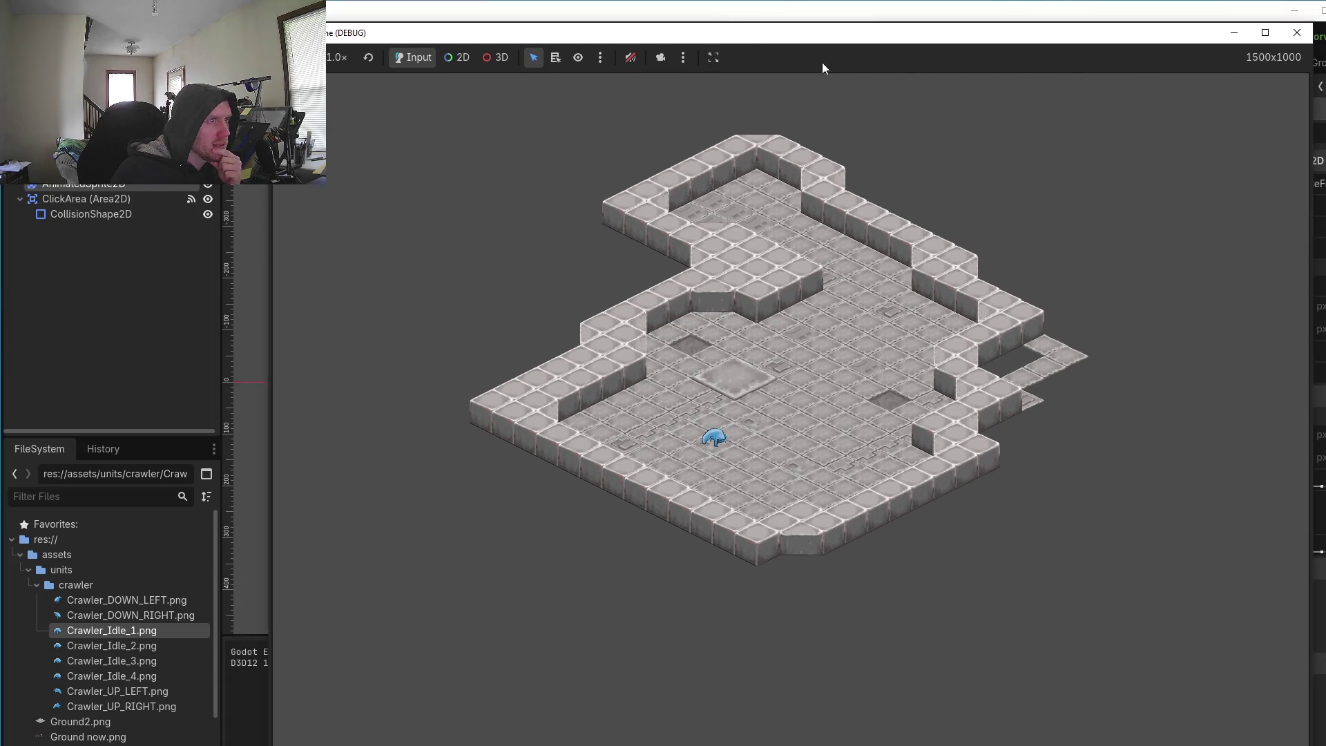
{"action": "left_click", "coordinate": [660, 57]}
{"action": "scroll", "coordinate": [679, 119], "scroll_direction": "up", "scroll_amount": 3}
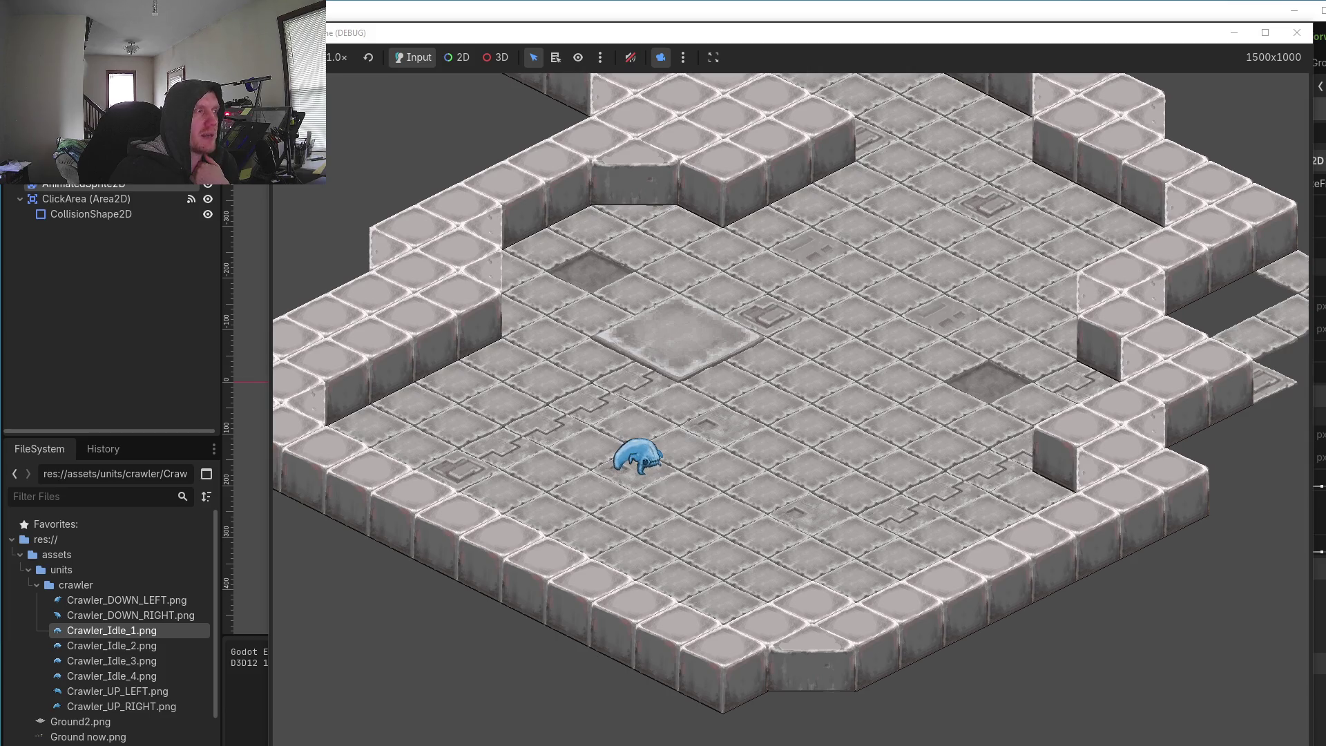
{"action": "key", "text": "alt+Tab"}
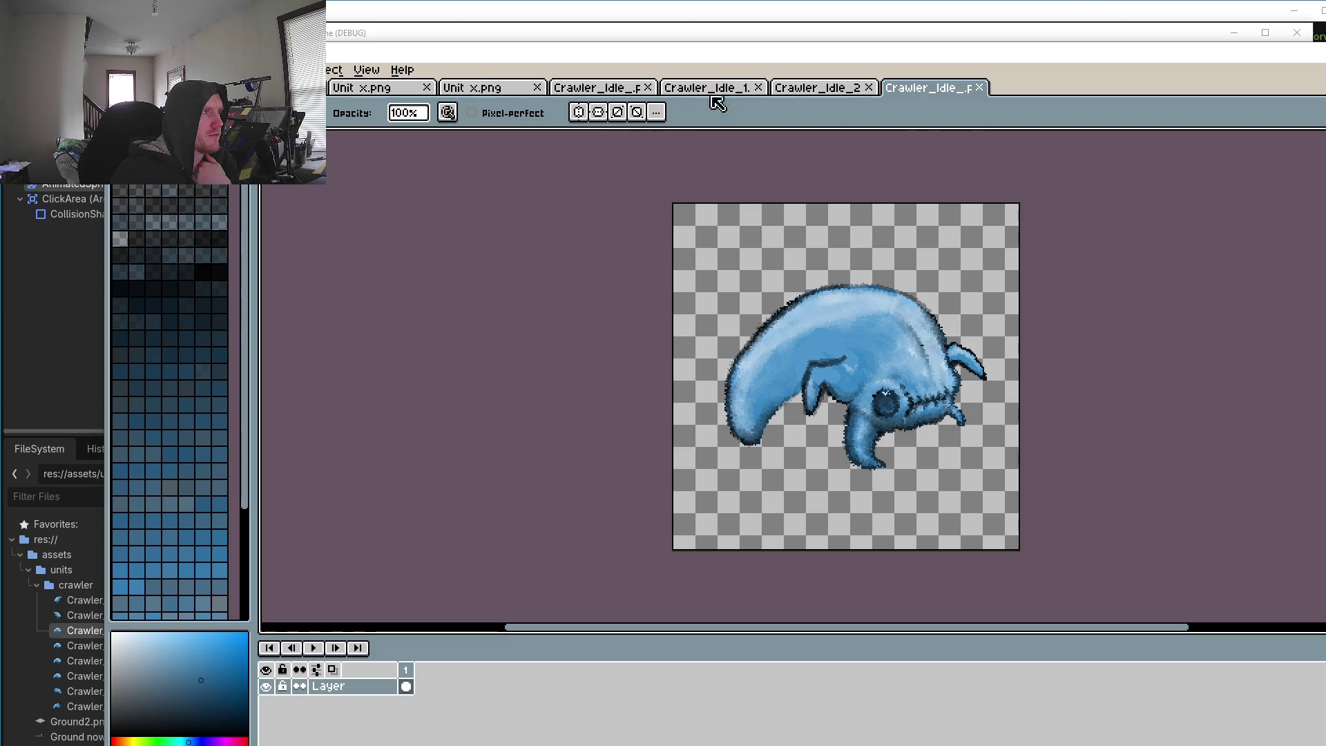
Step: Close the extra crawler image tabs and play the four-frame Crawler_Idle_ animation
{"action": "left_click", "coordinate": [978, 88]}
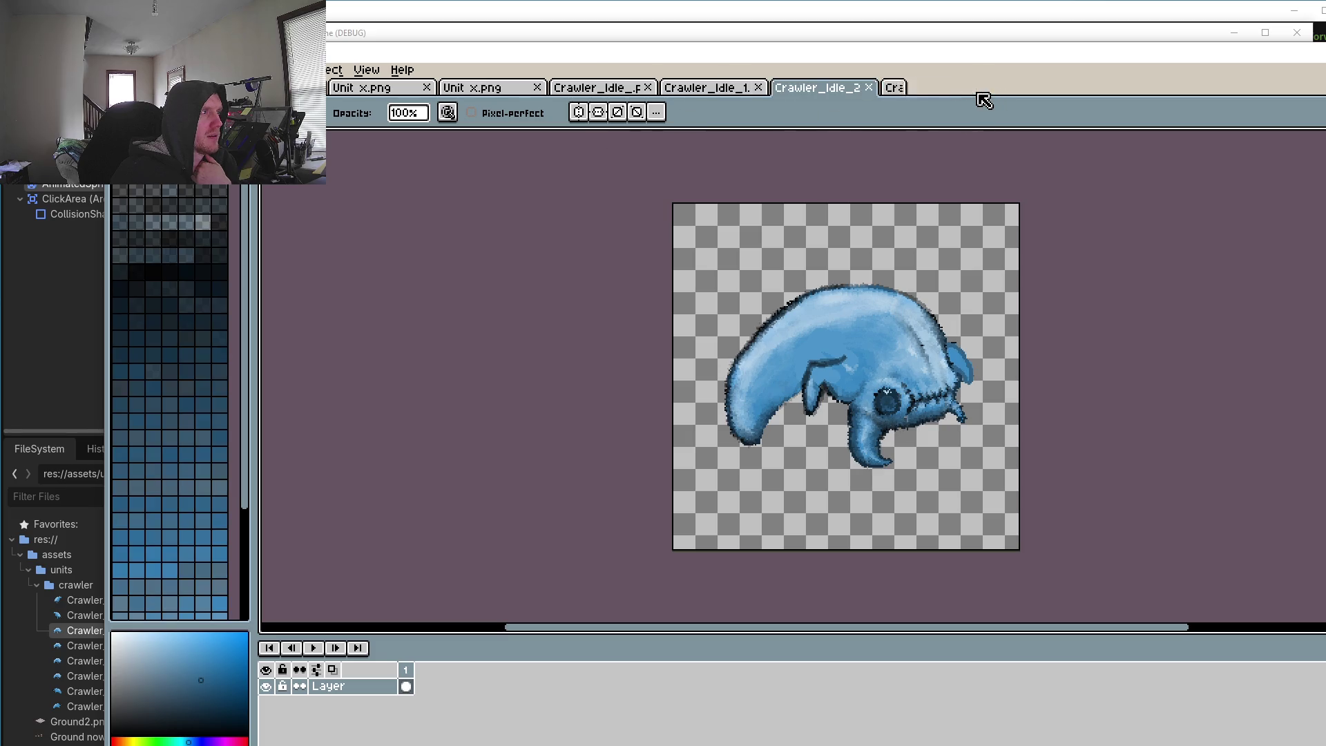
{"action": "left_click", "coordinate": [724, 89]}
{"action": "left_click", "coordinate": [613, 90]}
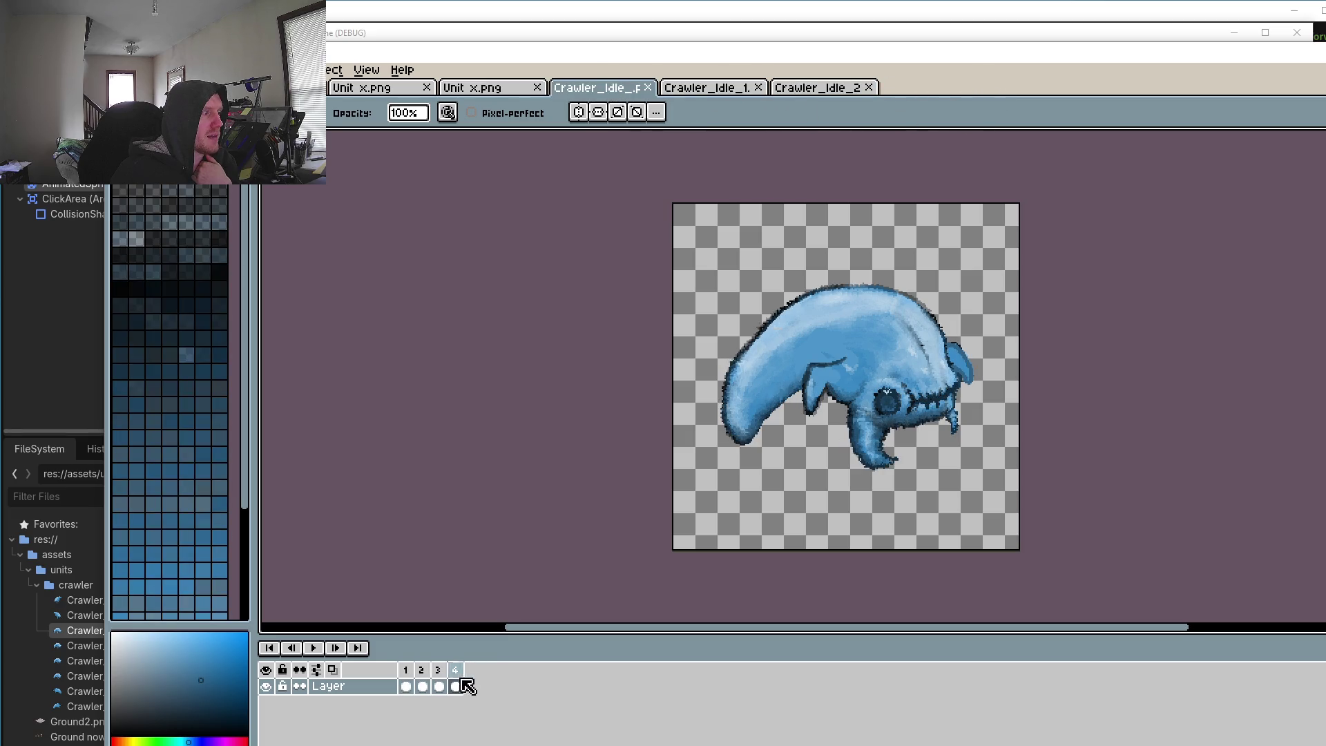
{"action": "left_click", "coordinate": [313, 648]}
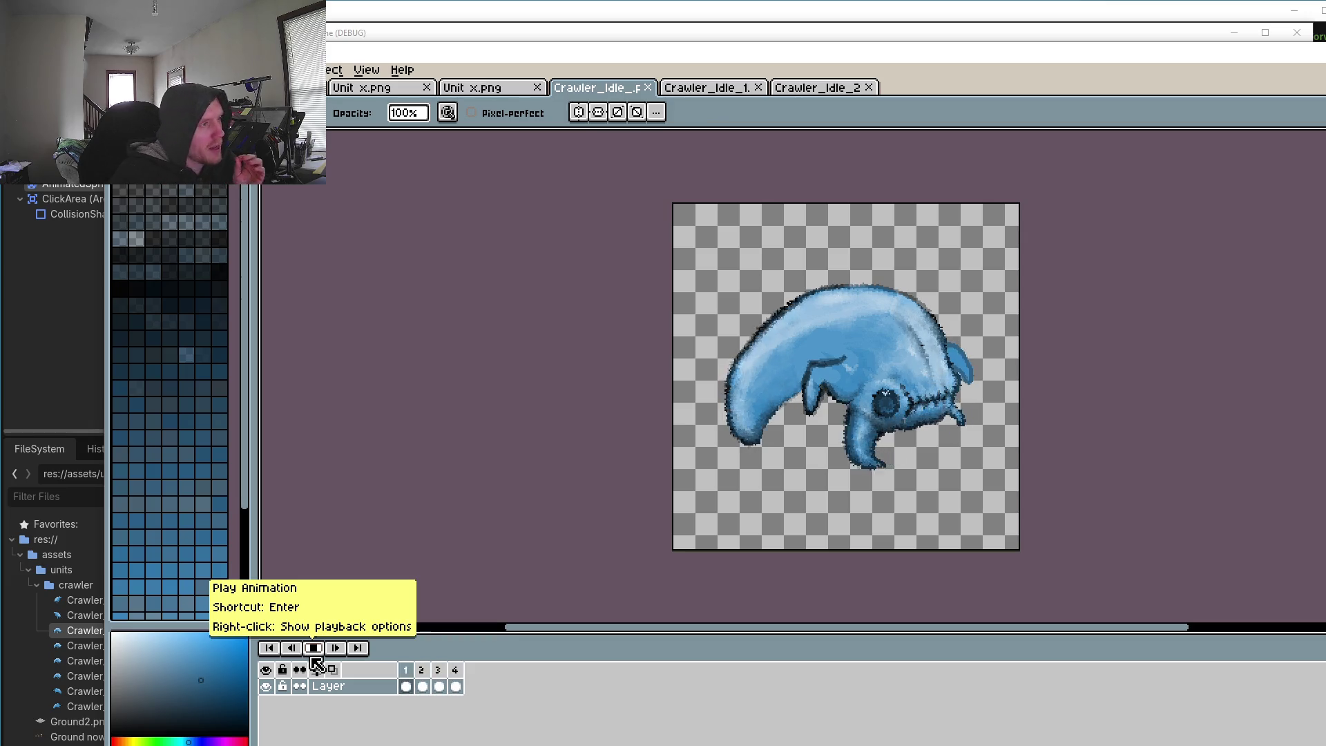
{"action": "left_click", "coordinate": [315, 653]}
{"action": "left_click", "coordinate": [318, 651]}
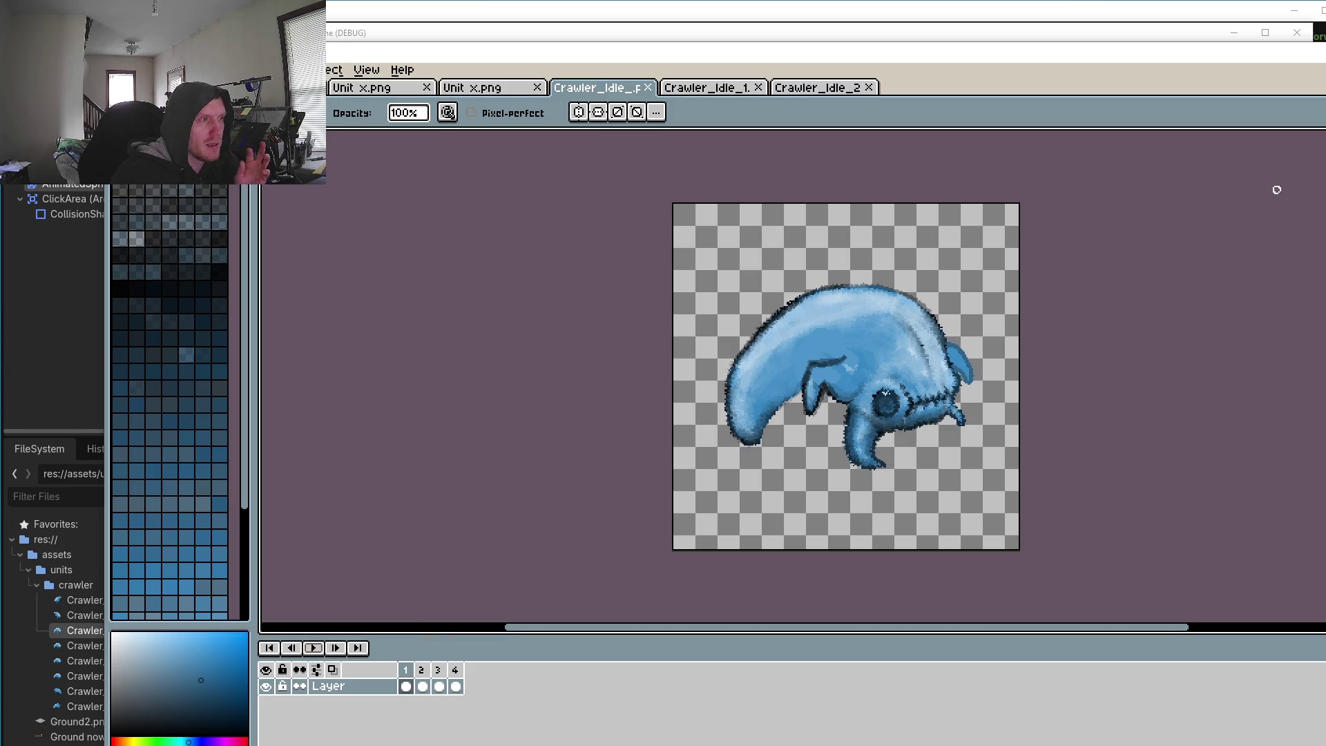
Step: With the rectangular marquee tool active, step through frames 2, 3, 4 and 1, ending on frame 2
{"action": "key", "text": "r"}
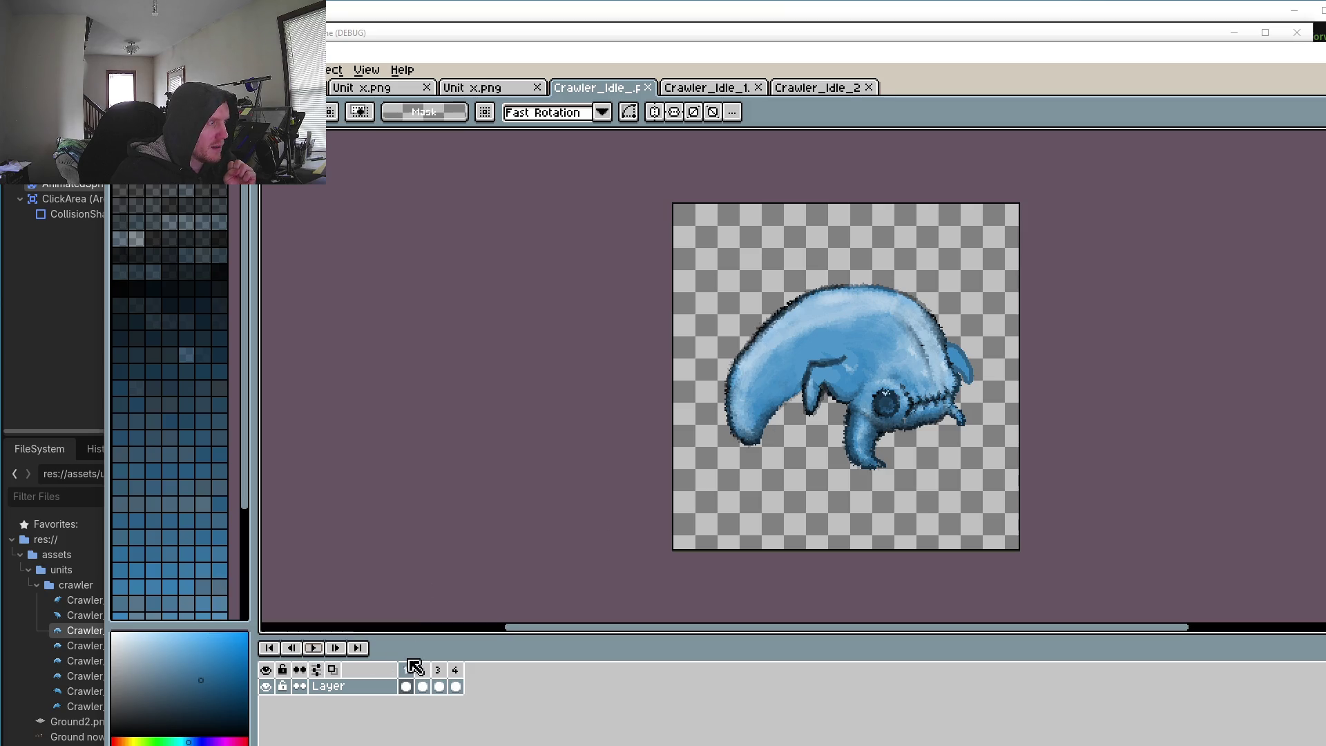
{"action": "left_click", "coordinate": [423, 678]}
{"action": "left_click", "coordinate": [439, 678]}
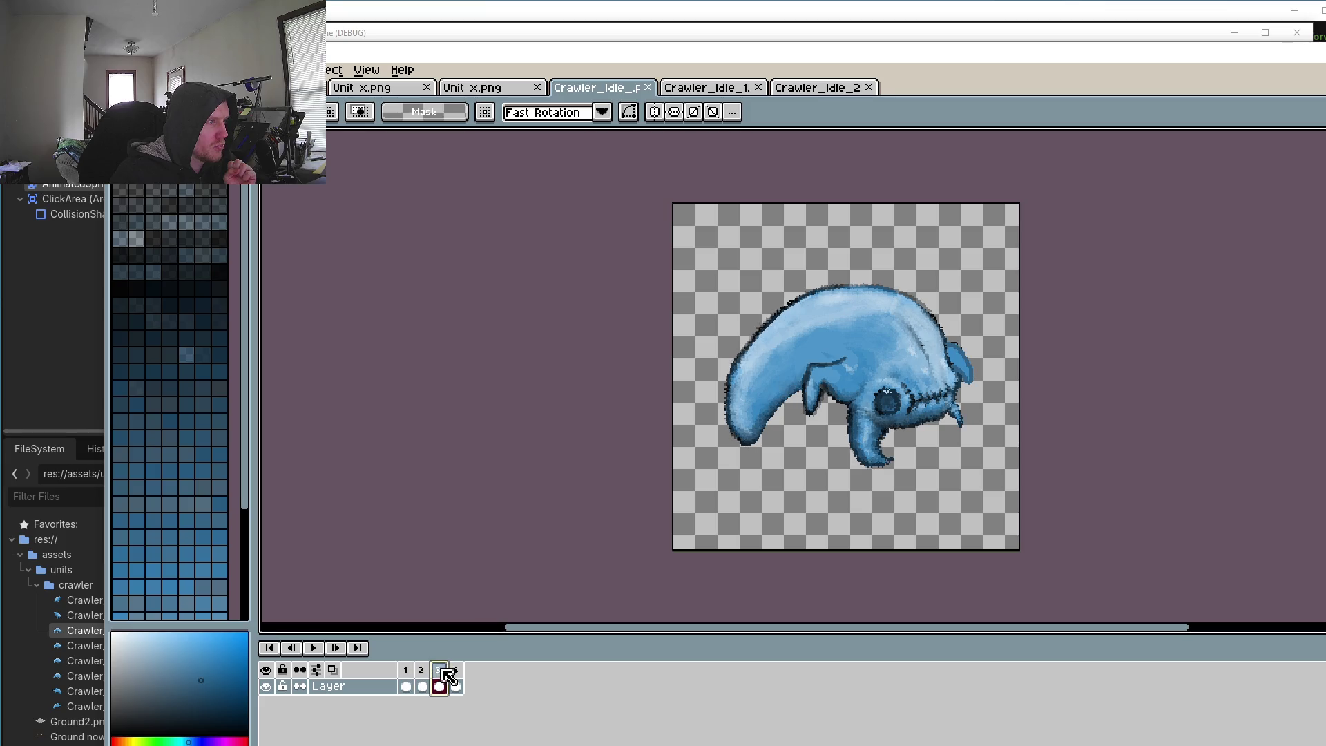
{"action": "left_click", "coordinate": [456, 678]}
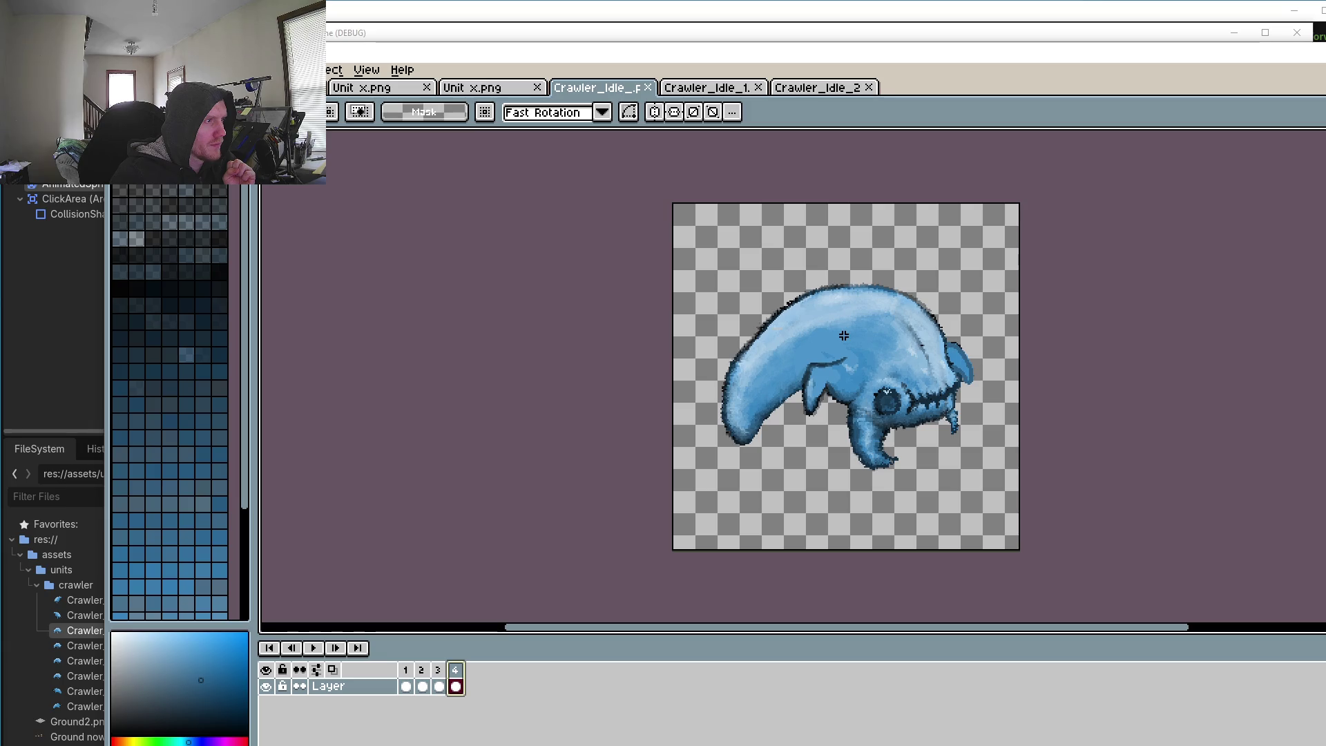
{"action": "left_click", "coordinate": [407, 680]}
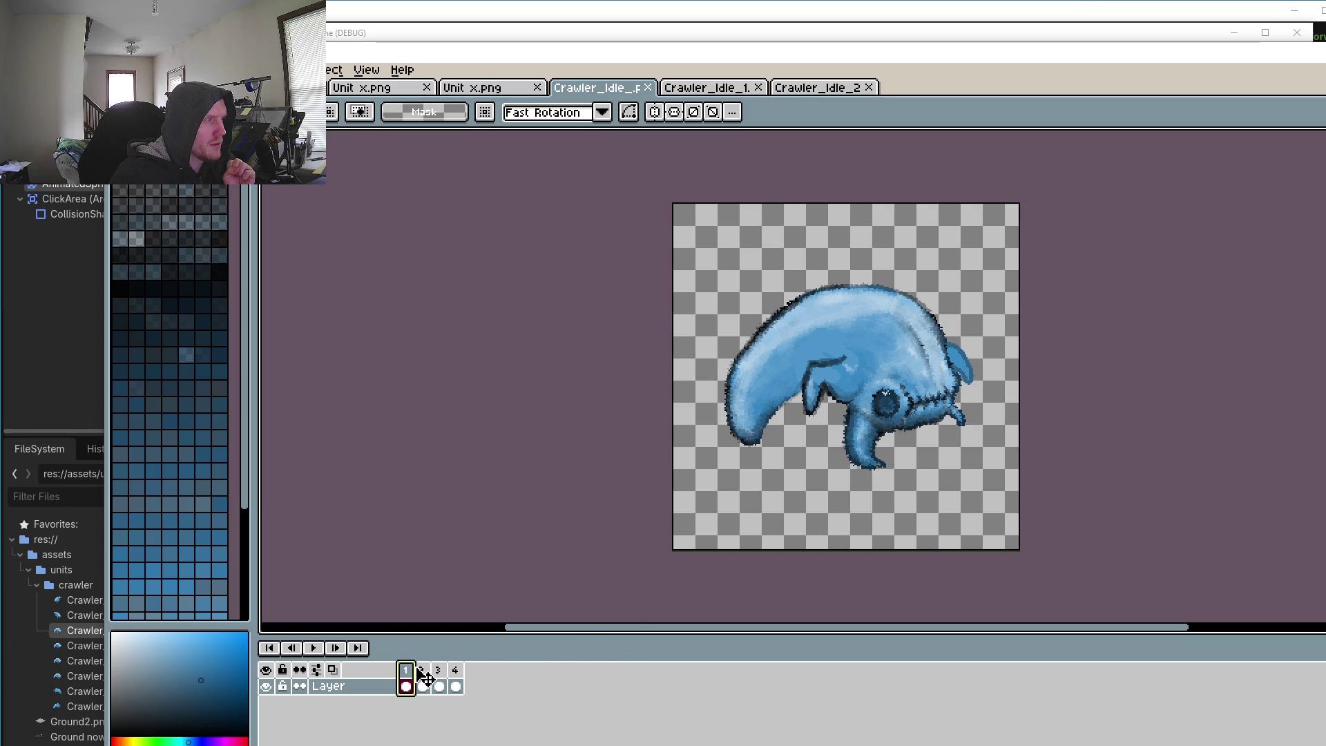
{"action": "left_click", "coordinate": [429, 669]}
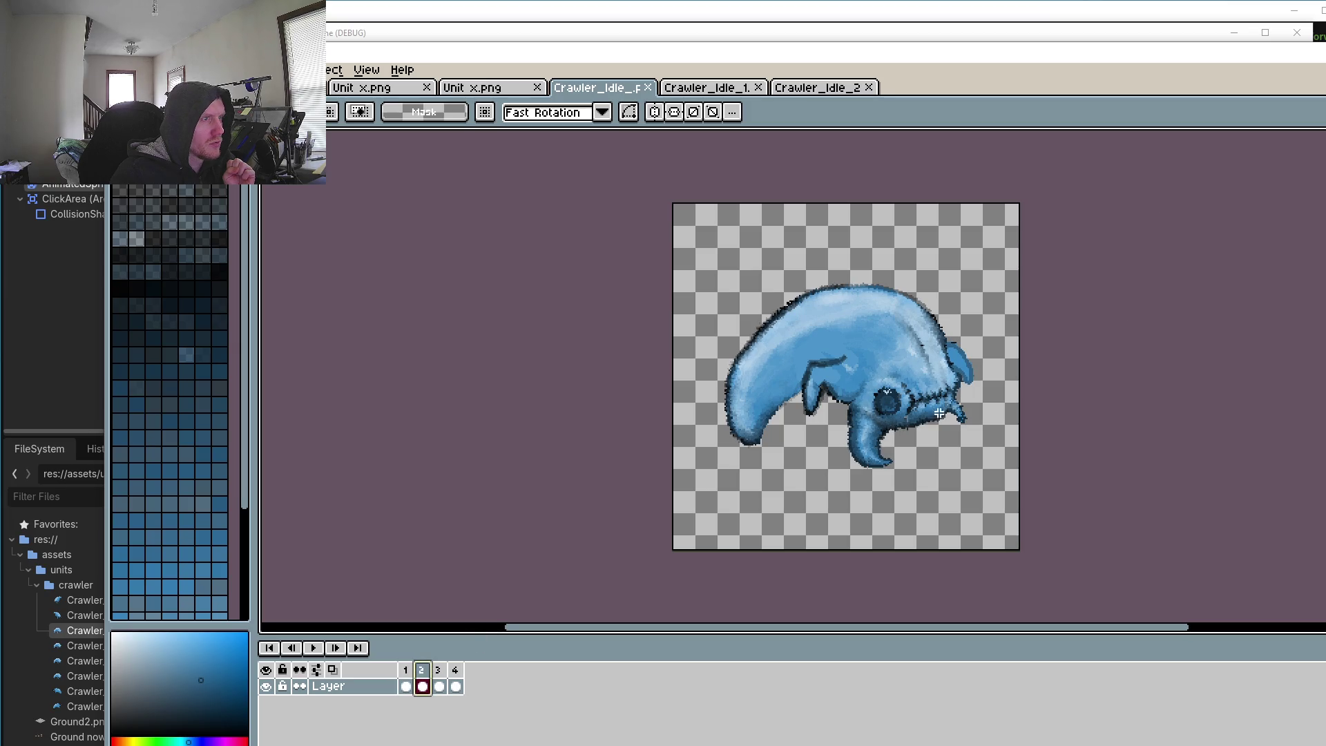
Step: Zoom in, discard a fin selection, then play and compare frames 1 and 2
{"action": "scroll", "coordinate": [805, 445], "scroll_direction": "up", "scroll_amount": 5}
{"action": "key", "text": "ctrl+z"}
{"action": "scroll", "coordinate": [887, 313], "scroll_direction": "down", "scroll_amount": 2}
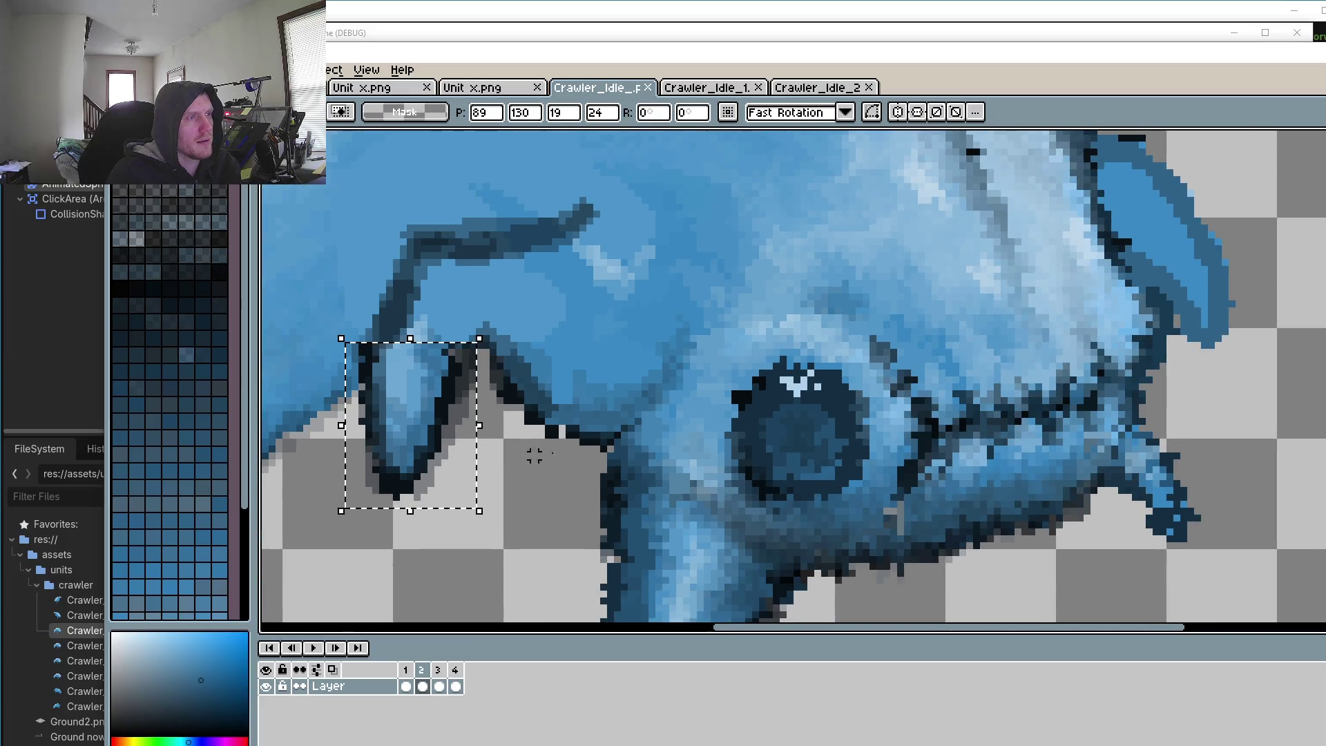
{"action": "scroll", "coordinate": [1146, 400], "scroll_direction": "up", "scroll_amount": 2}
{"action": "left_click_drag", "start_coordinate": [1063, 443], "coordinate": [979, 298]}
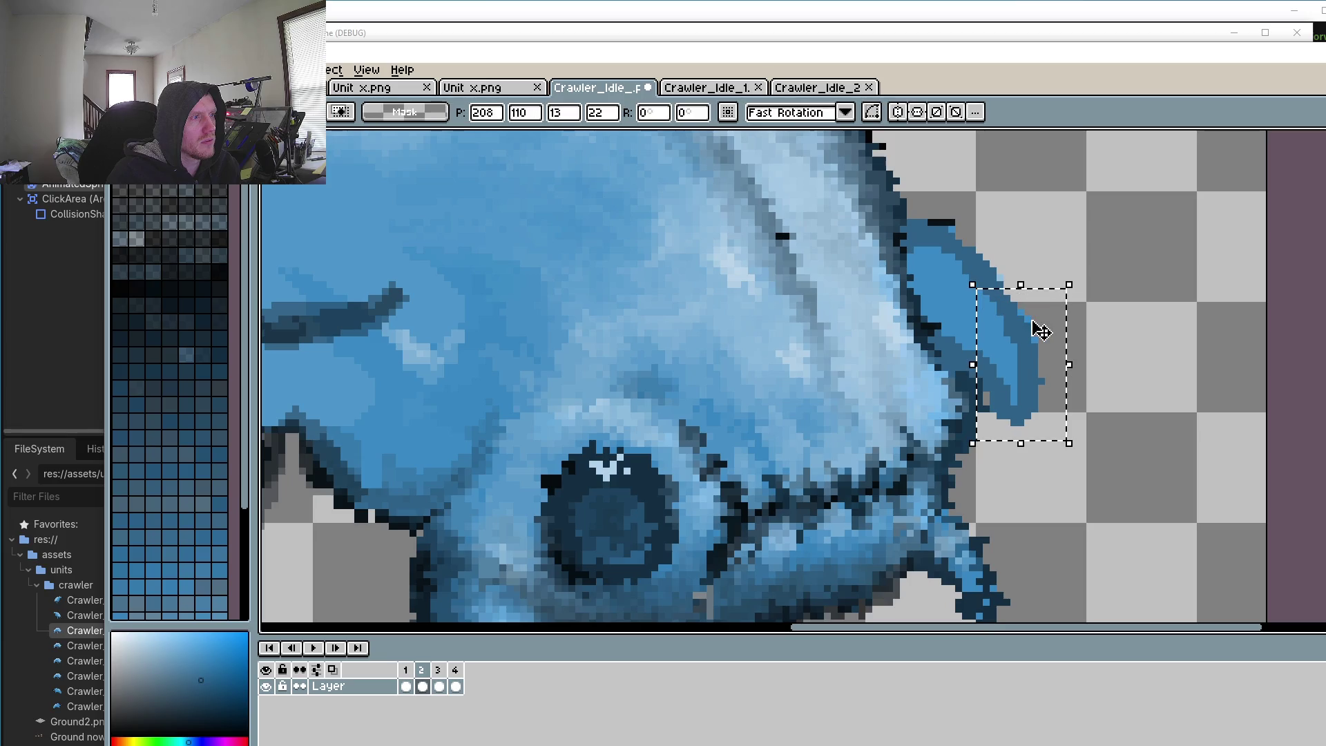
{"action": "left_click", "coordinate": [1109, 352]}
{"action": "scroll", "coordinate": [1104, 349], "scroll_direction": "down", "scroll_amount": 2}
{"action": "left_click", "coordinate": [313, 647]}
{"action": "scroll", "coordinate": [376, 630], "scroll_direction": "down", "scroll_amount": 2}
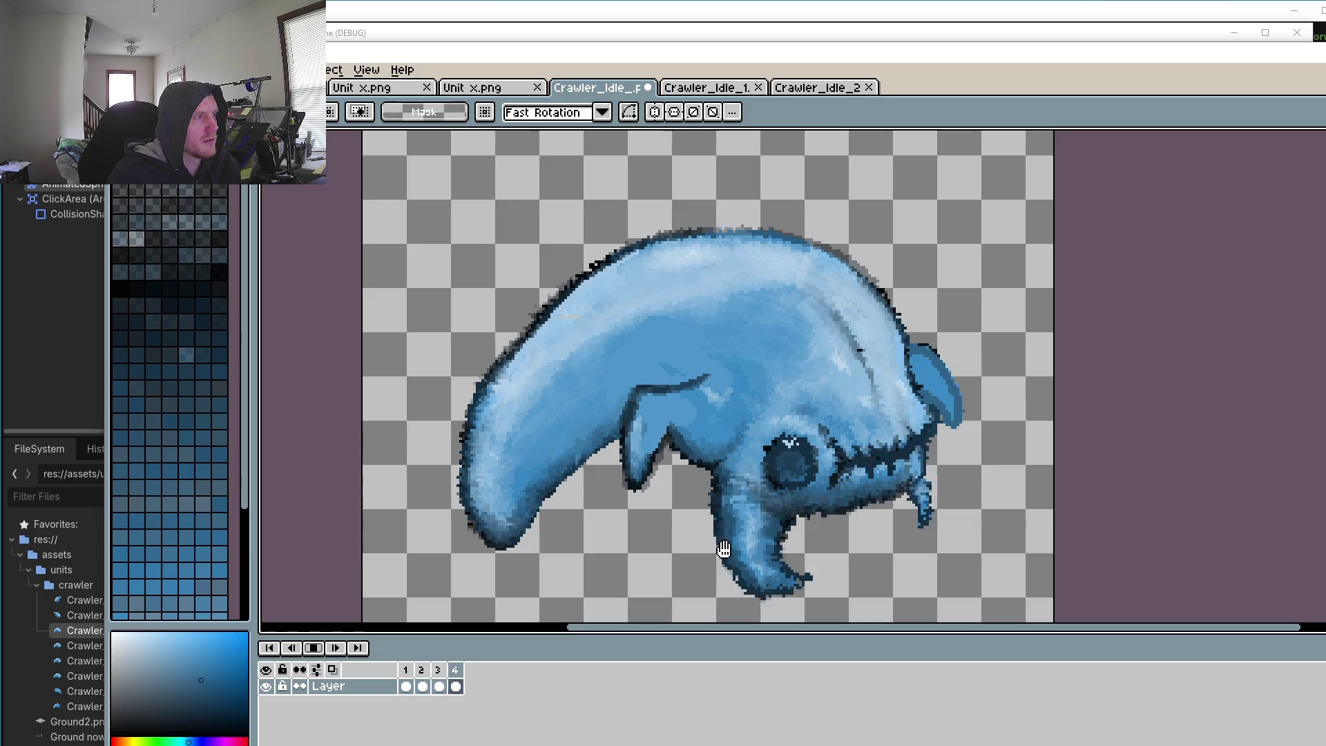
{"action": "left_click", "coordinate": [325, 648]}
{"action": "left_click", "coordinate": [424, 682]}
{"action": "left_click", "coordinate": [406, 685]}
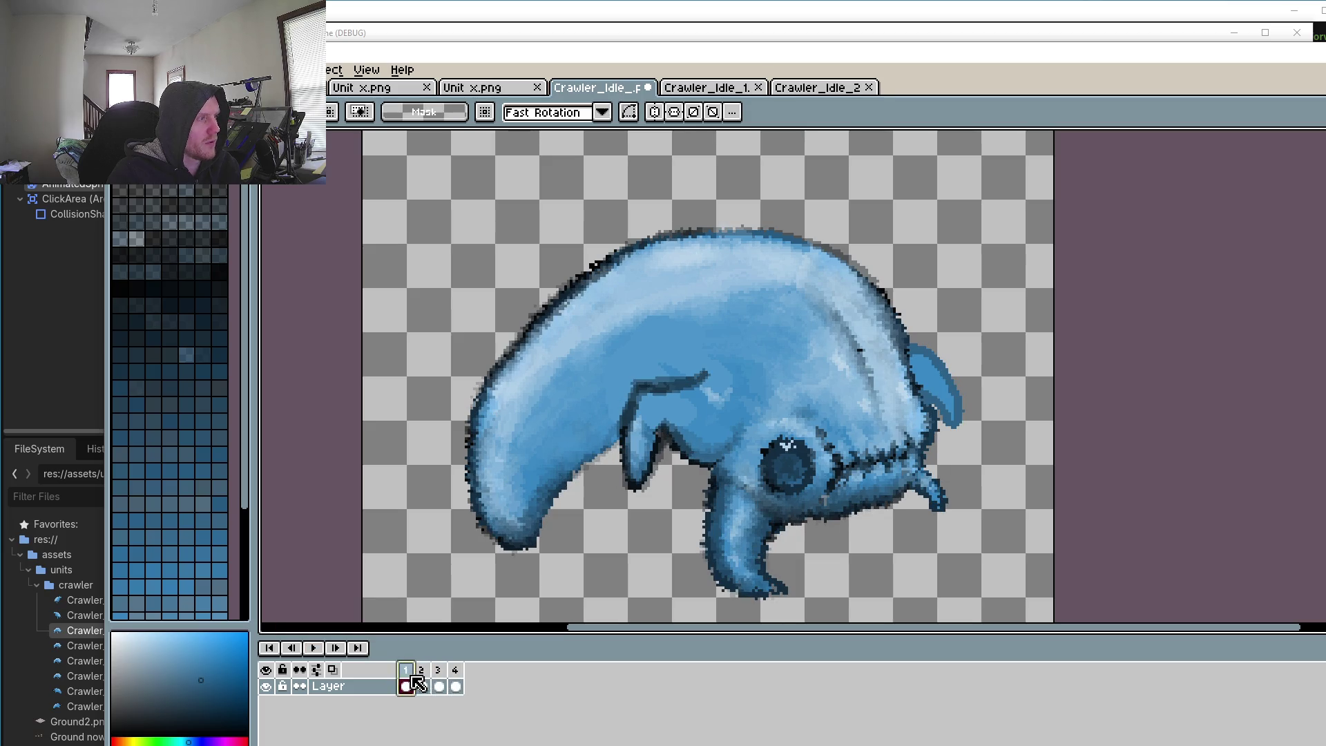
{"action": "left_click", "coordinate": [423, 684]}
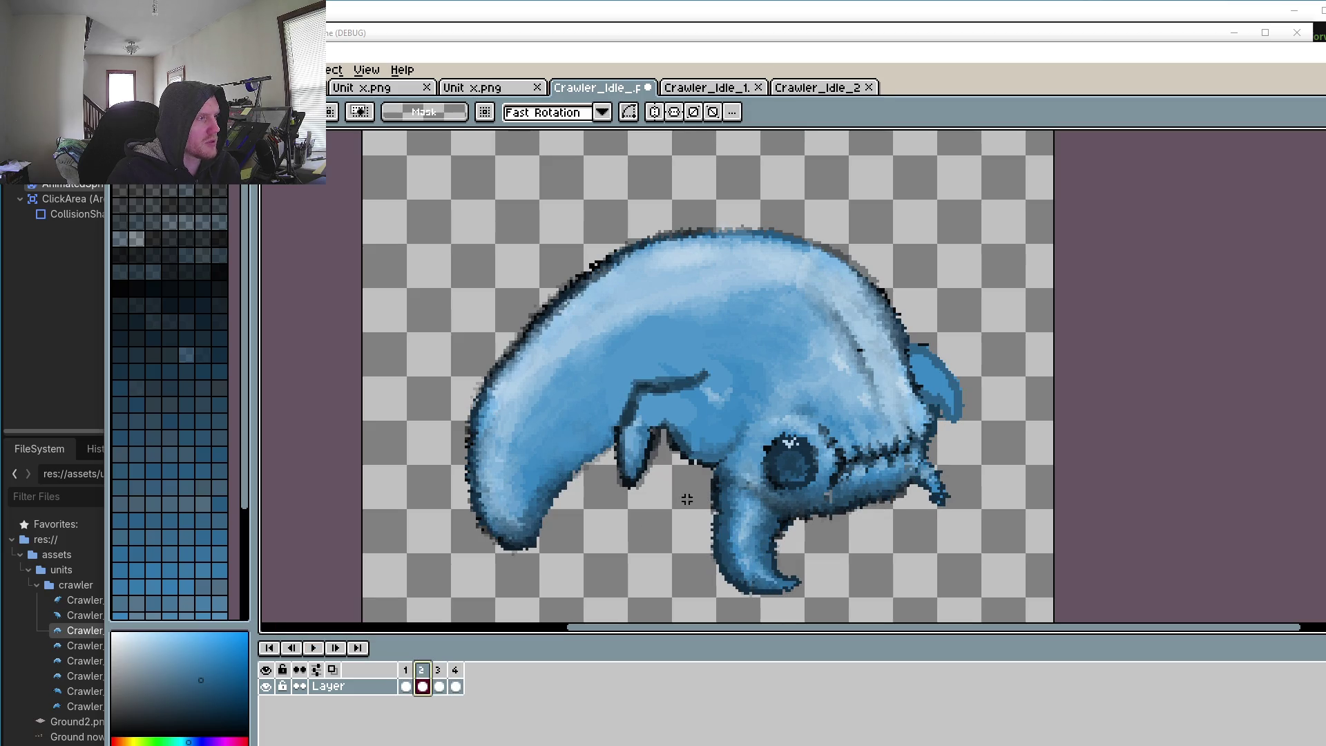
Step: Rotate the front leg on frame 2 by about -11.9° and commit it
{"action": "scroll", "coordinate": [631, 477], "scroll_direction": "up", "scroll_amount": 3}
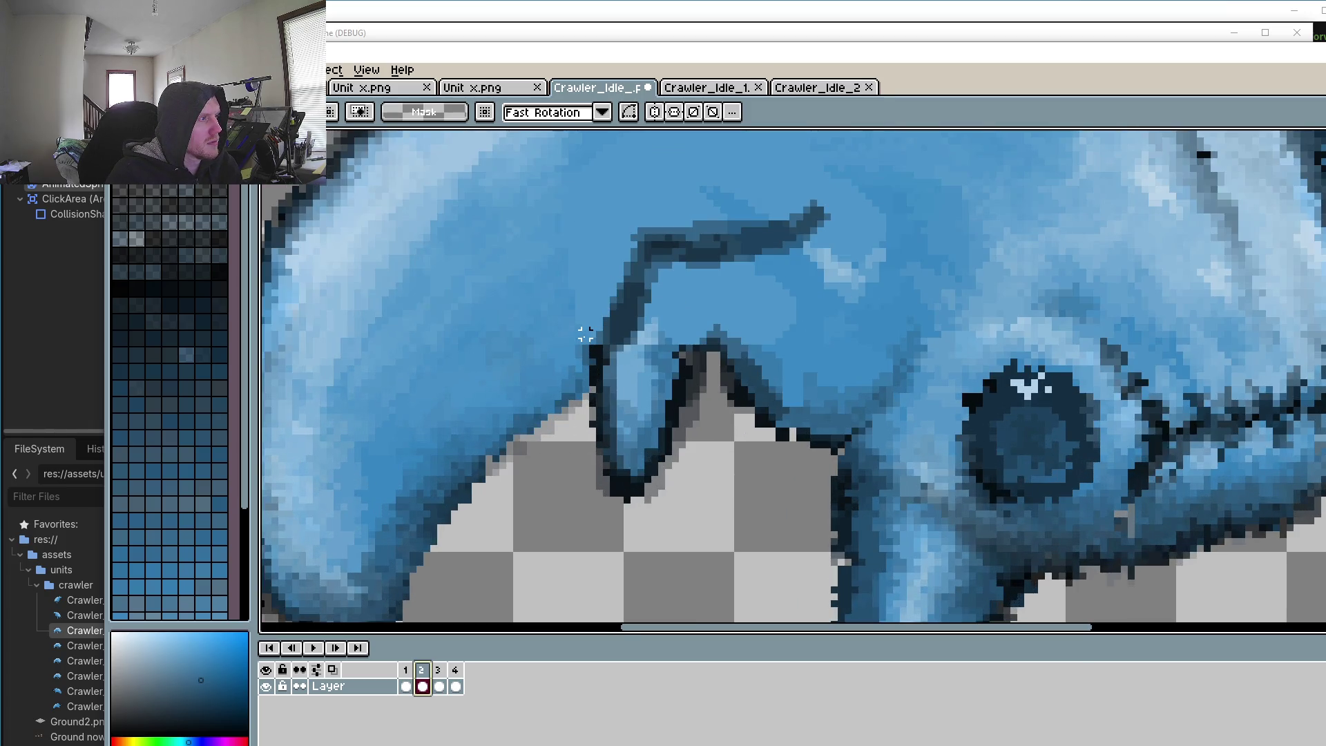
{"action": "left_click_drag", "start_coordinate": [583, 332], "coordinate": [721, 504]}
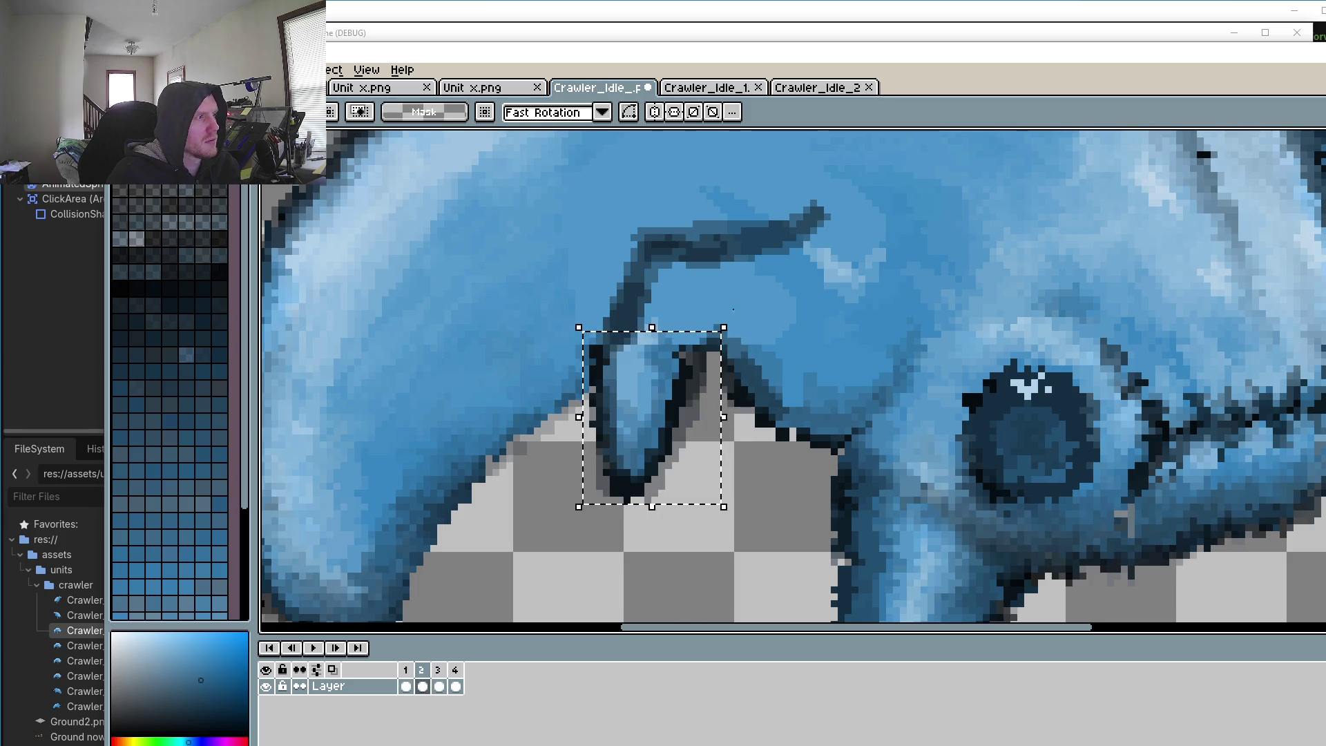
{"action": "mouse_move", "coordinate": [755, 334]}
{"action": "left_mouse_down"}
{"action": "mouse_move", "coordinate": [658, 338]}
{"action": "mouse_move", "coordinate": [670, 352]}
{"action": "left_mouse_up"}
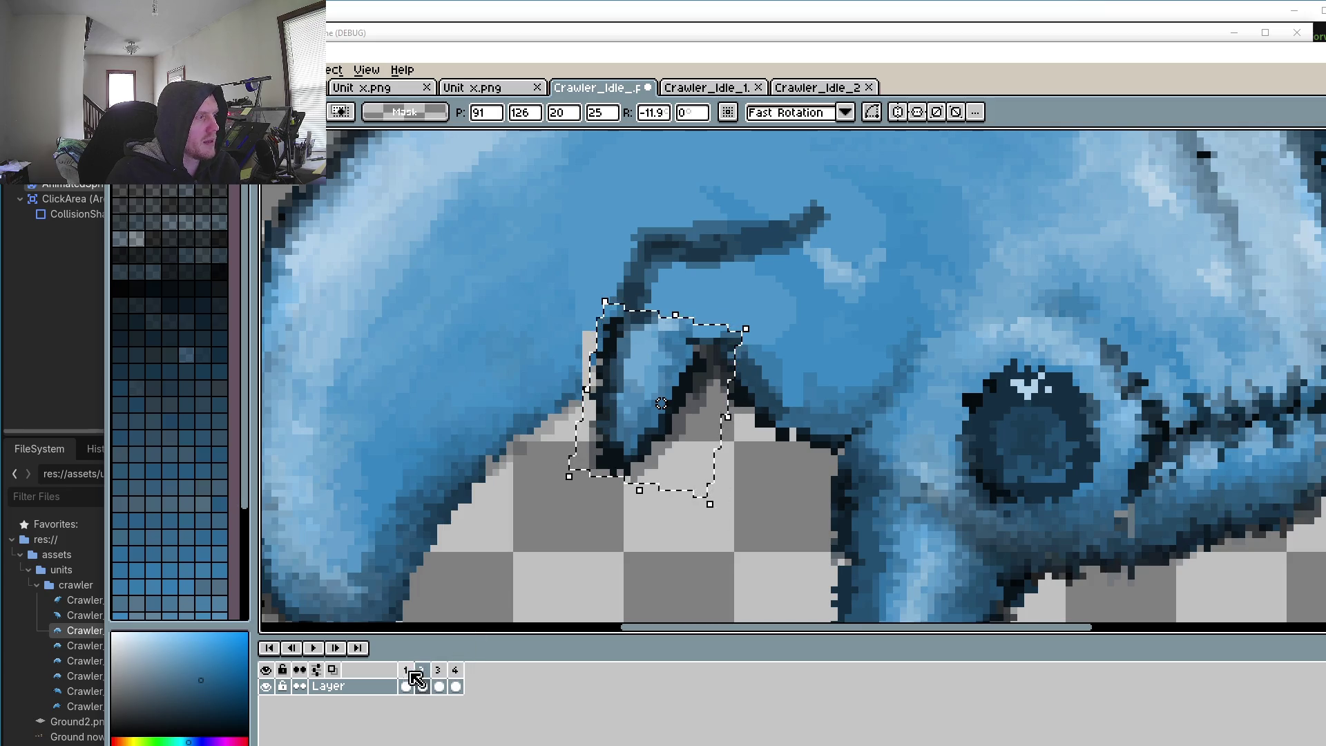
{"action": "left_click", "coordinate": [406, 685]}
{"action": "left_click", "coordinate": [422, 685]}
Step: Compare frame 2's leg against frames 1, 3 and 4, then clear the selection
{"action": "left_click", "coordinate": [438, 670]}
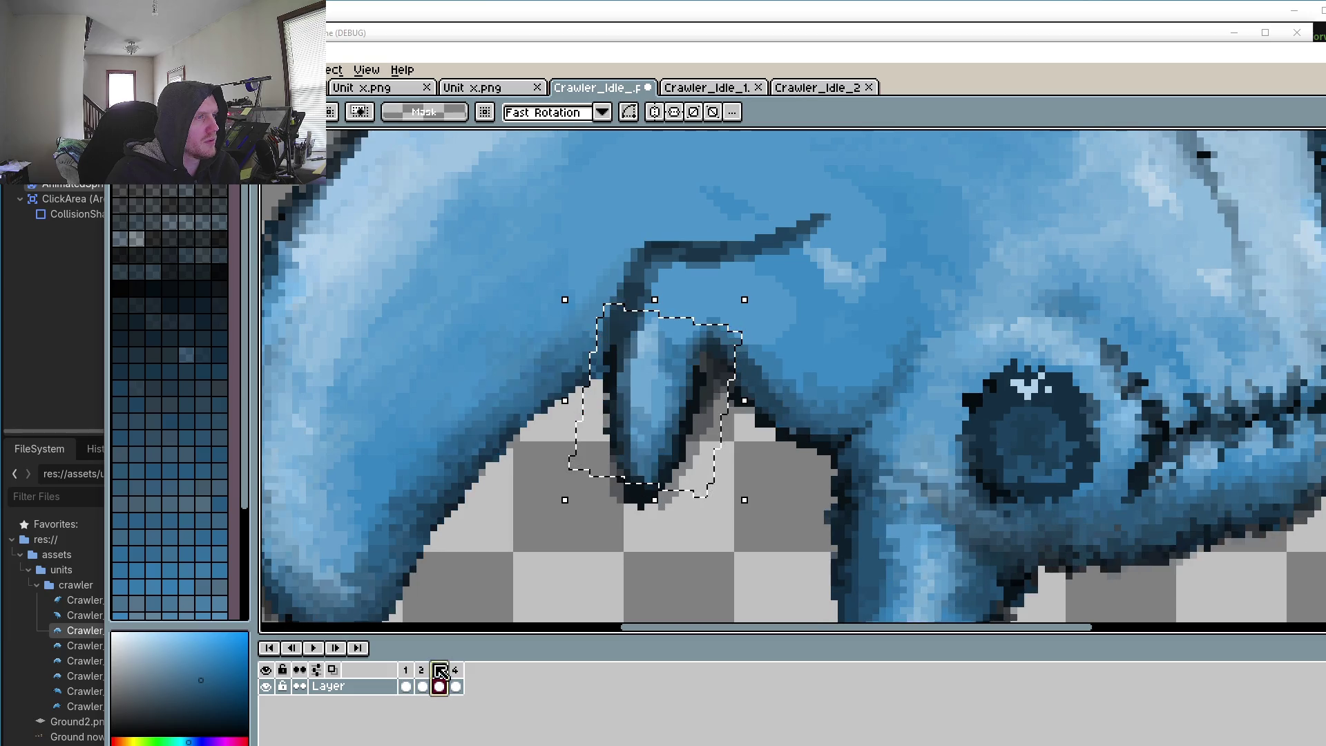
{"action": "left_click", "coordinate": [455, 670]}
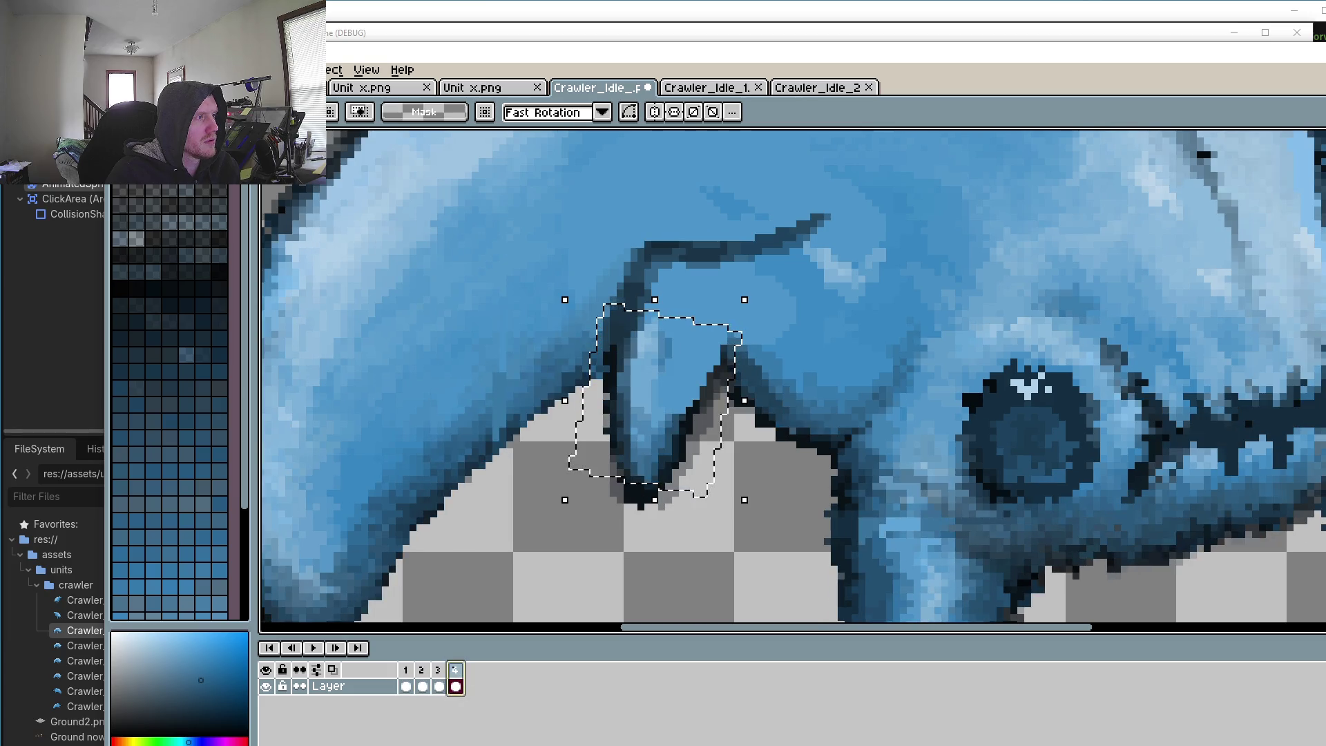
{"action": "left_click", "coordinate": [438, 670]}
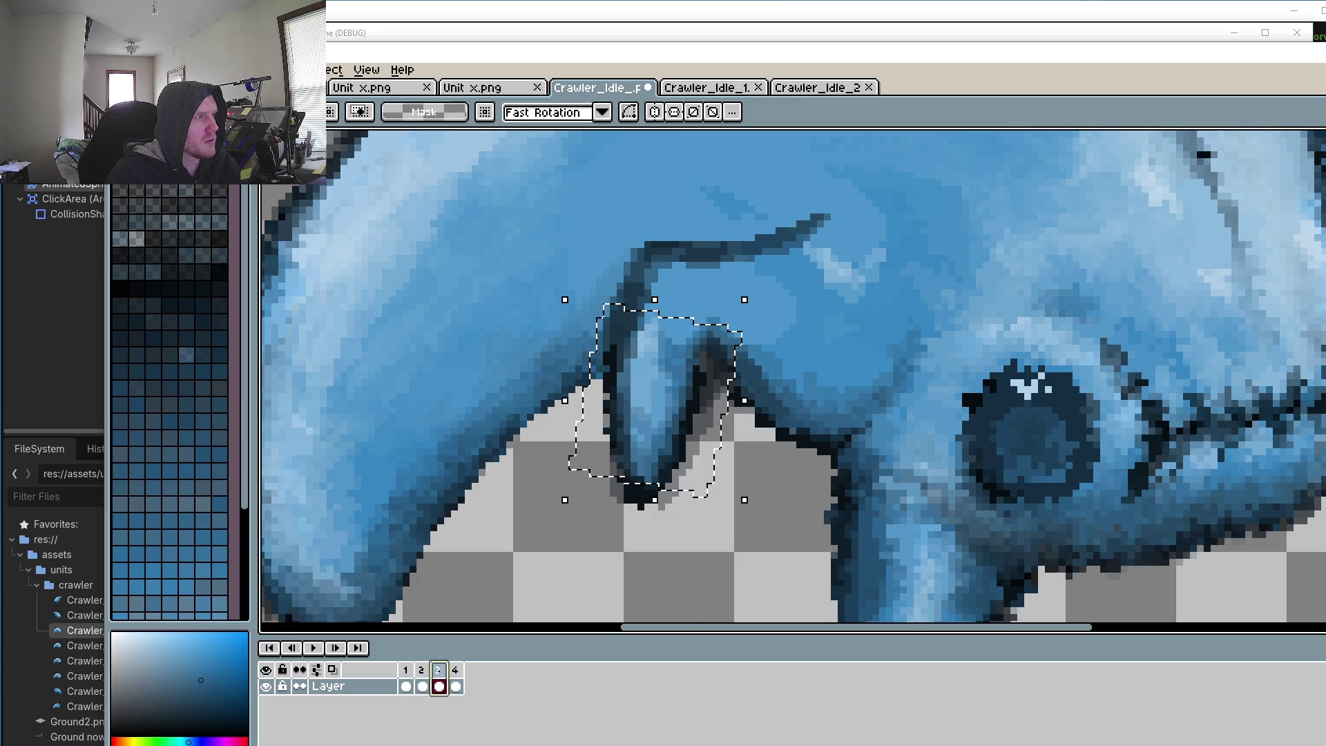
{"action": "left_click", "coordinate": [406, 671]}
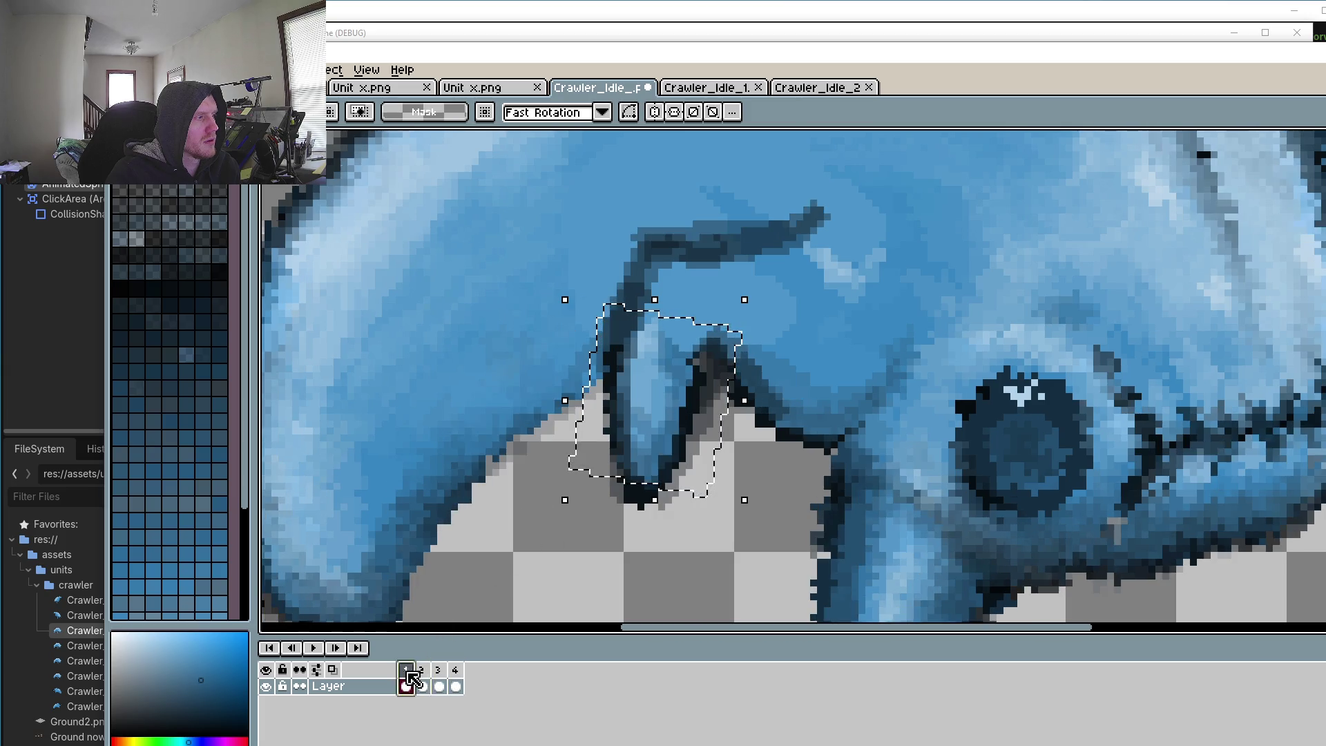
{"action": "left_click", "coordinate": [422, 671]}
{"action": "mouse_move", "coordinate": [570, 208]}
{"action": "left_mouse_down"}
{"action": "mouse_move", "coordinate": [834, 514]}
{"action": "mouse_move", "coordinate": [859, 491]}
{"action": "left_mouse_up"}
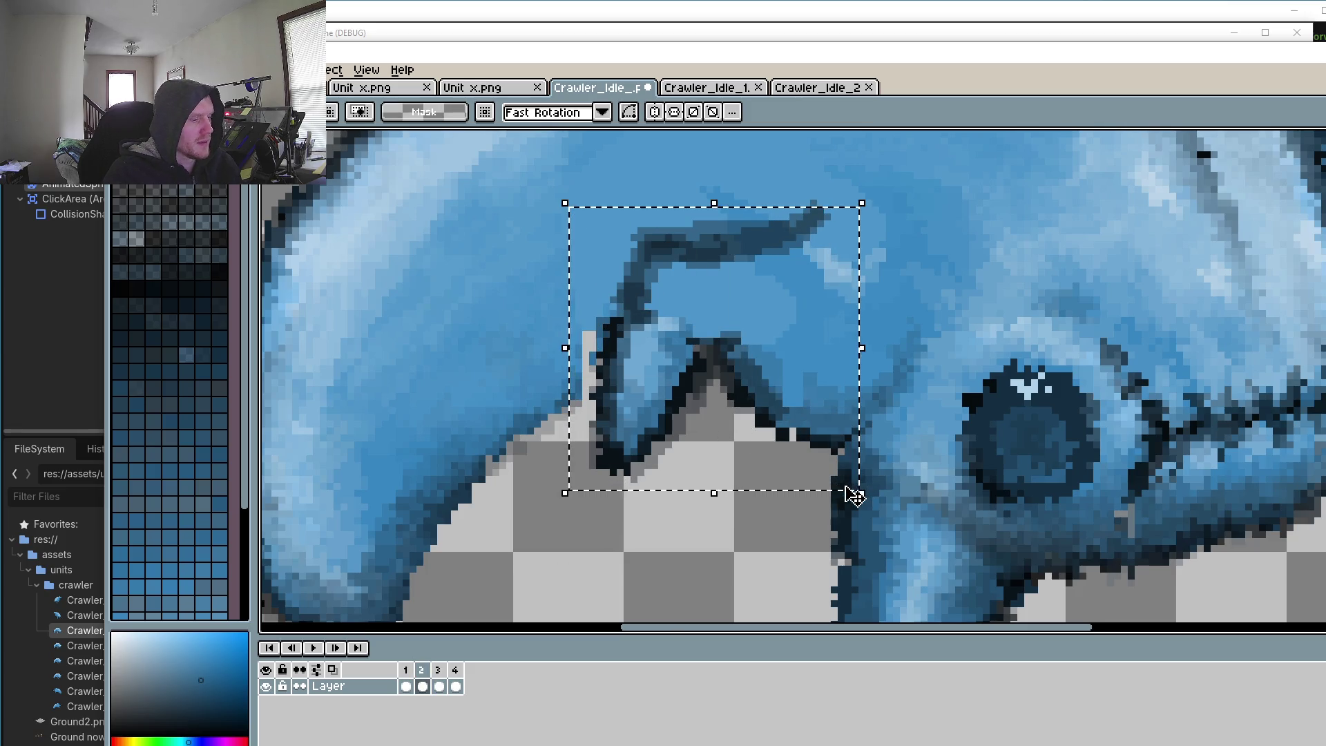
{"action": "left_click", "coordinate": [435, 673]}
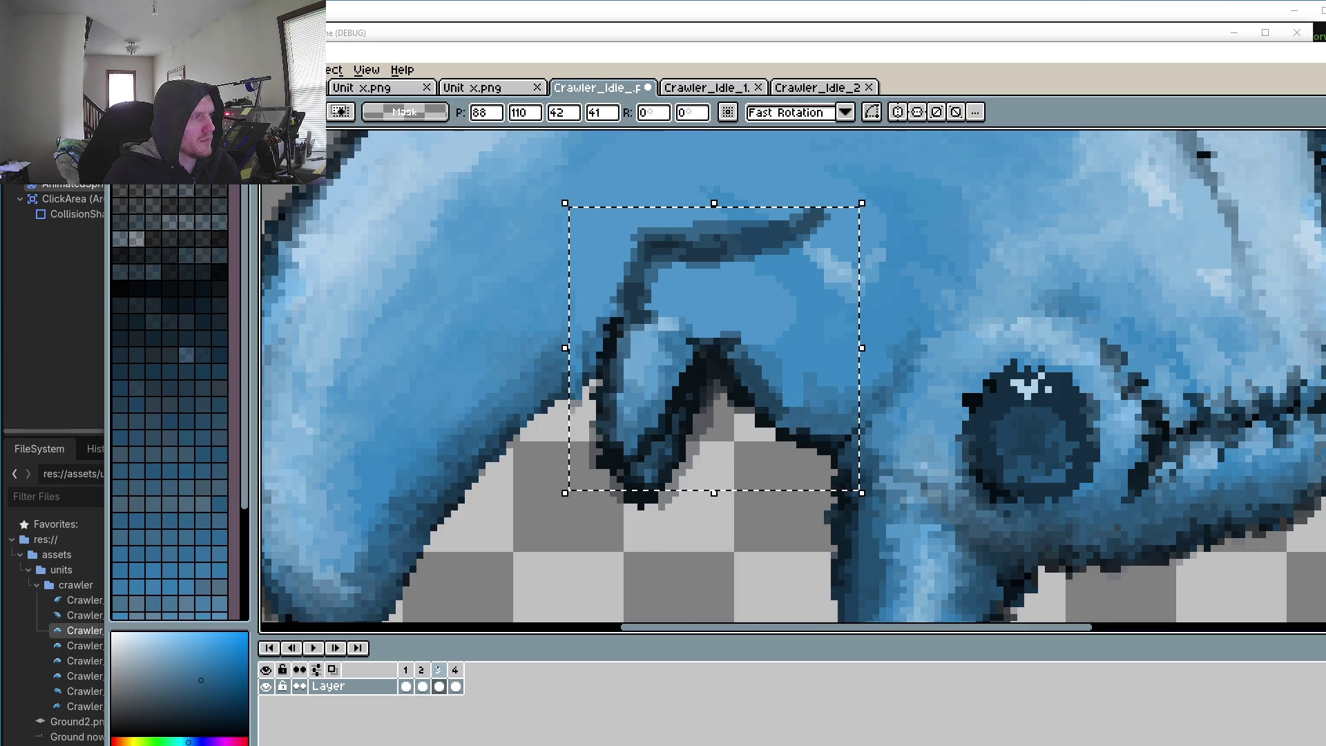
{"action": "left_click", "coordinate": [455, 685]}
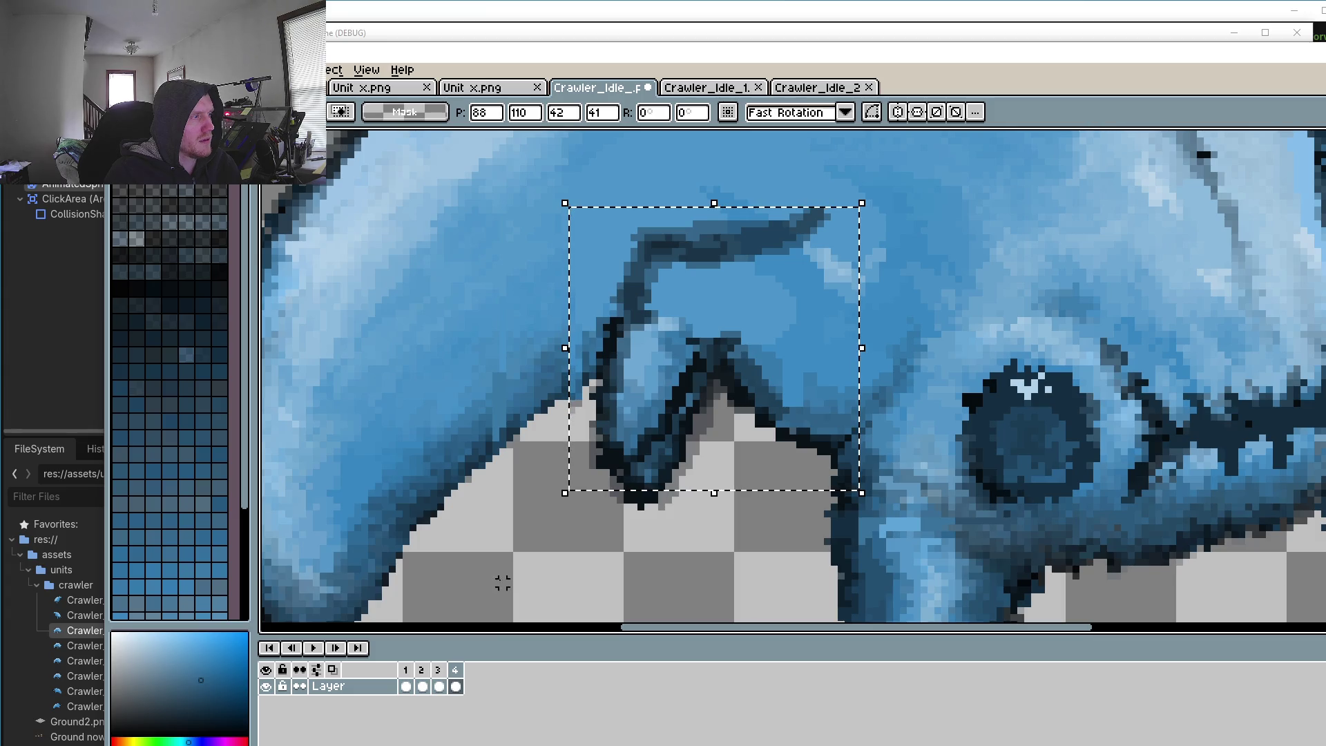
{"action": "left_click", "coordinate": [579, 583]}
Step: Erase the stray dark pixels under the front leg on frame 4
{"action": "key", "text": "e"}
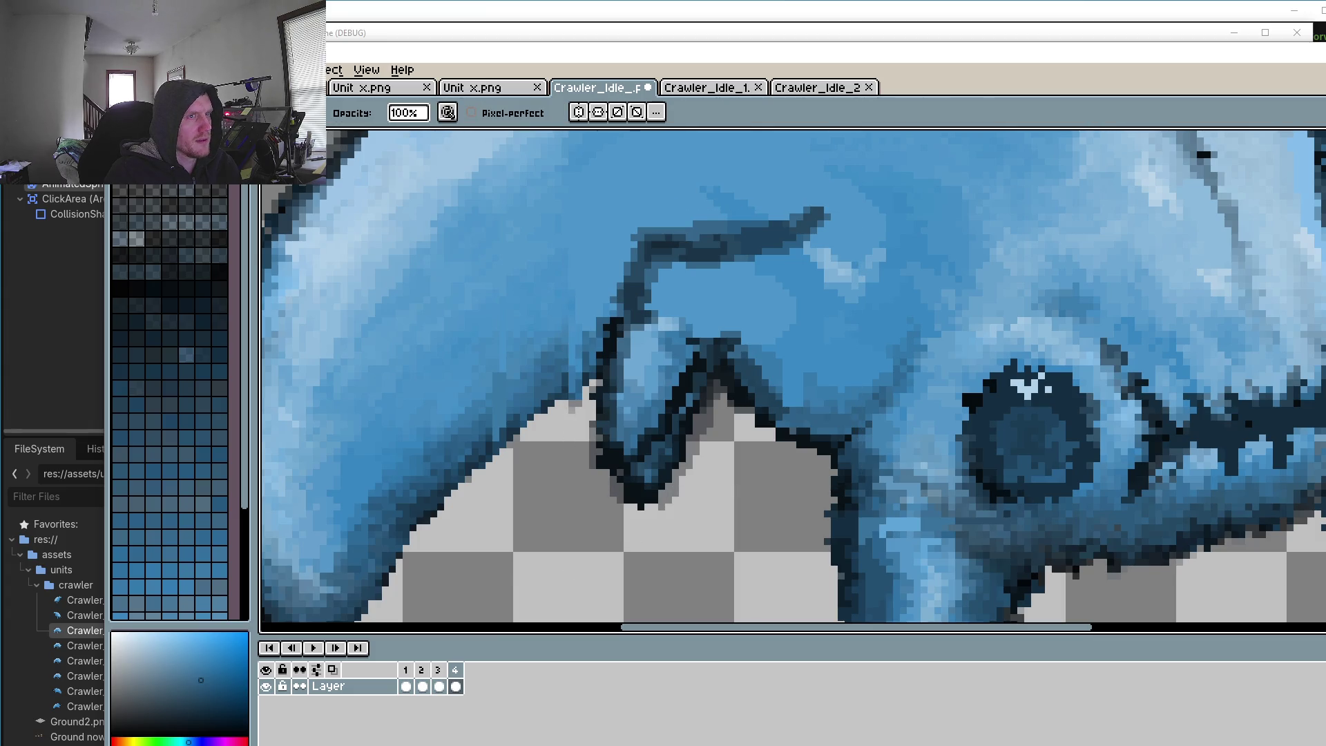
{"action": "scroll", "coordinate": [614, 517], "scroll_direction": "up", "scroll_amount": 4}
{"action": "left_click_drag", "start_coordinate": [615, 517], "coordinate": [701, 494]}
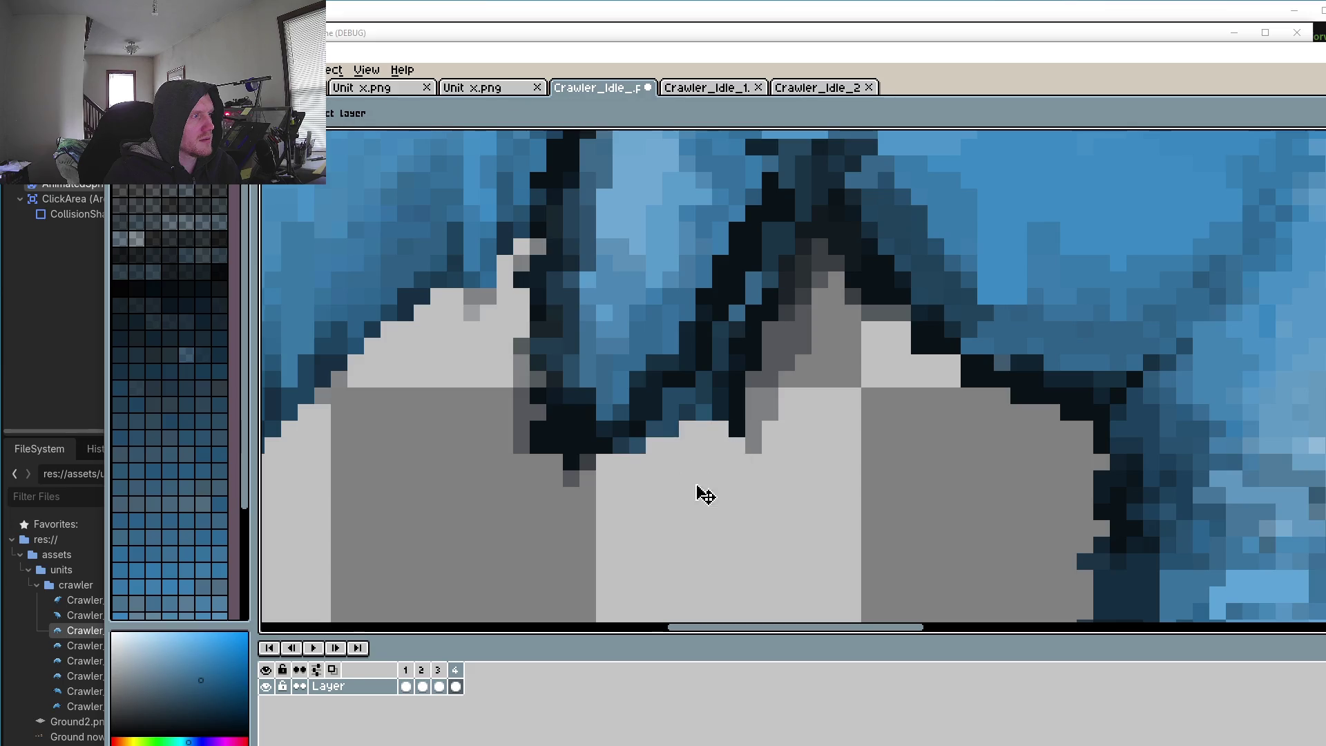
{"action": "mouse_move", "coordinate": [766, 408]}
{"action": "left_mouse_down"}
{"action": "mouse_move", "coordinate": [679, 421]}
{"action": "mouse_move", "coordinate": [764, 352]}
{"action": "mouse_move", "coordinate": [728, 370]}
{"action": "mouse_move", "coordinate": [779, 256]}
{"action": "mouse_move", "coordinate": [793, 320]}
{"action": "mouse_move", "coordinate": [547, 537]}
{"action": "mouse_move", "coordinate": [595, 469]}
{"action": "mouse_move", "coordinate": [646, 519]}
{"action": "mouse_move", "coordinate": [577, 483]}
{"action": "mouse_move", "coordinate": [711, 464]}
{"action": "mouse_move", "coordinate": [728, 389]}
{"action": "mouse_move", "coordinate": [677, 468]}
{"action": "mouse_move", "coordinate": [711, 520]}
{"action": "mouse_move", "coordinate": [695, 421]}
{"action": "mouse_move", "coordinate": [788, 304]}
{"action": "mouse_move", "coordinate": [775, 367]}
{"action": "mouse_move", "coordinate": [776, 267]}
{"action": "left_mouse_up"}
Step: Clean the dark pixels under the leg on frames 3 and 2, then play the animation
{"action": "left_click", "coordinate": [439, 686]}
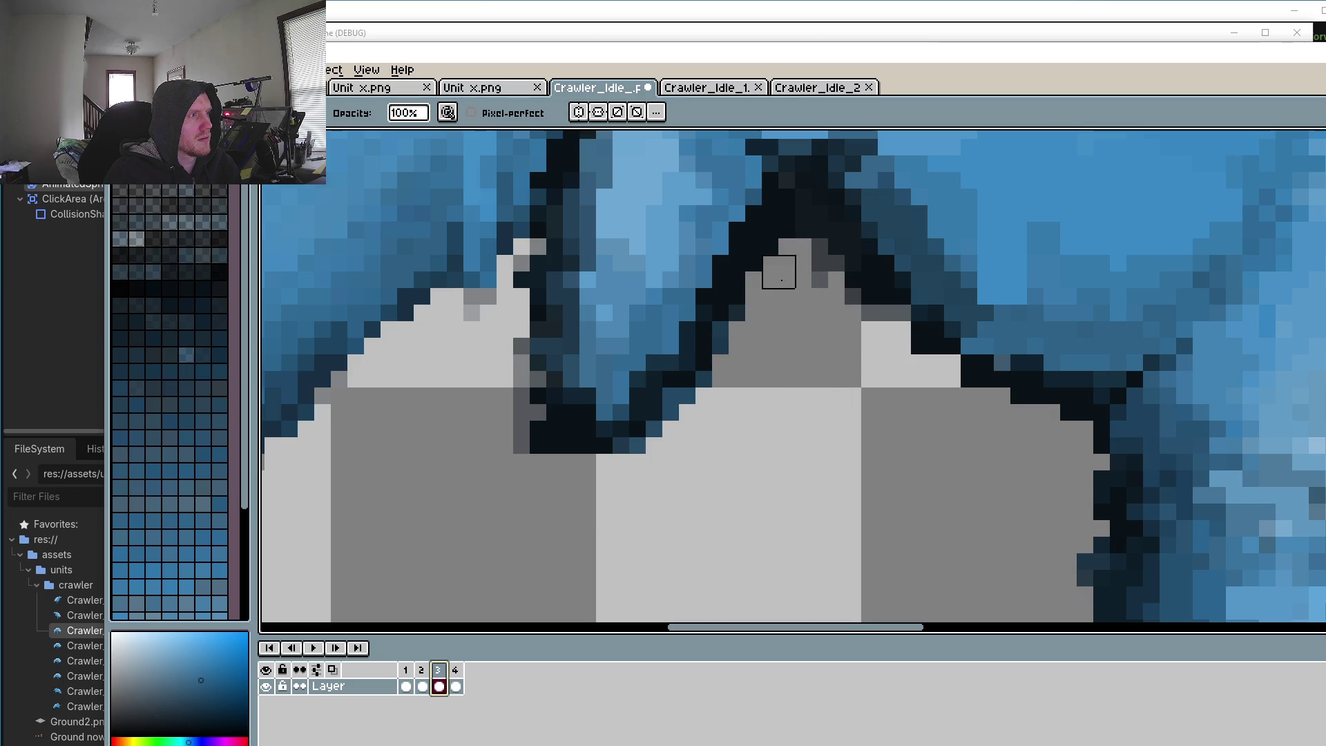
{"action": "left_click", "coordinate": [422, 673]}
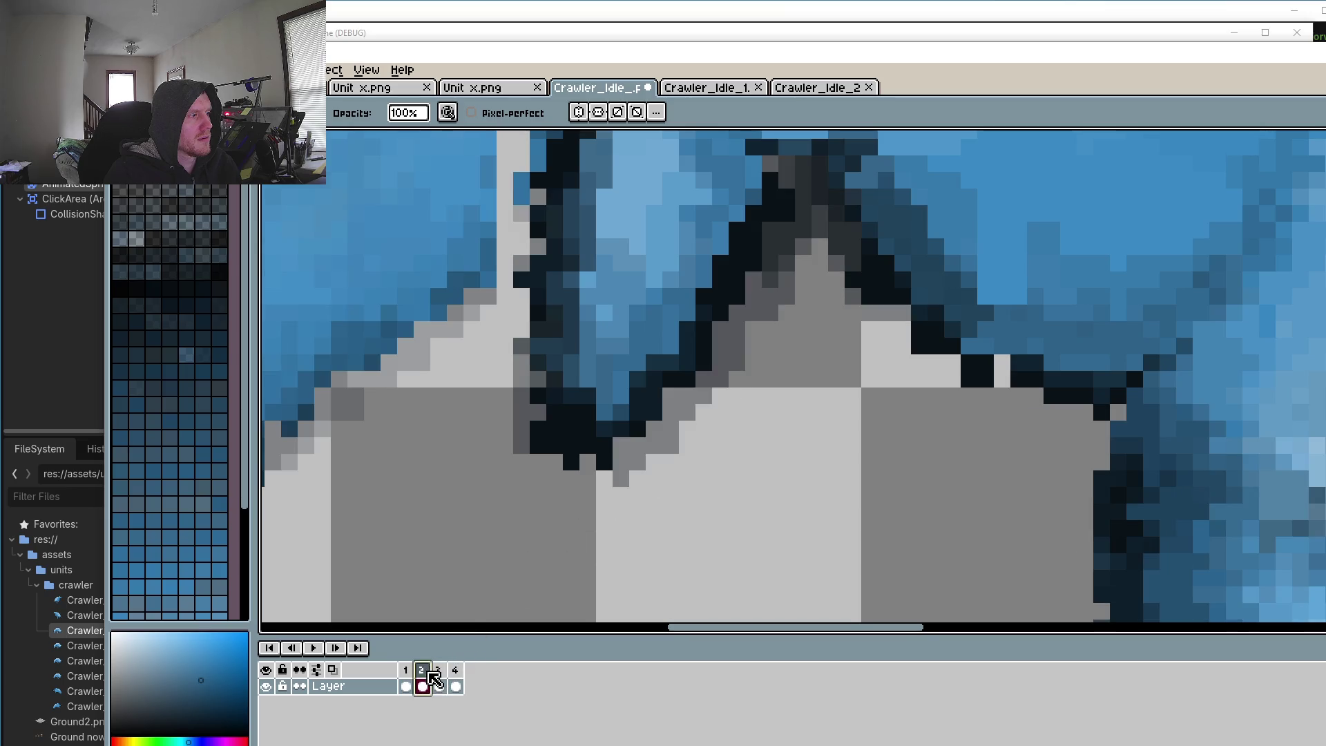
{"action": "left_click_drag", "start_coordinate": [812, 272], "coordinate": [630, 471]}
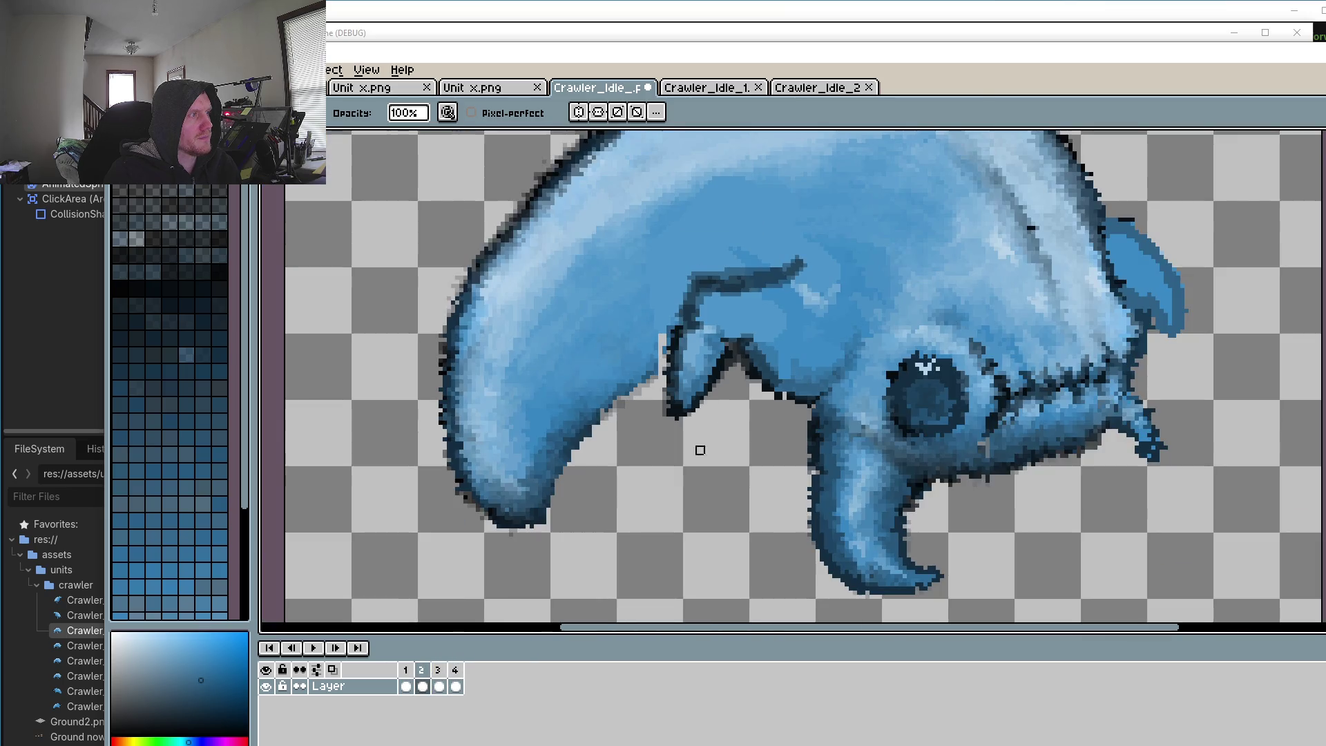
{"action": "scroll", "coordinate": [700, 450], "scroll_direction": "down", "scroll_amount": 5}
{"action": "left_click", "coordinate": [311, 647]}
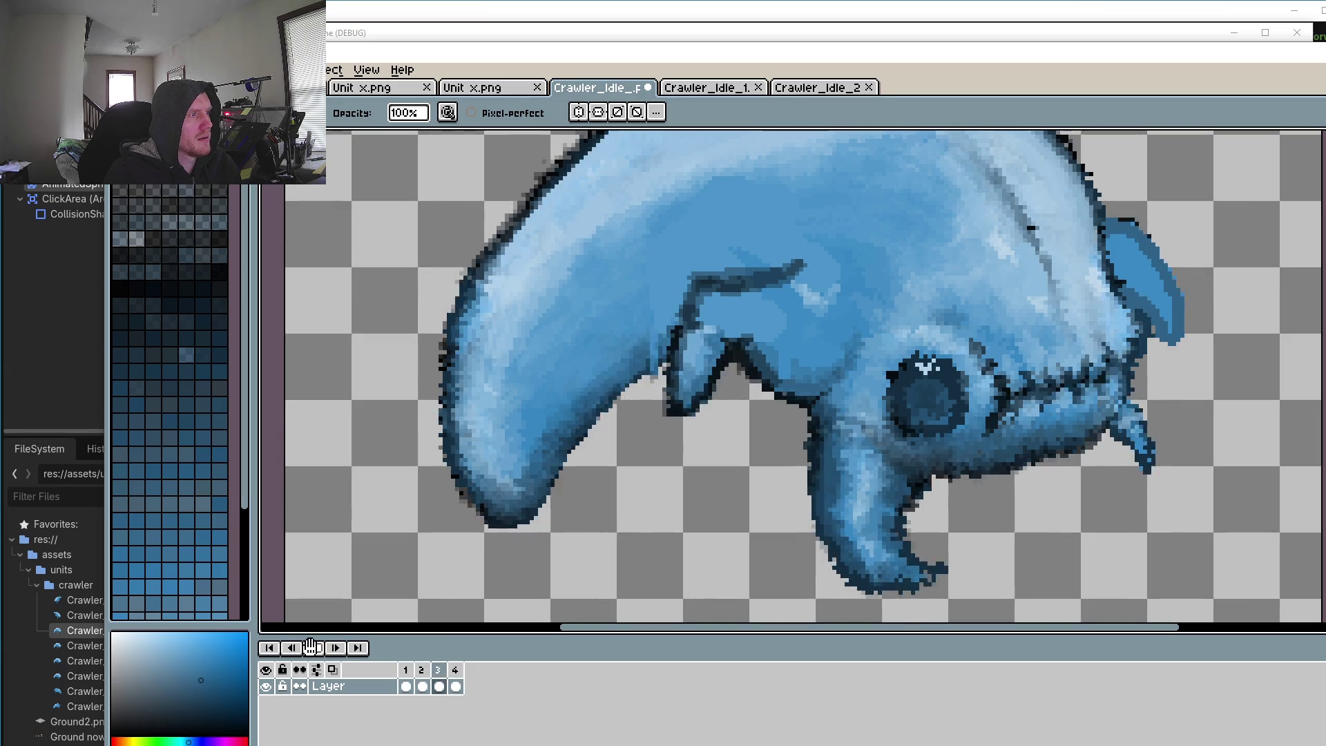
Step: Stop playback and compare leg poses on frames 1, 2, 3, 4 and 1, finishing on frame 2
{"action": "scroll", "coordinate": [592, 468], "scroll_direction": "down", "scroll_amount": 2}
{"action": "scroll", "coordinate": [656, 523], "scroll_direction": "down", "scroll_amount": 2}
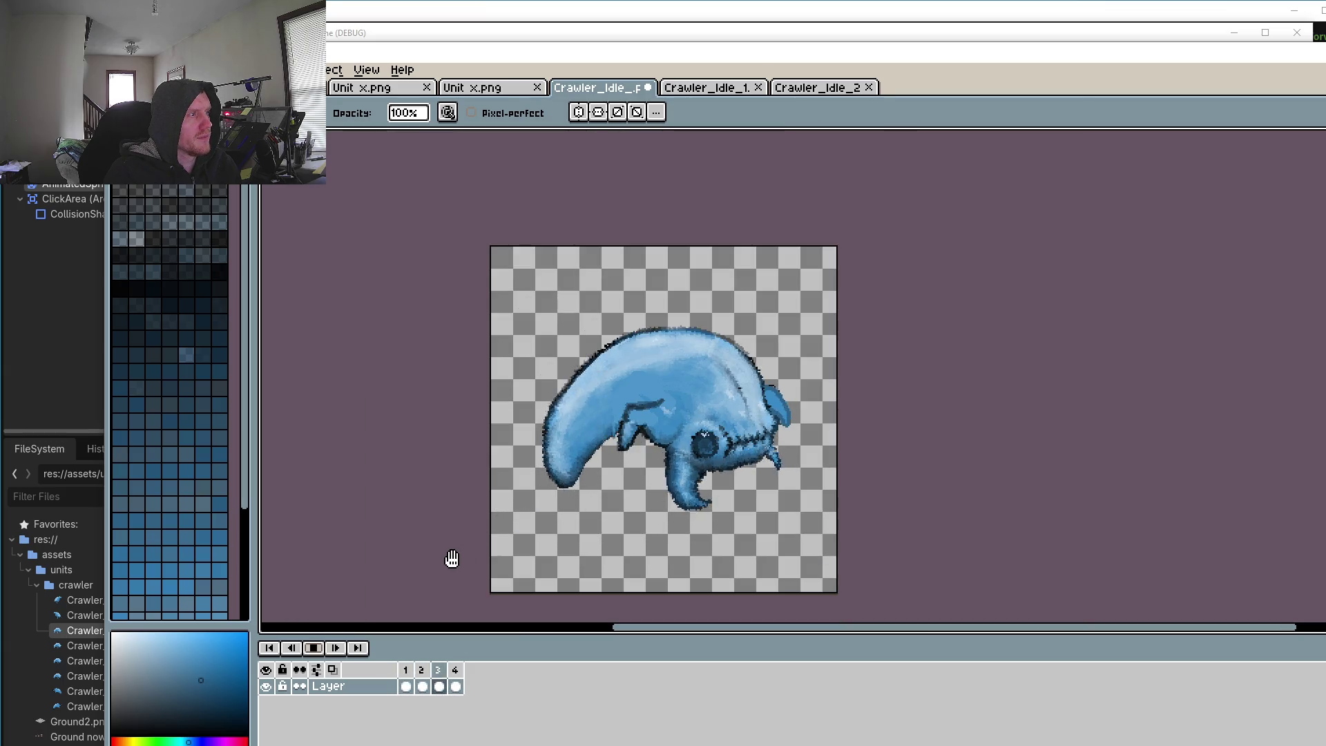
{"action": "scroll", "coordinate": [545, 404], "scroll_direction": "up", "scroll_amount": 3}
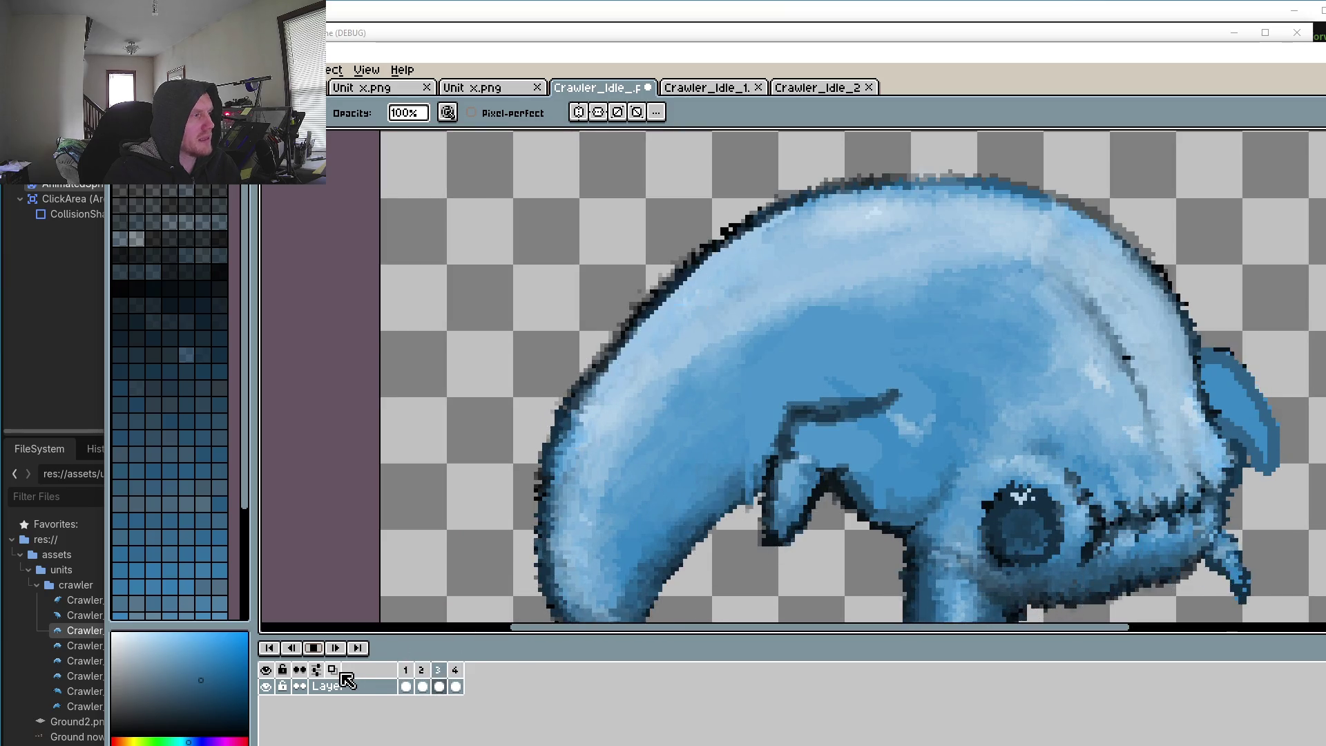
{"action": "left_click", "coordinate": [313, 647]}
{"action": "left_click", "coordinate": [406, 671]}
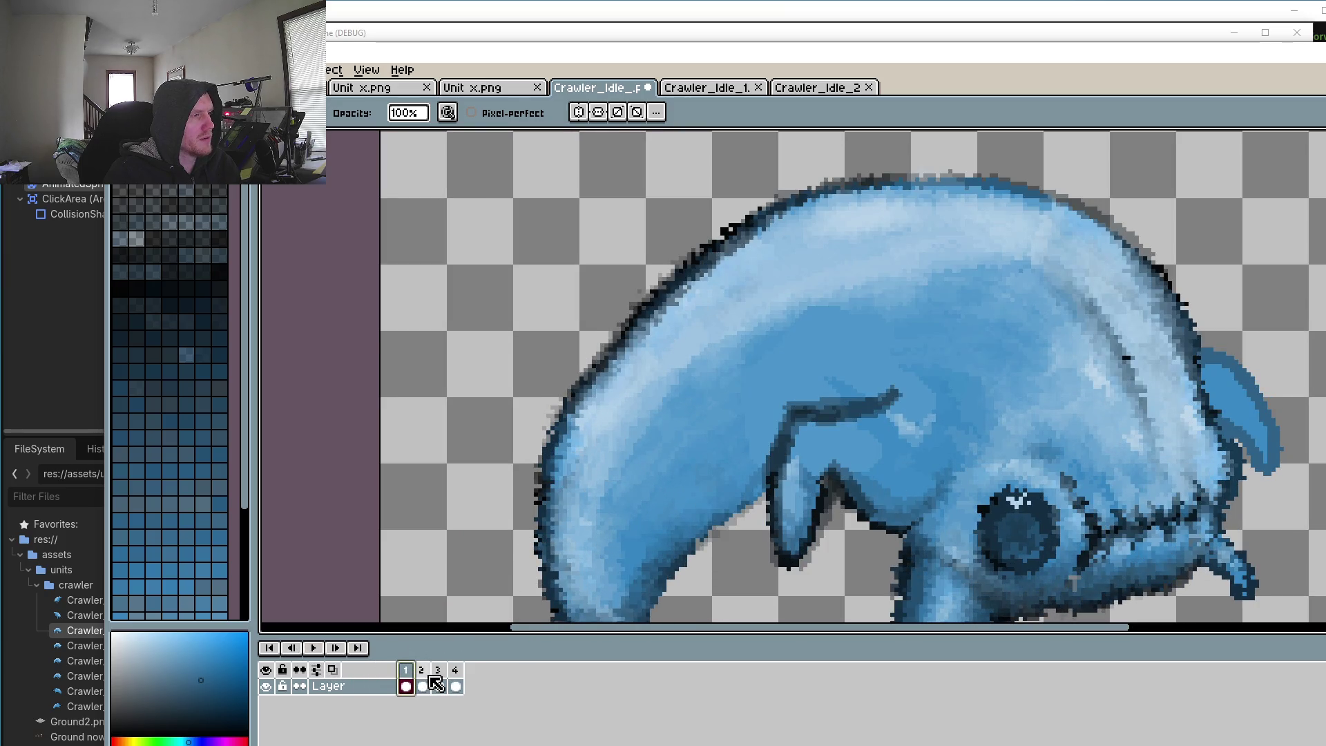
{"action": "left_click", "coordinate": [422, 683]}
{"action": "left_click", "coordinate": [440, 679]}
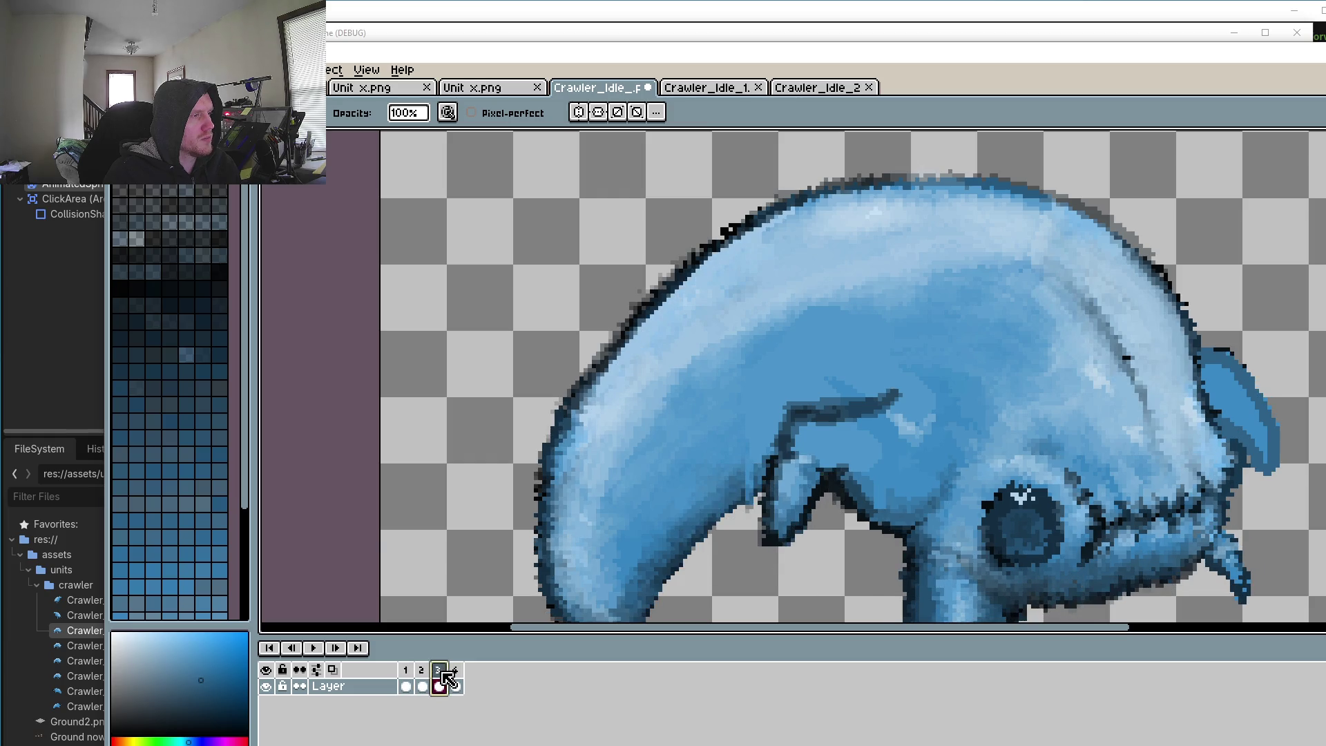
{"action": "left_click", "coordinate": [457, 678]}
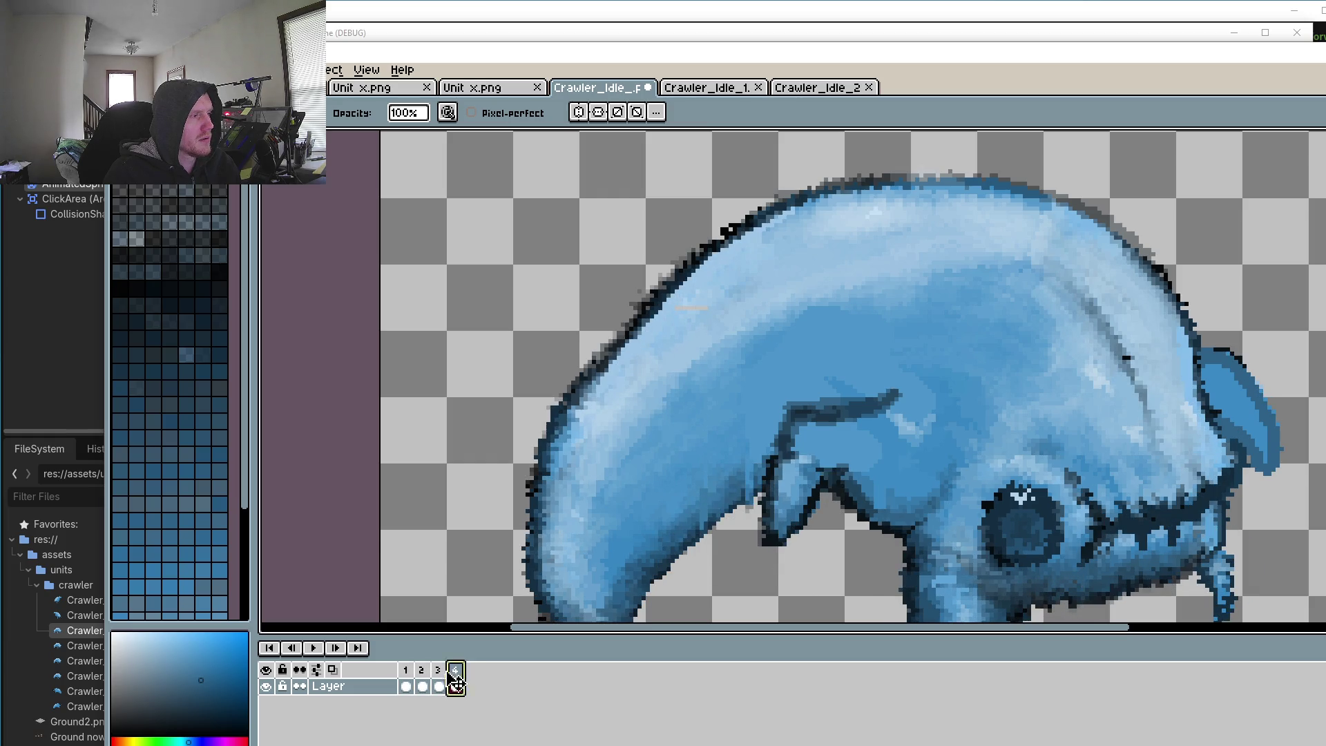
{"action": "left_click", "coordinate": [407, 682]}
{"action": "left_click", "coordinate": [422, 680]}
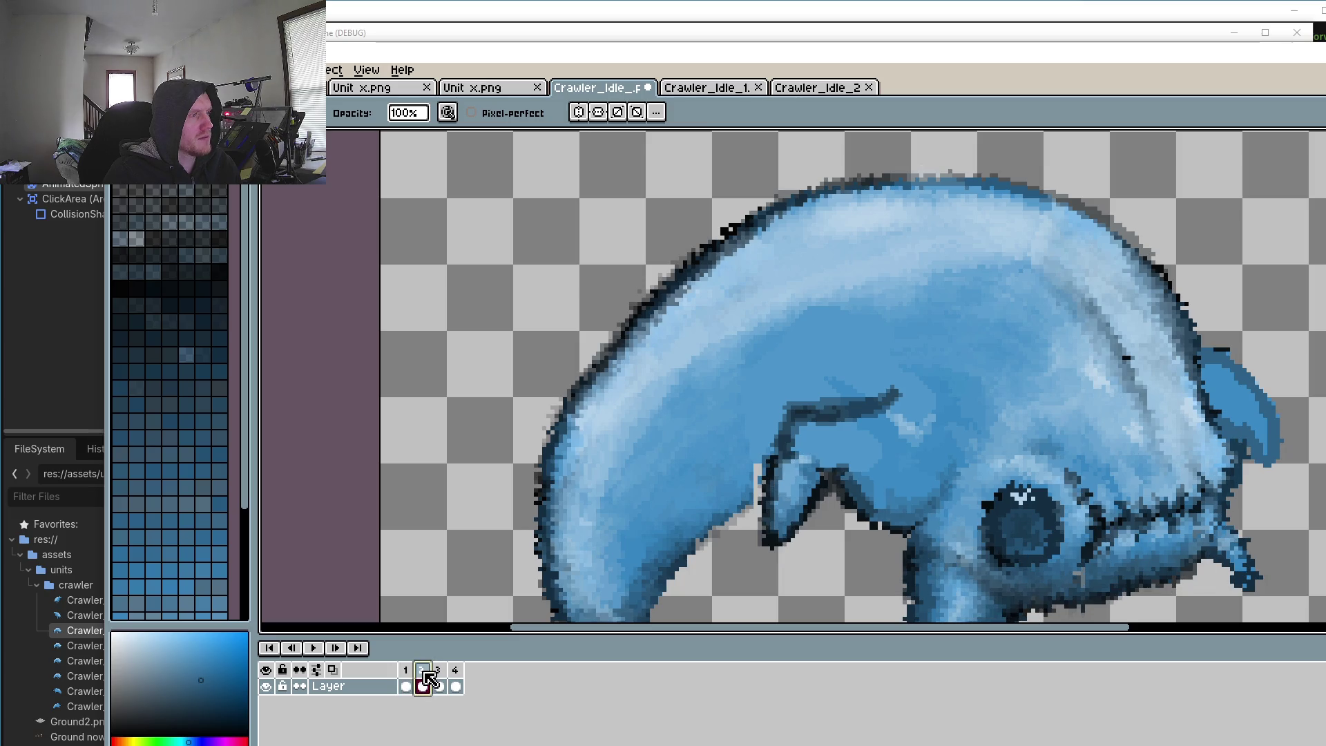
{"action": "left_click_drag", "start_coordinate": [864, 444], "coordinate": [883, 390]}
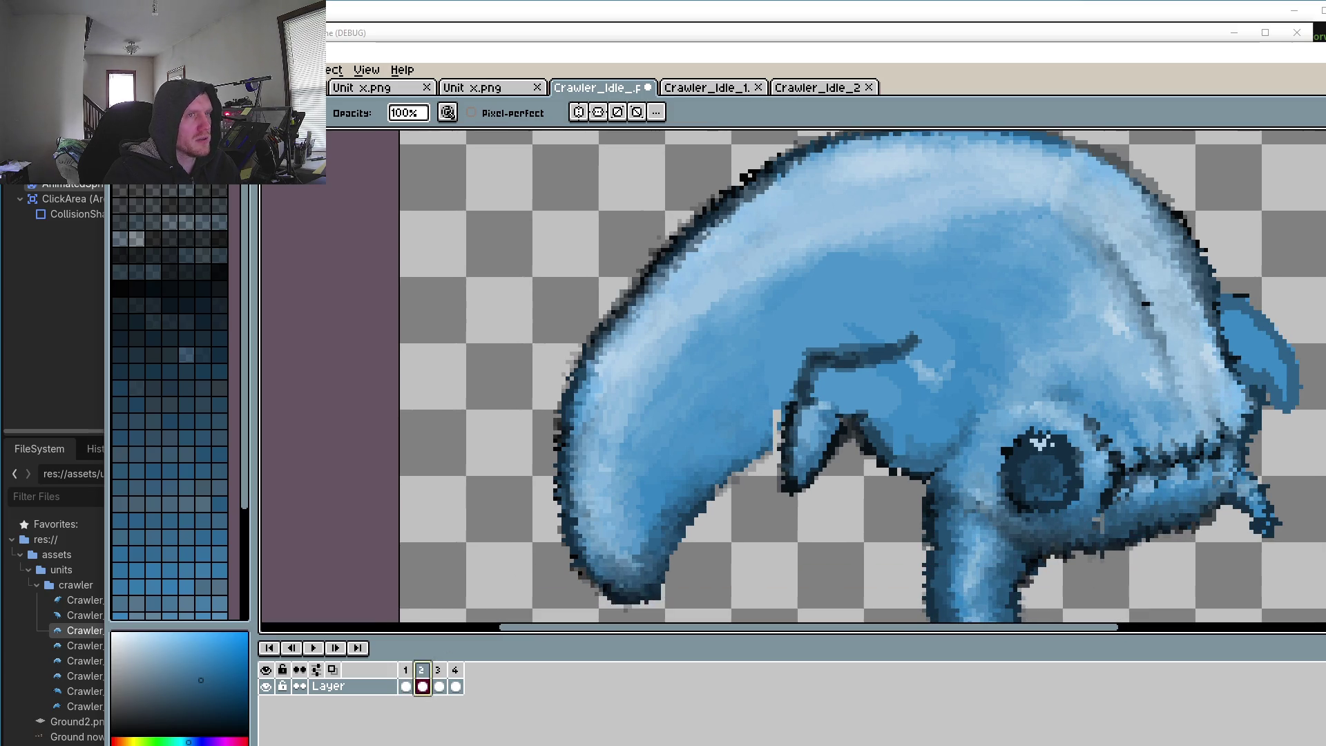
Step: Select the area around the front leg and carry the selection to frame 1
{"action": "key", "text": "shift+q"}
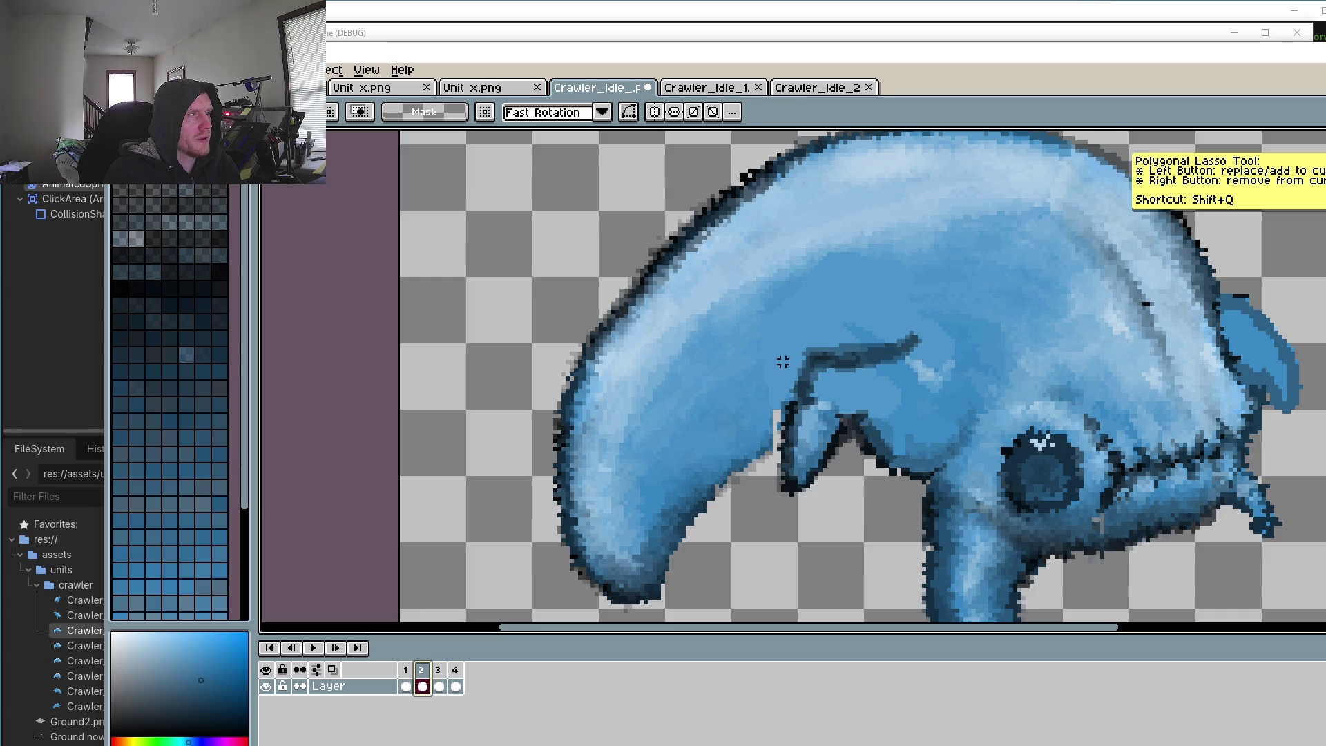
{"action": "left_click", "coordinate": [783, 362]}
{"action": "left_click", "coordinate": [859, 357]}
{"action": "left_click", "coordinate": [859, 487]}
{"action": "left_click", "coordinate": [785, 487]}
{"action": "left_click", "coordinate": [782, 362]}
{"action": "left_click_drag", "start_coordinate": [779, 371], "coordinate": [881, 519]}
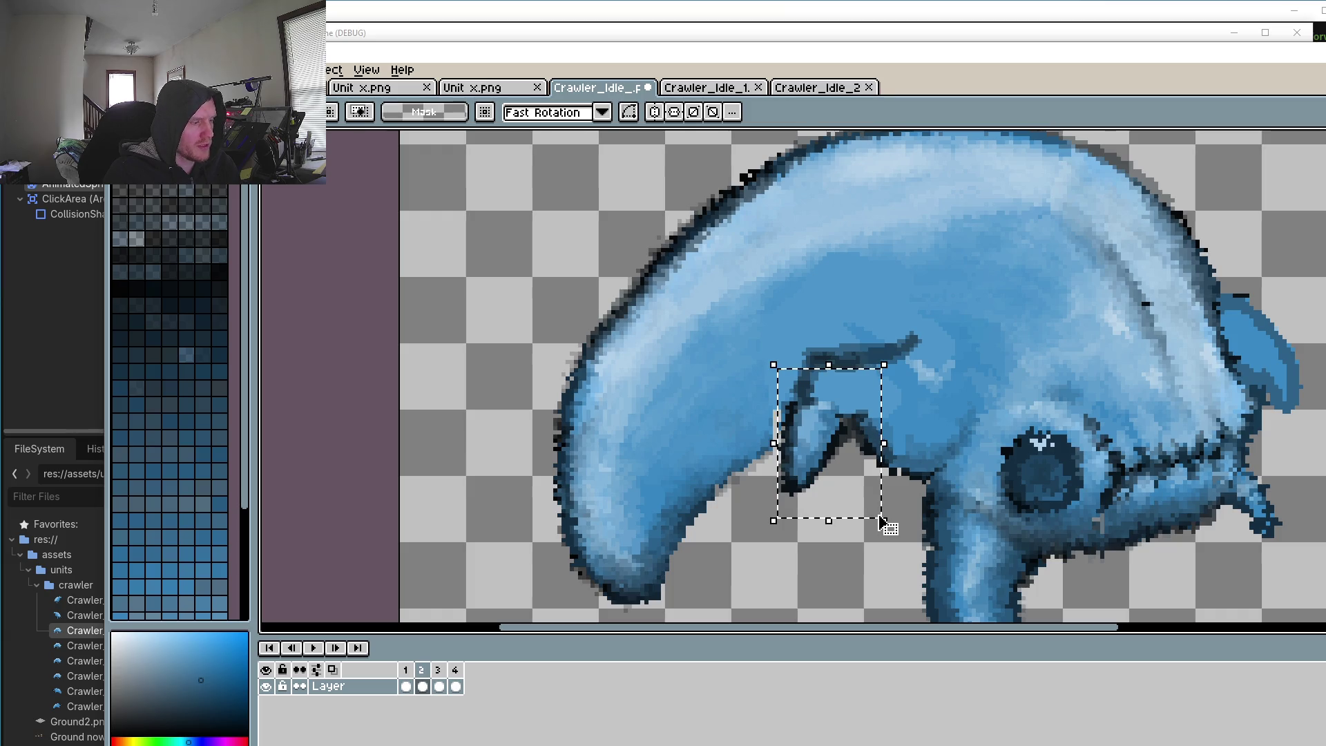
{"action": "left_click", "coordinate": [406, 685]}
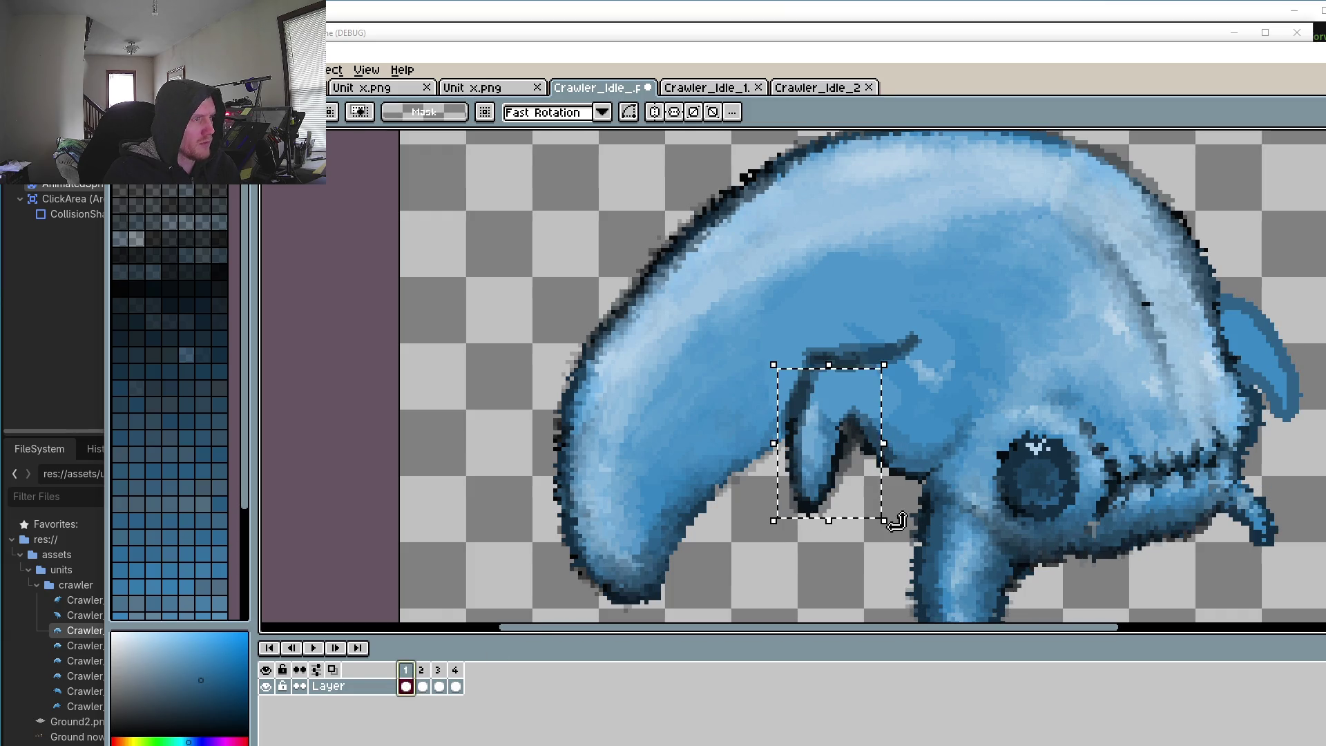
Step: Clear the selection and erase stray dark and grey pixels around frame 1's leg
{"action": "scroll", "coordinate": [813, 464], "scroll_direction": "up", "scroll_amount": 2}
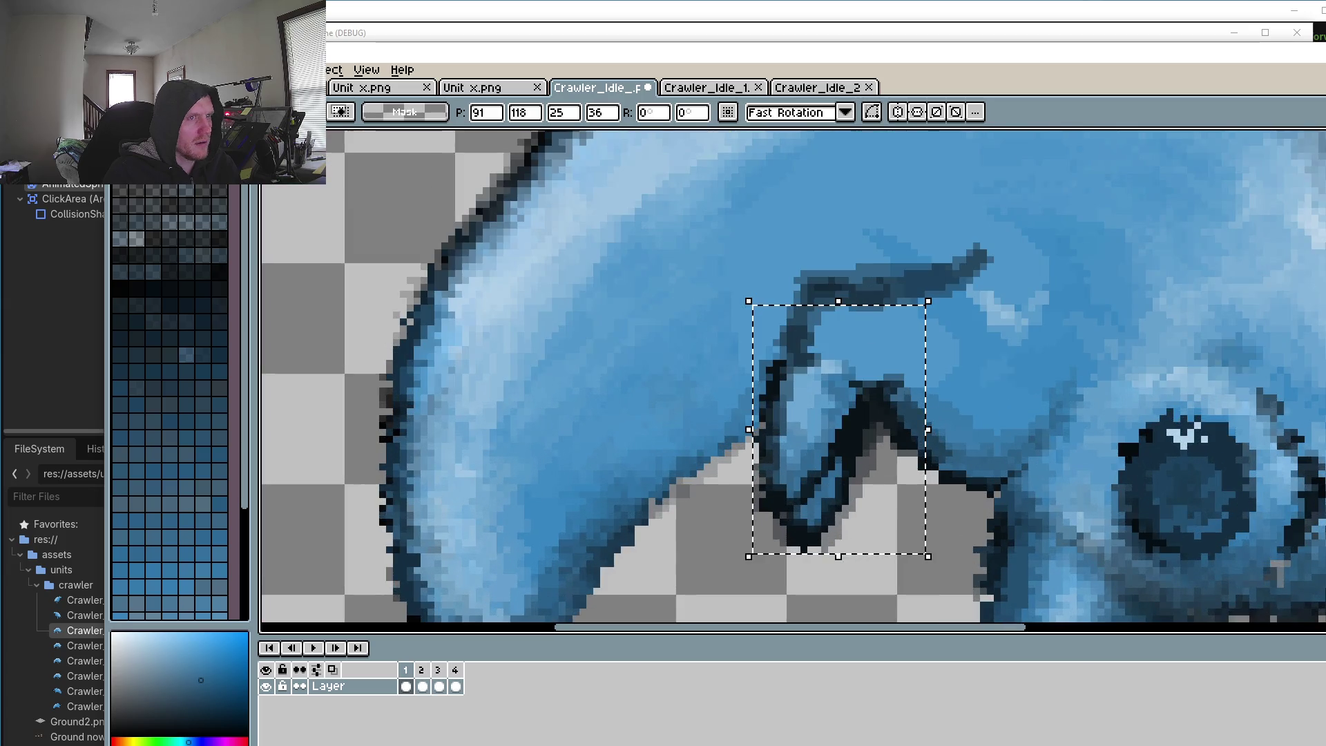
{"action": "key", "text": "b"}
{"action": "scroll", "coordinate": [835, 587], "scroll_direction": "up", "scroll_amount": 1}
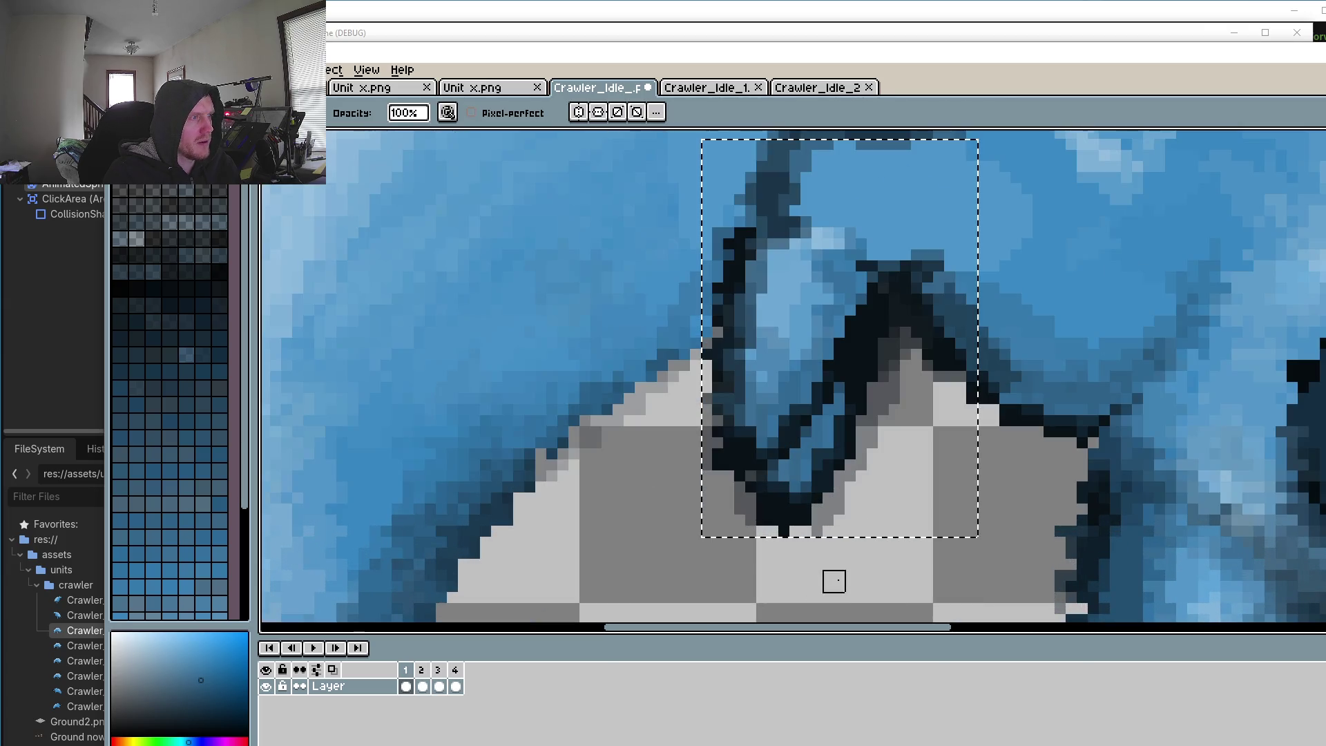
{"action": "key", "text": "m"}
{"action": "key", "text": "ctrl+d"}
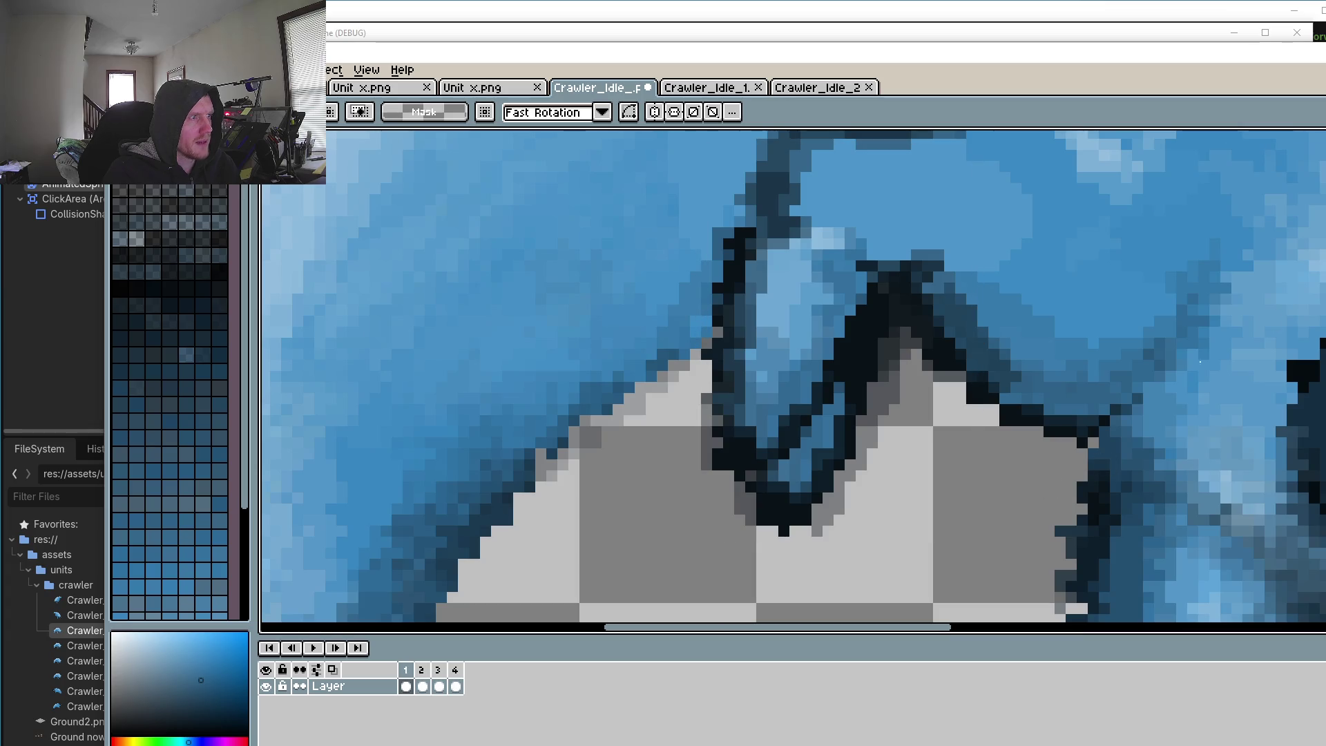
{"action": "key", "text": "e"}
{"action": "scroll", "coordinate": [770, 525], "scroll_direction": "up", "scroll_amount": 1}
{"action": "mouse_move", "coordinate": [763, 459]}
{"action": "left_mouse_down"}
{"action": "mouse_move", "coordinate": [787, 459]}
{"action": "mouse_move", "coordinate": [718, 449]}
{"action": "mouse_move", "coordinate": [719, 435]}
{"action": "mouse_move", "coordinate": [852, 414]}
{"action": "mouse_move", "coordinate": [764, 526]}
{"action": "mouse_move", "coordinate": [849, 479]}
{"action": "mouse_move", "coordinate": [852, 388]}
{"action": "mouse_move", "coordinate": [962, 236]}
{"action": "mouse_move", "coordinate": [942, 393]}
{"action": "mouse_move", "coordinate": [883, 514]}
{"action": "left_mouse_up"}
{"action": "mouse_move", "coordinate": [884, 515]}
{"action": "left_mouse_down"}
{"action": "mouse_move", "coordinate": [852, 387]}
{"action": "mouse_move", "coordinate": [893, 350]}
{"action": "mouse_move", "coordinate": [964, 216]}
{"action": "mouse_move", "coordinate": [986, 305]}
{"action": "left_mouse_up"}
Step: Marquee-select the front leg on frame 1 and apply a slight rotation
{"action": "scroll", "coordinate": [986, 305], "scroll_direction": "down", "scroll_amount": 3}
{"action": "scroll", "coordinate": [1059, 387], "scroll_direction": "down", "scroll_amount": 1}
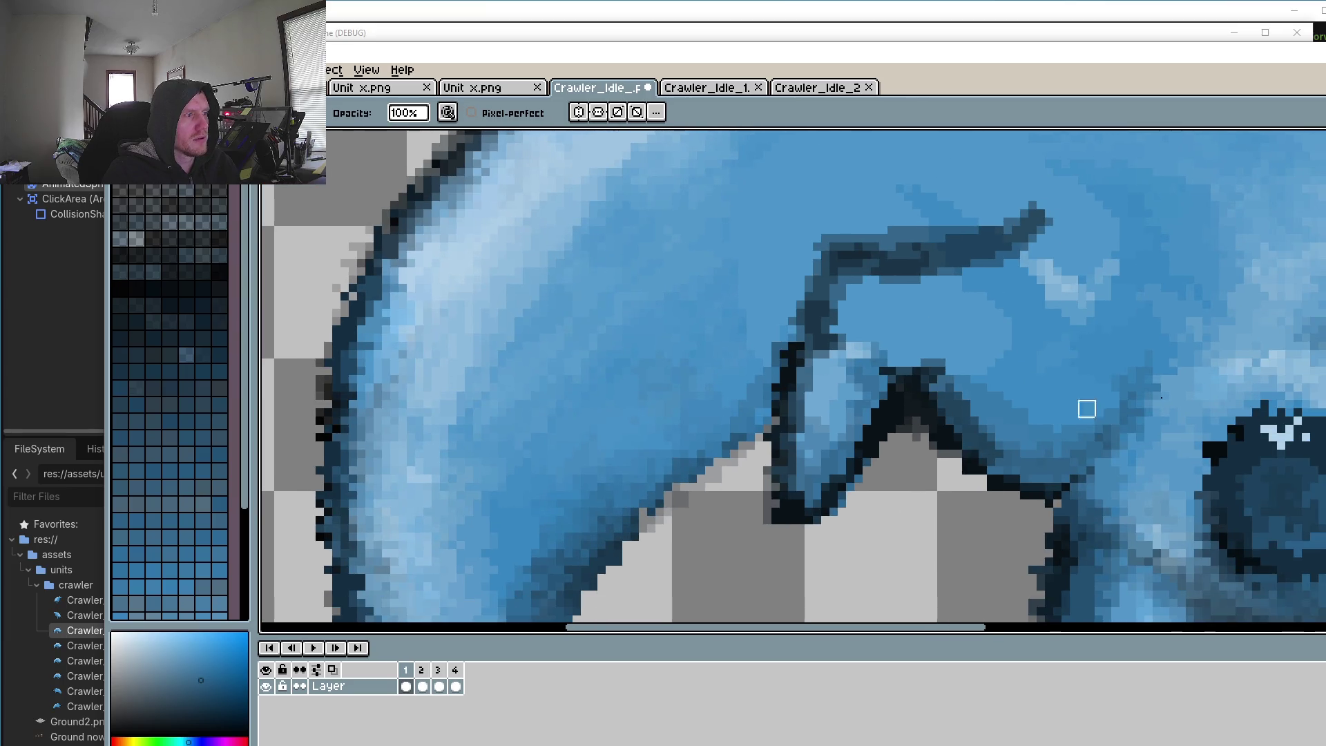
{"action": "key", "text": "r"}
{"action": "scroll", "coordinate": [868, 421], "scroll_direction": "down", "scroll_amount": 1}
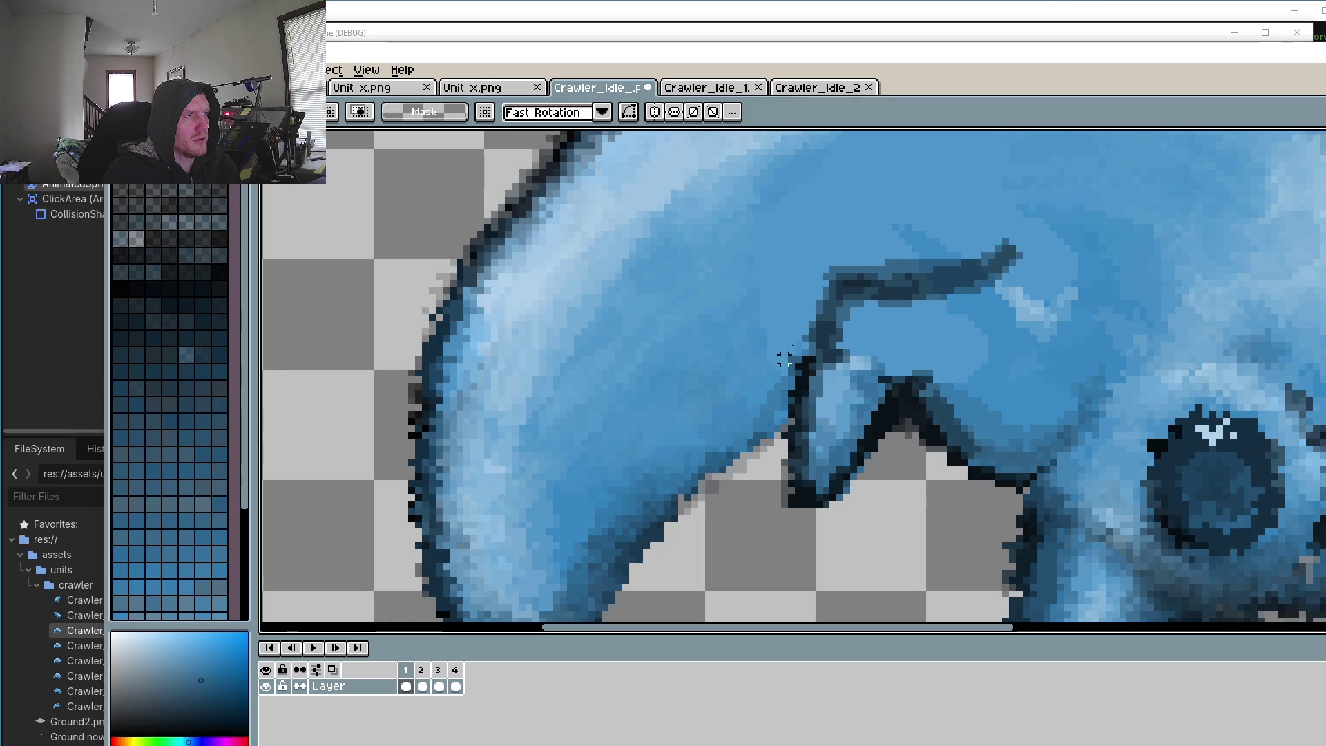
{"action": "left_click_drag", "start_coordinate": [772, 264], "coordinate": [973, 530]}
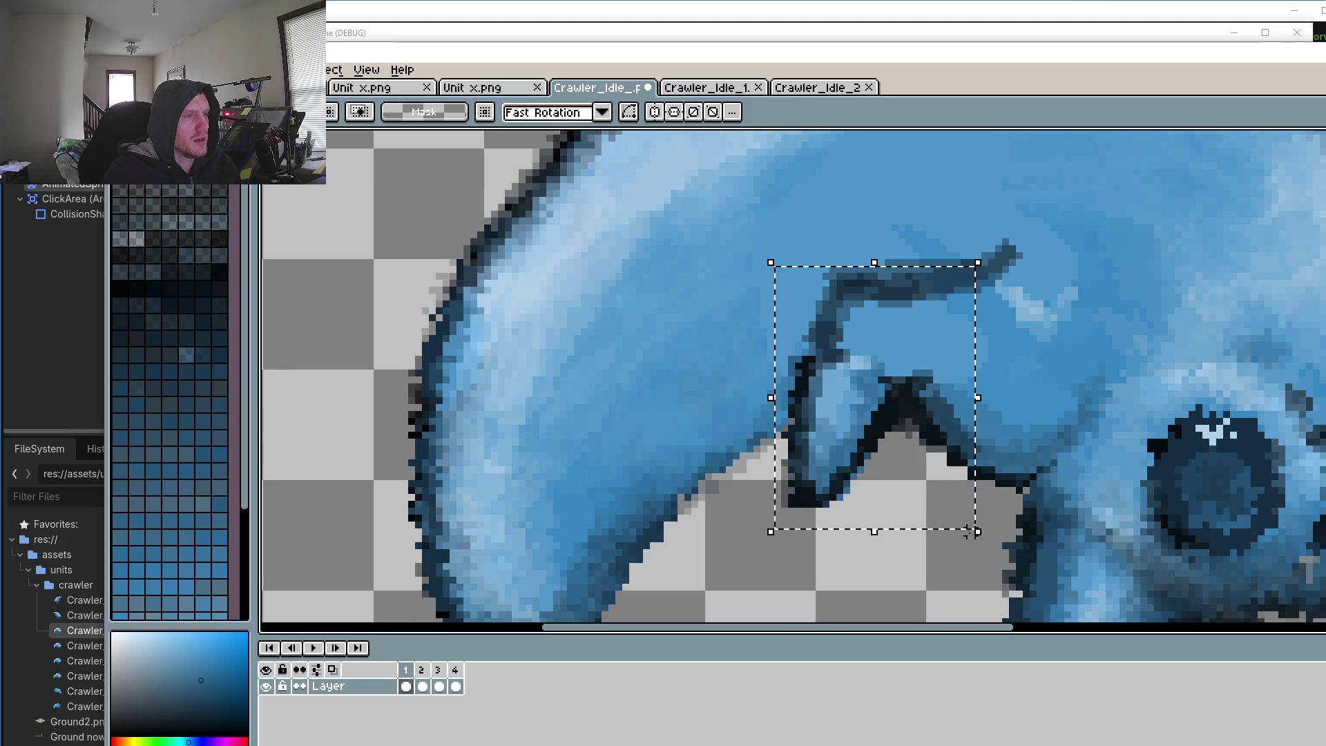
{"action": "left_click_drag", "start_coordinate": [988, 544], "coordinate": [1001, 553]}
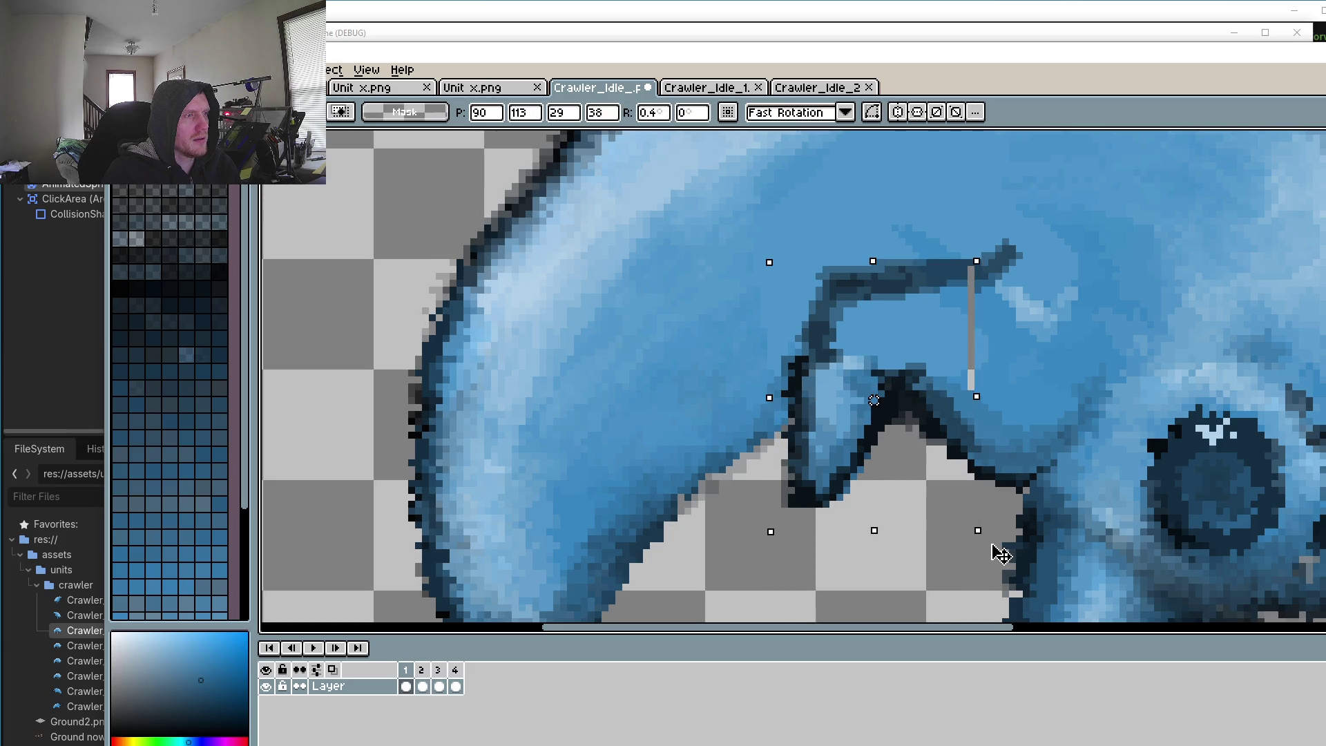
{"action": "key", "text": "Return"}
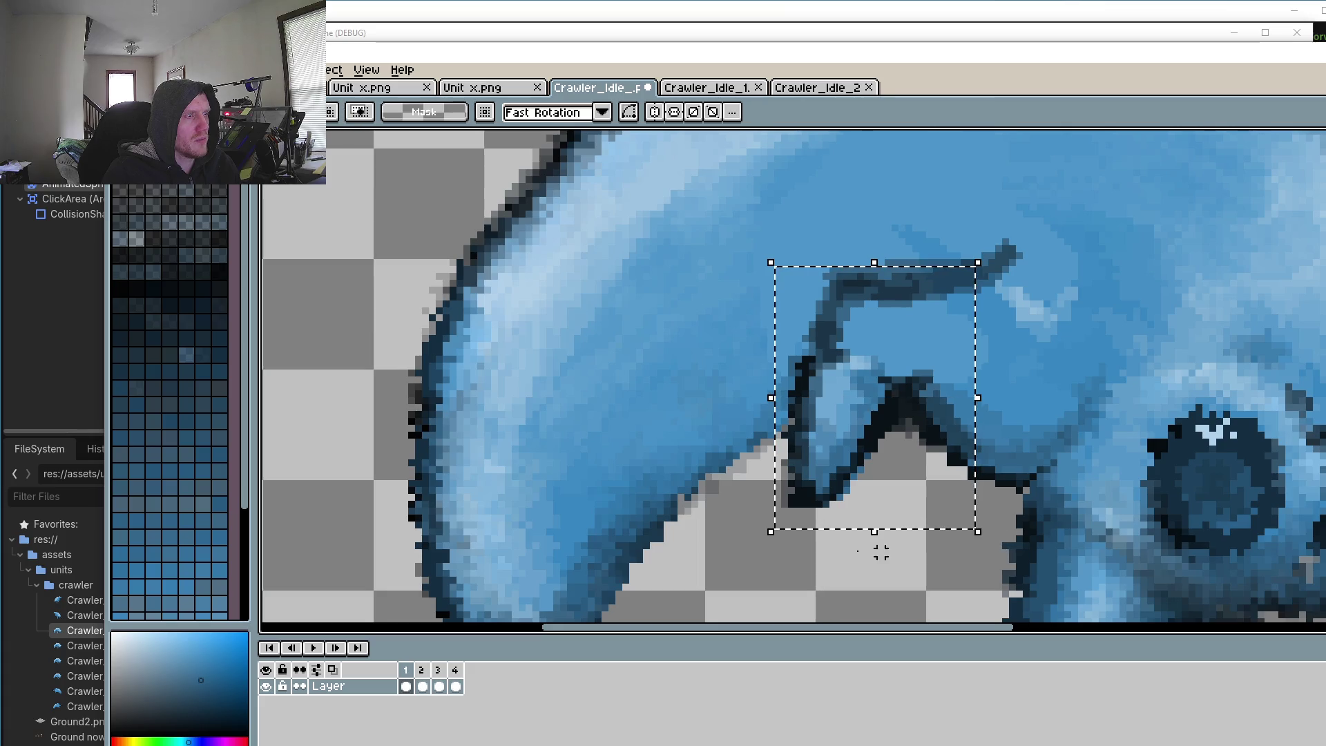
Step: Rotate the leg about 1.7°, nudge it one pixel right and down, then play the animation
{"action": "left_click_drag", "start_coordinate": [759, 547], "coordinate": [777, 552]}
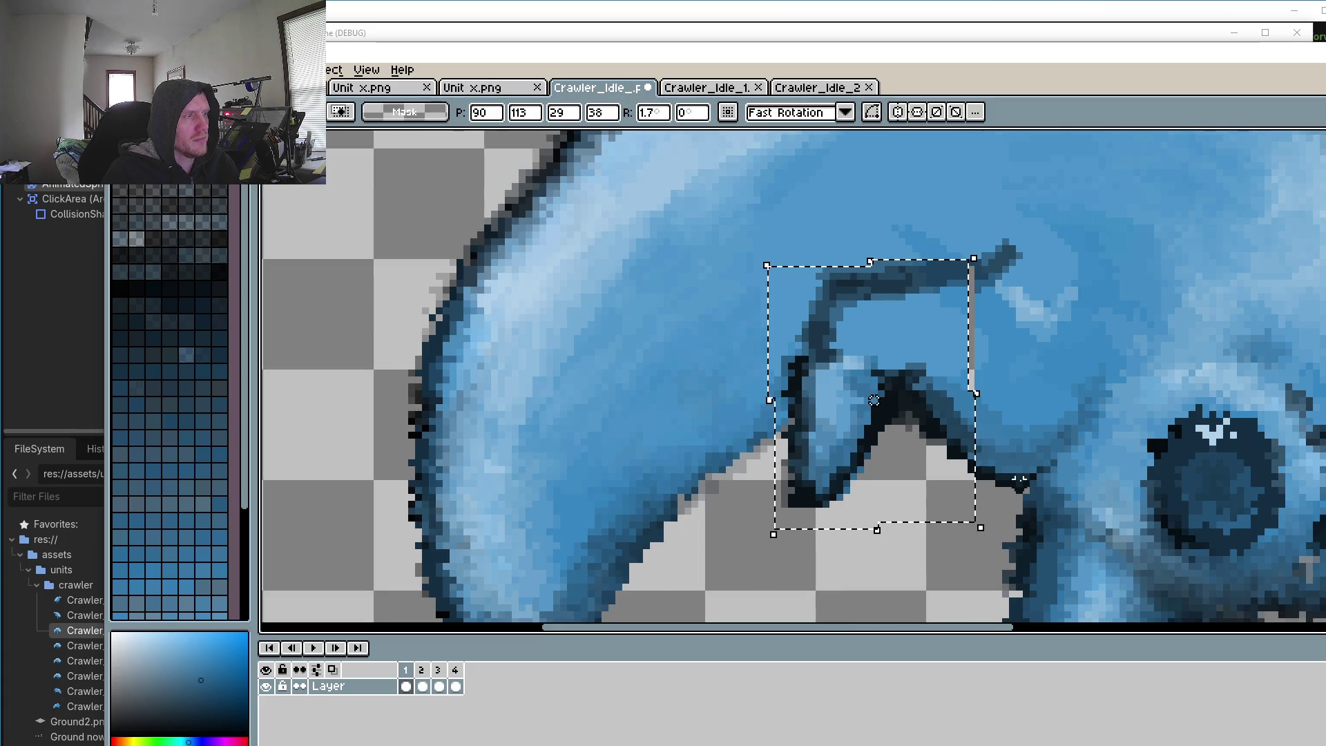
{"action": "key", "text": "Right"}
{"action": "key", "text": "Down"}
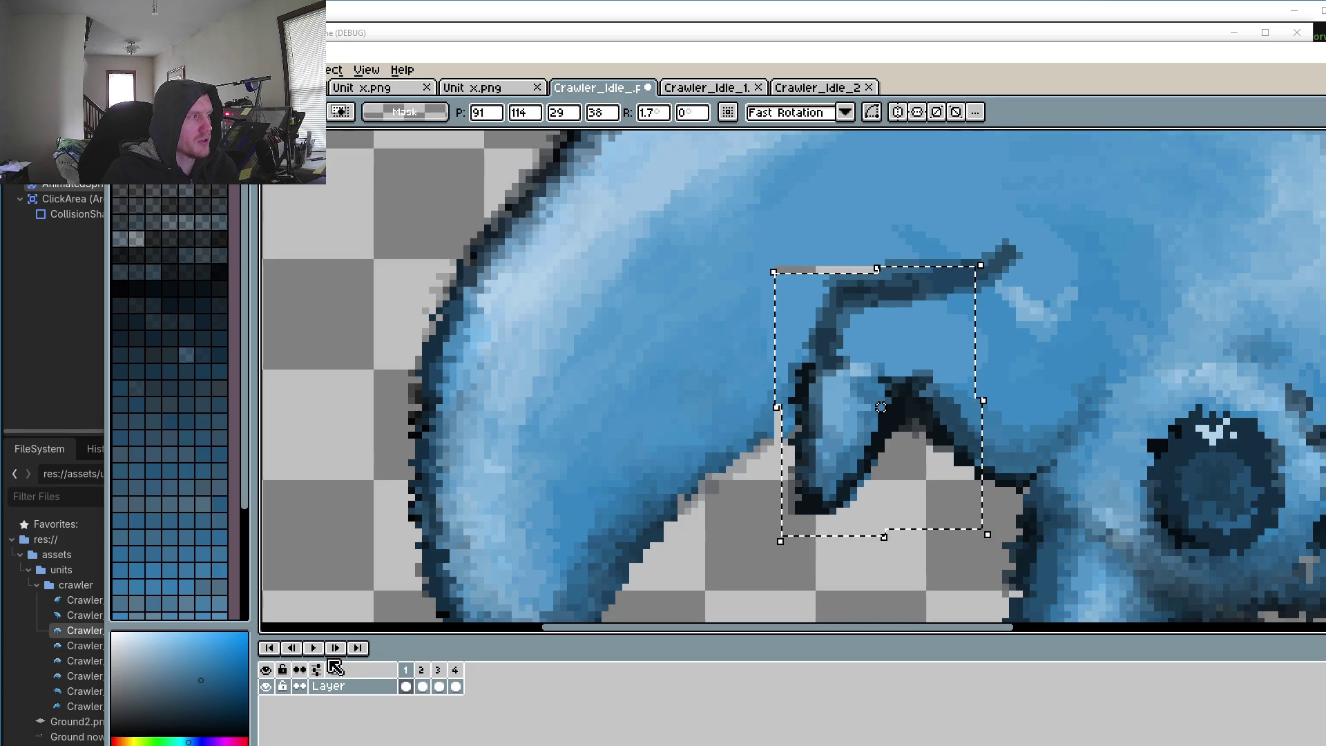
{"action": "left_click", "coordinate": [315, 649]}
{"action": "scroll", "coordinate": [686, 417], "scroll_direction": "down", "scroll_amount": 2}
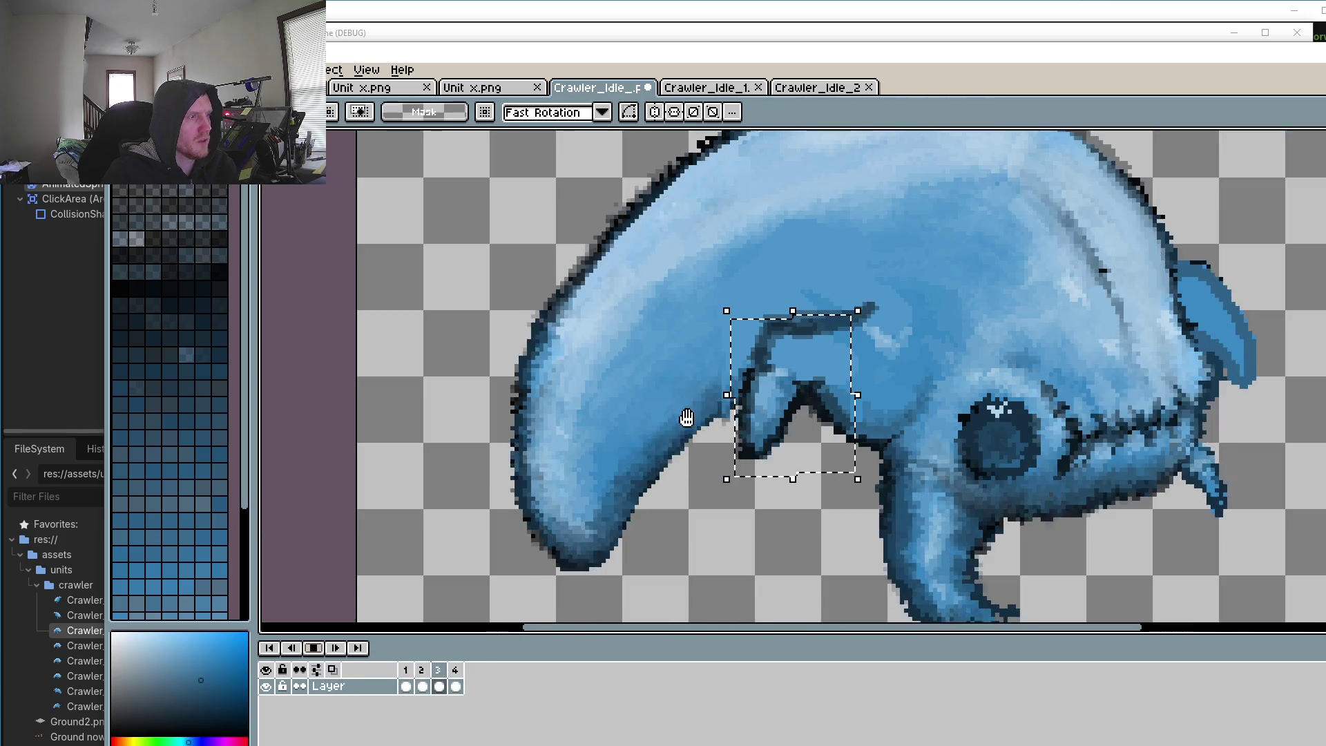
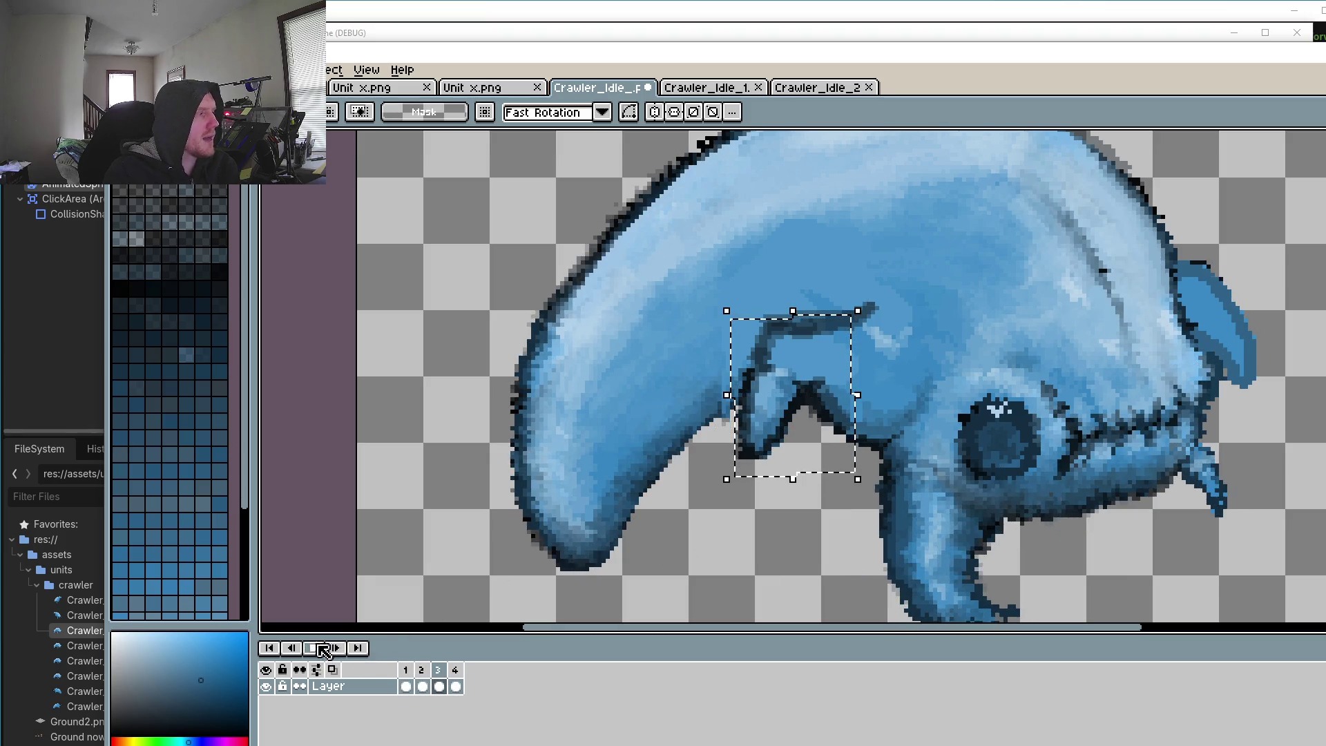
Step: Zoom out to check the crawler sprite, view frame 4, then return to frame 1 zoomed in on the leg
{"action": "scroll", "coordinate": [871, 433], "scroll_direction": "down", "scroll_amount": 5}
{"action": "scroll", "coordinate": [883, 561], "scroll_direction": "up", "scroll_amount": 5}
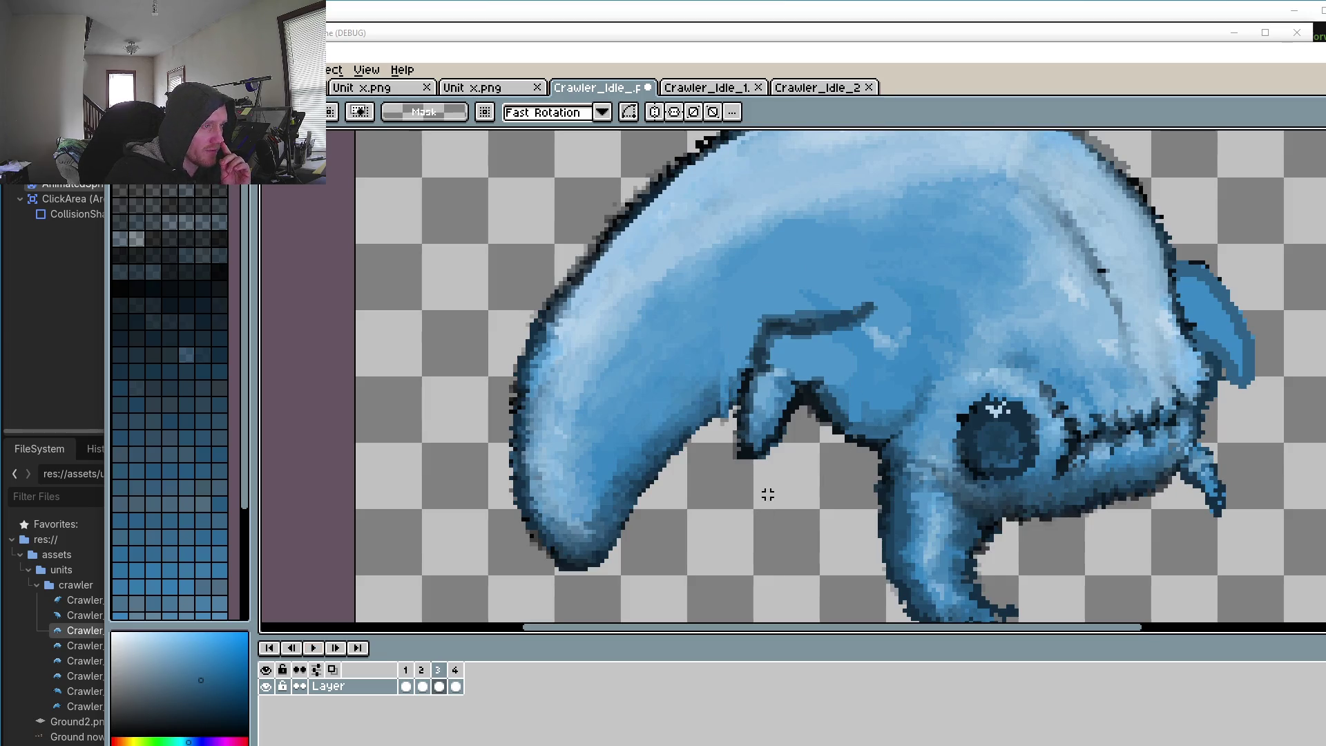
{"action": "scroll", "coordinate": [767, 494], "scroll_direction": "down", "scroll_amount": 5}
{"action": "scroll", "coordinate": [794, 449], "scroll_direction": "up", "scroll_amount": 3}
{"action": "scroll", "coordinate": [821, 477], "scroll_direction": "up", "scroll_amount": 2}
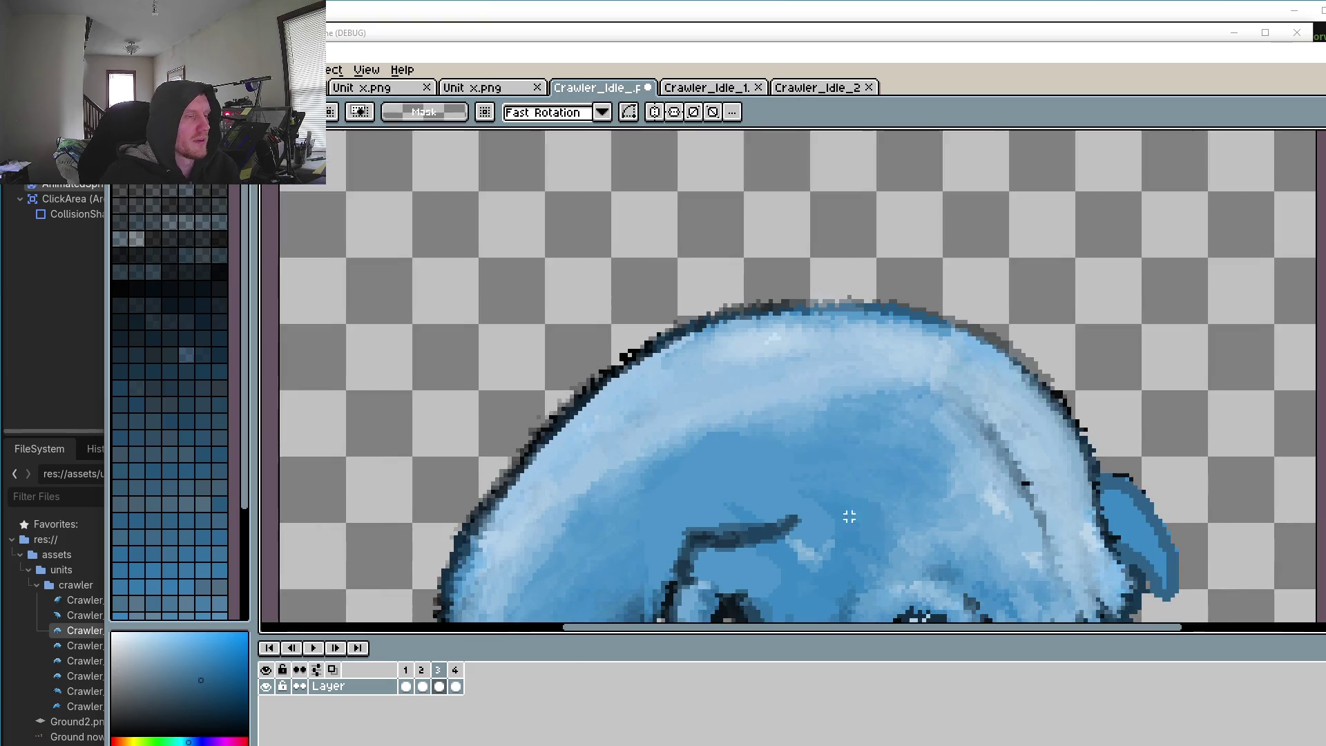
{"action": "scroll", "coordinate": [841, 440], "scroll_direction": "up", "scroll_amount": 1}
{"action": "scroll", "coordinate": [935, 539], "scroll_direction": "up", "scroll_amount": 1}
{"action": "scroll", "coordinate": [897, 553], "scroll_direction": "down", "scroll_amount": 1}
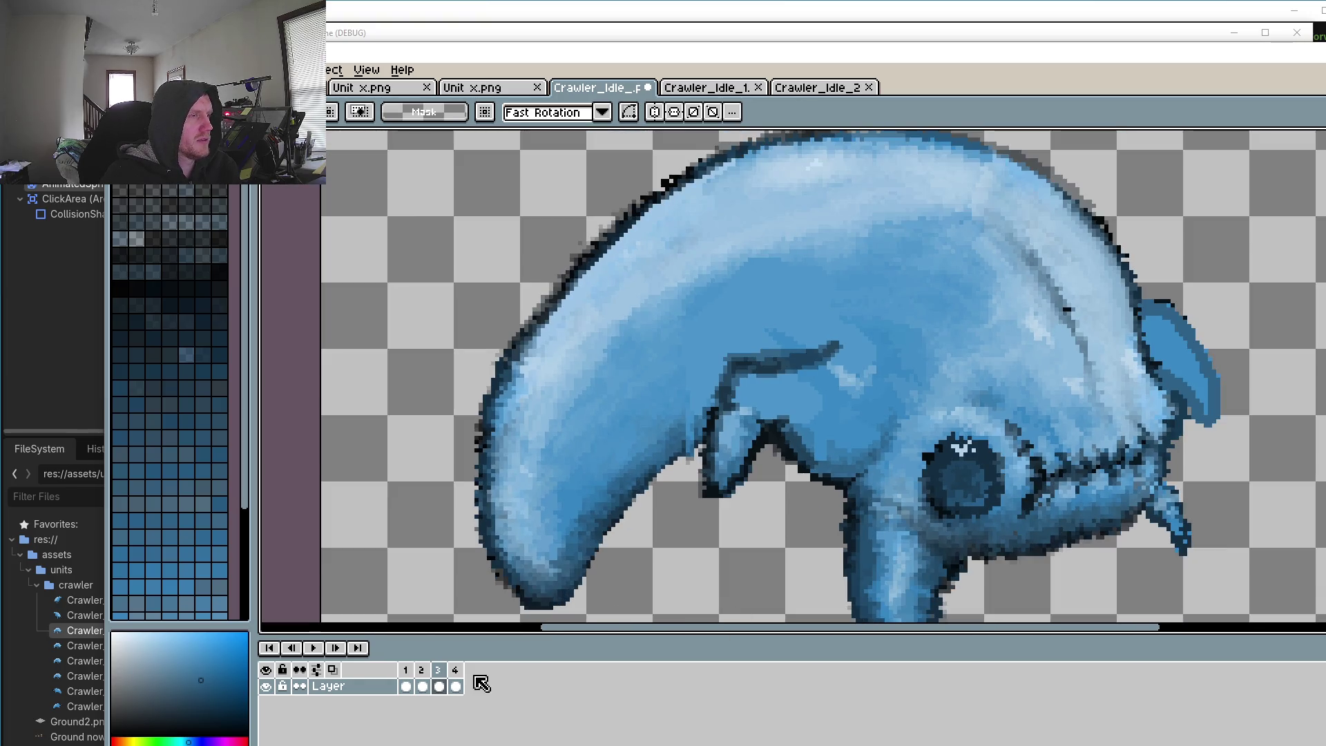
{"action": "left_click", "coordinate": [457, 671]}
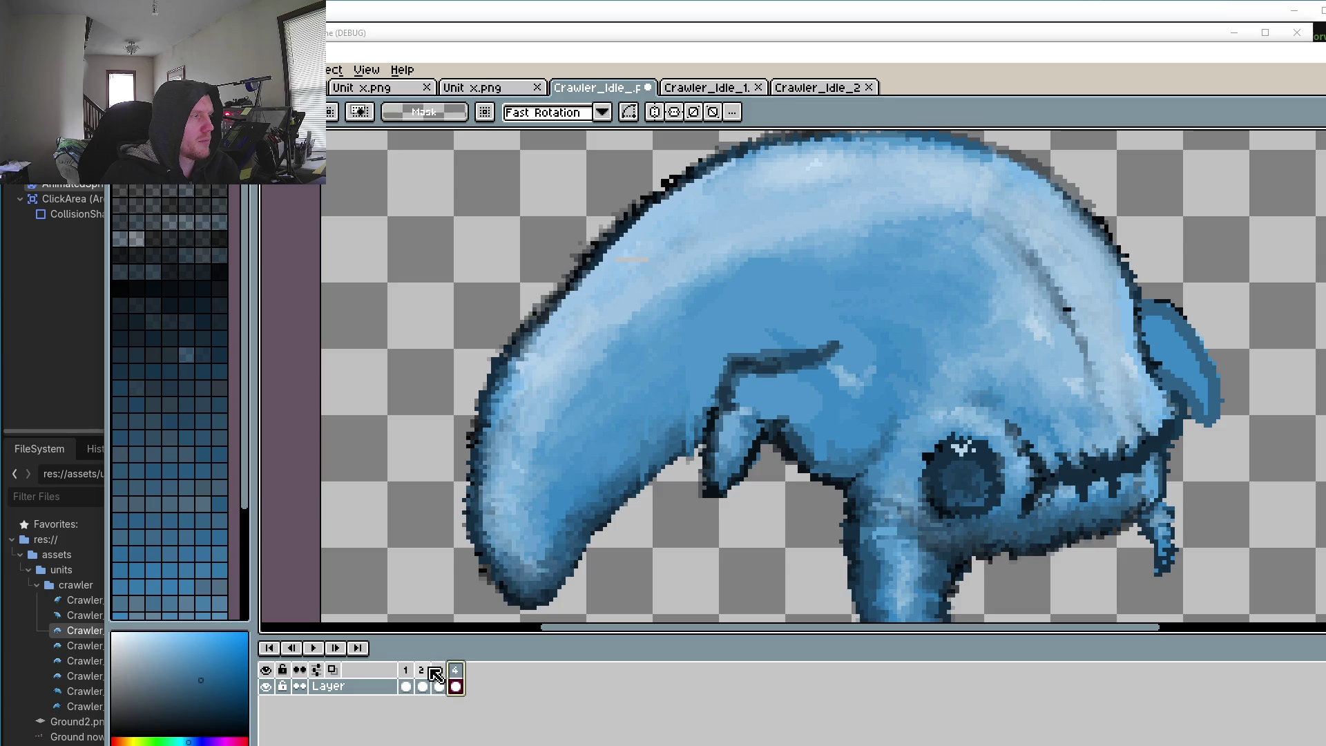
{"action": "left_click", "coordinate": [406, 671]}
{"action": "scroll", "coordinate": [718, 331], "scroll_direction": "up", "scroll_amount": 1}
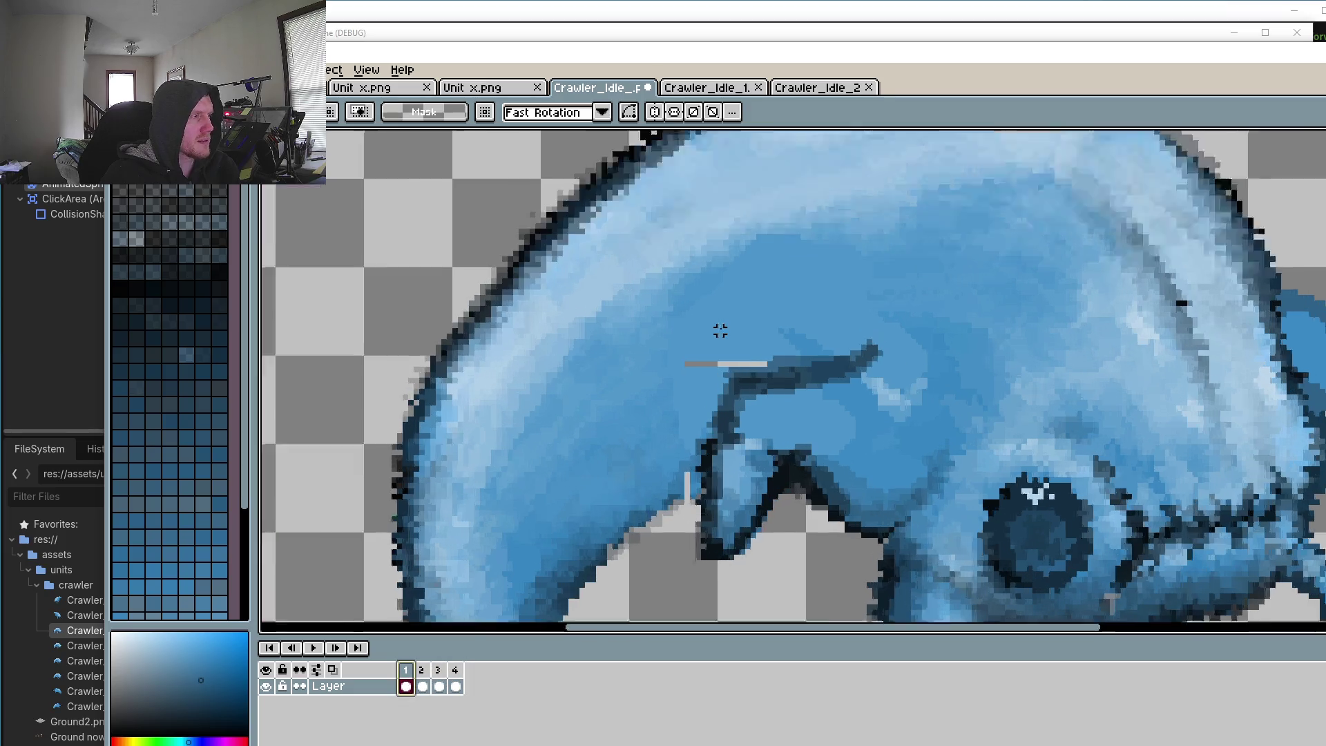
Step: Paint over frame 1's stray grey bar in body blue, undoing one misplaced pixel
{"action": "scroll", "coordinate": [737, 339], "scroll_direction": "up", "scroll_amount": 1}
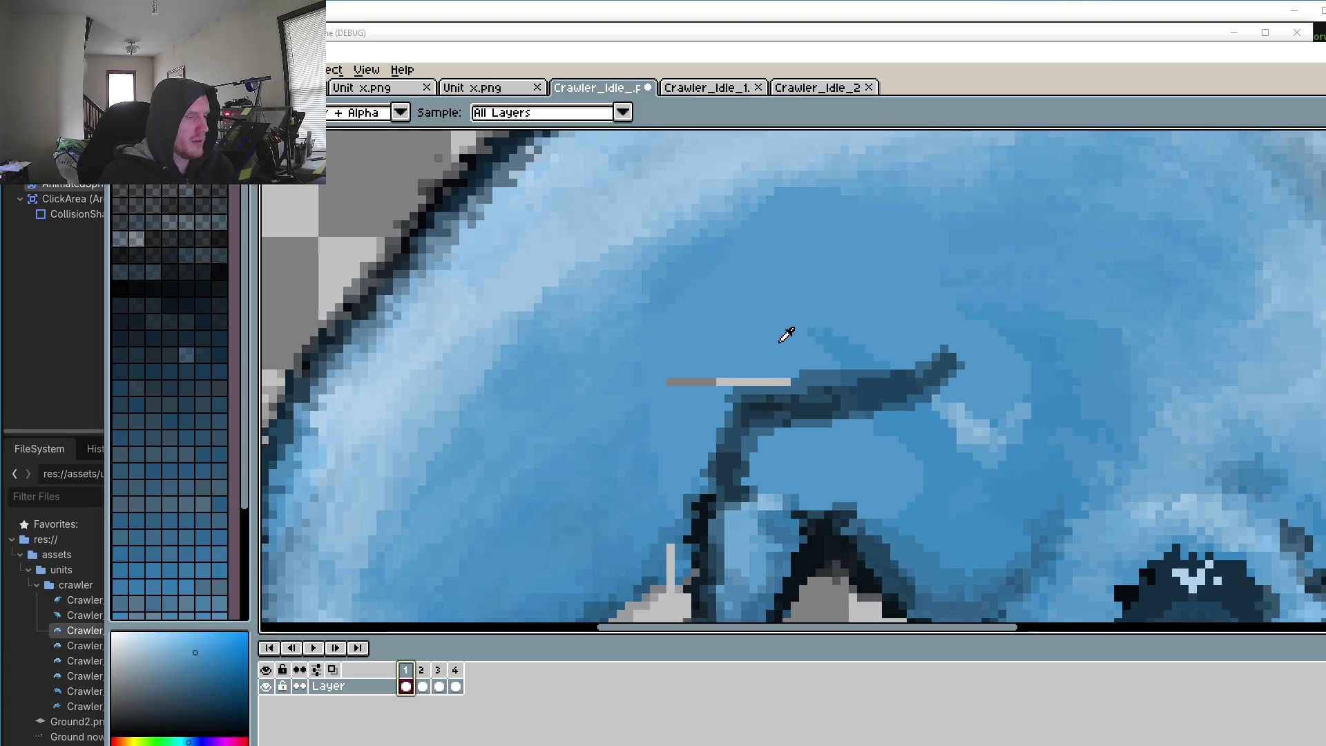
{"action": "key", "text": "p"}
{"action": "scroll", "coordinate": [787, 338], "scroll_direction": "up", "scroll_amount": 1}
{"action": "left_click", "coordinate": [799, 333]}
{"action": "key", "text": "ctrl+z"}
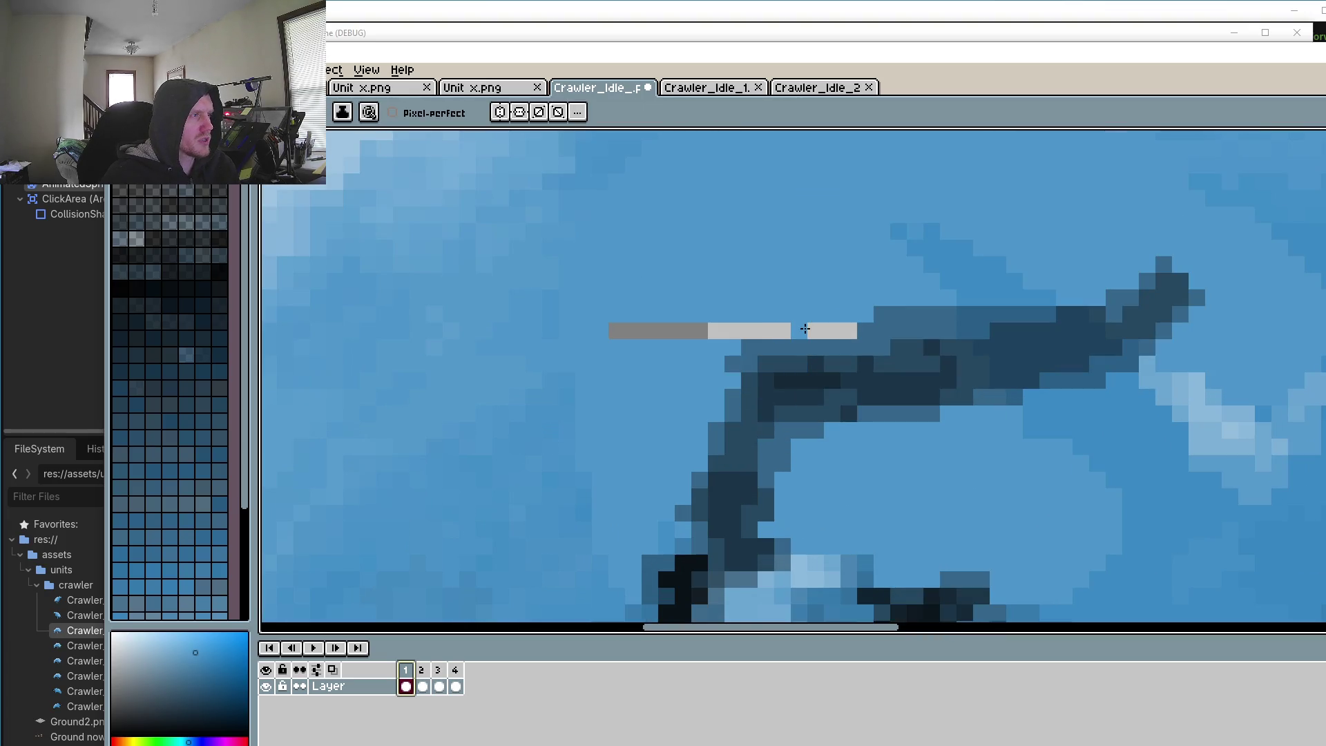
{"action": "left_click_drag", "start_coordinate": [856, 331], "coordinate": [692, 332]}
{"action": "scroll", "coordinate": [609, 332], "scroll_direction": "down", "scroll_amount": 3}
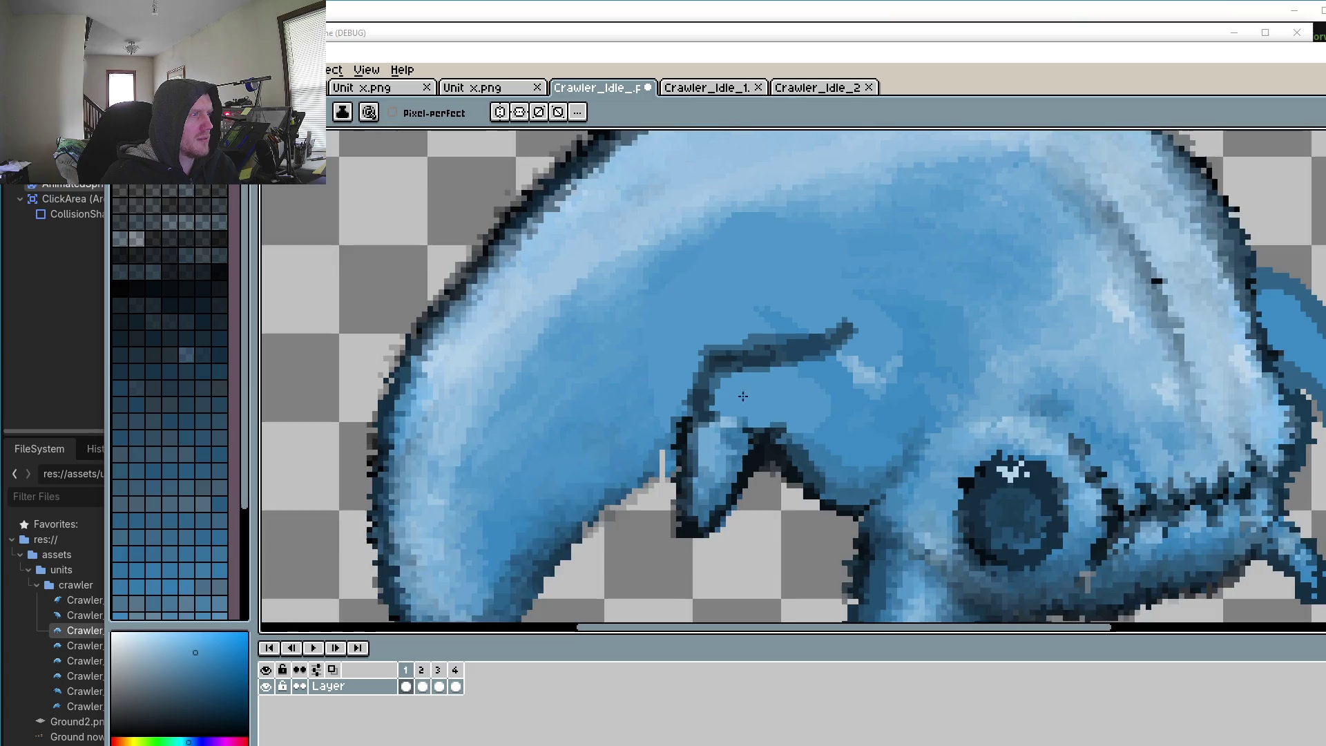
{"action": "scroll", "coordinate": [794, 417], "scroll_direction": "up", "scroll_amount": 2}
{"action": "scroll", "coordinate": [661, 408], "scroll_direction": "up", "scroll_amount": 1}
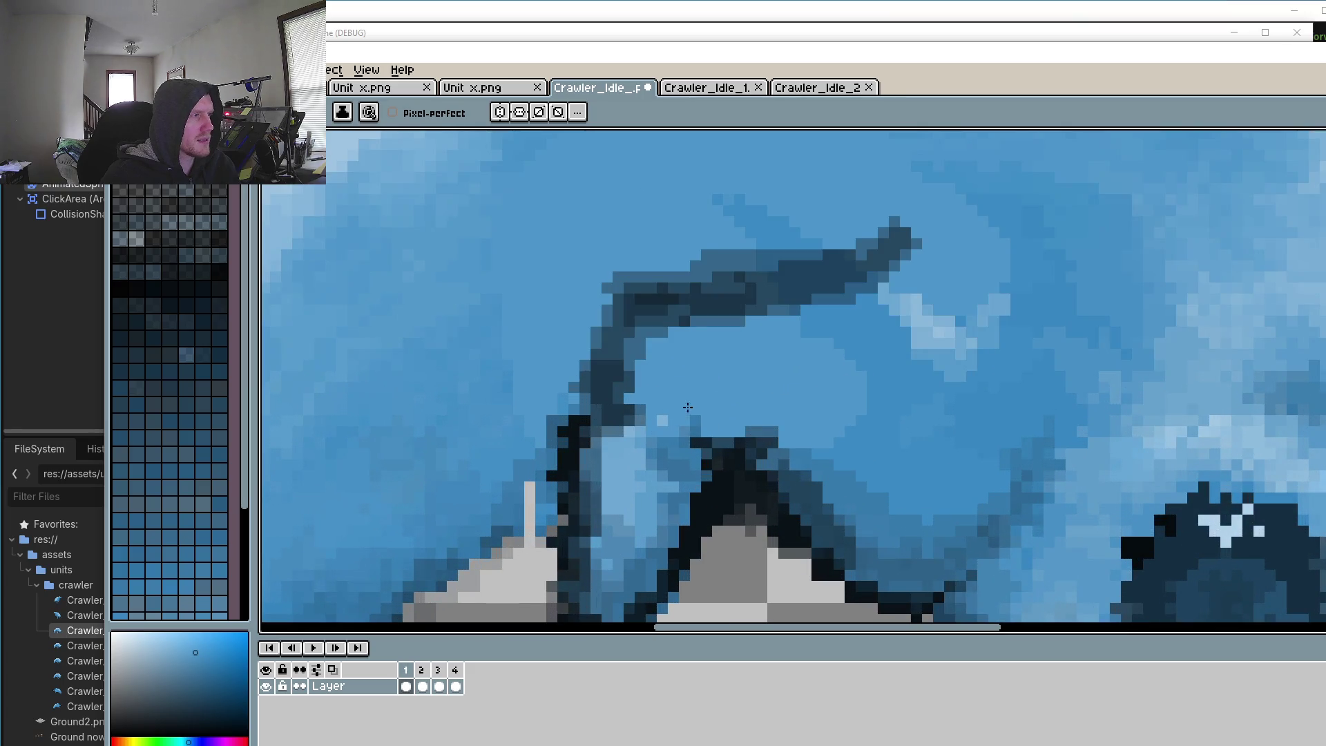
{"action": "scroll", "coordinate": [620, 420], "scroll_direction": "down", "scroll_amount": 1}
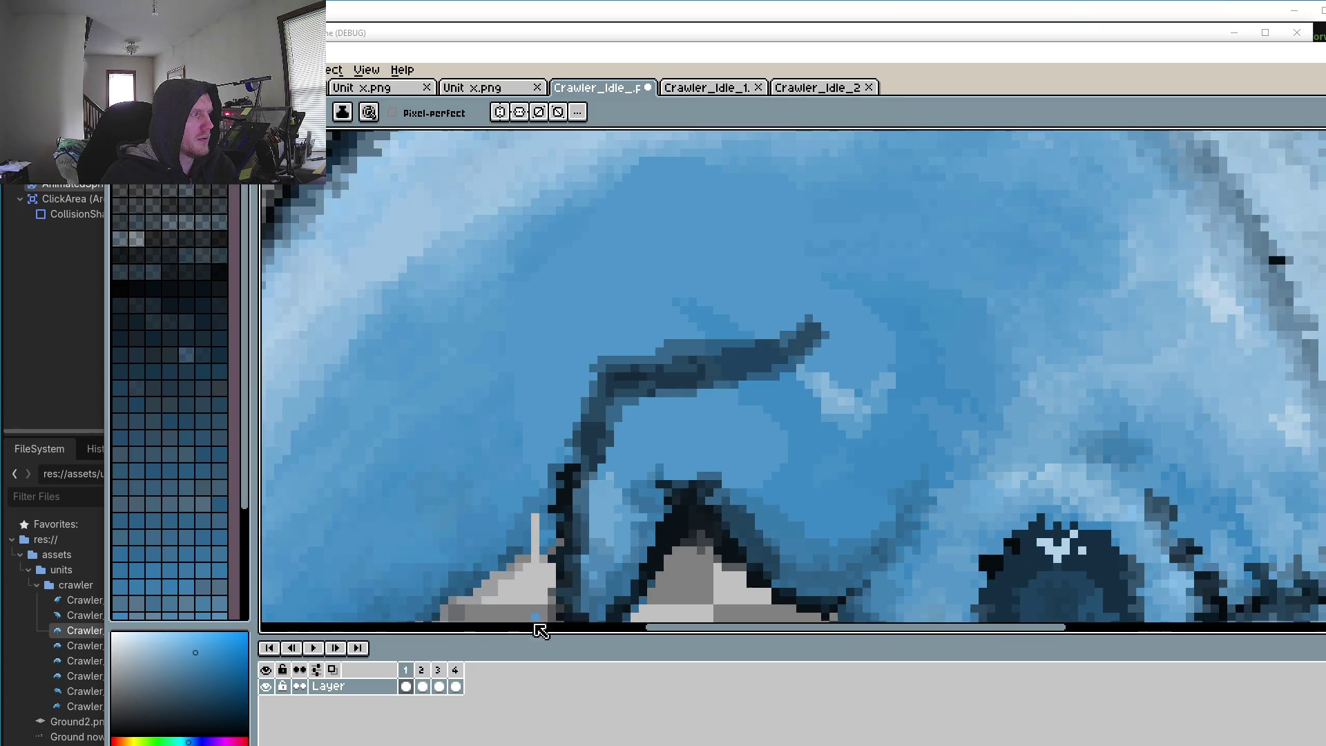
Step: Review frames 2, 3 and 4 of the idle animation, then return to frame 2
{"action": "left_click", "coordinate": [426, 678]}
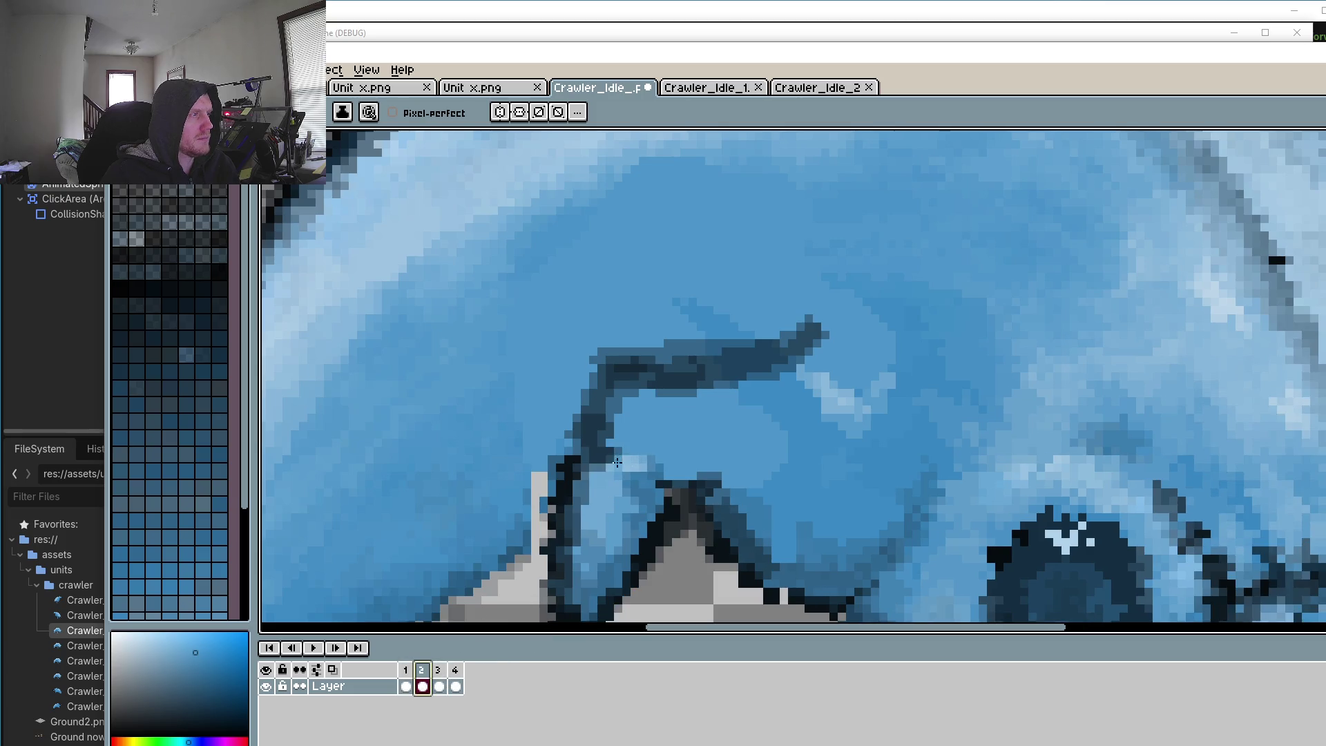
{"action": "left_click", "coordinate": [440, 683]}
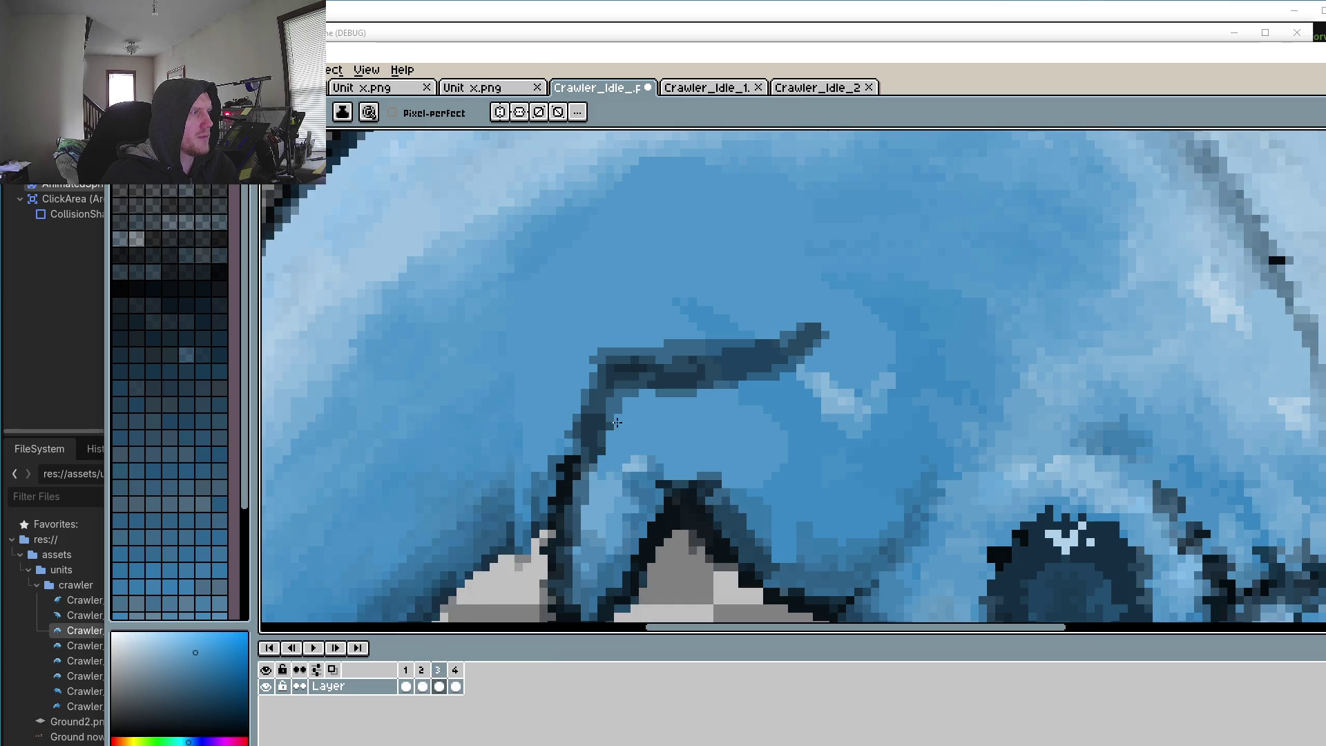
{"action": "left_click", "coordinate": [456, 682]}
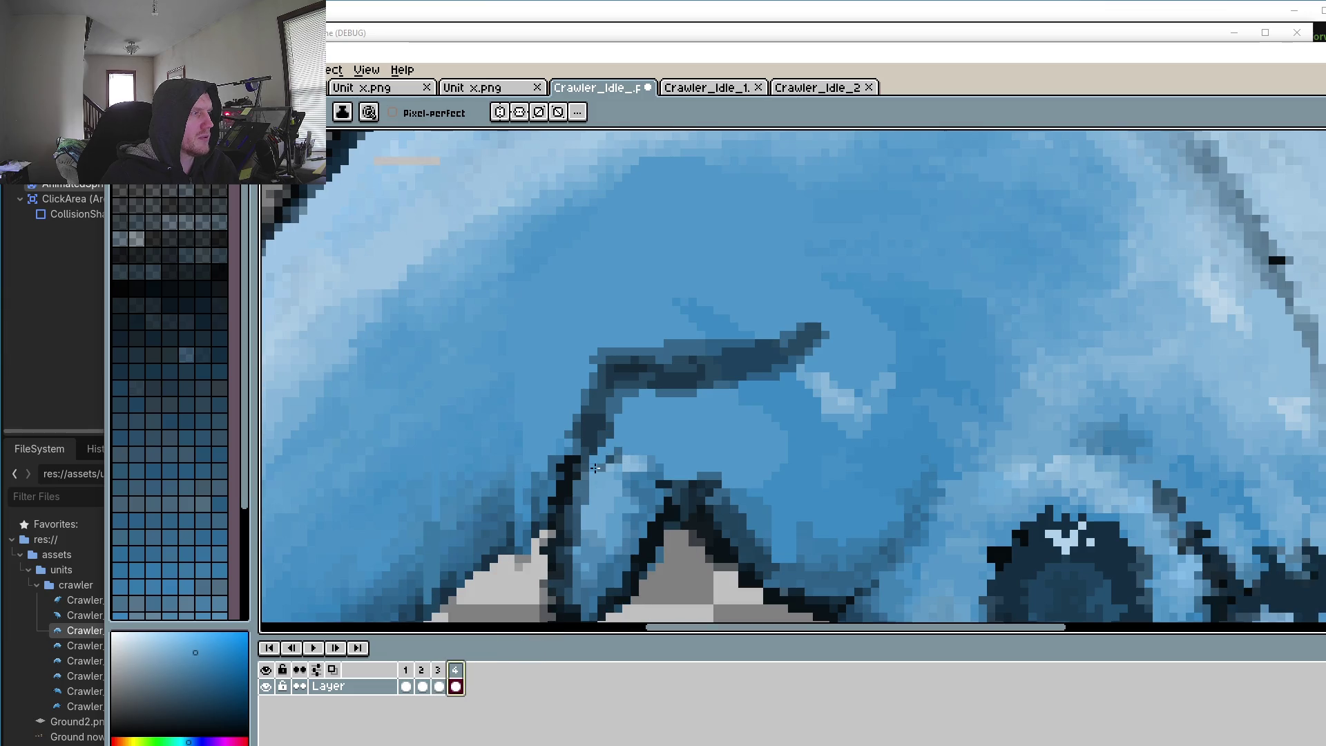
{"action": "scroll", "coordinate": [602, 443], "scroll_direction": "down", "scroll_amount": 5}
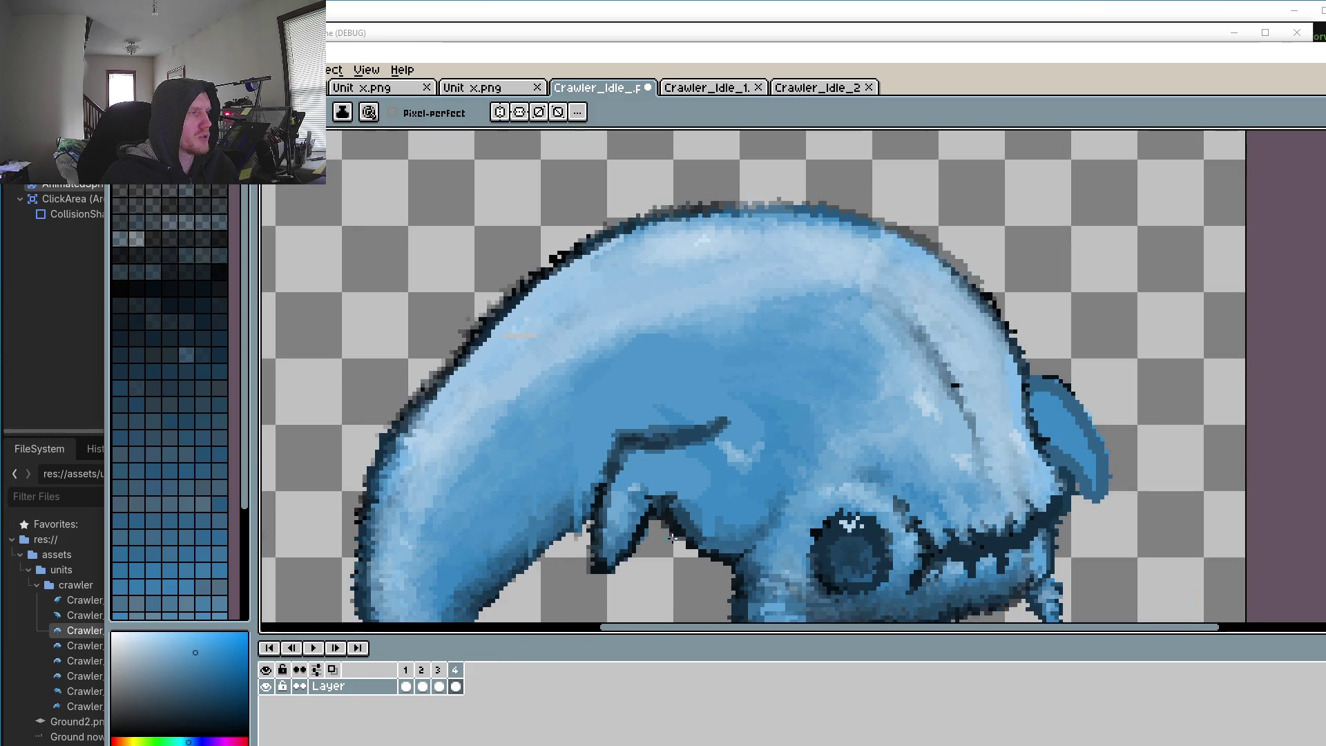
{"action": "scroll", "coordinate": [781, 509], "scroll_direction": "up", "scroll_amount": 4}
{"action": "scroll", "coordinate": [780, 508], "scroll_direction": "up", "scroll_amount": 2}
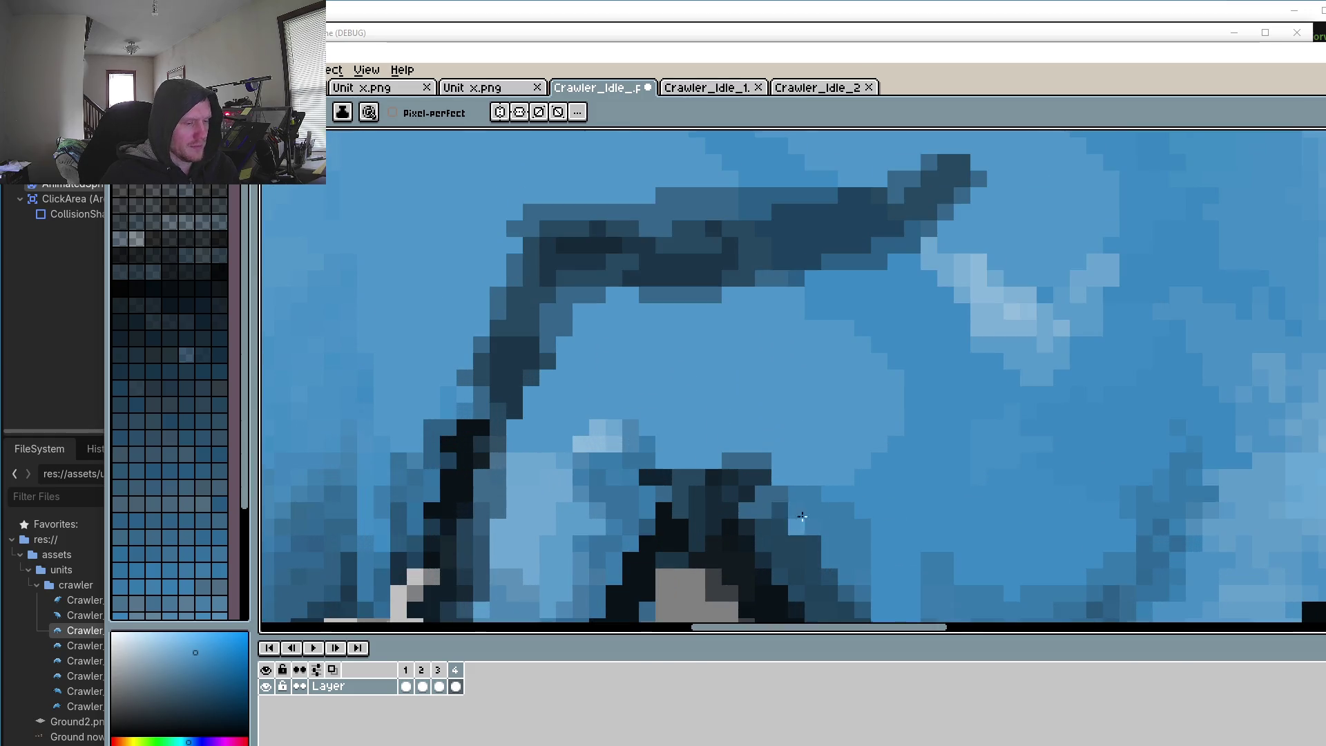
{"action": "scroll", "coordinate": [802, 515], "scroll_direction": "down", "scroll_amount": 2}
{"action": "key", "text": "o"}
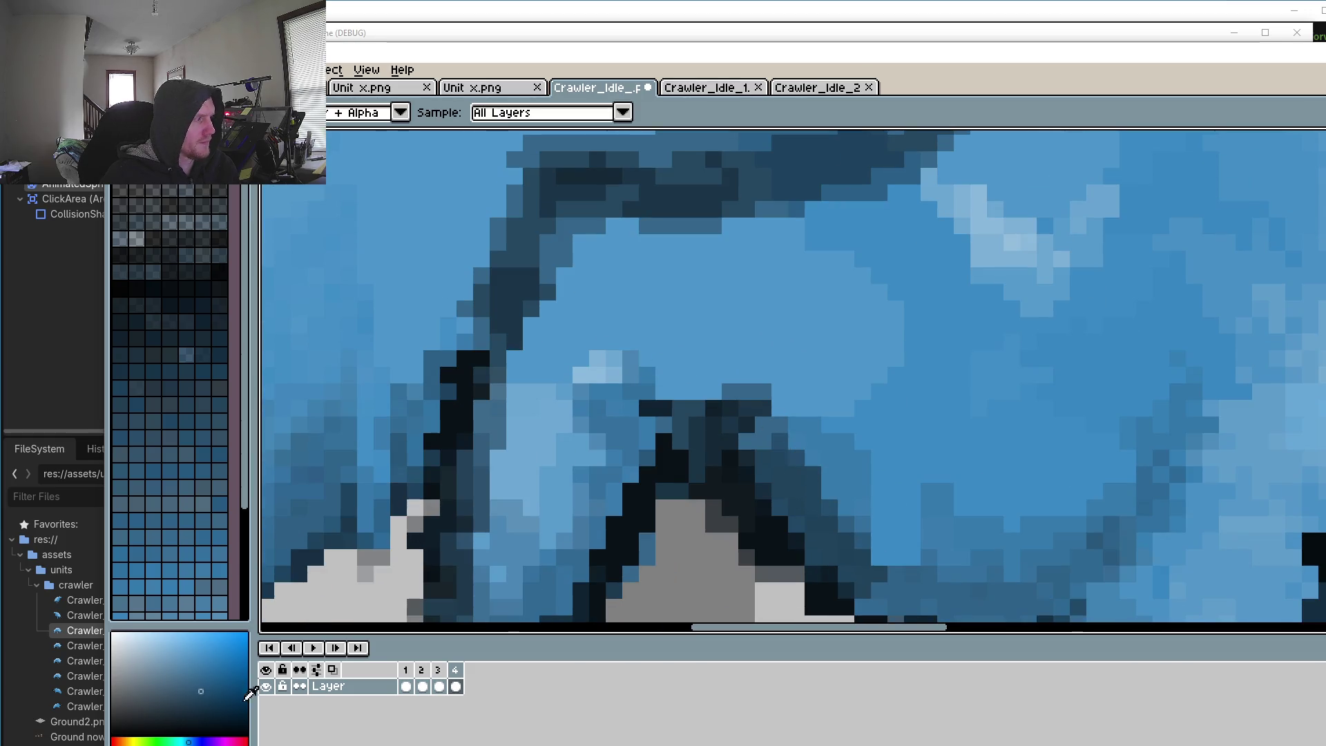
{"action": "scroll", "coordinate": [698, 372], "scroll_direction": "down", "scroll_amount": 1}
{"action": "scroll", "coordinate": [698, 414], "scroll_direction": "down", "scroll_amount": 1}
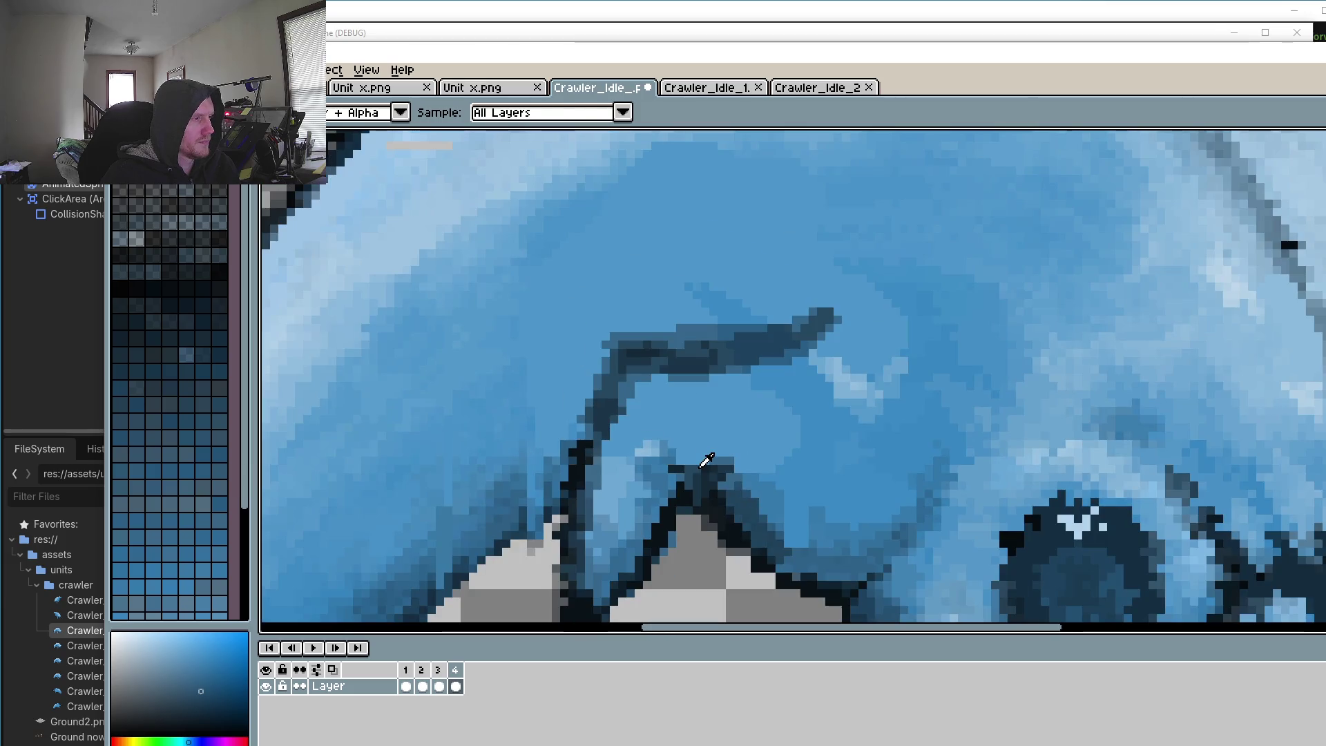
{"action": "left_click", "coordinate": [421, 670]}
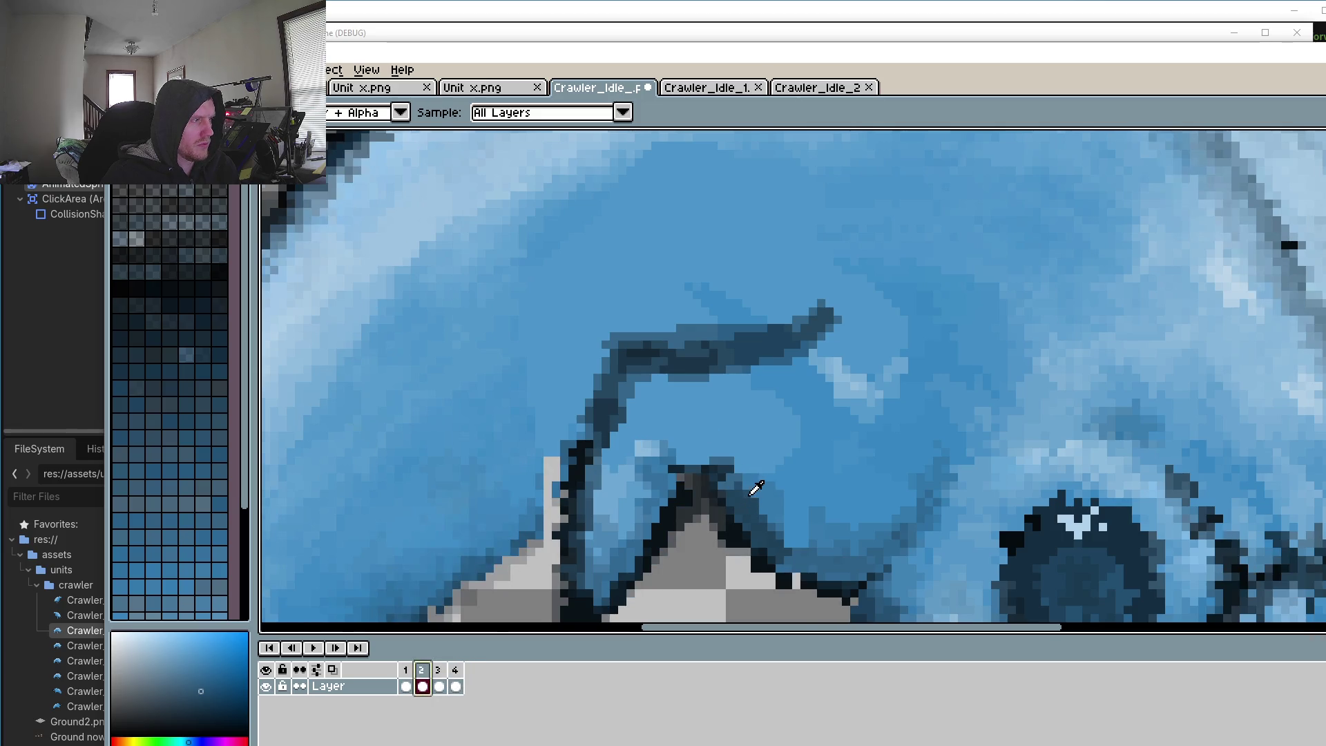
Step: Fill the gap near frame 2's leg with mid-blue and darken pixels along the leg outline
{"action": "scroll", "coordinate": [756, 487], "scroll_direction": "up", "scroll_amount": 3}
{"action": "key", "text": "b"}
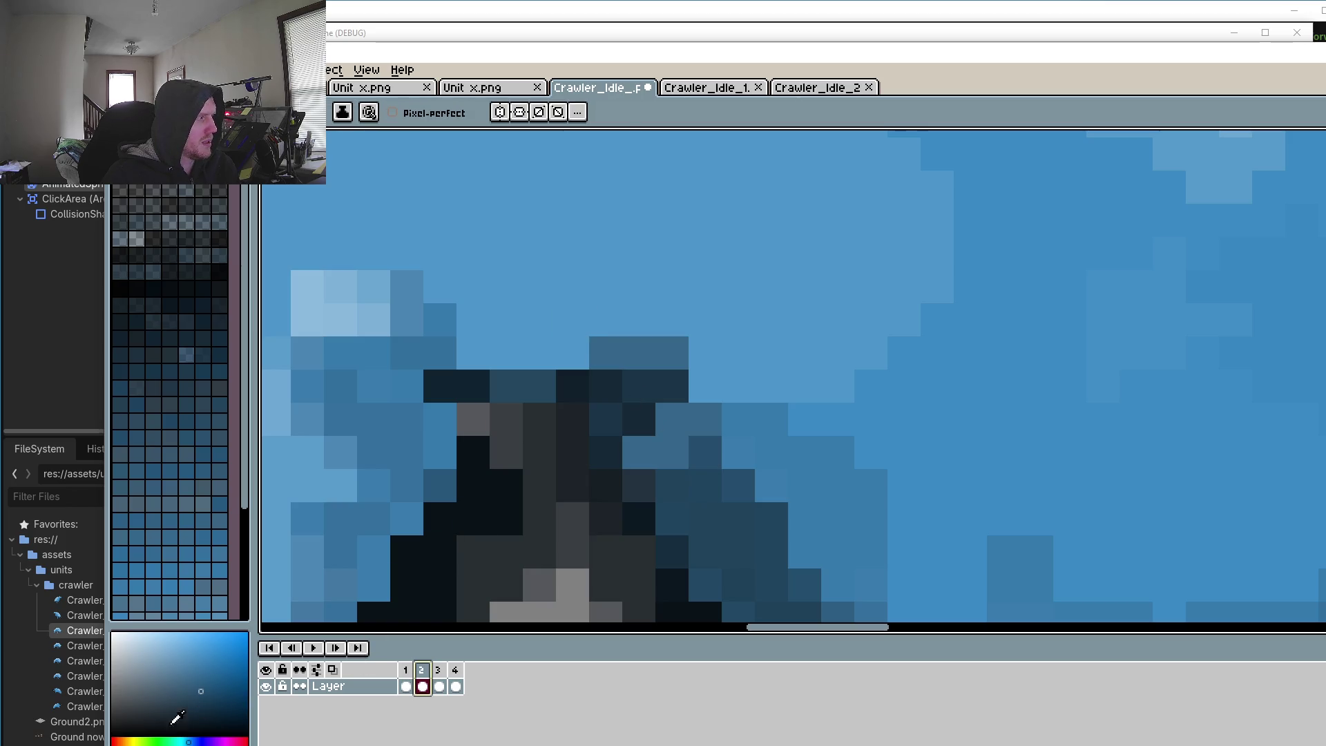
{"action": "left_click_drag", "start_coordinate": [508, 370], "coordinate": [627, 355]}
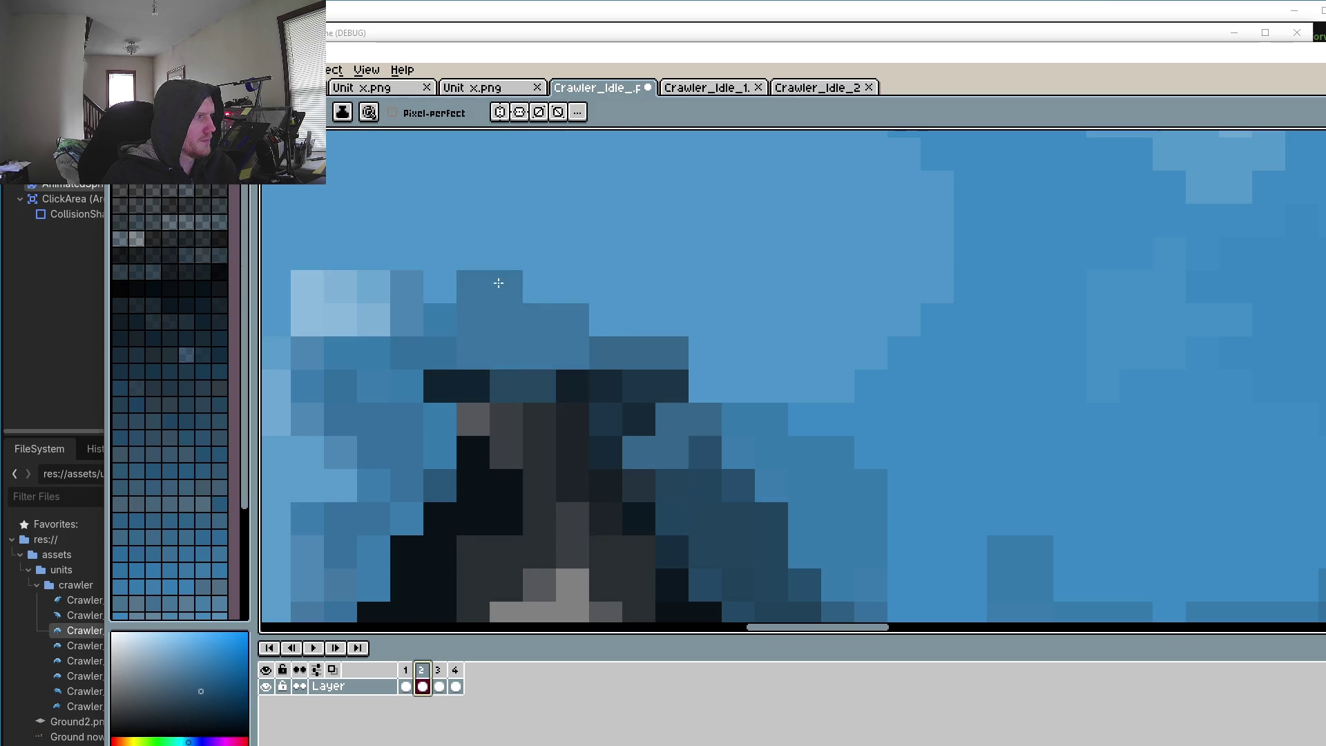
{"action": "scroll", "coordinate": [628, 356], "scroll_direction": "down", "scroll_amount": 3}
{"action": "scroll", "coordinate": [566, 352], "scroll_direction": "up", "scroll_amount": 2}
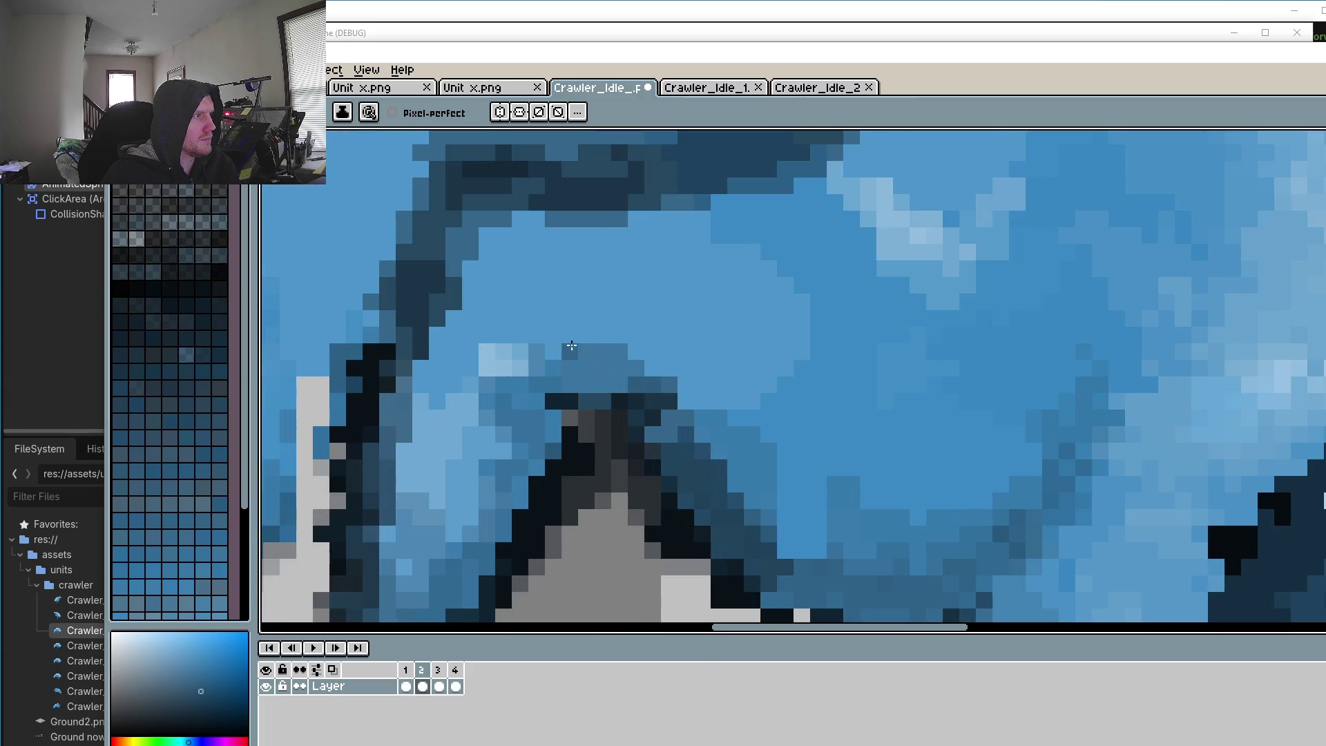
{"action": "left_click_drag", "start_coordinate": [553, 435], "coordinate": [536, 470]}
{"action": "scroll", "coordinate": [576, 422], "scroll_direction": "down", "scroll_amount": 3}
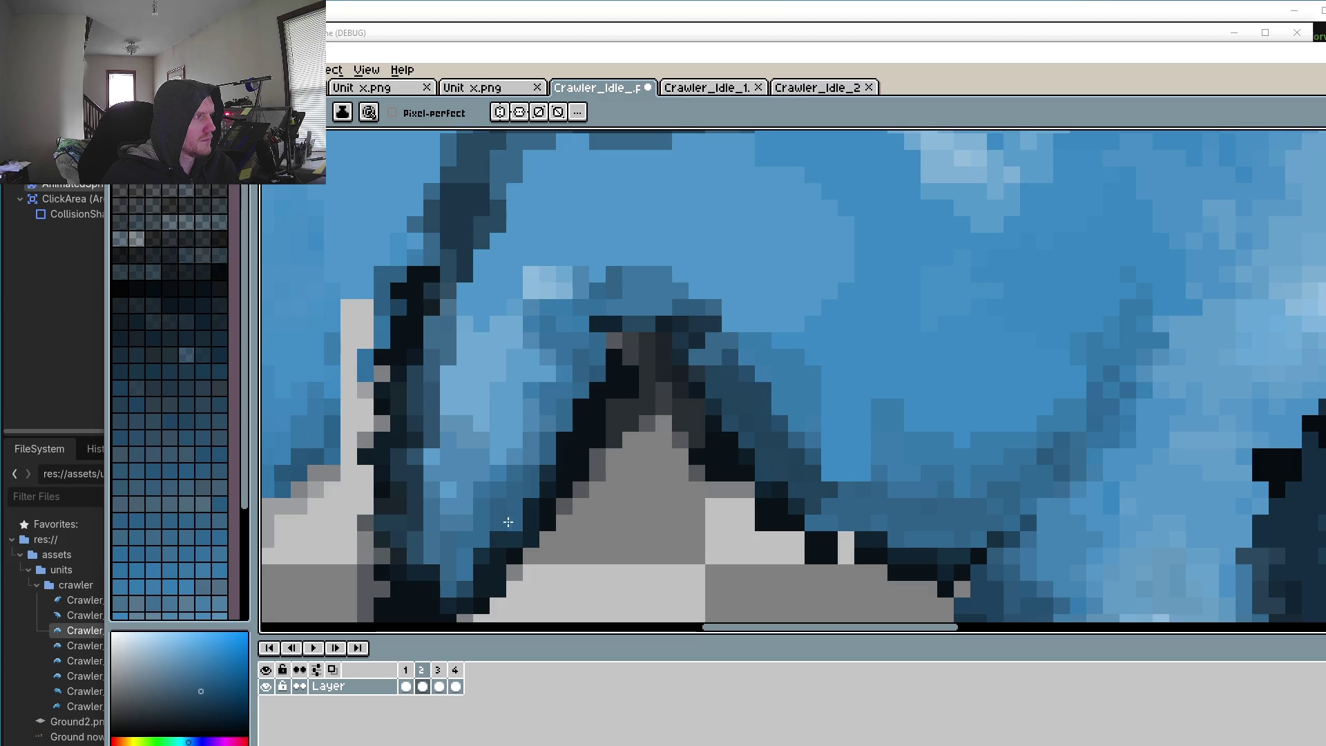
{"action": "left_click_drag", "start_coordinate": [475, 555], "coordinate": [464, 556]}
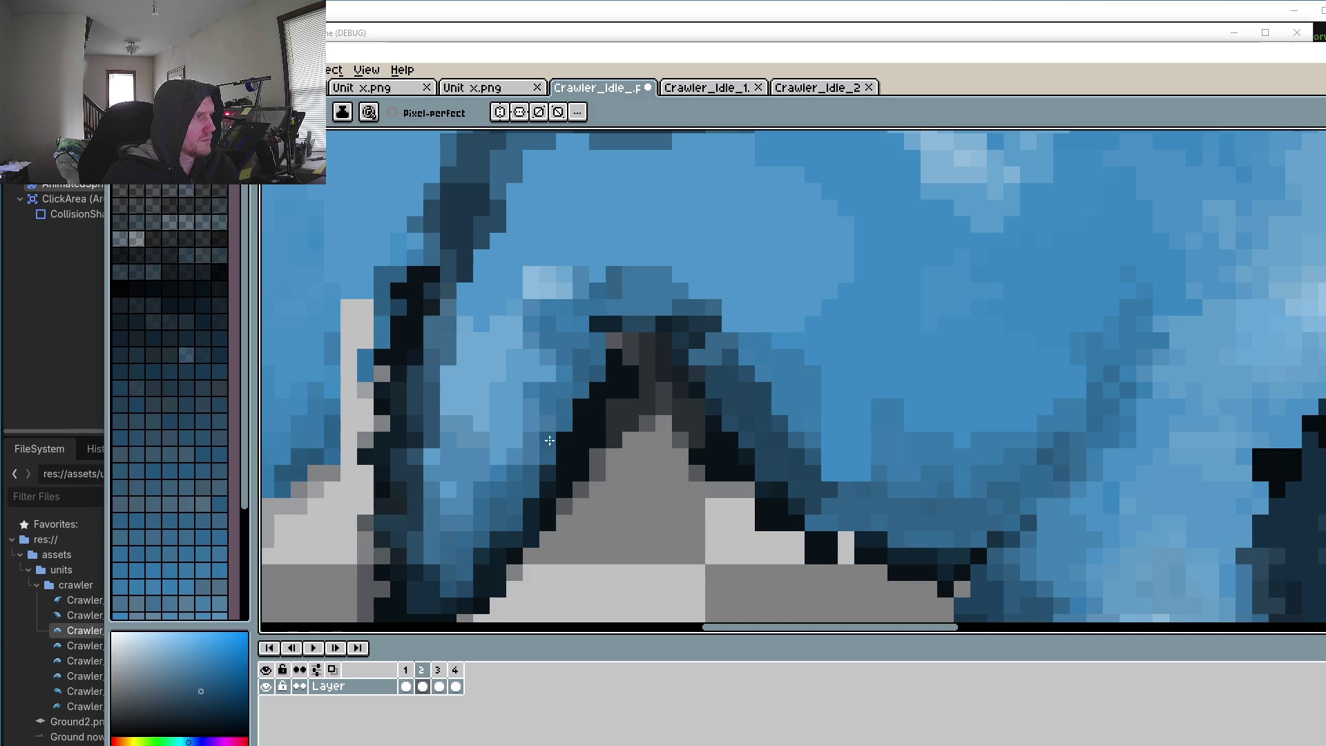
{"action": "left_click_drag", "start_coordinate": [548, 436], "coordinate": [572, 397]}
{"action": "scroll", "coordinate": [730, 478], "scroll_direction": "down", "scroll_amount": 2}
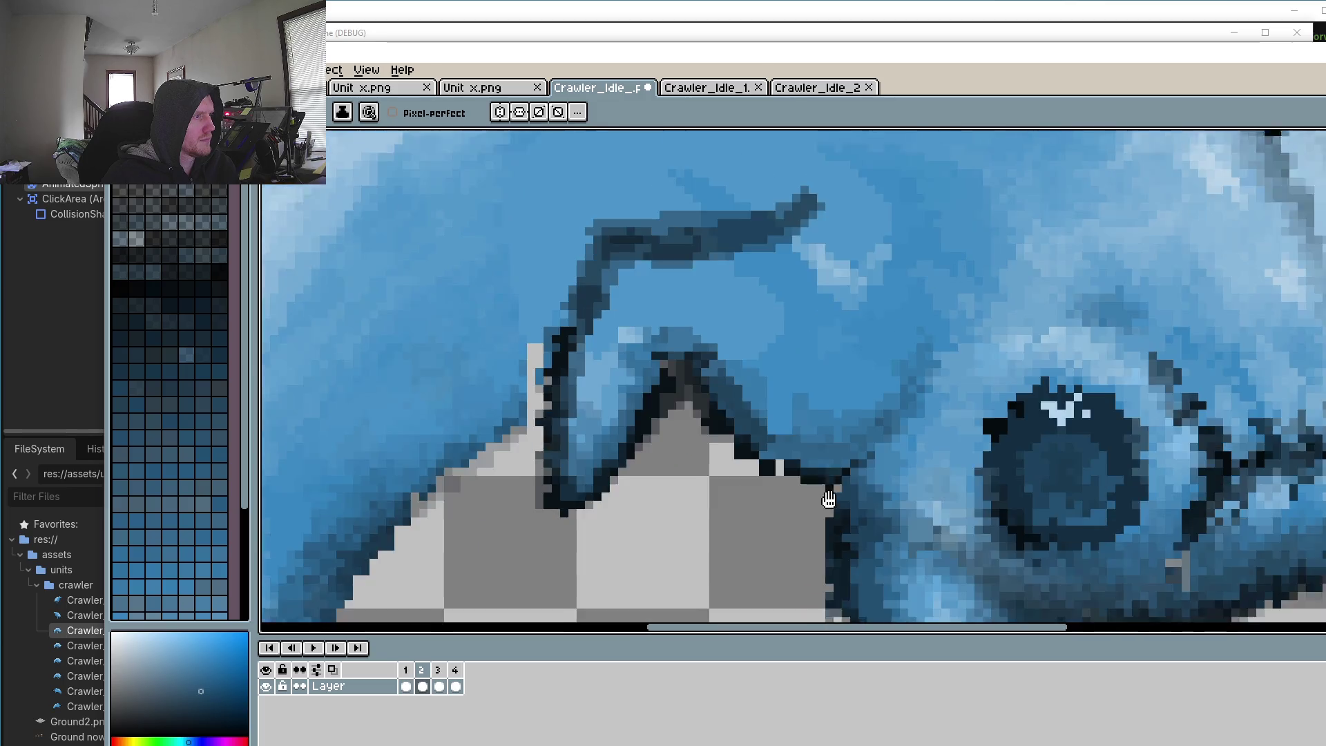
{"action": "scroll", "coordinate": [755, 442], "scroll_direction": "up", "scroll_amount": 2}
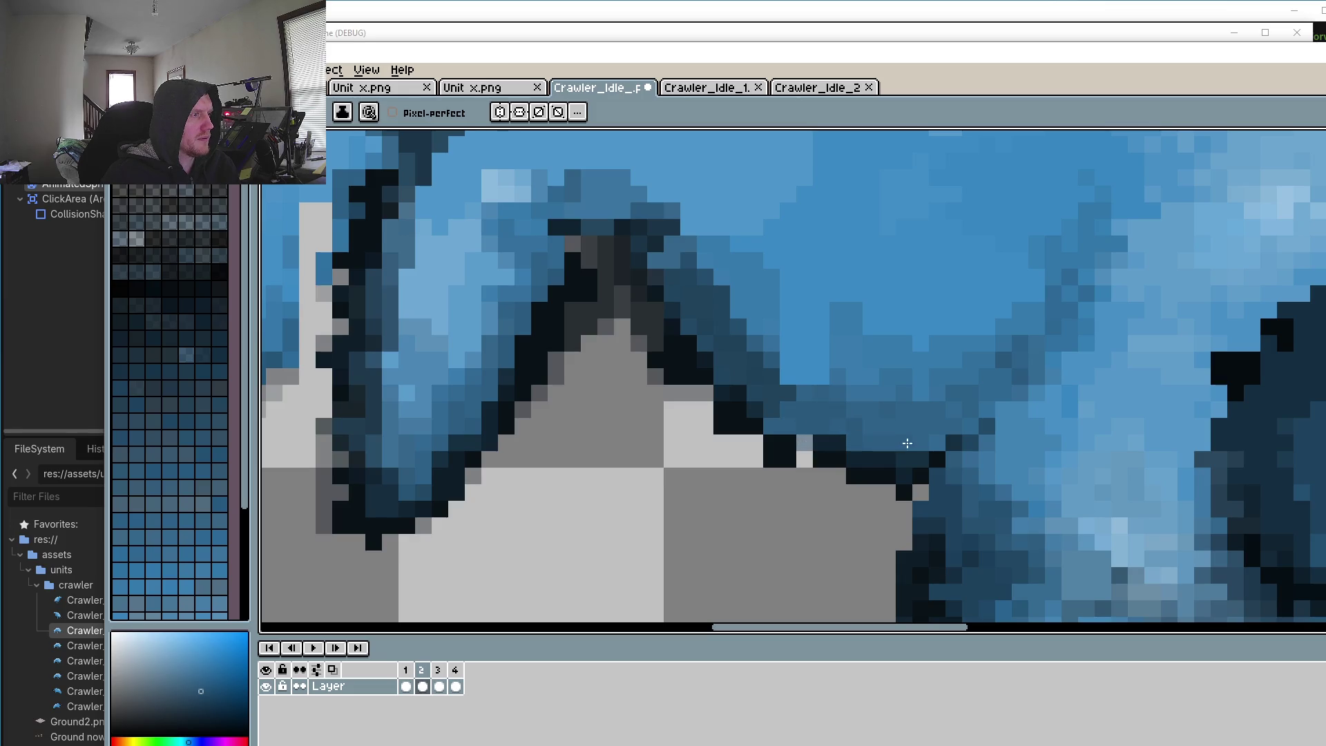
Step: Sample a darker blue and add two dark outline pixels at the leg joint
{"action": "left_click", "coordinate": [835, 445], "text": "alt"}
{"action": "scroll", "coordinate": [789, 452], "scroll_direction": "down", "scroll_amount": 3}
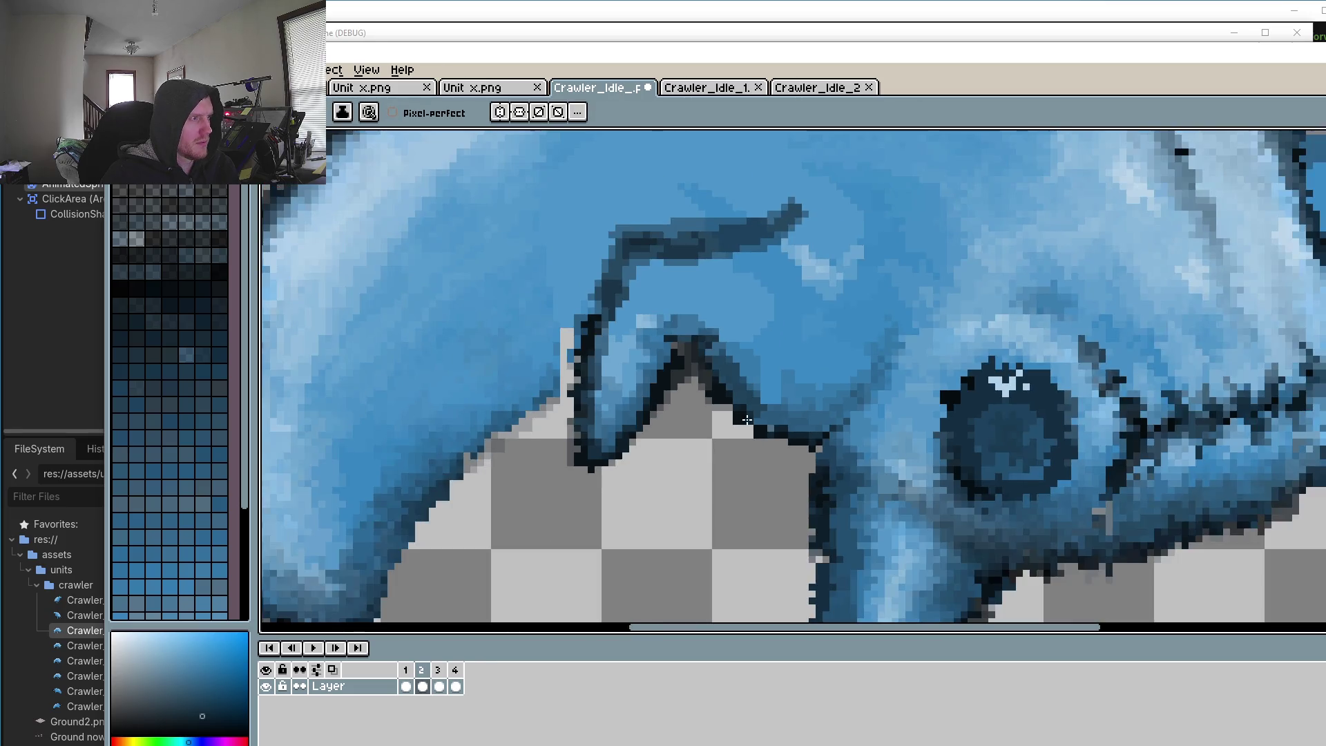
{"action": "scroll", "coordinate": [689, 355], "scroll_direction": "up", "scroll_amount": 4}
{"action": "left_click", "coordinate": [661, 361]}
{"action": "left_click", "coordinate": [630, 356]}
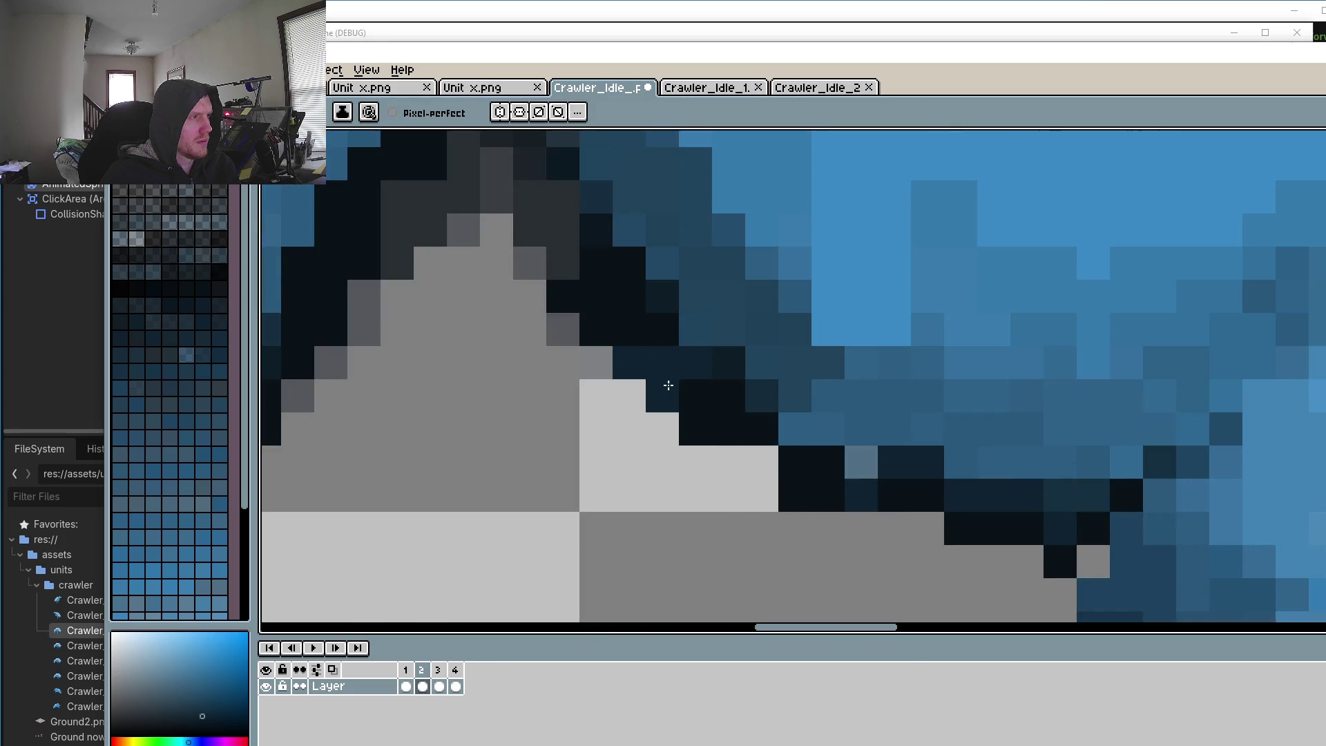
{"action": "scroll", "coordinate": [663, 366], "scroll_direction": "down", "scroll_amount": 1}
{"action": "scroll", "coordinate": [676, 369], "scroll_direction": "down", "scroll_amount": 1}
{"action": "scroll", "coordinate": [695, 371], "scroll_direction": "up", "scroll_amount": 1}
{"action": "scroll", "coordinate": [682, 445], "scroll_direction": "up", "scroll_amount": 2}
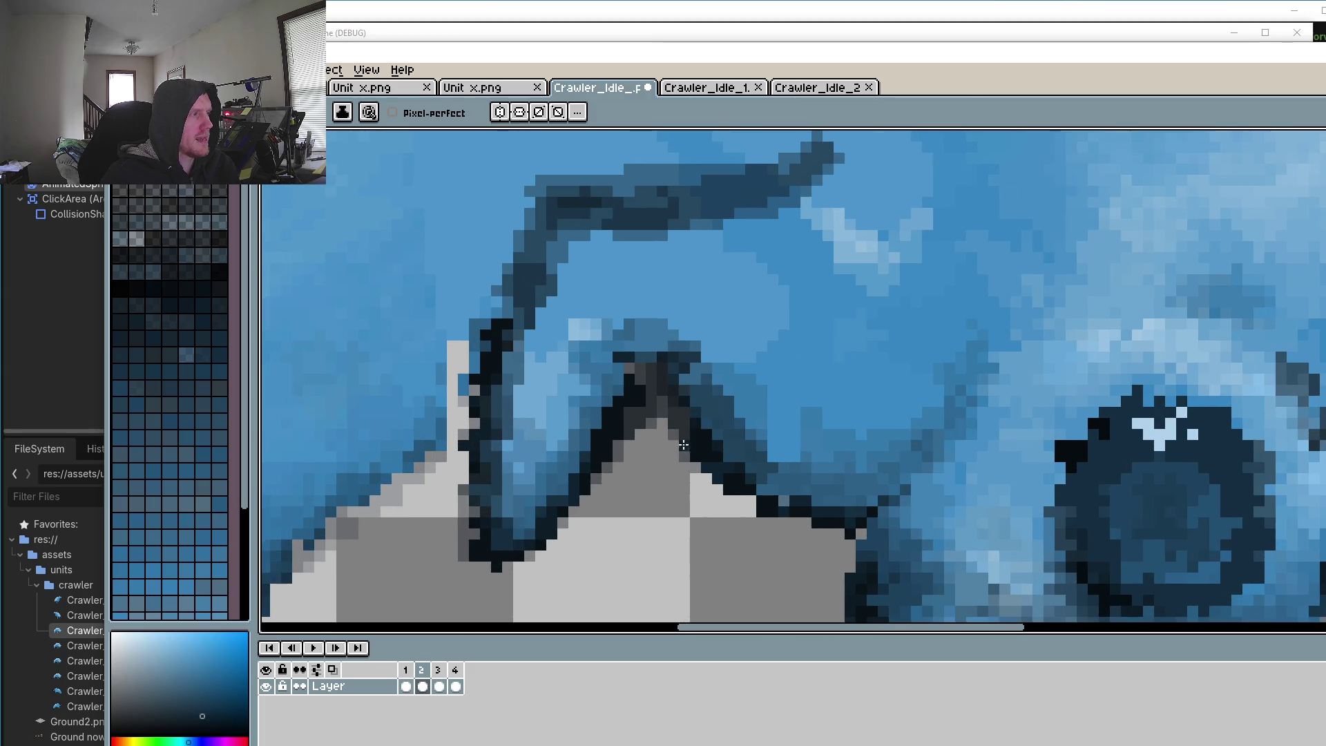
Step: Paste the shifted body pose into frame 4 and commit it
{"action": "key", "text": "r"}
{"action": "left_click_drag", "start_coordinate": [1026, 555], "coordinate": [1028, 553]}
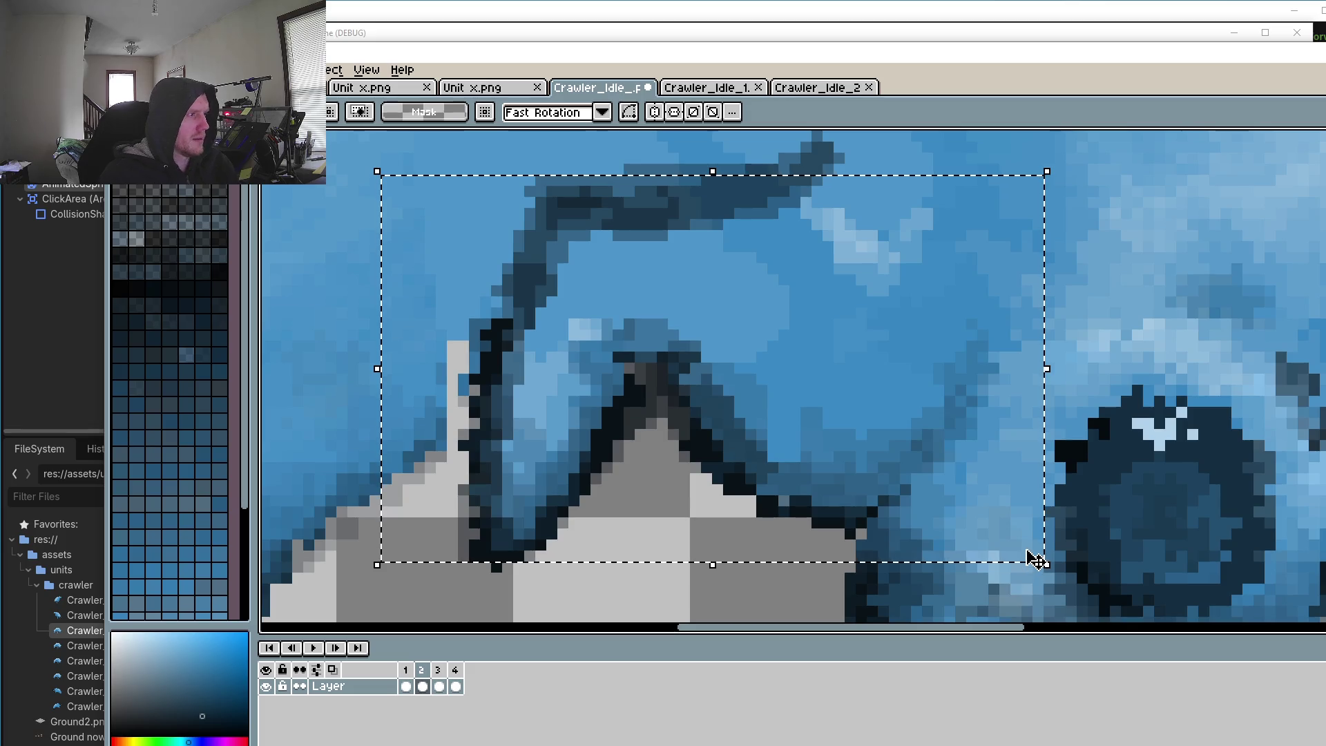
{"action": "left_click", "coordinate": [439, 685]}
{"action": "key", "text": "Left"}
{"action": "key", "text": "Right"}
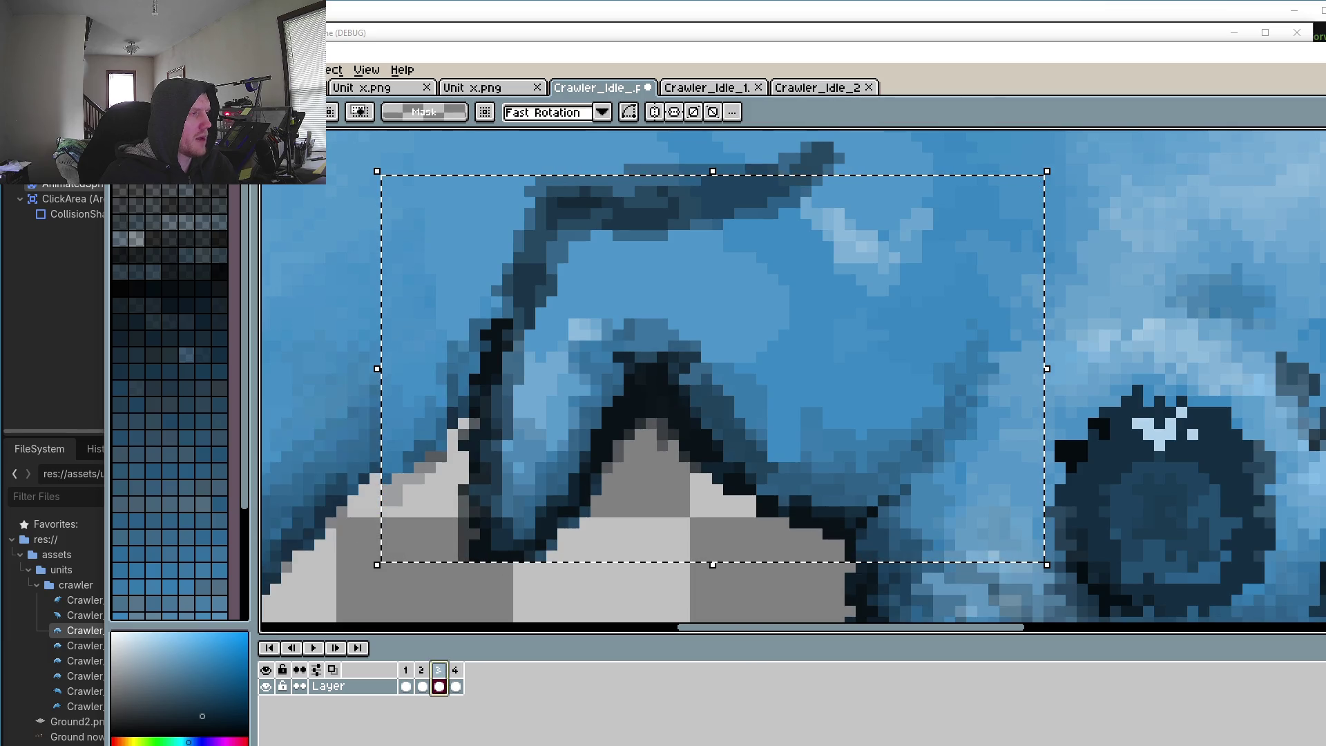
{"action": "left_click", "coordinate": [422, 677]}
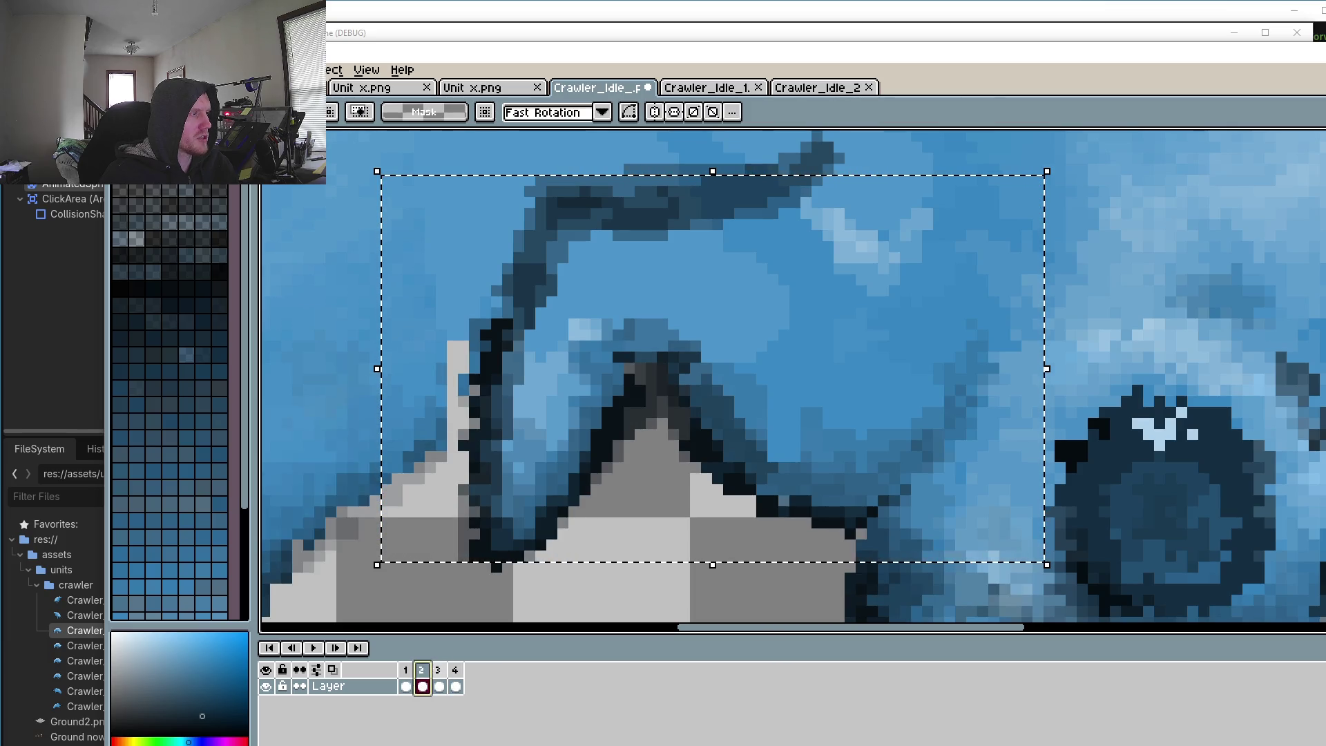
{"action": "key", "text": "Right"}
{"action": "key", "text": "Right"}
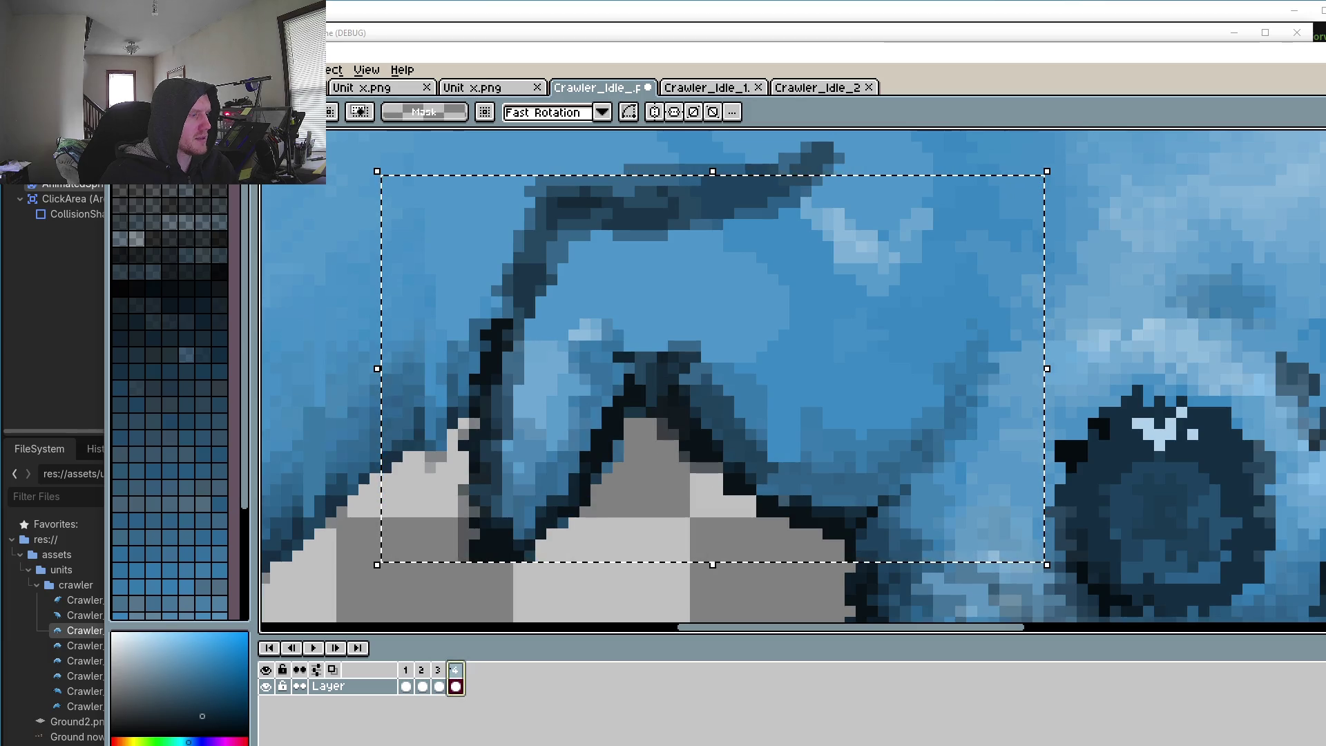
{"action": "key", "text": "ctrl+v"}
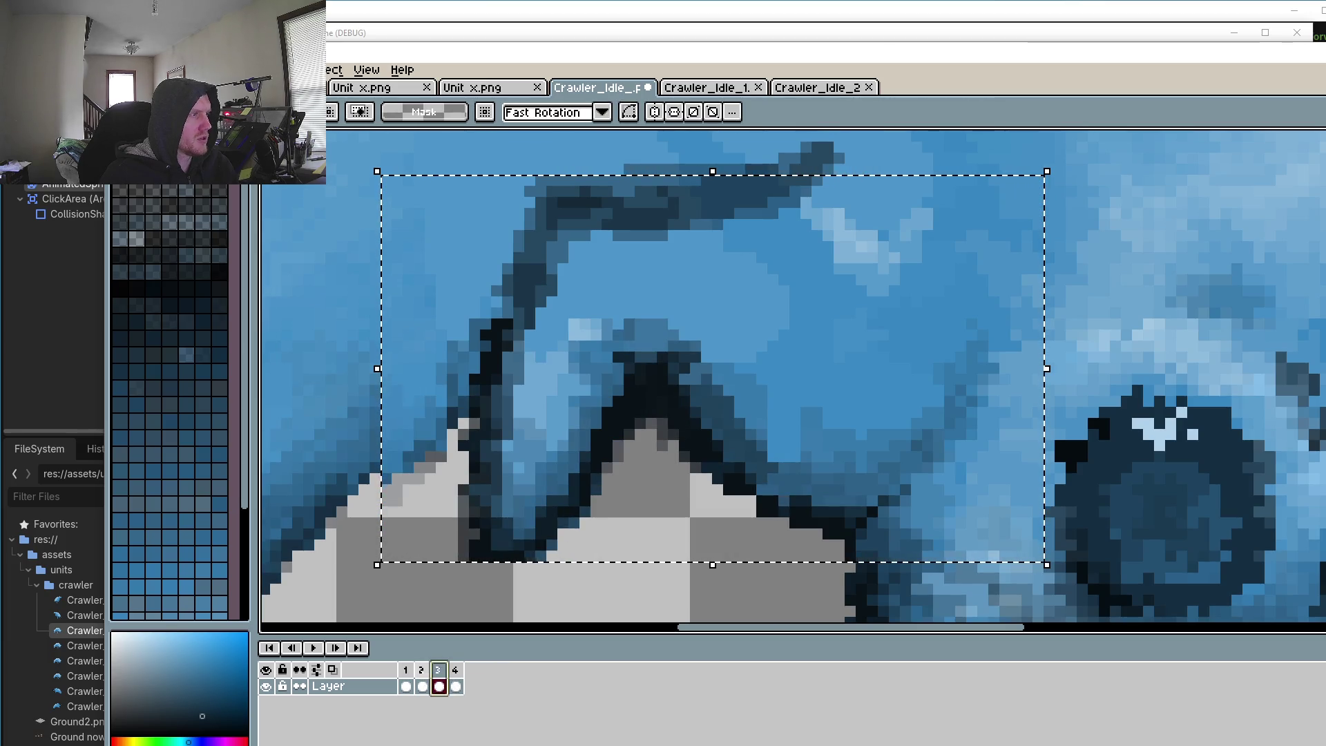
{"action": "left_click", "coordinate": [422, 680]}
Step: Flip through frames 1 to 4 to compare the crawler's poses, ending on frame 1
{"action": "key", "text": "Right"}
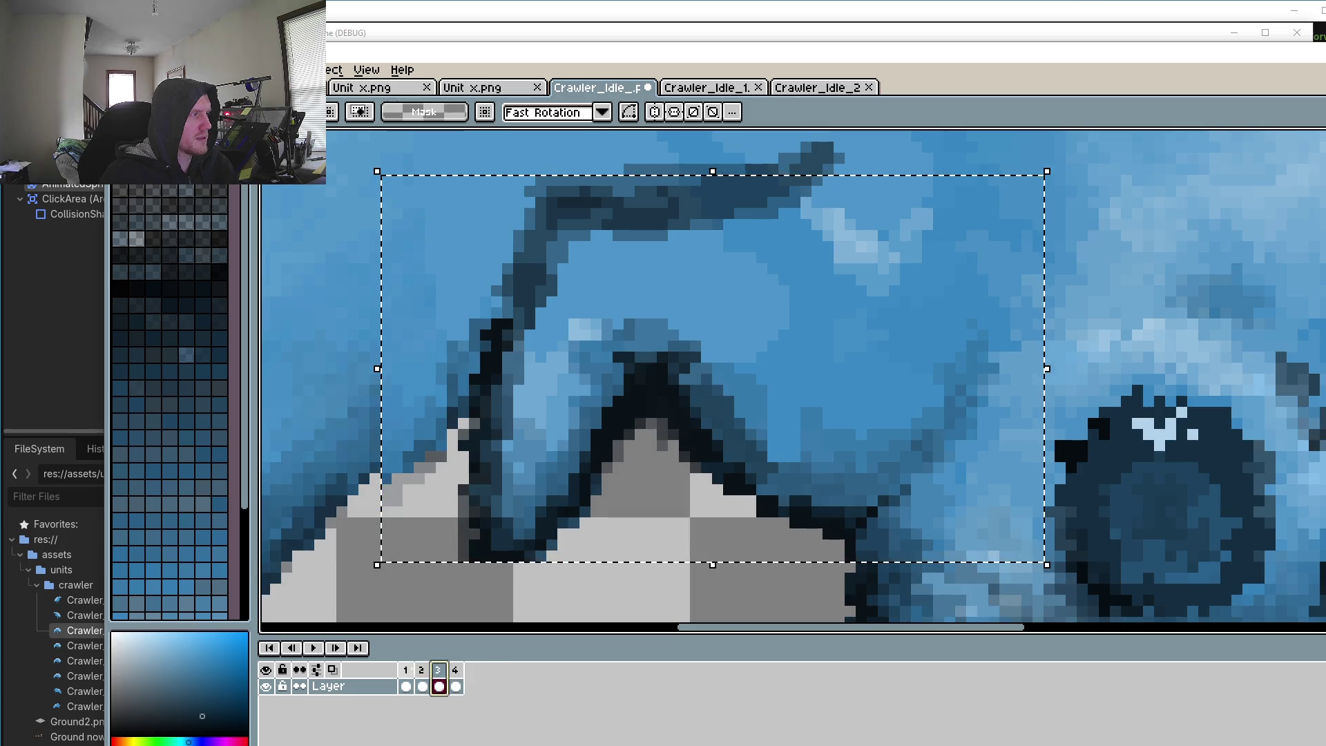
{"action": "key", "text": "Left"}
{"action": "key", "text": "Left"}
{"action": "key", "text": "Right"}
{"action": "key", "text": "Right"}
{"action": "left_click", "coordinate": [456, 671]}
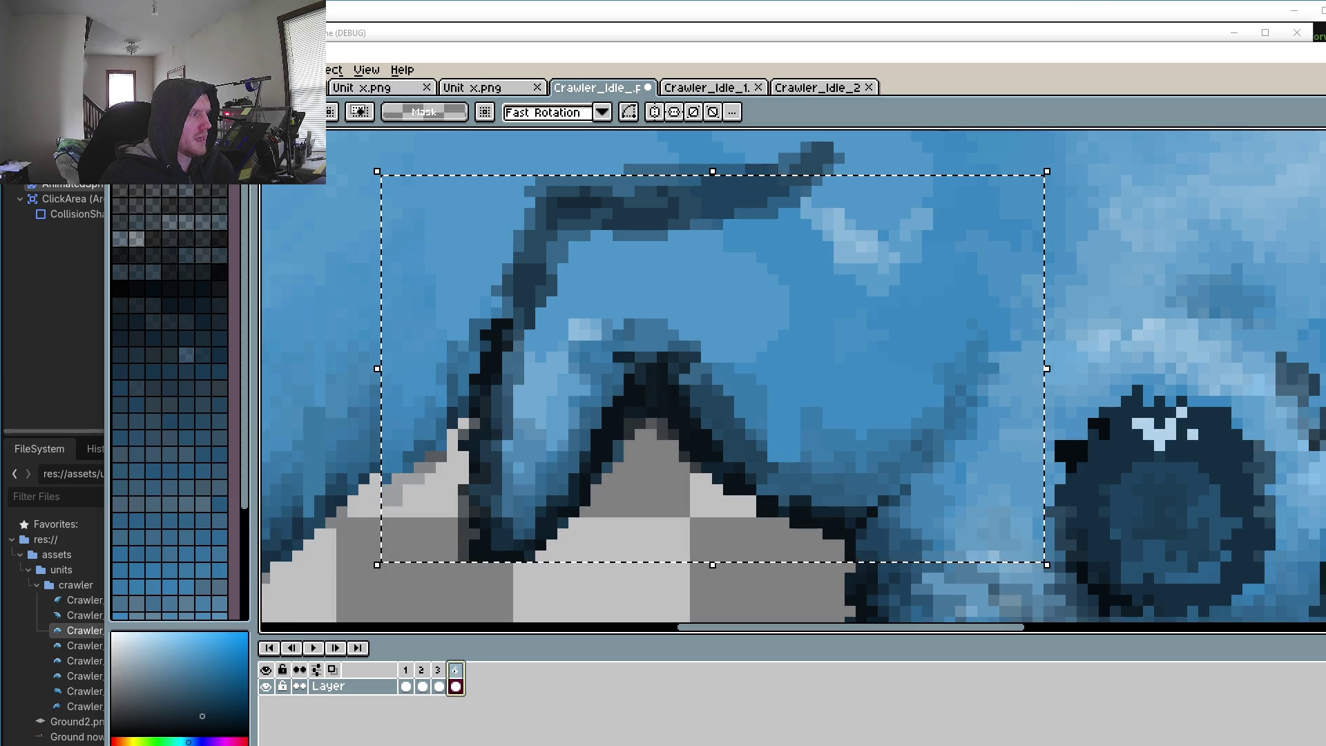
{"action": "key", "text": "r"}
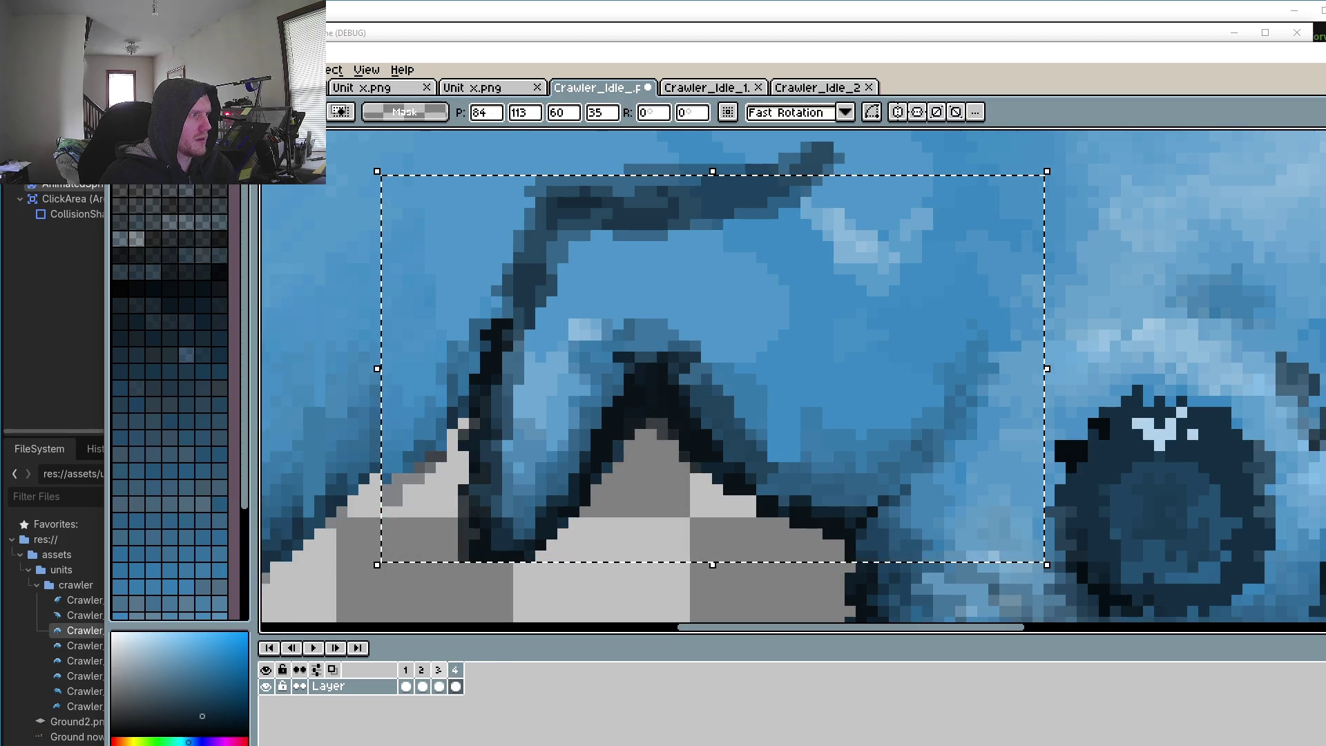
{"action": "key", "text": "w"}
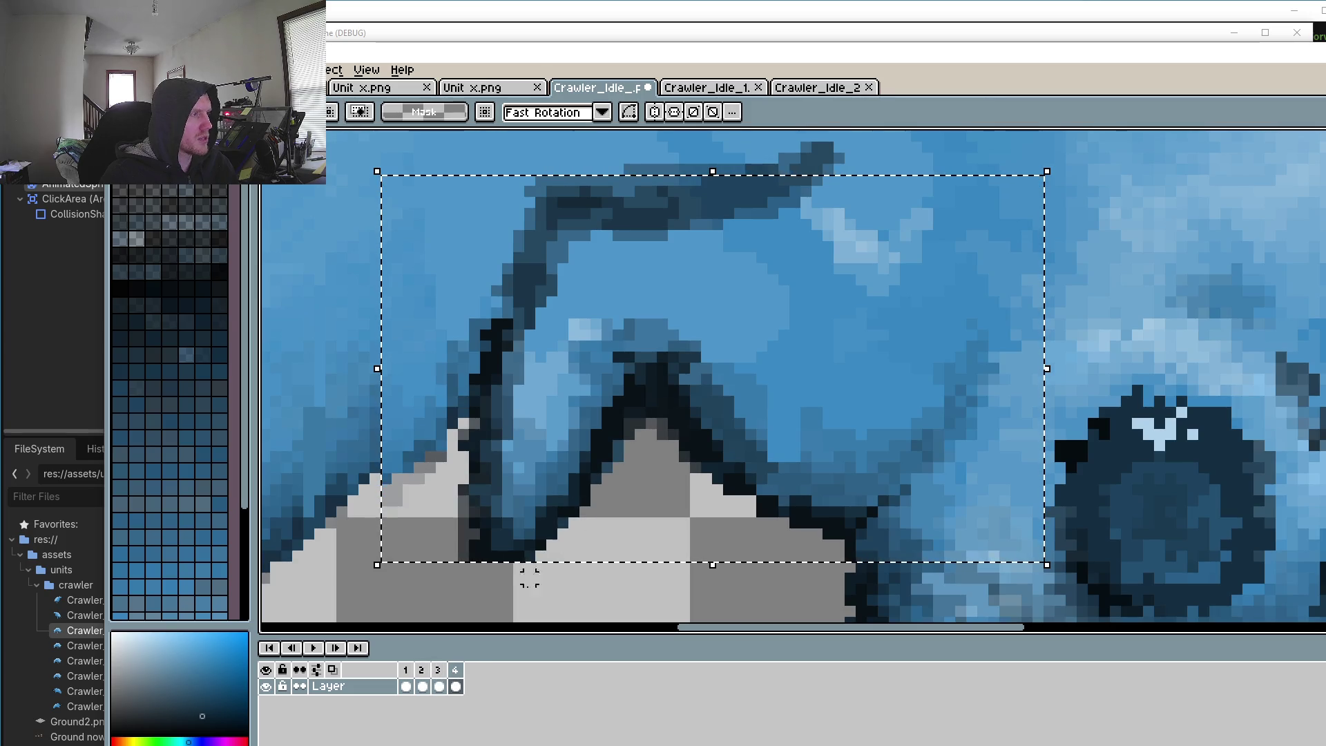
{"action": "left_click", "coordinate": [442, 670]}
{"action": "left_click", "coordinate": [422, 670]}
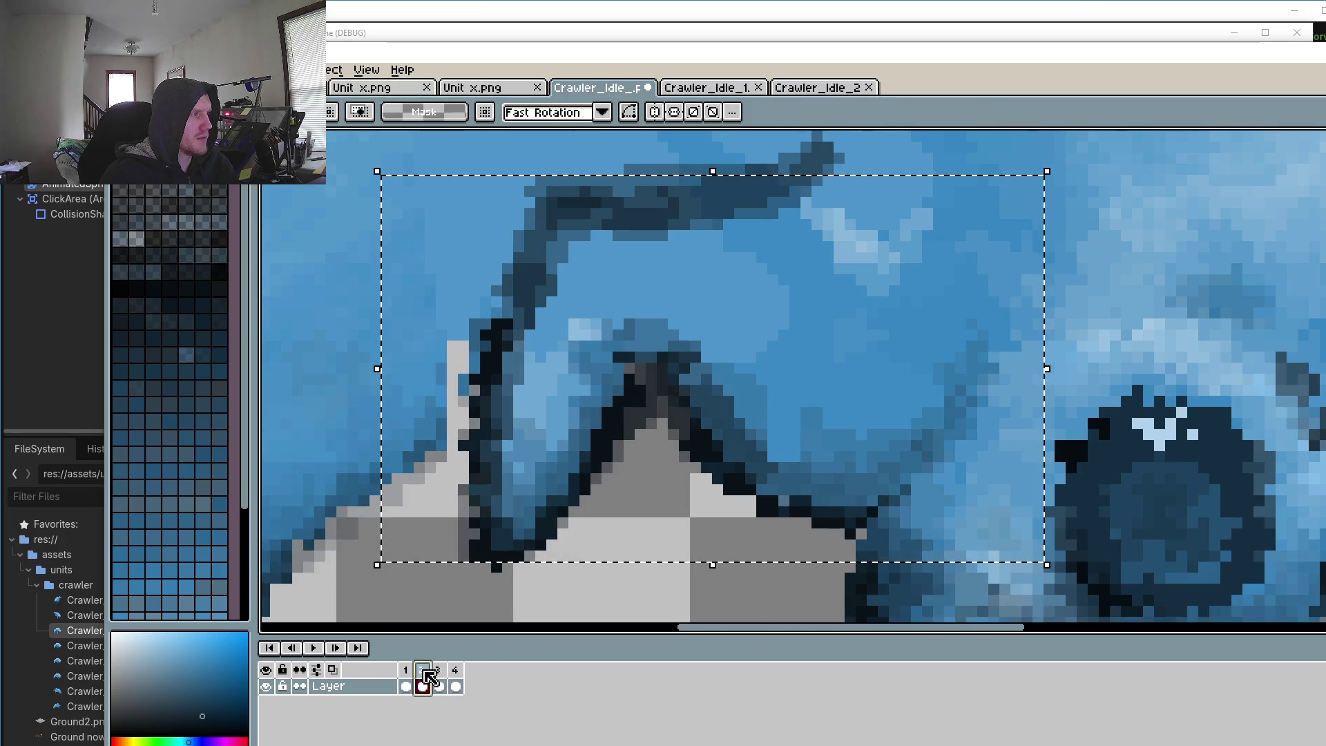
{"action": "left_click", "coordinate": [407, 671]}
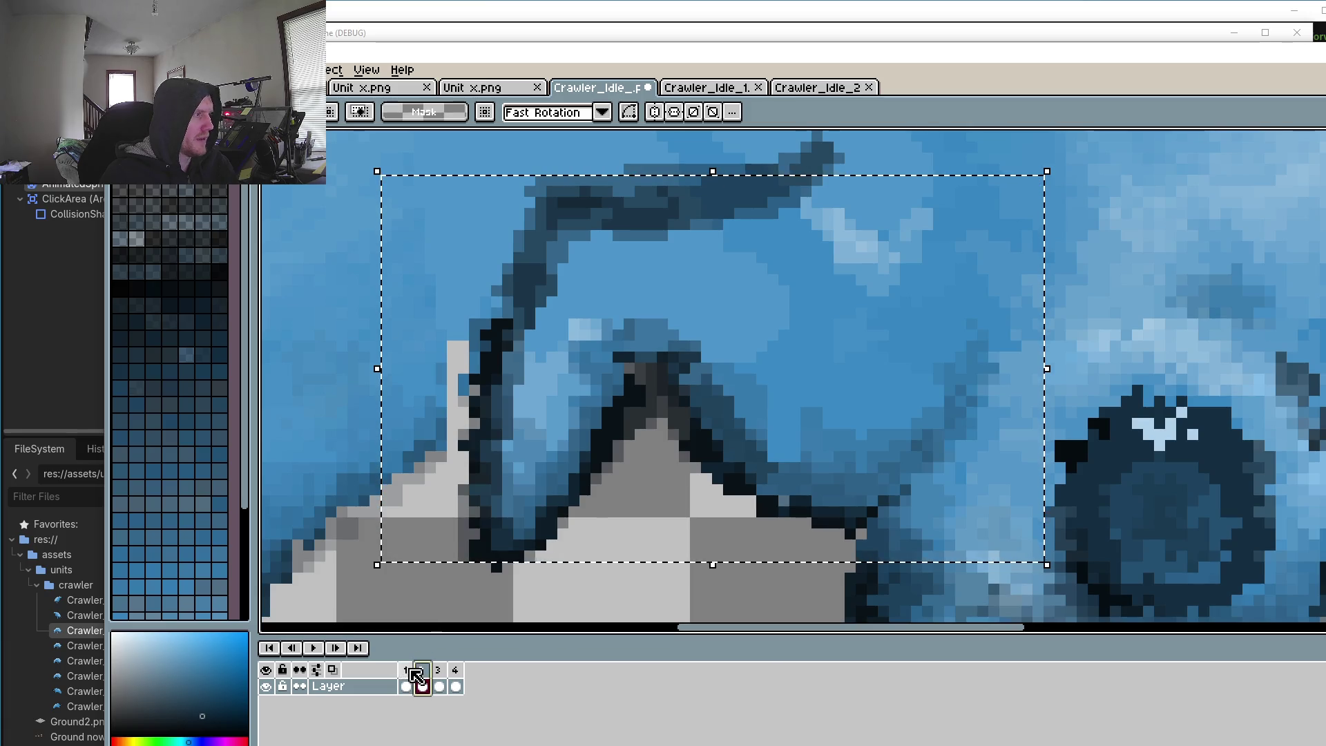
{"action": "left_click", "coordinate": [427, 671]}
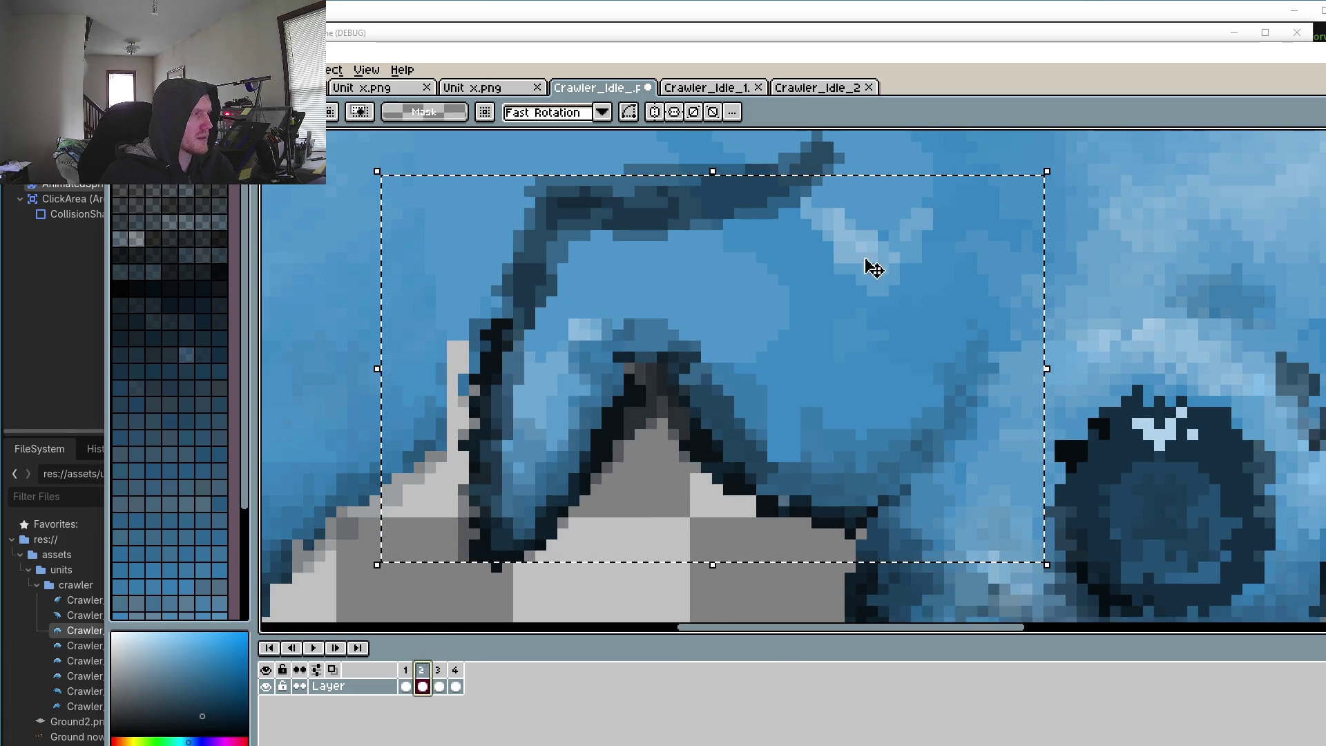
{"action": "left_click", "coordinate": [439, 670]}
{"action": "left_click", "coordinate": [407, 669]}
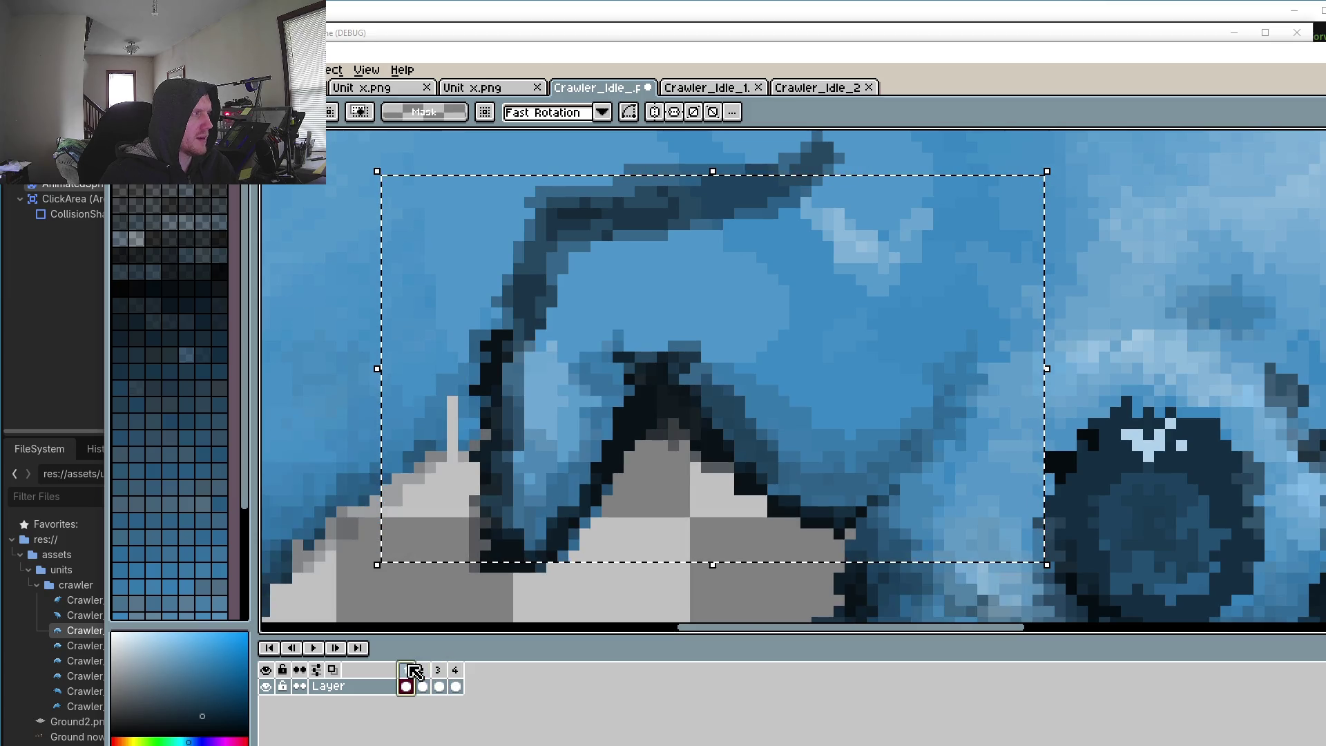
Step: Clear the selection, sample the surrounding body blue, and paint the upper pixels of frame 1's gap
{"action": "left_click", "coordinate": [475, 588]}
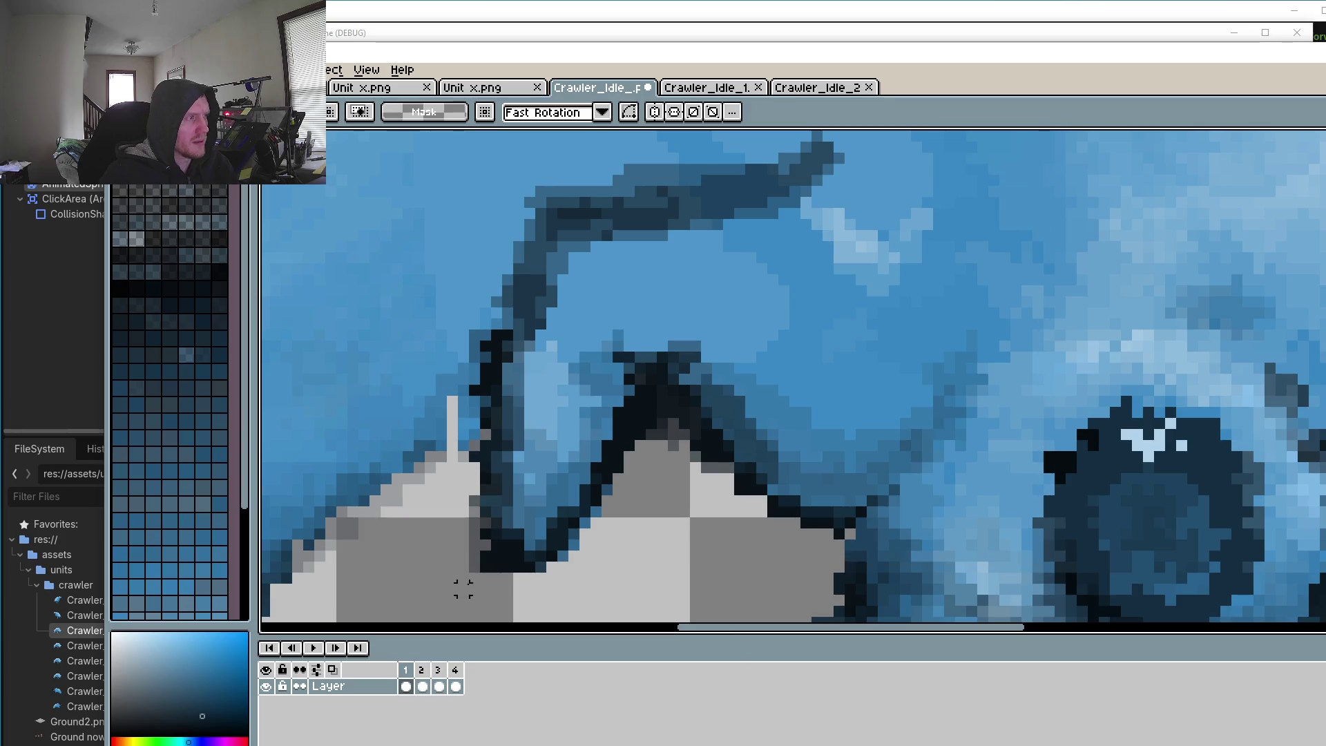
{"action": "scroll", "coordinate": [705, 407], "scroll_direction": "up", "scroll_amount": 3}
{"action": "key", "text": "o"}
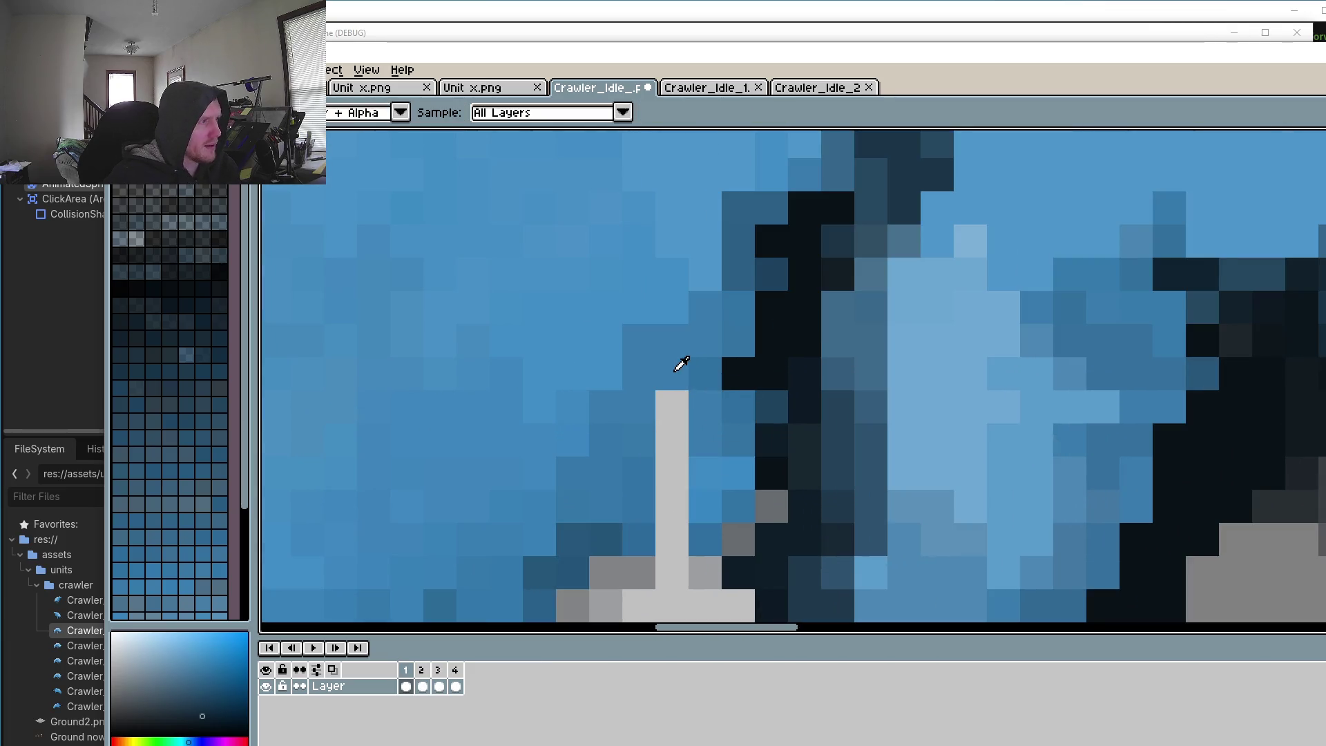
{"action": "left_click", "coordinate": [680, 366]}
{"action": "key", "text": "b"}
{"action": "left_click_drag", "start_coordinate": [667, 408], "coordinate": [669, 505]}
{"action": "scroll", "coordinate": [669, 505], "scroll_direction": "down", "scroll_amount": 3}
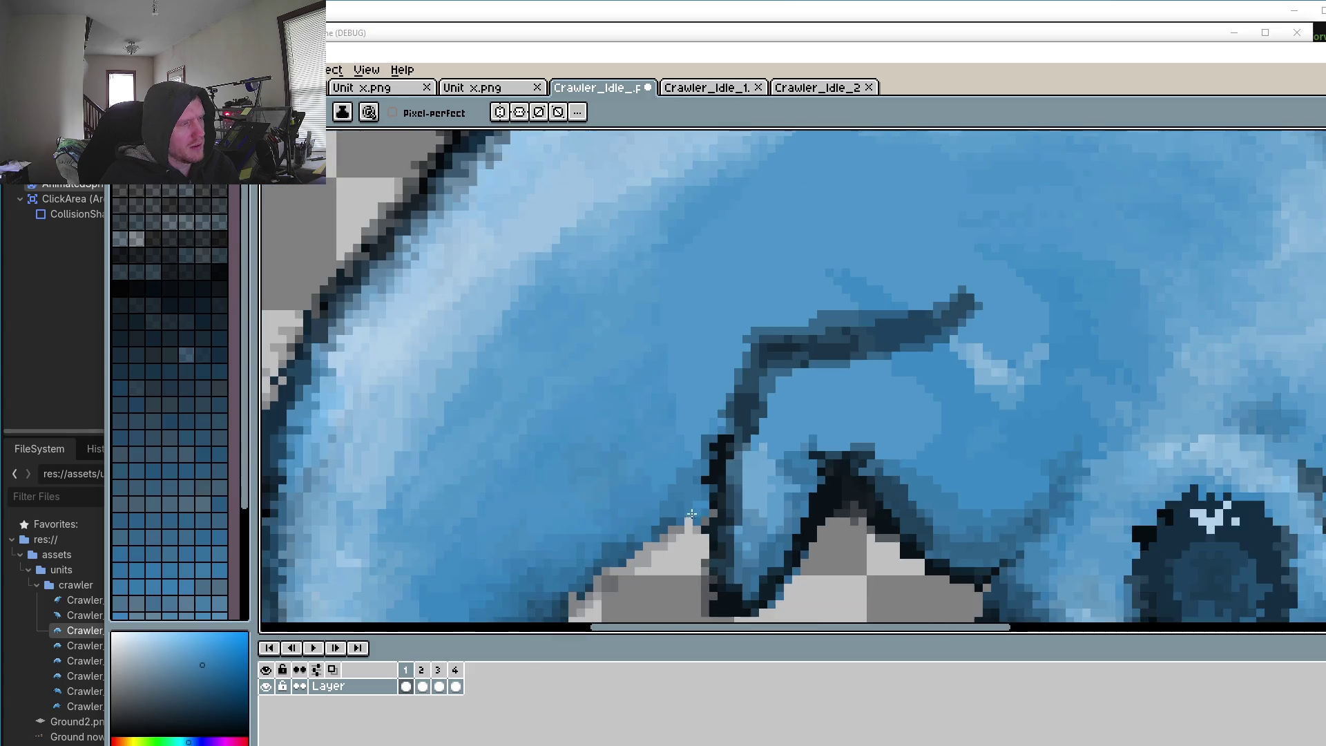
{"action": "scroll", "coordinate": [673, 449], "scroll_direction": "down", "scroll_amount": 2}
{"action": "scroll", "coordinate": [731, 387], "scroll_direction": "up", "scroll_amount": 2}
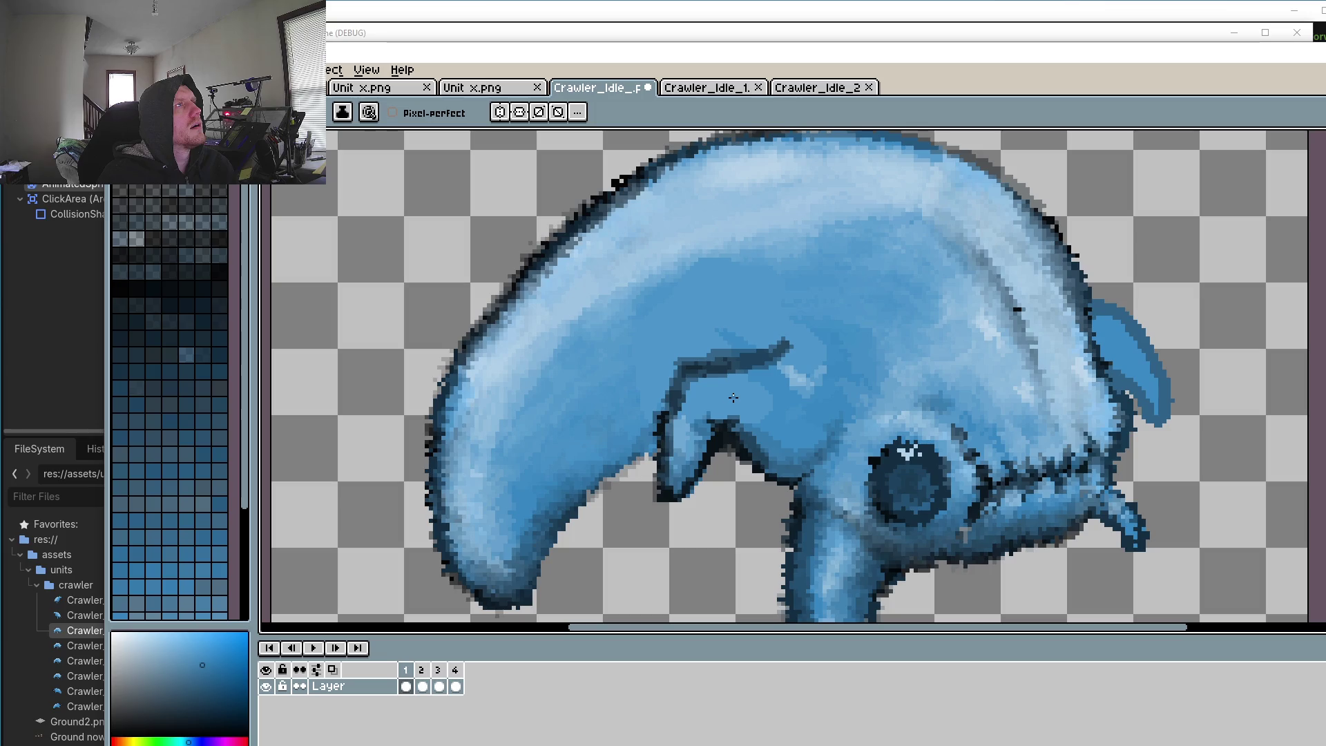
{"action": "scroll", "coordinate": [733, 398], "scroll_direction": "down", "scroll_amount": 1}
{"action": "scroll", "coordinate": [761, 385], "scroll_direction": "down", "scroll_amount": 2}
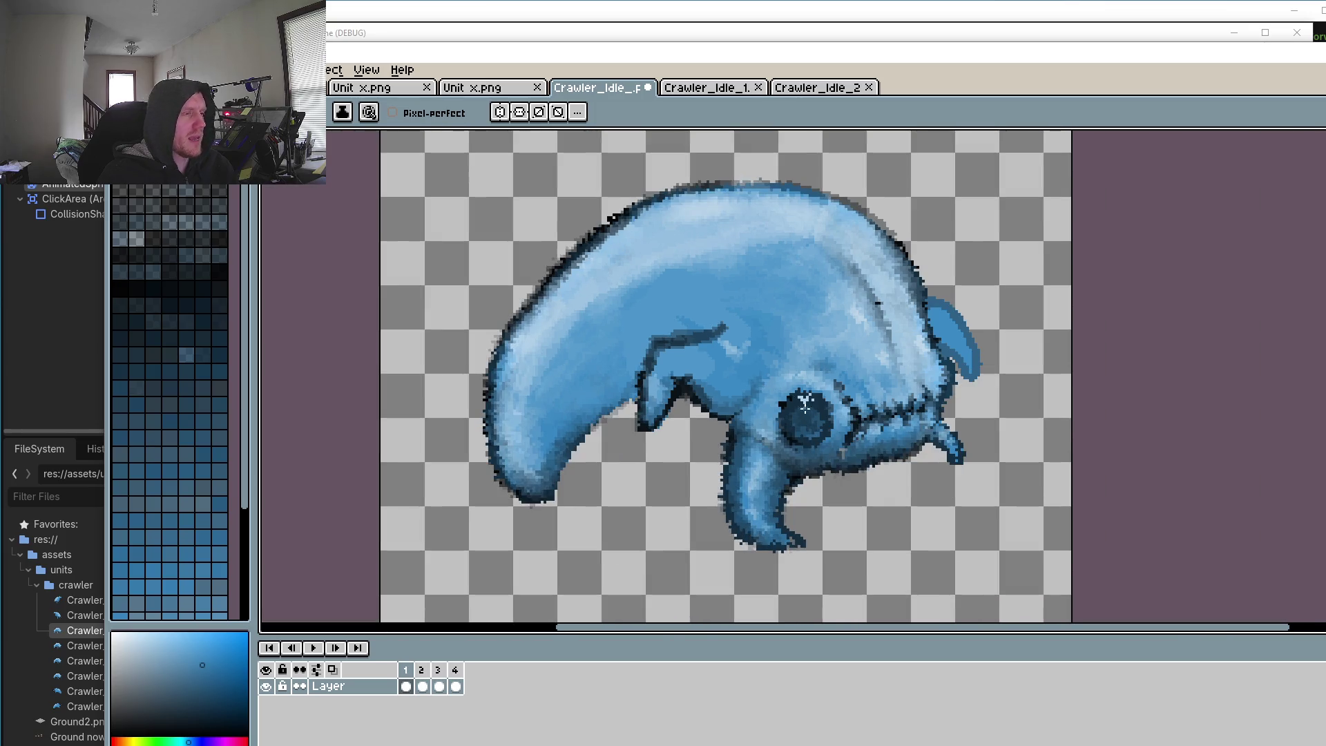
{"action": "scroll", "coordinate": [805, 404], "scroll_direction": "up", "scroll_amount": 2}
{"action": "scroll", "coordinate": [829, 397], "scroll_direction": "up", "scroll_amount": 2}
{"action": "scroll", "coordinate": [870, 383], "scroll_direction": "up", "scroll_amount": 2}
Step: Sample a darker body blue and fill the rest of the grey gap
{"action": "key", "text": "o"}
{"action": "left_click", "coordinate": [877, 376]}
{"action": "key", "text": "b"}
{"action": "mouse_move", "coordinate": [859, 370]}
{"action": "left_mouse_down"}
{"action": "mouse_move", "coordinate": [829, 368]}
{"action": "mouse_move", "coordinate": [849, 441]}
{"action": "left_mouse_up"}
{"action": "left_click_drag", "start_coordinate": [826, 390], "coordinate": [825, 410]}
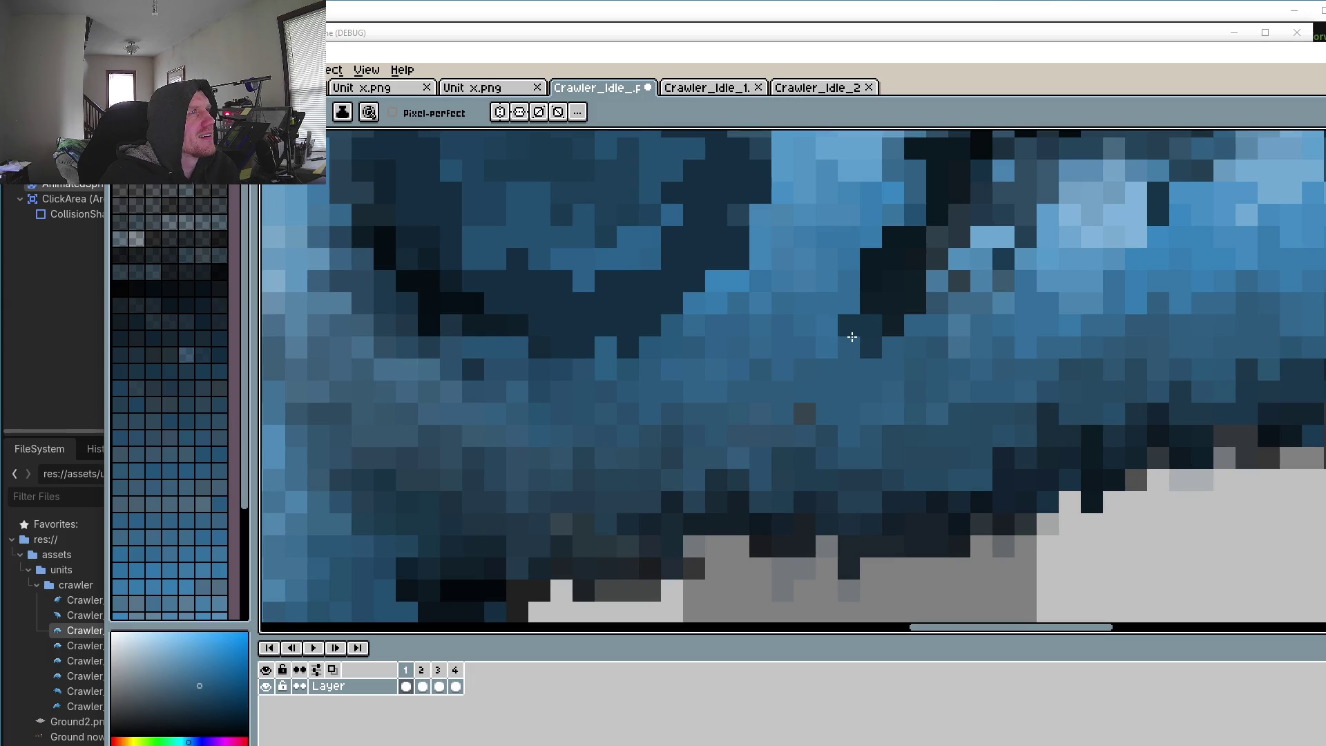
{"action": "scroll", "coordinate": [852, 337], "scroll_direction": "down", "scroll_amount": 3}
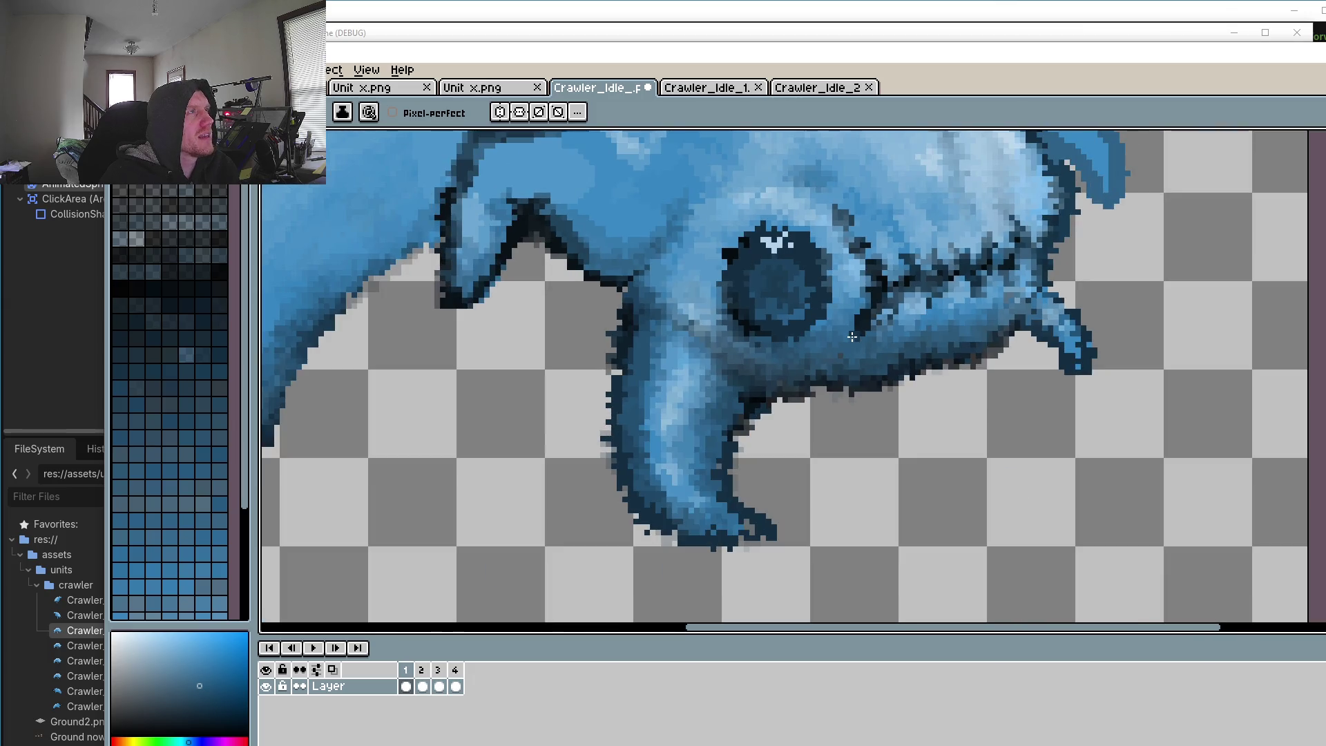
{"action": "scroll", "coordinate": [852, 336], "scroll_direction": "down", "scroll_amount": 2}
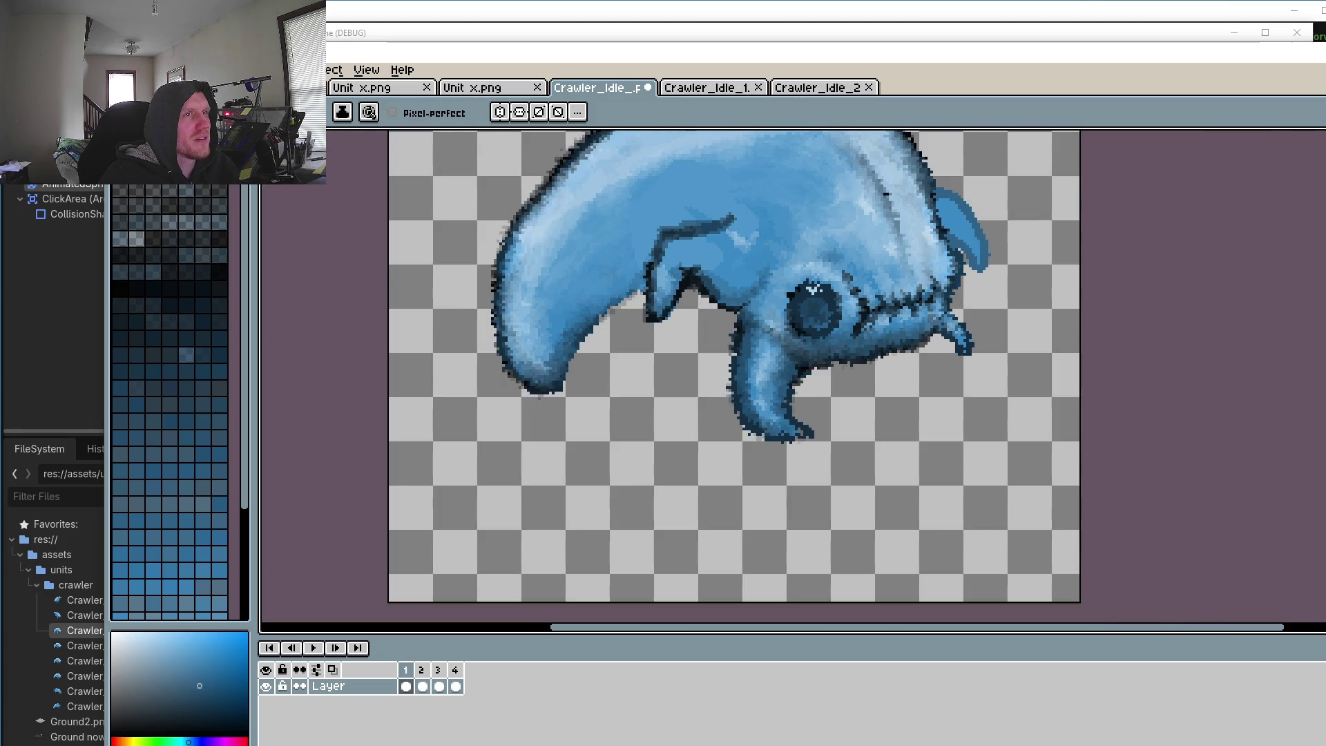
{"action": "key", "text": "r"}
{"action": "left_click_drag", "start_coordinate": [439, 159], "coordinate": [1062, 614]}
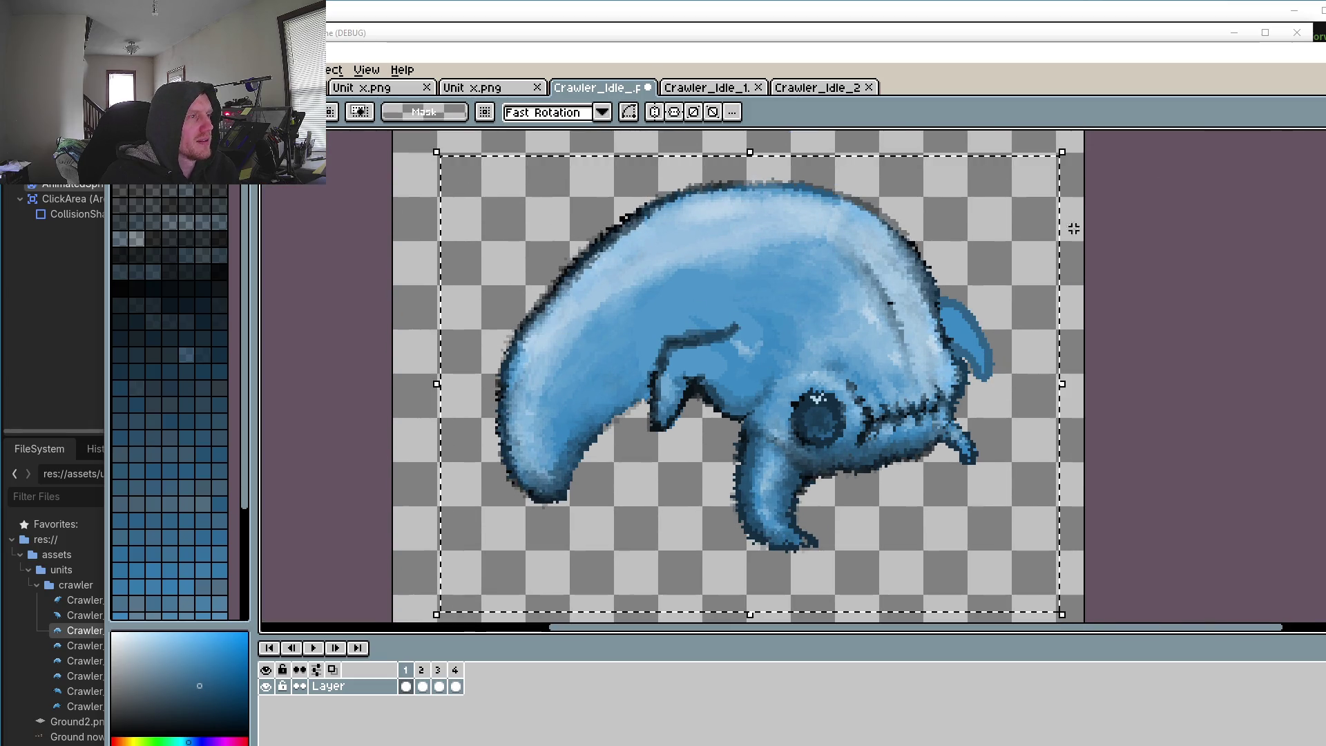
{"action": "left_click_drag", "start_coordinate": [1073, 228], "coordinate": [1029, 497]}
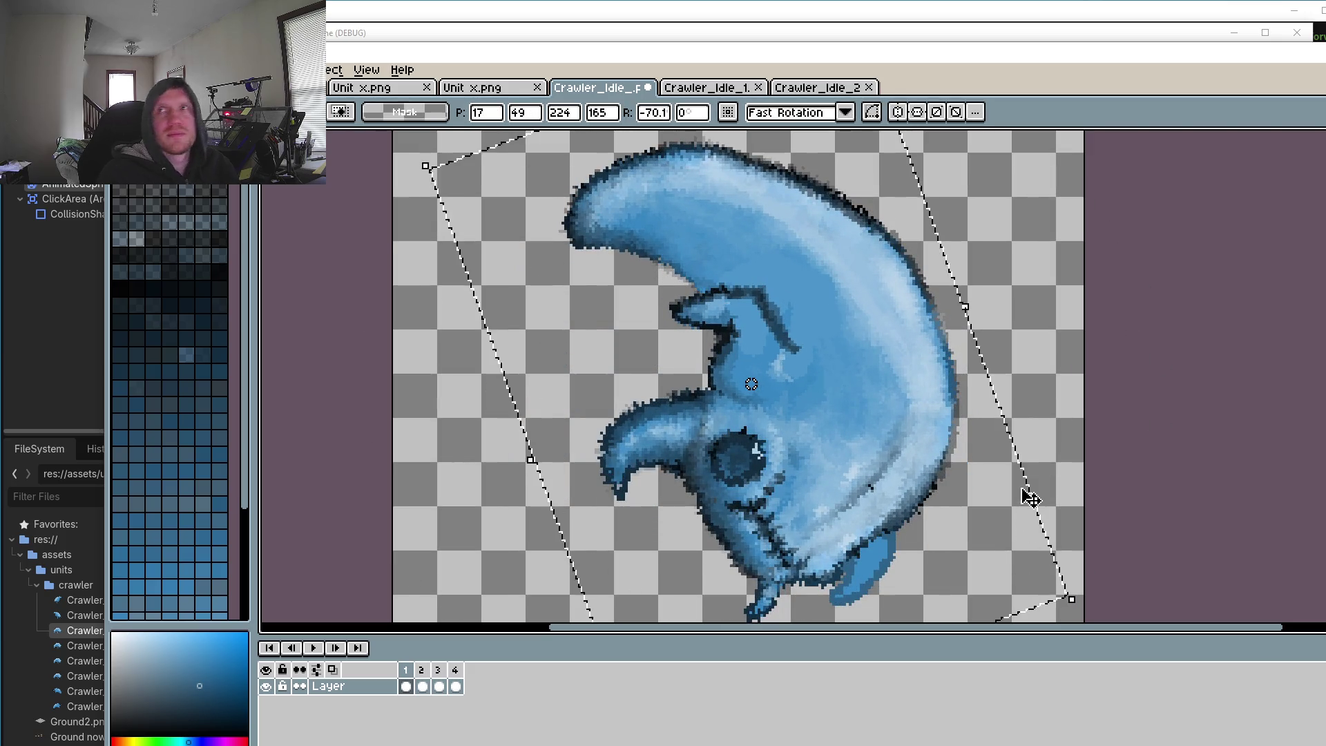
{"action": "scroll", "coordinate": [1029, 497], "scroll_direction": "down", "scroll_amount": 3}
{"action": "scroll", "coordinate": [1056, 465], "scroll_direction": "down", "scroll_amount": 1}
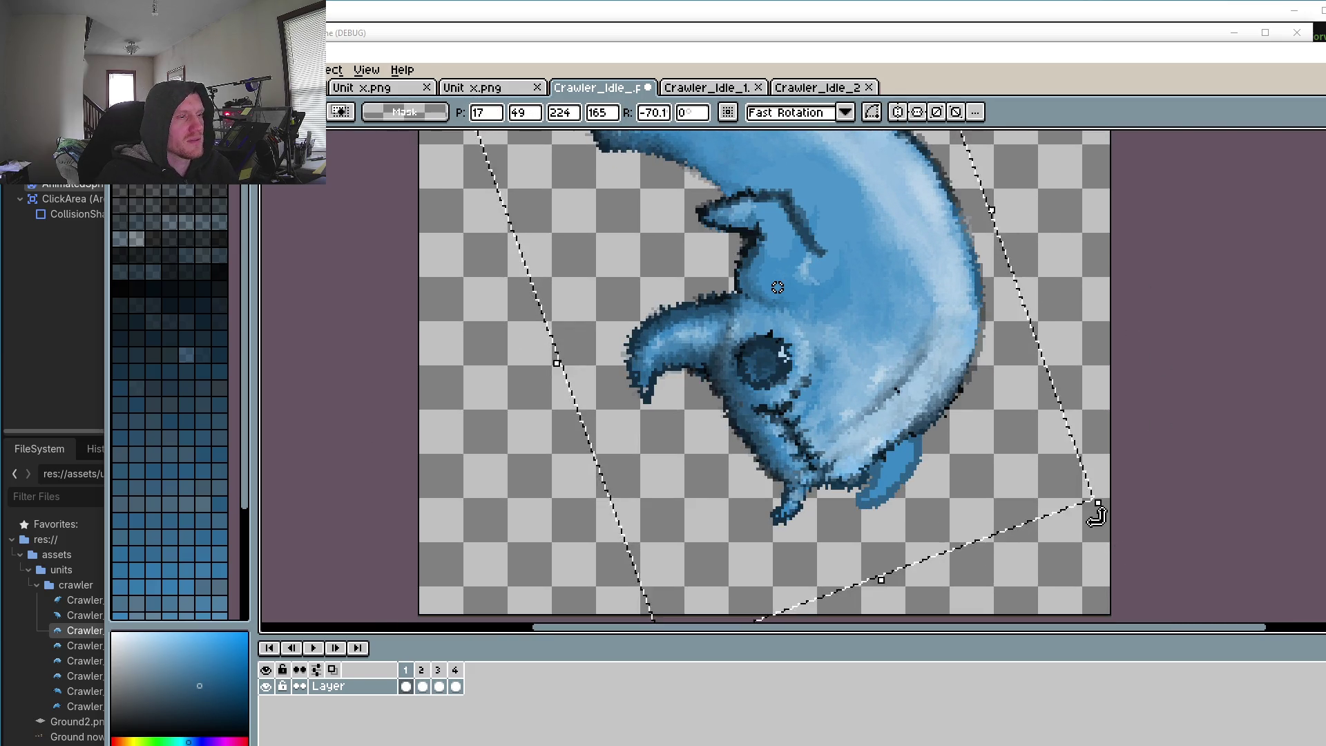
{"action": "left_click_drag", "start_coordinate": [1096, 514], "coordinate": [1006, 591]}
{"action": "key", "text": "Return"}
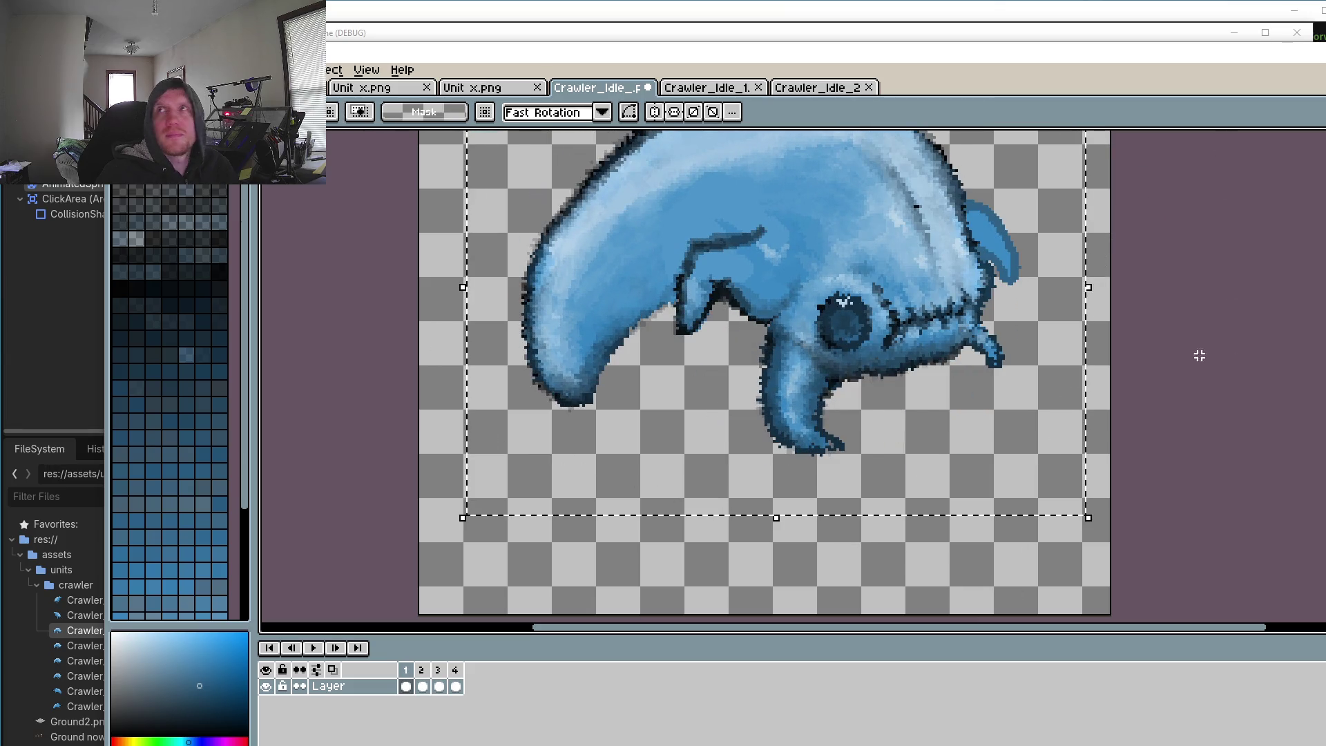
{"action": "left_click", "coordinate": [1200, 356]}
{"action": "scroll", "coordinate": [1050, 504], "scroll_direction": "up", "scroll_amount": 2}
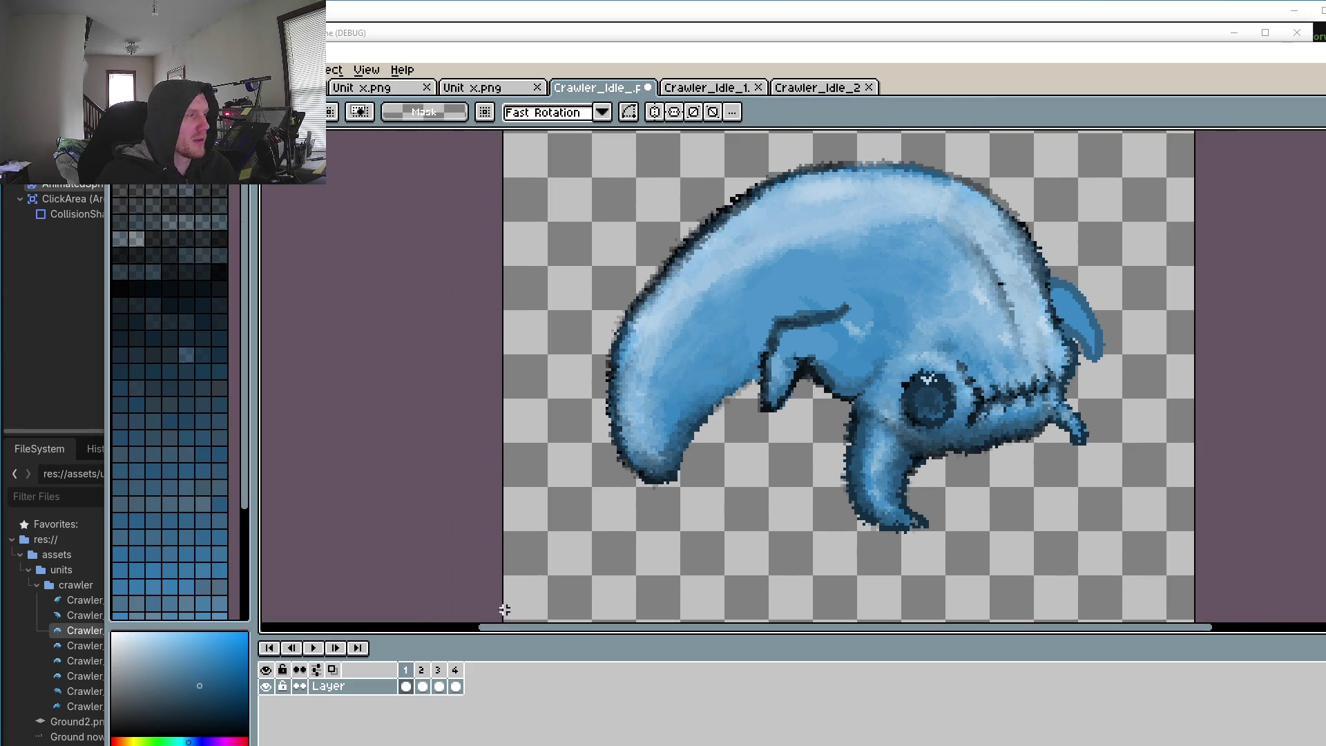
{"action": "mouse_move", "coordinate": [567, 258]}
{"action": "left_mouse_down"}
{"action": "mouse_move", "coordinate": [730, 545]}
{"action": "mouse_move", "coordinate": [891, 450]}
{"action": "left_mouse_up"}
{"action": "left_click_drag", "start_coordinate": [621, 354], "coordinate": [710, 428]}
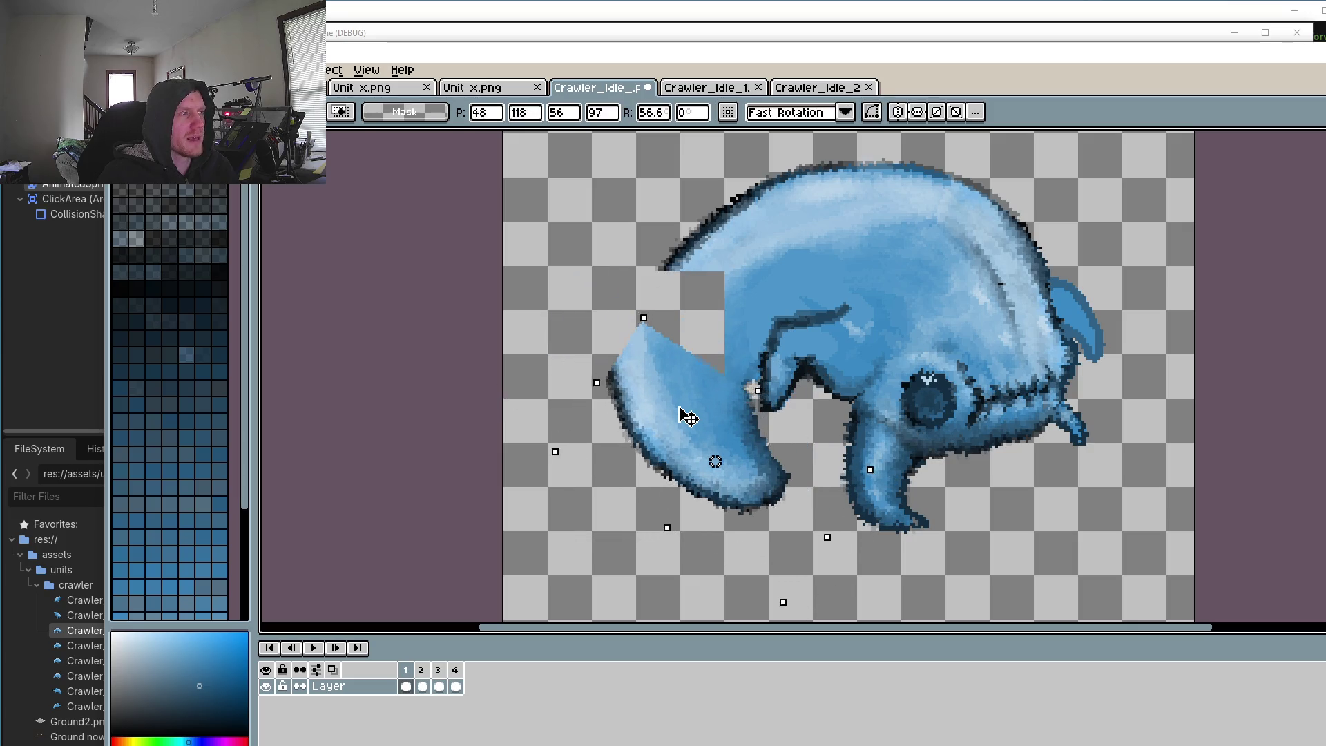
{"action": "left_click_drag", "start_coordinate": [686, 276], "coordinate": [673, 286]}
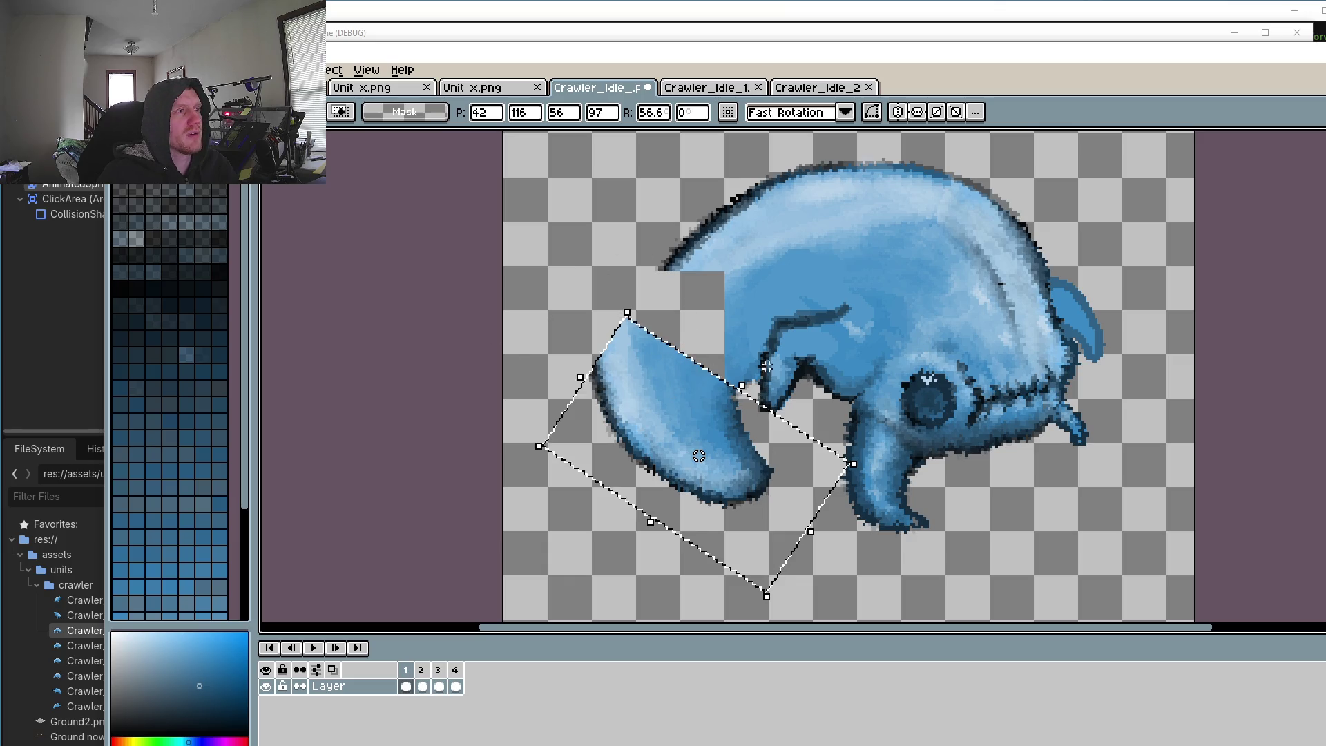
{"action": "key", "text": "Return"}
{"action": "key", "text": "ctrl+d"}
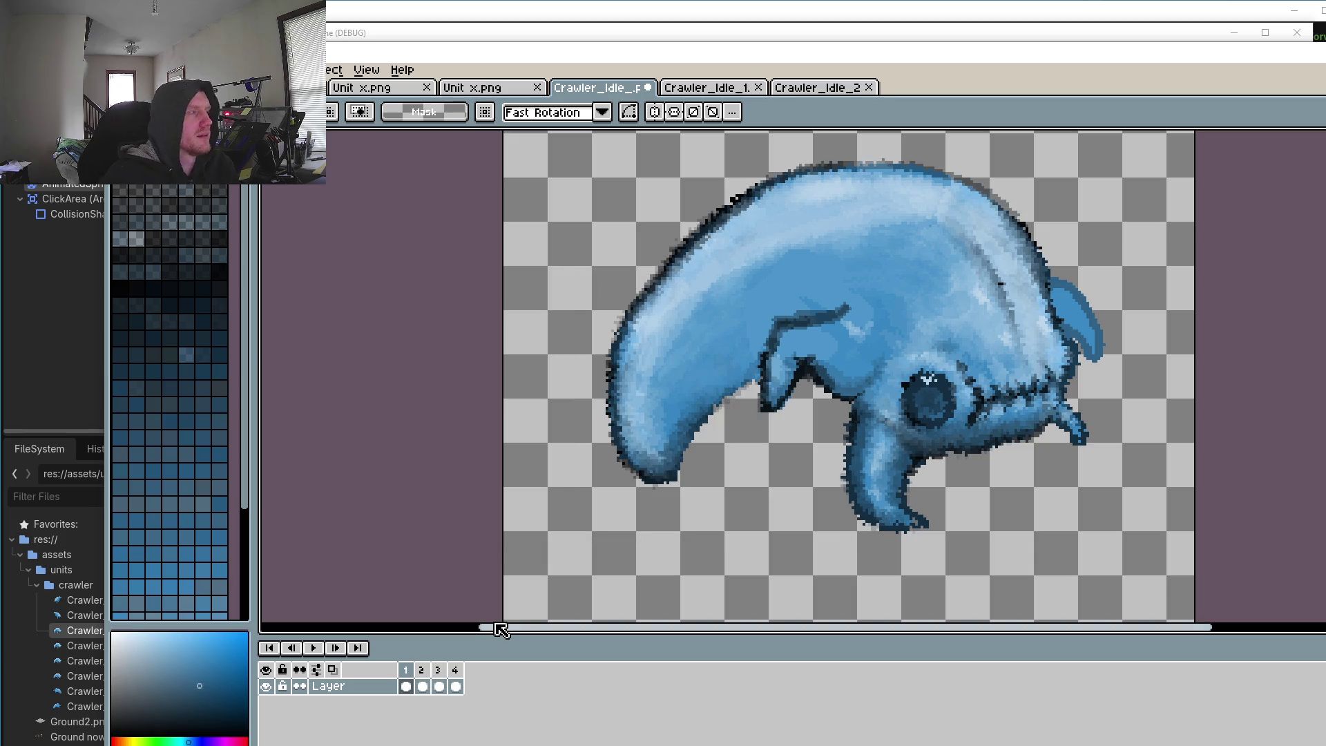
{"action": "left_click", "coordinate": [422, 683]}
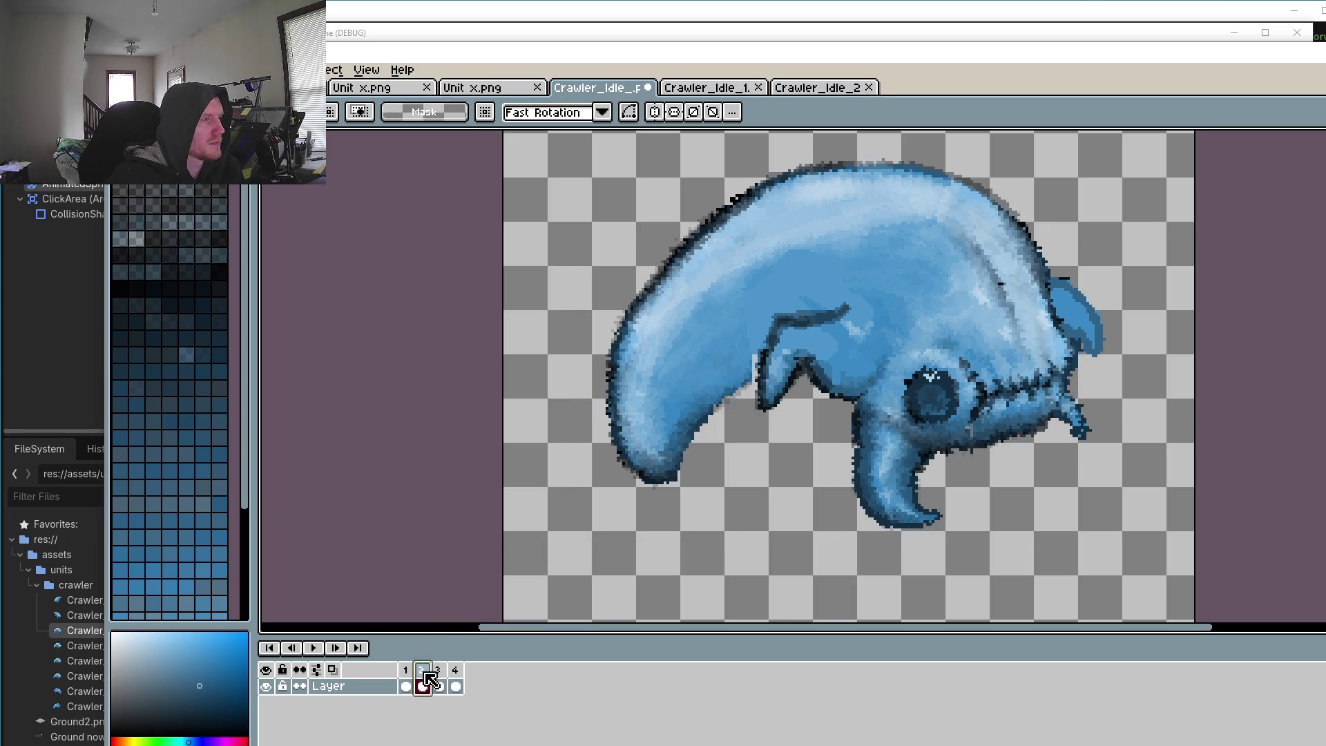
{"action": "left_click", "coordinate": [312, 647]}
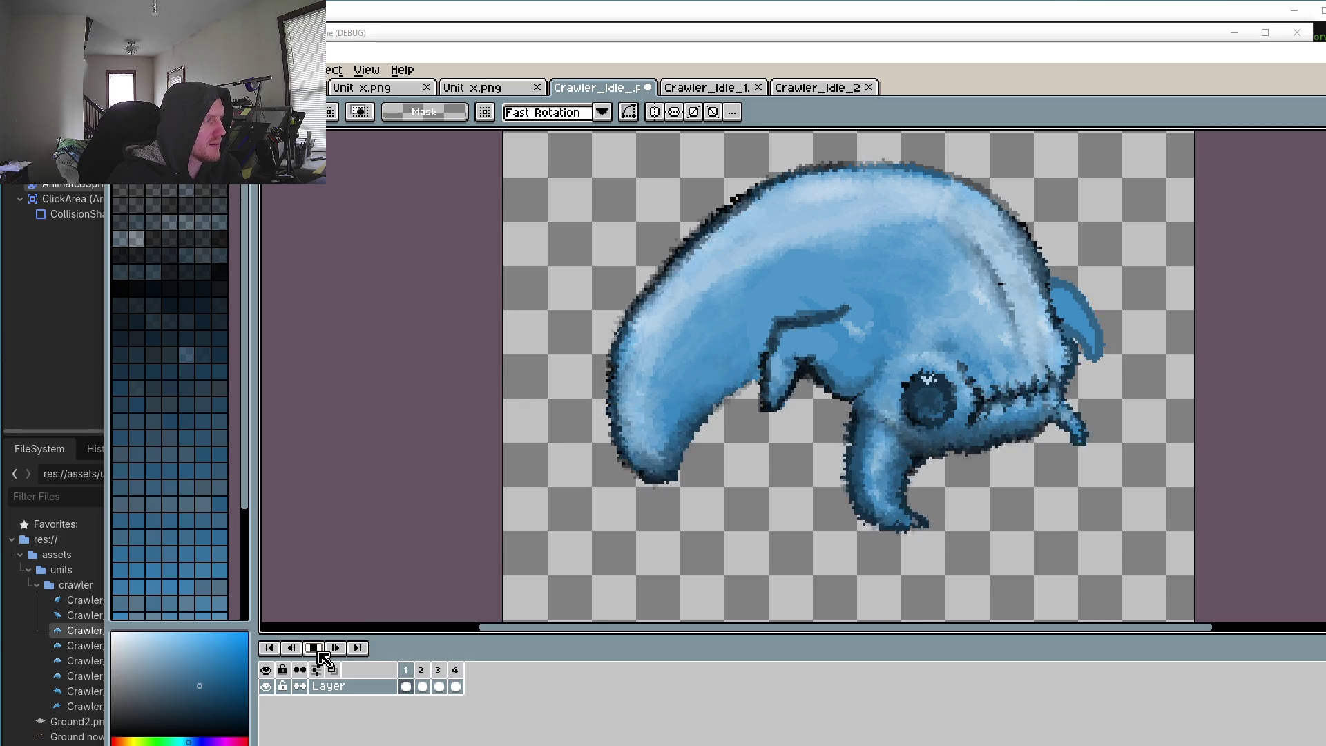
{"action": "left_click", "coordinate": [320, 651]}
{"action": "left_click", "coordinate": [427, 671]}
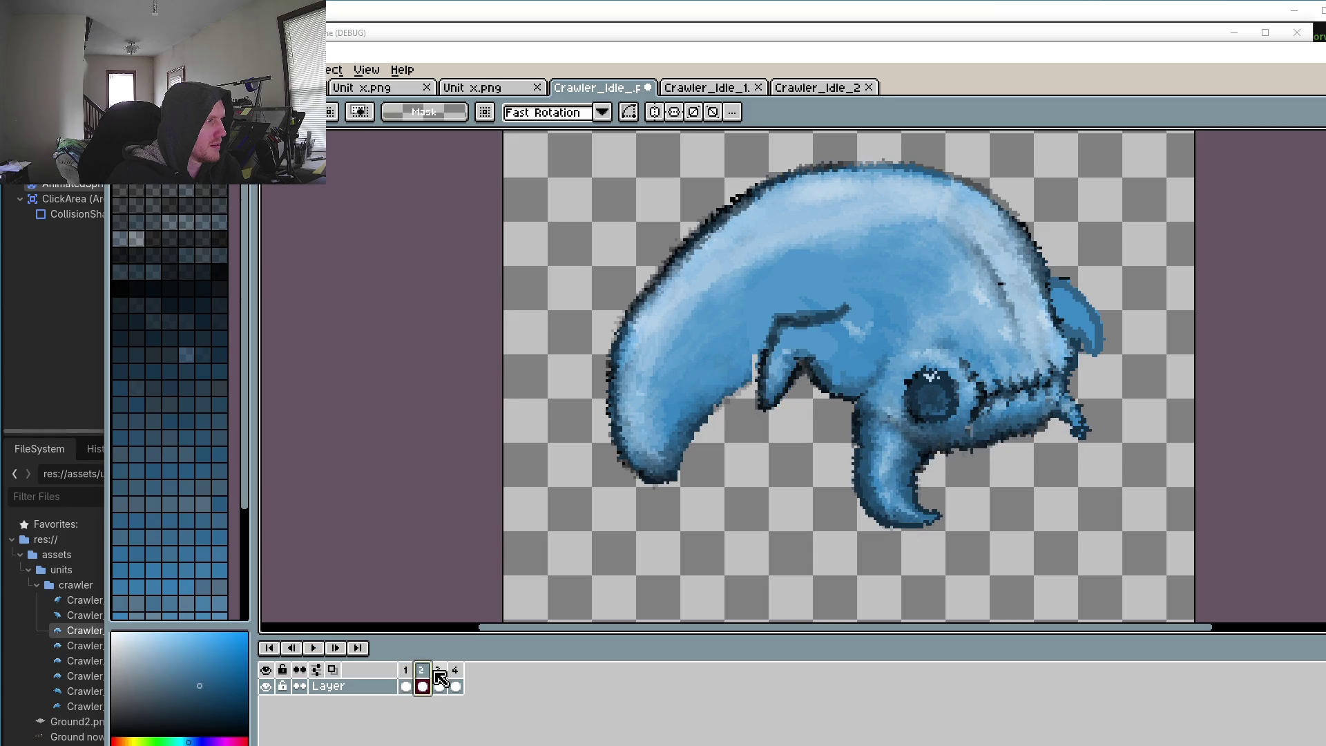
{"action": "left_click", "coordinate": [439, 673]}
{"action": "left_click", "coordinate": [456, 684]}
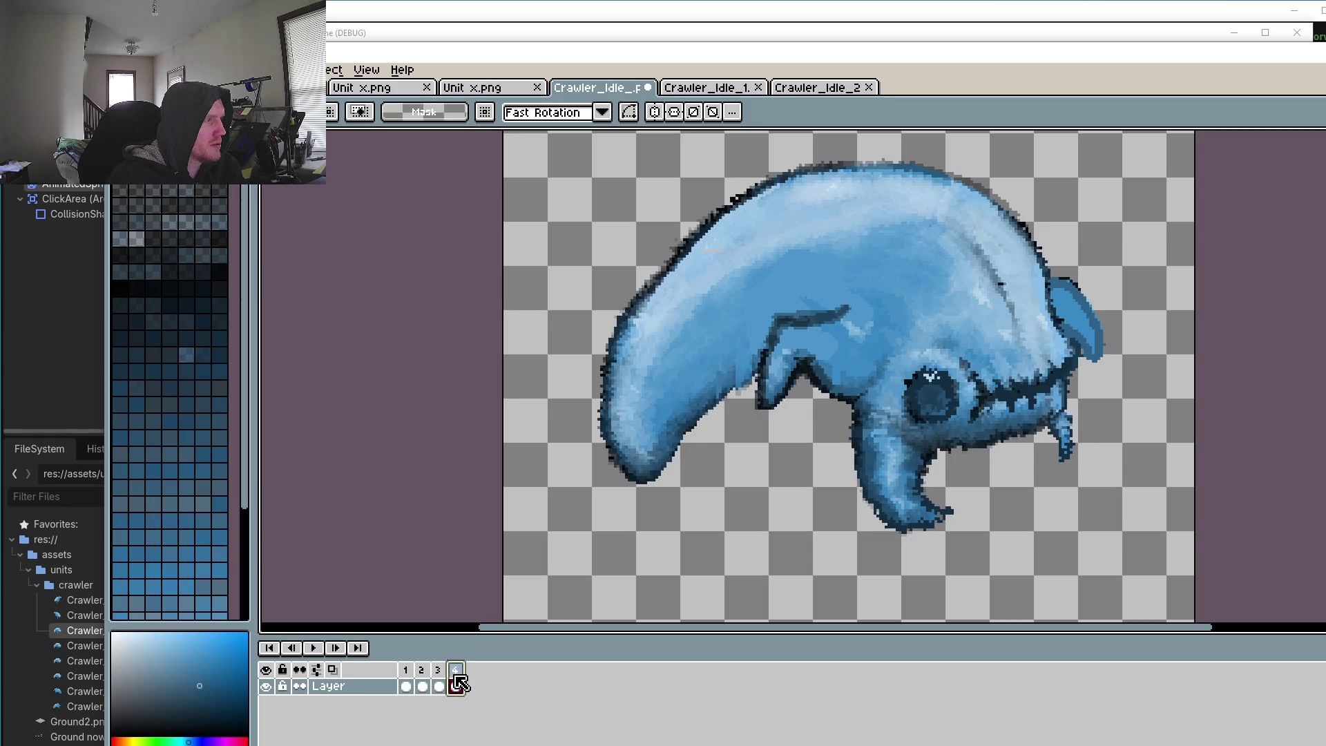
{"action": "left_click", "coordinate": [411, 671]}
{"action": "left_click", "coordinate": [422, 671]}
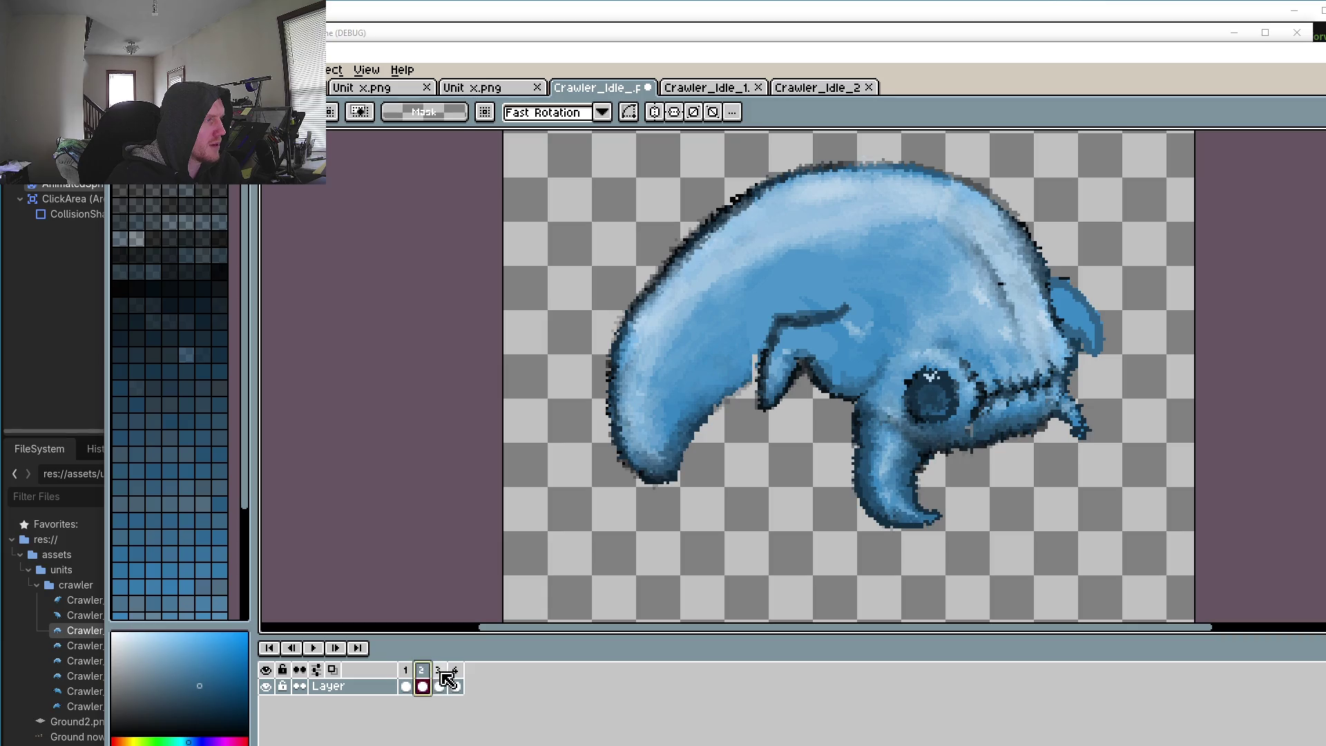
{"action": "left_click", "coordinate": [439, 671]}
{"action": "left_click", "coordinate": [456, 683]}
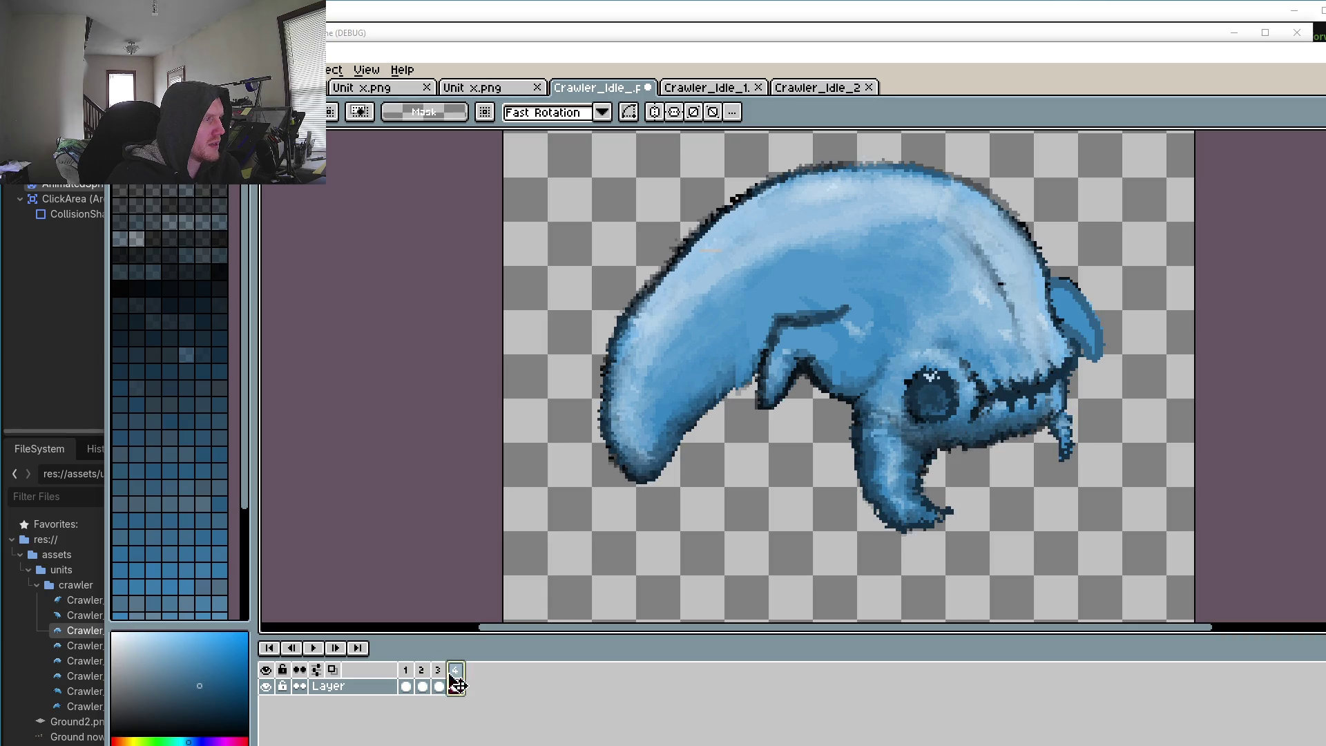
{"action": "left_click", "coordinate": [409, 676]}
{"action": "left_click", "coordinate": [423, 679]}
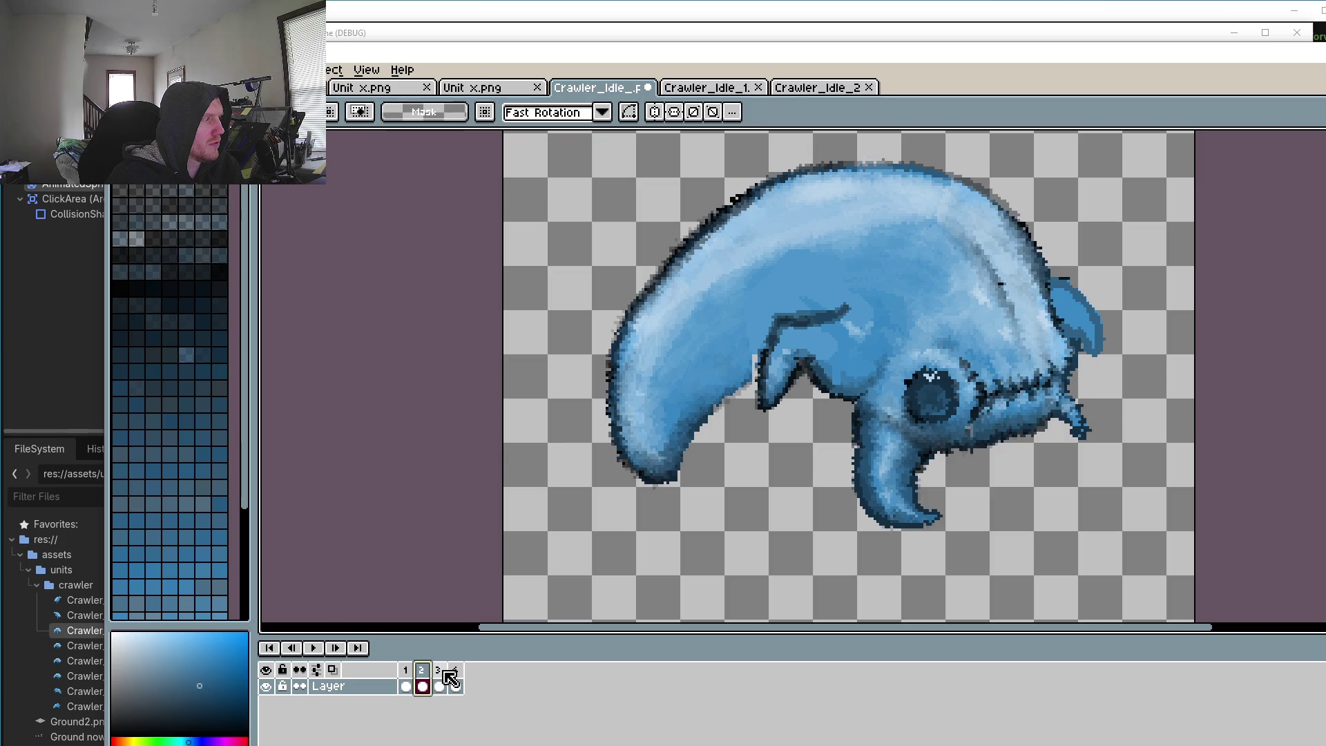
{"action": "left_click", "coordinate": [442, 680]}
{"action": "left_click", "coordinate": [454, 682]}
{"action": "left_click", "coordinate": [406, 673]}
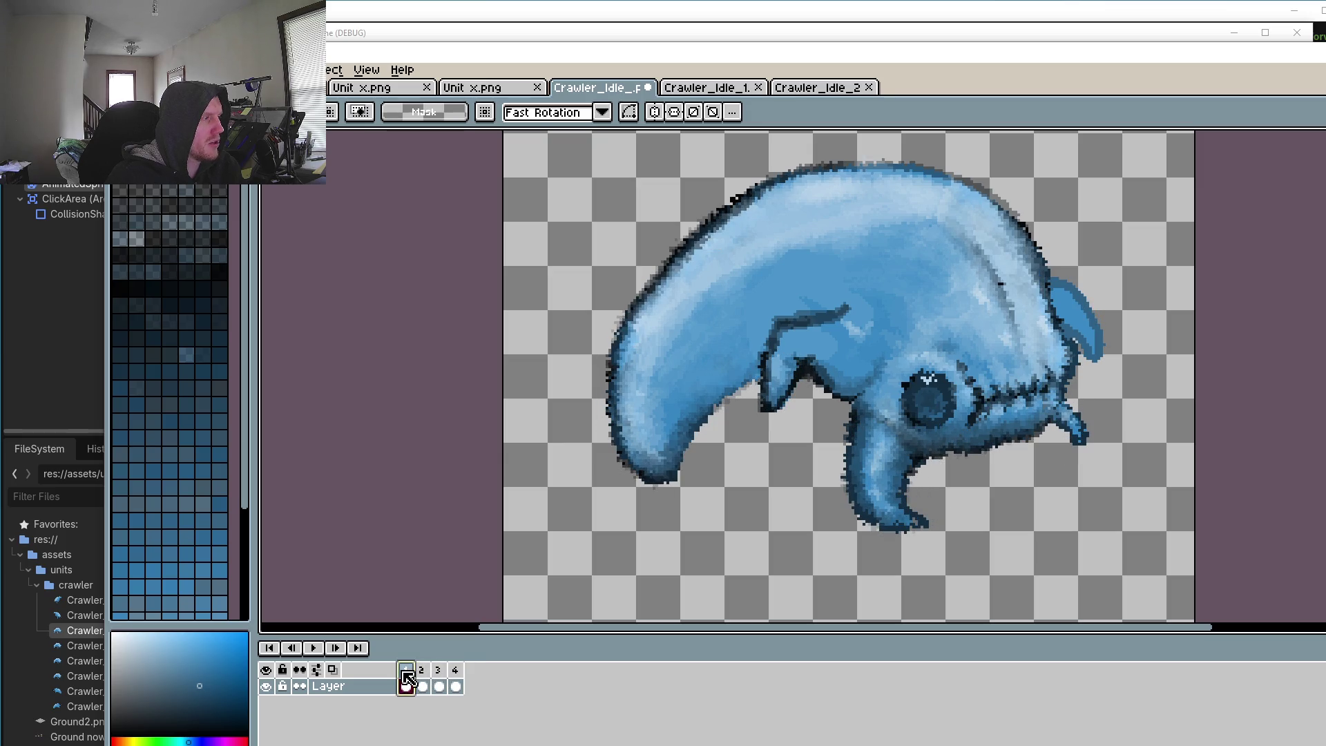
{"action": "left_click", "coordinate": [442, 674]}
{"action": "left_click", "coordinate": [458, 675]}
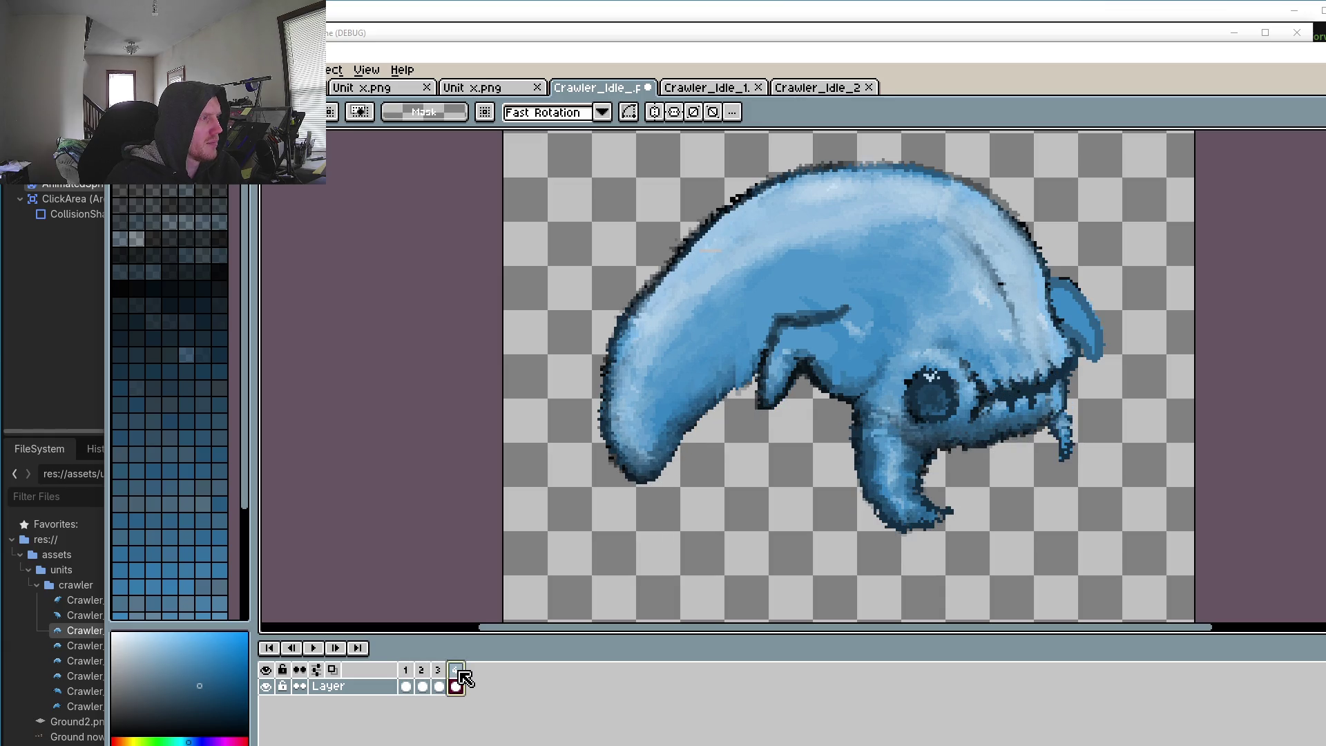
{"action": "left_click", "coordinate": [422, 678]}
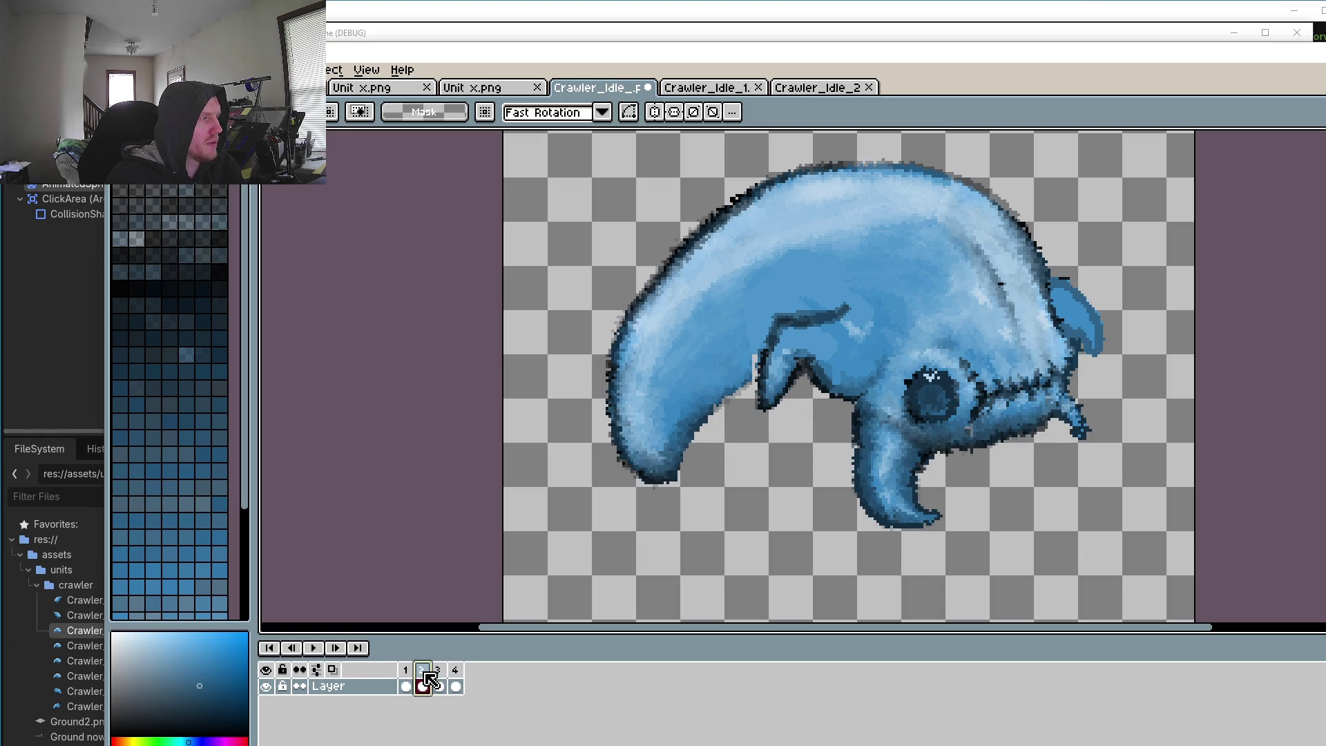
{"action": "left_click", "coordinate": [440, 681]}
{"action": "left_click", "coordinate": [457, 682]}
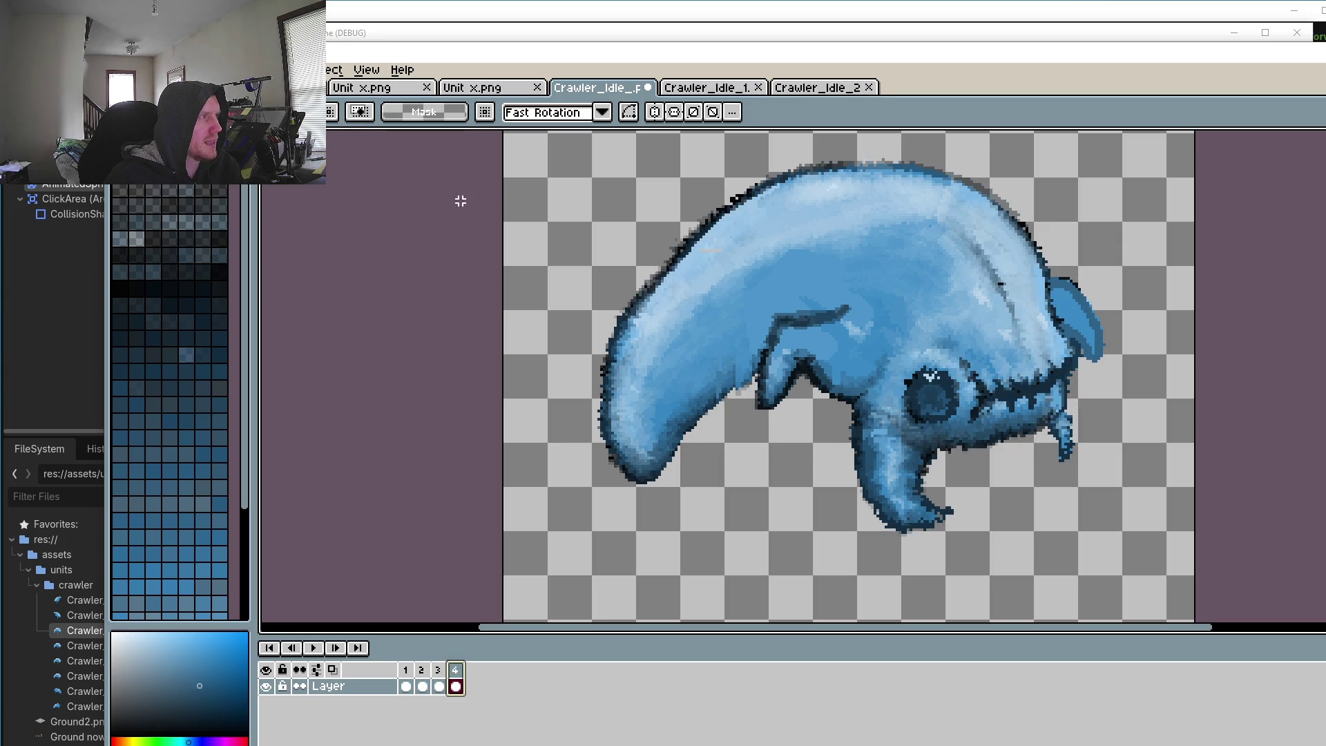
{"action": "left_click", "coordinate": [316, 649]}
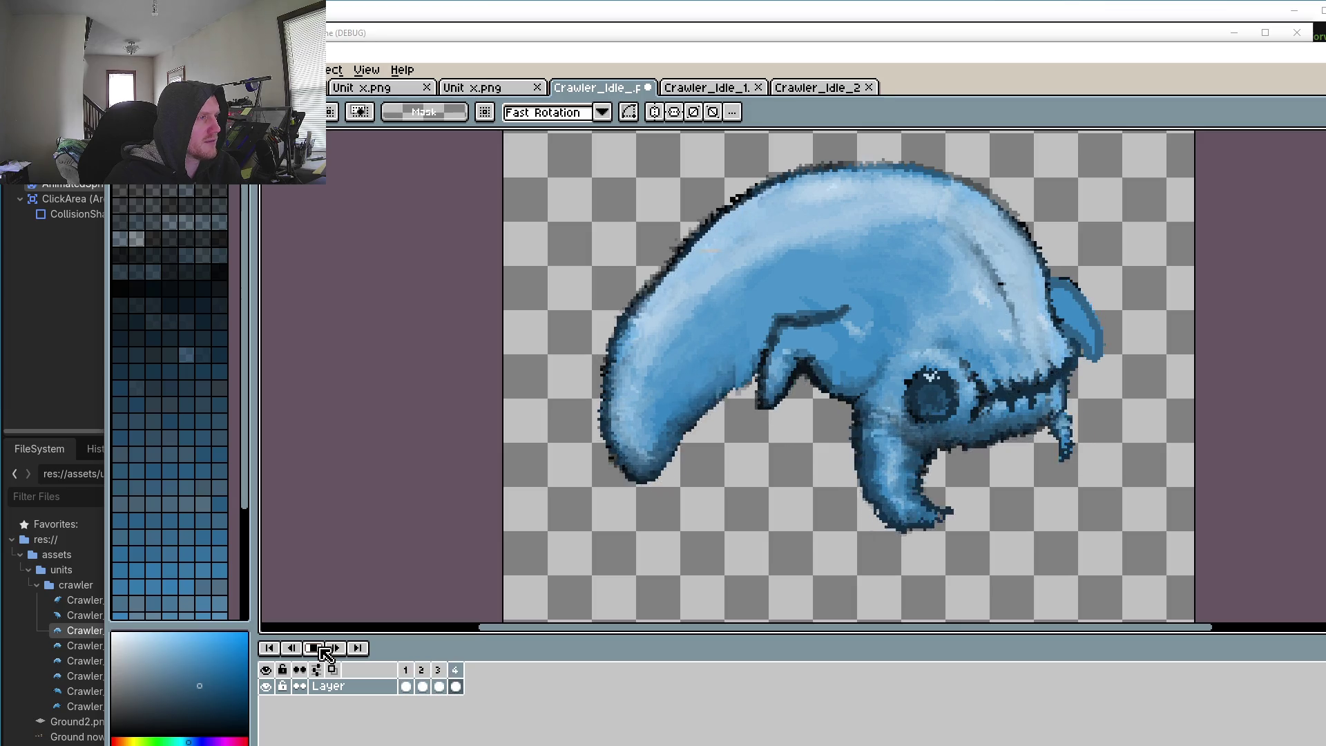
{"action": "left_click", "coordinate": [322, 650]}
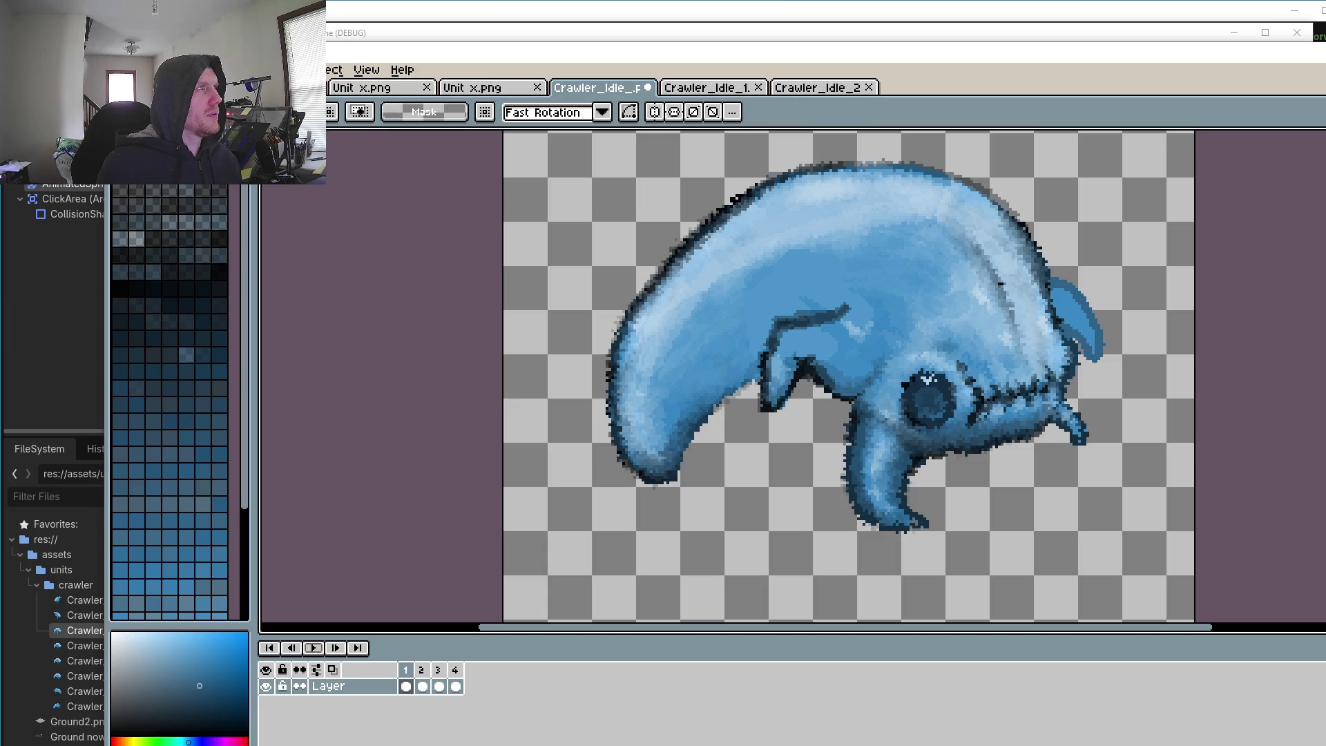
Step: Zoom in on frame 1 and sample the dark outline blue from the sprite
{"action": "scroll", "coordinate": [742, 285], "scroll_direction": "down", "scroll_amount": 2}
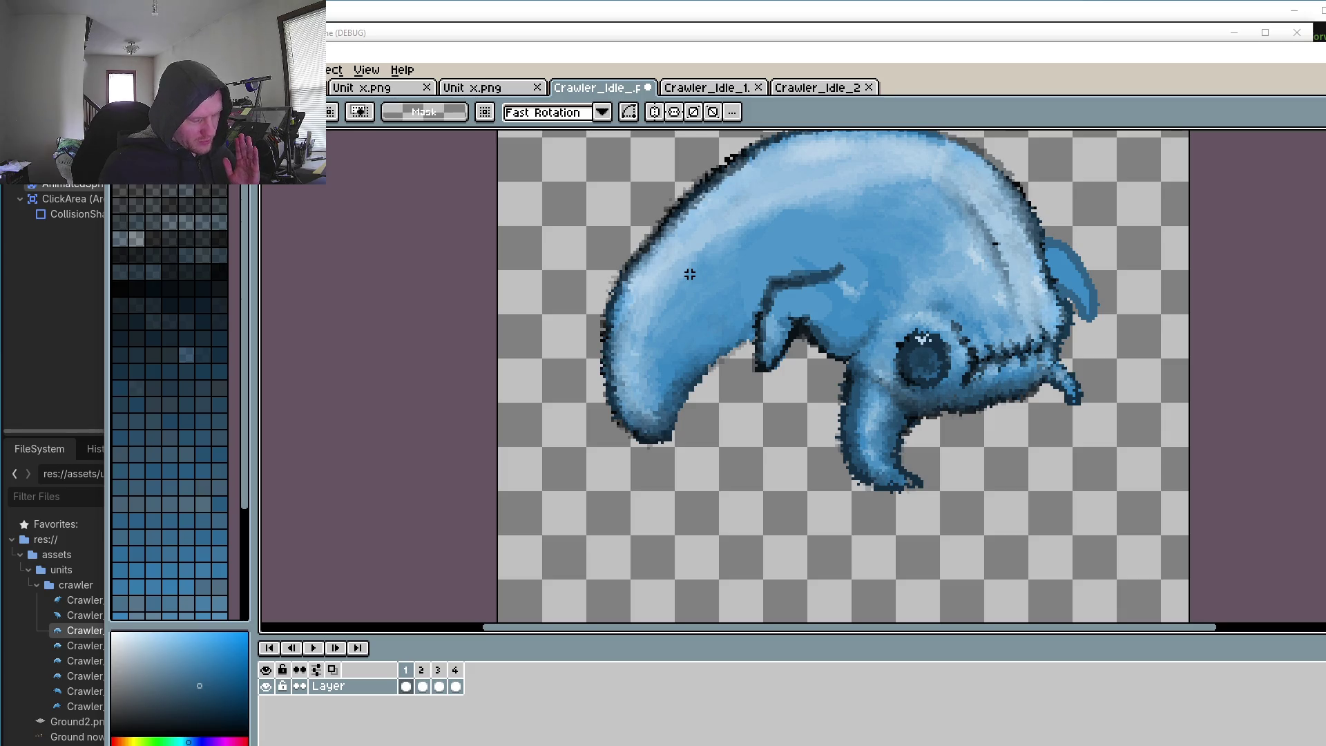
{"action": "scroll", "coordinate": [698, 378], "scroll_direction": "up", "scroll_amount": 1}
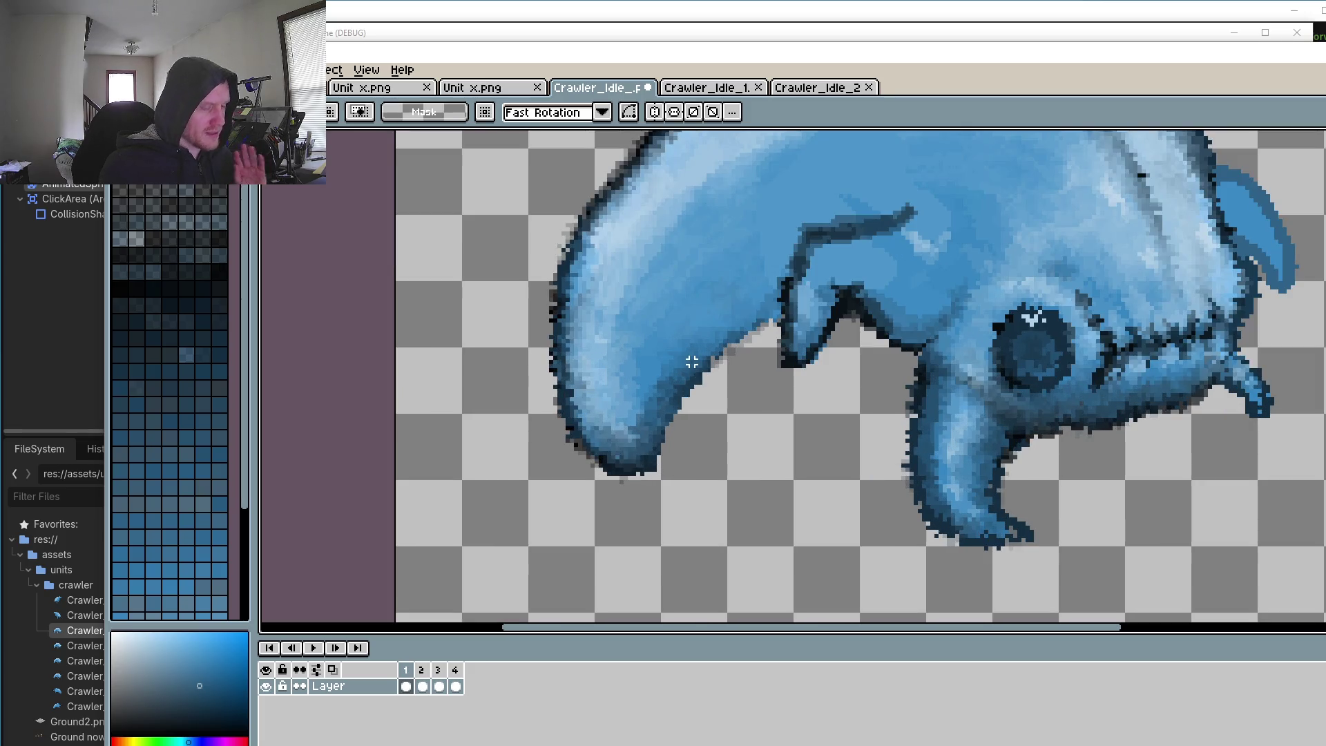
{"action": "scroll", "coordinate": [774, 336], "scroll_direction": "up", "scroll_amount": 1}
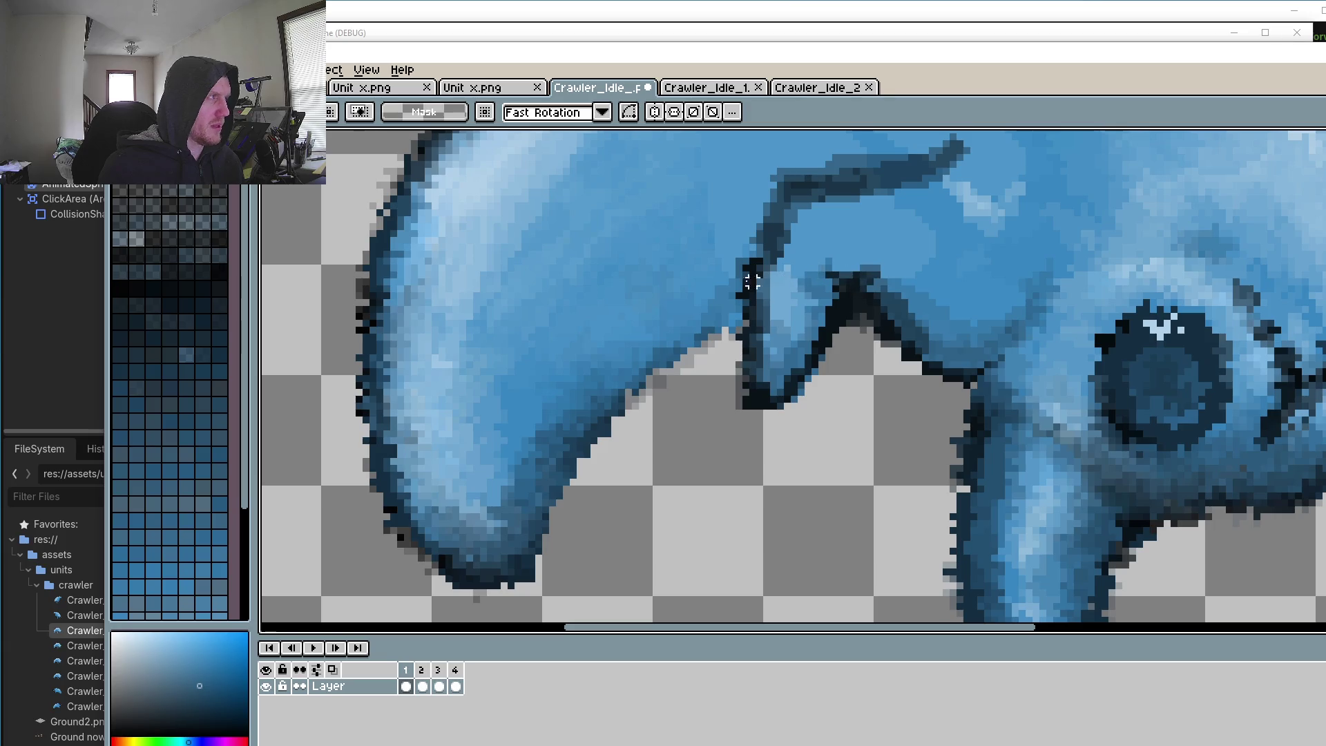
{"action": "key", "text": "o"}
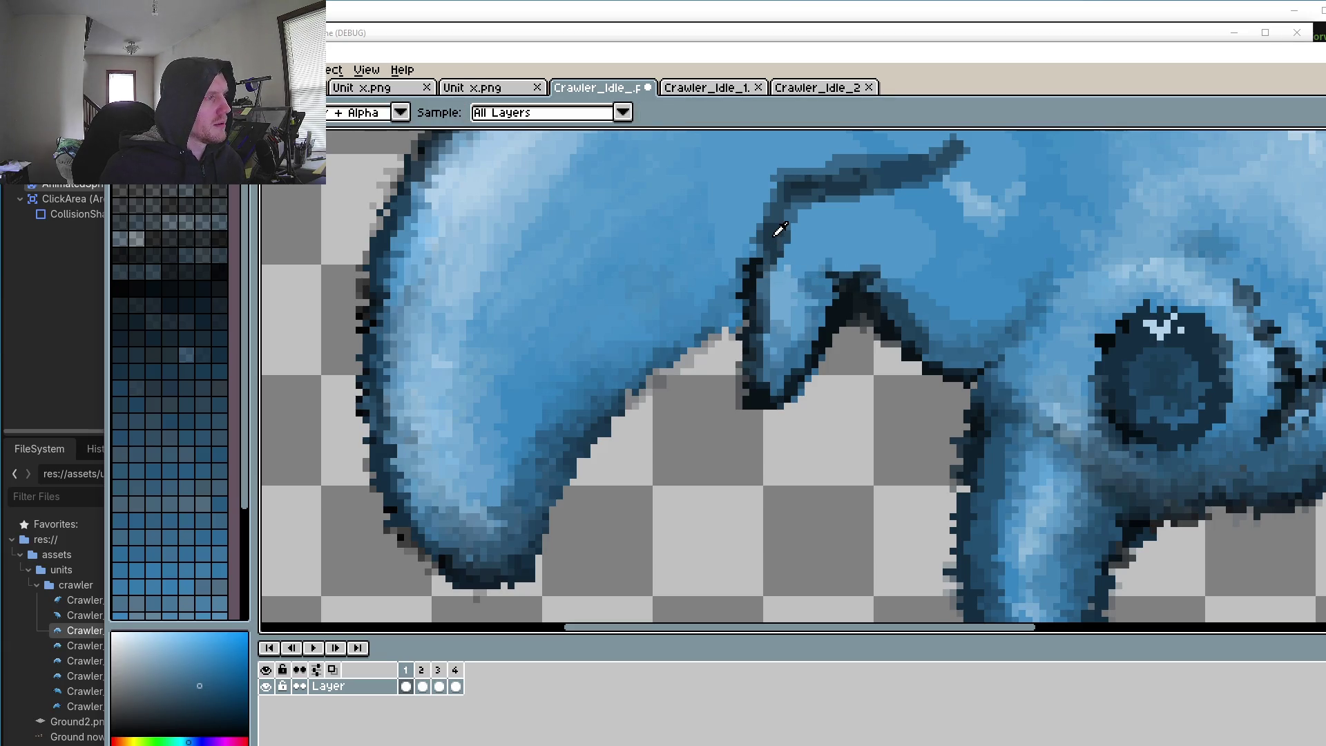
{"action": "scroll", "coordinate": [774, 232], "scroll_direction": "up", "scroll_amount": 2}
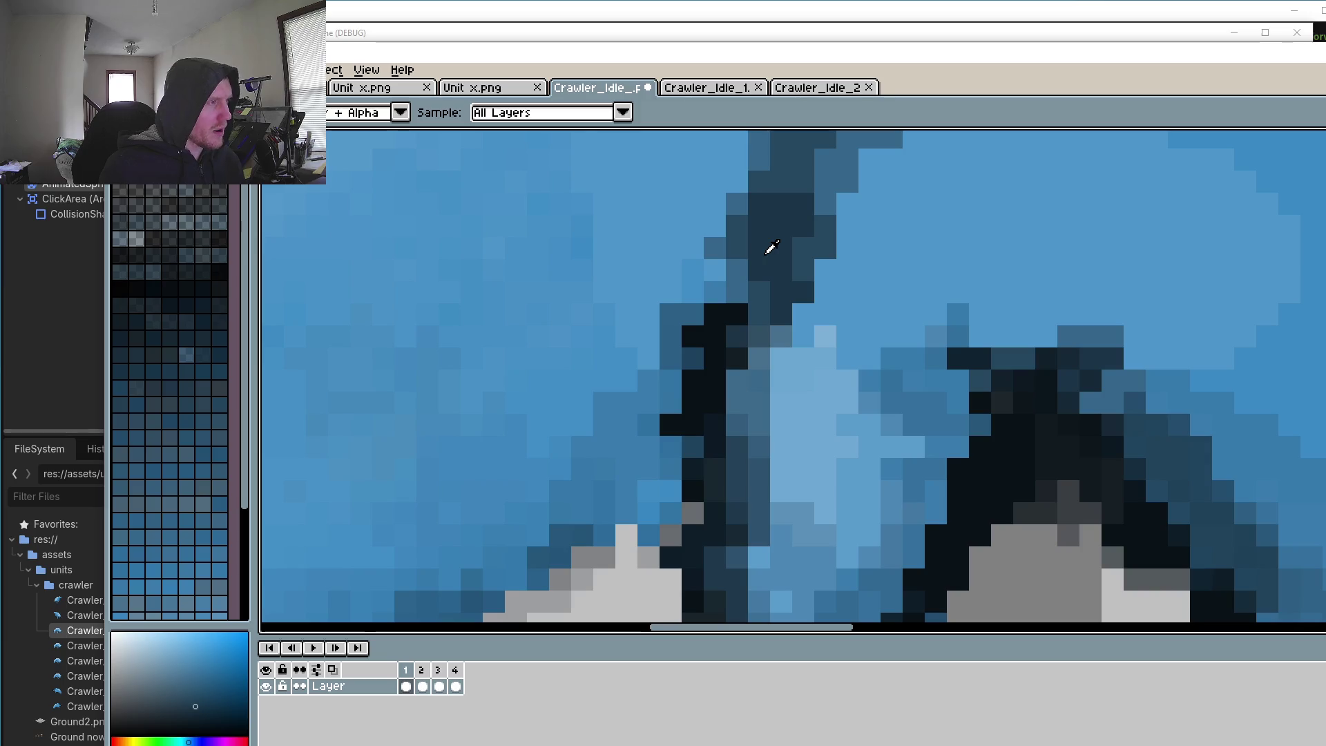
{"action": "key", "text": "b"}
{"action": "scroll", "coordinate": [720, 297], "scroll_direction": "down", "scroll_amount": 2}
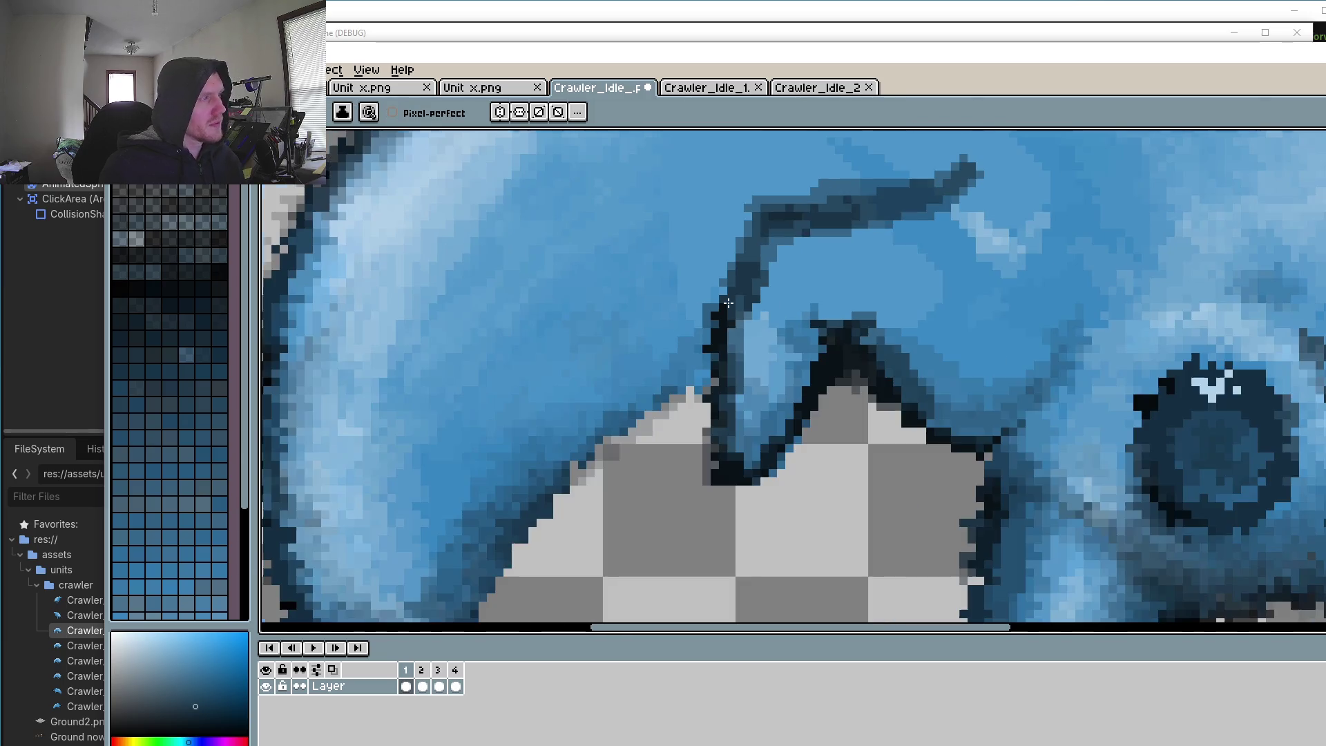
{"action": "scroll", "coordinate": [718, 297], "scroll_direction": "up", "scroll_amount": 2}
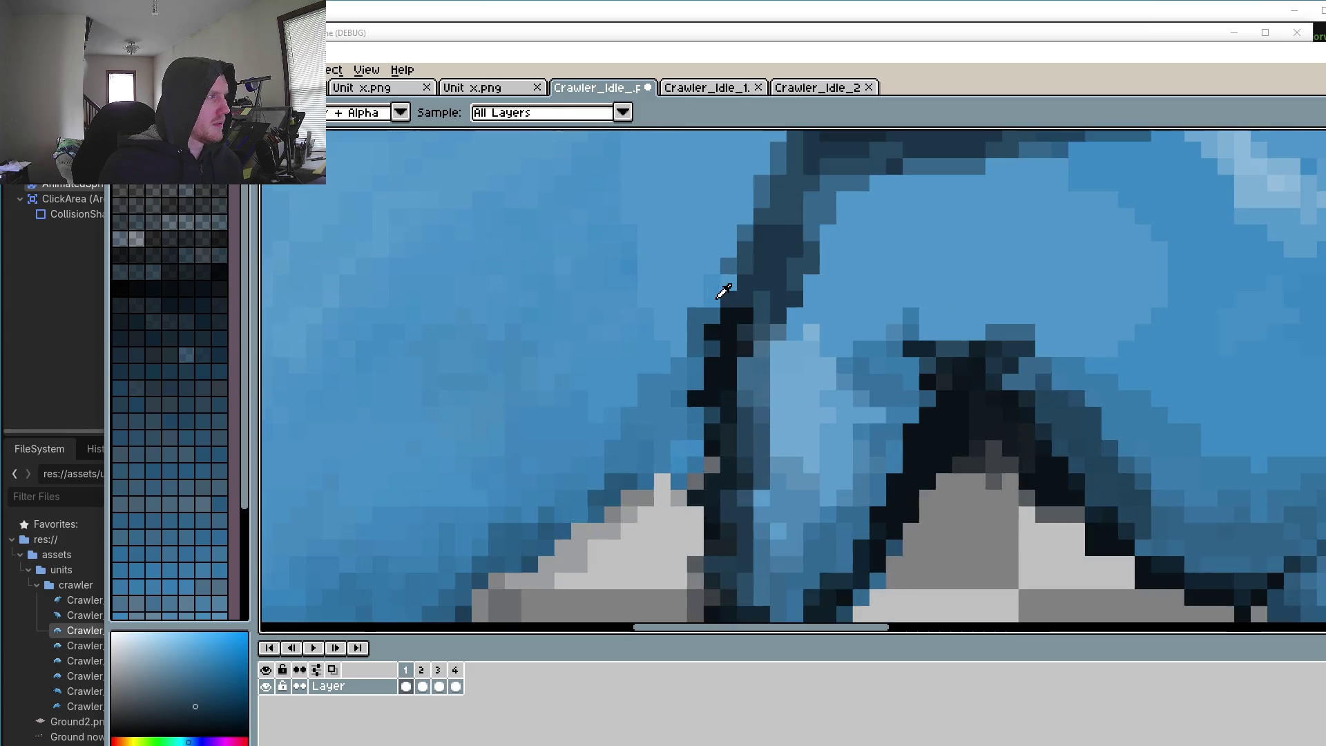
{"action": "left_click", "coordinate": [712, 302], "text": "alt"}
Step: Darken the outline pixels along the front flap's edge where it meets the body
{"action": "mouse_move", "coordinate": [674, 392]}
{"action": "left_mouse_down"}
{"action": "mouse_move", "coordinate": [680, 456]}
{"action": "mouse_move", "coordinate": [537, 515]}
{"action": "mouse_move", "coordinate": [639, 421]}
{"action": "mouse_move", "coordinate": [465, 569]}
{"action": "left_mouse_up"}
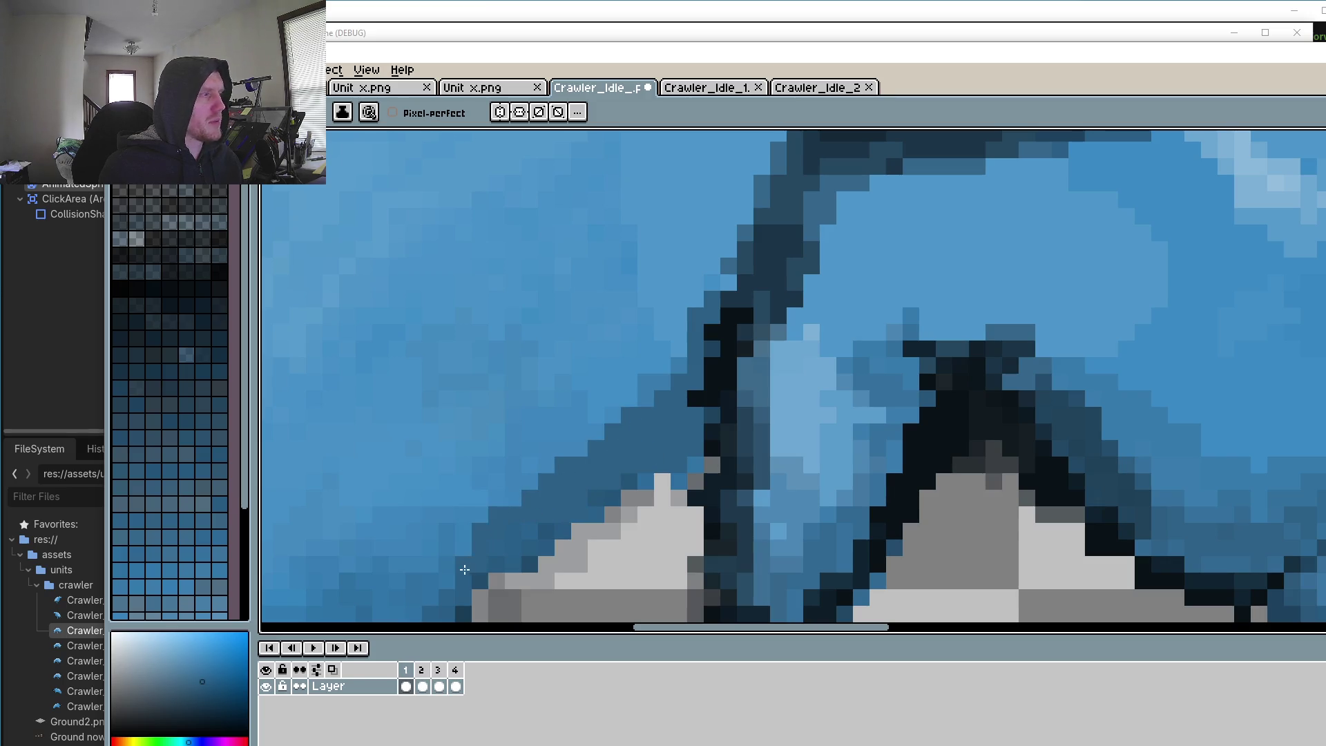
{"action": "left_click_drag", "start_coordinate": [694, 392], "coordinate": [839, 320]}
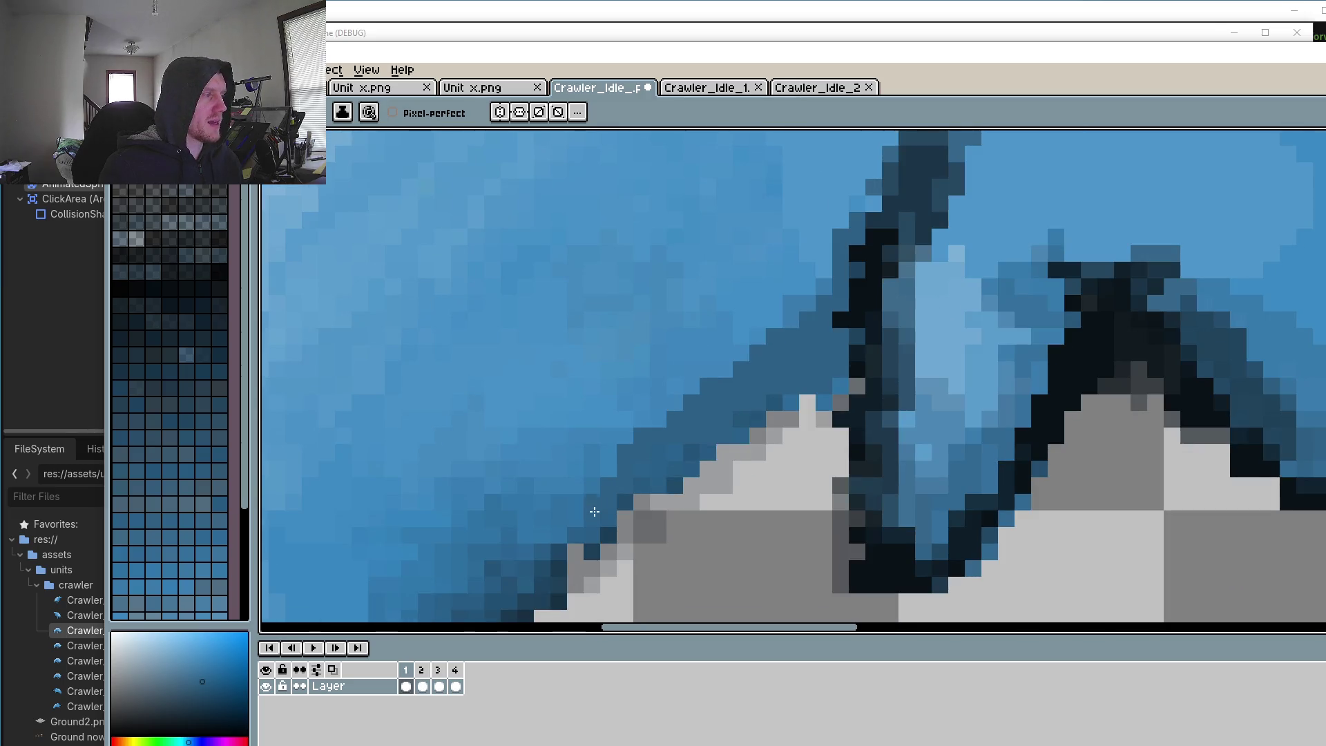
{"action": "left_click_drag", "start_coordinate": [557, 531], "coordinate": [606, 488]}
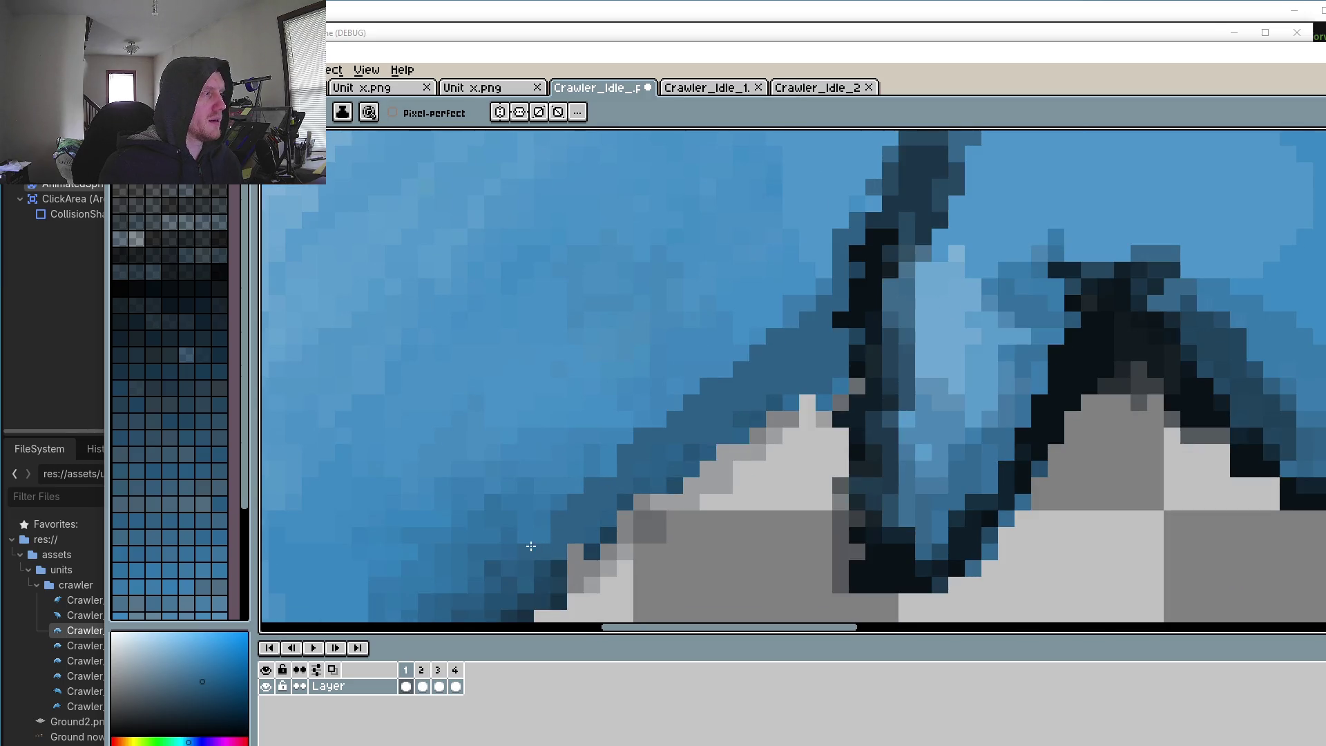
{"action": "left_click", "coordinate": [758, 418]}
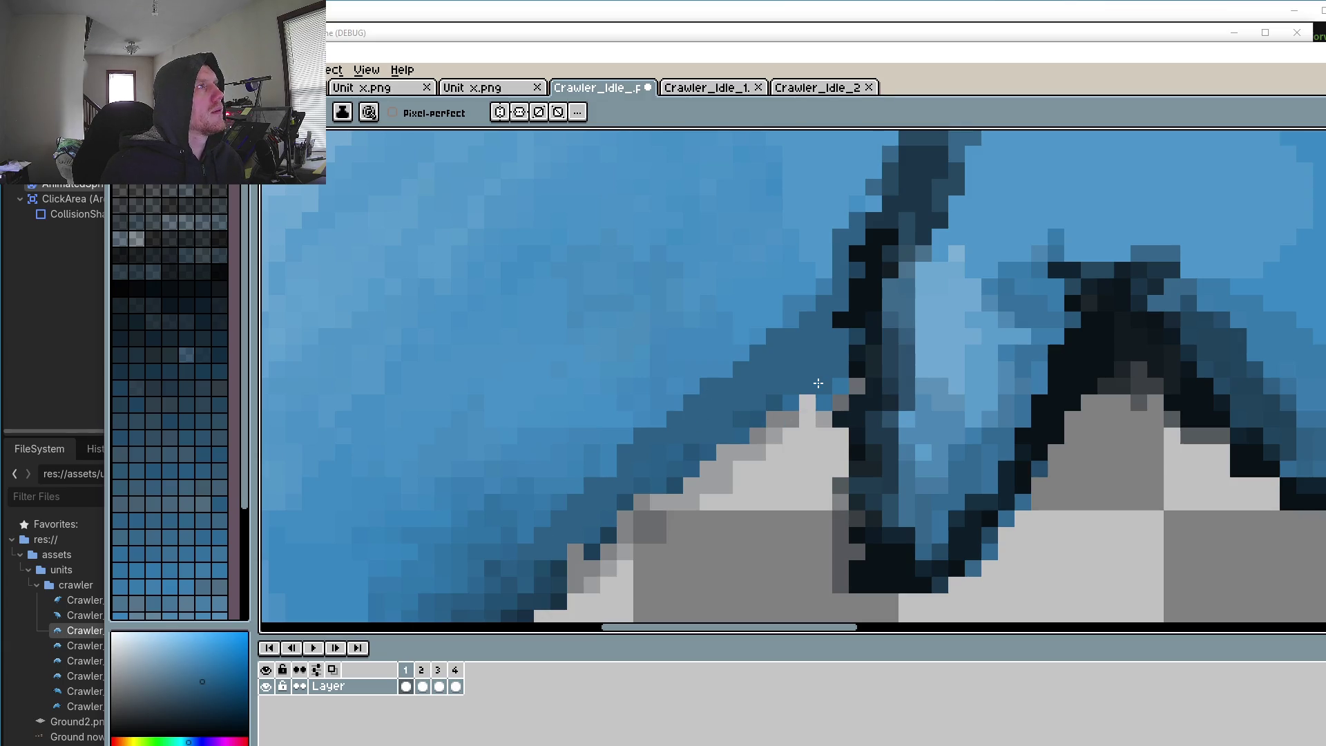
{"action": "scroll", "coordinate": [819, 346], "scroll_direction": "down", "scroll_amount": 3}
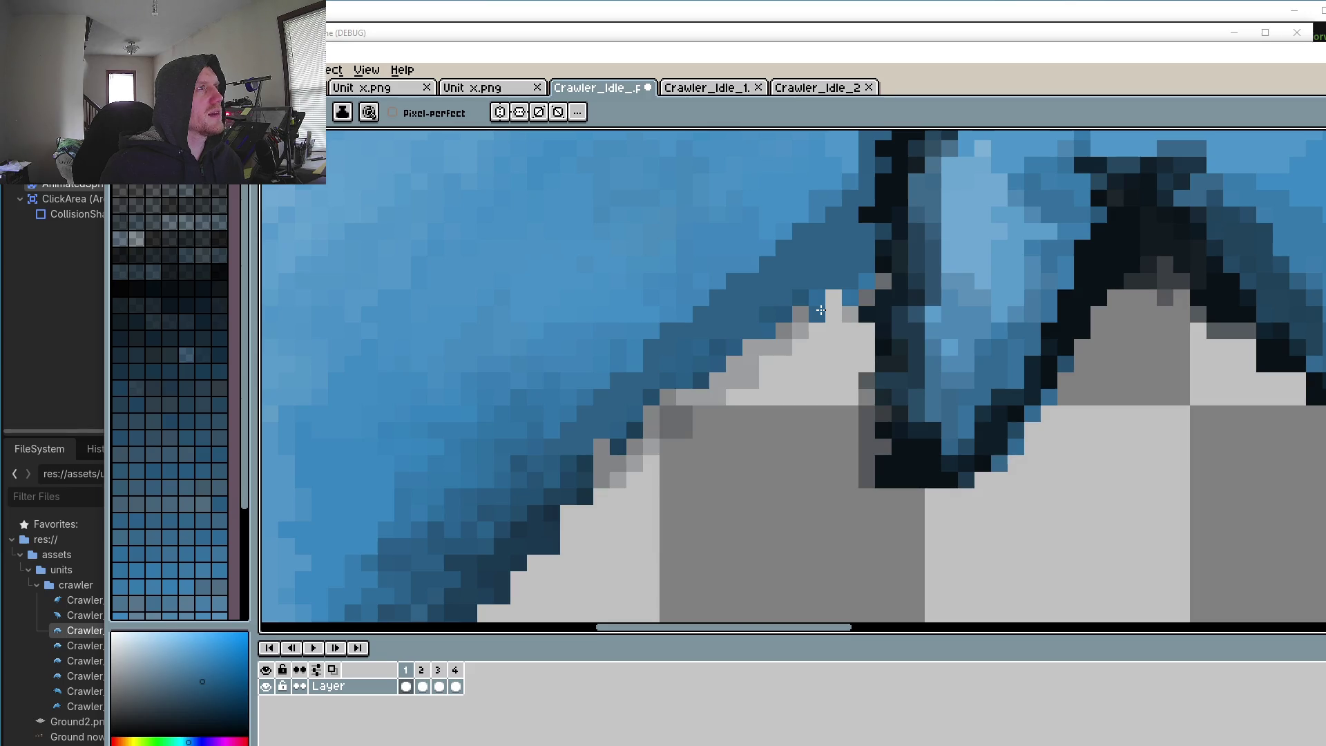
{"action": "scroll", "coordinate": [820, 310], "scroll_direction": "down", "scroll_amount": 2}
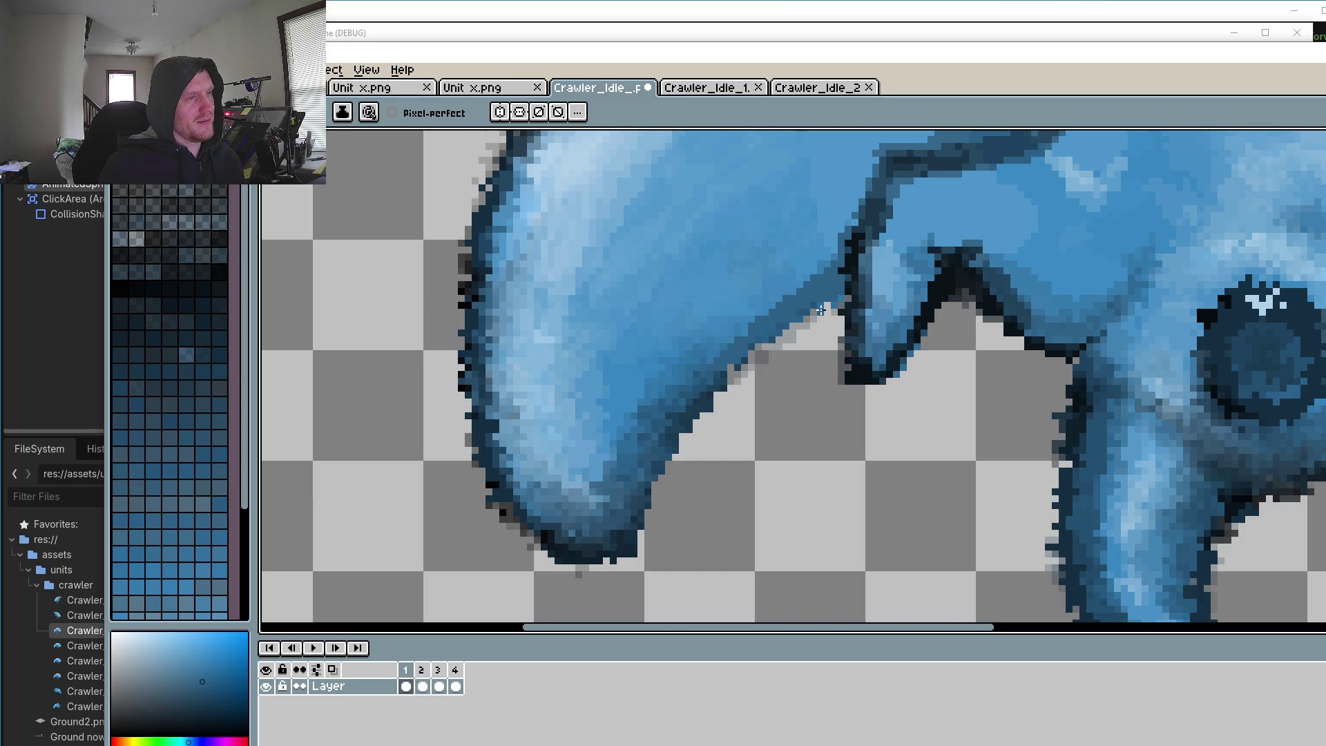
{"action": "scroll", "coordinate": [820, 310], "scroll_direction": "down", "scroll_amount": 1}
{"action": "scroll", "coordinate": [760, 304], "scroll_direction": "down", "scroll_amount": 2}
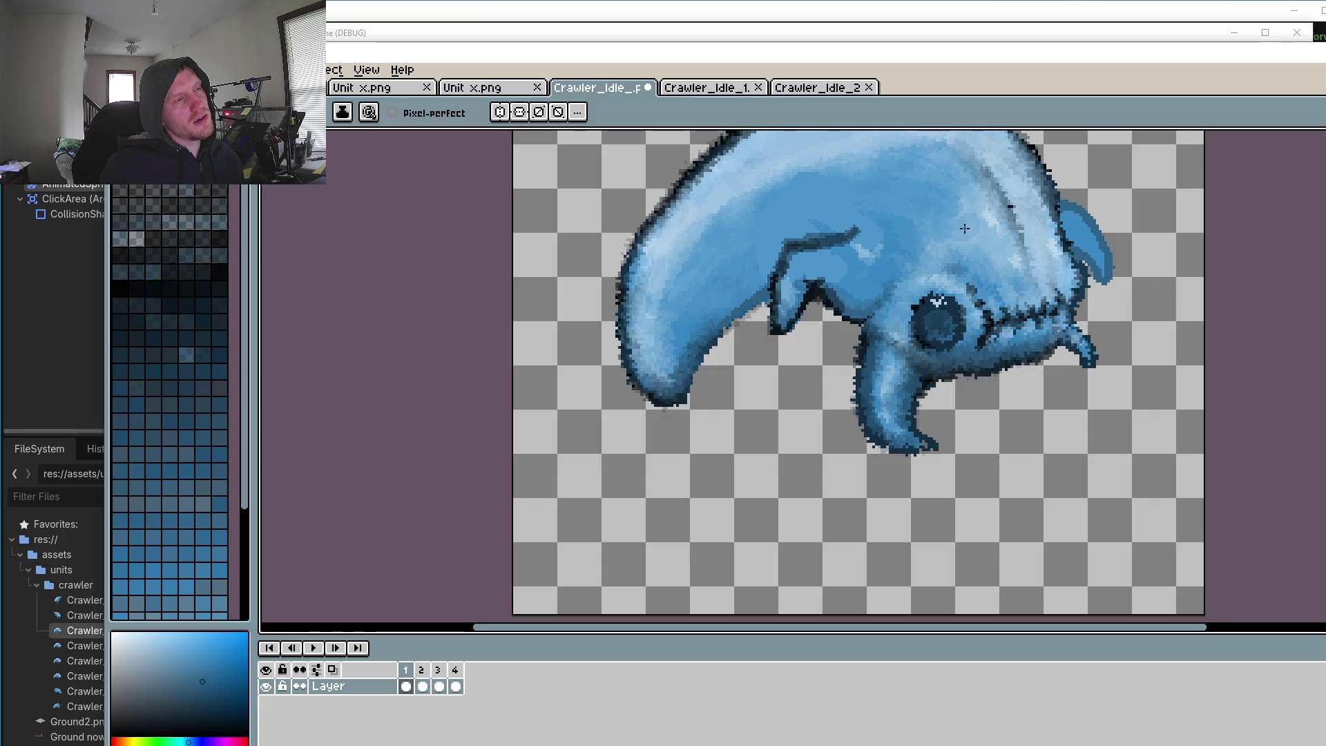
{"action": "scroll", "coordinate": [1061, 286], "scroll_direction": "up", "scroll_amount": 2}
Step: Bring up frame 2 zoomed in and paint a dark diagonal line along the back fin's edge
{"action": "scroll", "coordinate": [888, 444], "scroll_direction": "up", "scroll_amount": 1}
{"action": "scroll", "coordinate": [888, 444], "scroll_direction": "up", "scroll_amount": 1}
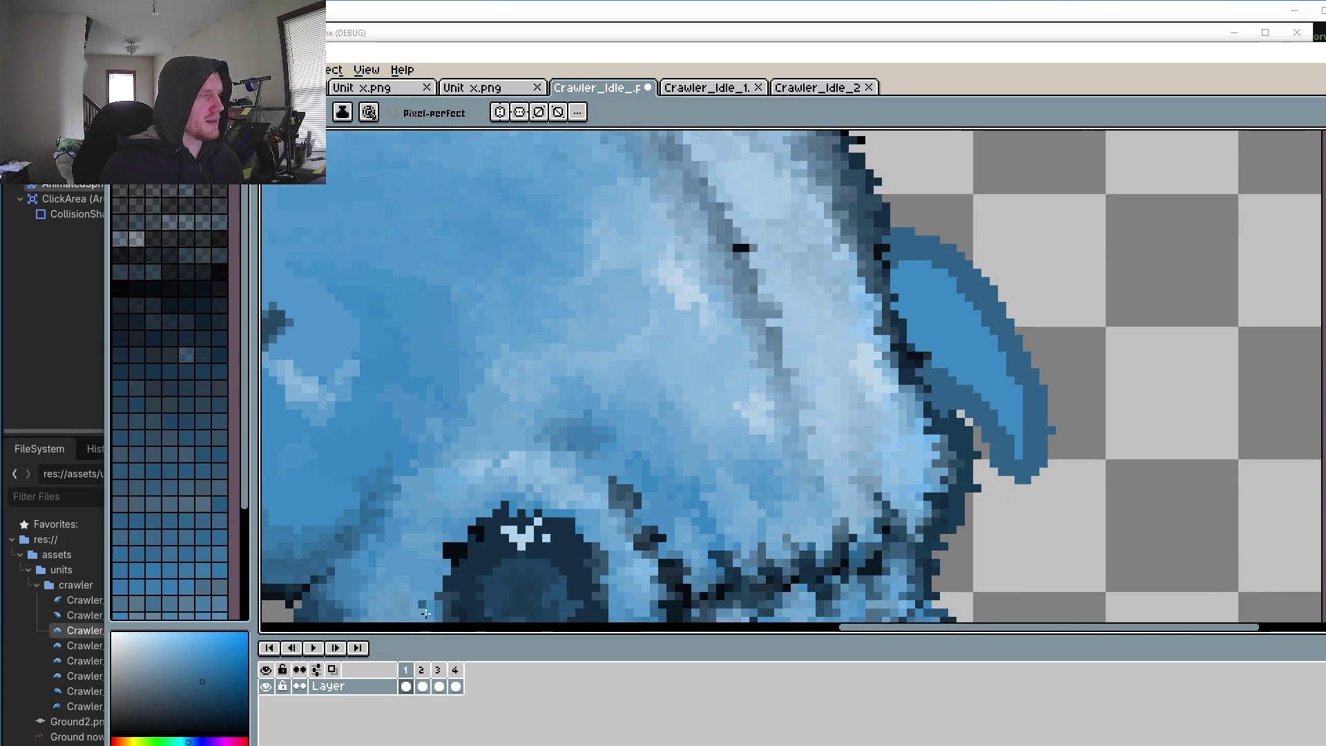
{"action": "key", "text": "l"}
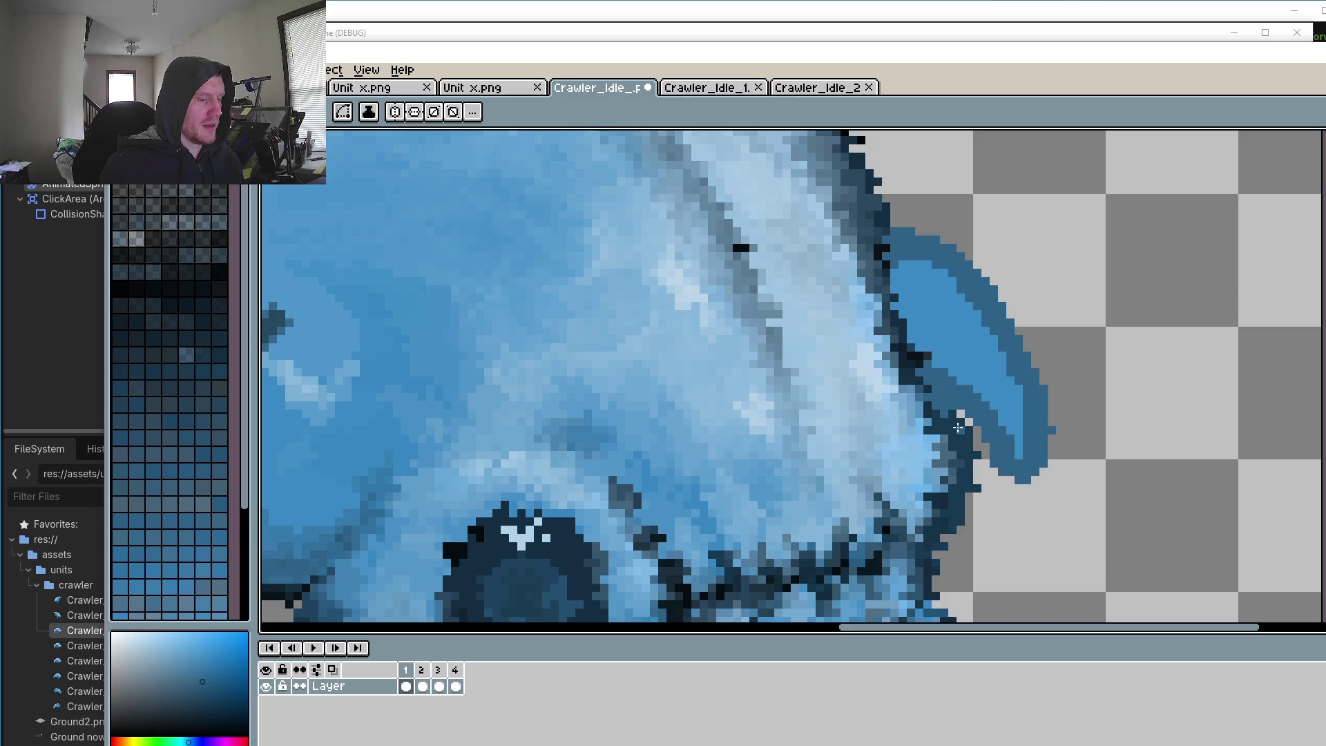
{"action": "left_click", "coordinate": [422, 685]}
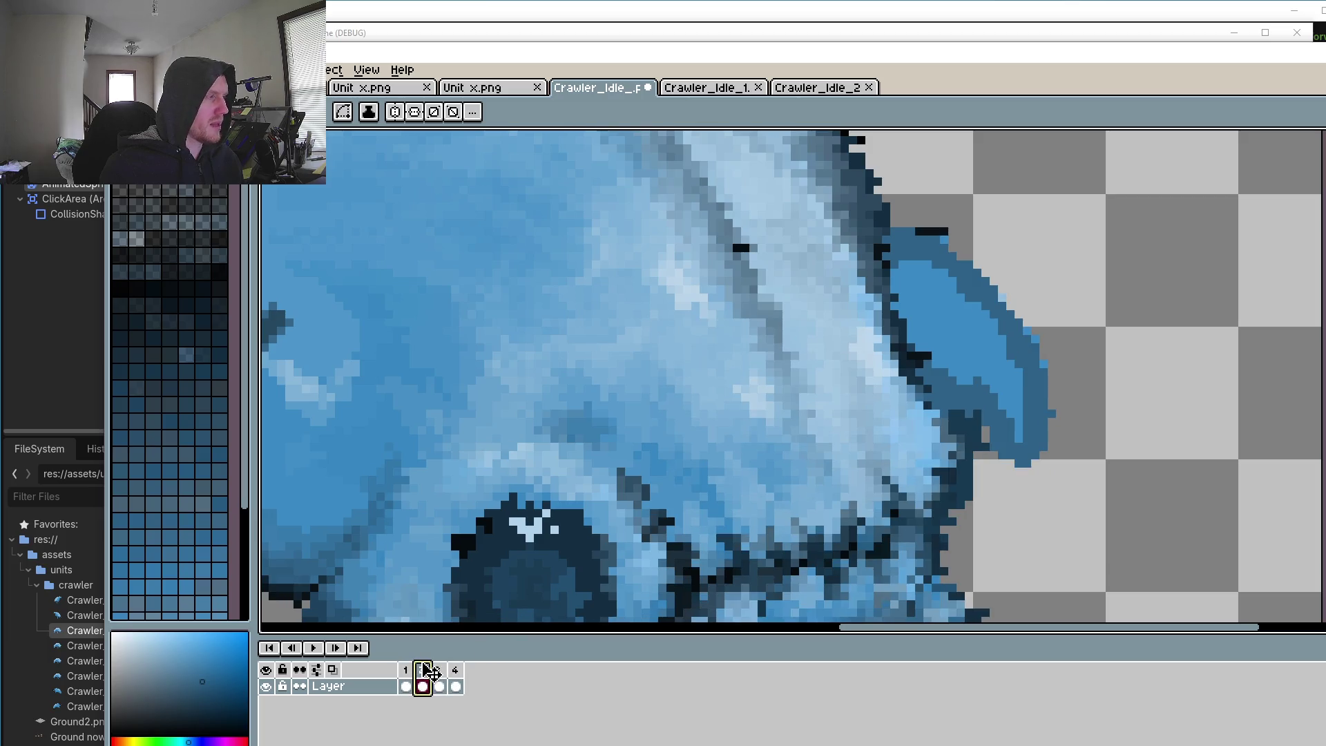
{"action": "key", "text": "p"}
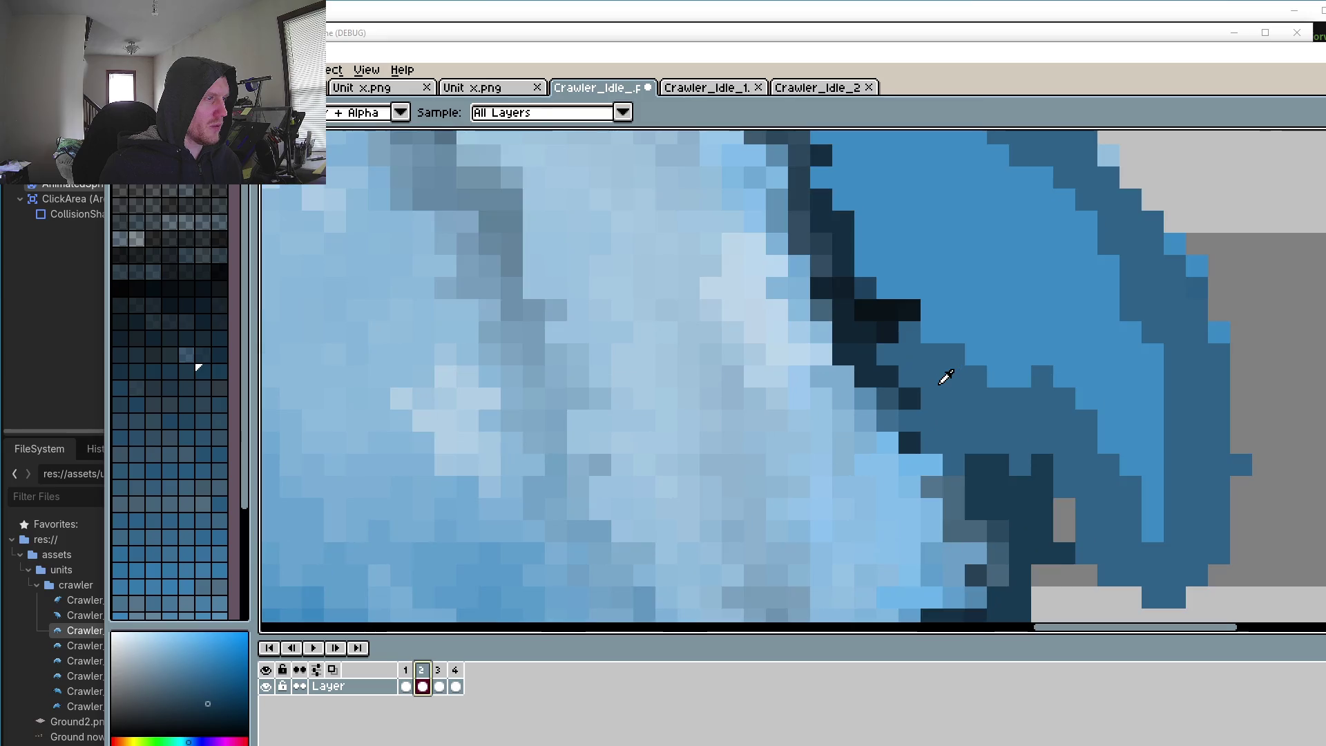
{"action": "scroll", "coordinate": [940, 379], "scroll_direction": "up", "scroll_amount": 1}
{"action": "left_click_drag", "start_coordinate": [932, 414], "coordinate": [975, 444]}
Step: Dot dark pixels onto the fin base and fill a dark band along the fin's edge
{"action": "left_click", "coordinate": [913, 376]}
{"action": "left_click", "coordinate": [887, 354]}
{"action": "left_click", "coordinate": [930, 377]}
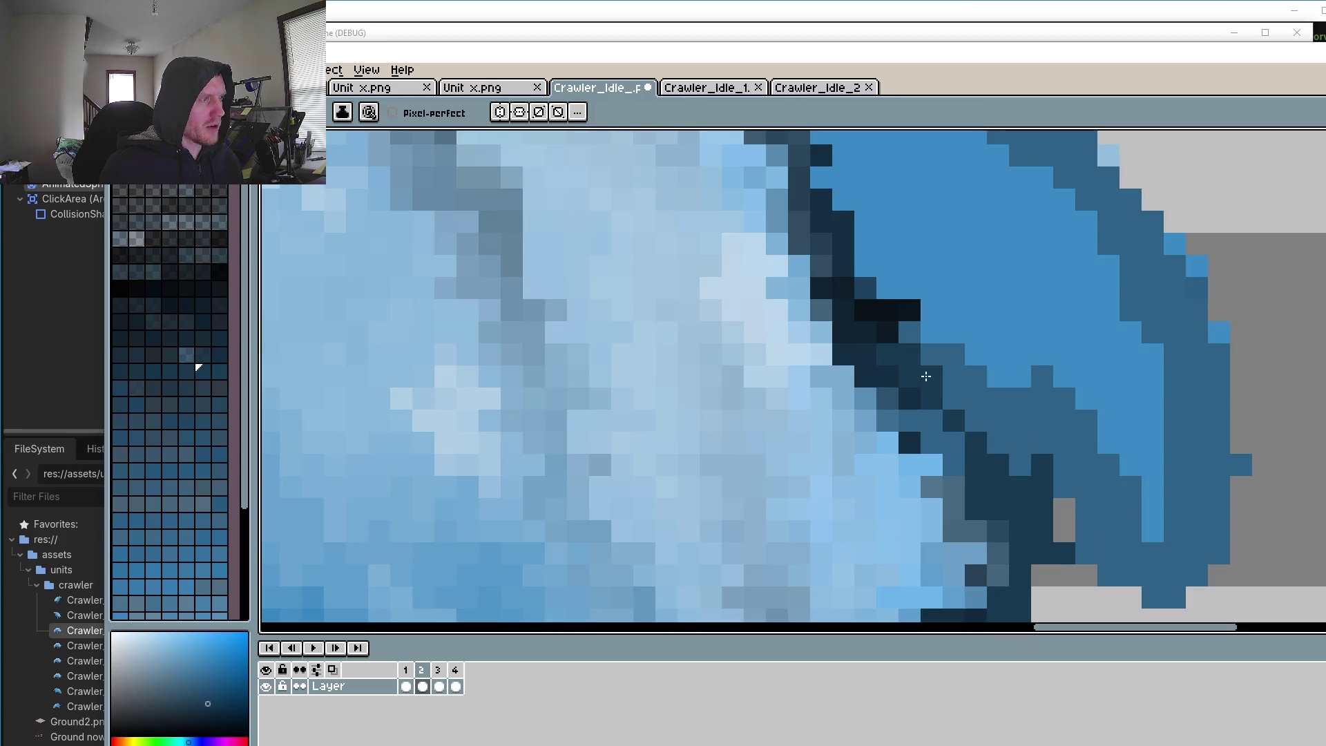
{"action": "left_click", "coordinate": [954, 404]}
{"action": "left_click", "coordinate": [975, 421]}
{"action": "left_click", "coordinate": [953, 442]}
{"action": "left_click", "coordinate": [931, 421]}
{"action": "left_click", "coordinate": [997, 442]}
Step: Pick a blue near the eye and paint darker blue over the light-blue pixels there
{"action": "scroll", "coordinate": [1001, 457], "scroll_direction": "down", "scroll_amount": 5}
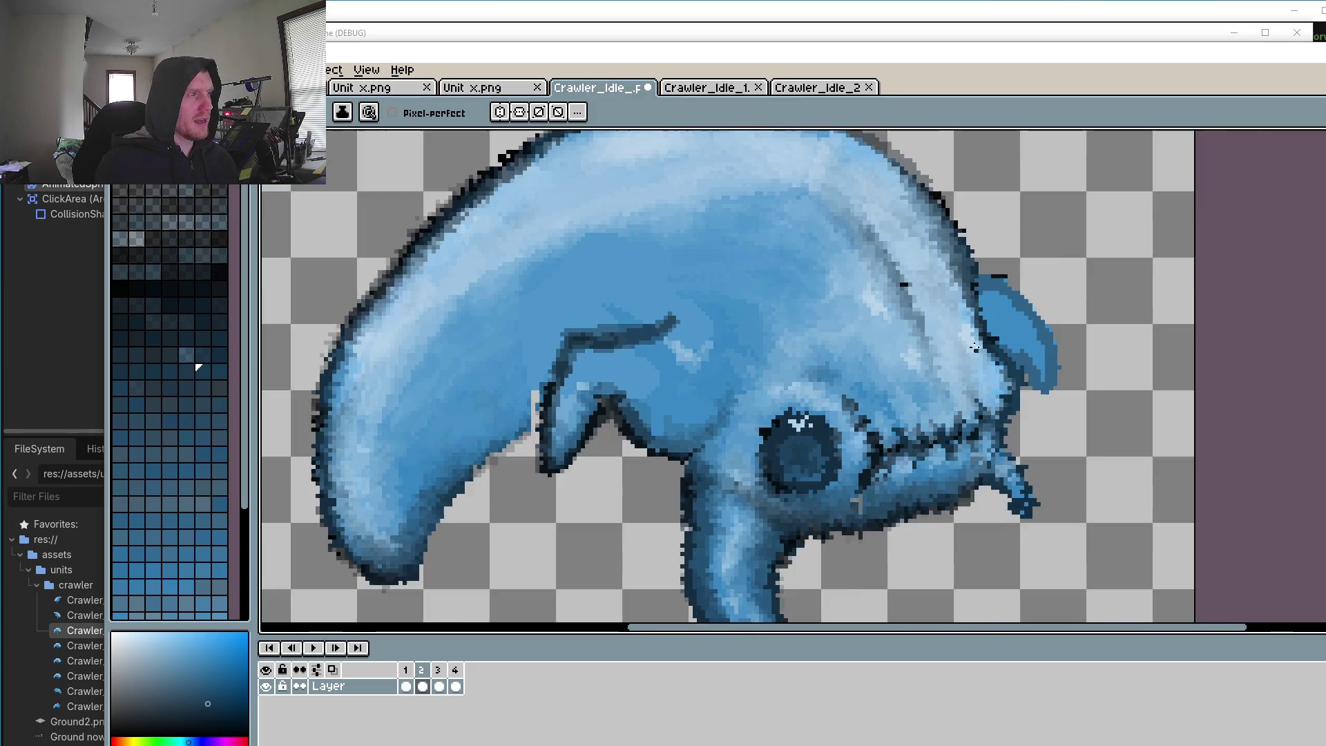
{"action": "scroll", "coordinate": [1028, 321], "scroll_direction": "up", "scroll_amount": 4}
{"action": "scroll", "coordinate": [1028, 321], "scroll_direction": "up", "scroll_amount": 2}
{"action": "key", "text": "o"}
{"action": "left_click", "coordinate": [1017, 311]}
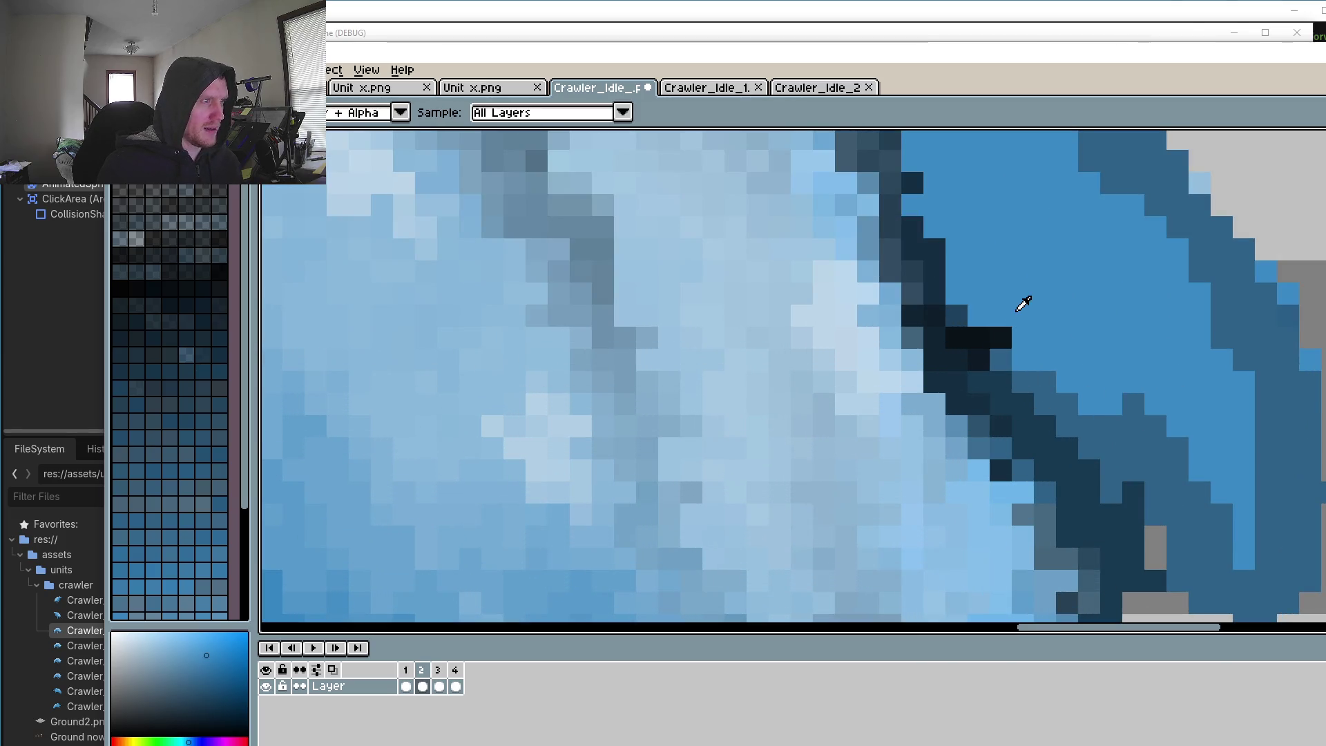
{"action": "key", "text": "b"}
{"action": "scroll", "coordinate": [1016, 373], "scroll_direction": "down", "scroll_amount": 3}
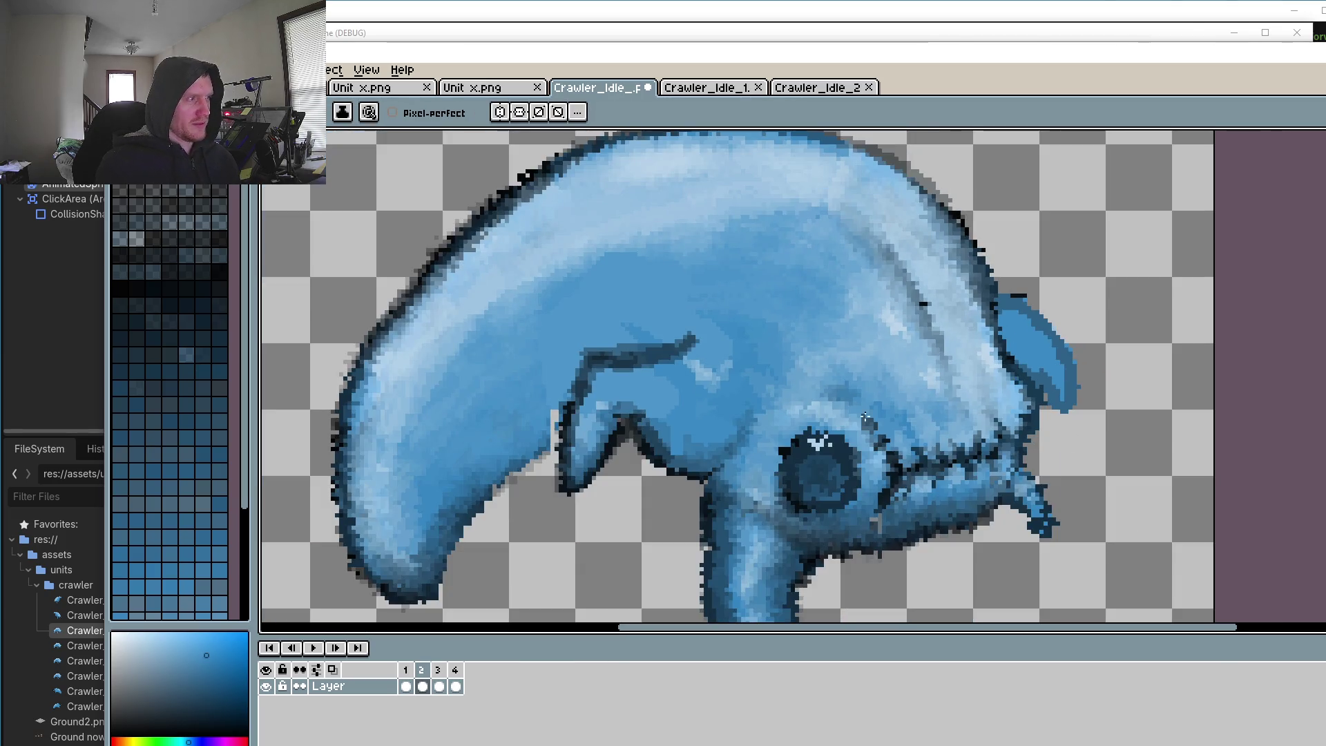
{"action": "scroll", "coordinate": [864, 416], "scroll_direction": "up", "scroll_amount": 2}
{"action": "scroll", "coordinate": [863, 417], "scroll_direction": "up", "scroll_amount": 3}
{"action": "key", "text": "o"}
{"action": "left_click", "coordinate": [870, 317]}
{"action": "key", "text": "b"}
{"action": "mouse_move", "coordinate": [826, 359]}
{"action": "left_mouse_down"}
{"action": "mouse_move", "coordinate": [766, 311]}
{"action": "mouse_move", "coordinate": [843, 340]}
{"action": "mouse_move", "coordinate": [767, 272]}
{"action": "left_mouse_up"}
Step: Bring the grey triangle at the body-leg seam into view and sample its grey
{"action": "key", "text": "o"}
{"action": "left_click", "coordinate": [815, 401]}
{"action": "key", "text": "b"}
{"action": "scroll", "coordinate": [815, 386], "scroll_direction": "down", "scroll_amount": 3}
{"action": "scroll", "coordinate": [827, 304], "scroll_direction": "up", "scroll_amount": 2}
{"action": "scroll", "coordinate": [828, 299], "scroll_direction": "up", "scroll_amount": 1}
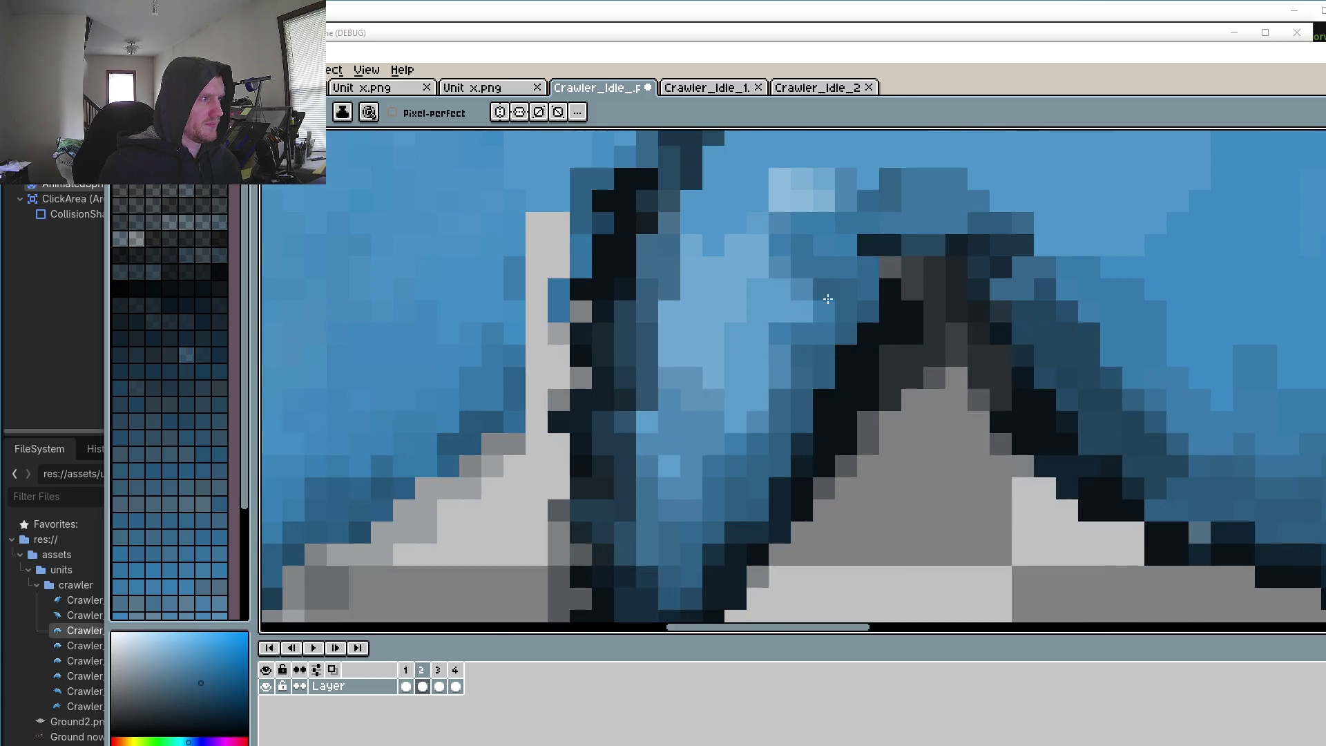
{"action": "scroll", "coordinate": [822, 272], "scroll_direction": "down", "scroll_amount": 2}
{"action": "scroll", "coordinate": [818, 391], "scroll_direction": "down", "scroll_amount": 2}
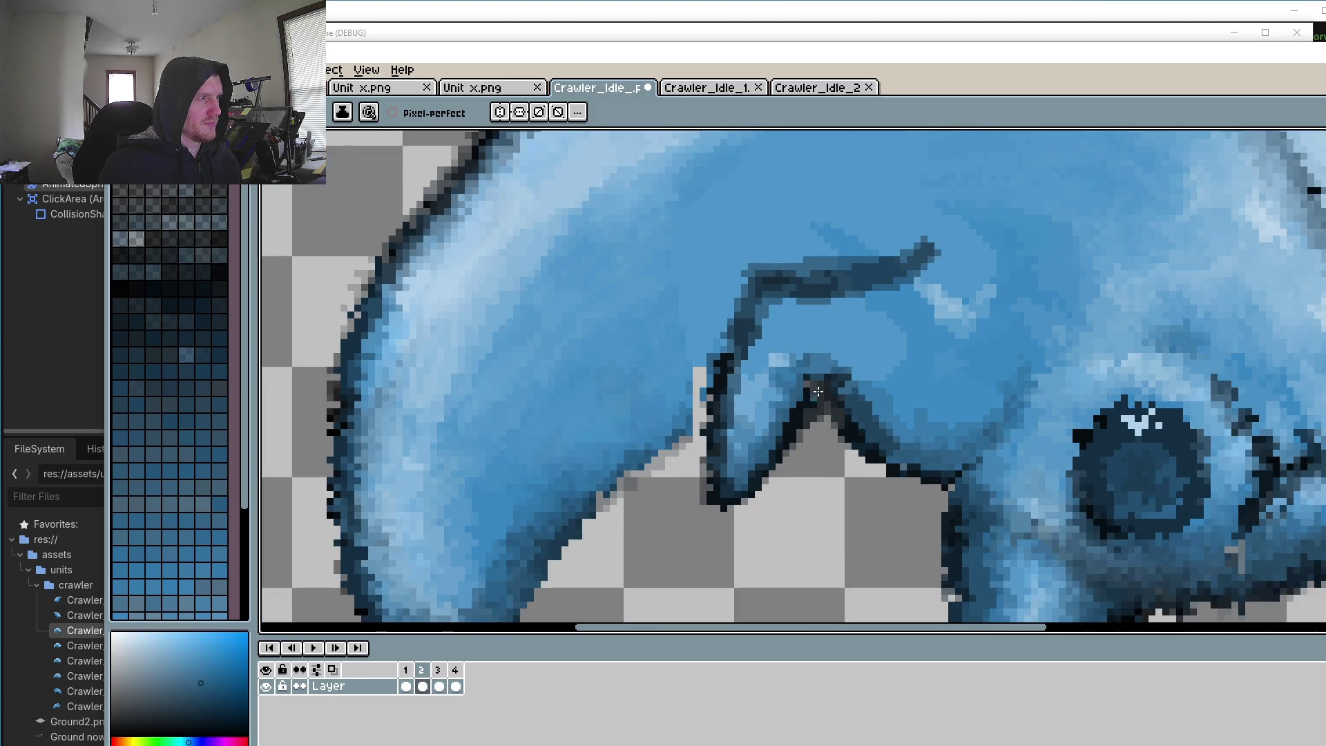
{"action": "scroll", "coordinate": [817, 392], "scroll_direction": "up", "scroll_amount": 2}
{"action": "key", "text": "o"}
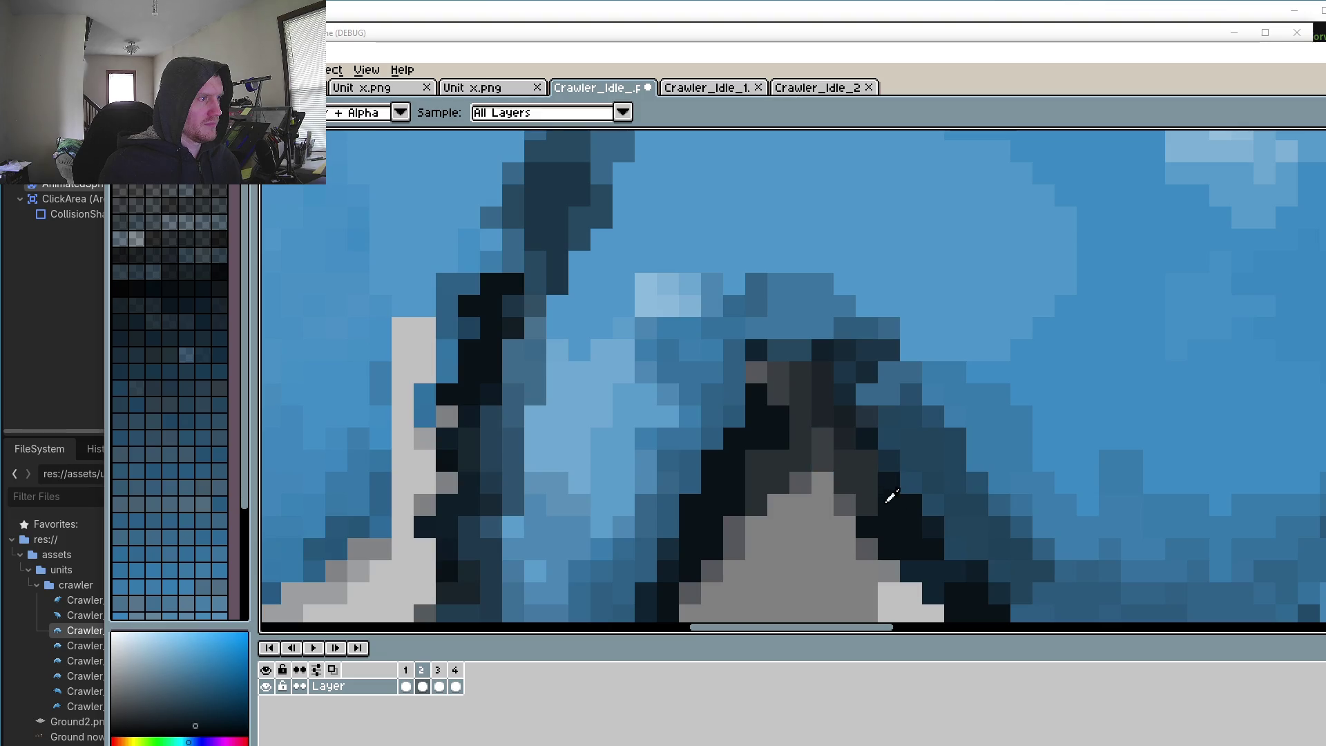
{"action": "key", "text": "b"}
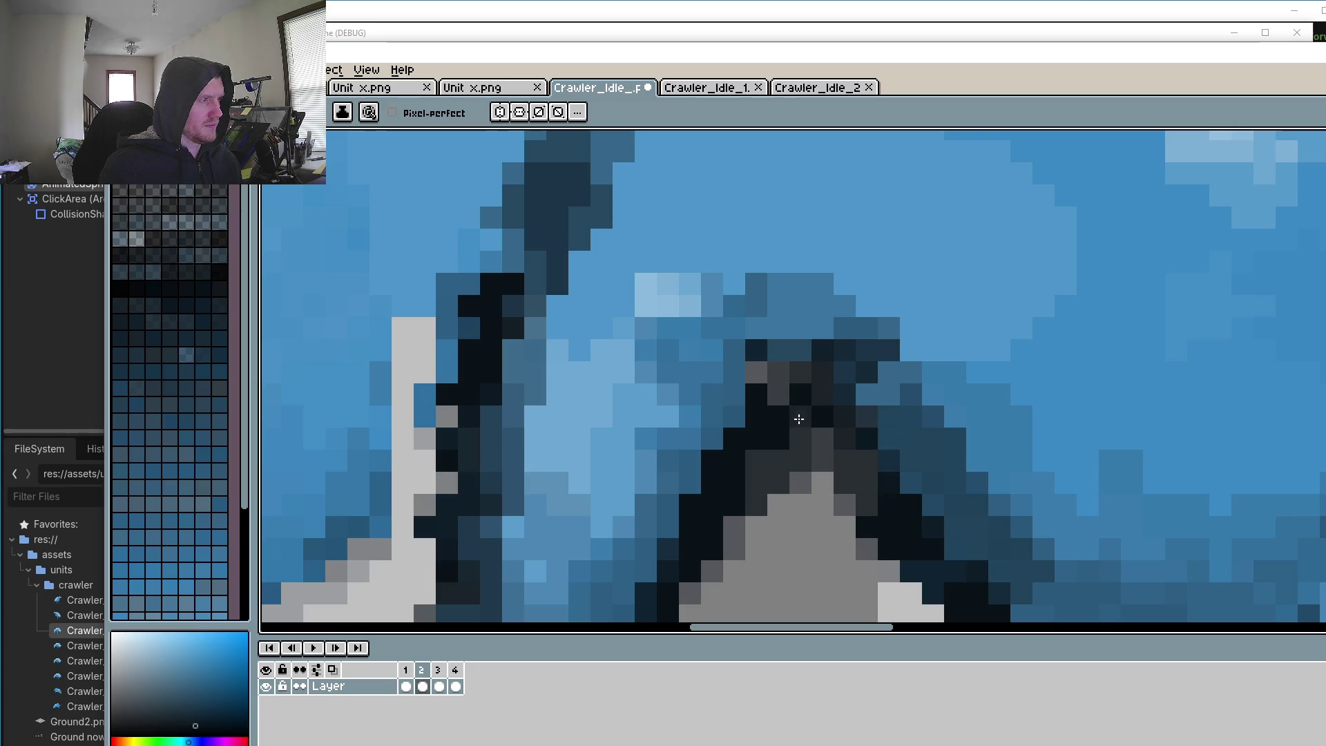
{"action": "left_click_drag", "start_coordinate": [821, 545], "coordinate": [823, 427]}
{"action": "left_click", "coordinate": [823, 427], "text": "alt"}
Step: Extend the top of the grey triangle with six grey pixels
{"action": "left_click", "coordinate": [805, 373]}
{"action": "left_click", "coordinate": [760, 396]}
{"action": "left_click", "coordinate": [782, 374]}
{"action": "left_click", "coordinate": [804, 352]}
{"action": "left_click", "coordinate": [826, 351]}
{"action": "left_click", "coordinate": [848, 396]}
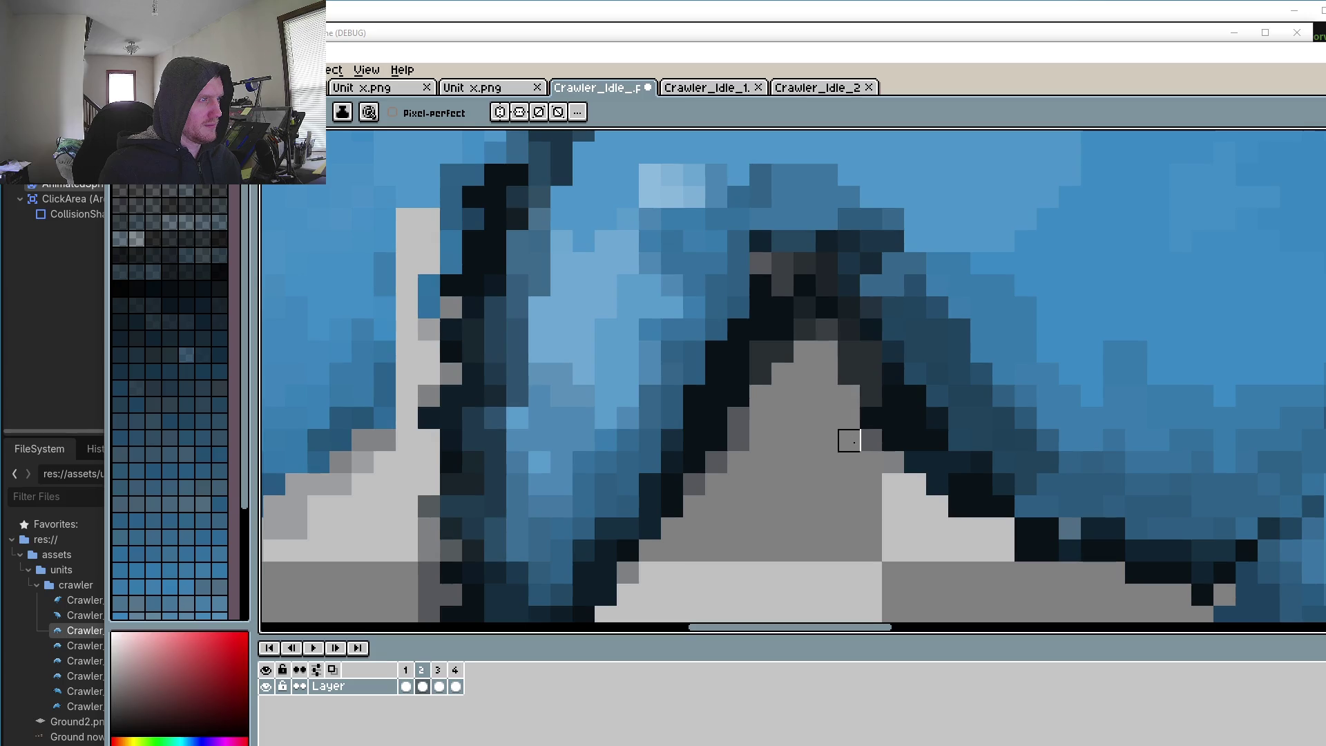
Step: Sample the body's blue and paint the light-grey column and grey leg pixels blue
{"action": "scroll", "coordinate": [852, 373], "scroll_direction": "down", "scroll_amount": 3}
{"action": "scroll", "coordinate": [787, 483], "scroll_direction": "down", "scroll_amount": 3}
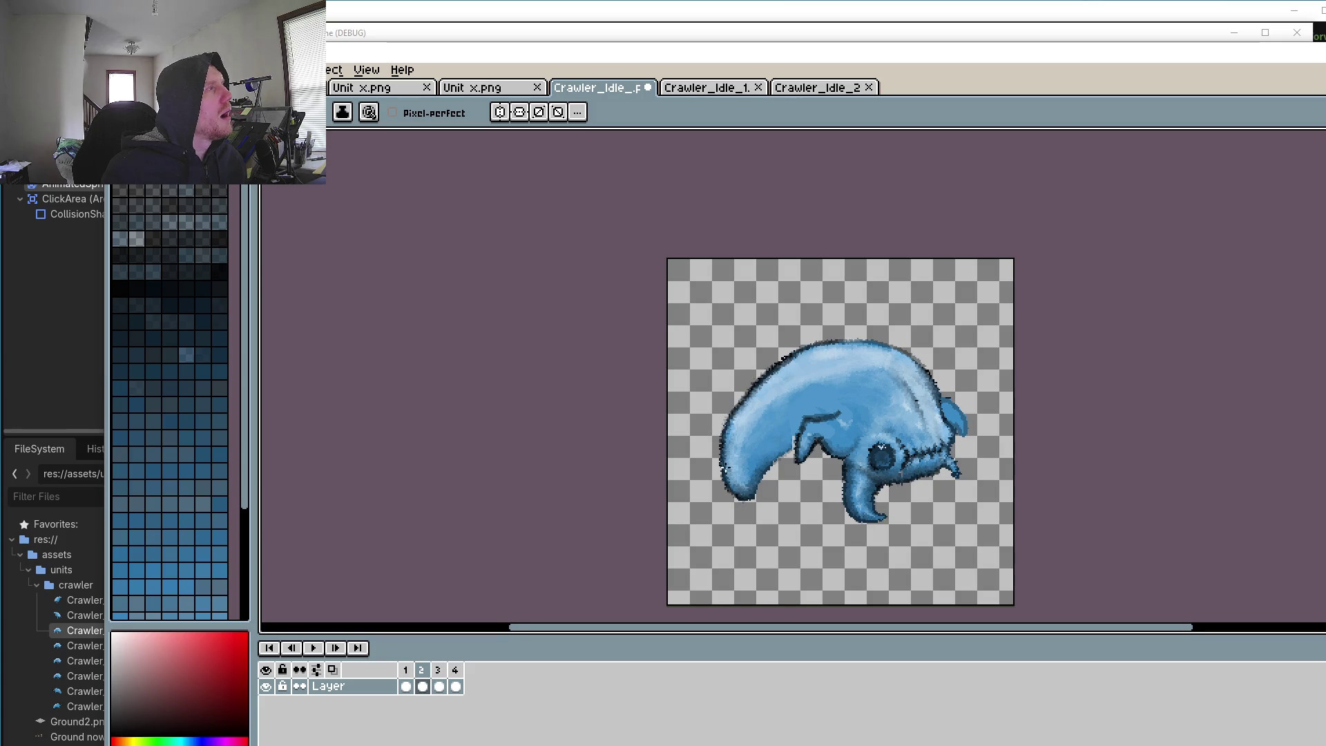
{"action": "scroll", "coordinate": [739, 424], "scroll_direction": "up", "scroll_amount": 3}
{"action": "scroll", "coordinate": [802, 295], "scroll_direction": "up", "scroll_amount": 3}
{"action": "key", "text": "o"}
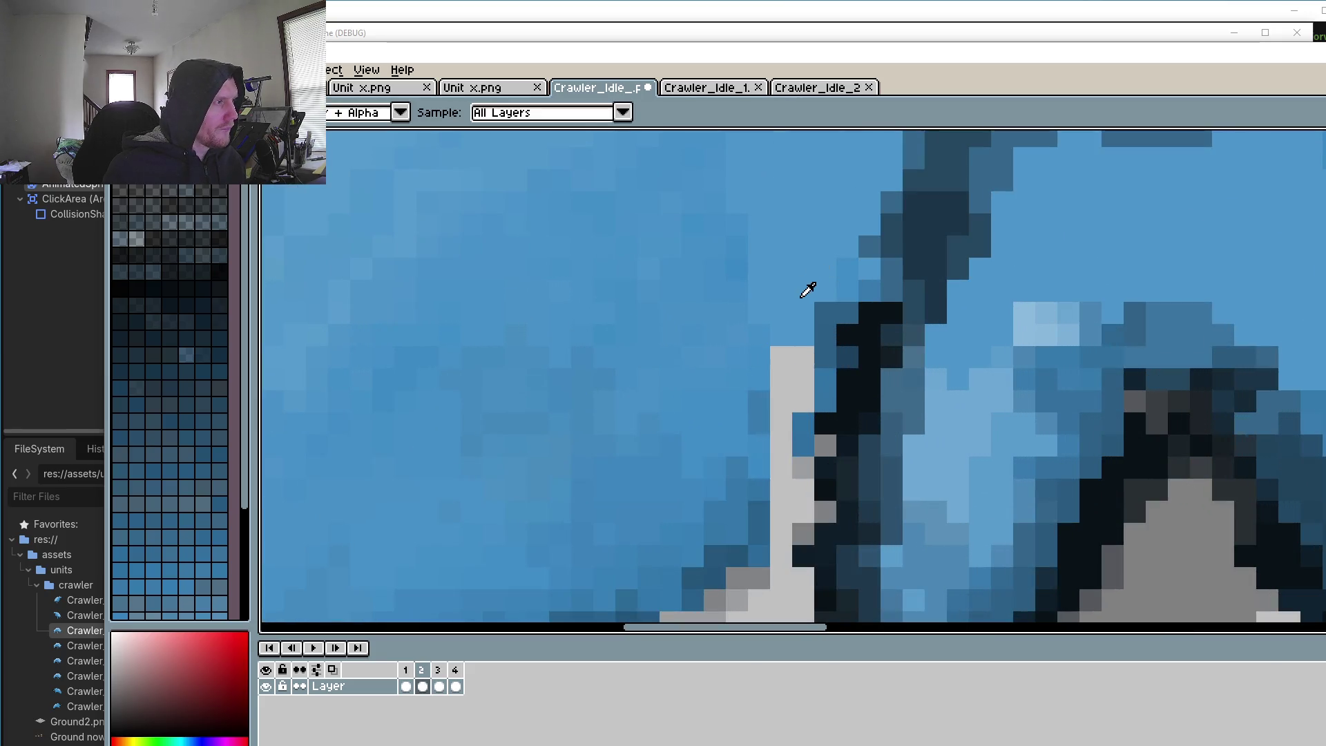
{"action": "left_click", "coordinate": [802, 297]}
{"action": "key", "text": "b"}
{"action": "left_click_drag", "start_coordinate": [781, 354], "coordinate": [800, 390]}
{"action": "mouse_move", "coordinate": [776, 452]}
{"action": "left_mouse_down"}
{"action": "mouse_move", "coordinate": [779, 556]}
{"action": "mouse_move", "coordinate": [811, 497]}
{"action": "mouse_move", "coordinate": [825, 533]}
{"action": "left_mouse_up"}
Step: Pick a dark outline colour and darken the grey pixel and the pixels below it
{"action": "key", "text": "alt"}
{"action": "left_click", "coordinate": [765, 544], "text": "alt"}
{"action": "left_click", "coordinate": [832, 492], "text": "alt"}
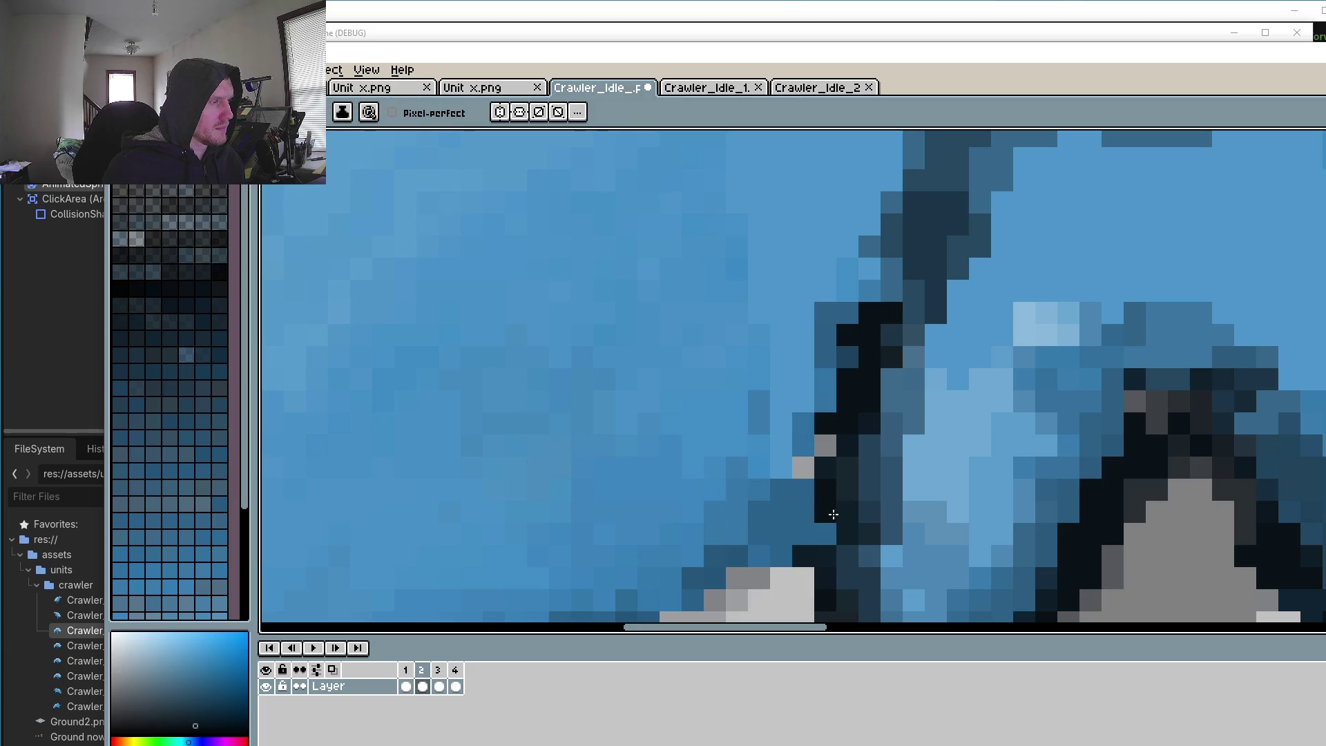
{"action": "left_click", "coordinate": [780, 422]}
{"action": "left_click_drag", "start_coordinate": [775, 415], "coordinate": [680, 307]}
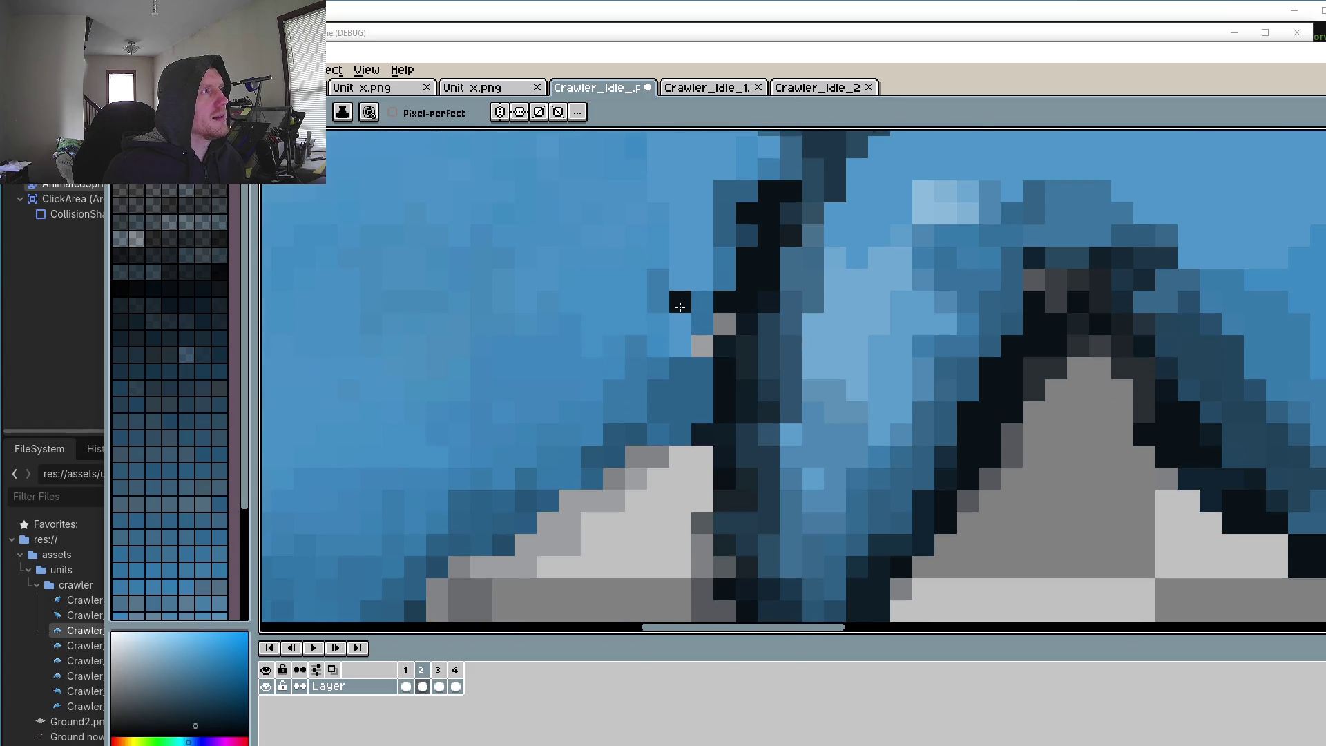
Step: Repaint stray dark and grey pixels blue to match the body, darkening one outline pixel
{"action": "scroll", "coordinate": [680, 306], "scroll_direction": "down", "scroll_amount": 4}
{"action": "scroll", "coordinate": [718, 356], "scroll_direction": "up", "scroll_amount": 4}
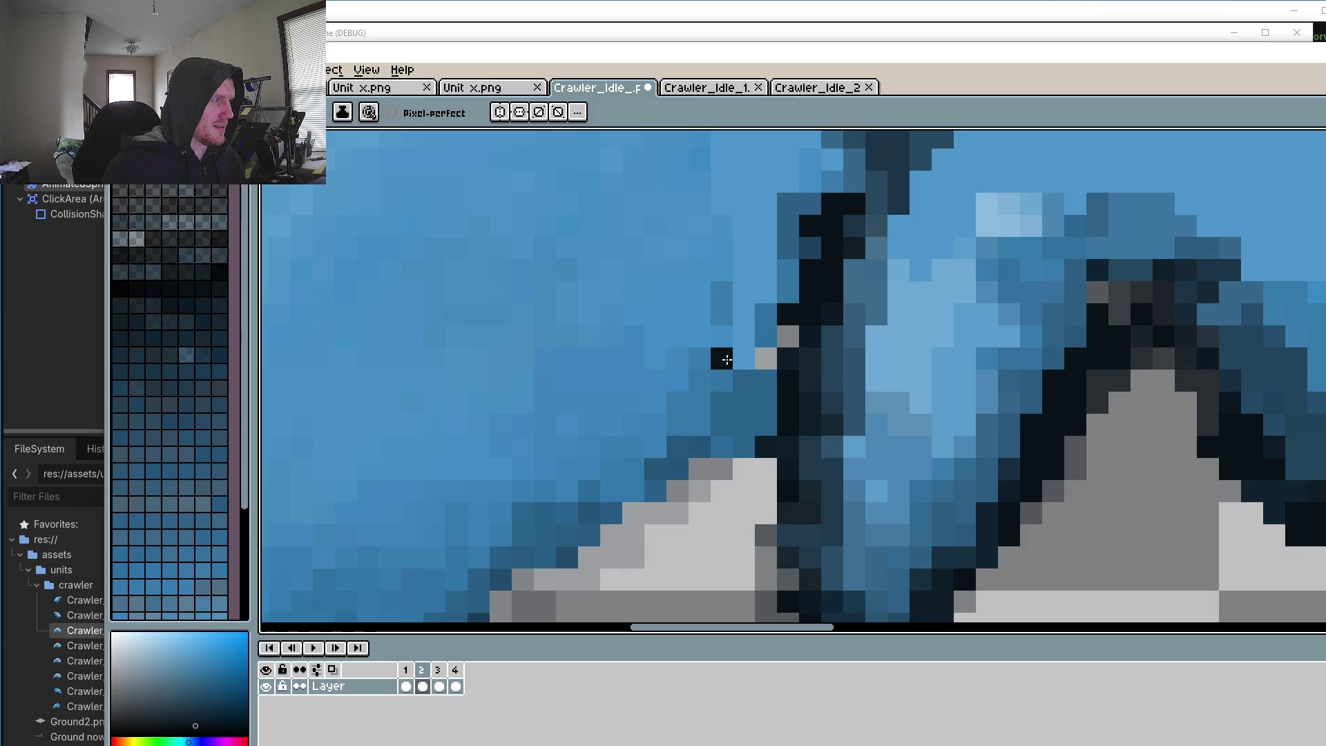
{"action": "scroll", "coordinate": [733, 331], "scroll_direction": "up", "scroll_amount": 1}
{"action": "left_click", "coordinate": [733, 331]}
{"action": "left_click", "coordinate": [767, 349]}
{"action": "left_click", "coordinate": [829, 272], "text": "alt"}
{"action": "left_click", "coordinate": [789, 316]}
Step: Sample the dark navy and add outline pixels along the flap's lower edge, undoing one stray pixel
{"action": "scroll", "coordinate": [789, 316], "scroll_direction": "down", "scroll_amount": 4}
{"action": "scroll", "coordinate": [821, 355], "scroll_direction": "up", "scroll_amount": 3}
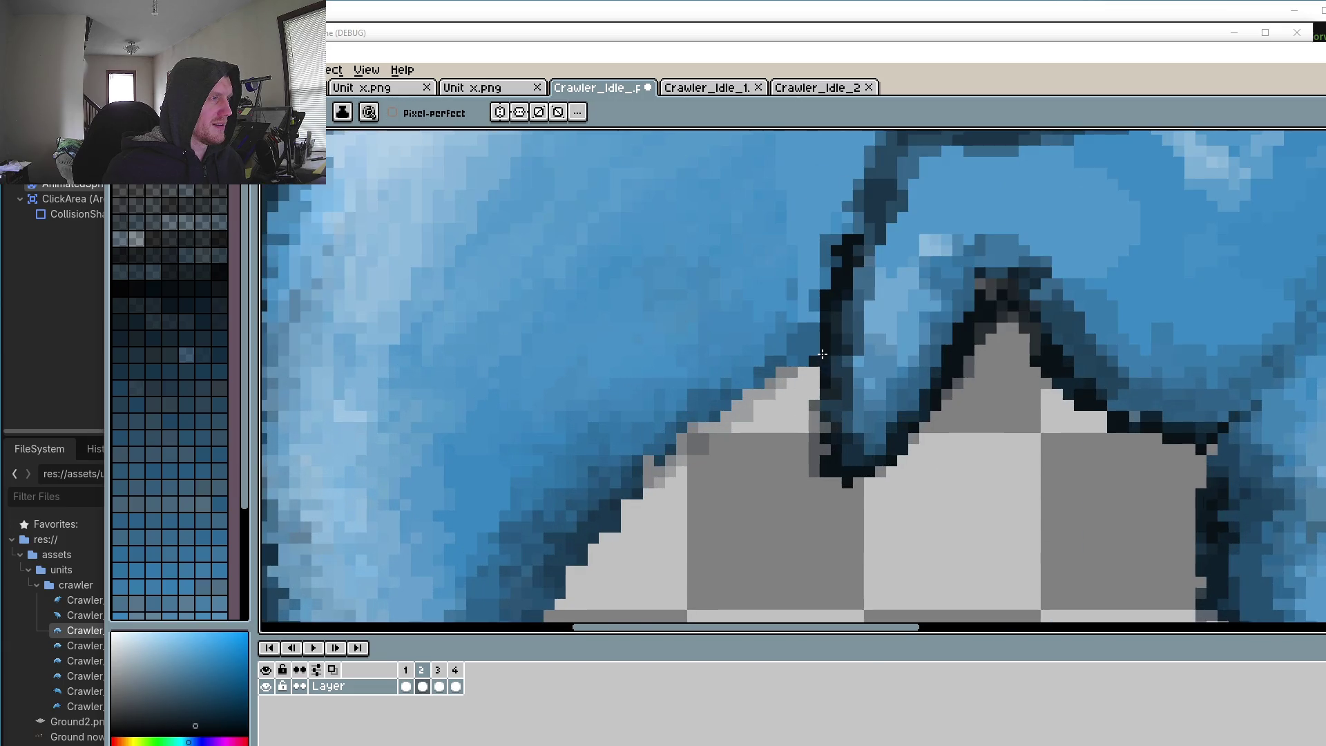
{"action": "scroll", "coordinate": [843, 326], "scroll_direction": "up", "scroll_amount": 1}
{"action": "left_click", "coordinate": [891, 259], "text": "alt"}
{"action": "left_click", "coordinate": [794, 342]}
{"action": "left_click", "coordinate": [764, 371]}
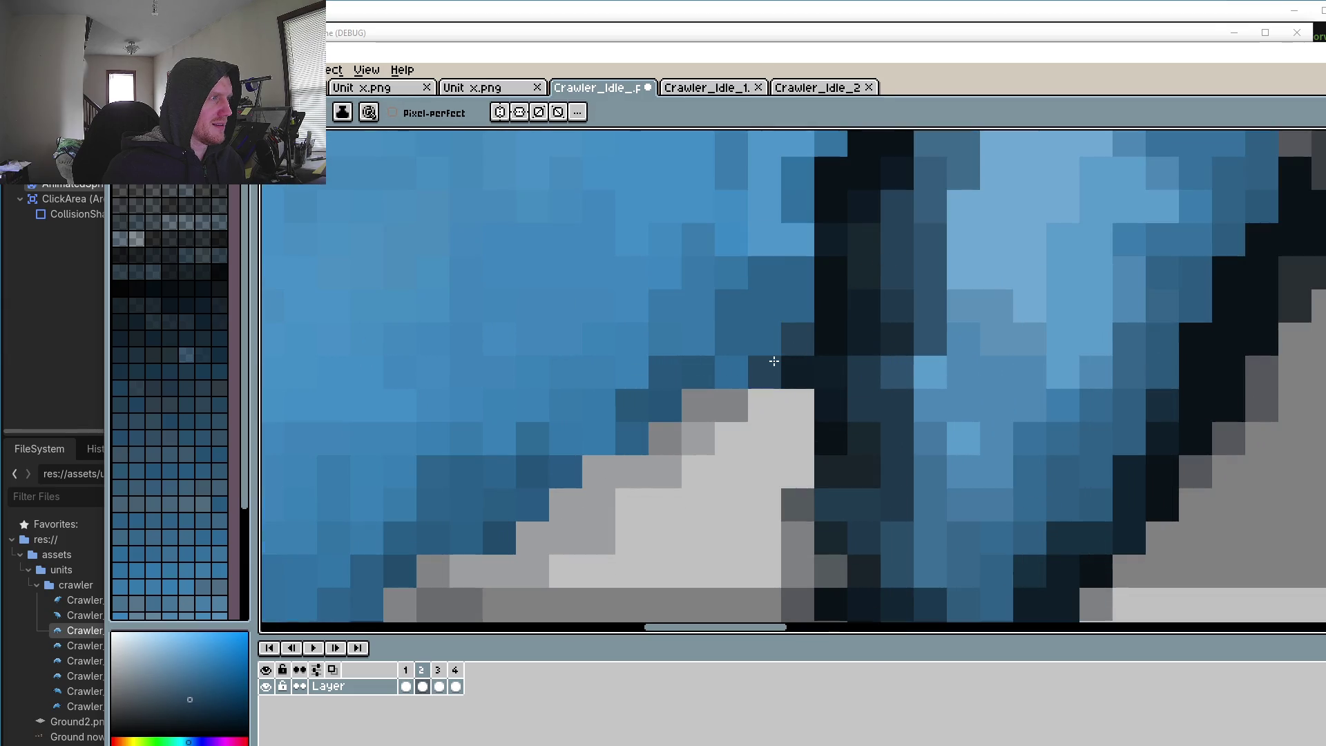
{"action": "left_click", "coordinate": [731, 371]}
{"action": "left_click", "coordinate": [724, 395]}
{"action": "key", "text": "ctrl+z"}
{"action": "left_click", "coordinate": [767, 345]}
{"action": "left_click", "coordinate": [798, 304]}
{"action": "left_click", "coordinate": [698, 373]}
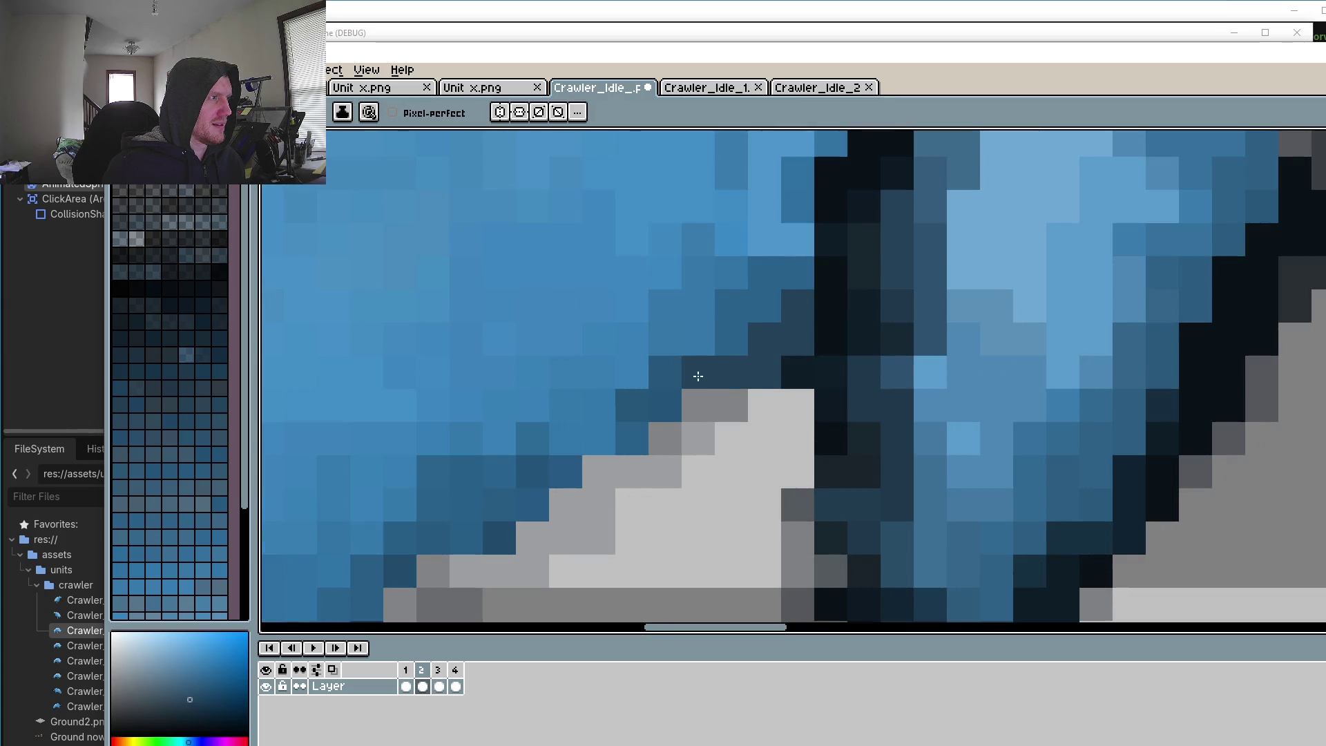
{"action": "scroll", "coordinate": [727, 421], "scroll_direction": "down", "scroll_amount": 3}
{"action": "scroll", "coordinate": [727, 421], "scroll_direction": "down", "scroll_amount": 3}
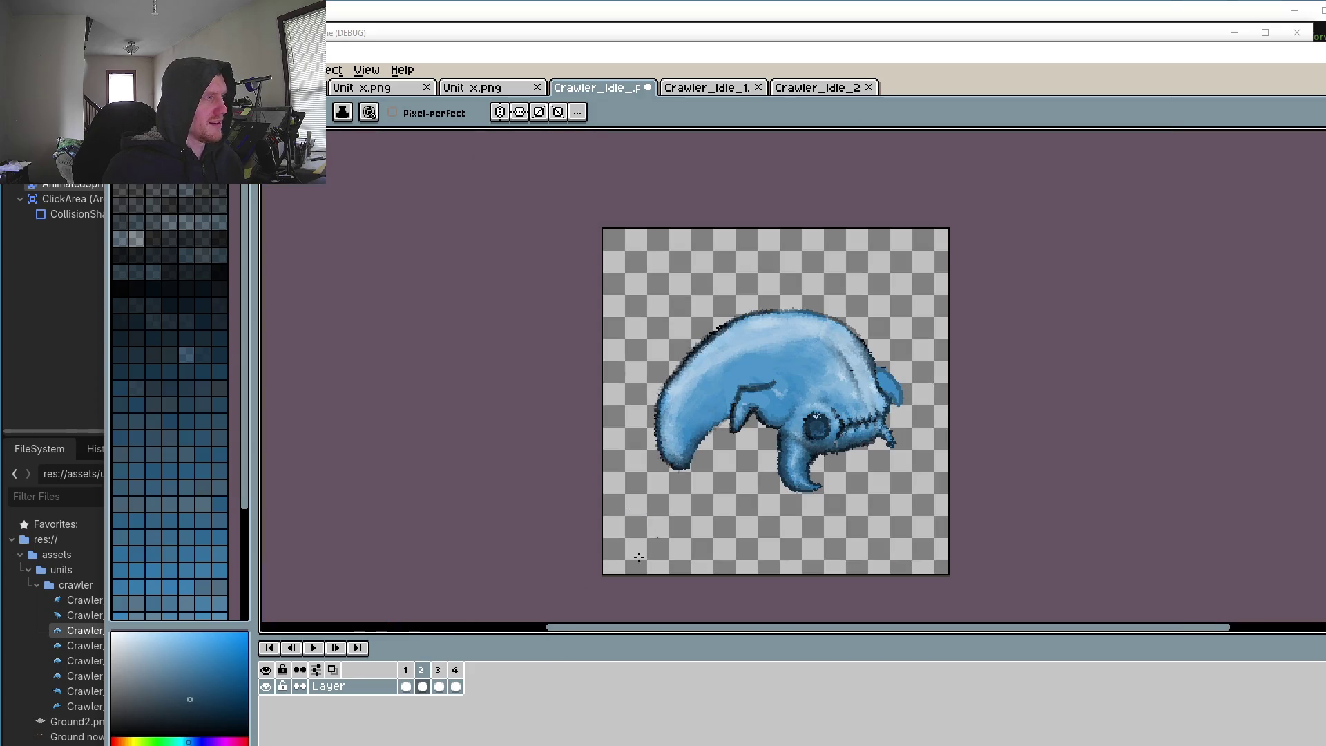
Step: Compare the leg poses of frames 3 and 2, ending on frame 2
{"action": "left_click", "coordinate": [440, 685]}
{"action": "left_click", "coordinate": [422, 683]}
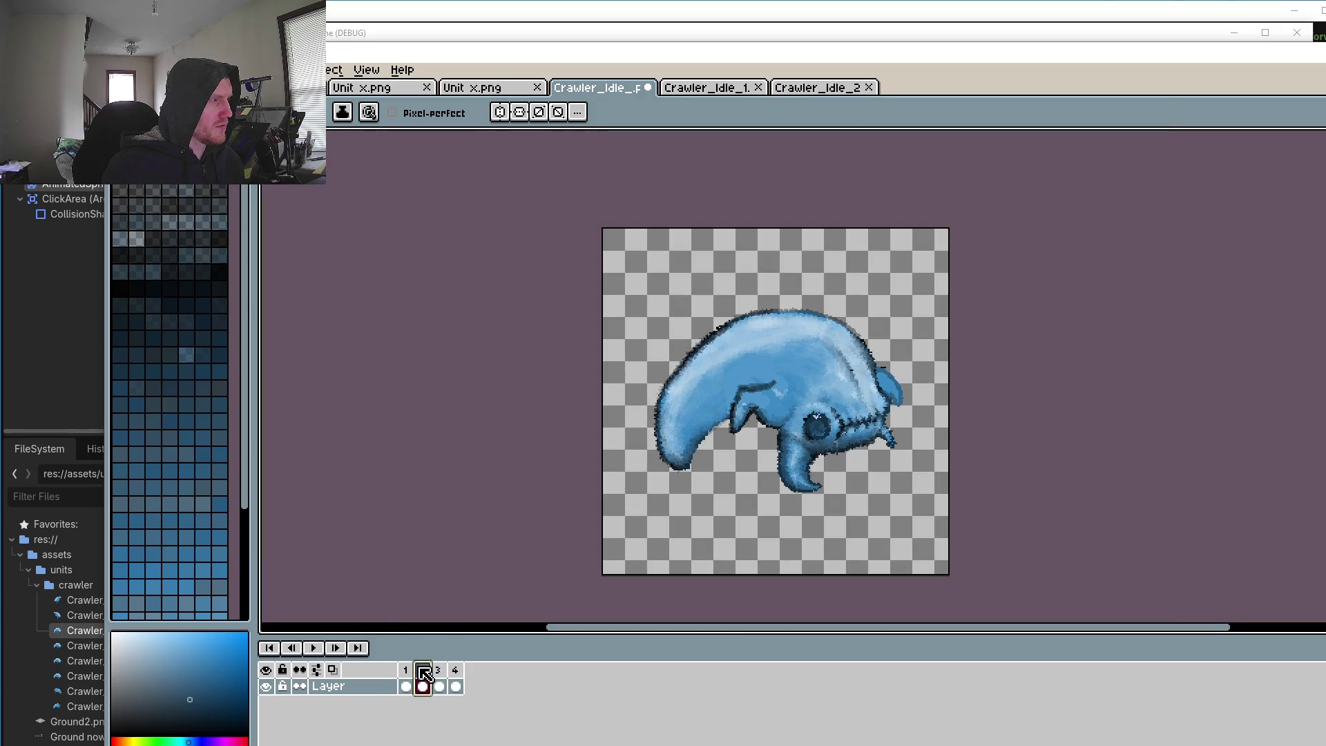
{"action": "left_click", "coordinate": [439, 684]}
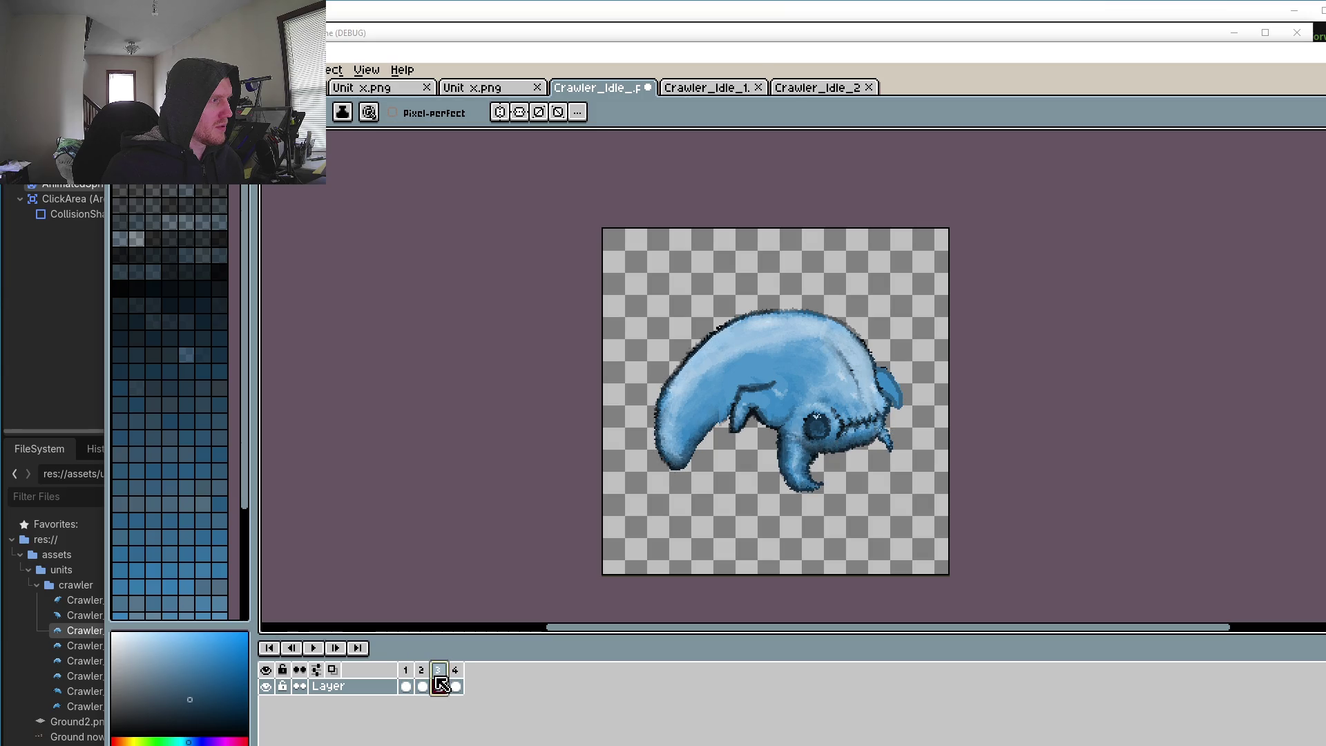
{"action": "left_click", "coordinate": [424, 684]}
Step: Shade under the body with darker blue pixels, a diagonal run and a row
{"action": "scroll", "coordinate": [621, 525], "scroll_direction": "up", "scroll_amount": 5}
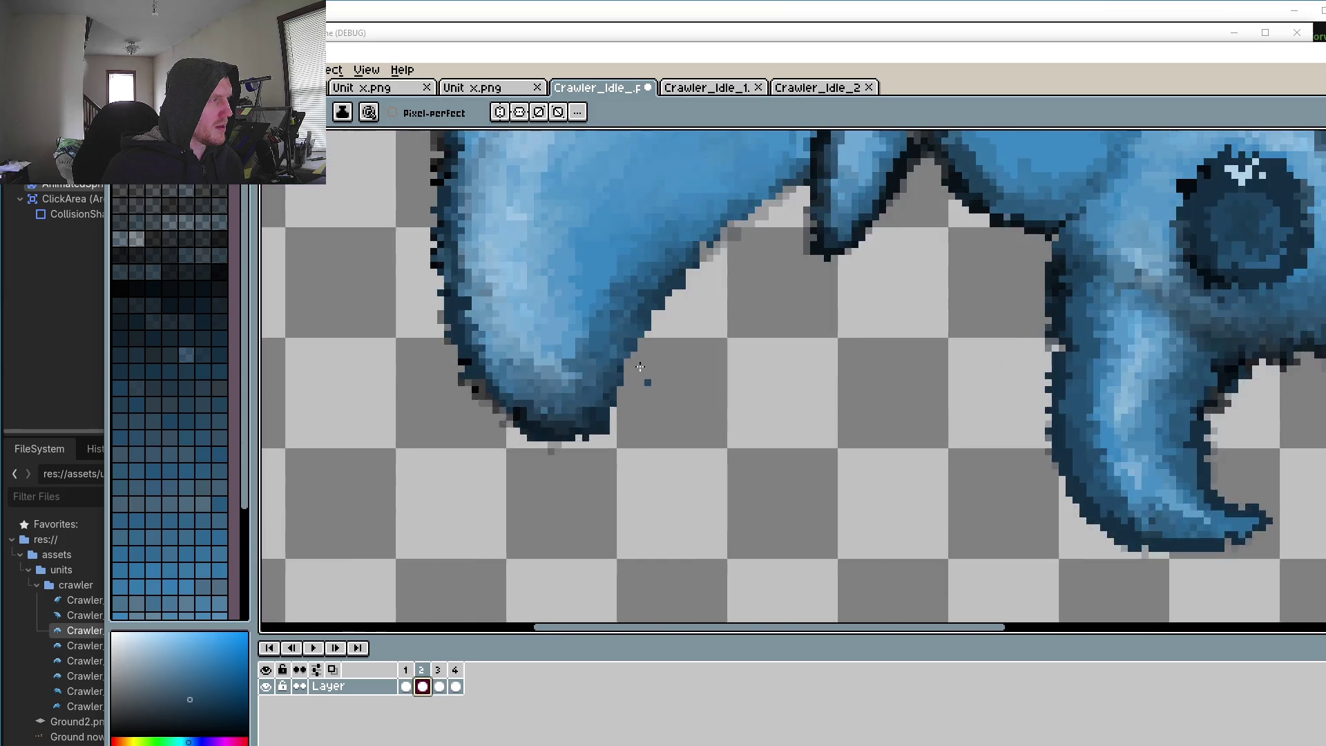
{"action": "scroll", "coordinate": [619, 532], "scroll_direction": "up", "scroll_amount": 3}
{"action": "scroll", "coordinate": [884, 359], "scroll_direction": "up", "scroll_amount": 2}
{"action": "scroll", "coordinate": [939, 361], "scroll_direction": "up", "scroll_amount": 2}
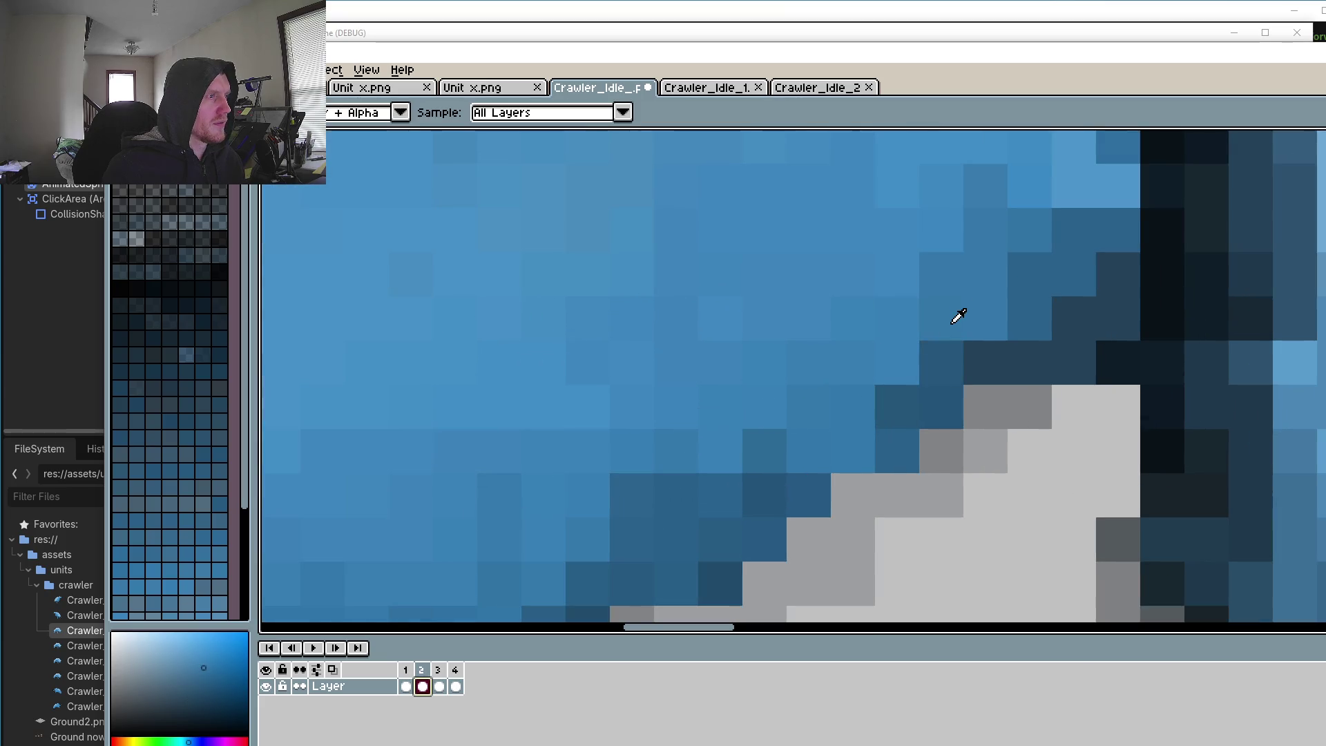
{"action": "left_click", "coordinate": [898, 319]}
{"action": "left_click", "coordinate": [851, 317]}
{"action": "left_click", "coordinate": [898, 275]}
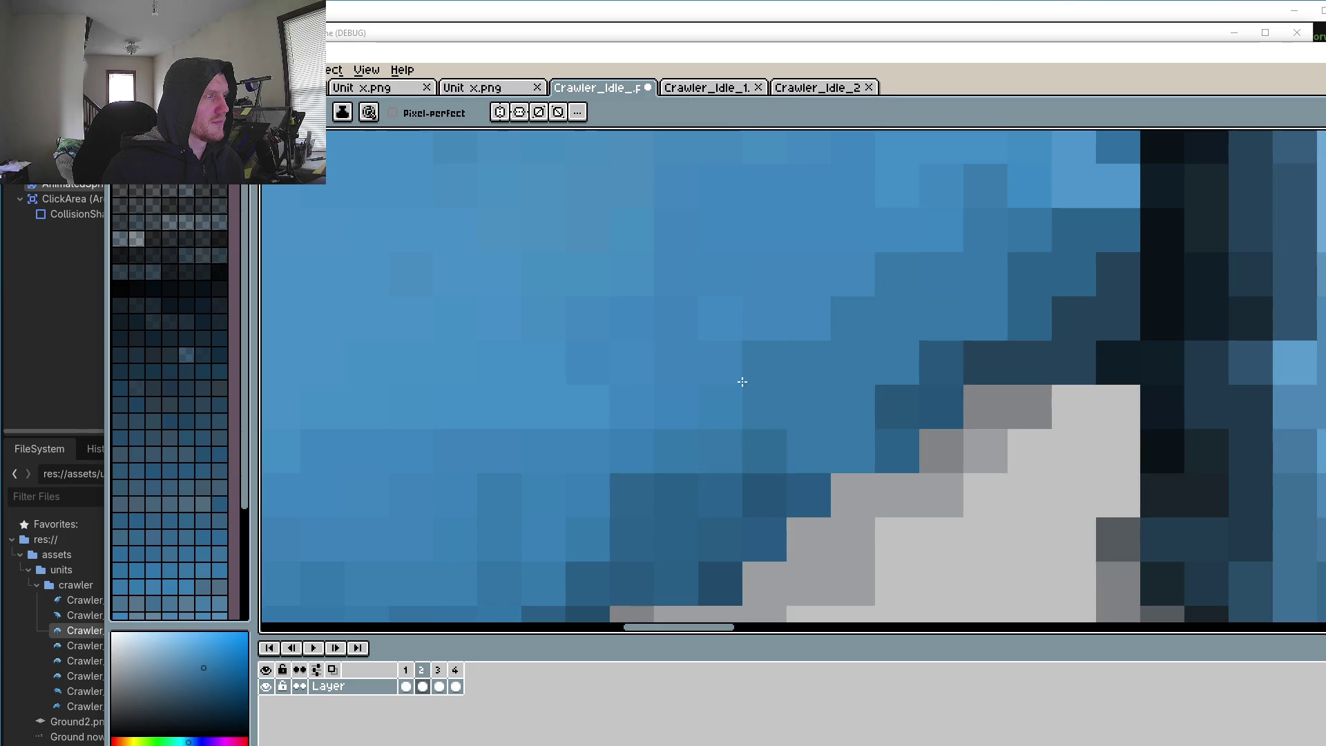
{"action": "left_click_drag", "start_coordinate": [735, 383], "coordinate": [908, 233]}
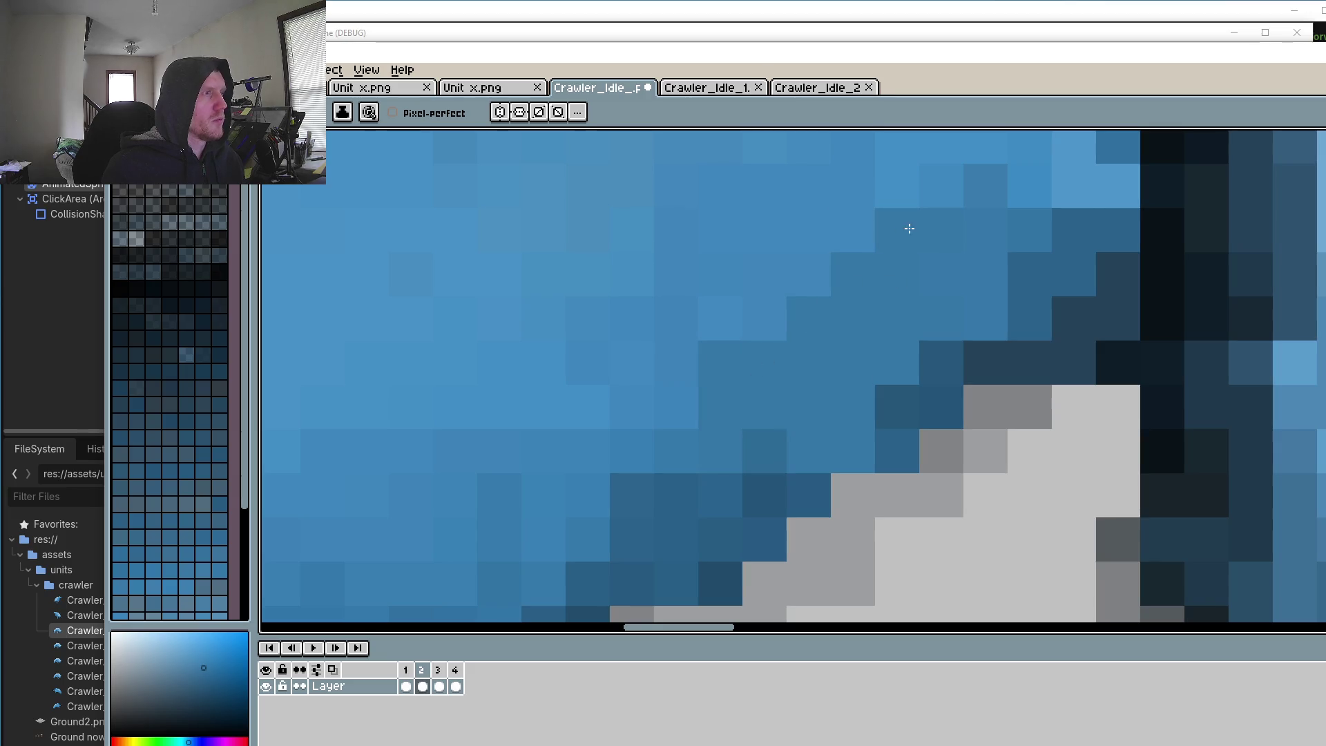
{"action": "left_click_drag", "start_coordinate": [935, 188], "coordinate": [1076, 191]}
Step: Cover the leftover grey and dark pixels inside the body with blue
{"action": "scroll", "coordinate": [1076, 191], "scroll_direction": "down", "scroll_amount": 5}
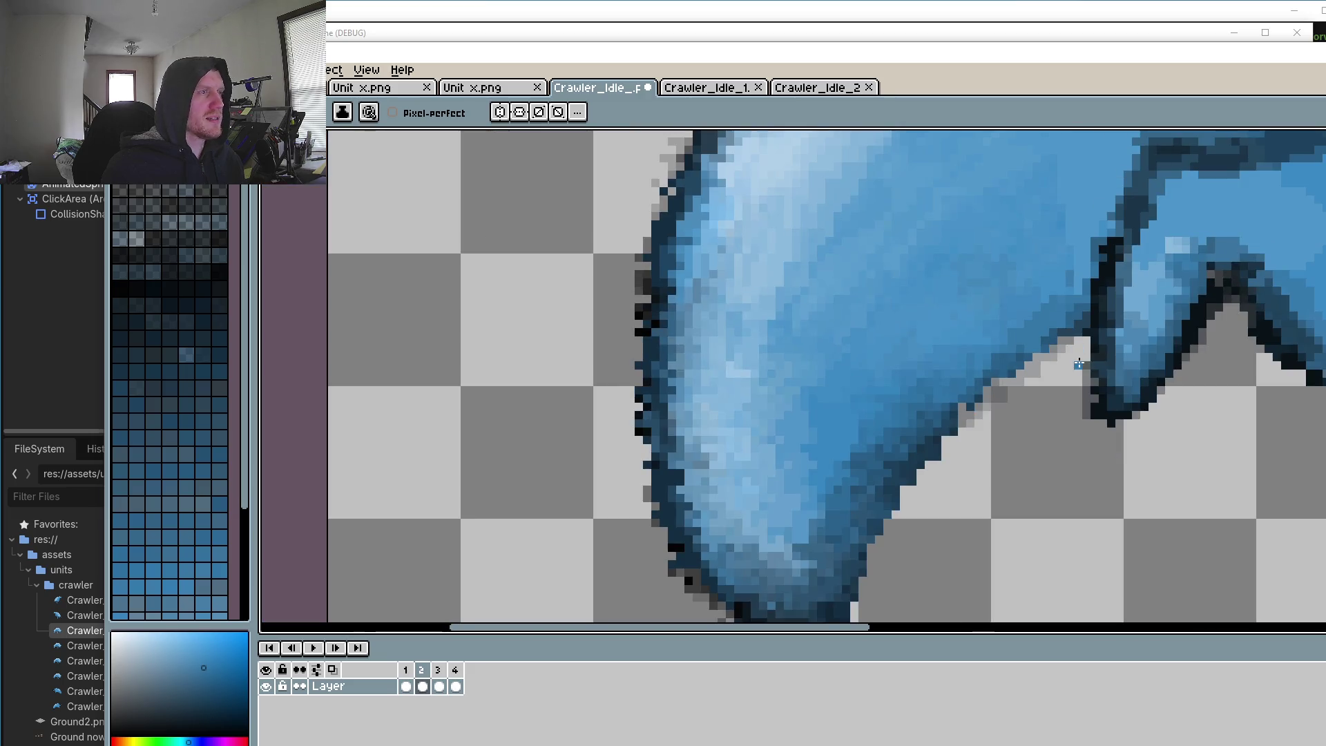
{"action": "scroll", "coordinate": [817, 398], "scroll_direction": "down", "scroll_amount": 3}
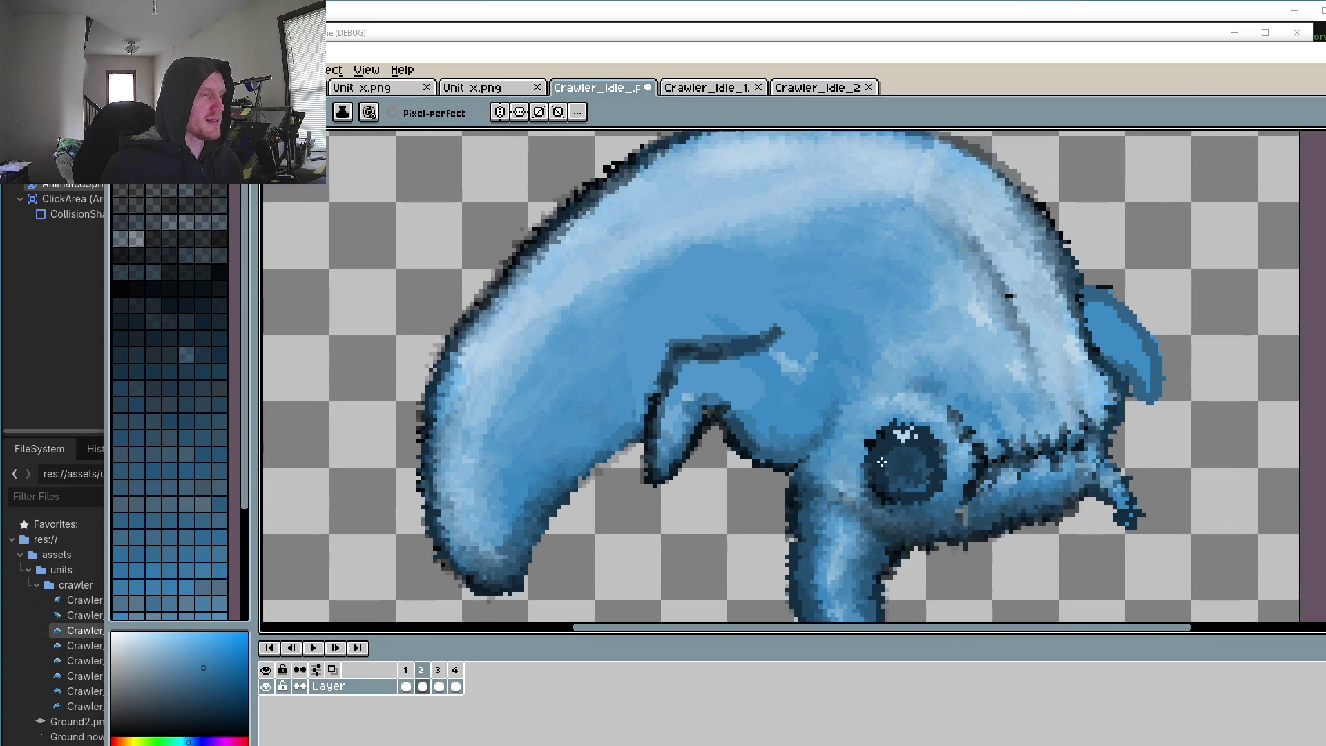
{"action": "scroll", "coordinate": [817, 398], "scroll_direction": "up", "scroll_amount": 4}
{"action": "scroll", "coordinate": [928, 433], "scroll_direction": "up", "scroll_amount": 4}
{"action": "key", "text": "o"}
{"action": "key", "text": "b"}
{"action": "left_click_drag", "start_coordinate": [928, 434], "coordinate": [928, 597]}
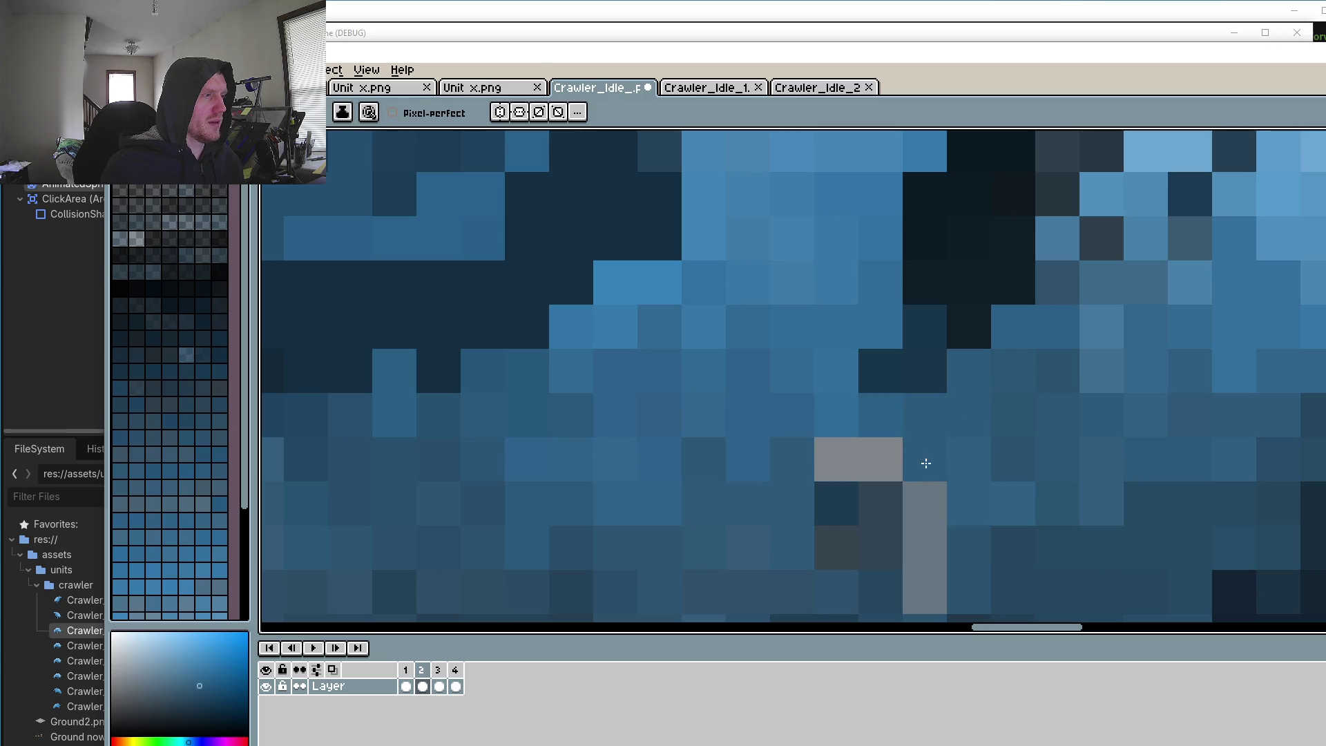
{"action": "mouse_move", "coordinate": [880, 504]}
{"action": "left_mouse_down"}
{"action": "mouse_move", "coordinate": [867, 529]}
{"action": "mouse_move", "coordinate": [849, 503]}
{"action": "left_mouse_up"}
{"action": "scroll", "coordinate": [849, 503], "scroll_direction": "down", "scroll_amount": 4}
{"action": "scroll", "coordinate": [884, 515], "scroll_direction": "up", "scroll_amount": 3}
{"action": "left_click", "coordinate": [868, 560]}
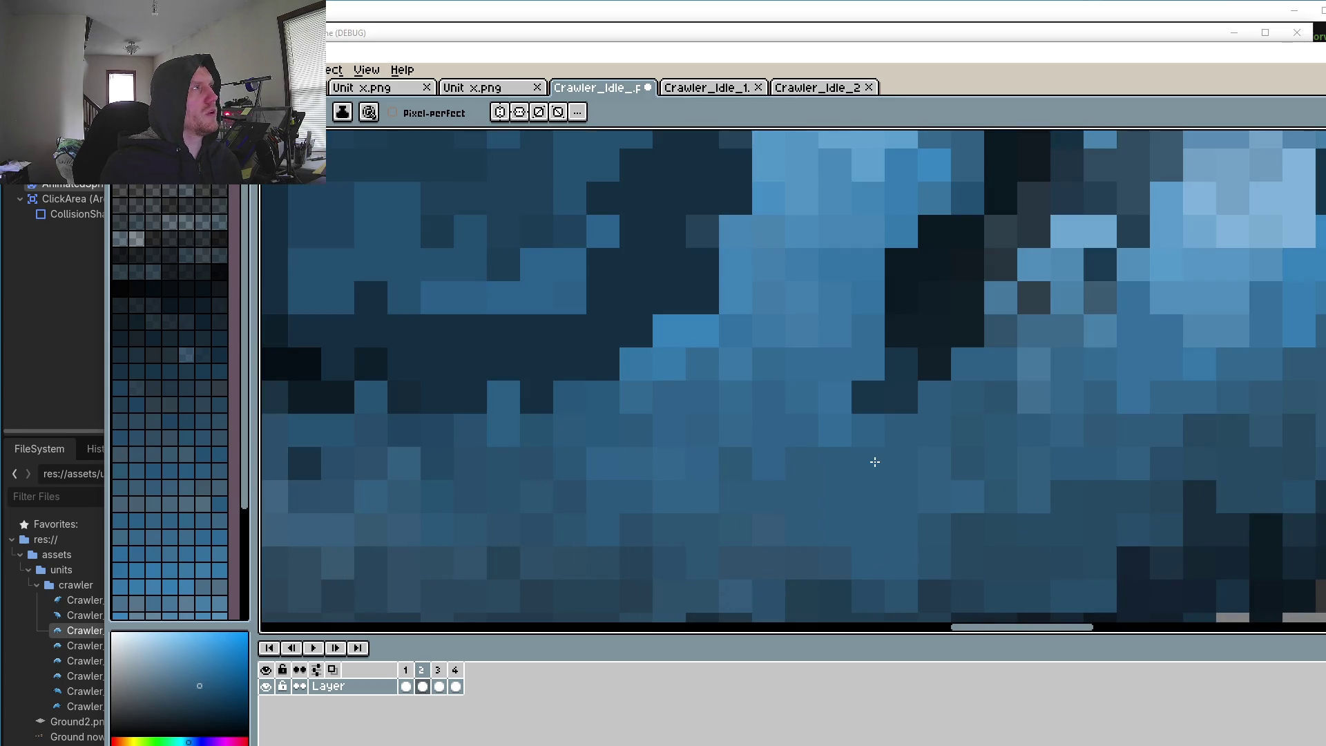
Step: Zoom out and bring up the File menu
{"action": "scroll", "coordinate": [874, 461], "scroll_direction": "down", "scroll_amount": 3}
{"action": "scroll", "coordinate": [946, 479], "scroll_direction": "down", "scroll_amount": 1}
{"action": "scroll", "coordinate": [947, 479], "scroll_direction": "down", "scroll_amount": 1}
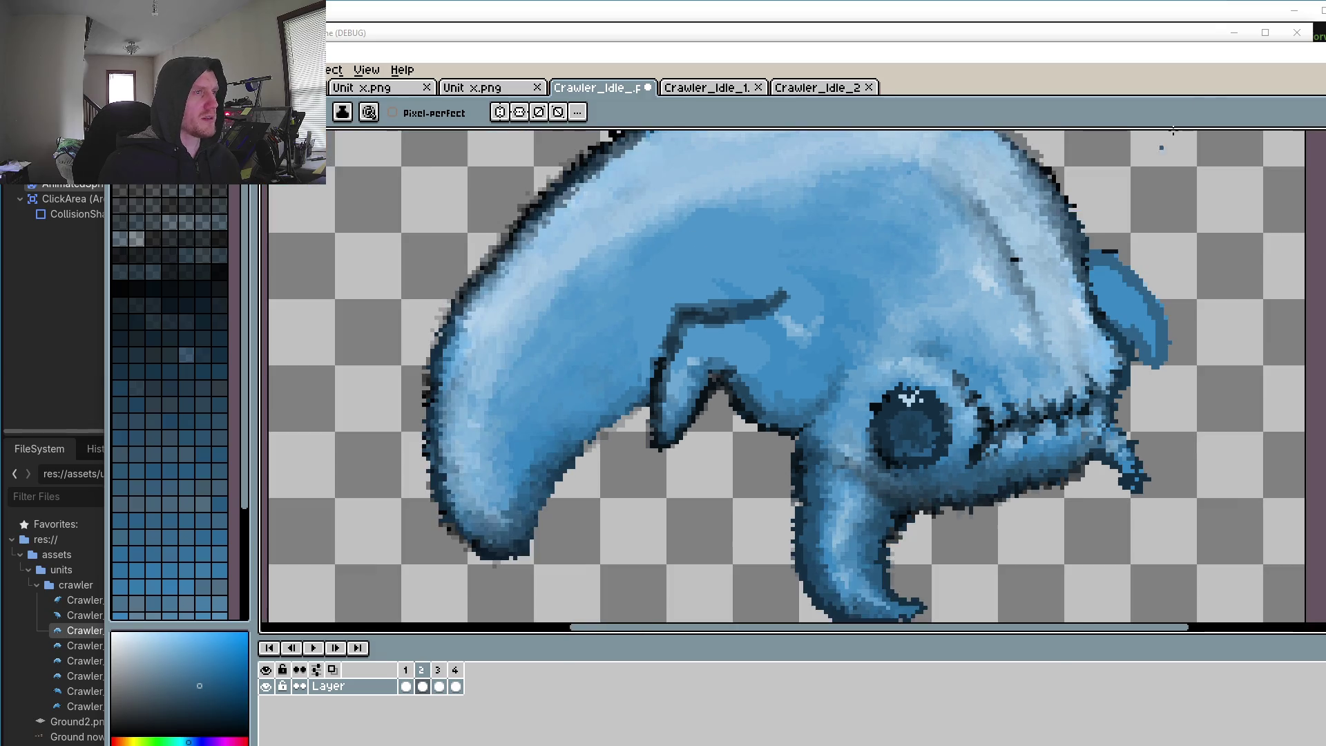
{"action": "left_click", "coordinate": [121, 69]}
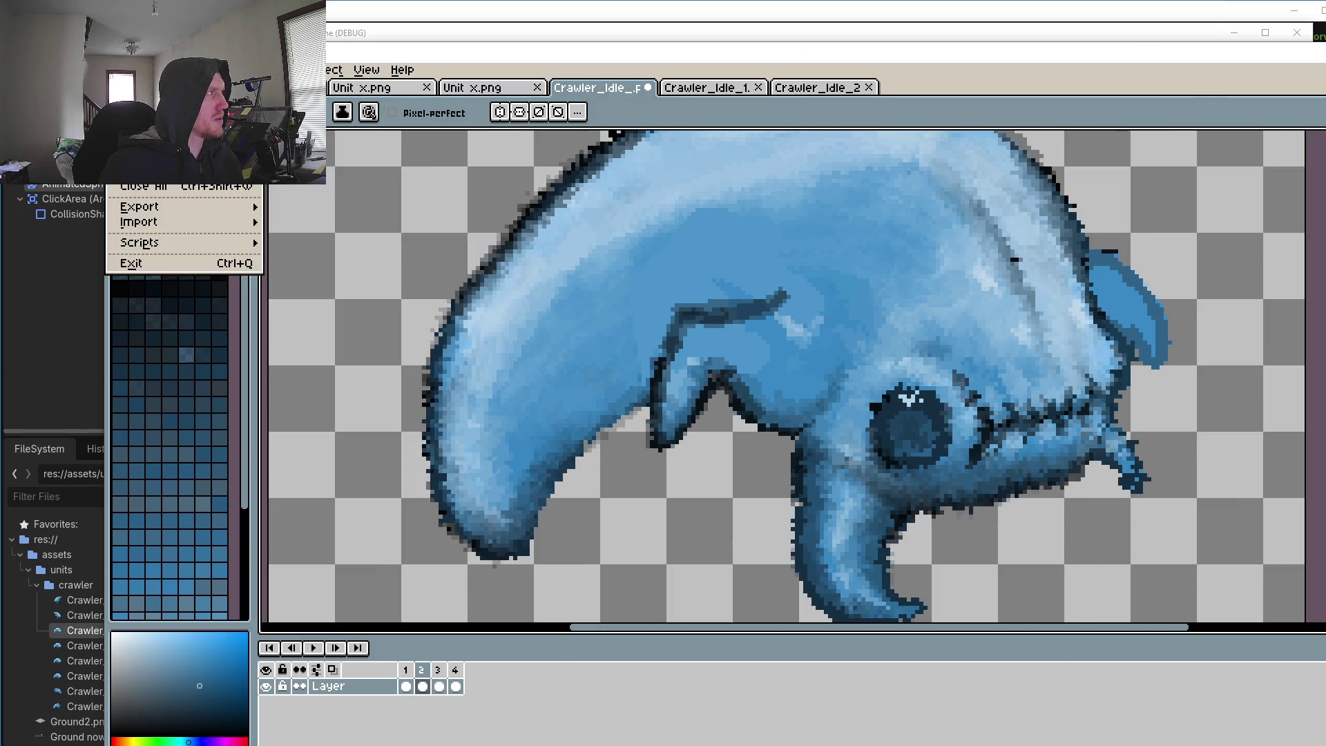
Step: Quit Pixelorama, run the Godot project, reposition the game window and zoom in on the level
{"action": "key", "text": "ctrl+q"}
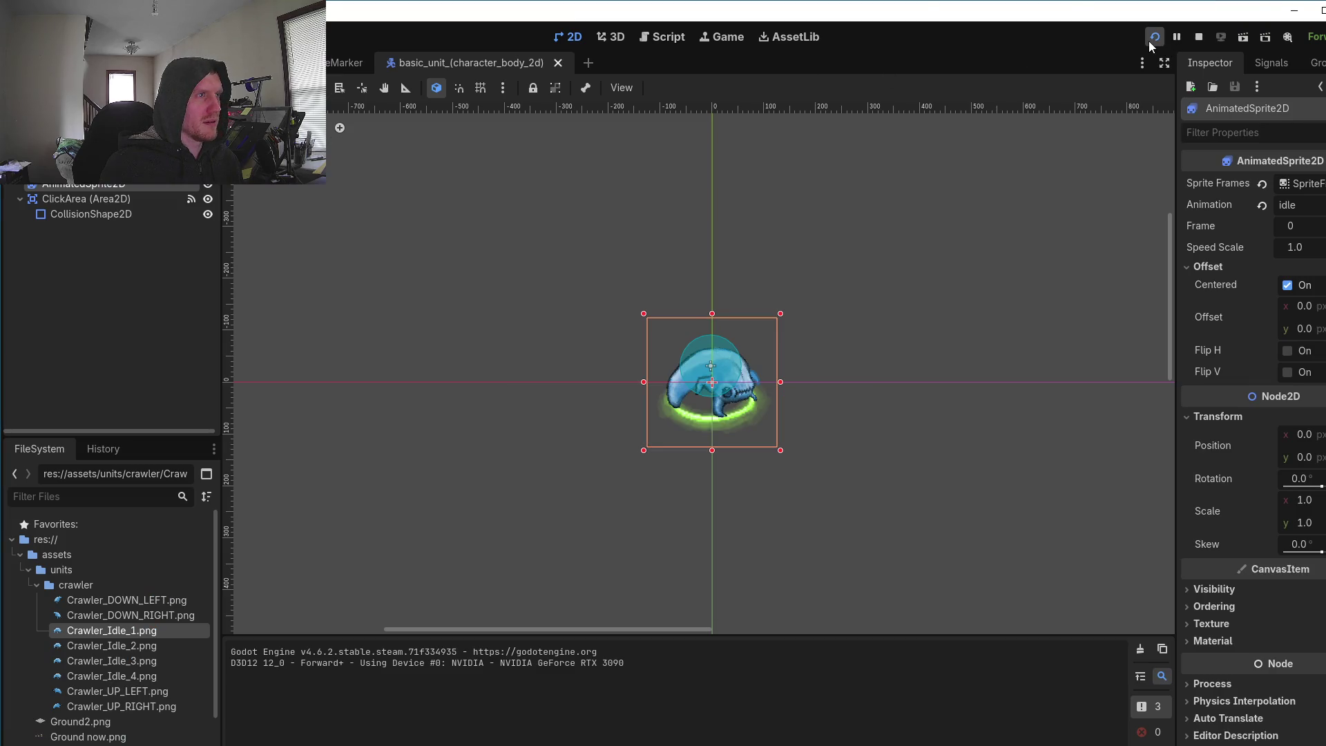
{"action": "left_click", "coordinate": [1151, 39]}
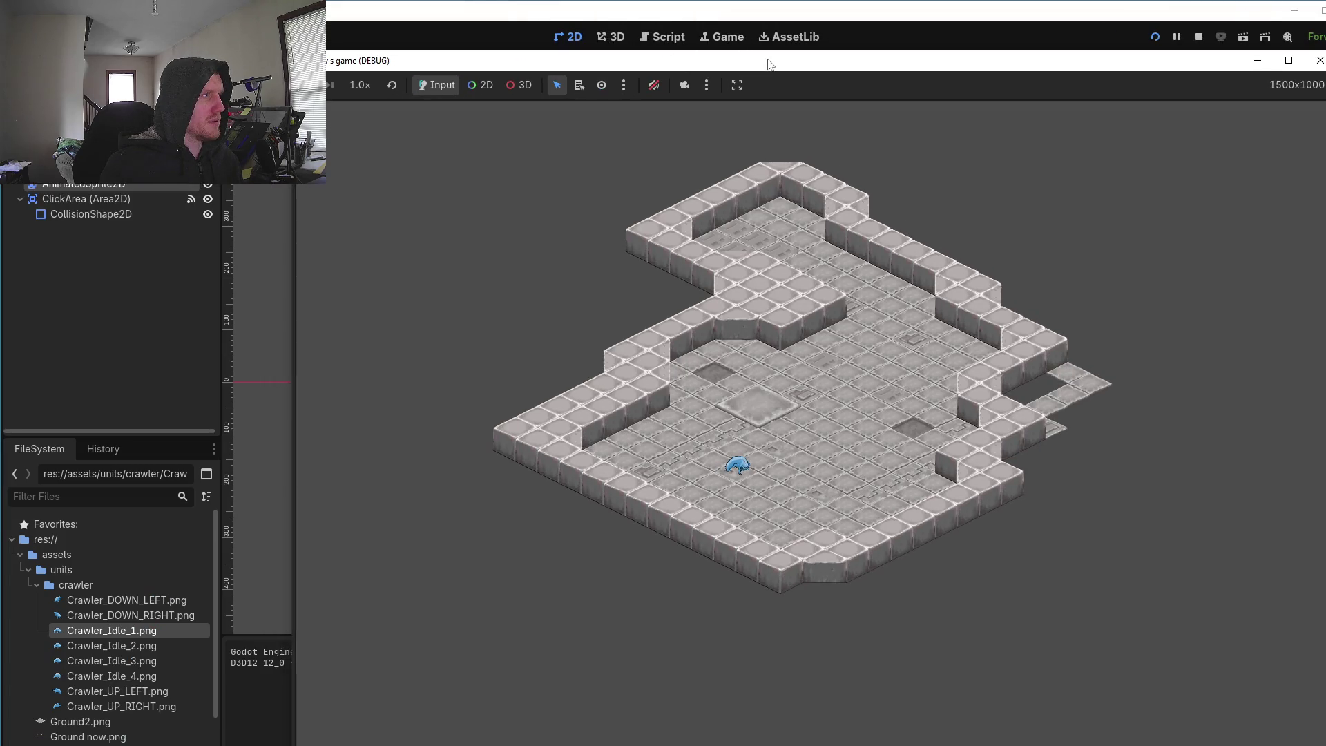
{"action": "left_click_drag", "start_coordinate": [770, 64], "coordinate": [669, 26]}
{"action": "left_click", "coordinate": [583, 46]}
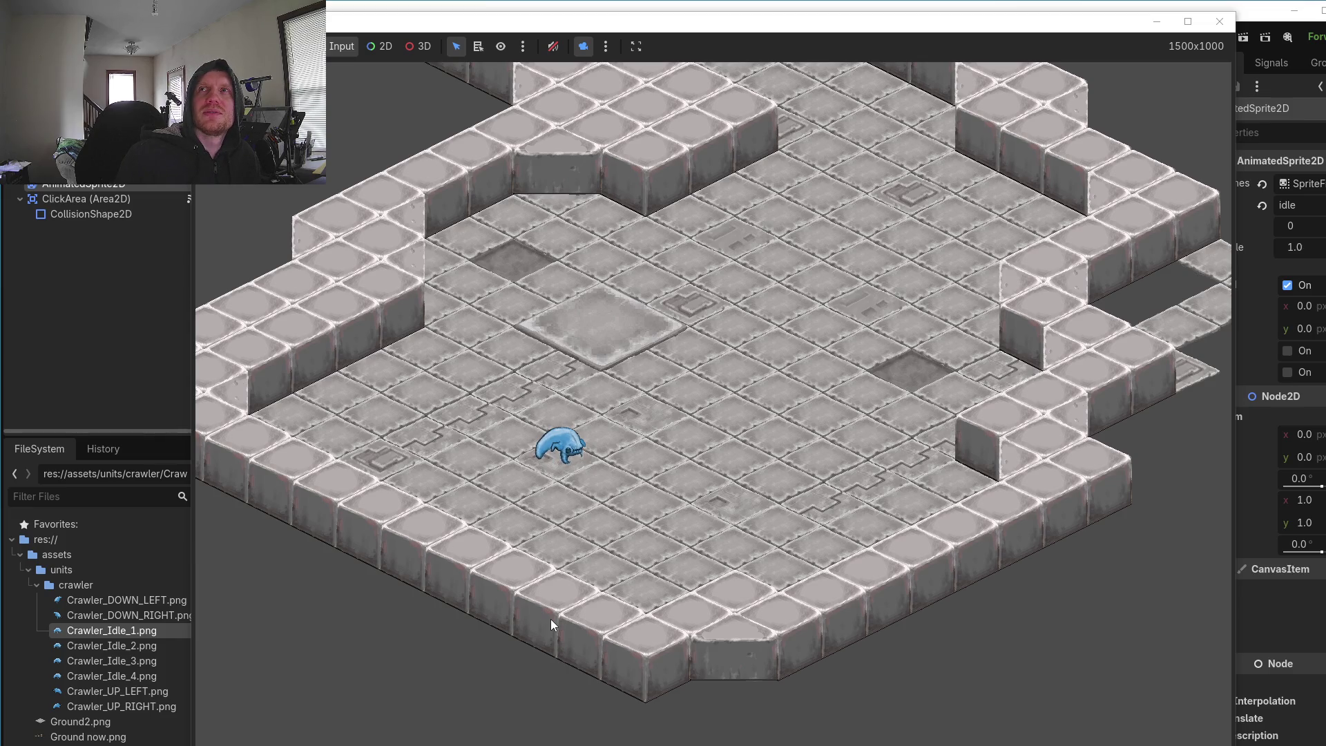
Step: Select the crawler, walk it to two floor tiles, then close the game window
{"action": "left_click", "coordinate": [560, 450]}
{"action": "right_click", "coordinate": [632, 509]}
{"action": "right_click", "coordinate": [697, 471]}
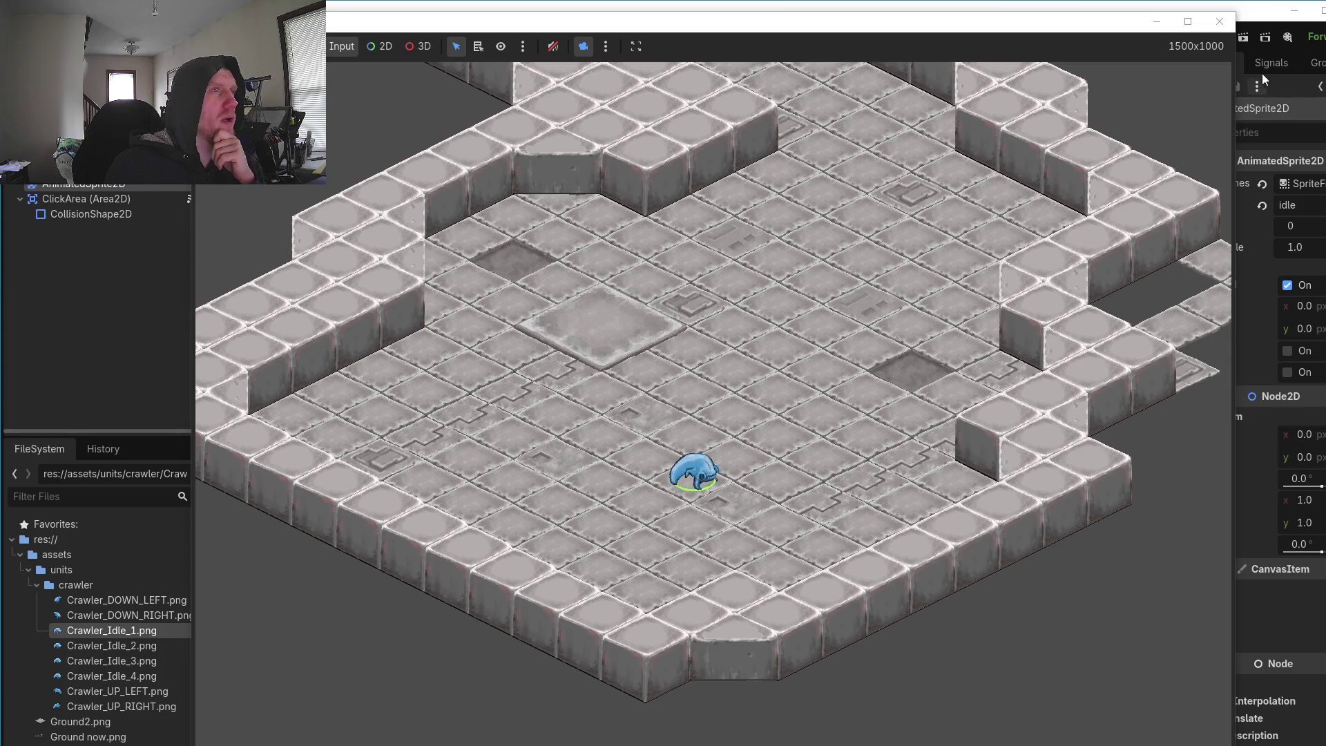
{"action": "left_click", "coordinate": [1219, 22]}
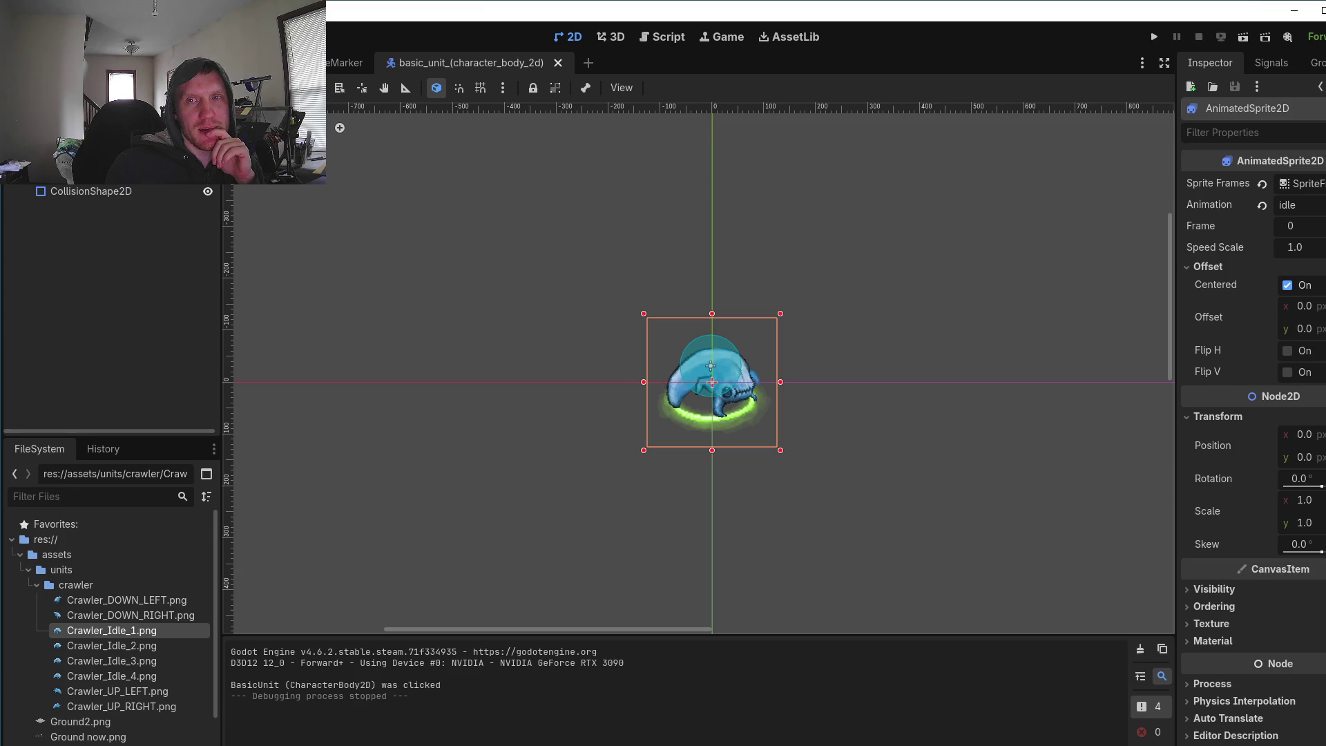
Step: Return to Pixelorama on frame 2 with a light blue picked from the body
{"action": "key", "text": "alt+Tab"}
{"action": "key", "text": "Right"}
{"action": "key", "text": "Right"}
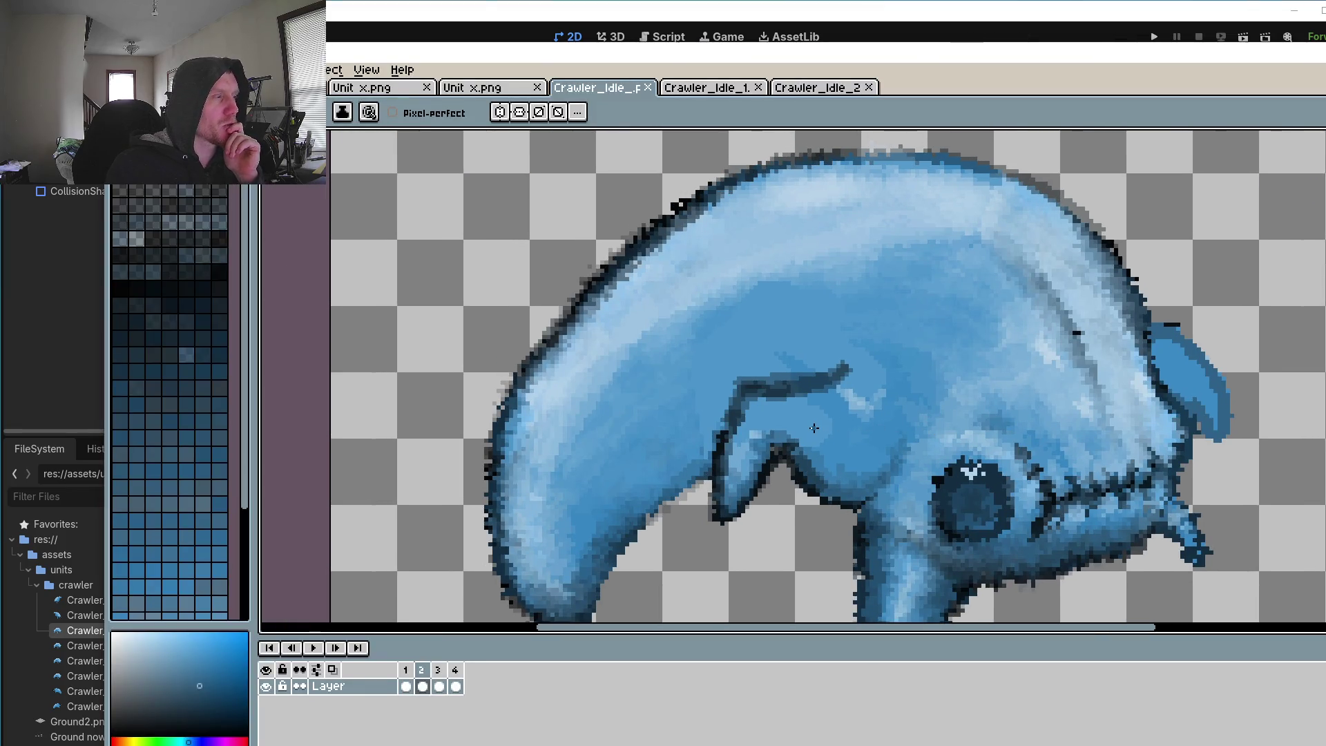
{"action": "scroll", "coordinate": [814, 428], "scroll_direction": "up", "scroll_amount": 1}
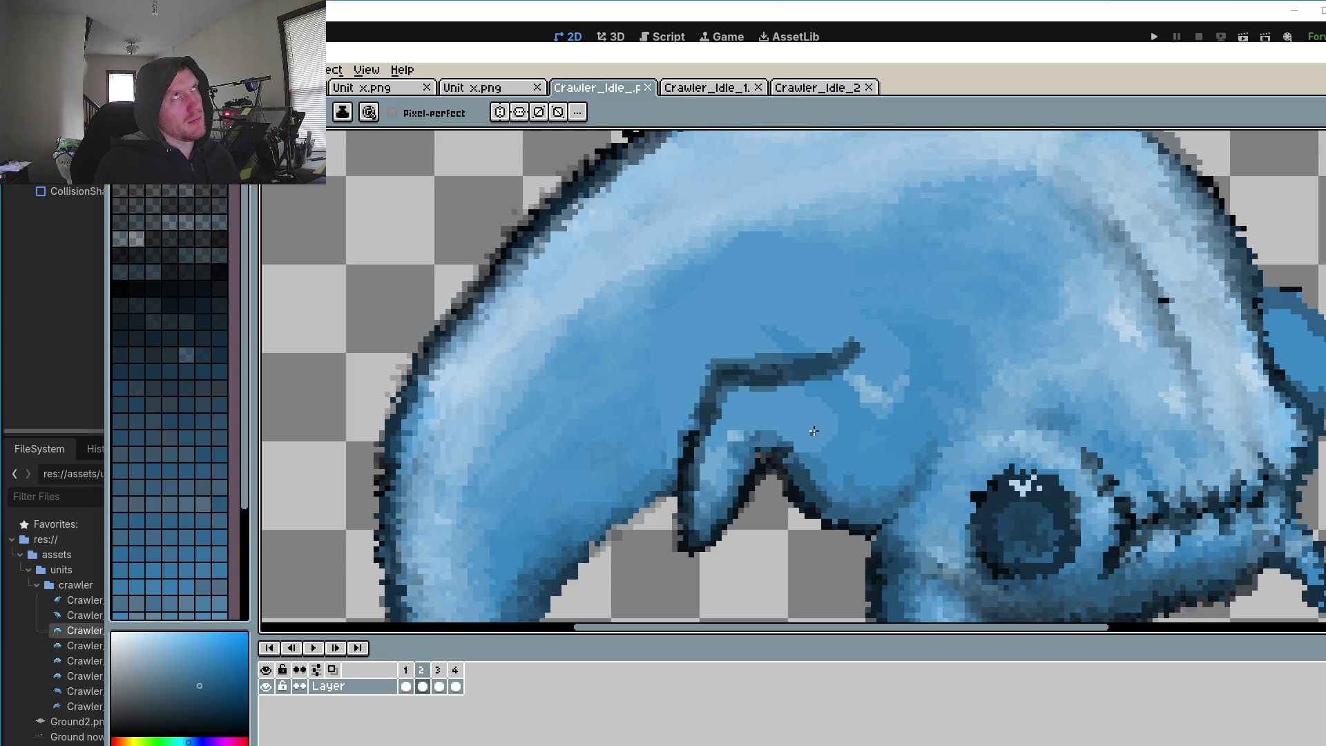
{"action": "scroll", "coordinate": [814, 431], "scroll_direction": "up", "scroll_amount": 1}
{"action": "key", "text": "i"}
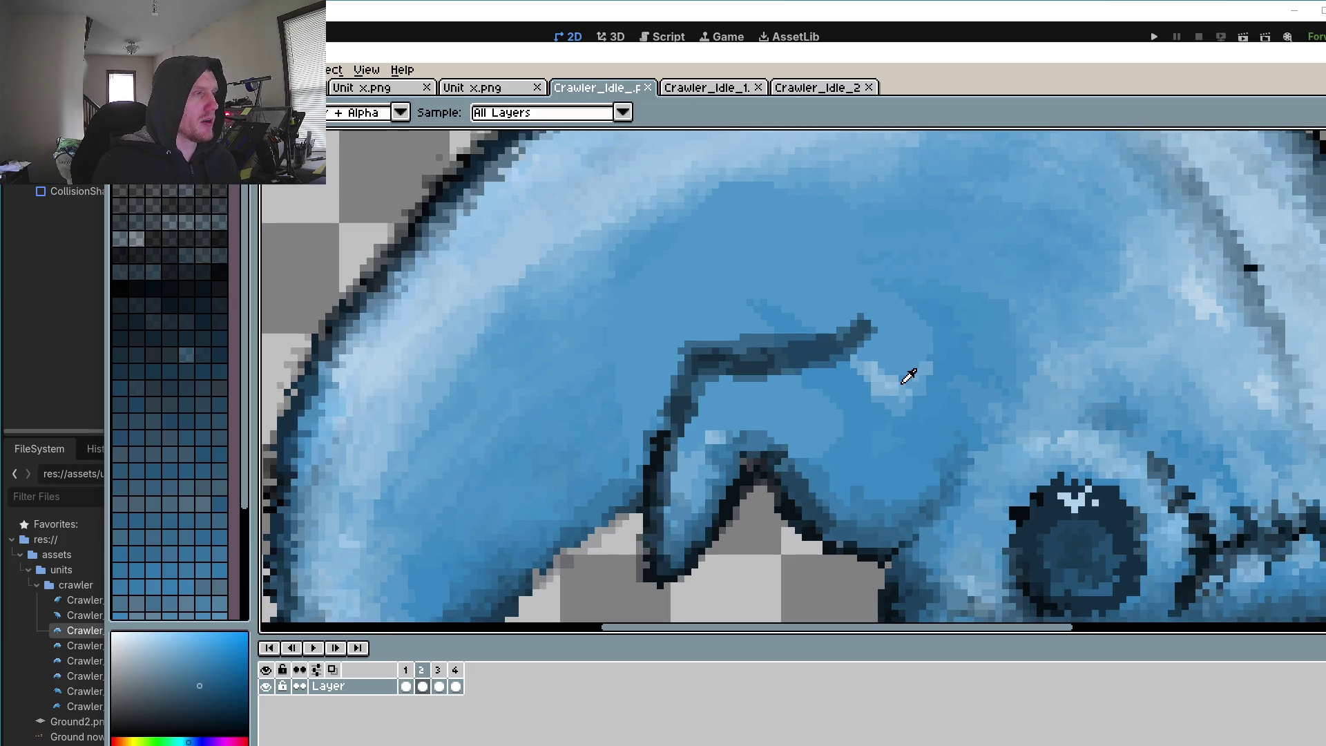
{"action": "left_click", "coordinate": [894, 377]}
{"action": "key", "text": "b"}
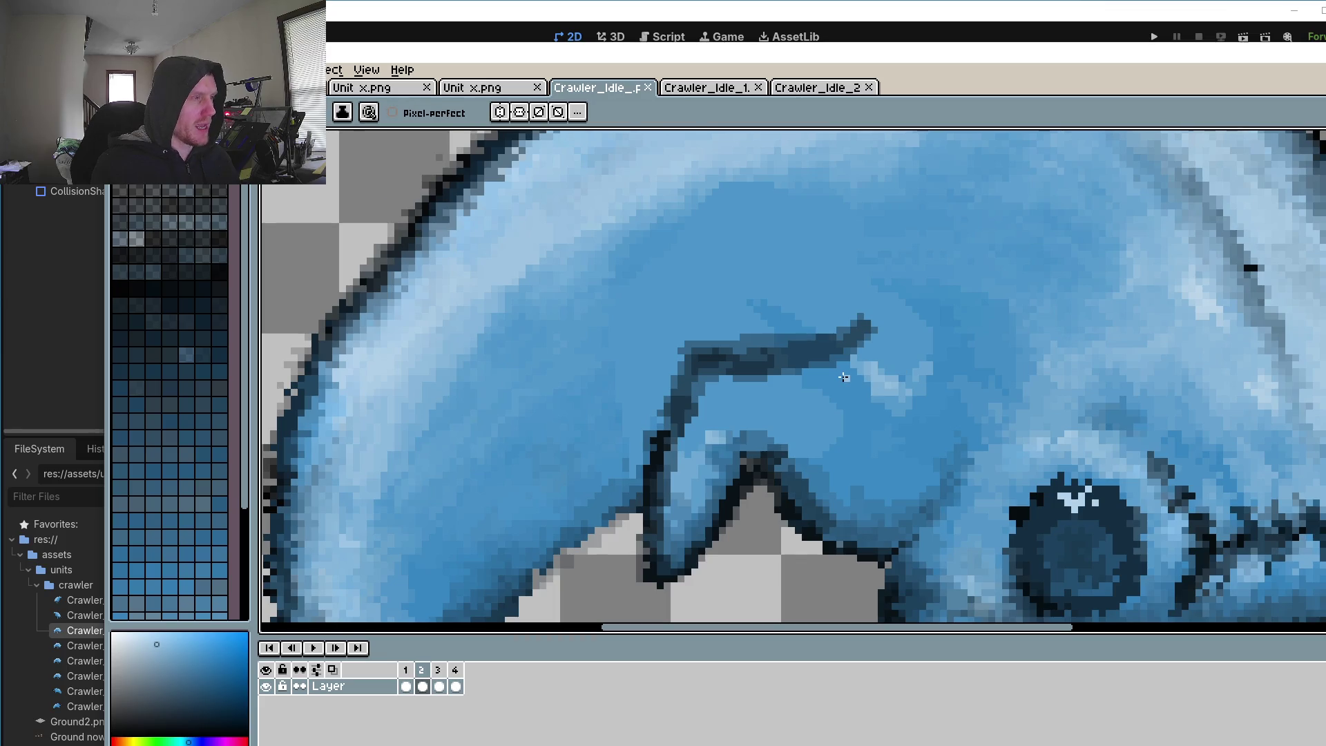
{"action": "scroll", "coordinate": [742, 408], "scroll_direction": "down", "scroll_amount": 2}
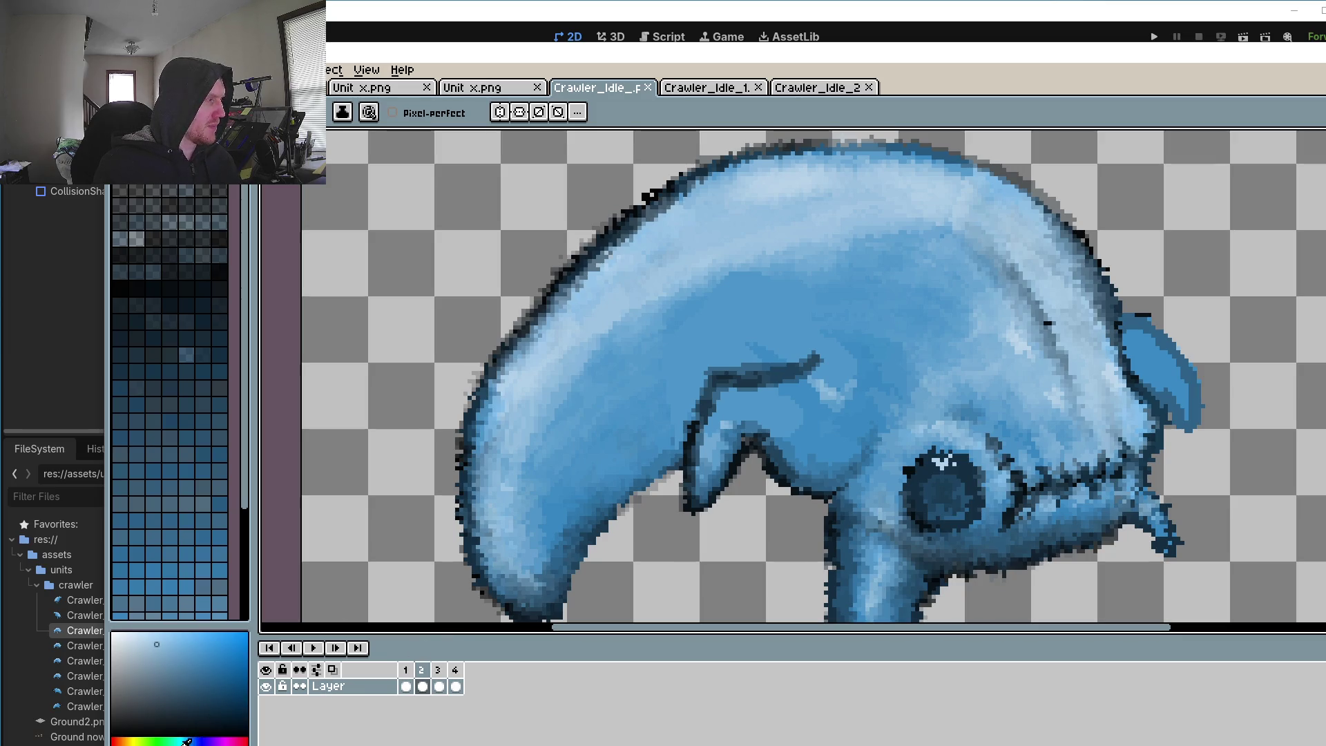
{"action": "scroll", "coordinate": [694, 283], "scroll_direction": "up", "scroll_amount": 2}
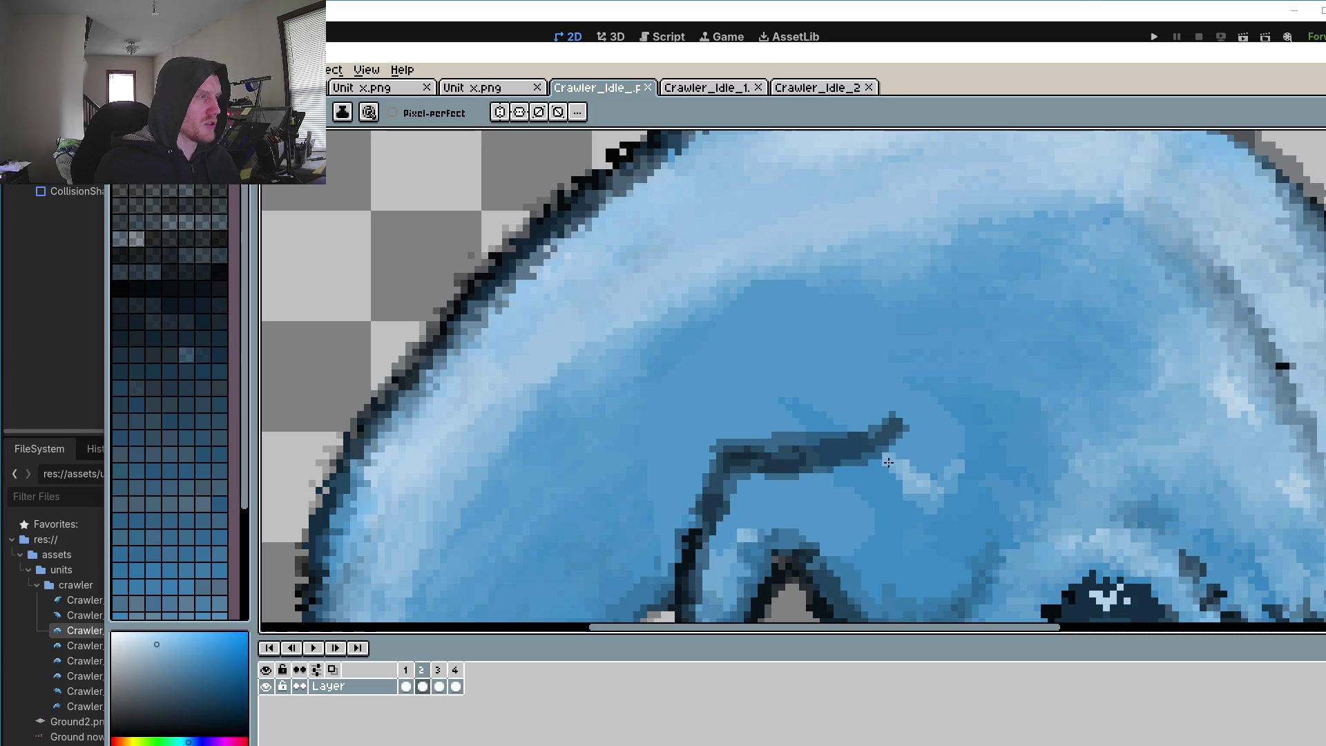
{"action": "left_click", "coordinate": [422, 686]}
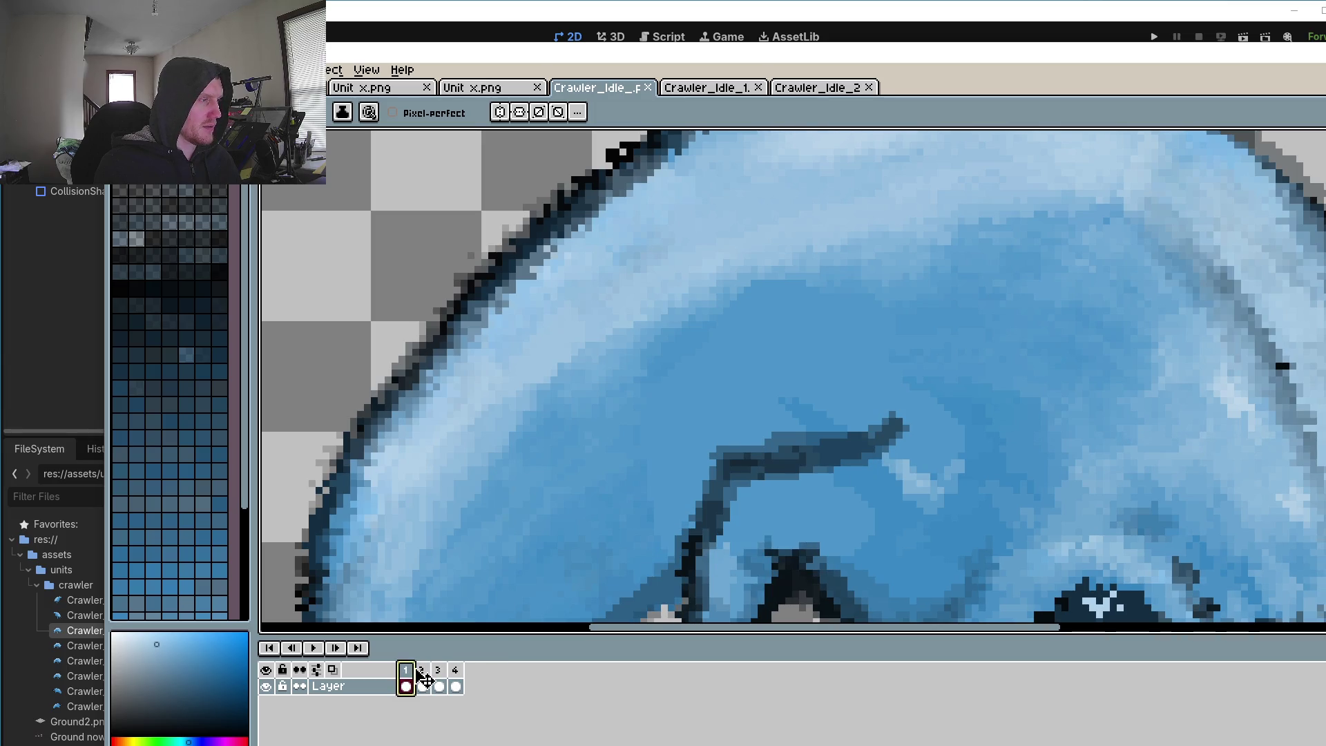
Step: Paint light-blue strokes under the dark line and around its tip
{"action": "mouse_move", "coordinate": [860, 482]}
{"action": "left_mouse_down"}
{"action": "mouse_move", "coordinate": [867, 459]}
{"action": "mouse_move", "coordinate": [767, 471]}
{"action": "left_mouse_up"}
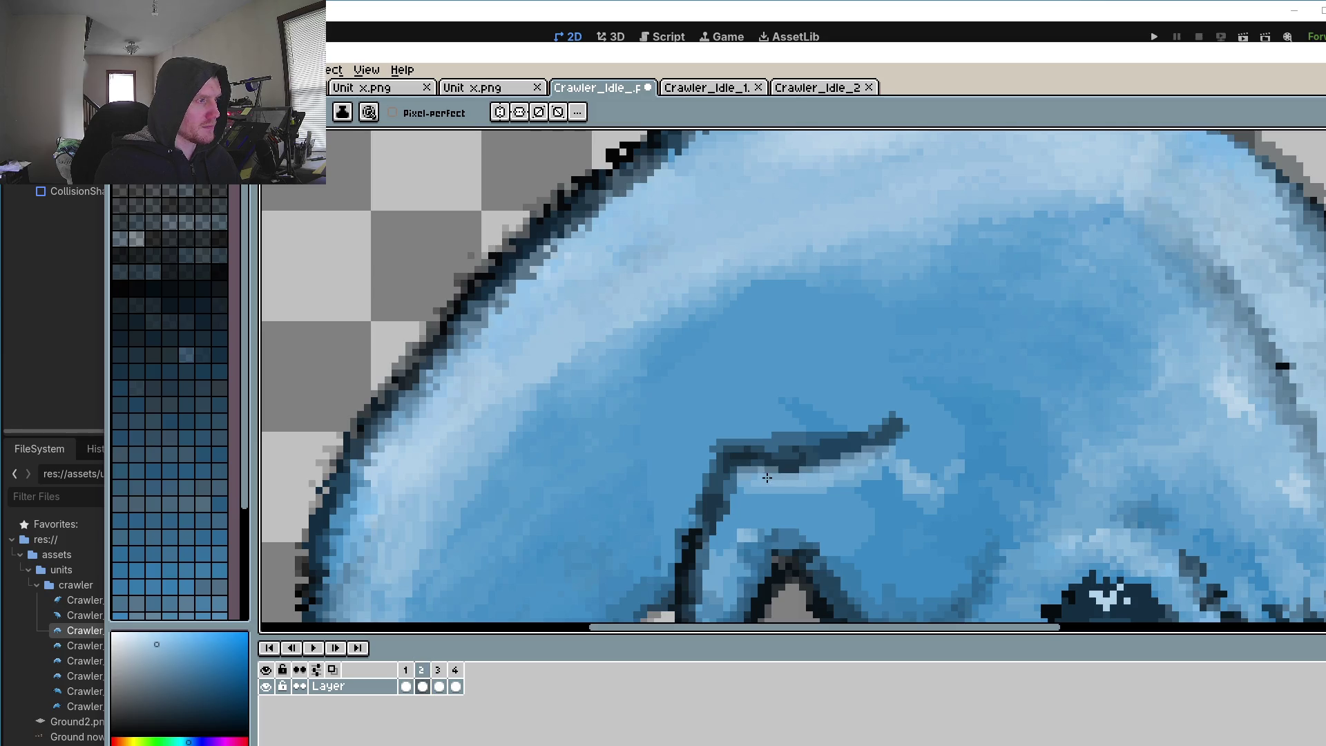
{"action": "mouse_move", "coordinate": [912, 442]}
{"action": "left_mouse_down"}
{"action": "mouse_move", "coordinate": [847, 398]}
{"action": "mouse_move", "coordinate": [903, 401]}
{"action": "left_mouse_up"}
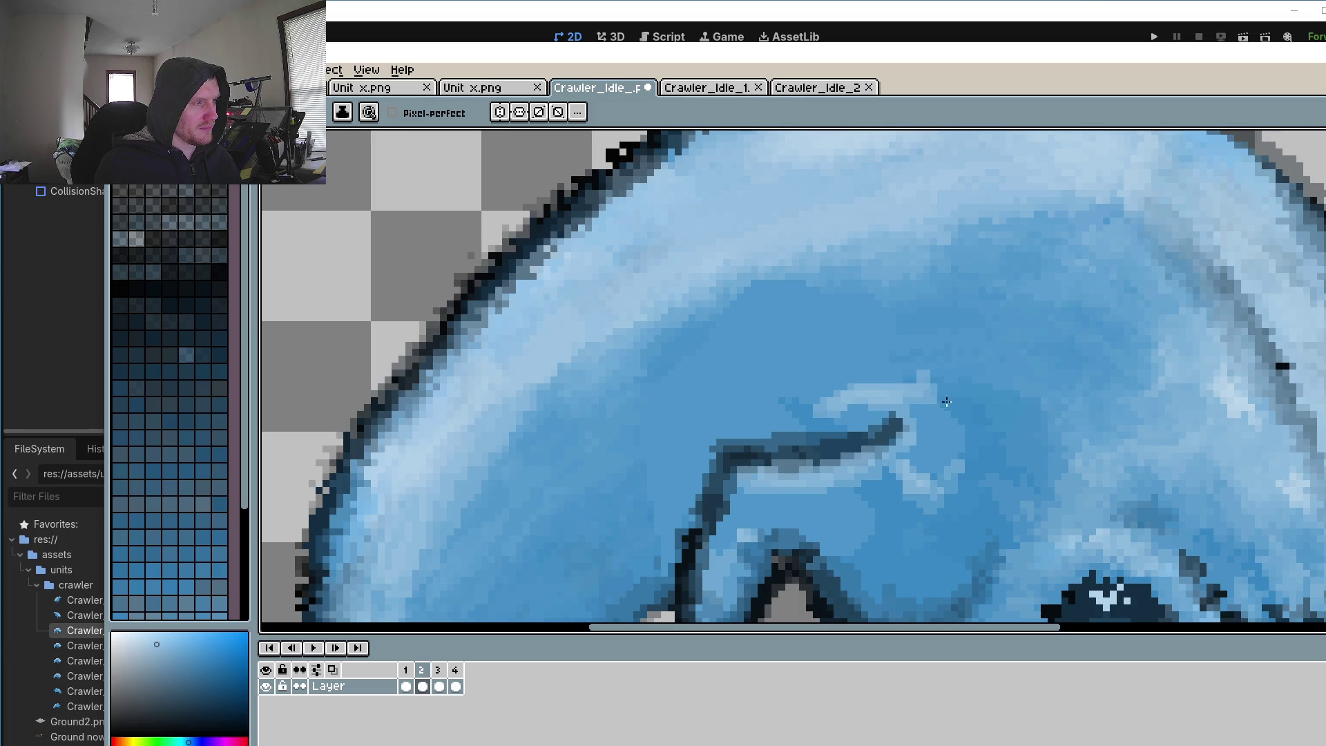
{"action": "scroll", "coordinate": [872, 488], "scroll_direction": "down", "scroll_amount": 5}
{"action": "scroll", "coordinate": [872, 488], "scroll_direction": "up", "scroll_amount": 3}
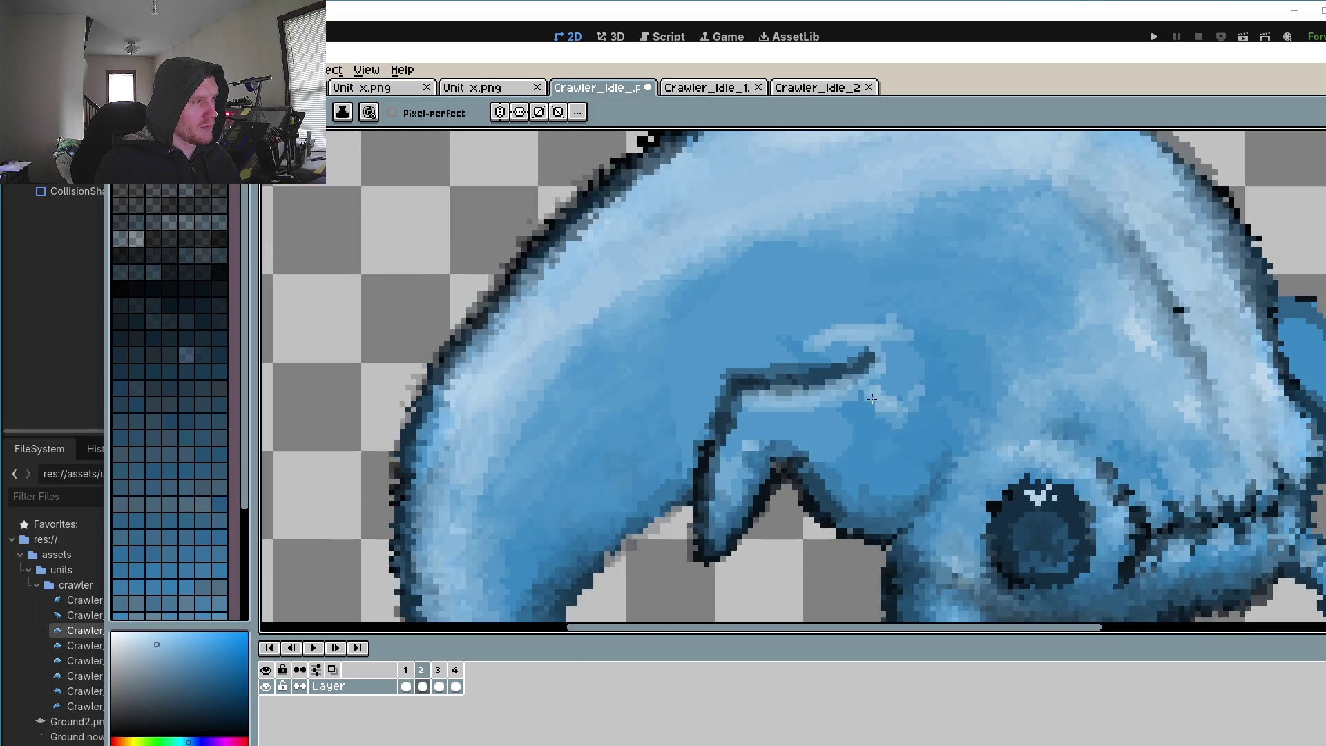
{"action": "scroll", "coordinate": [869, 397], "scroll_direction": "up", "scroll_amount": 2}
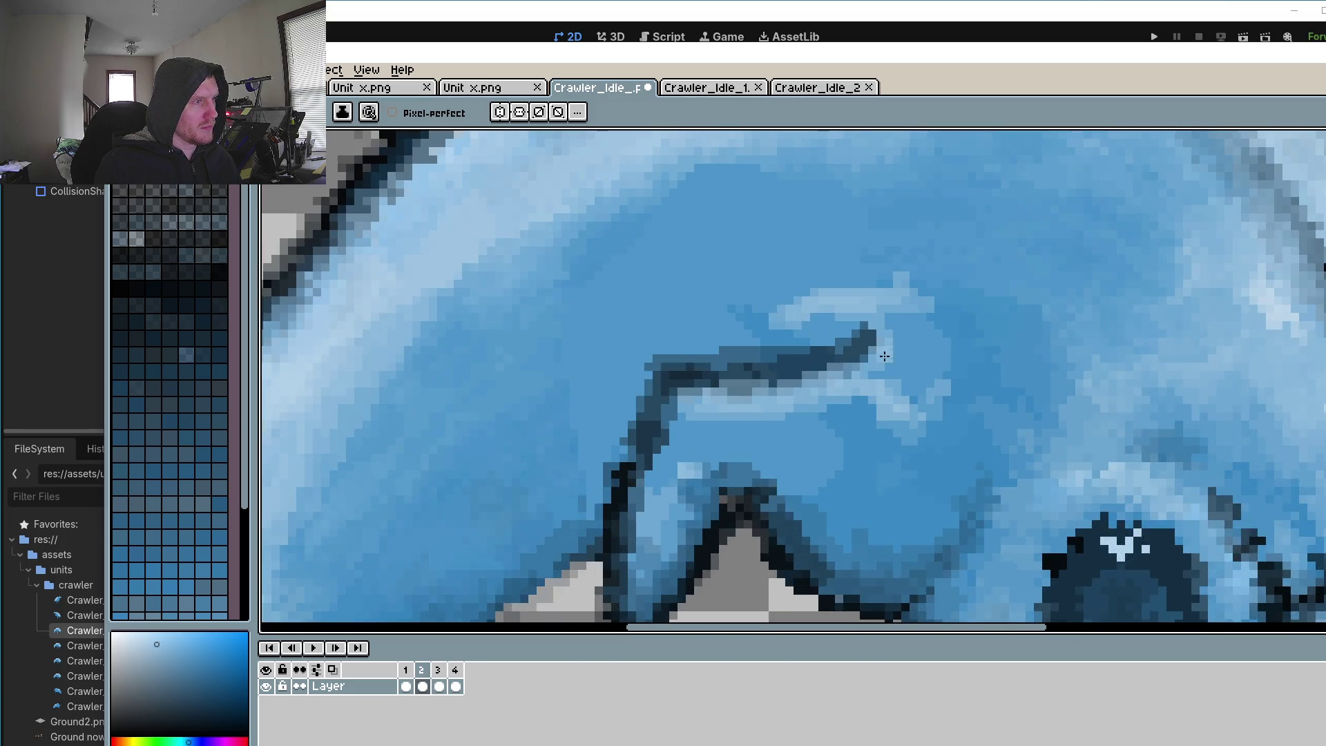
{"action": "scroll", "coordinate": [900, 410], "scroll_direction": "down", "scroll_amount": 5}
{"action": "scroll", "coordinate": [831, 410], "scroll_direction": "up", "scroll_amount": 3}
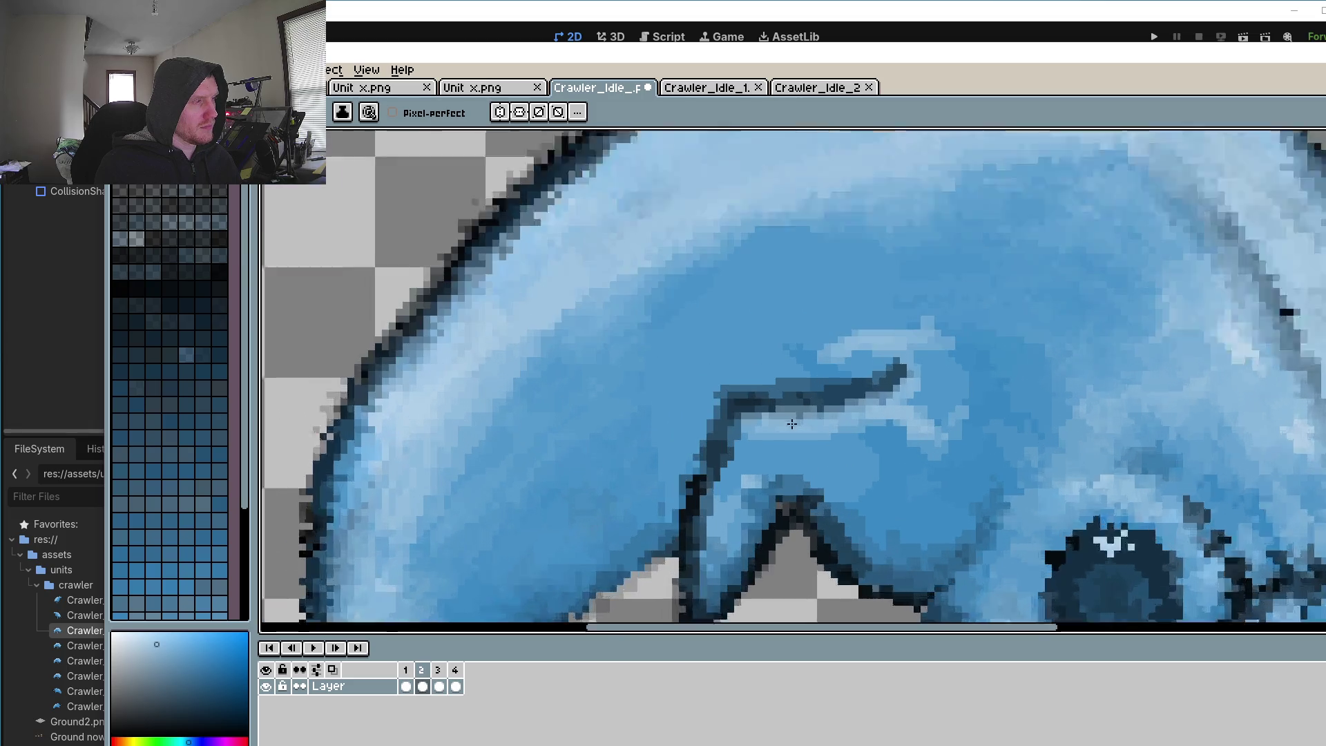
{"action": "scroll", "coordinate": [830, 410], "scroll_direction": "up", "scroll_amount": 2}
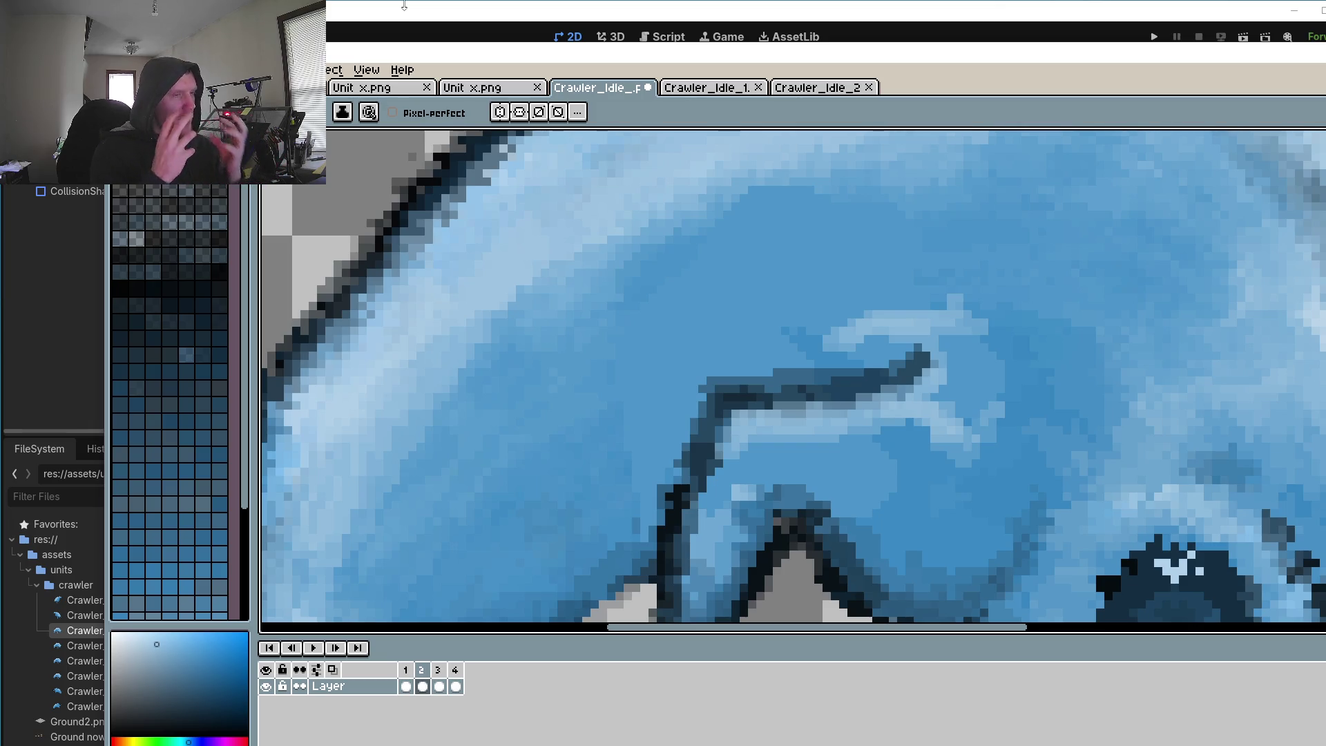
{"action": "scroll", "coordinate": [701, 411], "scroll_direction": "down", "scroll_amount": 3}
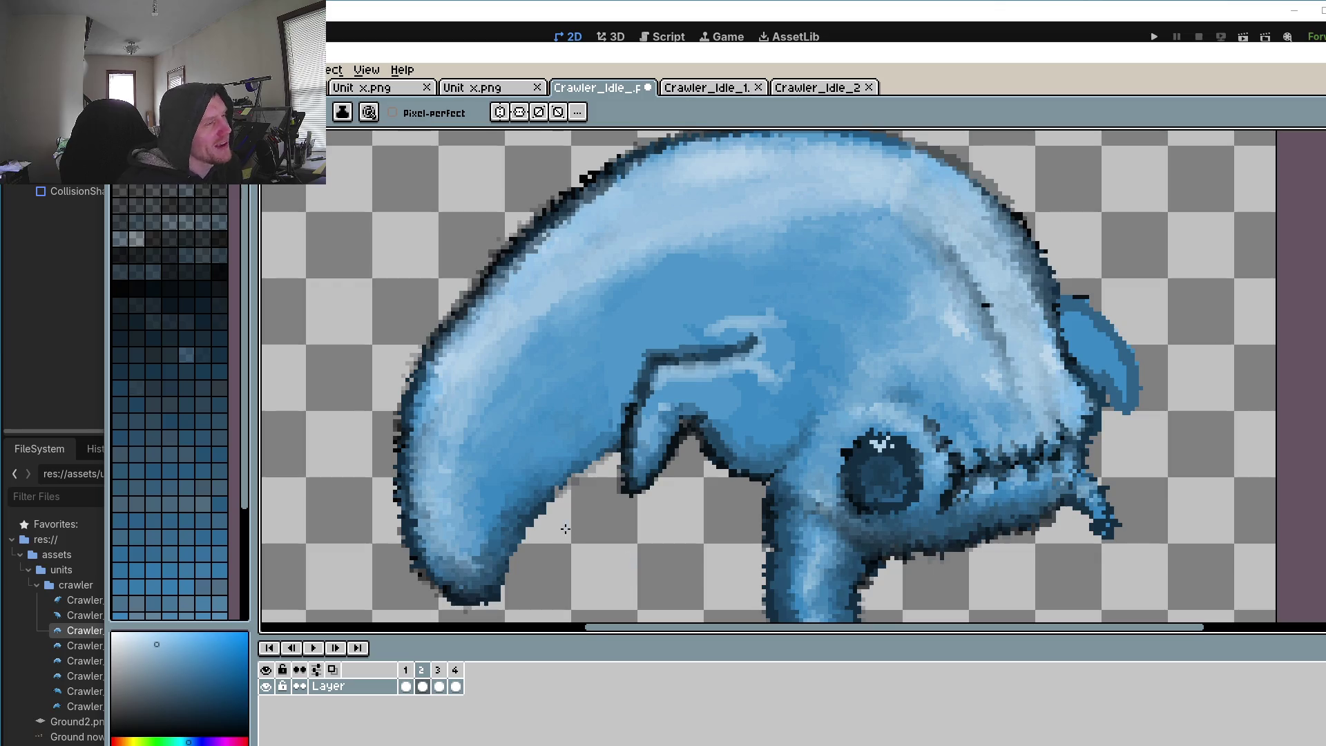
Step: Paint light-blue highlight strokes down the inner edge of the crawler's arm on frame 2
{"action": "scroll", "coordinate": [721, 316], "scroll_direction": "up", "scroll_amount": 3}
{"action": "scroll", "coordinate": [722, 316], "scroll_direction": "up", "scroll_amount": 2}
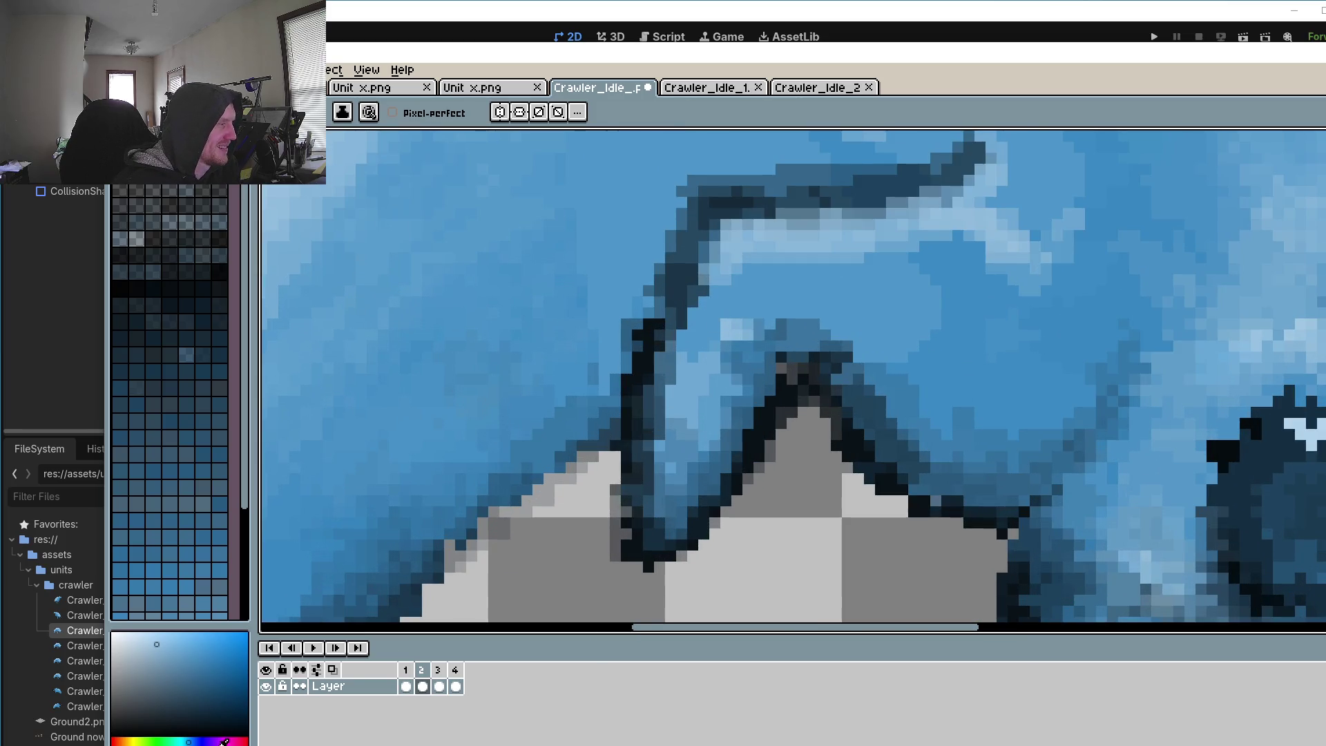
{"action": "left_click_drag", "start_coordinate": [718, 290], "coordinate": [691, 348]}
{"action": "mouse_move", "coordinate": [715, 242]}
{"action": "left_mouse_down"}
{"action": "mouse_move", "coordinate": [681, 366]}
{"action": "mouse_move", "coordinate": [704, 315]}
{"action": "mouse_move", "coordinate": [681, 346]}
{"action": "mouse_move", "coordinate": [687, 283]}
{"action": "mouse_move", "coordinate": [659, 425]}
{"action": "left_mouse_up"}
{"action": "left_click_drag", "start_coordinate": [718, 221], "coordinate": [669, 369]}
Step: Sample the arm's lighter blue, undo the stray pixel, and reshade the elbow and forearm
{"action": "scroll", "coordinate": [659, 484], "scroll_direction": "down", "scroll_amount": 3}
{"action": "scroll", "coordinate": [658, 484], "scroll_direction": "down", "scroll_amount": 1}
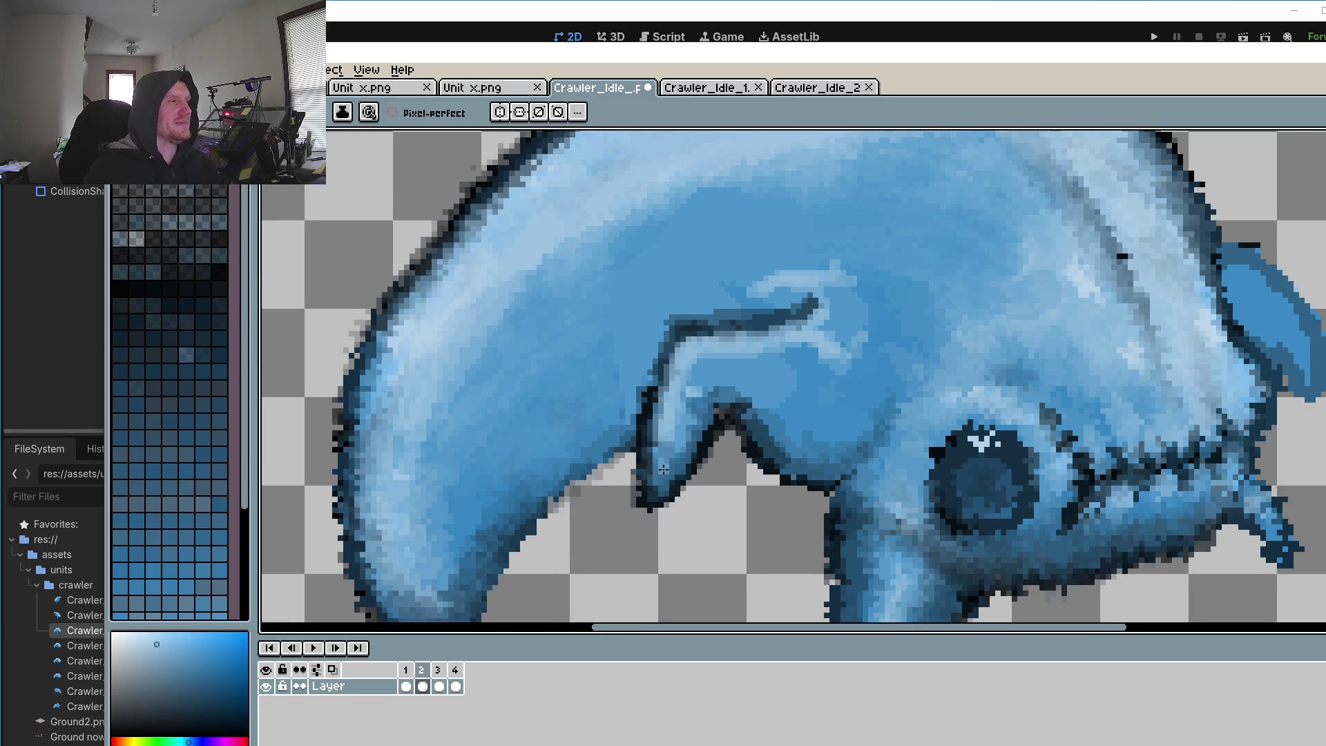
{"action": "scroll", "coordinate": [663, 470], "scroll_direction": "up", "scroll_amount": 5}
{"action": "left_click", "coordinate": [743, 314], "text": "alt"}
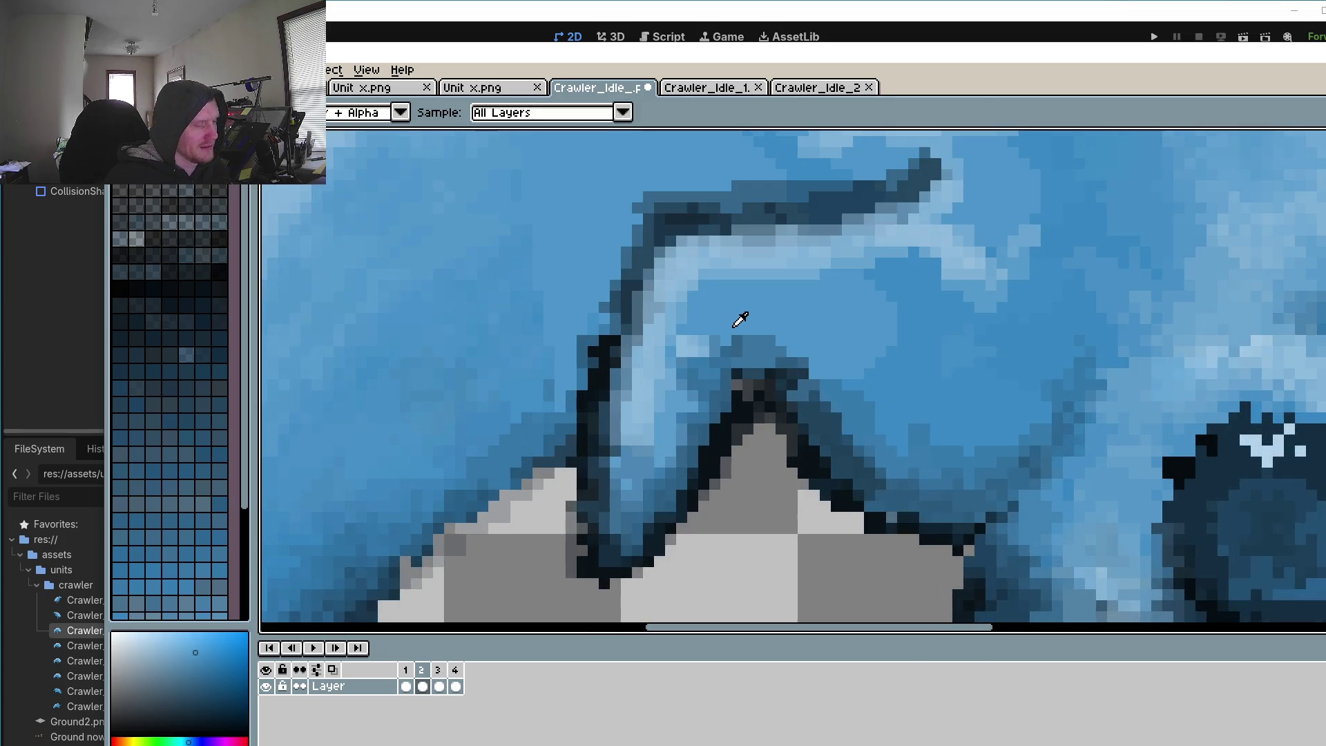
{"action": "left_click", "coordinate": [368, 607]}
{"action": "key", "text": "ctrl+z"}
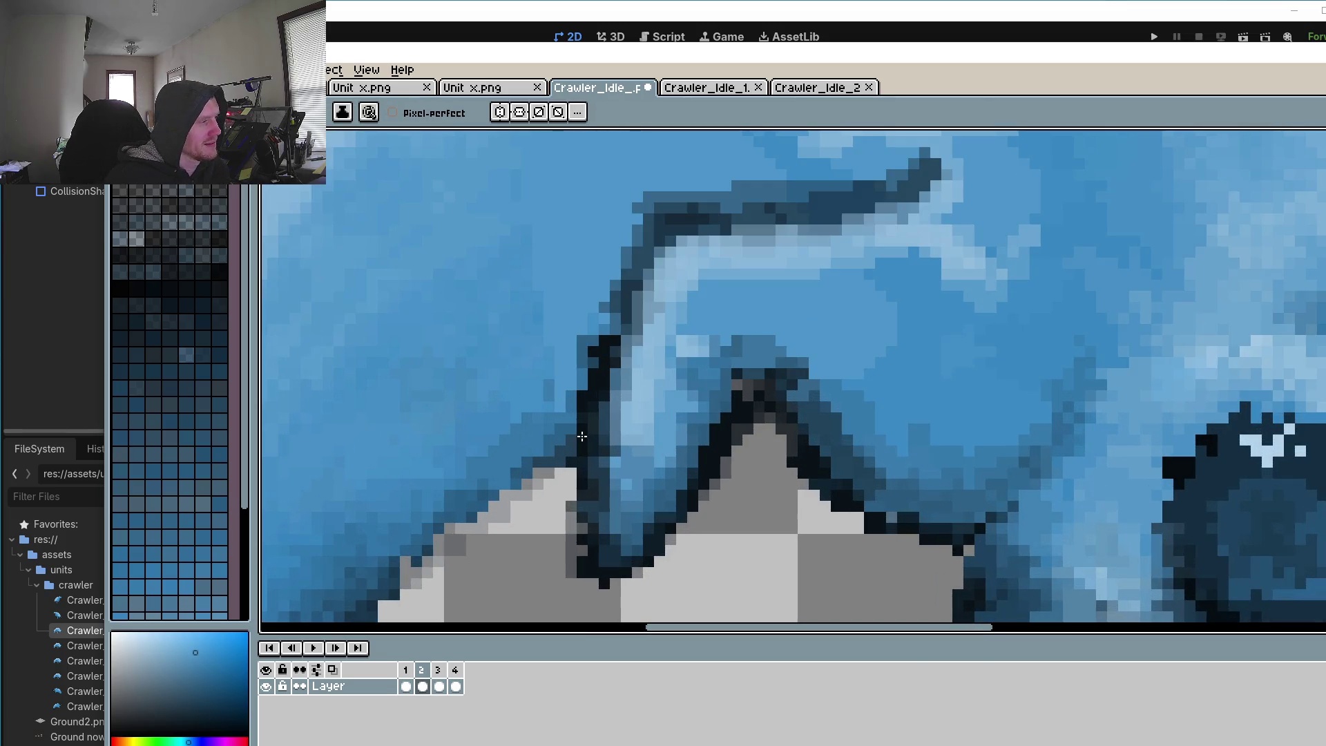
{"action": "left_click_drag", "start_coordinate": [708, 331], "coordinate": [732, 359]}
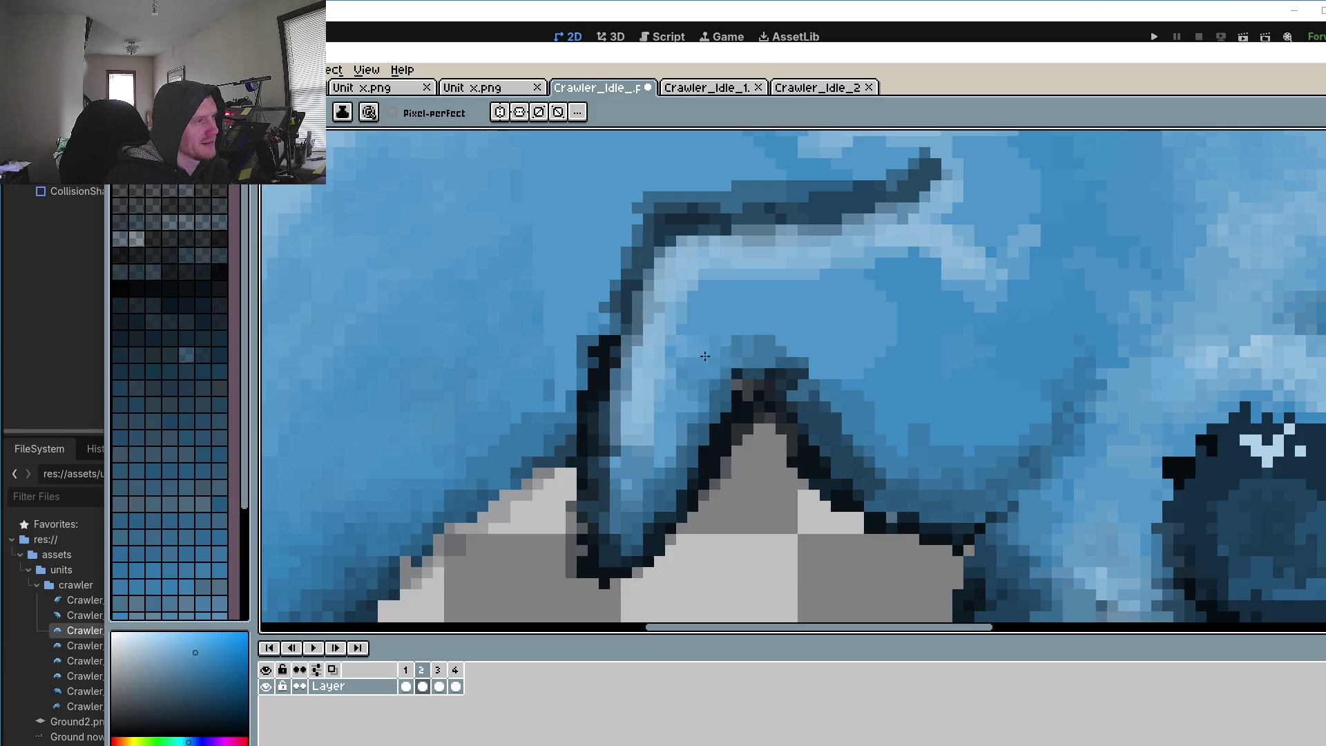
{"action": "mouse_move", "coordinate": [652, 362]}
{"action": "left_mouse_down"}
{"action": "mouse_move", "coordinate": [658, 422]}
{"action": "mouse_move", "coordinate": [615, 493]}
{"action": "left_mouse_up"}
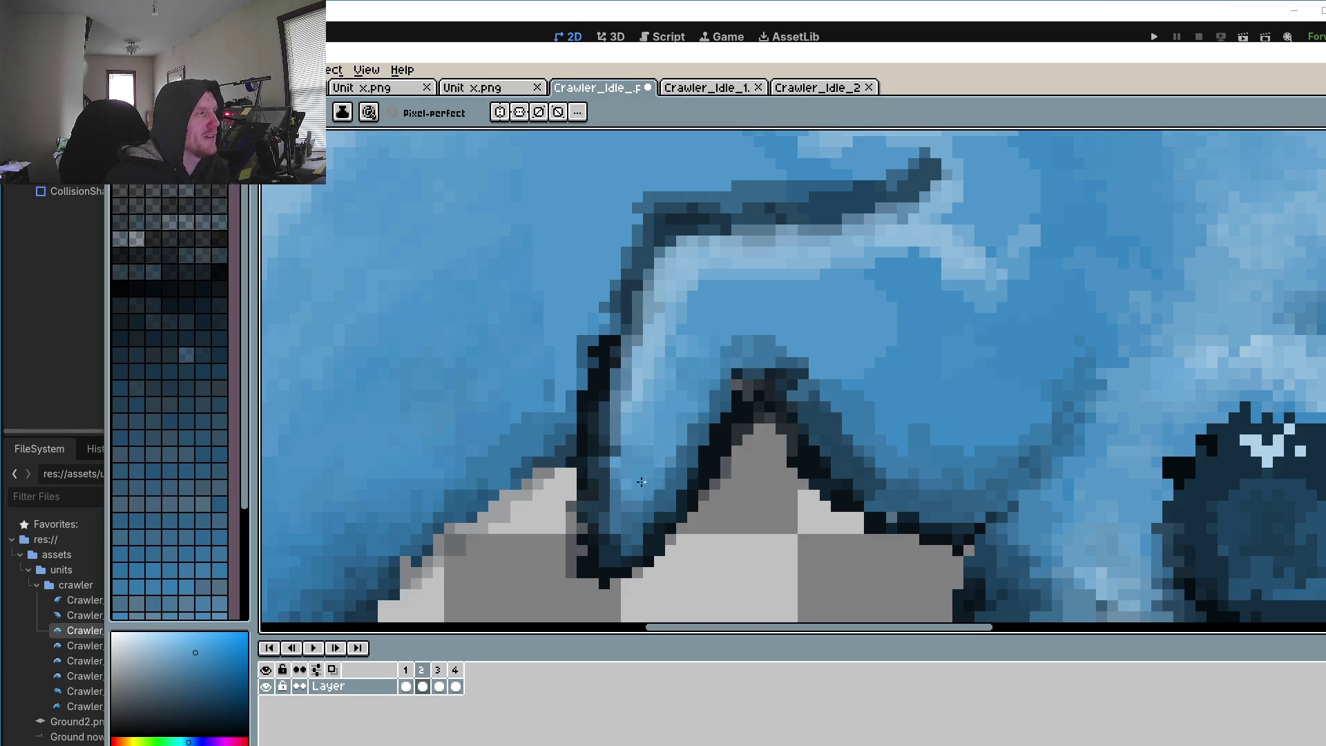
{"action": "left_click", "coordinate": [731, 345]}
Step: Pan around to review the shaded arm, briefly switching to Move and back to the Pencil
{"action": "scroll", "coordinate": [825, 303], "scroll_direction": "up", "scroll_amount": 2}
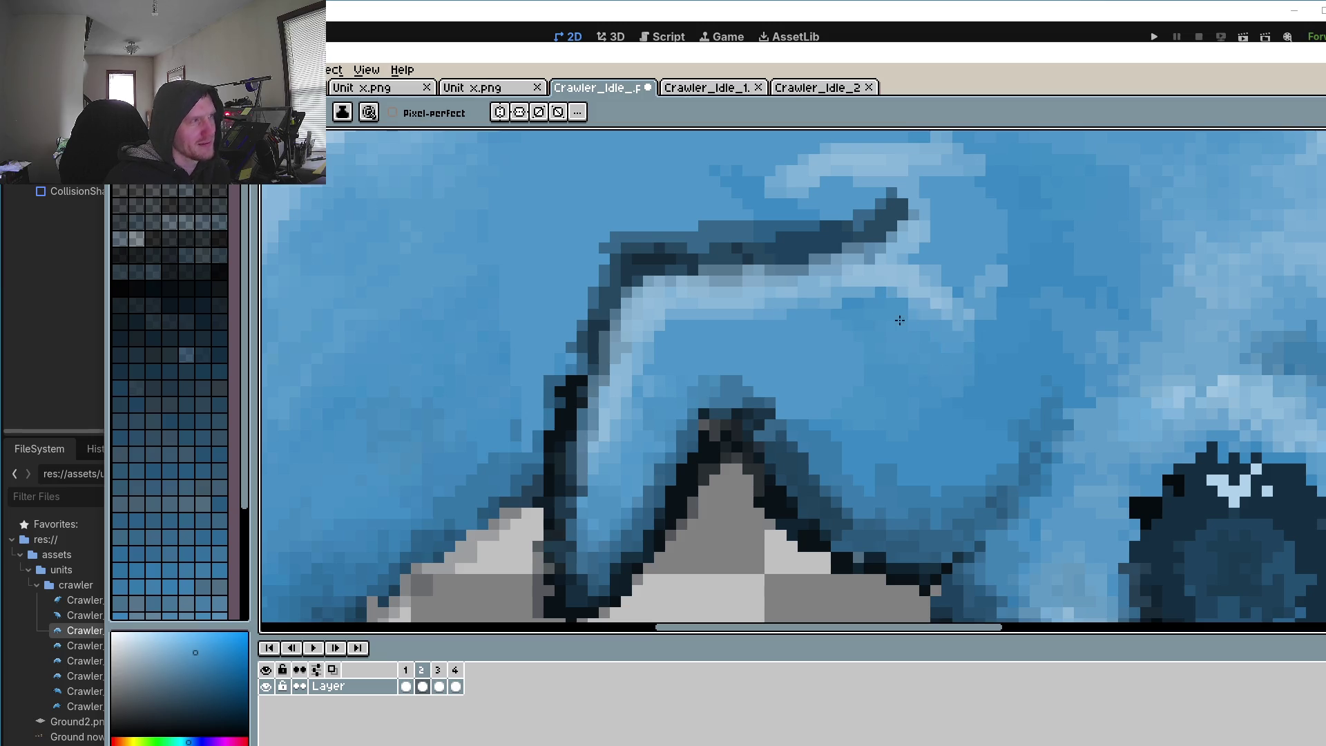
{"action": "scroll", "coordinate": [829, 412], "scroll_direction": "right", "scroll_amount": 3}
{"action": "scroll", "coordinate": [828, 414], "scroll_direction": "down", "scroll_amount": 3}
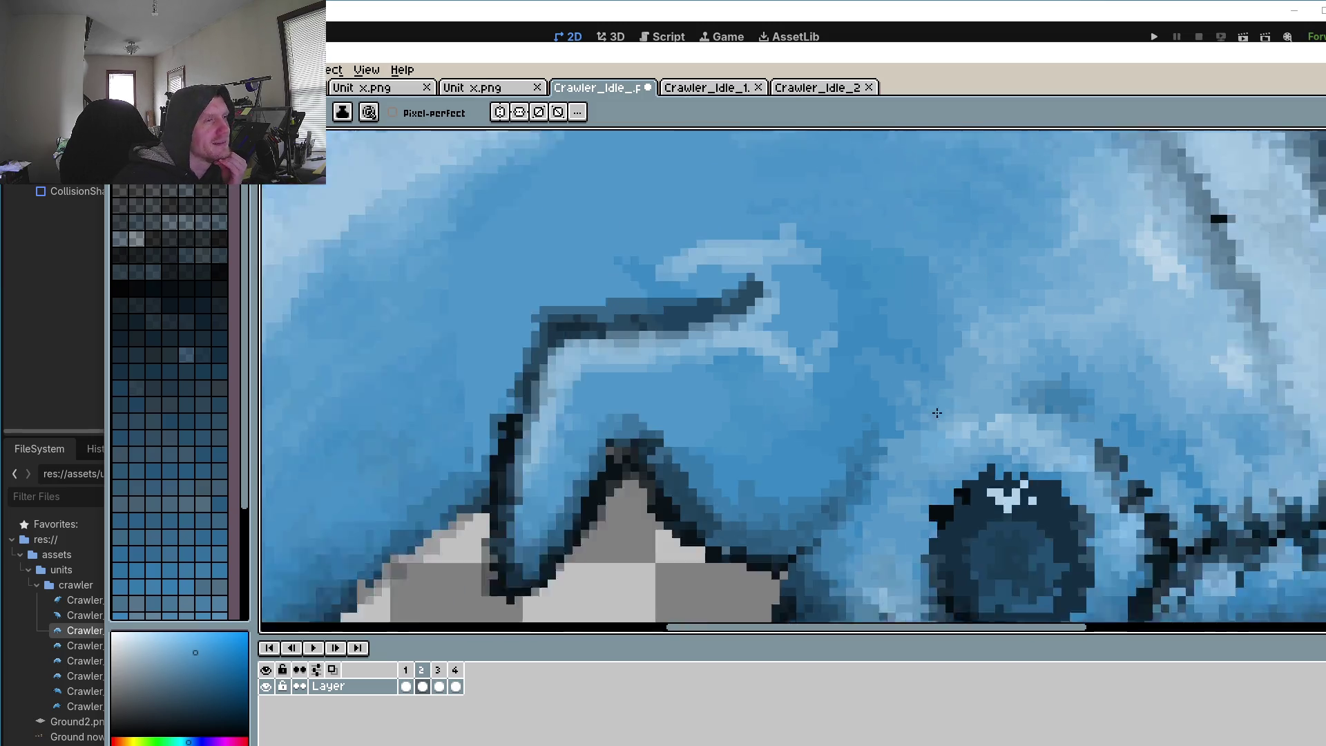
{"action": "scroll", "coordinate": [849, 448], "scroll_direction": "down", "scroll_amount": 3}
{"action": "scroll", "coordinate": [862, 474], "scroll_direction": "up", "scroll_amount": 1}
{"action": "scroll", "coordinate": [908, 417], "scroll_direction": "up", "scroll_amount": 1}
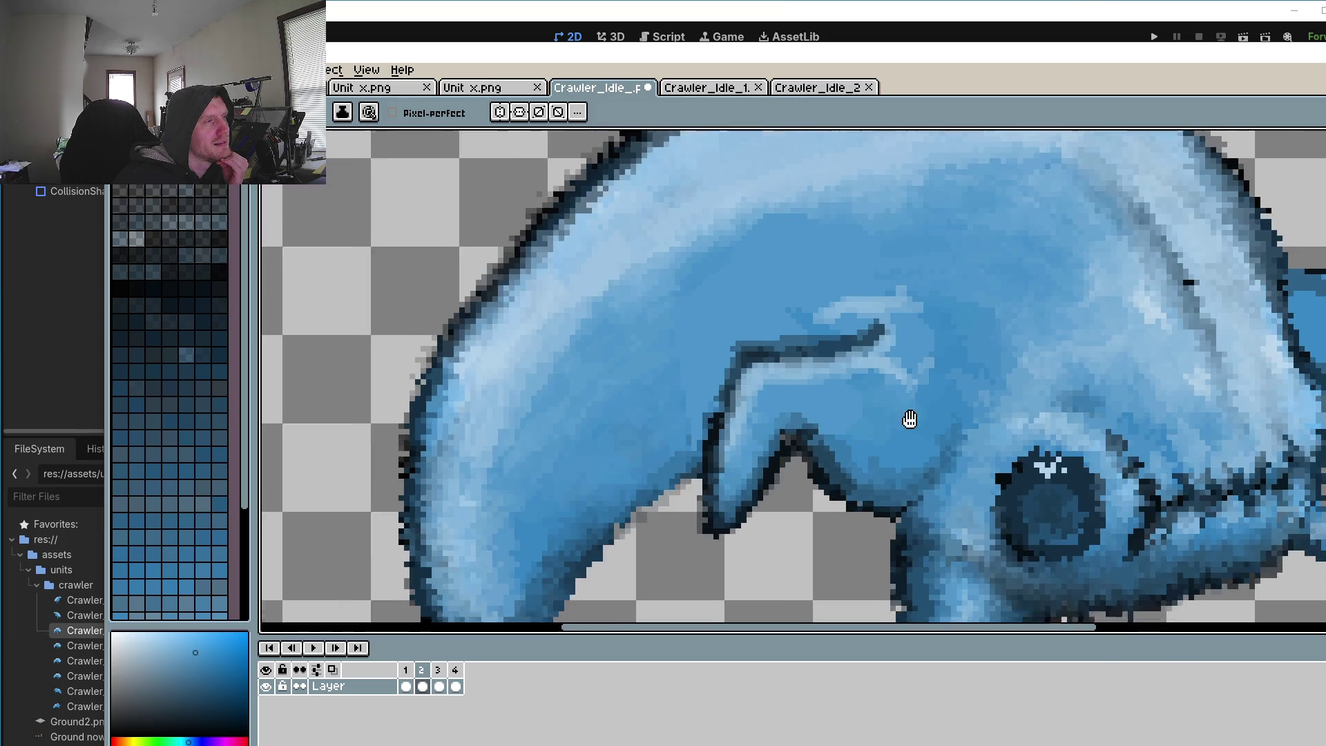
{"action": "scroll", "coordinate": [808, 281], "scroll_direction": "up", "scroll_amount": 1}
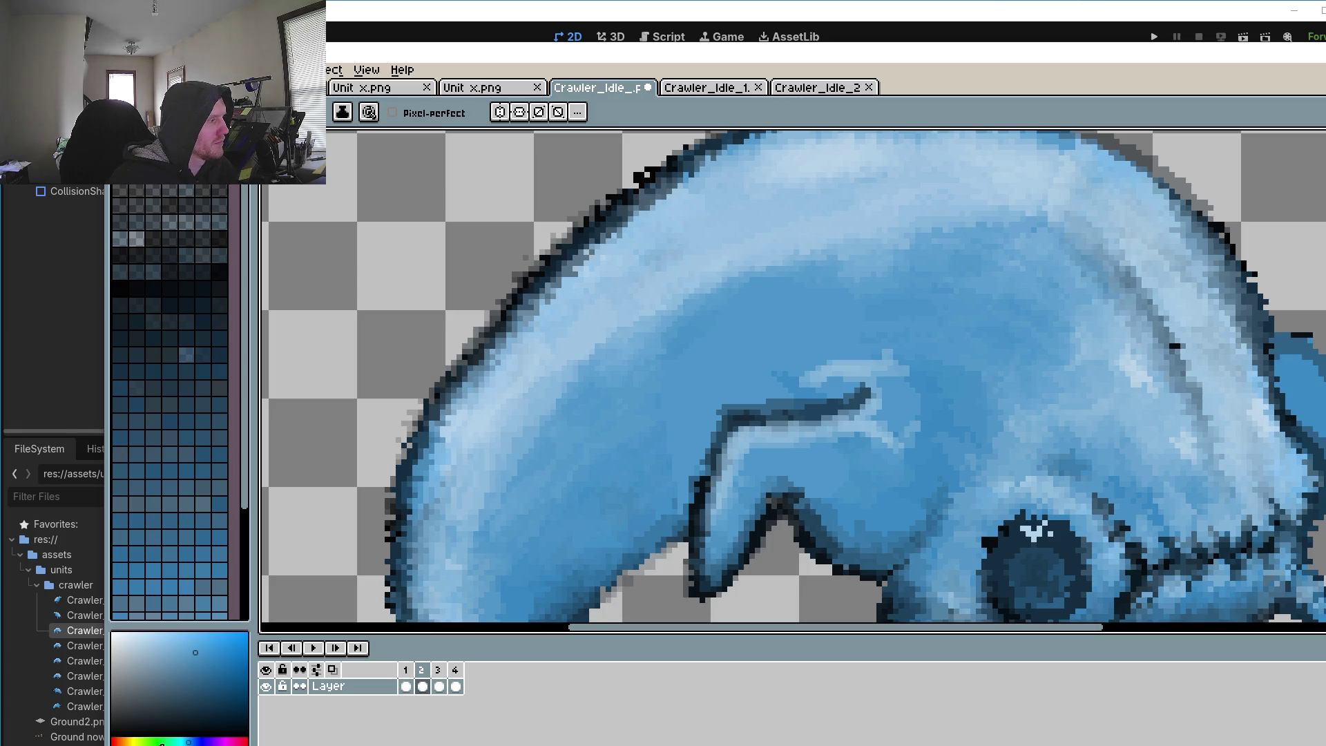
{"action": "key", "text": "m"}
{"action": "key", "text": "b"}
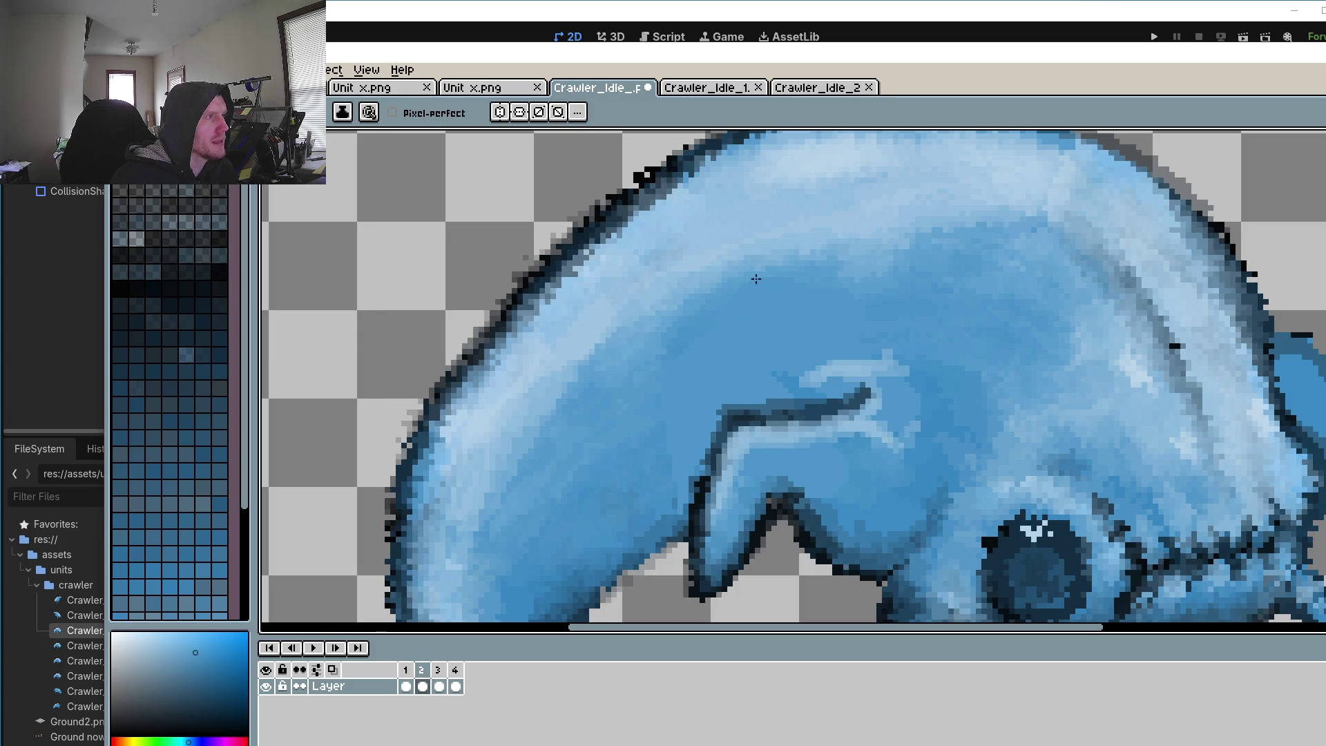
{"action": "scroll", "coordinate": [756, 262], "scroll_direction": "down", "scroll_amount": 4}
{"action": "scroll", "coordinate": [727, 384], "scroll_direction": "up", "scroll_amount": 2}
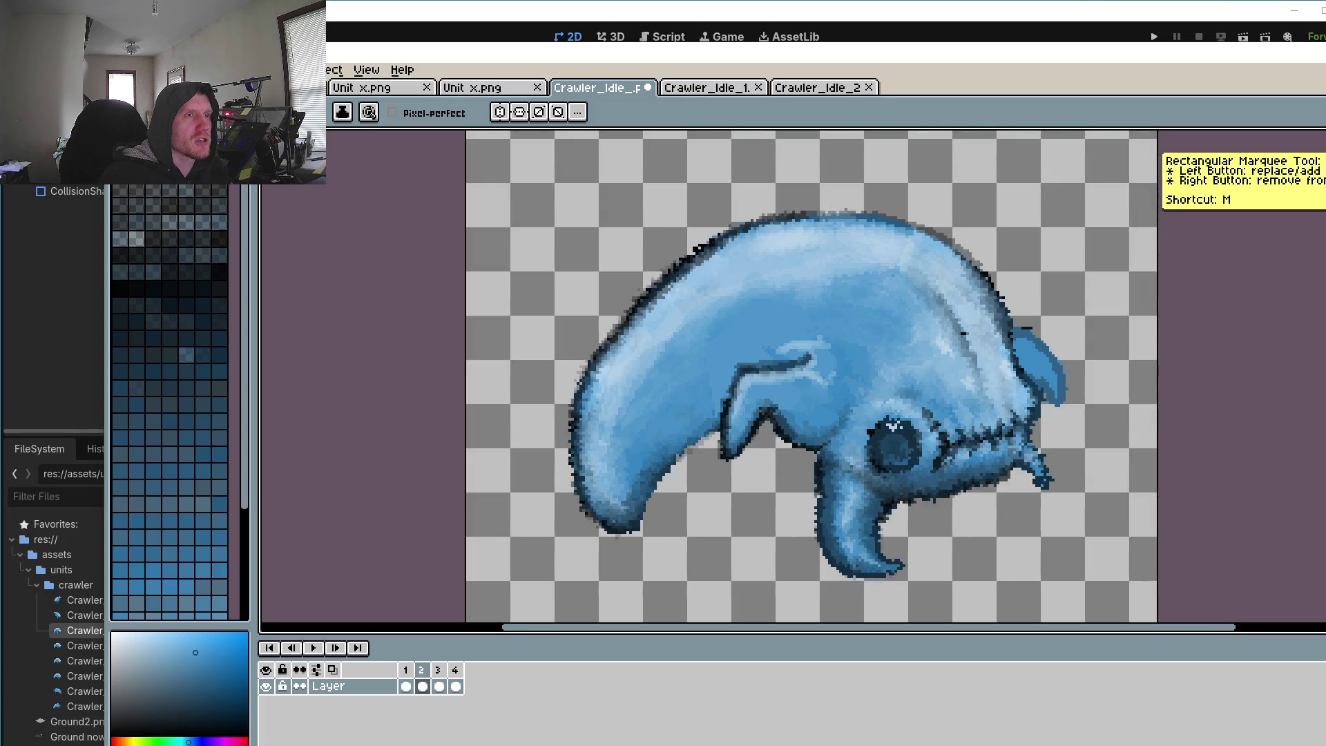
Step: Select the crawler's middle body section and paste it into frame 3
{"action": "key", "text": "m"}
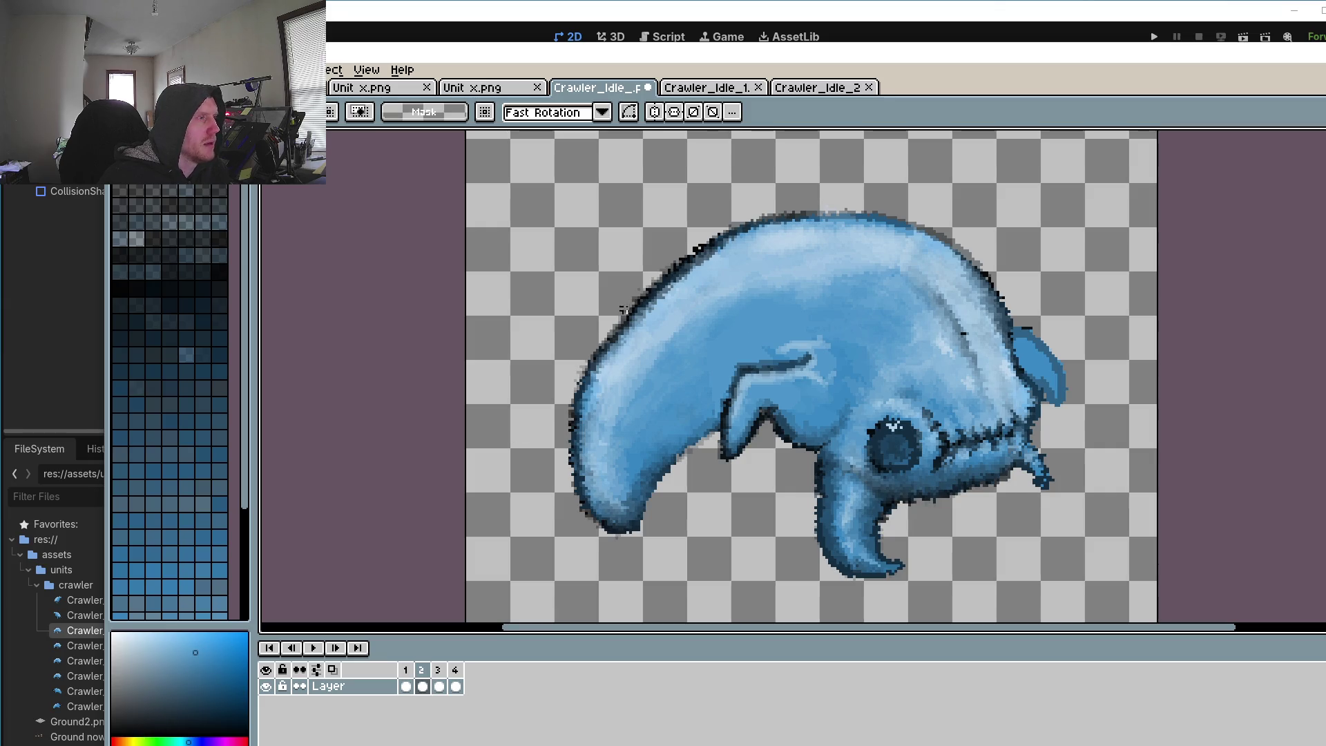
{"action": "left_click_drag", "start_coordinate": [651, 255], "coordinate": [910, 486]}
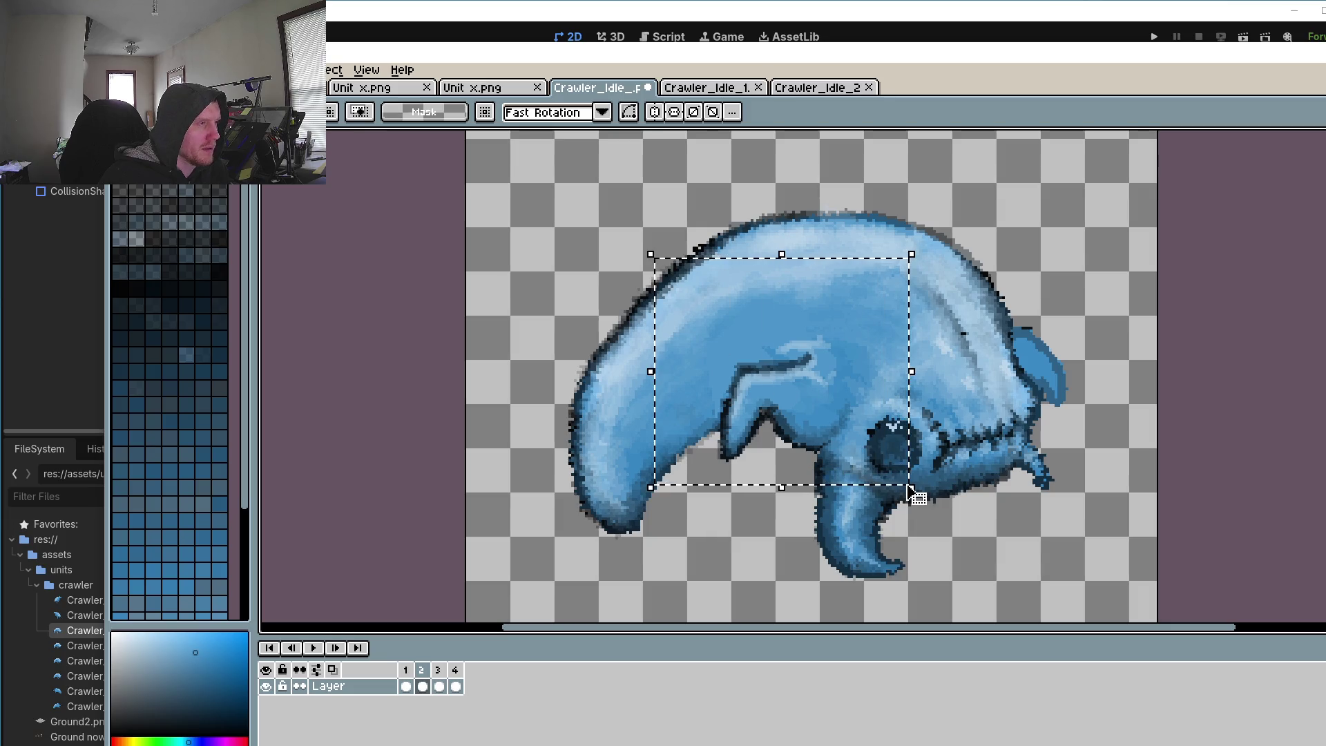
{"action": "left_click", "coordinate": [438, 671]}
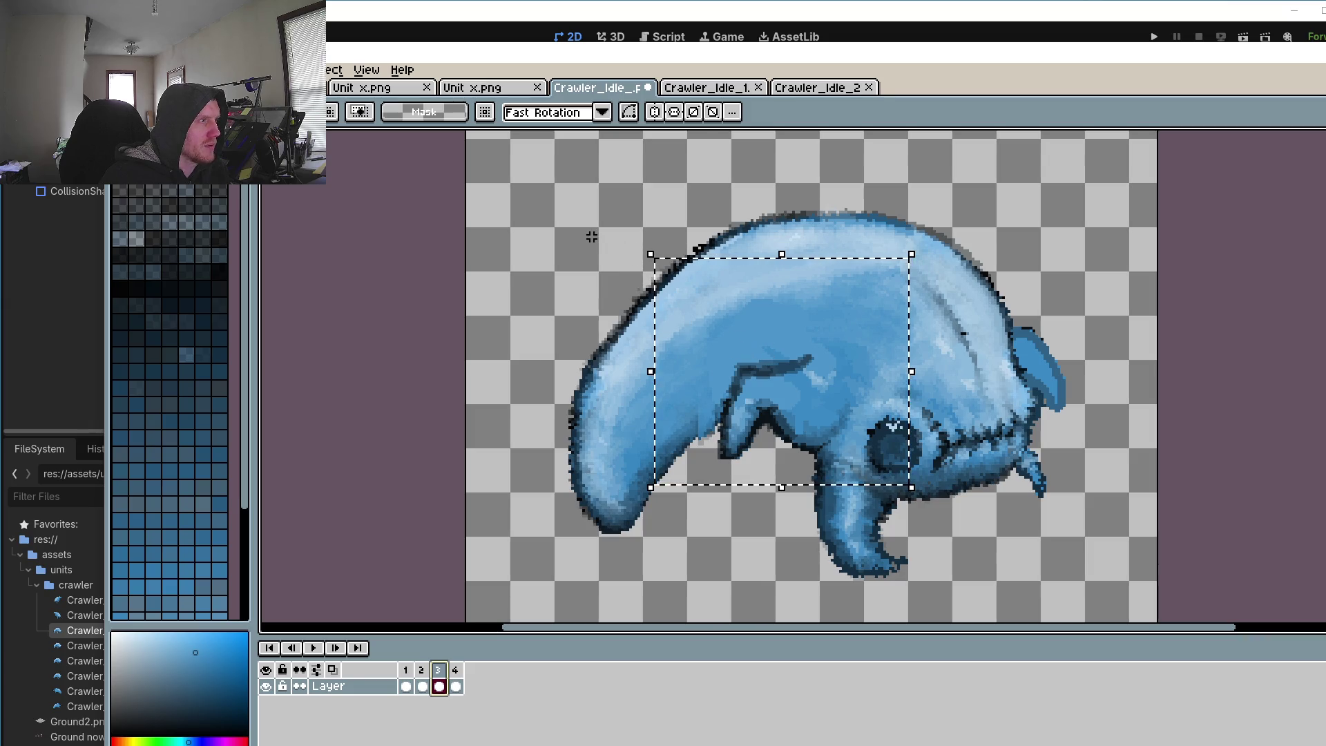
{"action": "key", "text": "ctrl+v"}
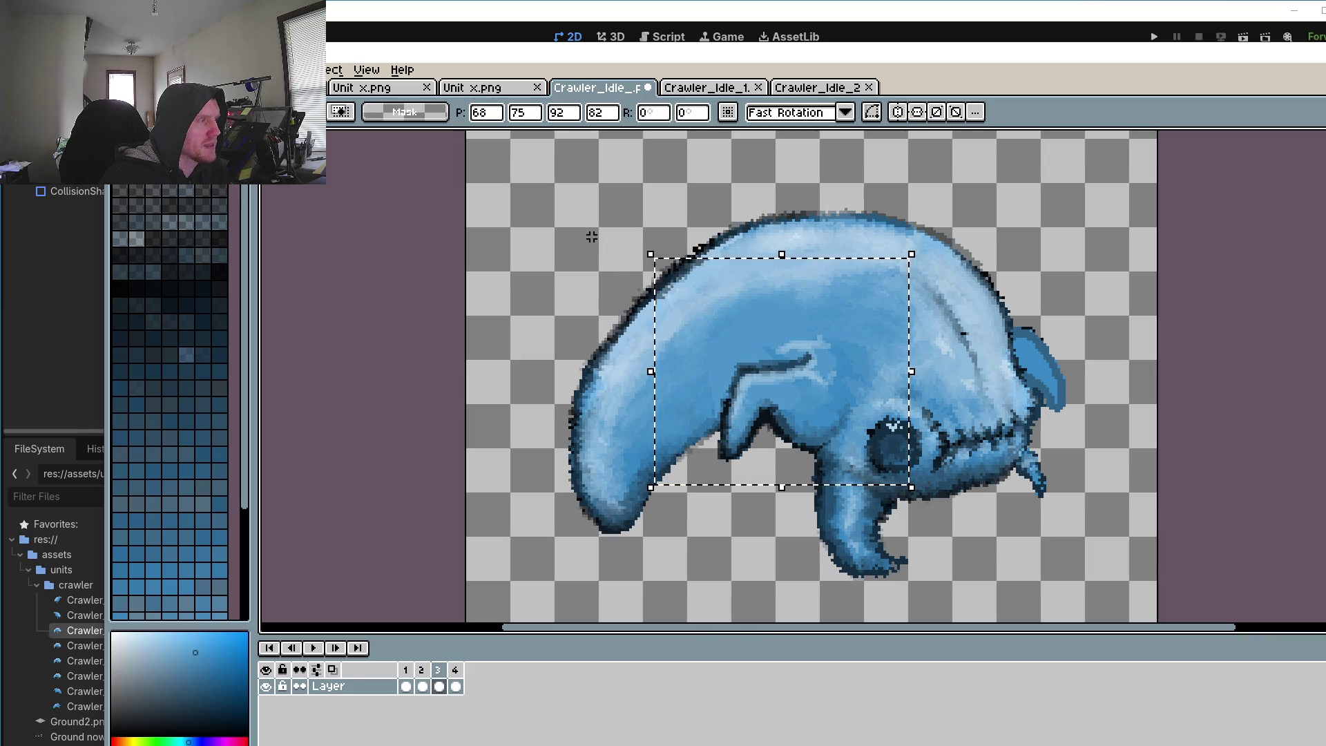
Step: Re-paste the body section and lower it about 30 px to position 70, 105
{"action": "key", "text": "Escape"}
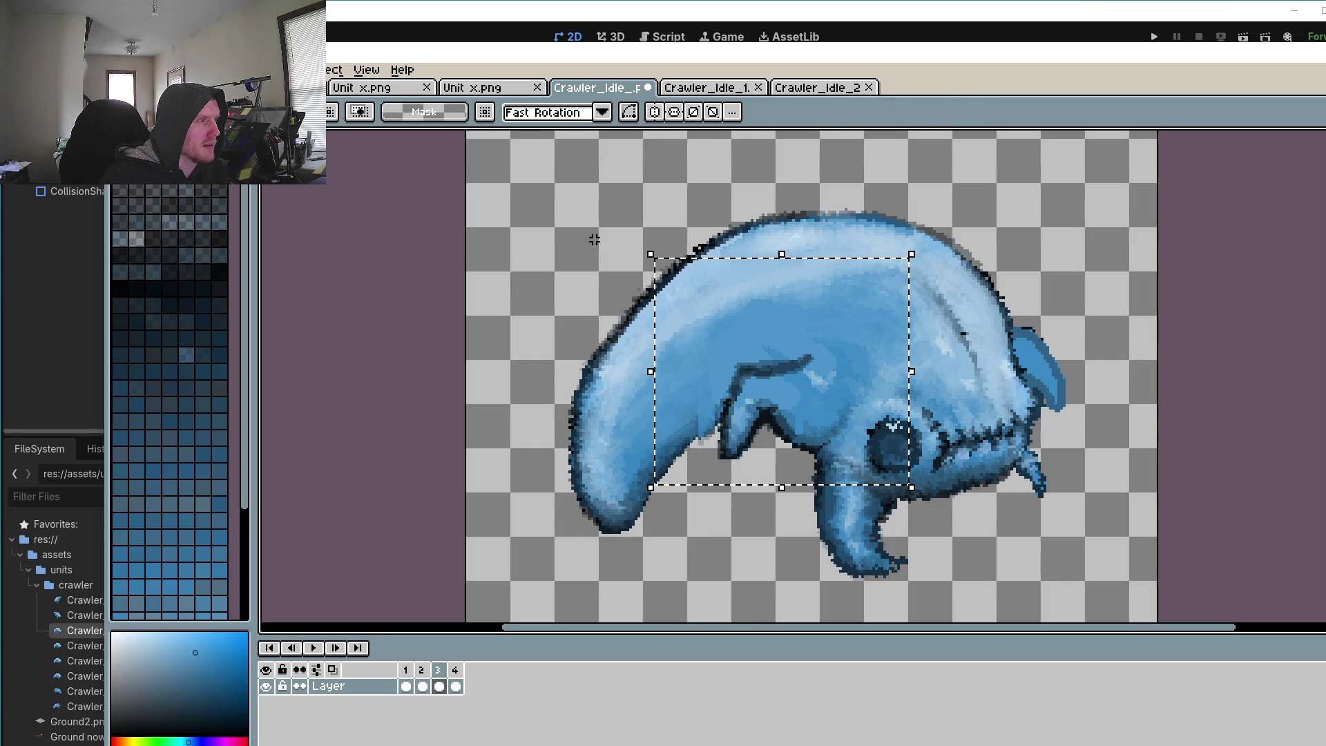
{"action": "key", "text": "ctrl+v"}
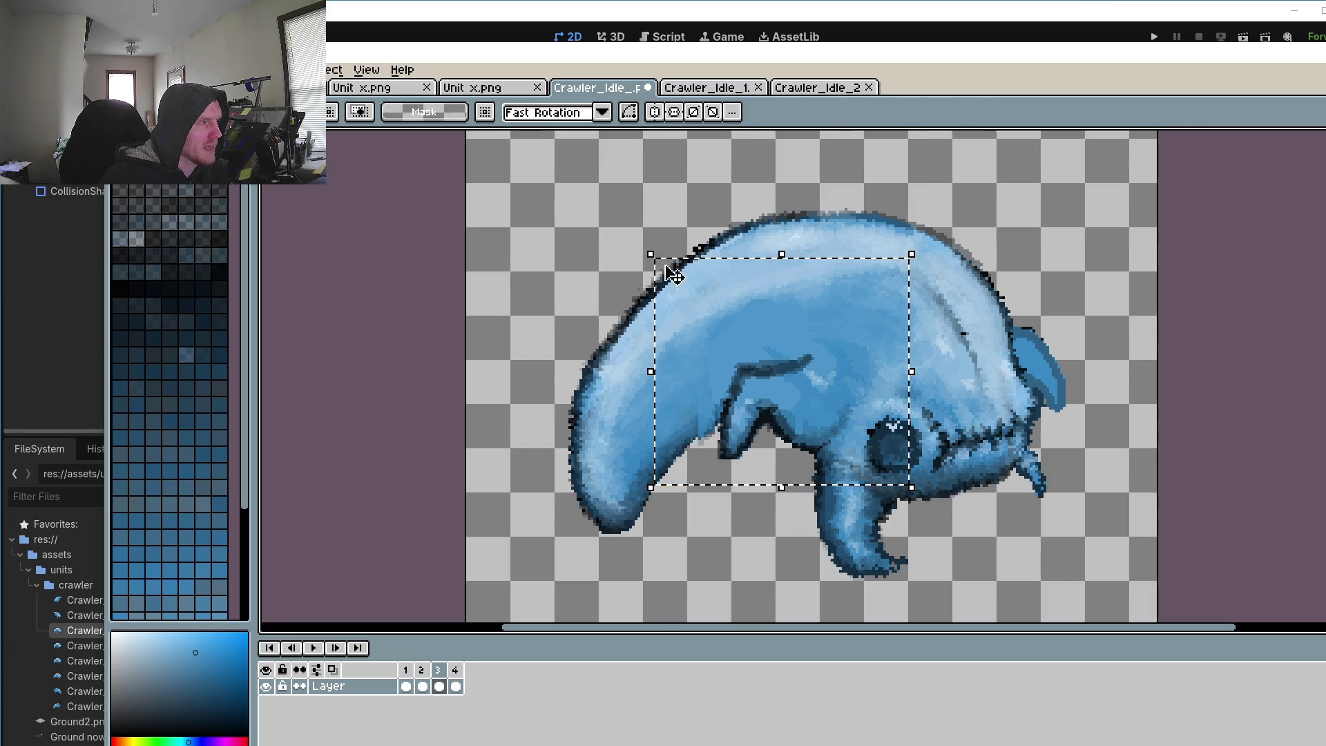
{"action": "left_click_drag", "start_coordinate": [775, 325], "coordinate": [789, 399]}
{"action": "key", "text": "Down"}
{"action": "key", "text": "Down"}
{"action": "key", "text": "Down"}
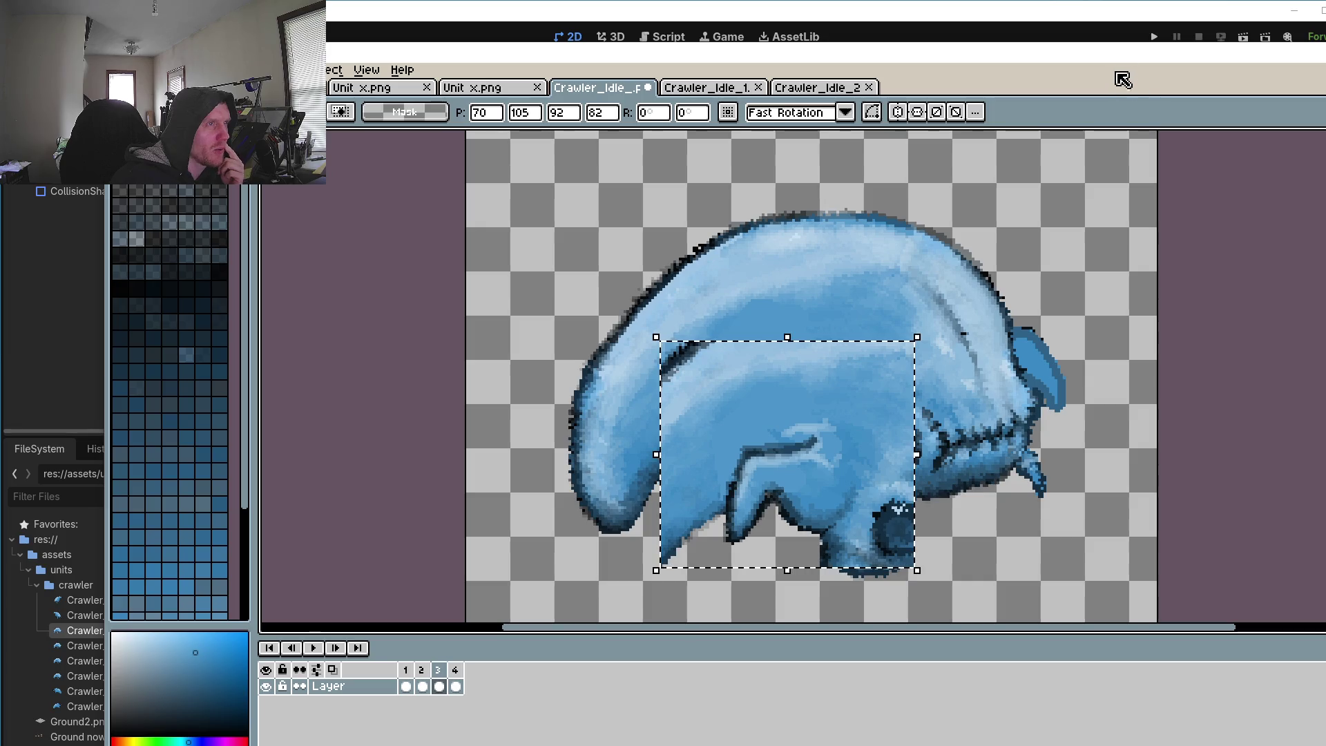
{"action": "left_click_drag", "start_coordinate": [1125, 59], "coordinate": [1099, 38]}
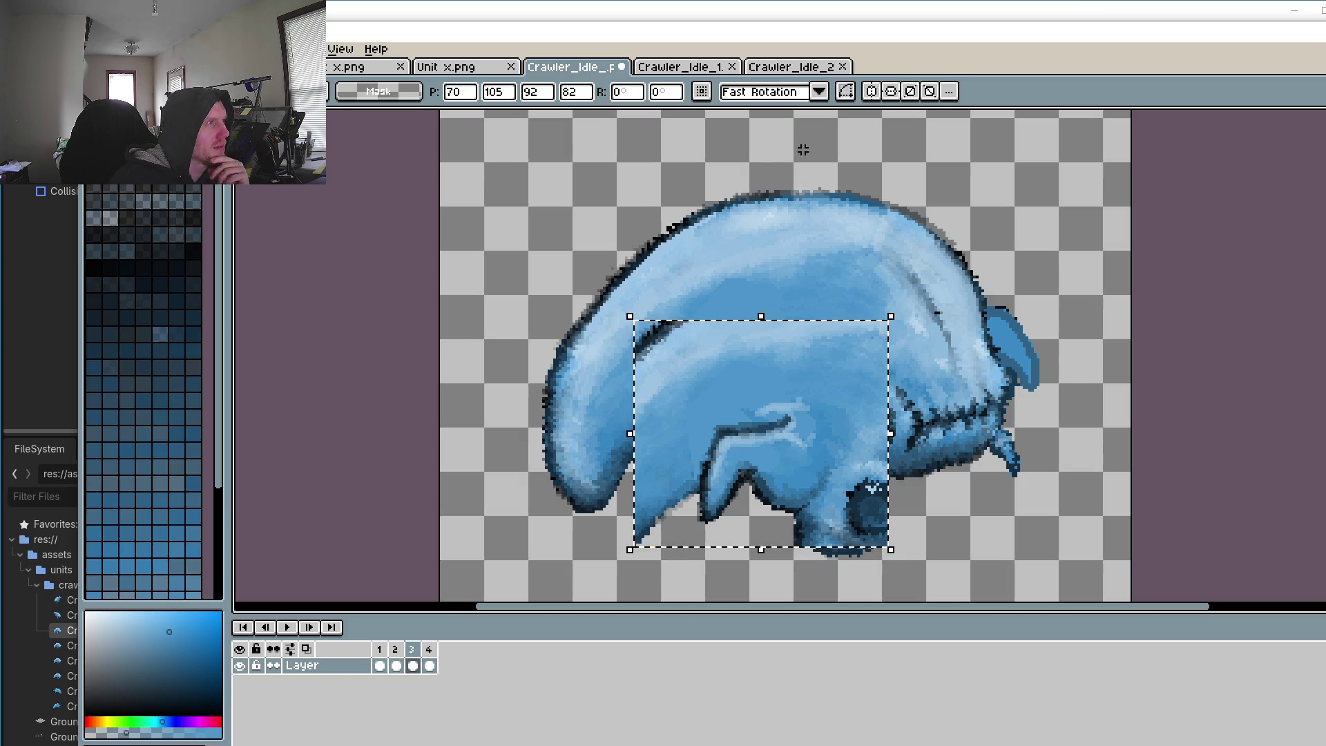
{"action": "left_click", "coordinate": [371, 95]}
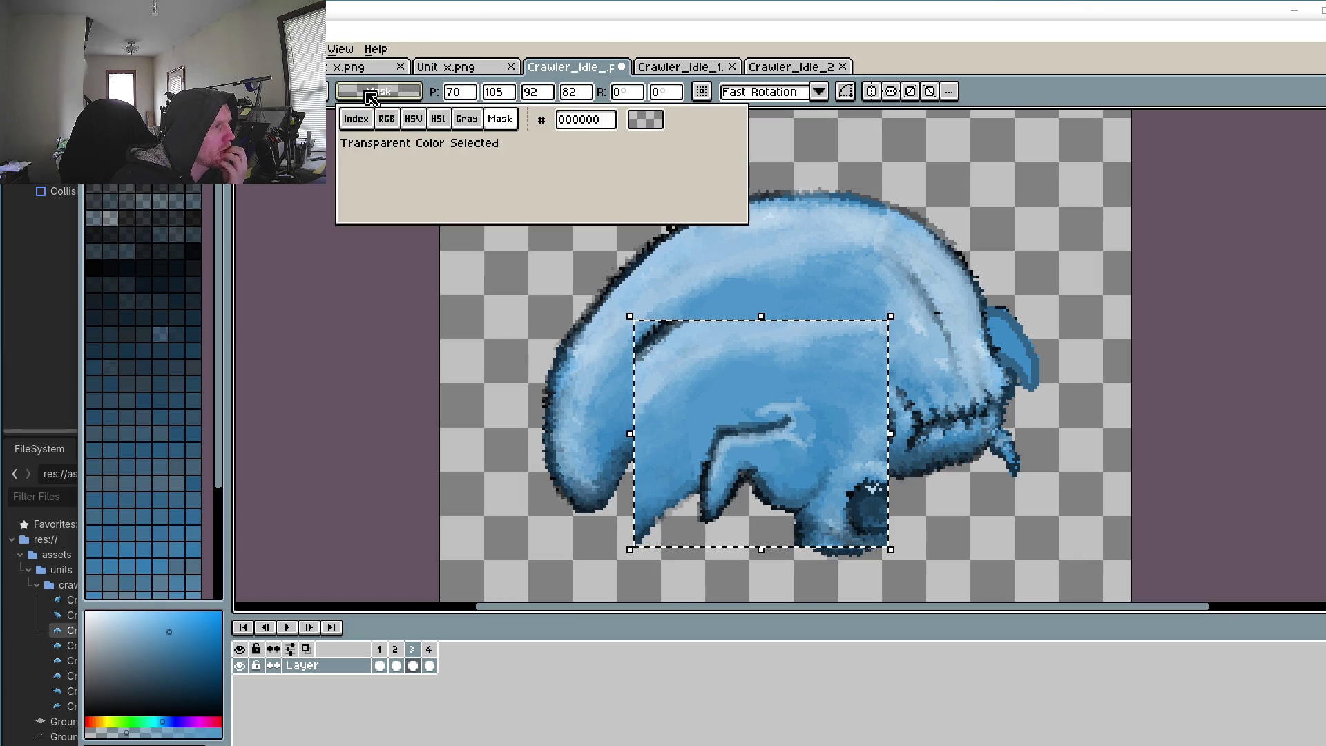
{"action": "left_click", "coordinate": [998, 120]}
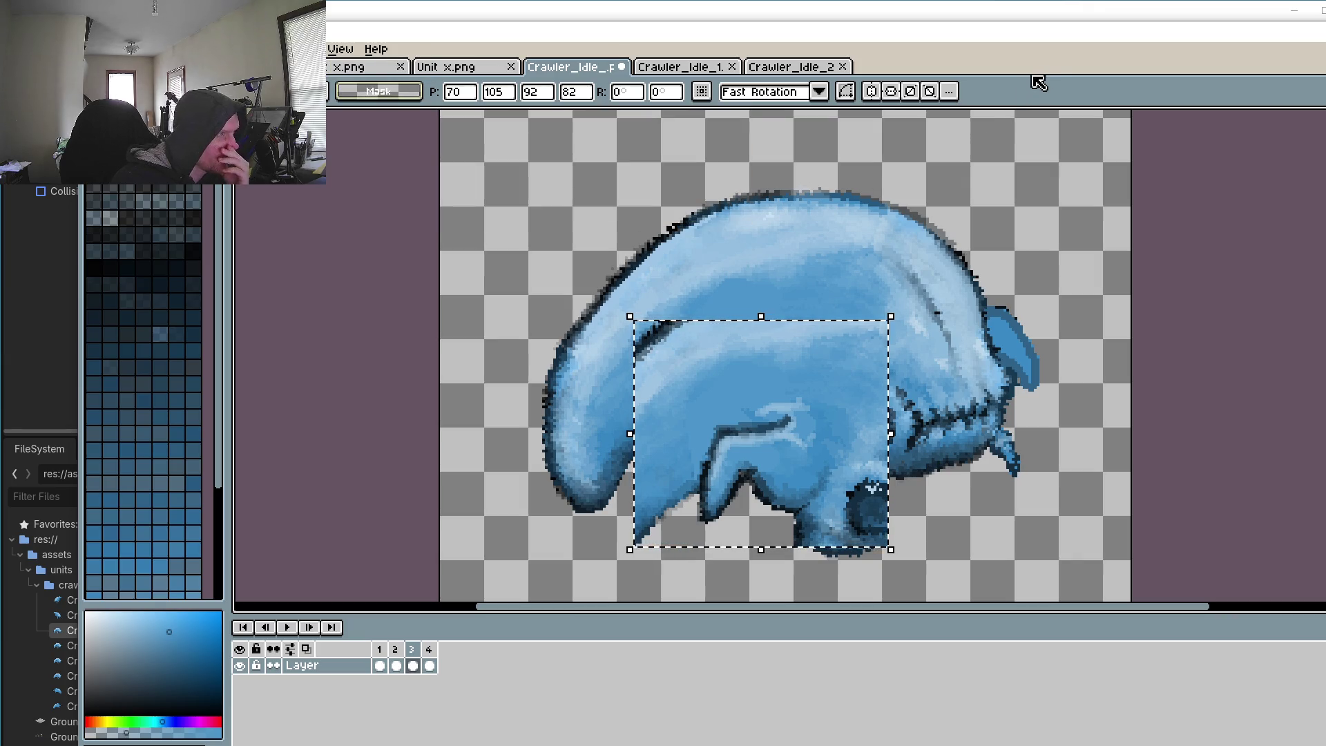
{"action": "key", "text": "ctrl+z"}
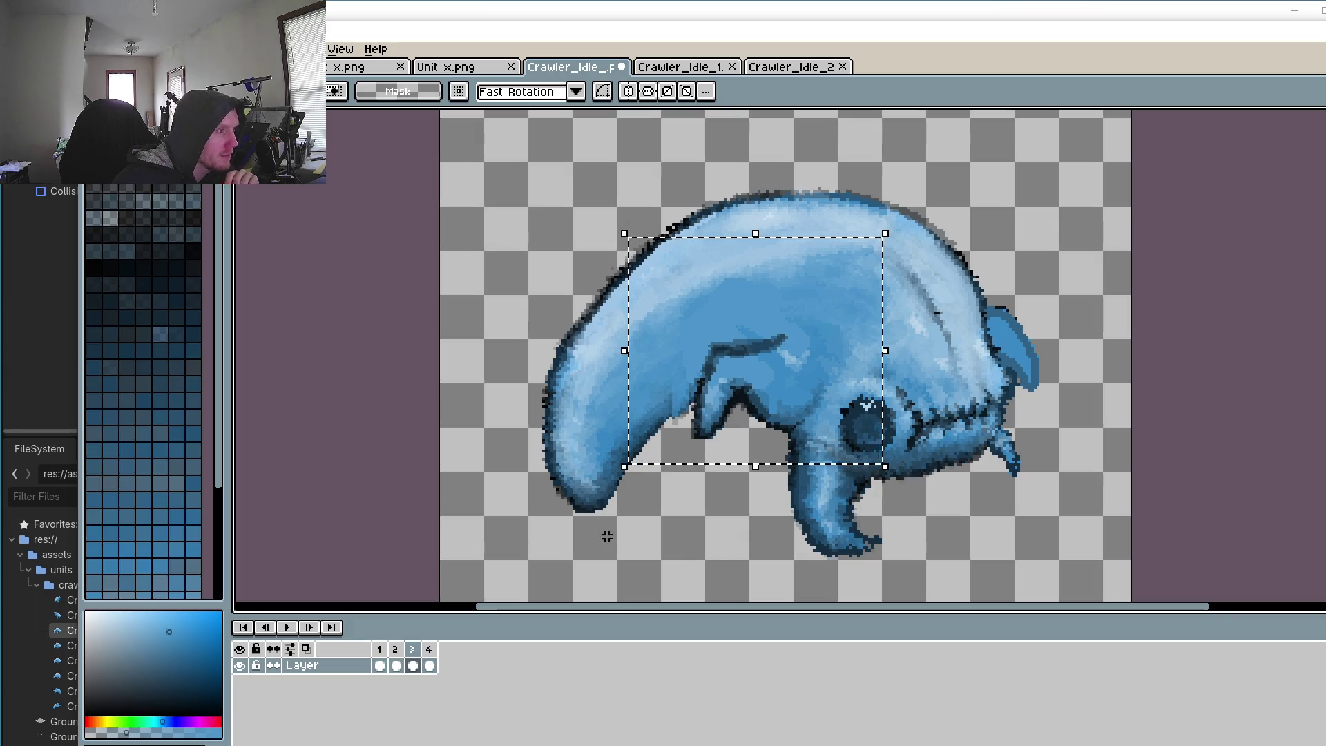
{"action": "left_click_drag", "start_coordinate": [768, 356], "coordinate": [945, 270]}
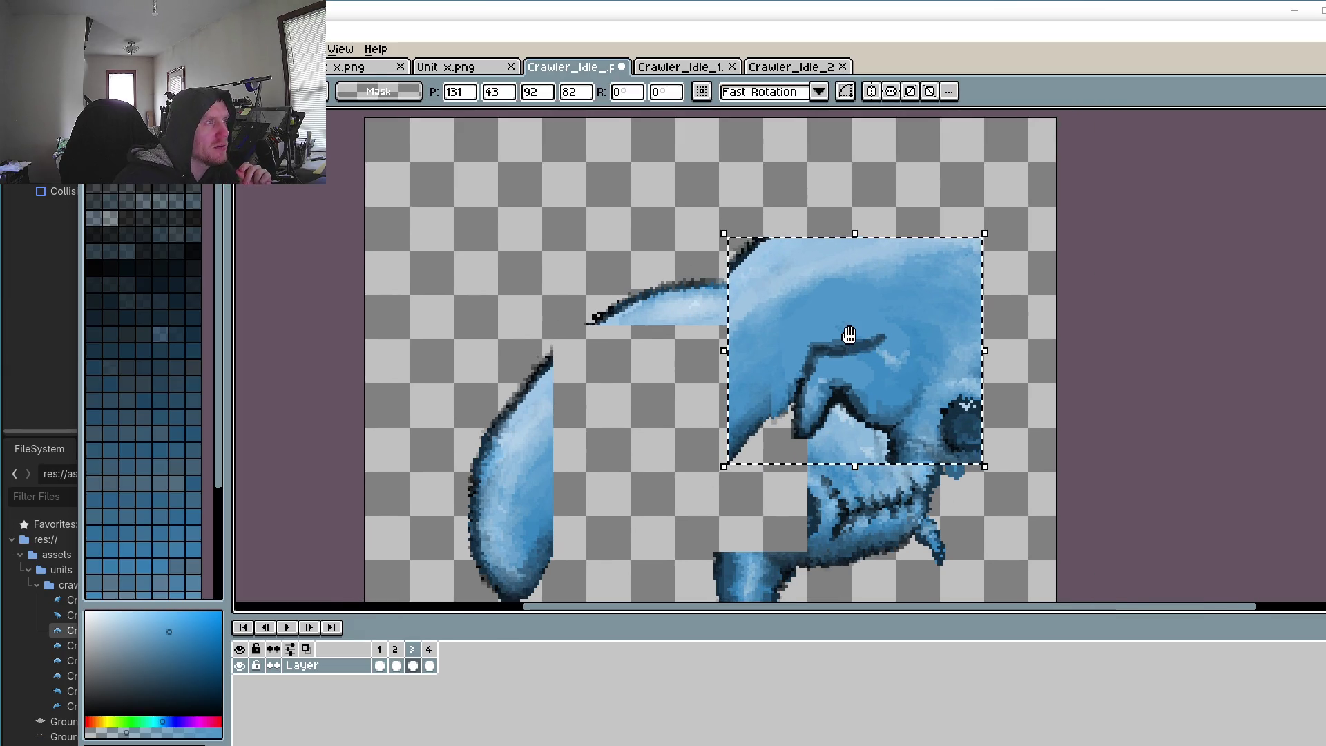
{"action": "key", "text": "ctrl+z"}
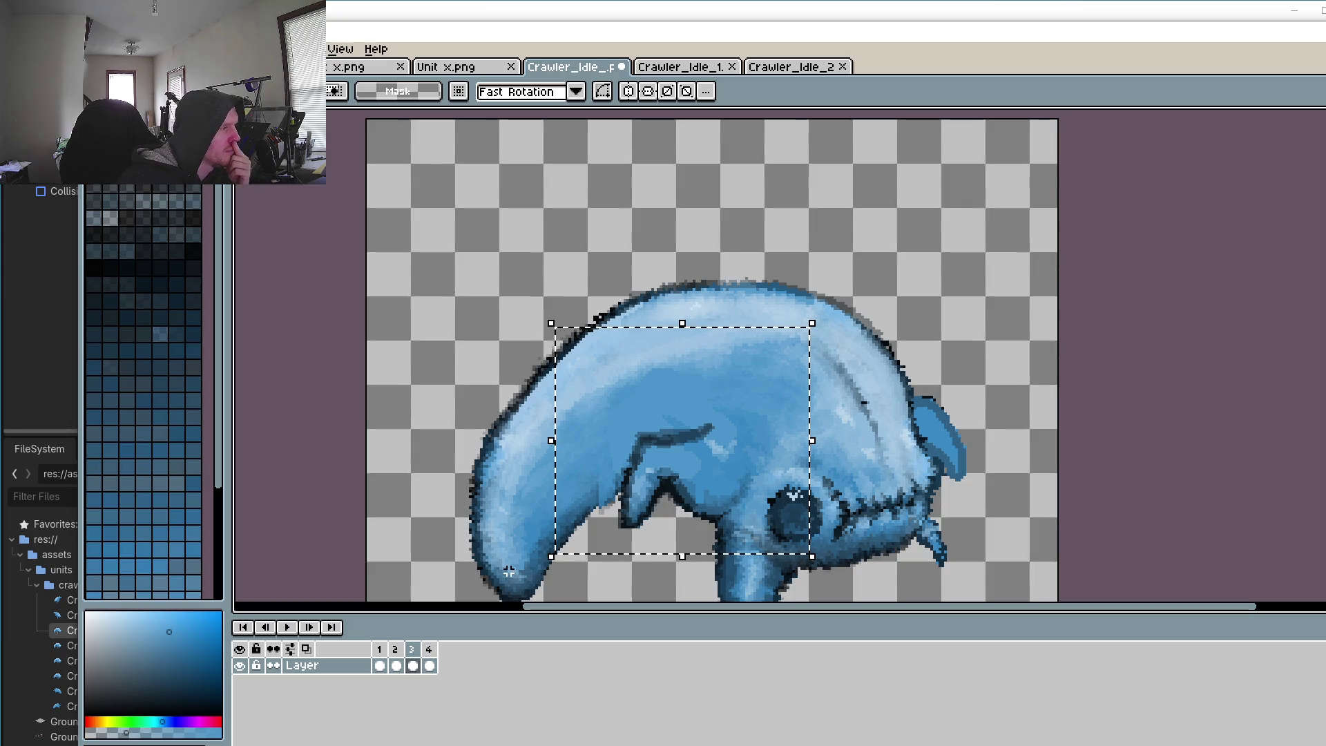
{"action": "left_click", "coordinate": [484, 69]}
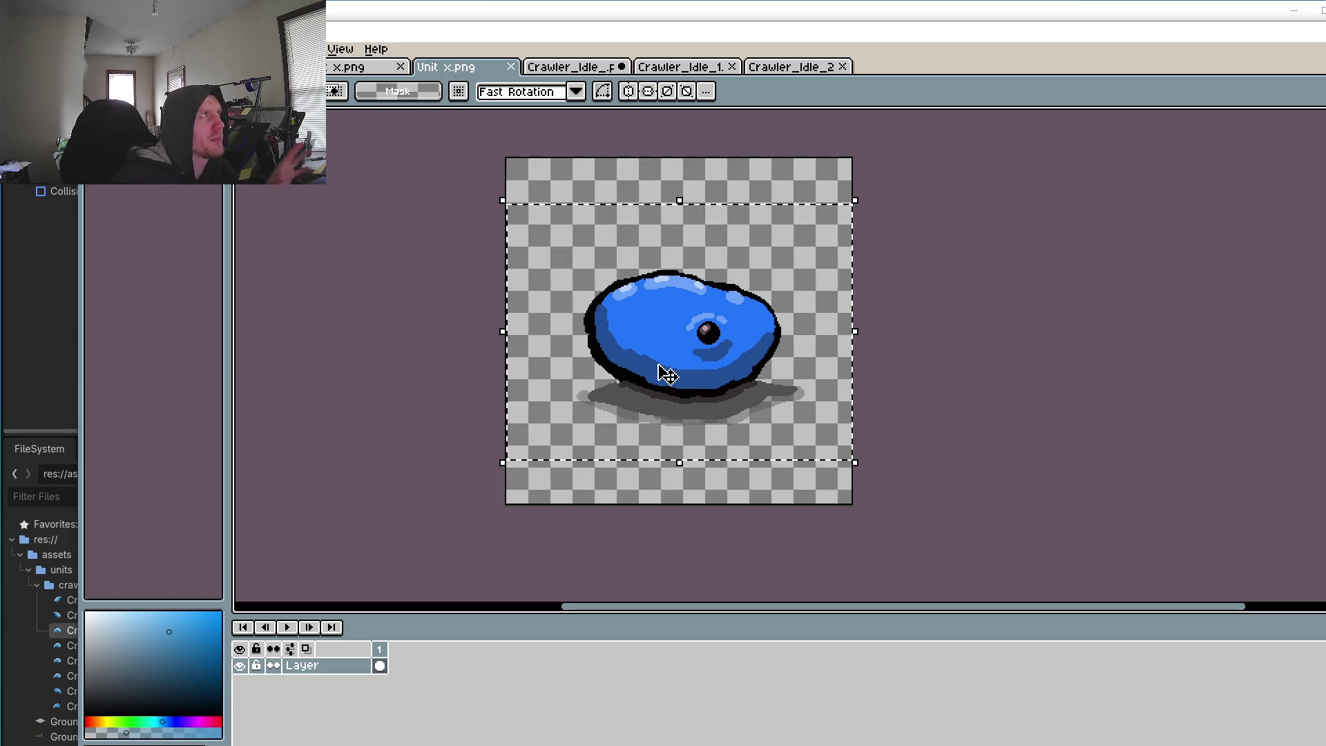
{"action": "left_click", "coordinate": [588, 69]}
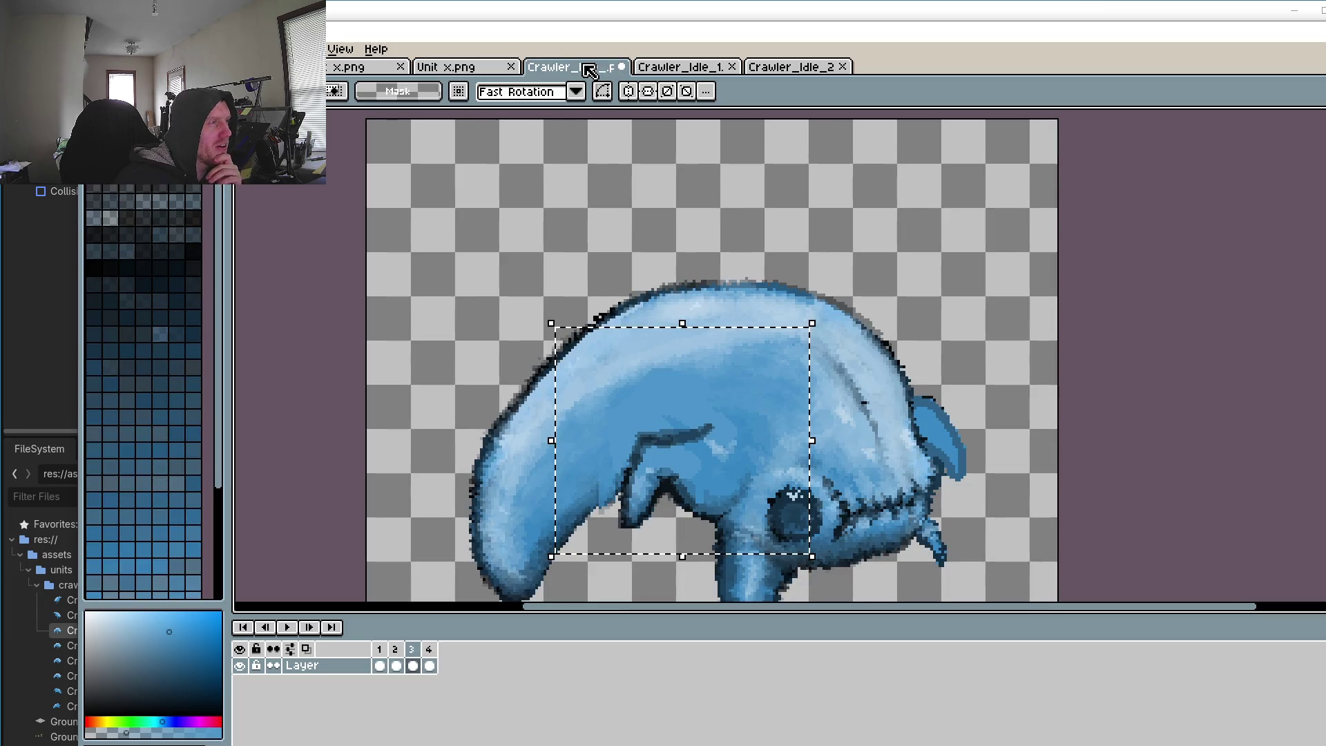
Step: Compare frame 2's pose with frame 3, and try moving the body block down before undoing it
{"action": "scroll", "coordinate": [704, 457], "scroll_direction": "up", "scroll_amount": 3}
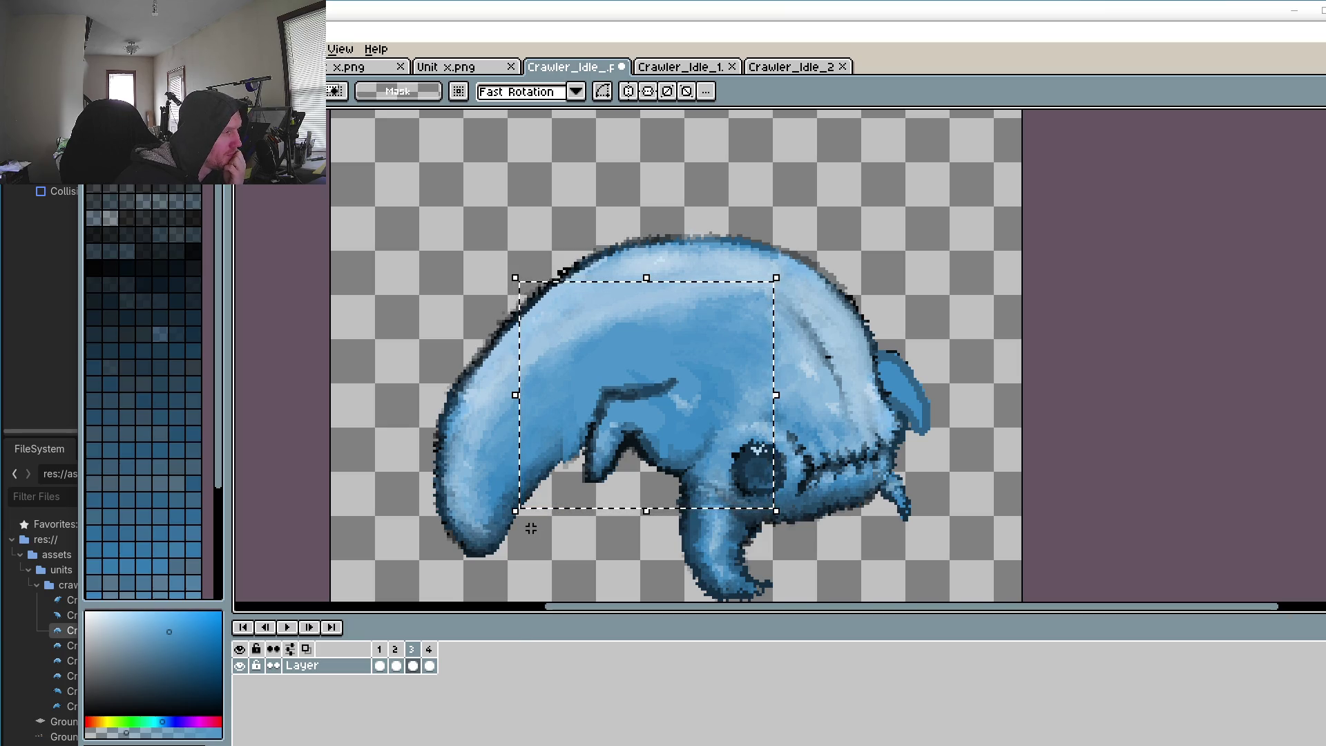
{"action": "left_click", "coordinate": [396, 661]}
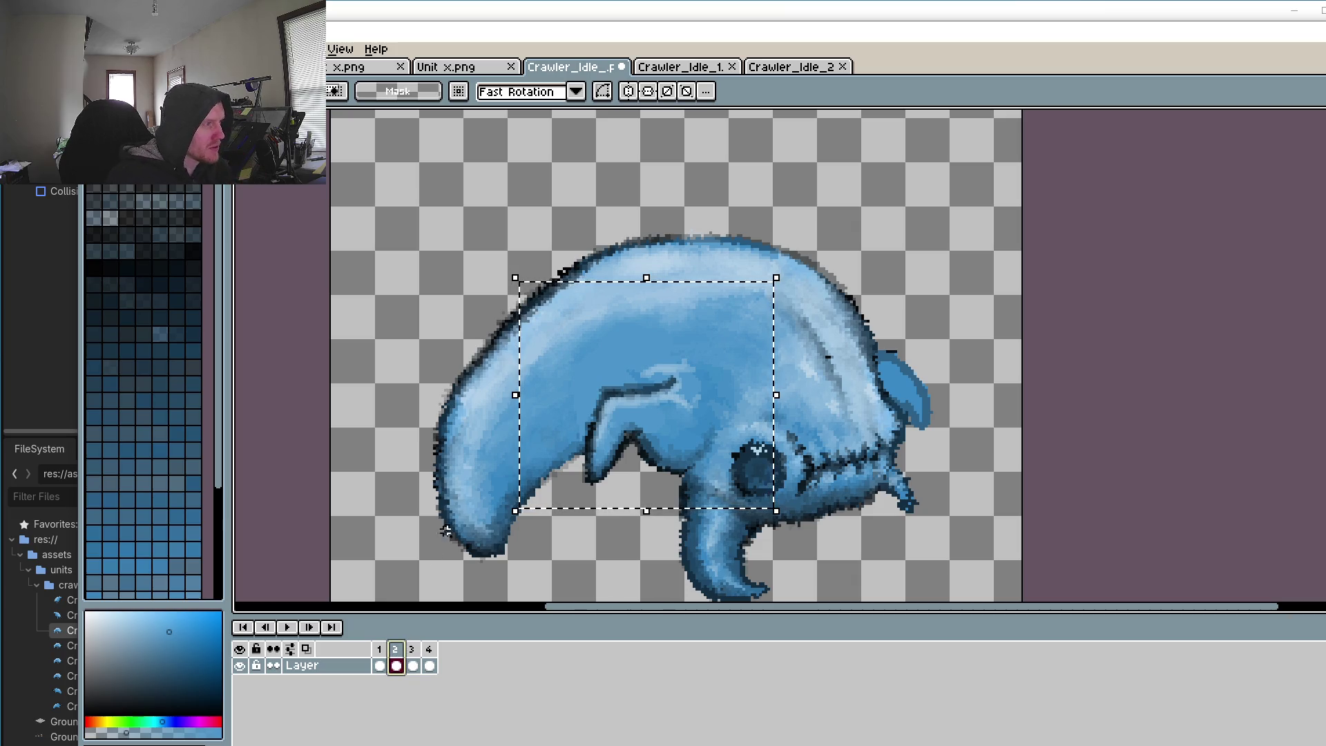
{"action": "left_click", "coordinate": [536, 302]}
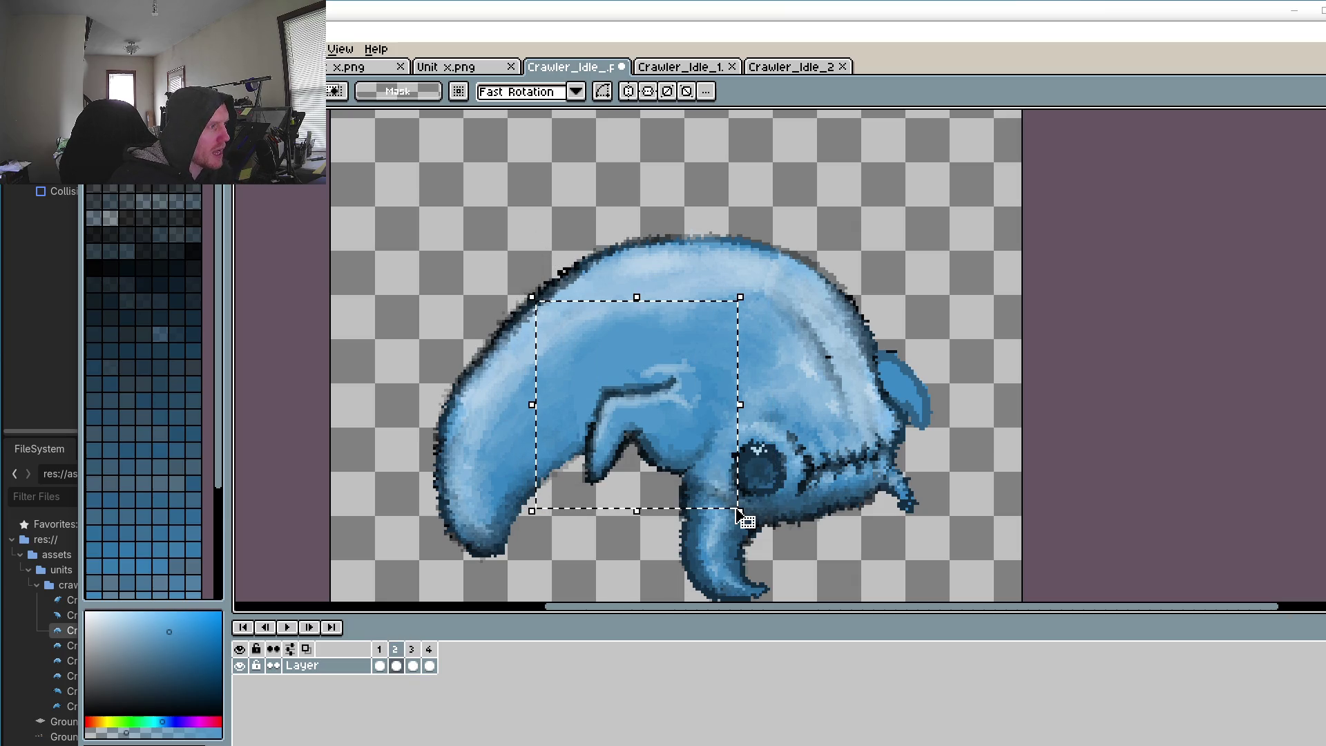
{"action": "left_click", "coordinate": [412, 663]}
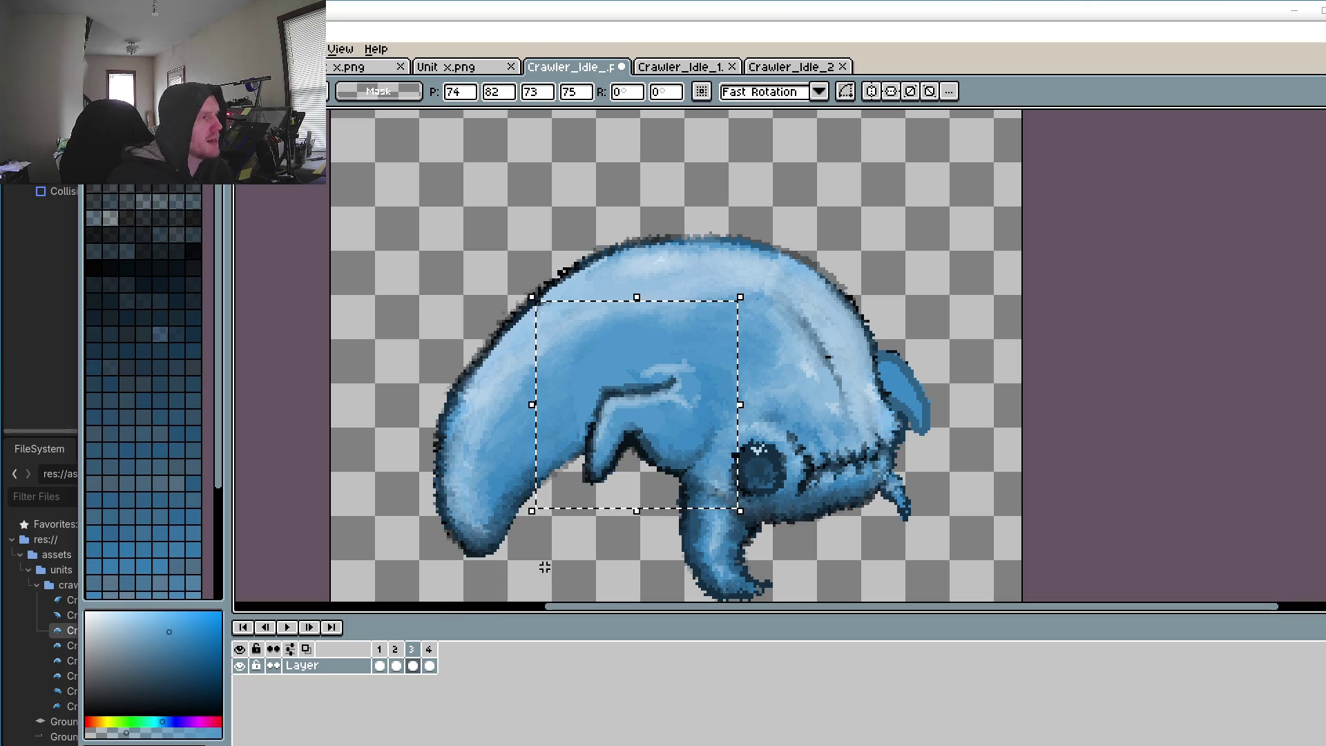
{"action": "left_click", "coordinate": [413, 664]}
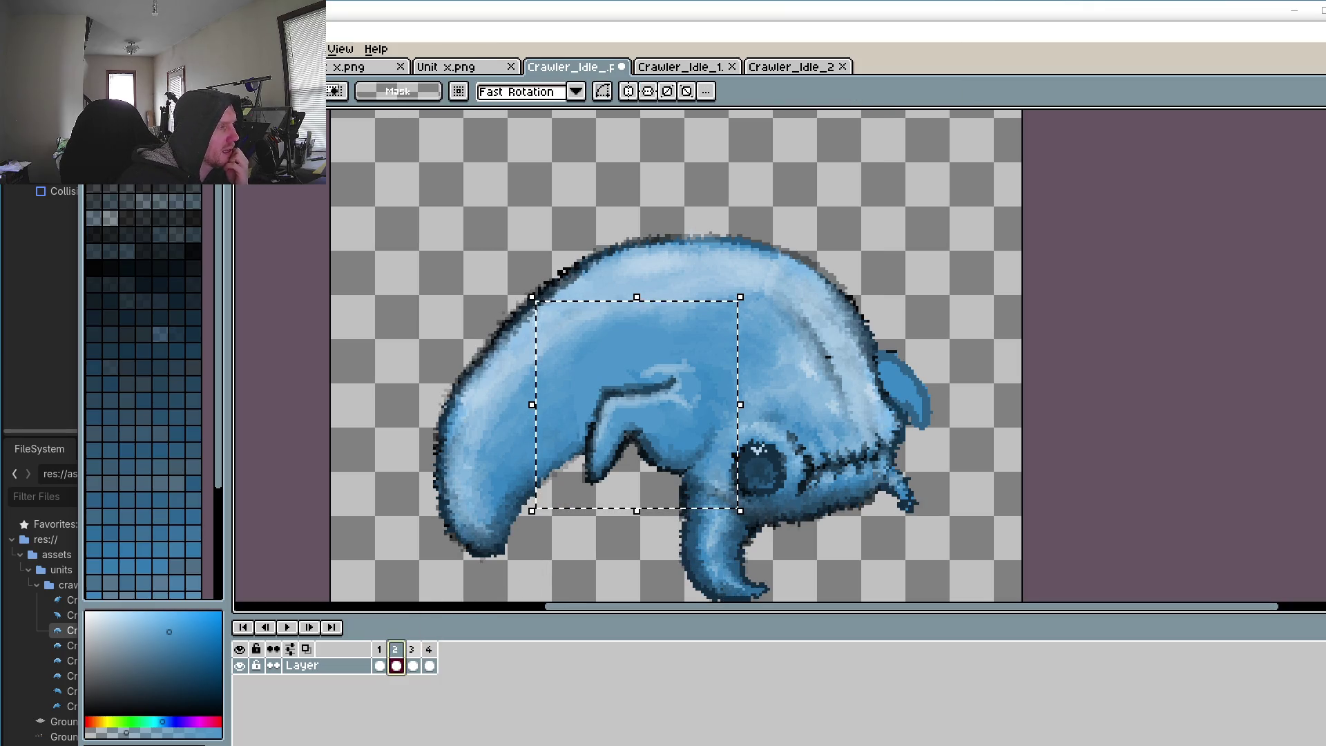
{"action": "left_click", "coordinate": [396, 665]}
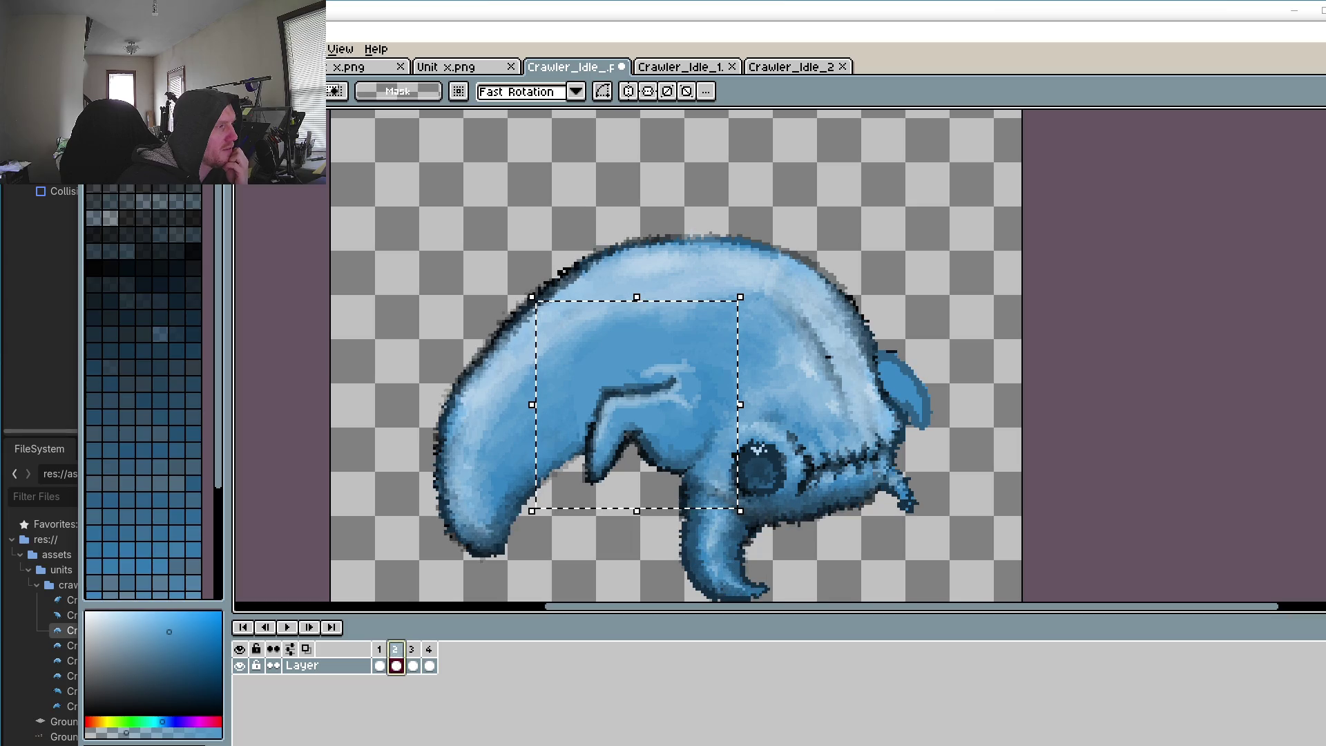
{"action": "left_click", "coordinate": [413, 664]}
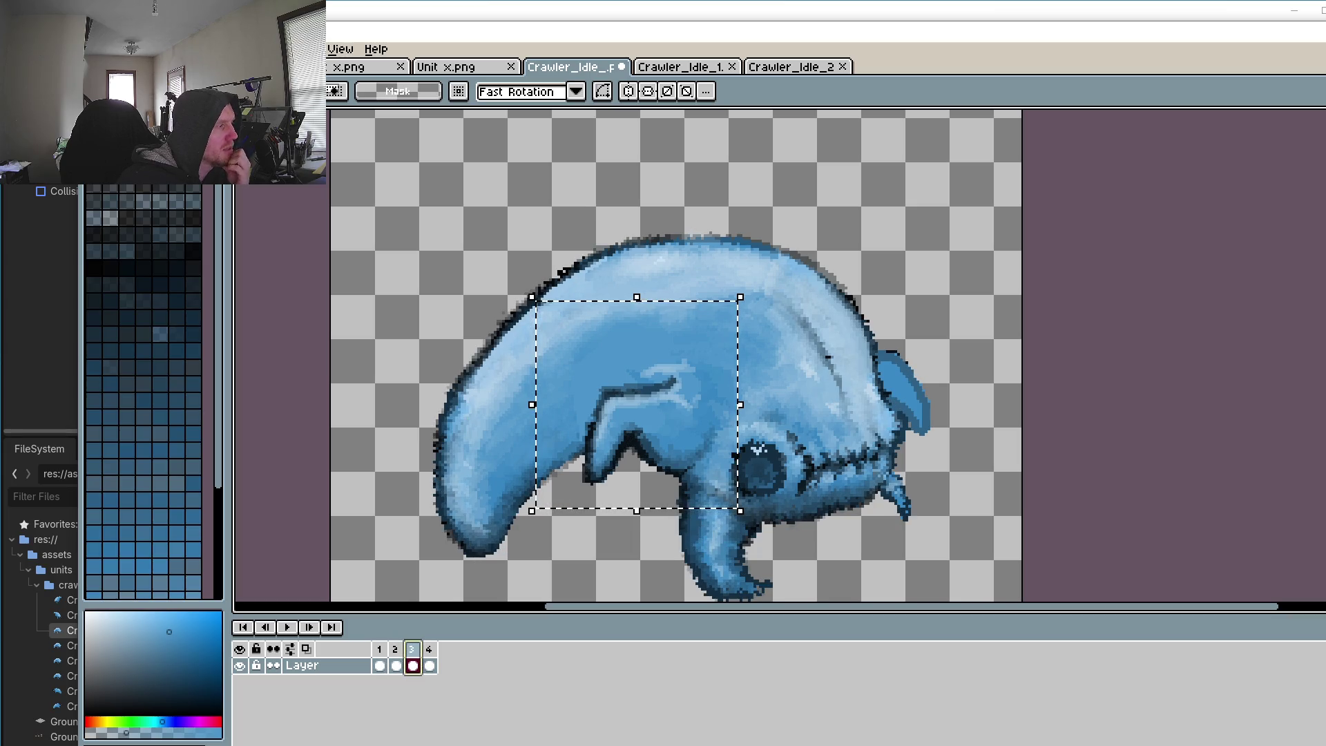
{"action": "left_click_drag", "start_coordinate": [664, 449], "coordinate": [658, 495]}
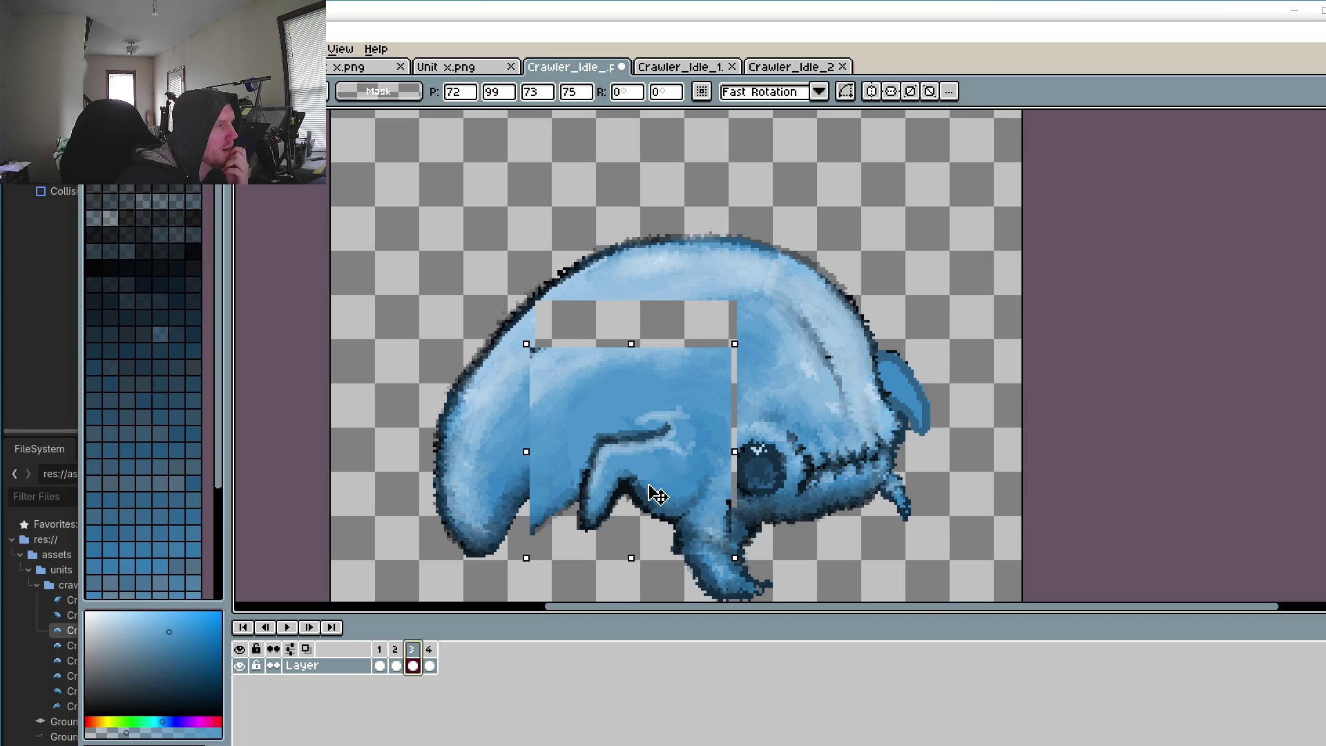
{"action": "key", "text": "ctrl+z"}
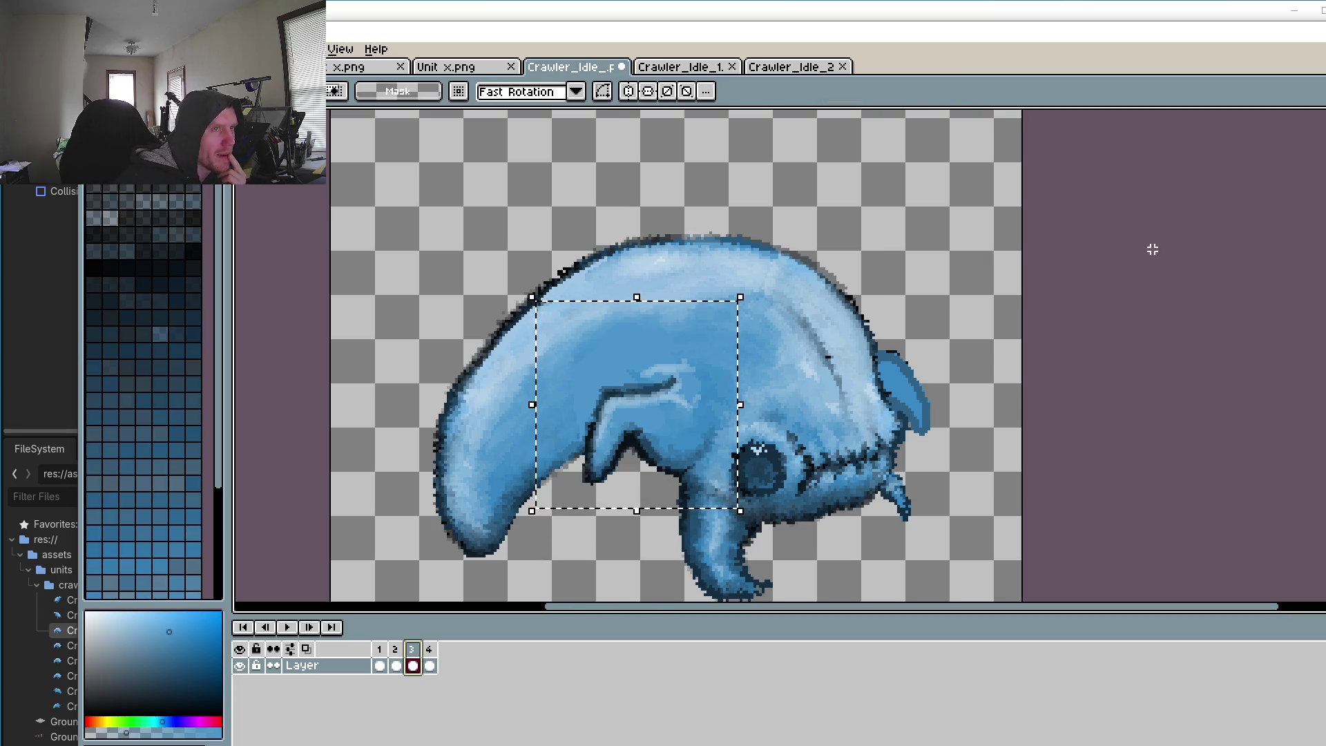
Step: Undo a trial eraser stroke on frame 3 and glance at the smaller saved crawler image
{"action": "key", "text": "e"}
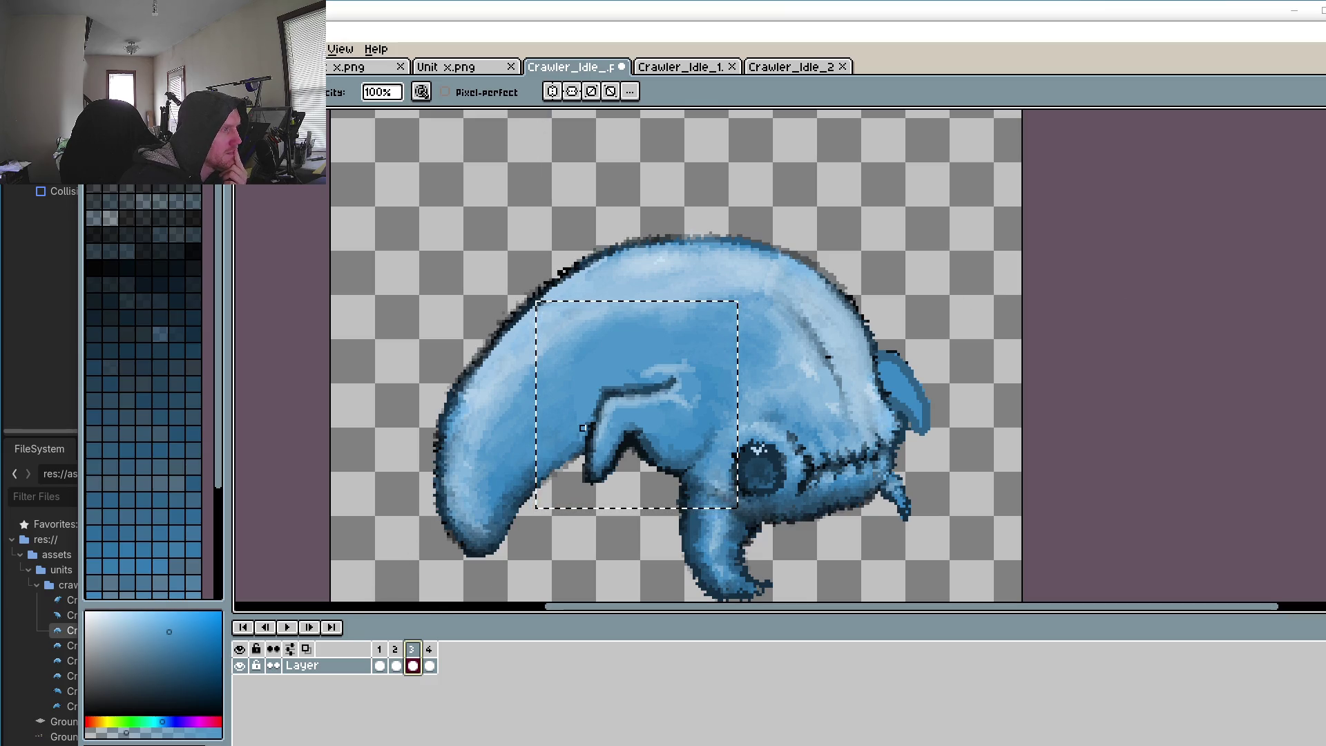
{"action": "key", "text": "v"}
{"action": "key", "text": "e"}
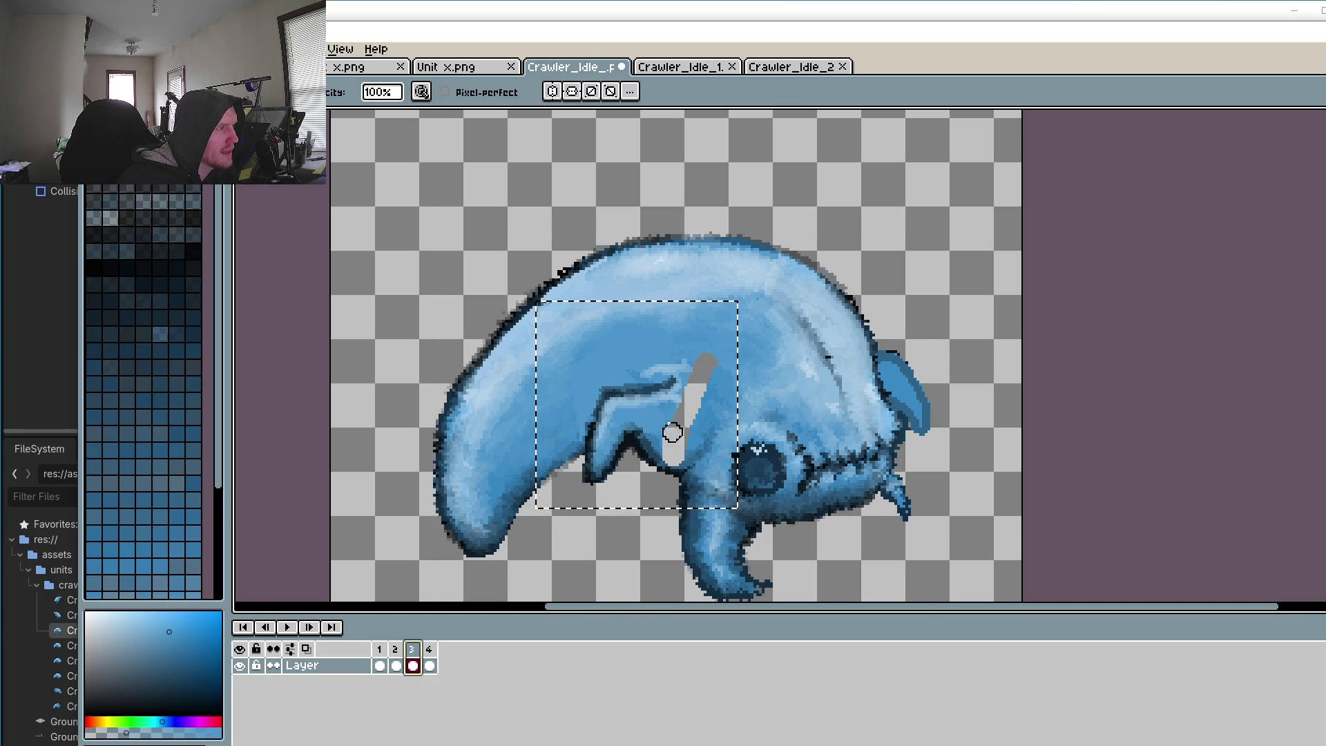
{"action": "key", "text": "ctrl+z"}
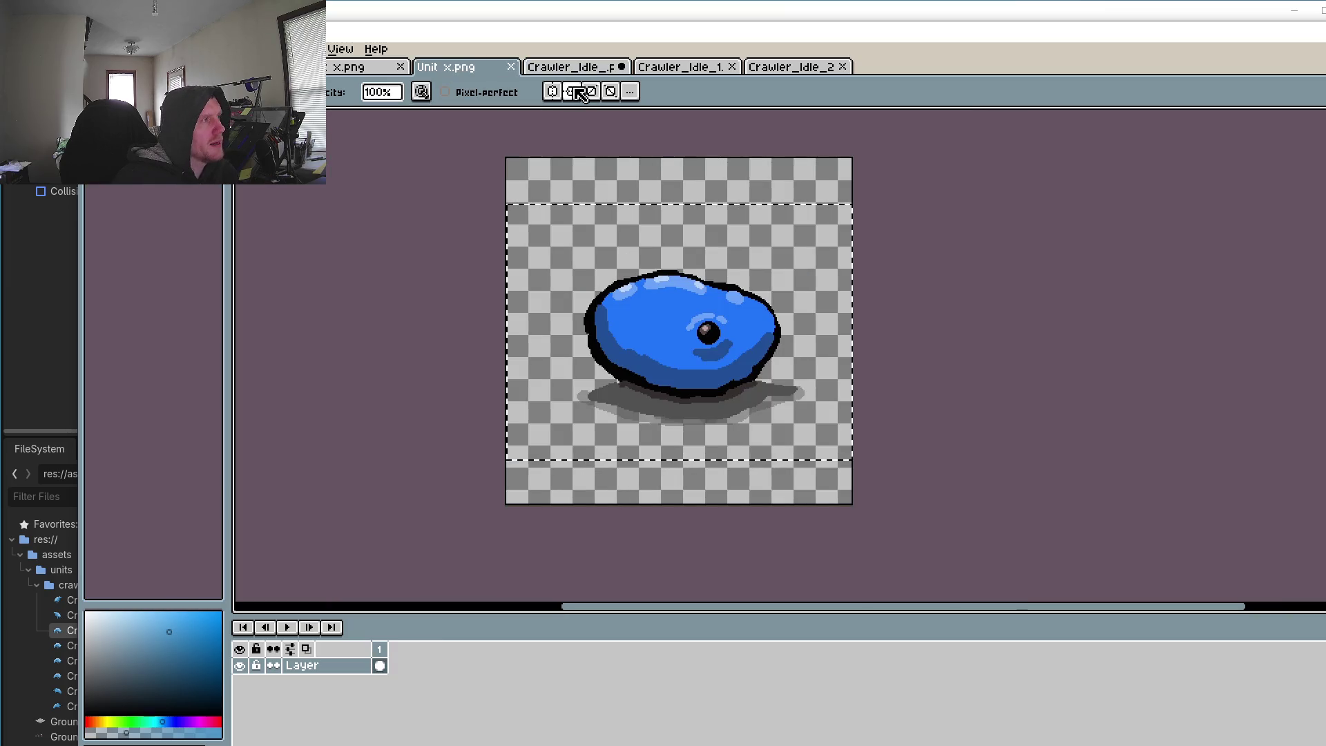
{"action": "left_click", "coordinate": [576, 67]}
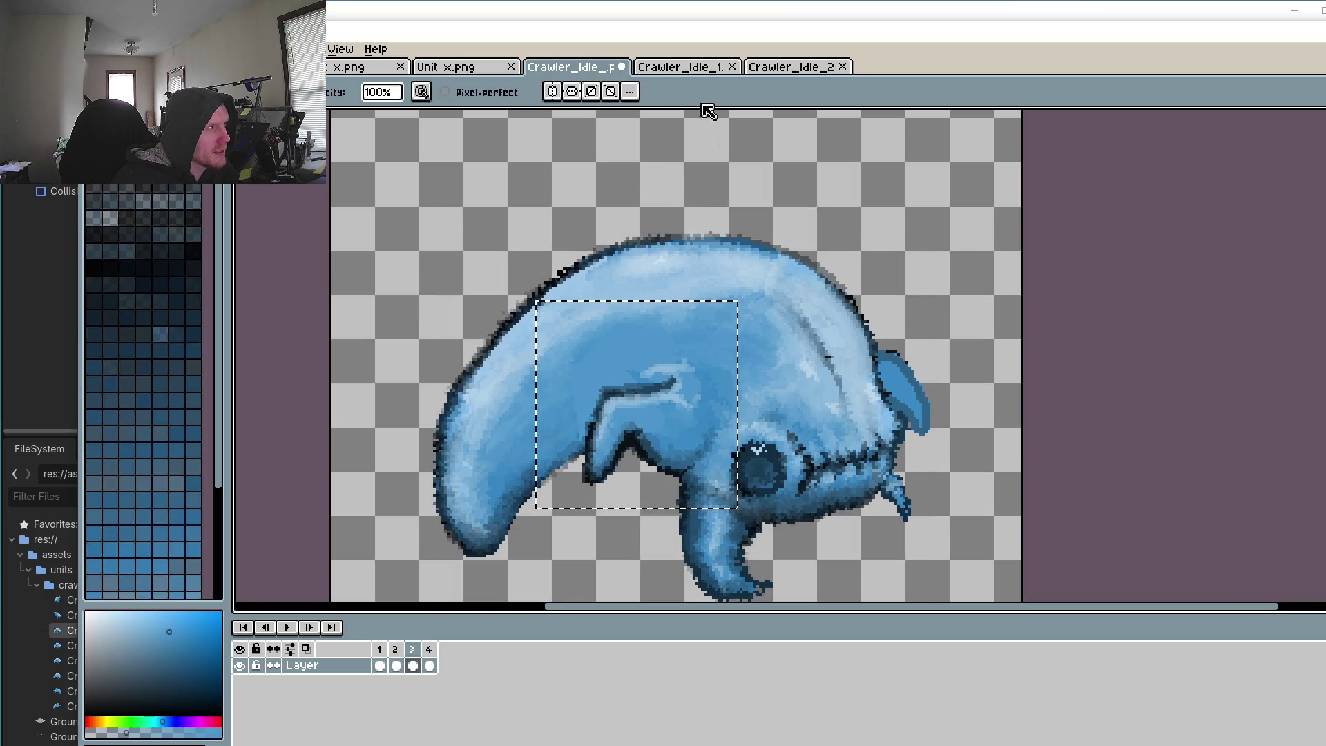
{"action": "left_click", "coordinate": [689, 66]}
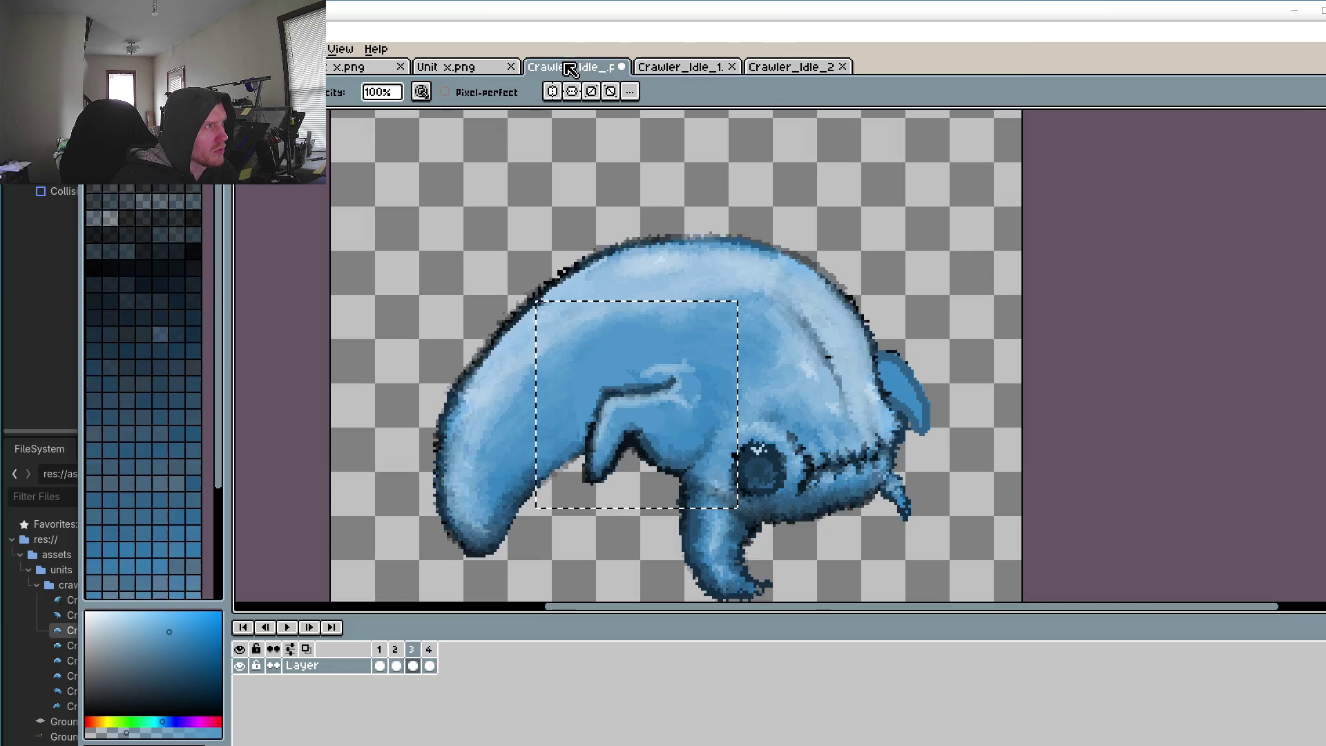
{"action": "left_click", "coordinate": [570, 69]}
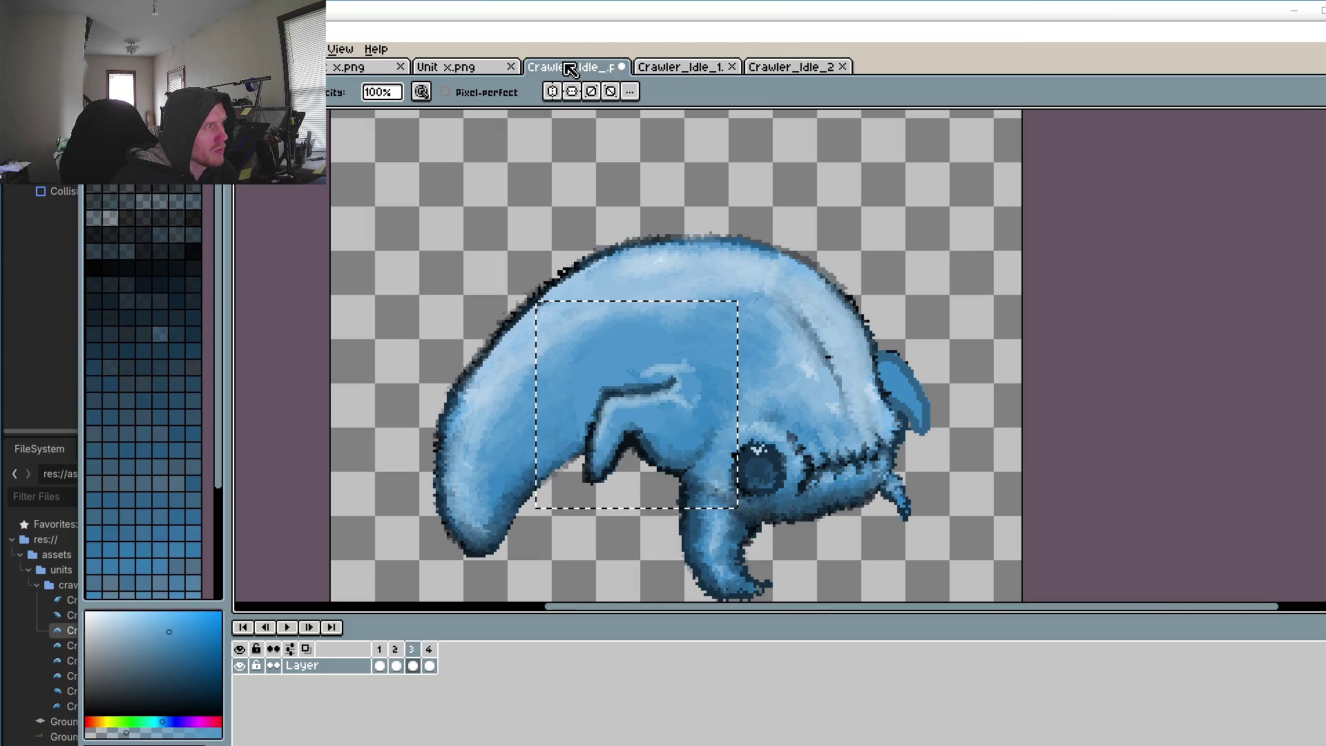
Step: Paste the mid-body section onto frame 3, set slightly higher over the back at 85, 74
{"action": "left_click", "coordinate": [395, 664]}
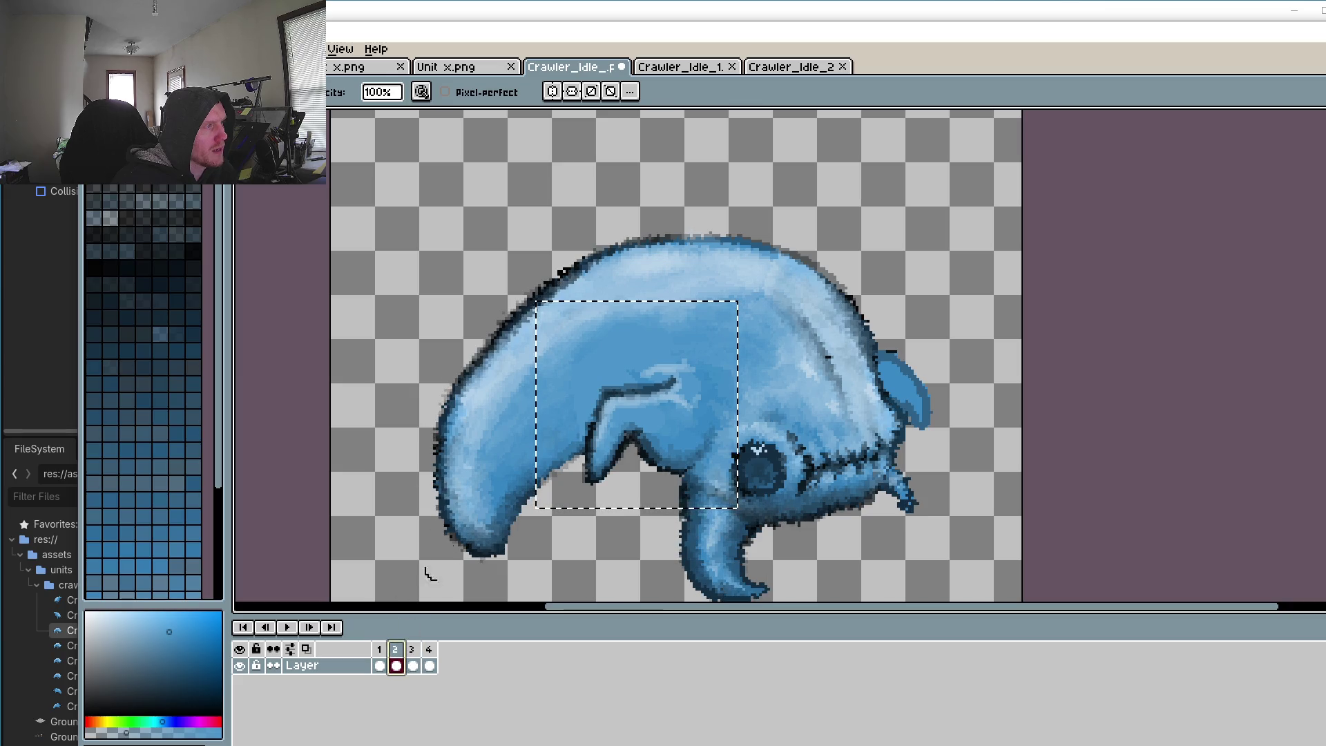
{"action": "left_click", "coordinate": [1322, 170]}
{"action": "left_click", "coordinate": [426, 243]}
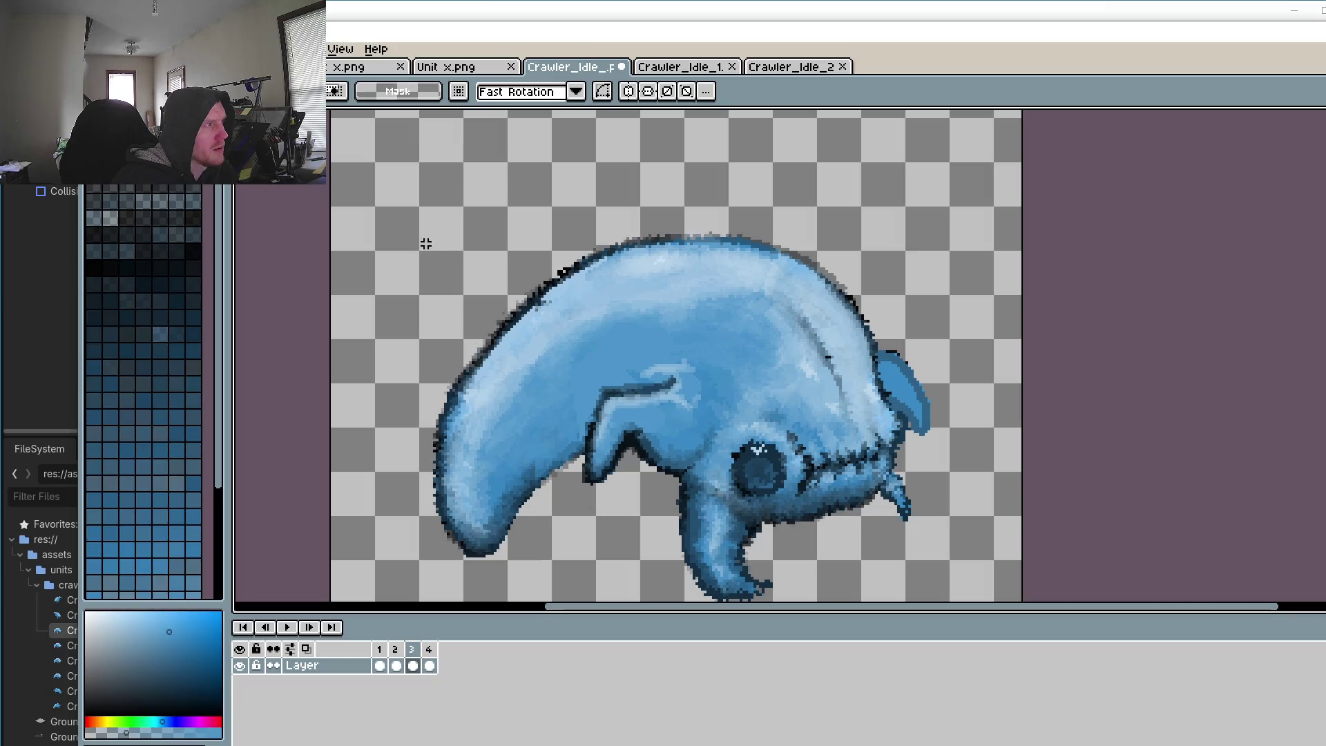
{"action": "key", "text": "ctrl+v"}
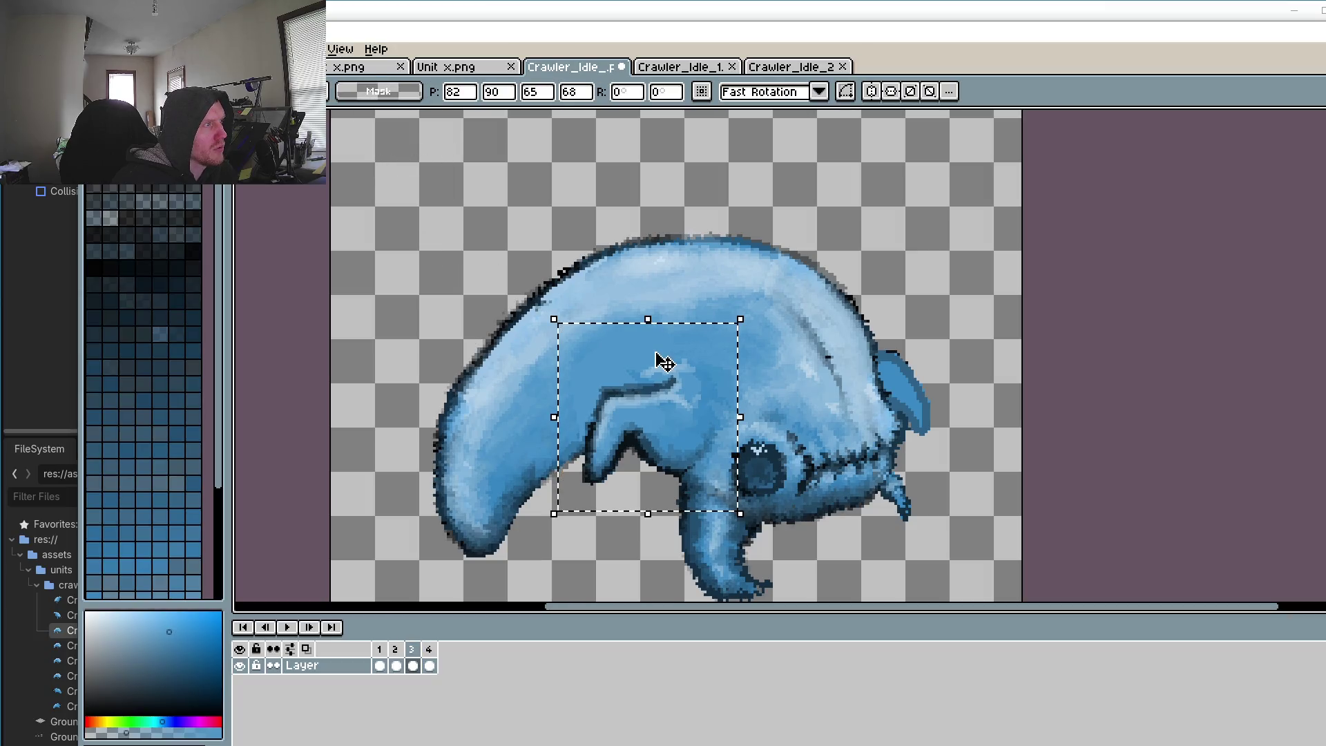
{"action": "left_click_drag", "start_coordinate": [632, 342], "coordinate": [478, 298]}
{"action": "key", "text": "ctrl+z"}
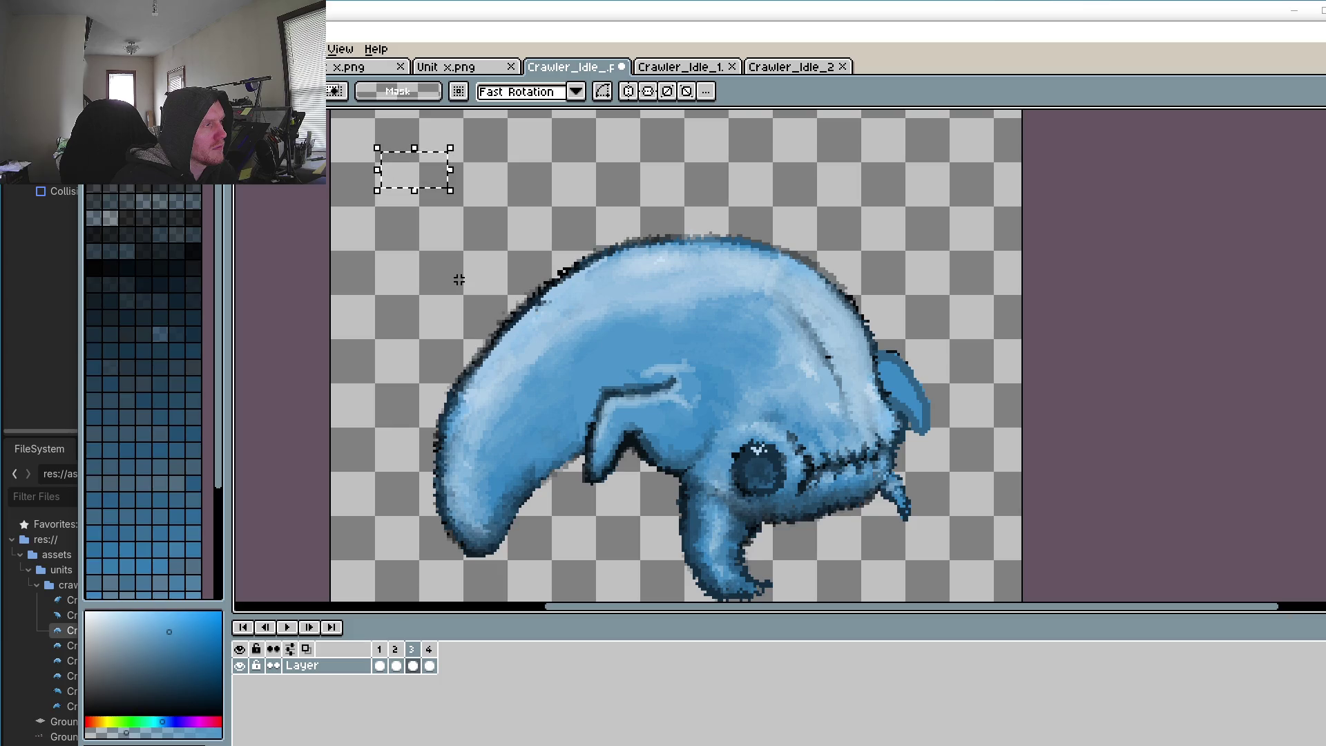
{"action": "key", "text": "ctrl+v"}
{"action": "mouse_move", "coordinate": [562, 331]}
{"action": "left_mouse_down"}
{"action": "mouse_move", "coordinate": [589, 307]}
{"action": "mouse_move", "coordinate": [644, 362]}
{"action": "left_mouse_up"}
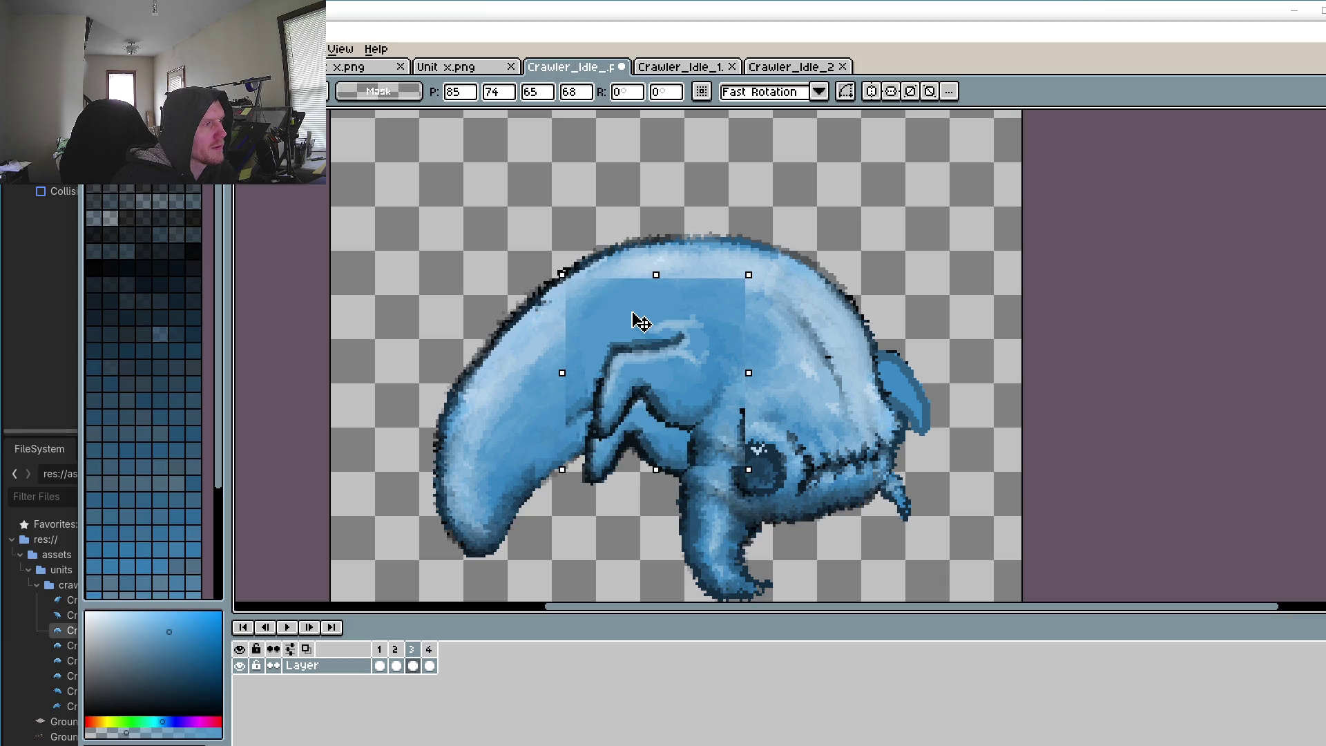
Step: Commit the paste and set the brush opacity to 20%
{"action": "key", "text": "b"}
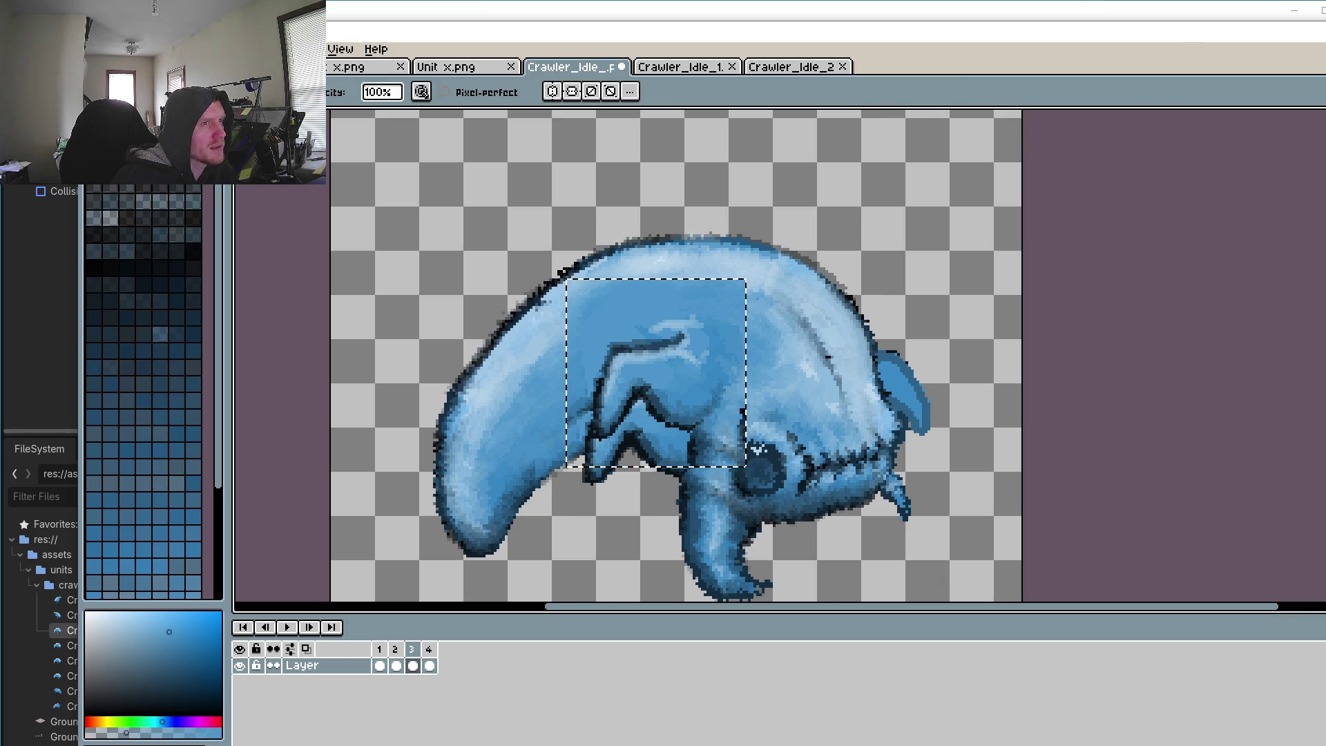
{"action": "left_click", "coordinate": [394, 96]}
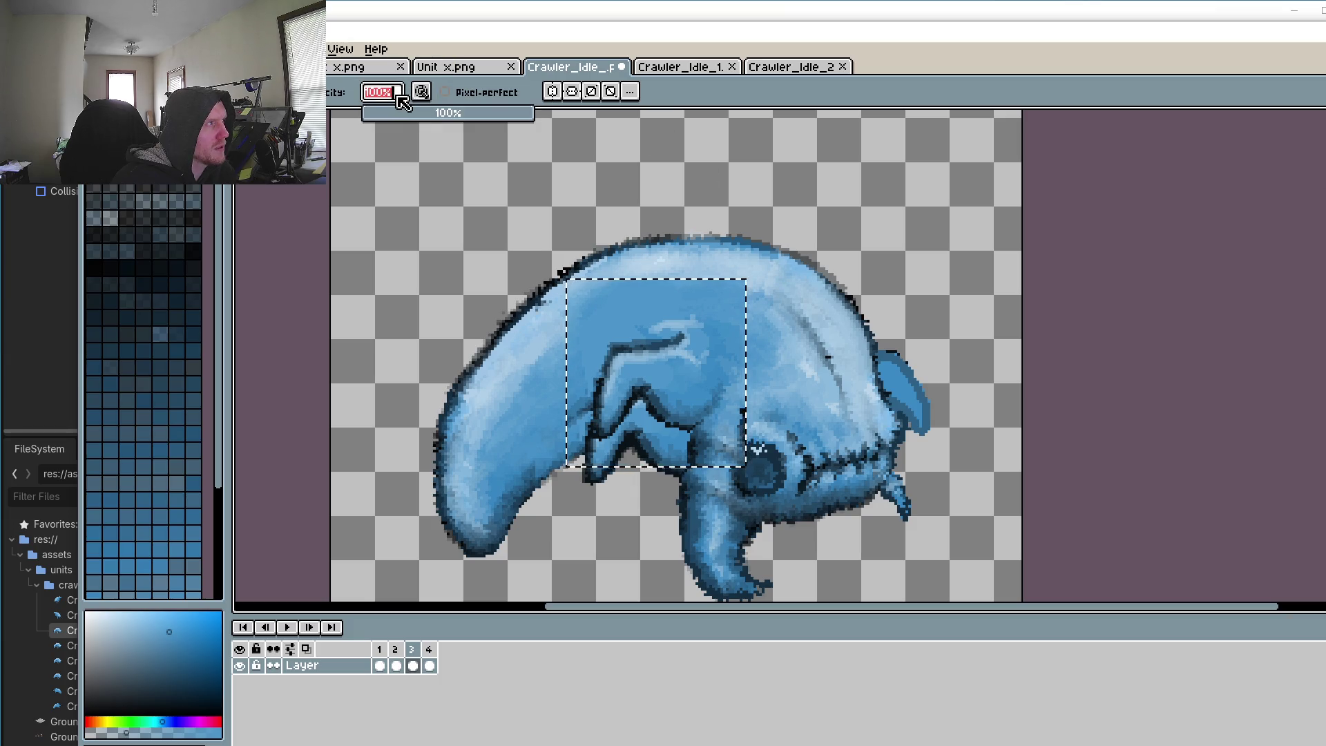
{"action": "type", "text": "20"}
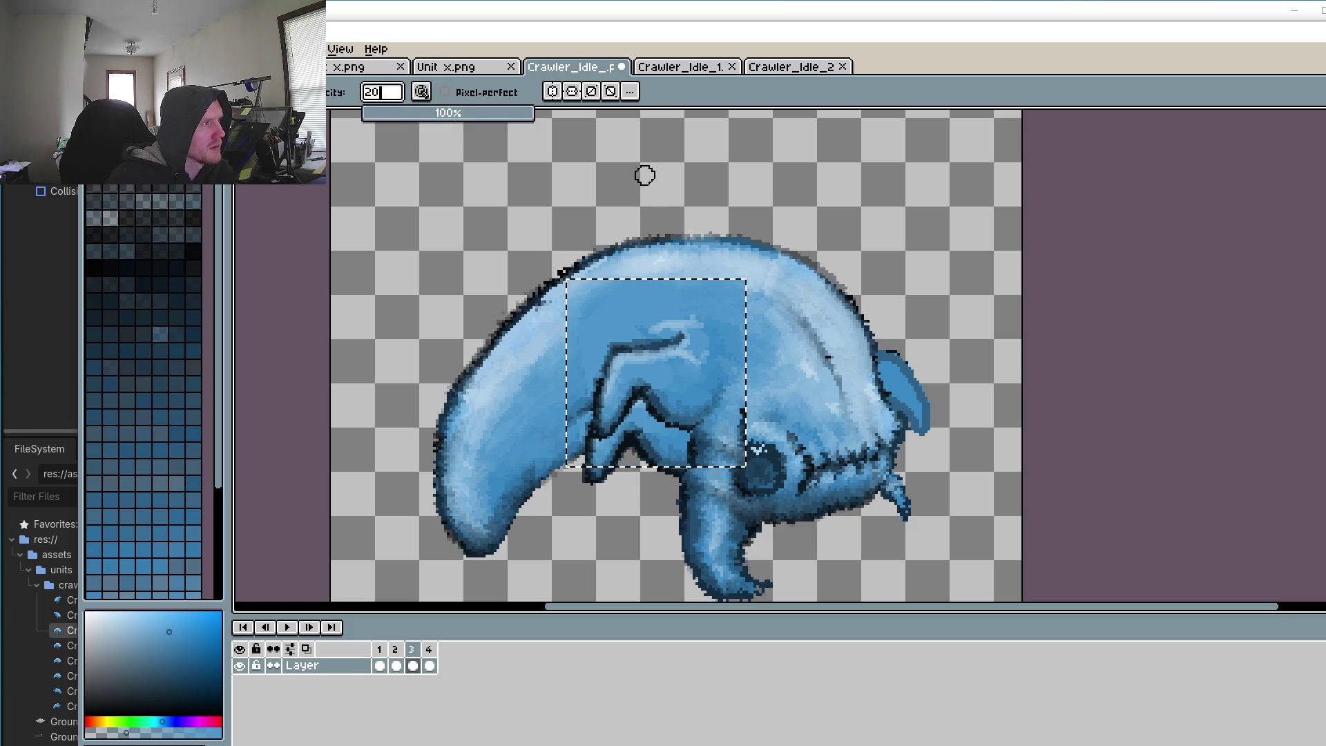
{"action": "key", "text": "Return"}
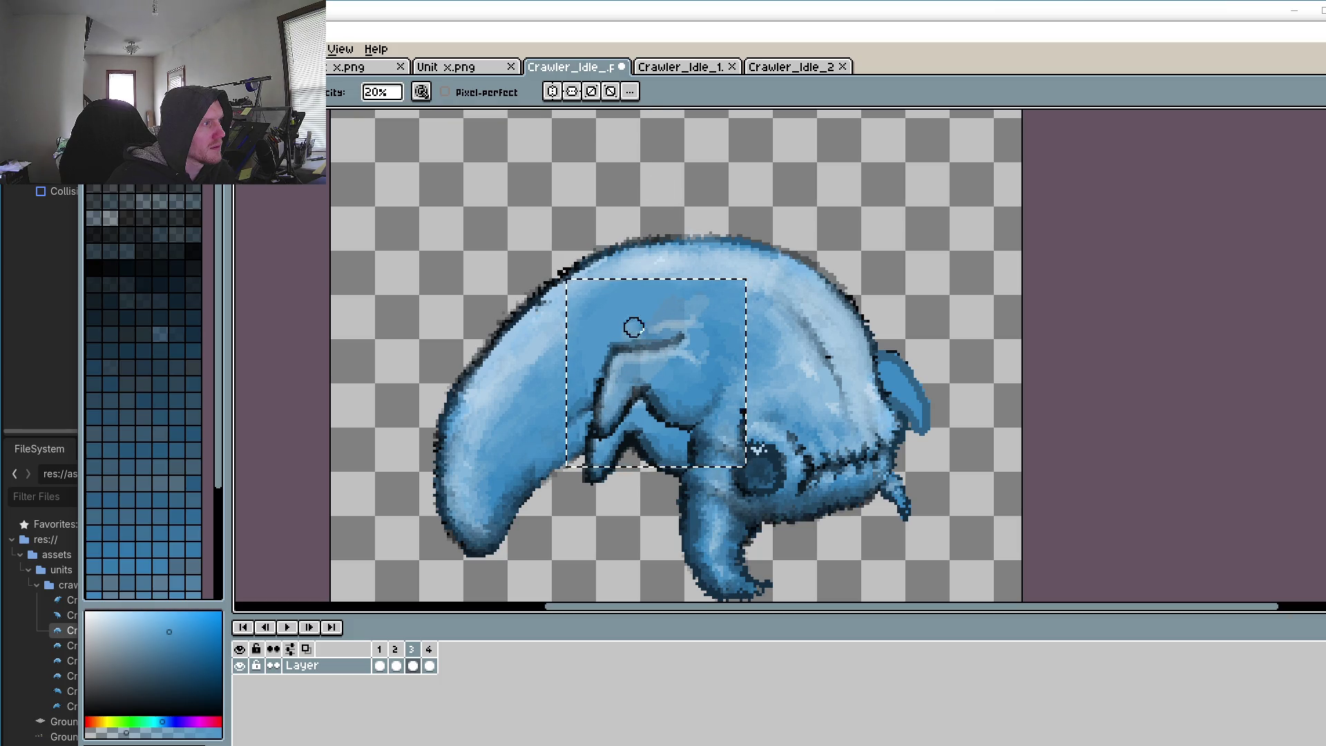
Step: Undo the last two edits and return to frame 2 of the animation
{"action": "scroll", "coordinate": [674, 408], "scroll_direction": "up", "scroll_amount": 3}
{"action": "key", "text": "m"}
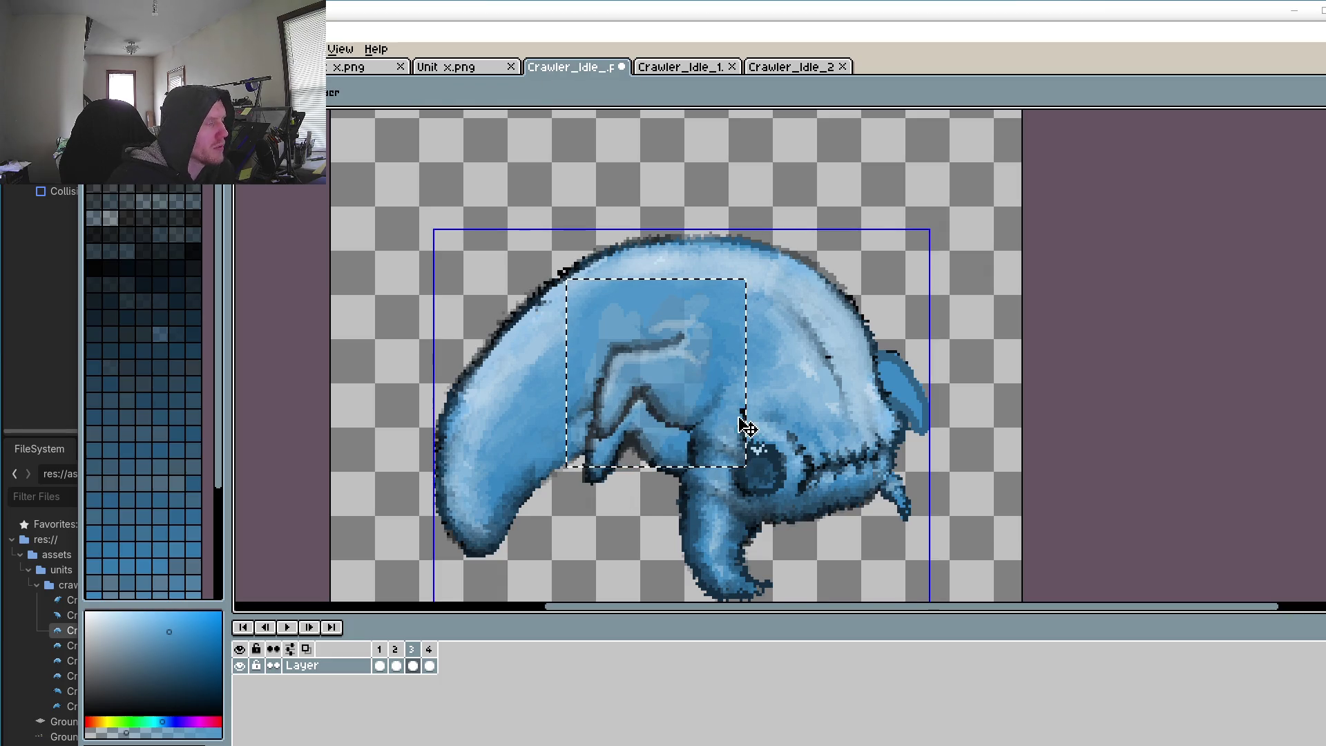
{"action": "key", "text": "b"}
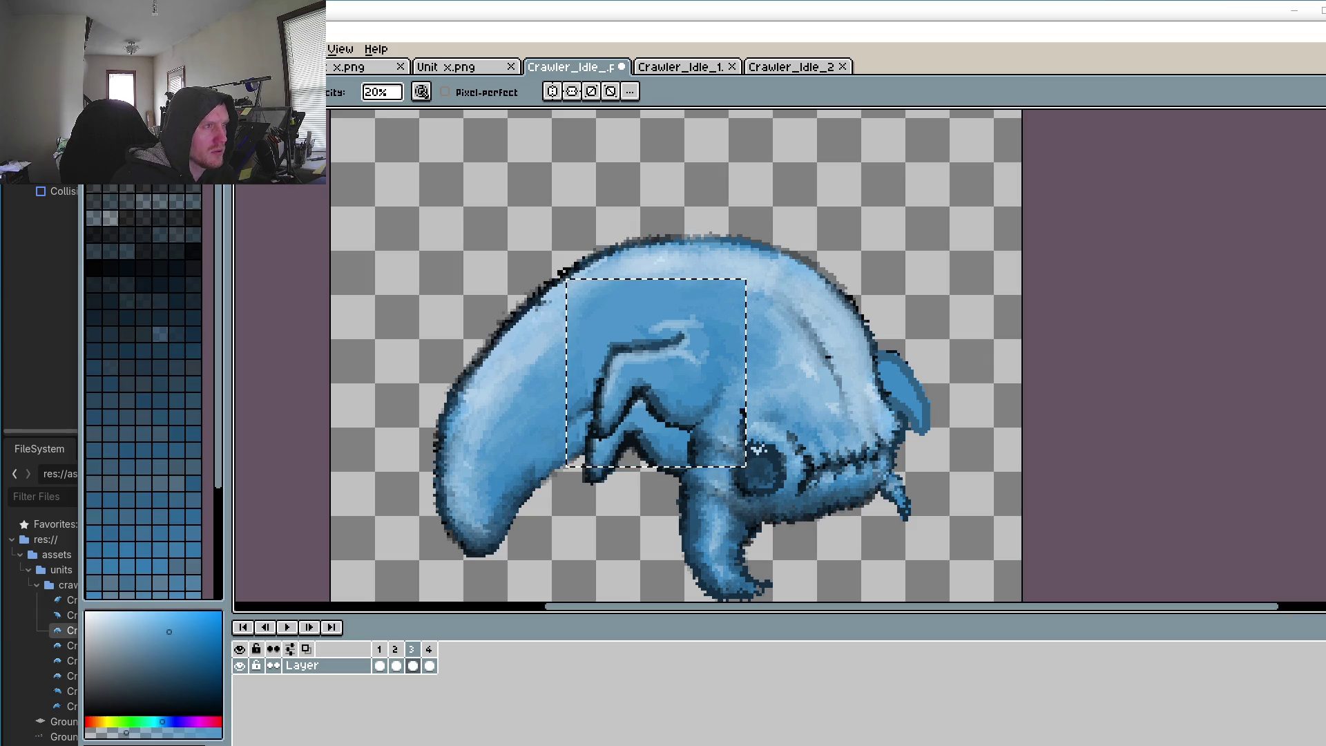
{"action": "key", "text": "m"}
{"action": "key", "text": "b"}
{"action": "key", "text": "m"}
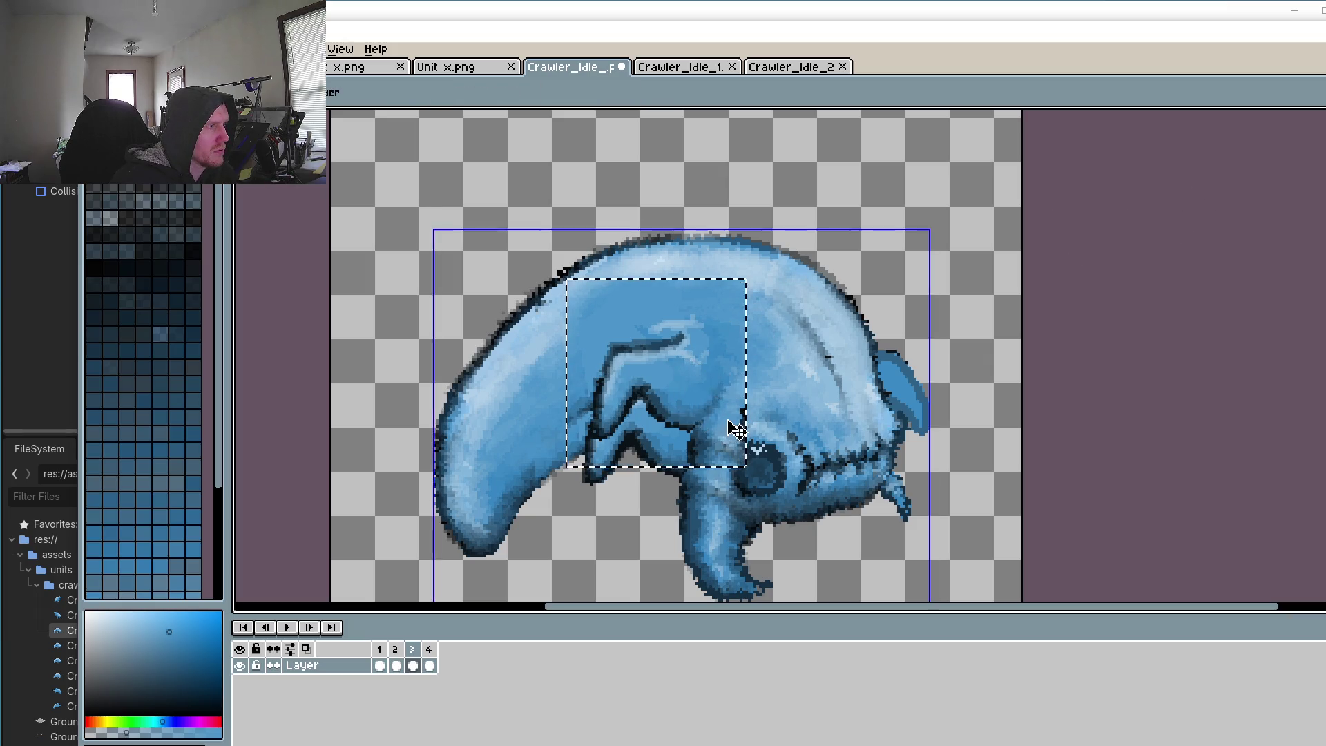
{"action": "key", "text": "b"}
{"action": "key", "text": "ctrl+z"}
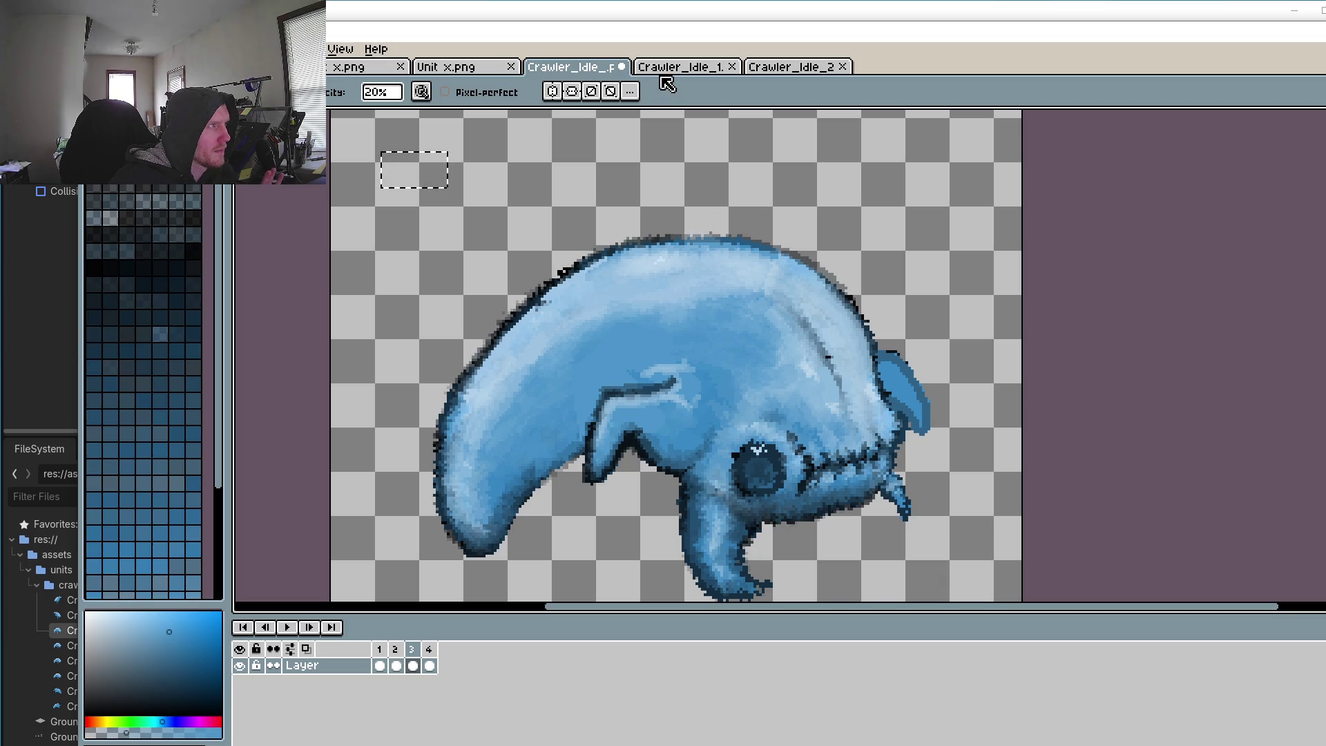
{"action": "left_click", "coordinate": [395, 653]}
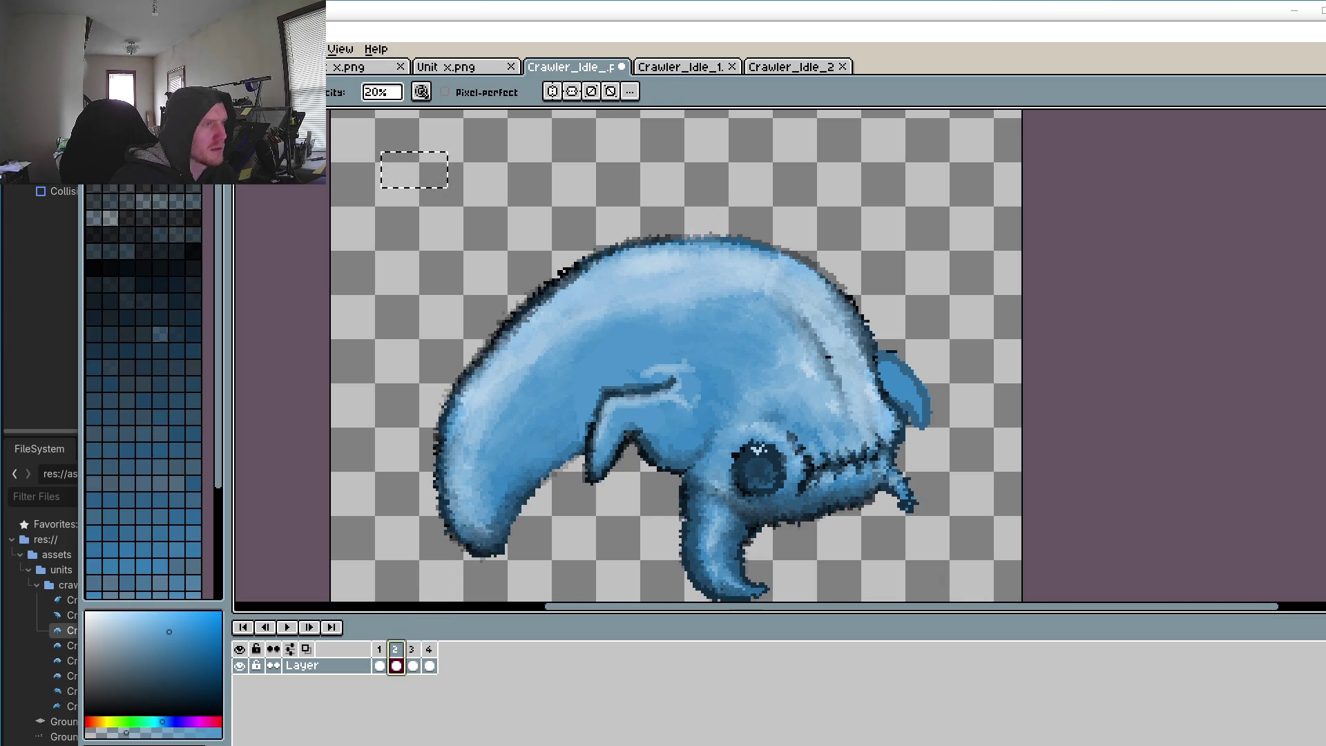
Step: Select a rectangle over the crawler's body and move to frame 3
{"action": "key", "text": "m"}
{"action": "left_click_drag", "start_coordinate": [543, 261], "coordinate": [801, 506]}
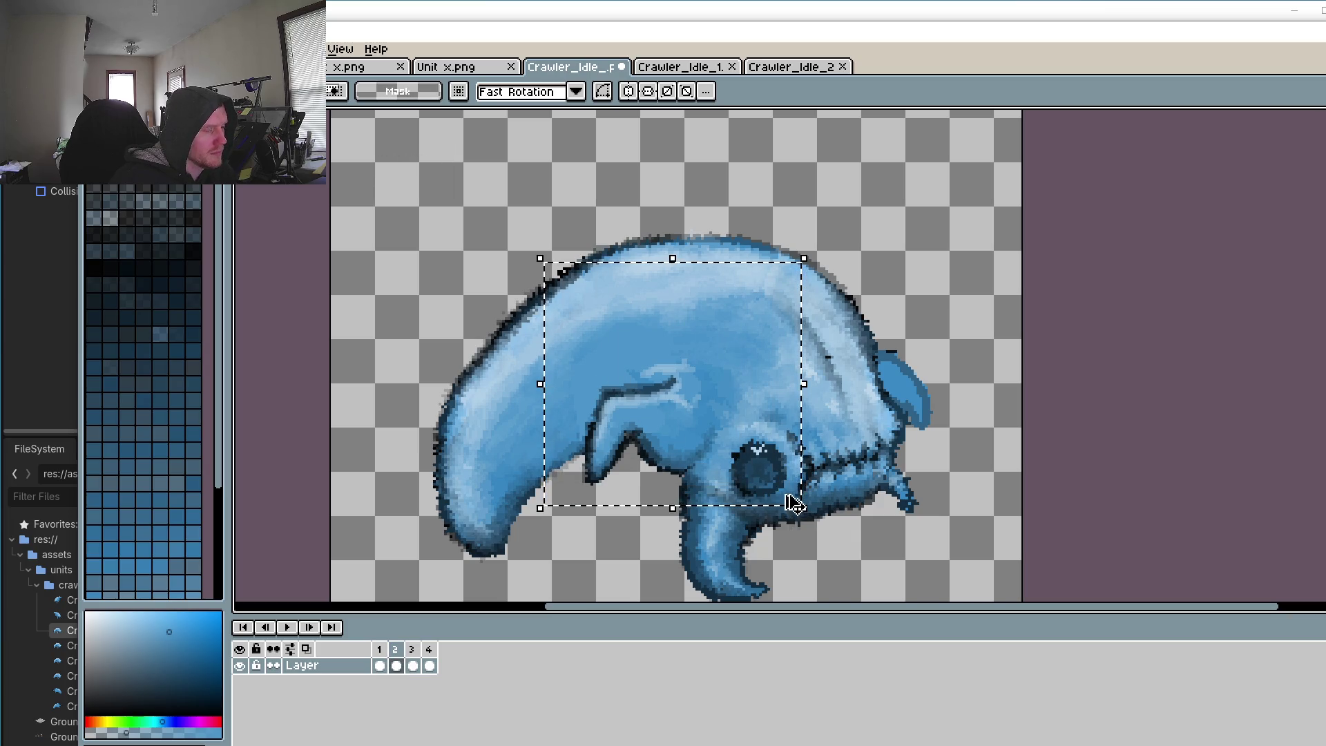
{"action": "left_click", "coordinate": [649, 67]}
{"action": "left_click", "coordinate": [586, 67]}
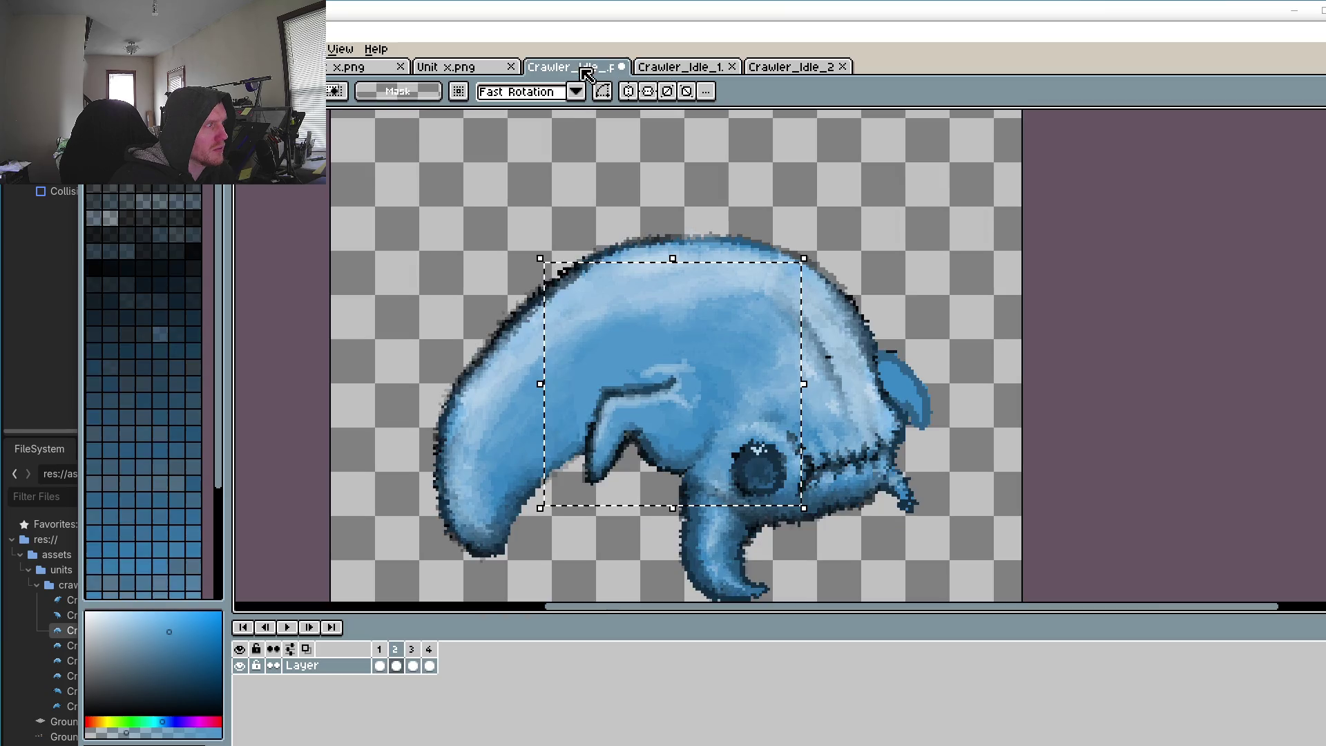
{"action": "left_click", "coordinate": [413, 665]}
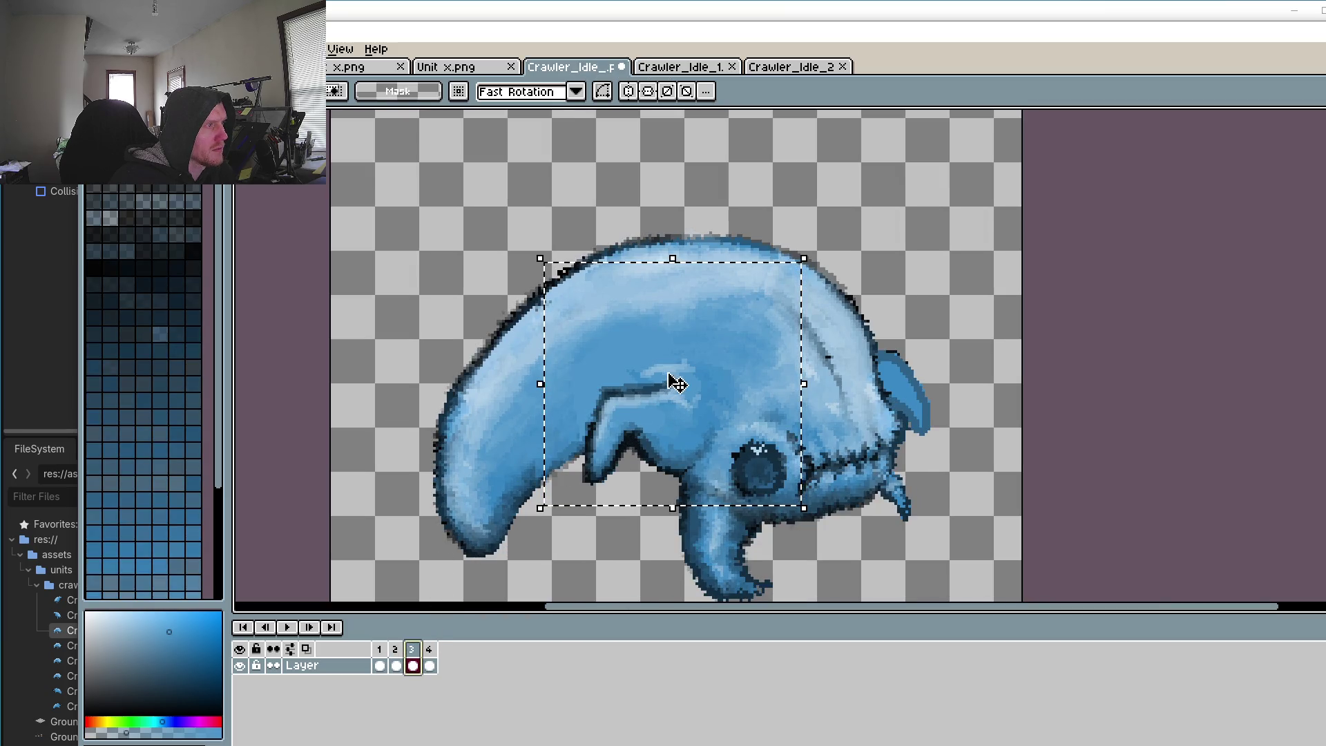
Step: Nudge the selected body up one pixel, then softly erase the back's edge at 20%
{"action": "left_click", "coordinate": [428, 183]}
{"action": "left_click_drag", "start_coordinate": [414, 156], "coordinate": [476, 220]}
{"action": "key", "text": "ctrl+z"}
{"action": "key", "text": "ctrl+z"}
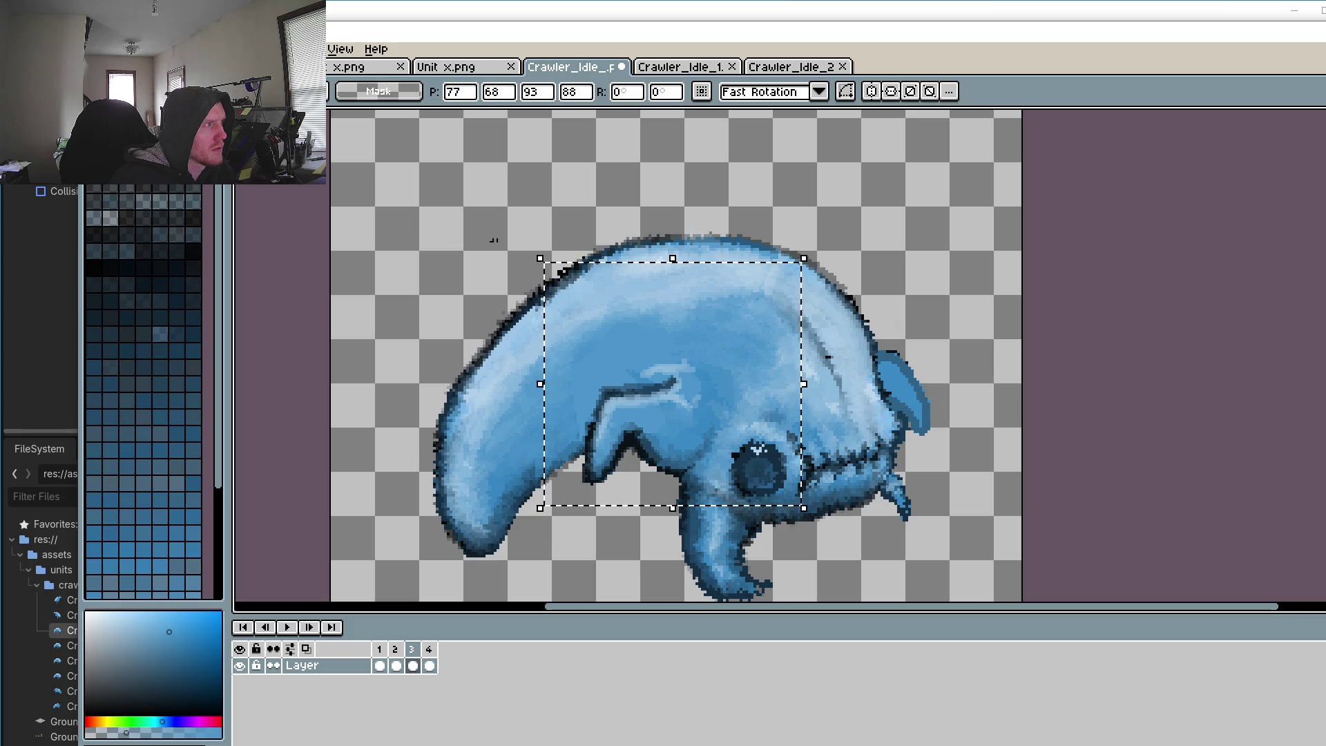
{"action": "mouse_move", "coordinate": [674, 353]}
{"action": "left_mouse_down"}
{"action": "mouse_move", "coordinate": [944, 188]}
{"action": "mouse_move", "coordinate": [529, 218]}
{"action": "mouse_move", "coordinate": [702, 322]}
{"action": "mouse_move", "coordinate": [685, 353]}
{"action": "left_mouse_up"}
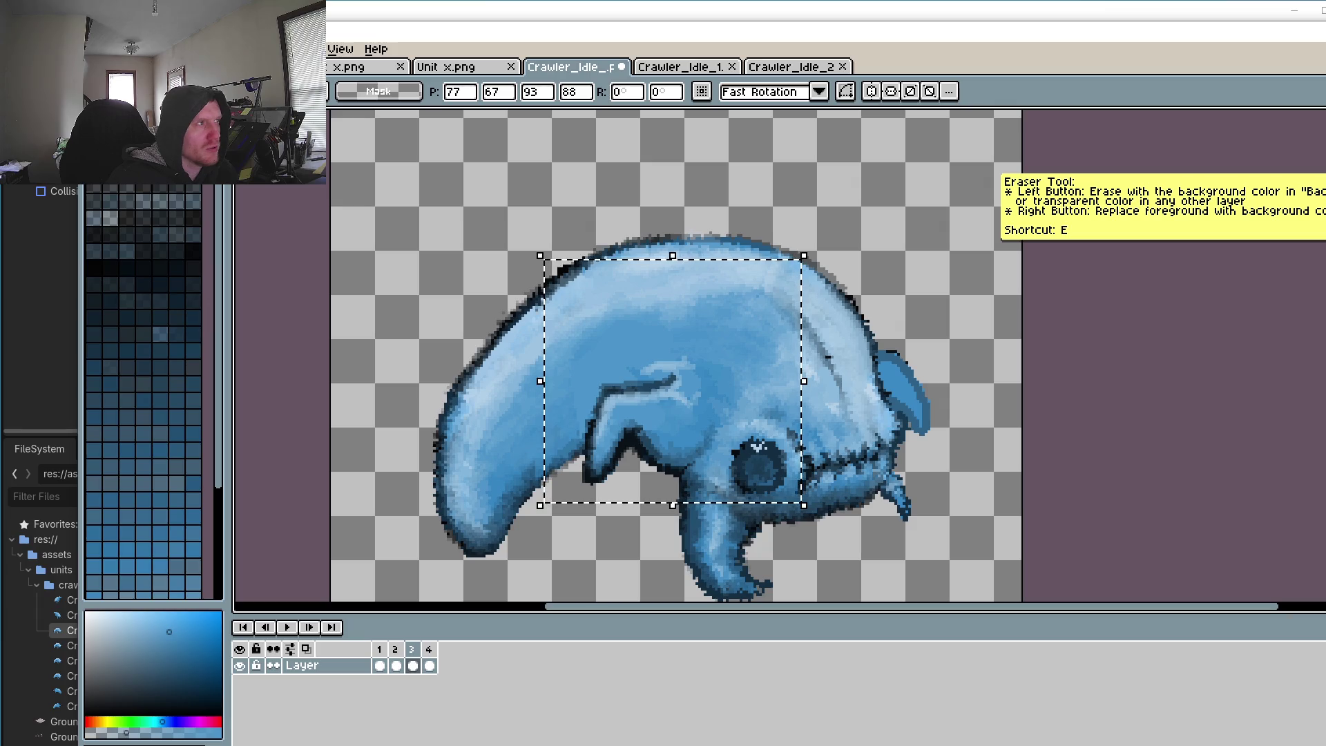
{"action": "left_click", "coordinate": [191, 123]}
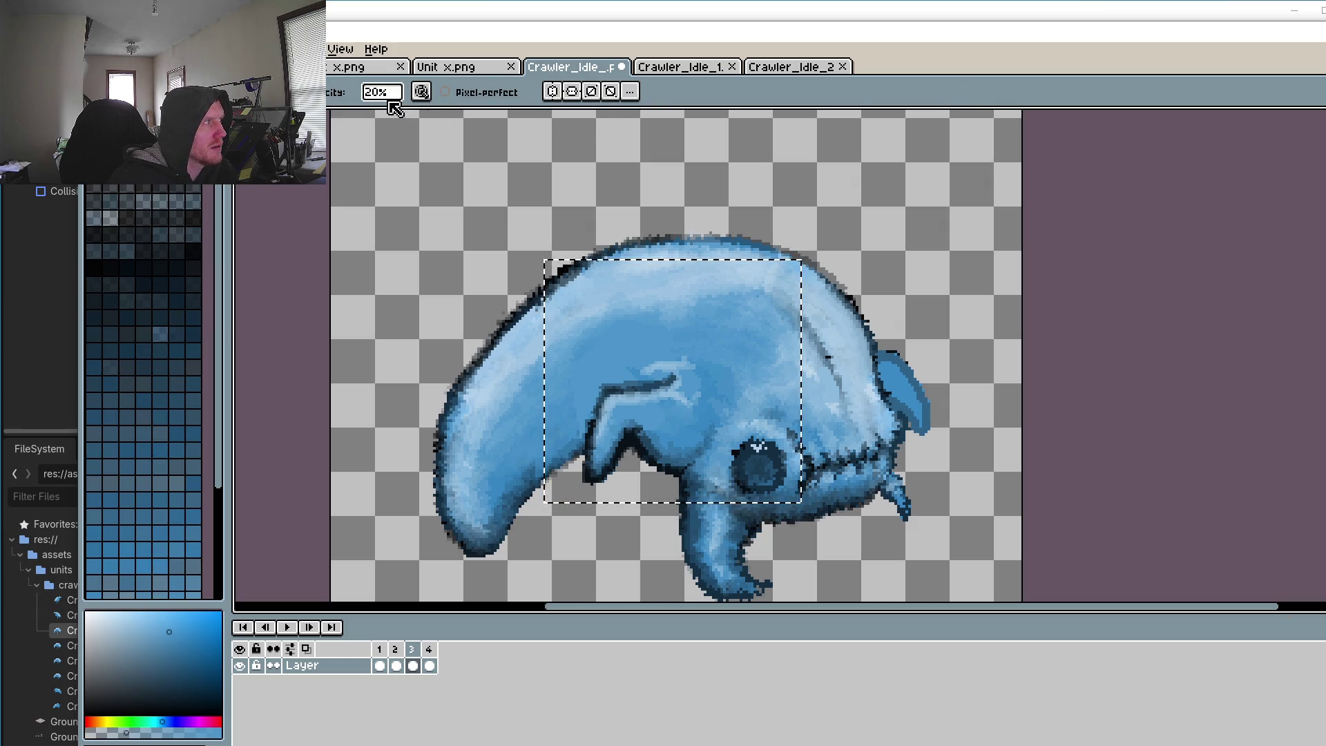
{"action": "mouse_move", "coordinate": [691, 375]}
{"action": "left_mouse_down"}
{"action": "mouse_move", "coordinate": [685, 431]}
{"action": "mouse_move", "coordinate": [714, 394]}
{"action": "left_mouse_up"}
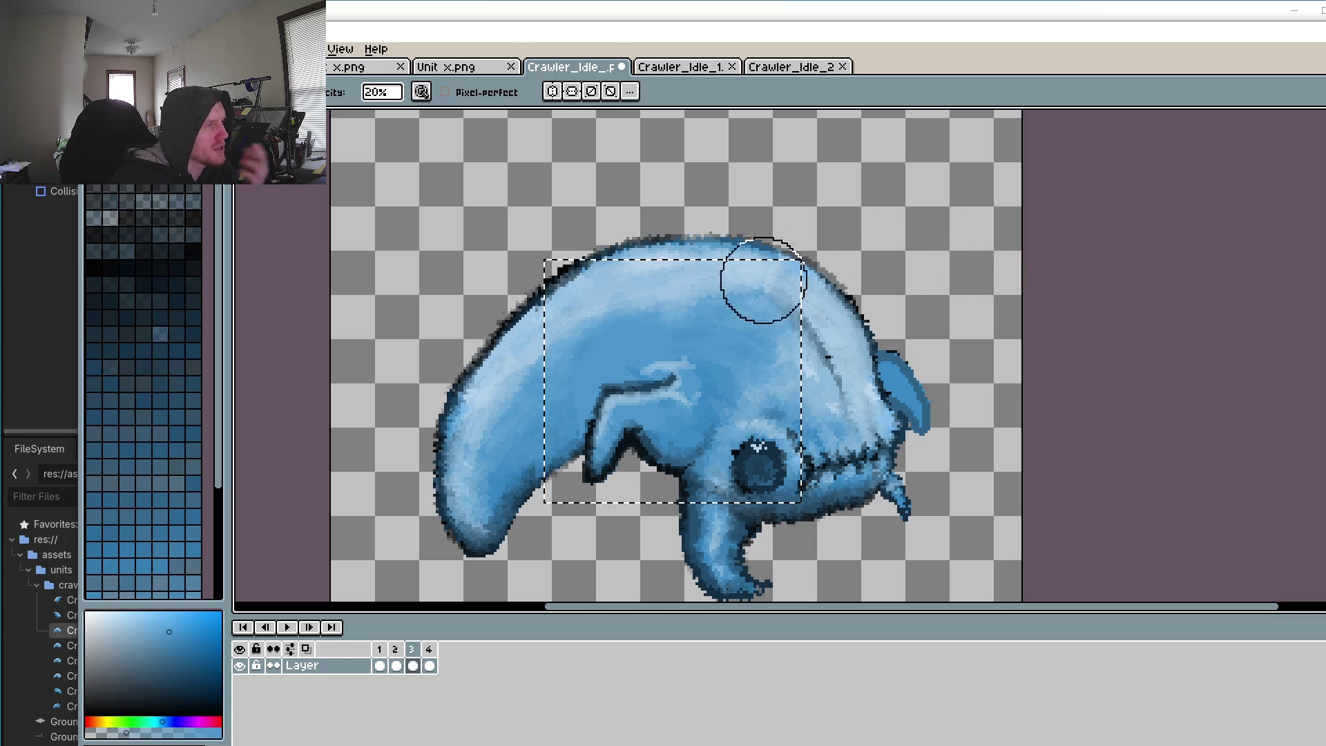
Step: Clear the current selection on frame 2
{"action": "left_click", "coordinate": [396, 664]}
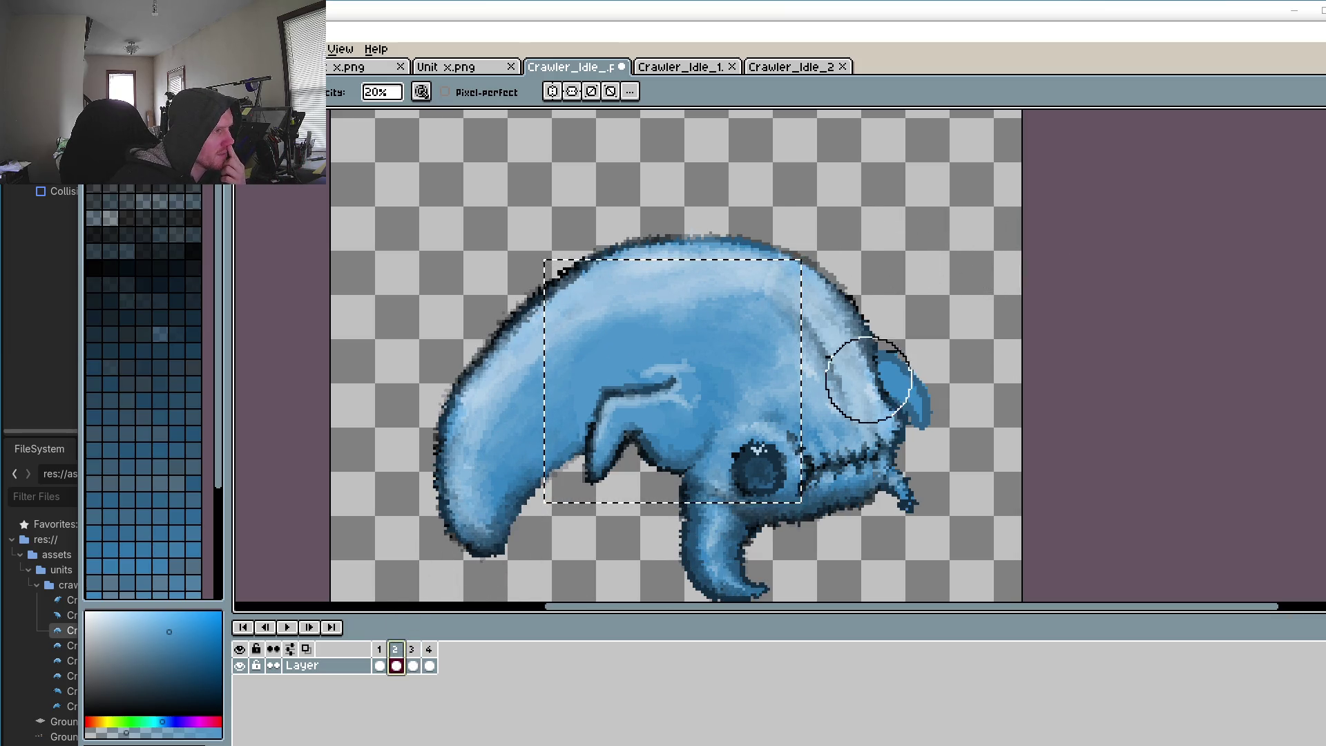
{"action": "key", "text": "m"}
{"action": "key", "text": "ctrl+d"}
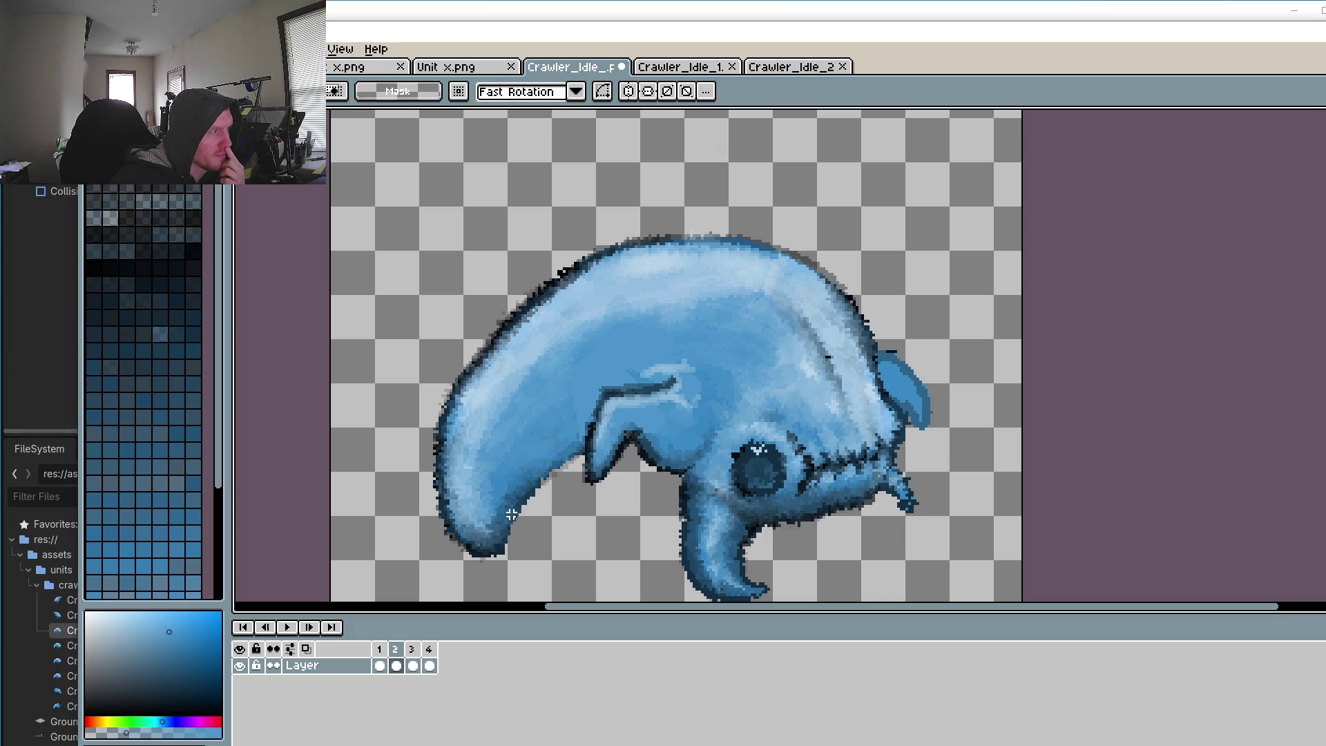
Step: Step through frames 1–4 of Crawler_Idle, comparing frames 2 and 3, ending on frame 1
{"action": "left_click", "coordinate": [413, 659]}
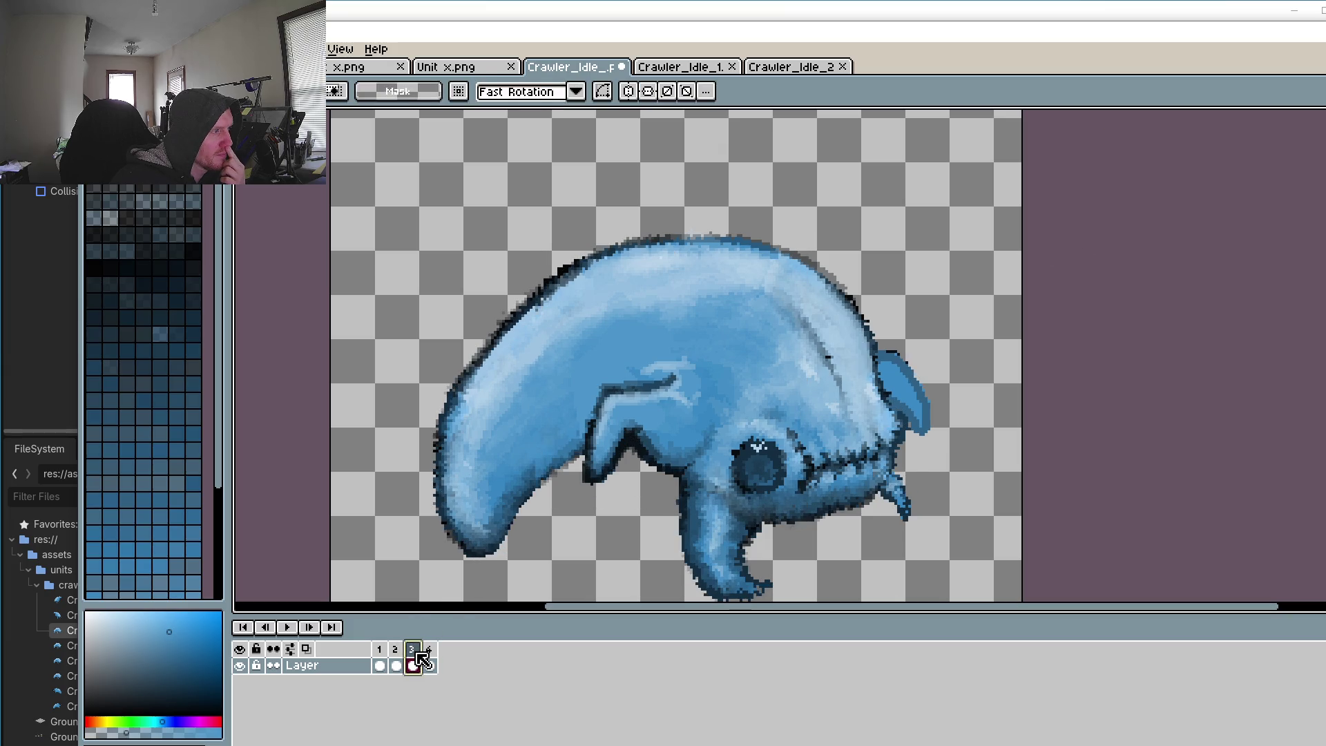
{"action": "left_click", "coordinate": [399, 659]}
{"action": "left_click", "coordinate": [414, 659]}
{"action": "left_click", "coordinate": [430, 659]}
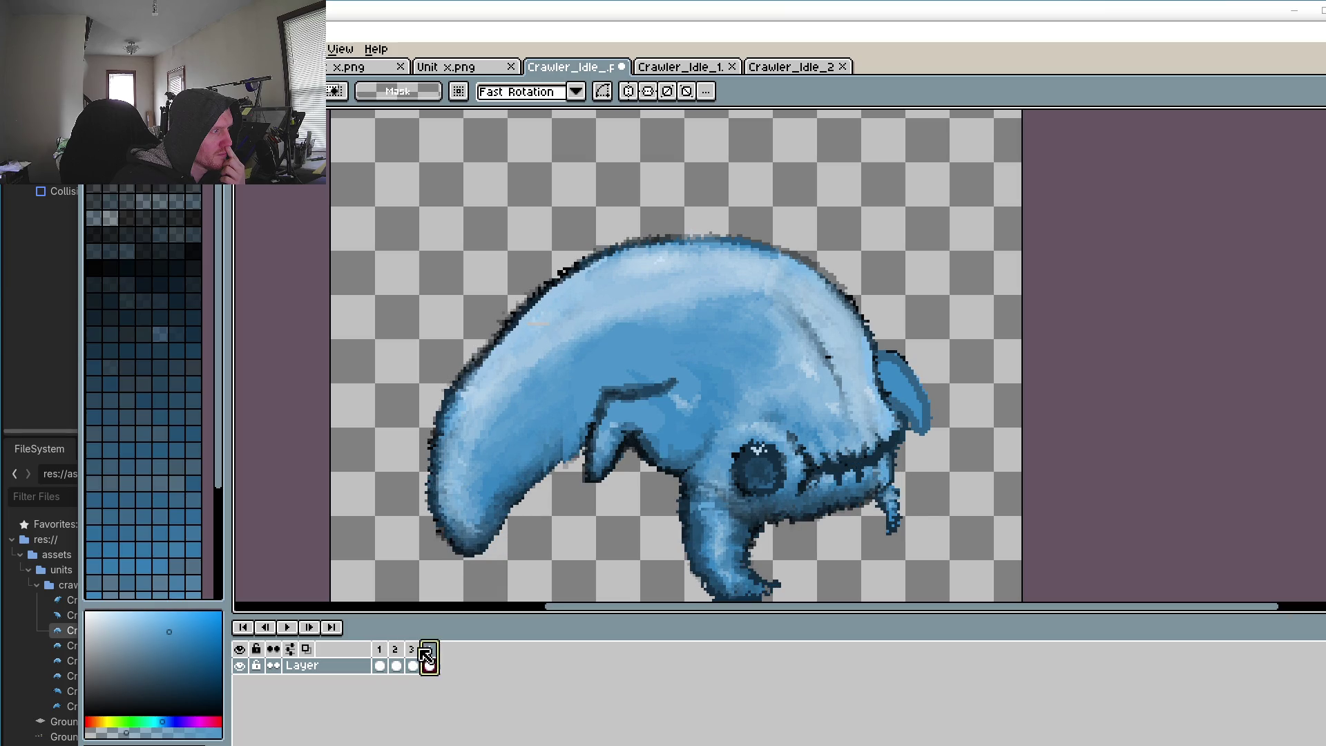
{"action": "left_click", "coordinate": [379, 661]}
{"action": "left_click", "coordinate": [399, 661]}
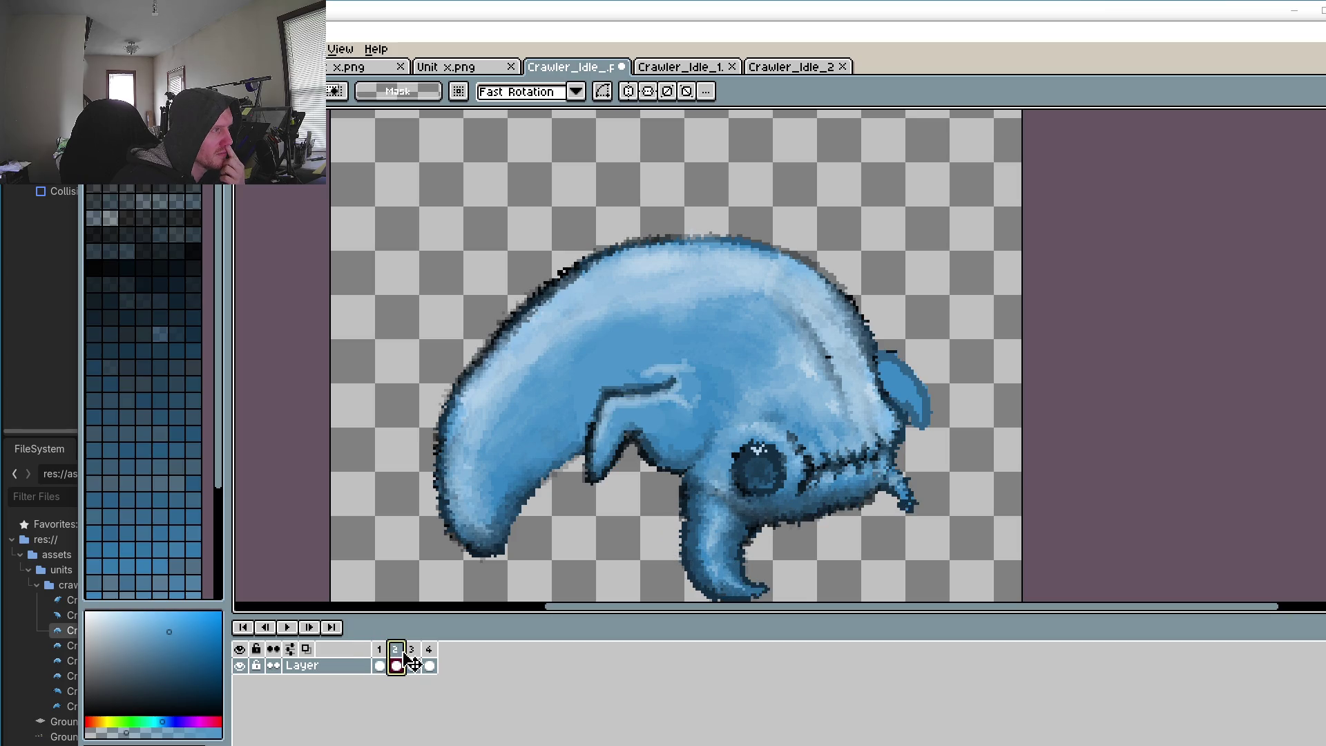
{"action": "left_click", "coordinate": [413, 661]}
{"action": "left_click", "coordinate": [396, 664]}
{"action": "left_click", "coordinate": [414, 651]}
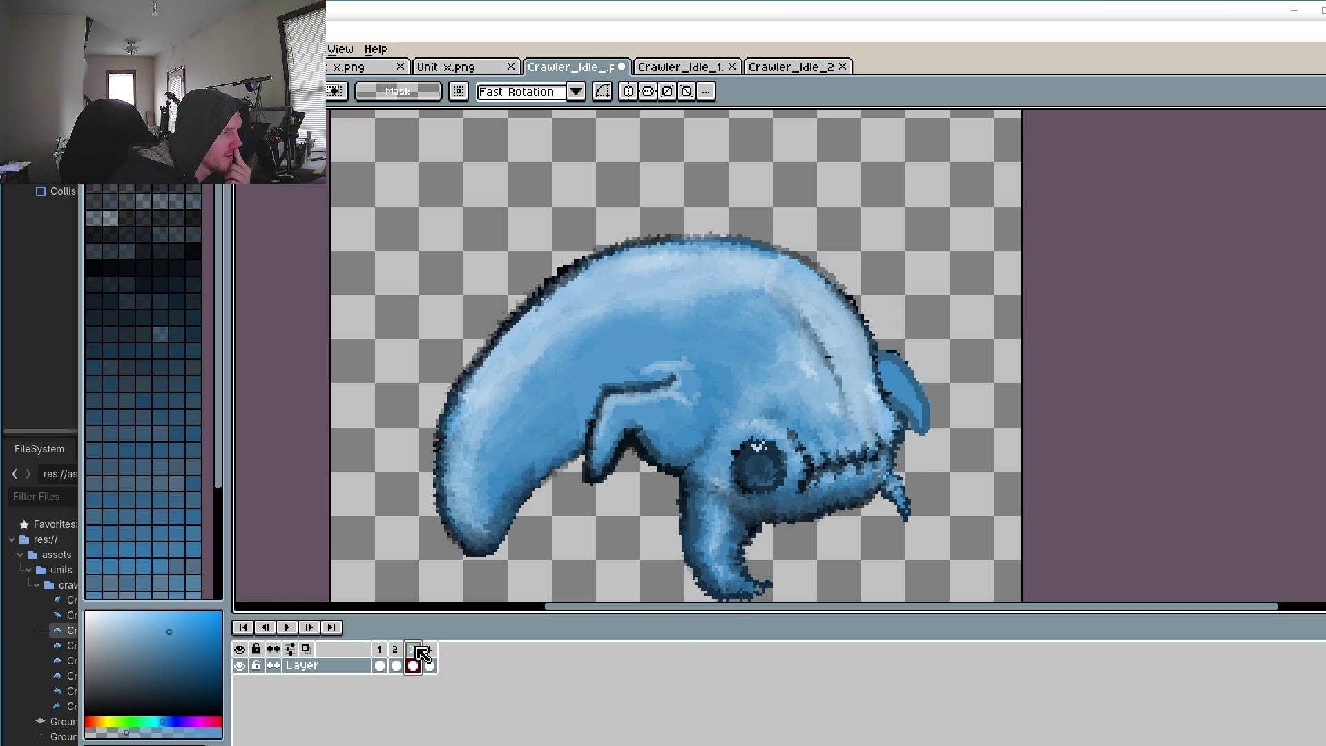
{"action": "left_click", "coordinate": [396, 664]}
{"action": "left_click", "coordinate": [415, 663]}
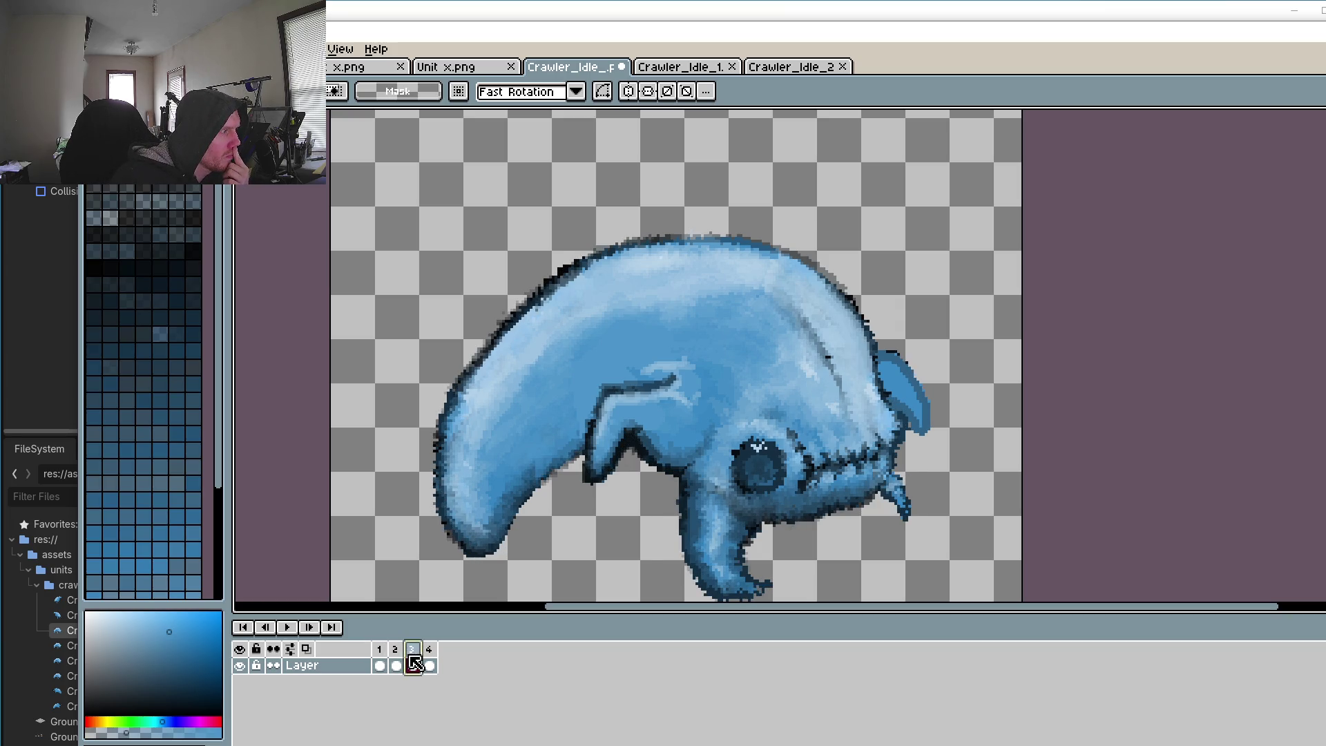
{"action": "left_click", "coordinate": [379, 656]}
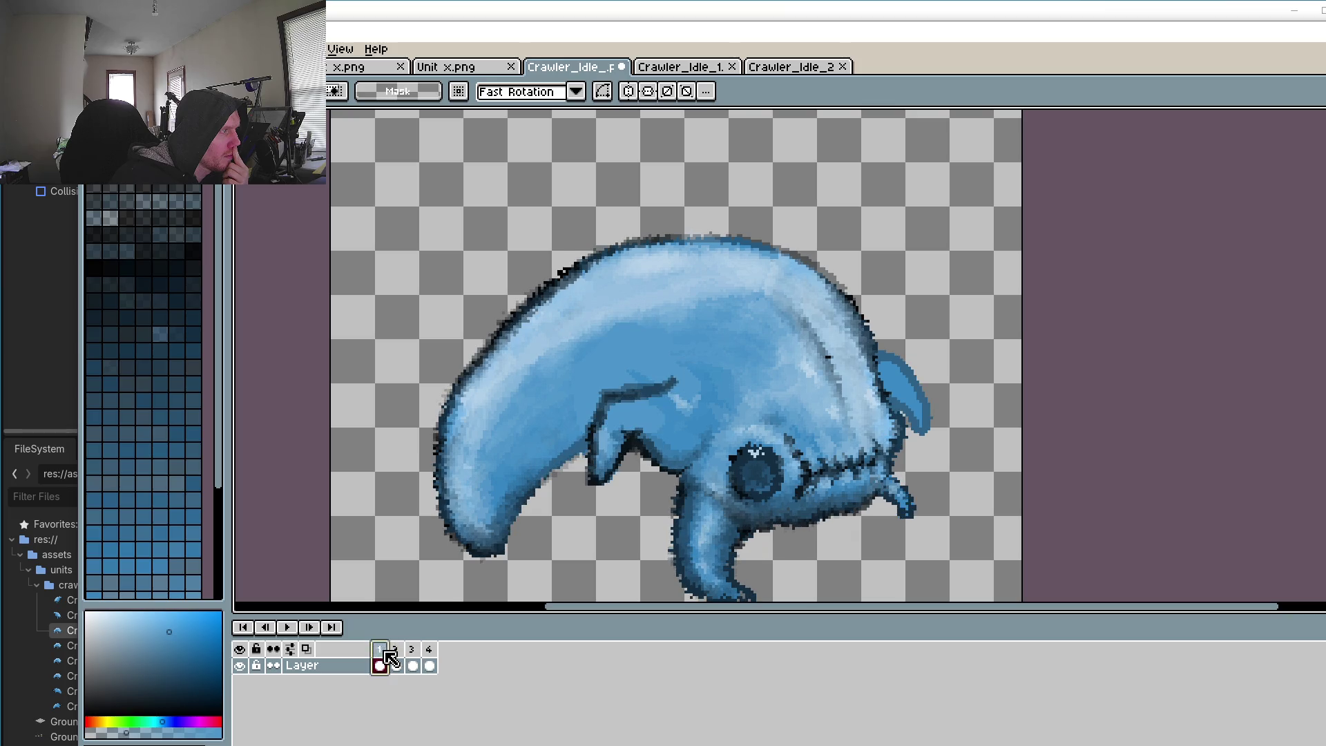
{"action": "left_click", "coordinate": [396, 664]}
{"action": "left_click", "coordinate": [414, 662]}
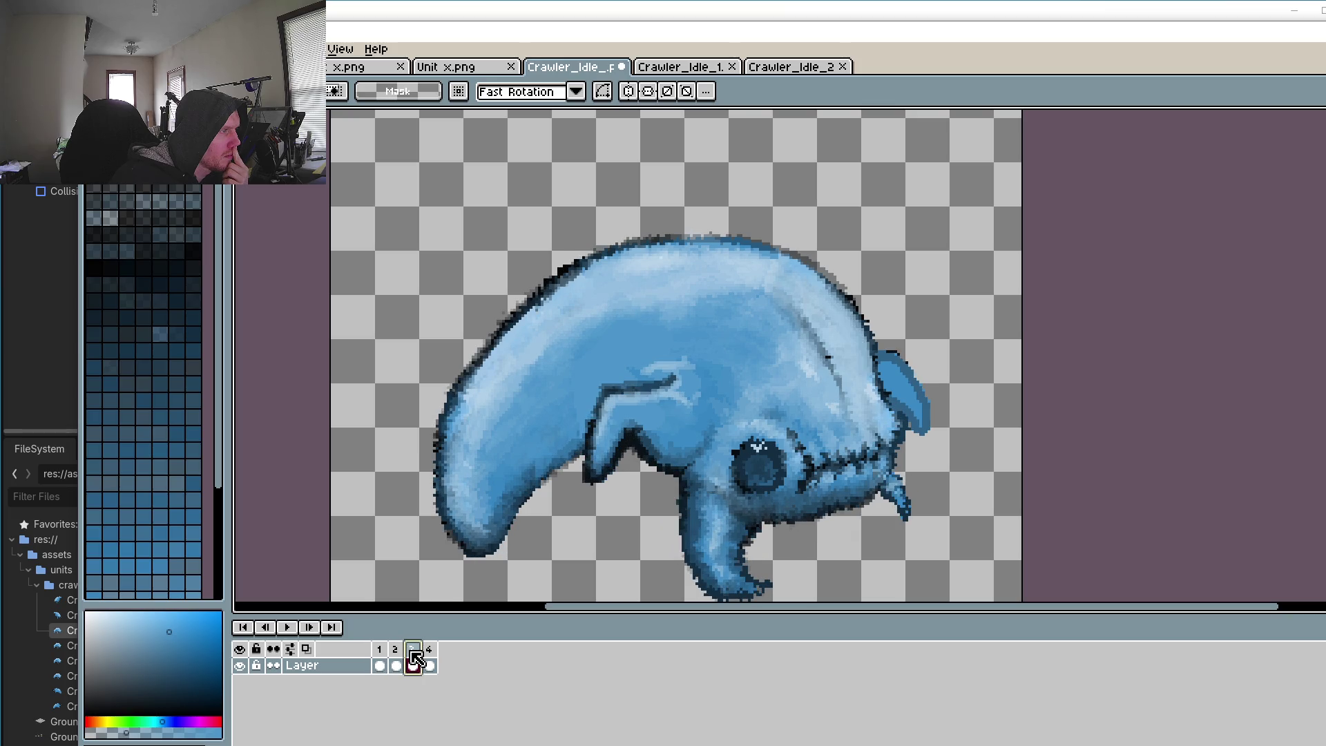
{"action": "left_click", "coordinate": [430, 661]}
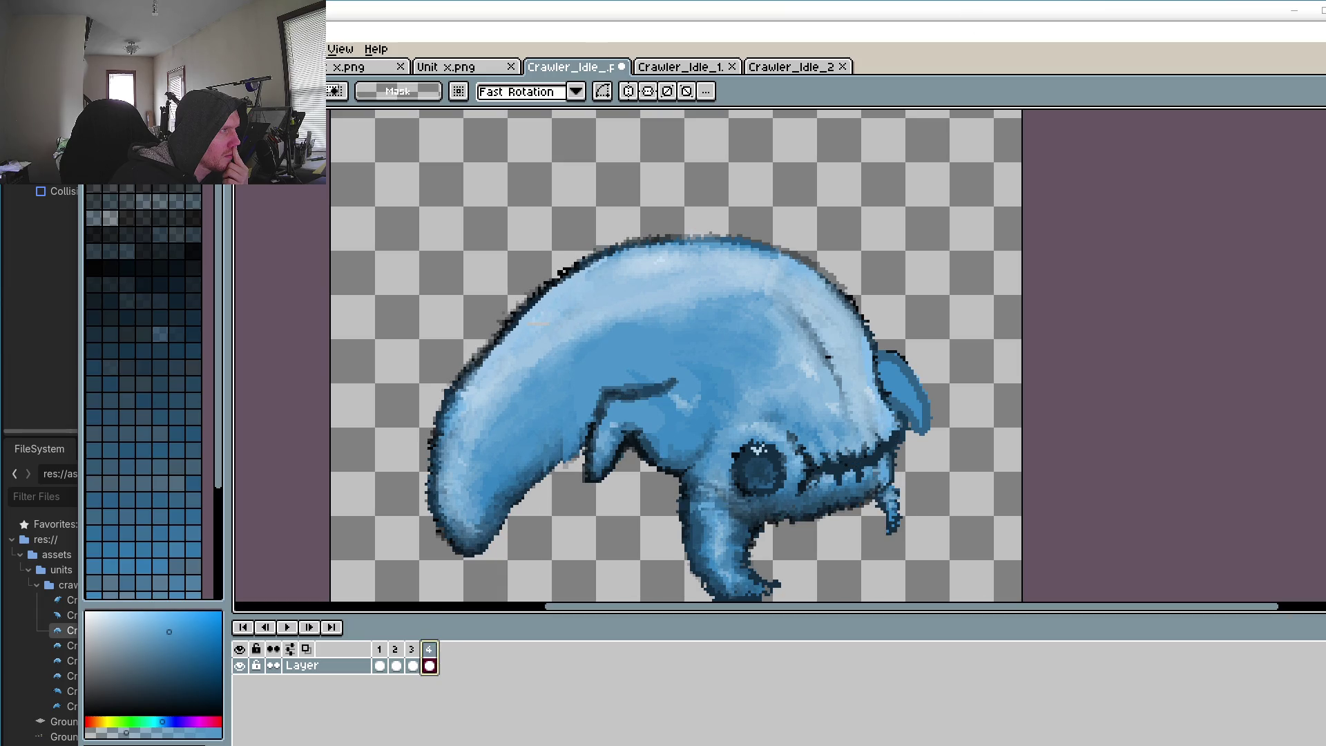
{"action": "left_click", "coordinate": [379, 659]}
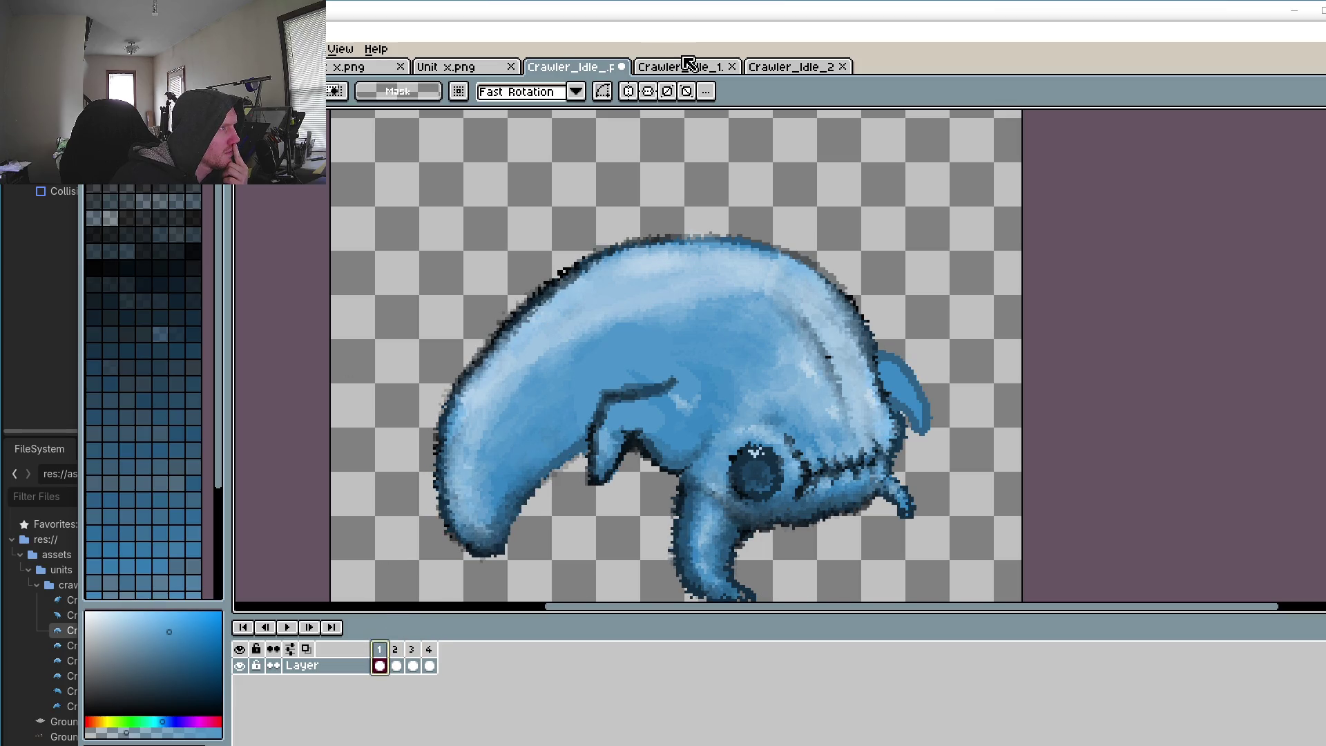
Step: Close the Crawler_Idle_1 and Crawler_Idle_2 images, exit Pixelorama, and run the Godot project
{"action": "left_click", "coordinate": [683, 66]}
{"action": "left_click", "coordinate": [732, 66]}
{"action": "left_click", "coordinate": [732, 66]}
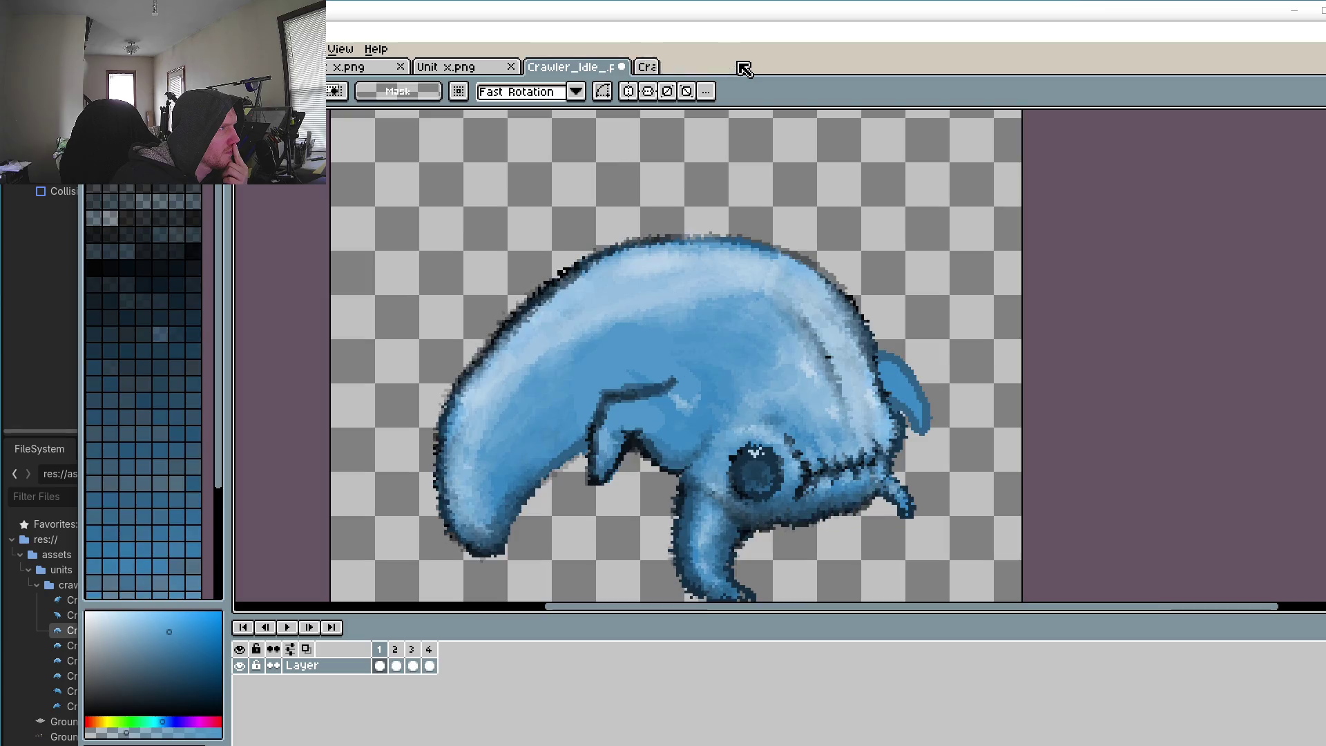
{"action": "key", "text": "alt+f"}
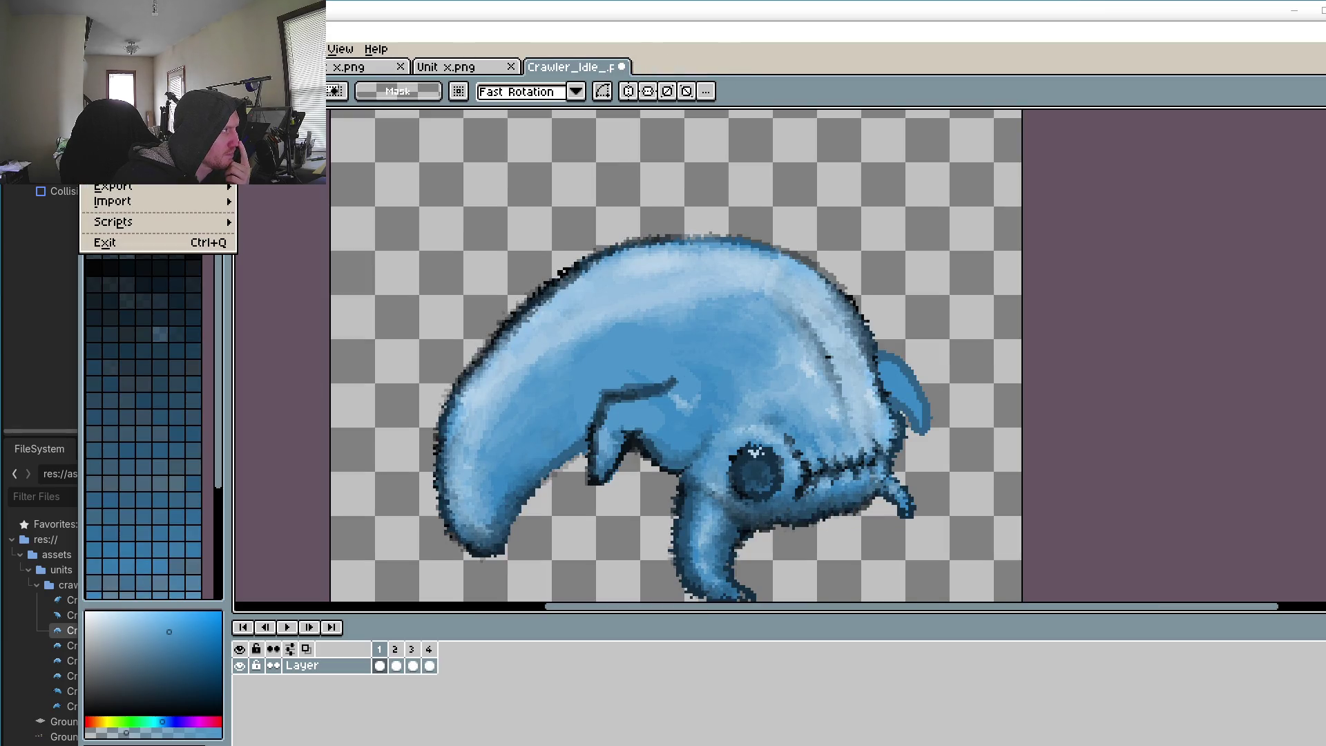
{"action": "key", "text": "x"}
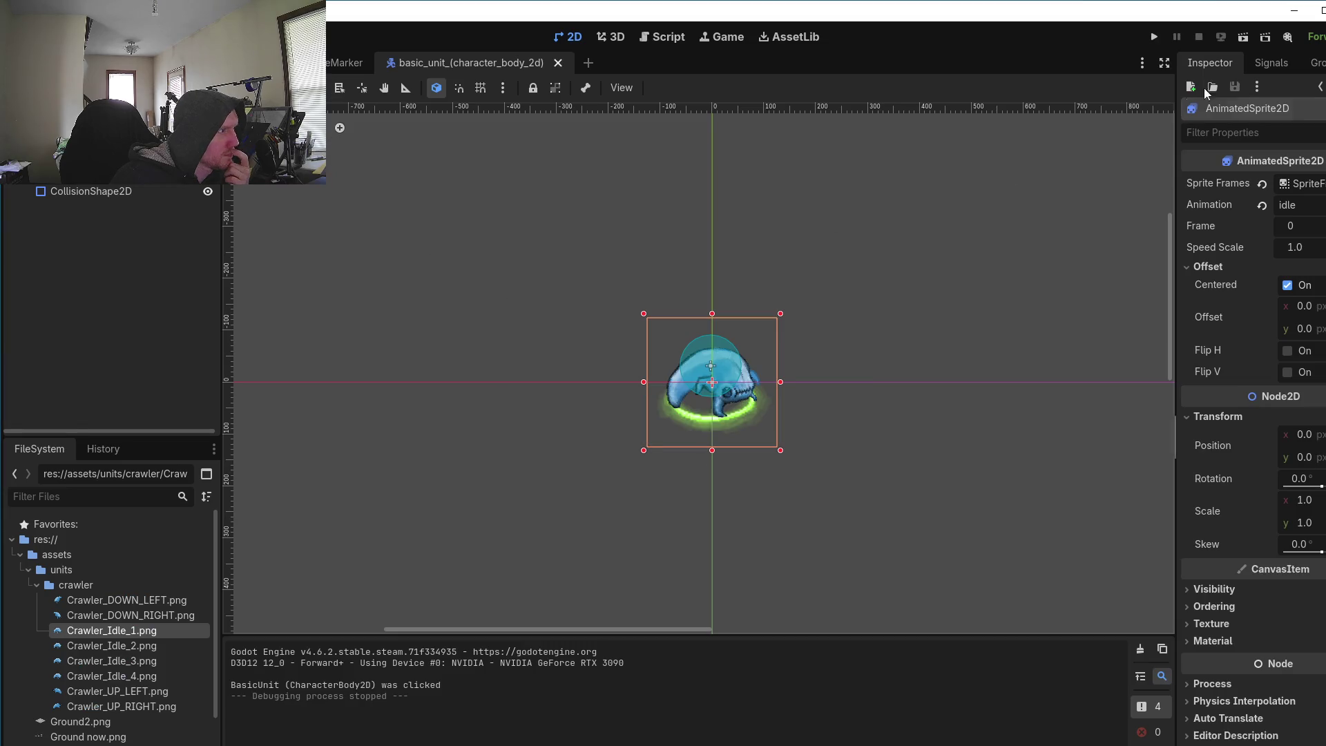
{"action": "left_click", "coordinate": [1154, 38]}
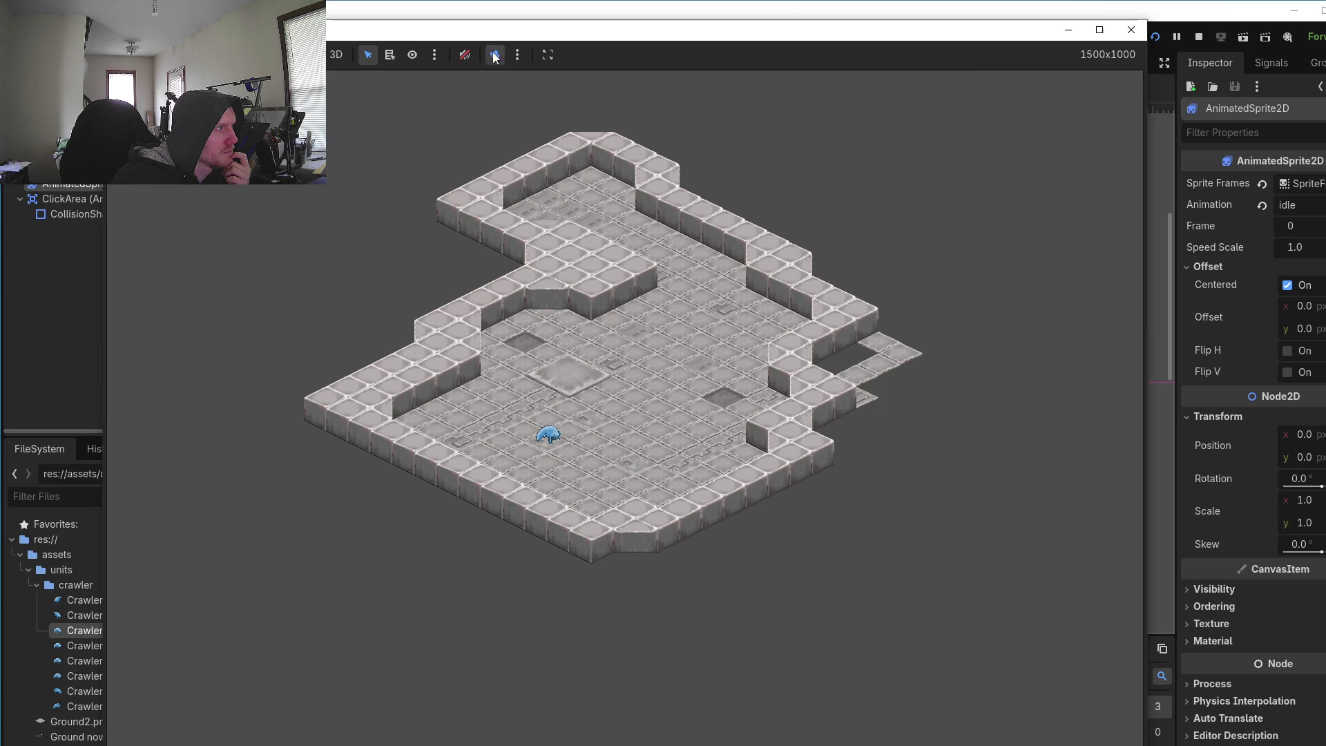
Step: Enable Camera Override and walk the crawler right, up-left, then down across the floor
{"action": "left_click", "coordinate": [493, 58]}
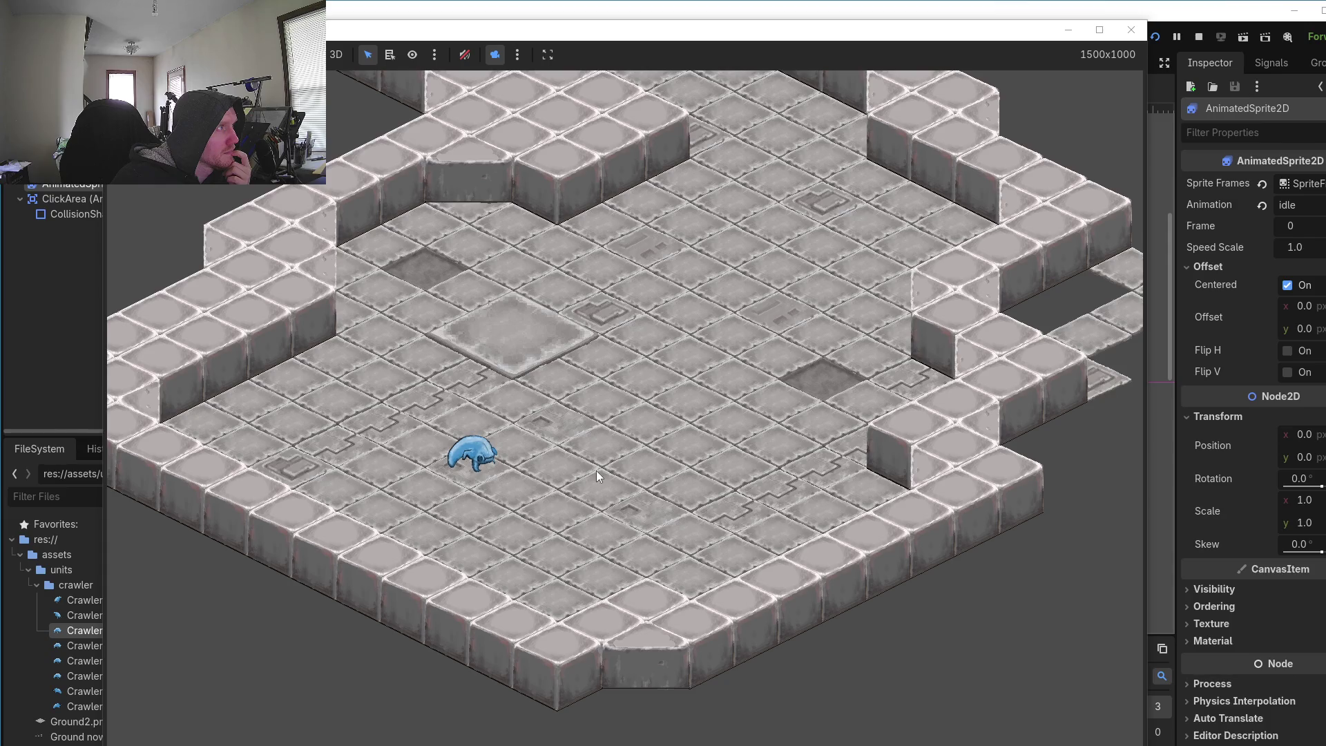
{"action": "left_click", "coordinate": [532, 491]}
{"action": "left_click", "coordinate": [657, 424]}
{"action": "left_click", "coordinate": [516, 391]}
{"action": "left_click", "coordinate": [474, 441]}
{"action": "left_click", "coordinate": [511, 498]}
{"action": "left_click", "coordinate": [735, 504]}
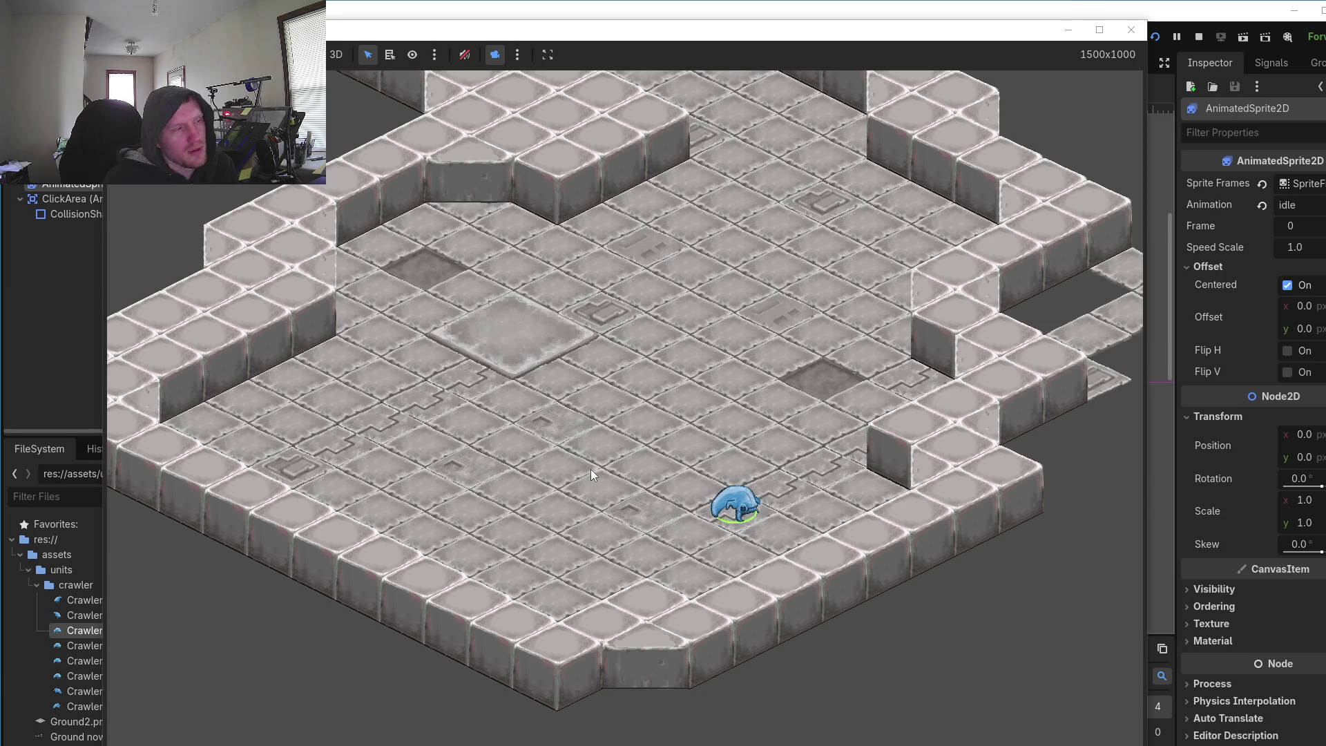
Step: Send the crawler to more floor spots, ending near the level's centre
{"action": "left_click", "coordinate": [637, 475]}
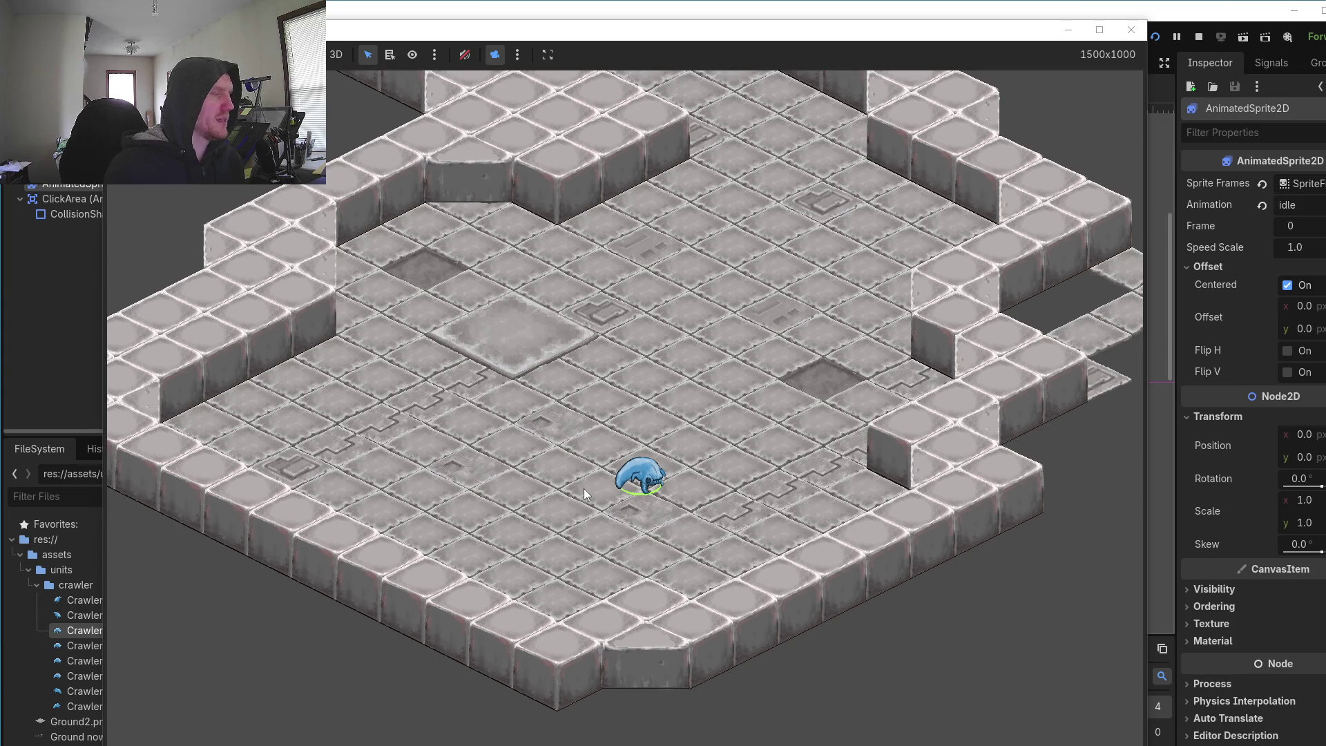
{"action": "left_click", "coordinate": [724, 488]}
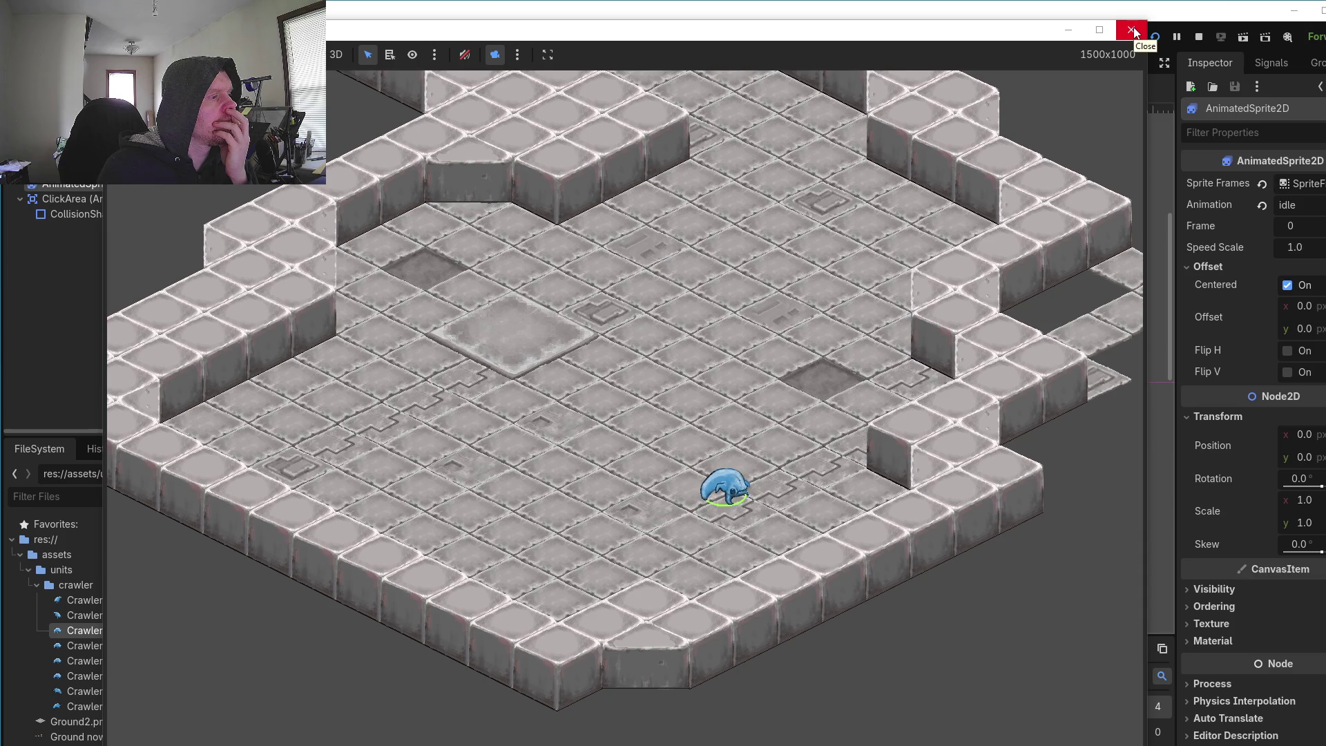
{"action": "left_click", "coordinate": [636, 262]}
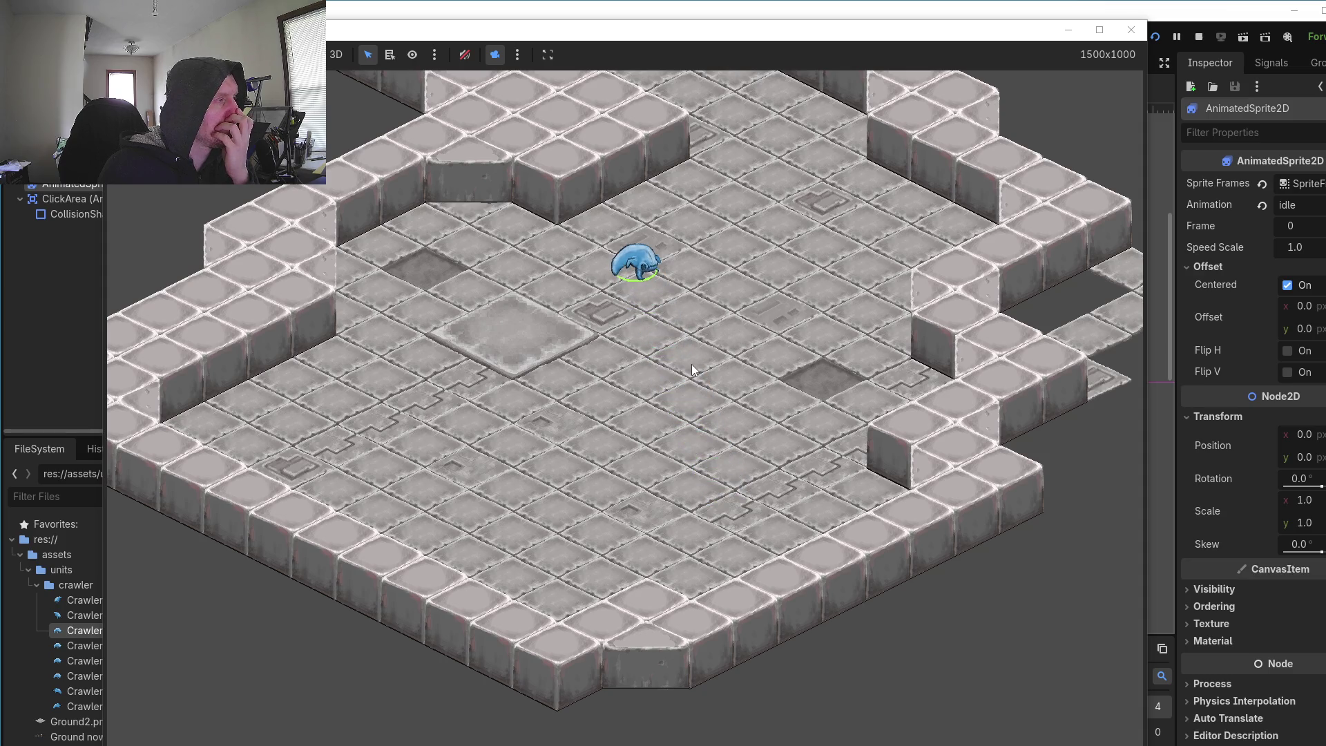
{"action": "left_click", "coordinate": [653, 371]}
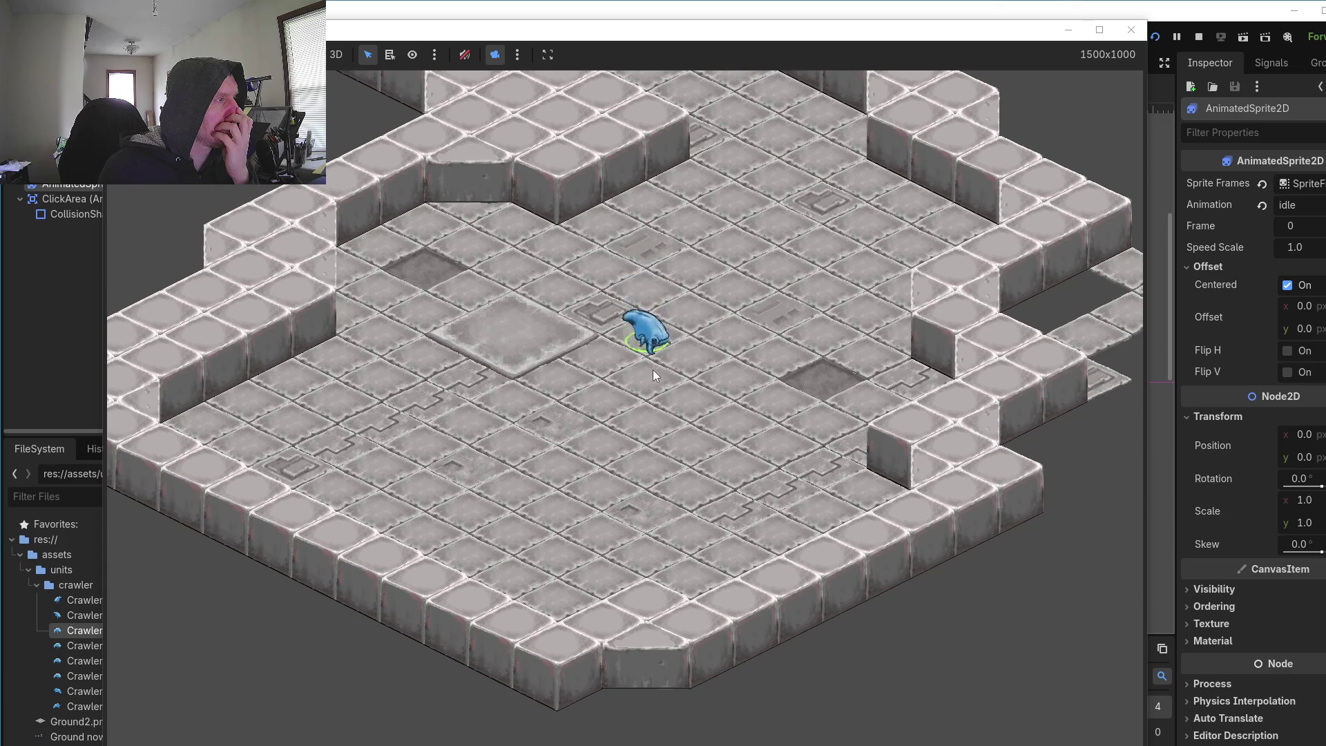
Step: Walk the crawler down the floor, then left, and up to a spot left of centre
{"action": "left_click", "coordinate": [637, 529]}
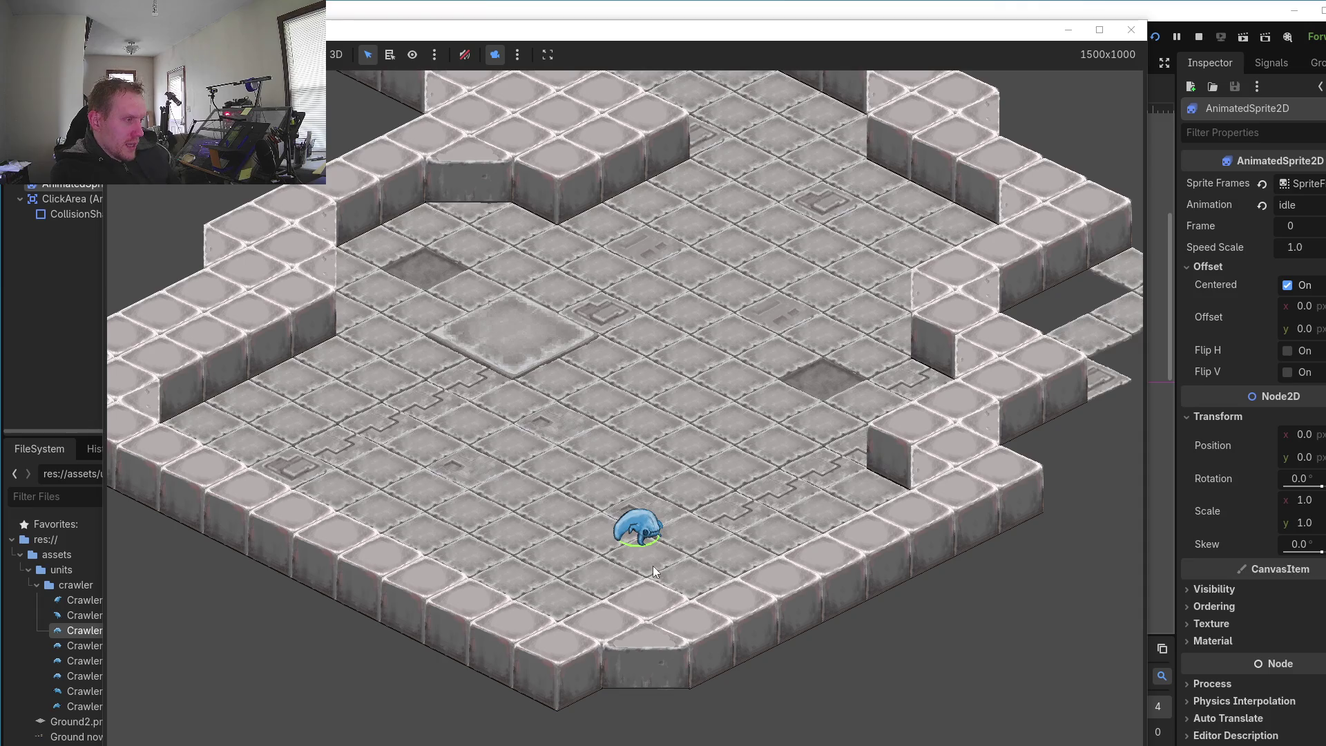
{"action": "left_click", "coordinate": [537, 475]}
{"action": "left_click", "coordinate": [570, 408]}
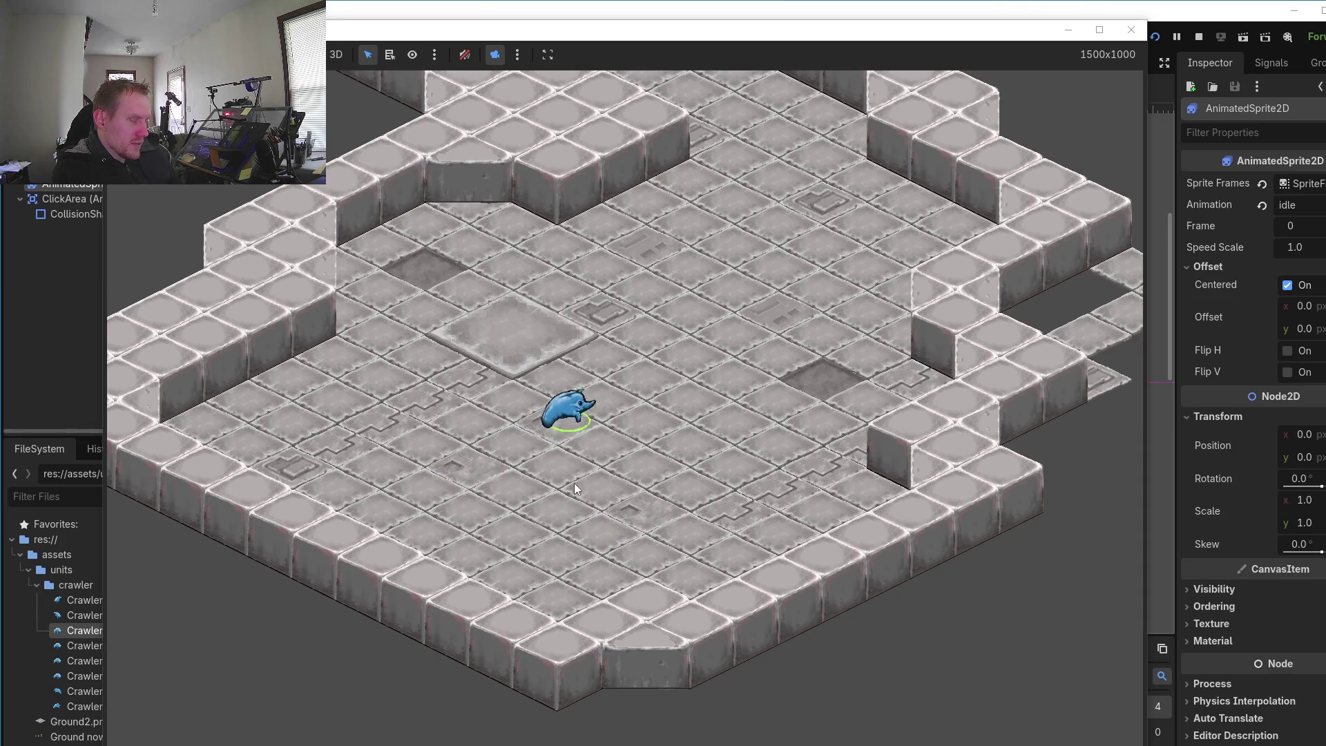
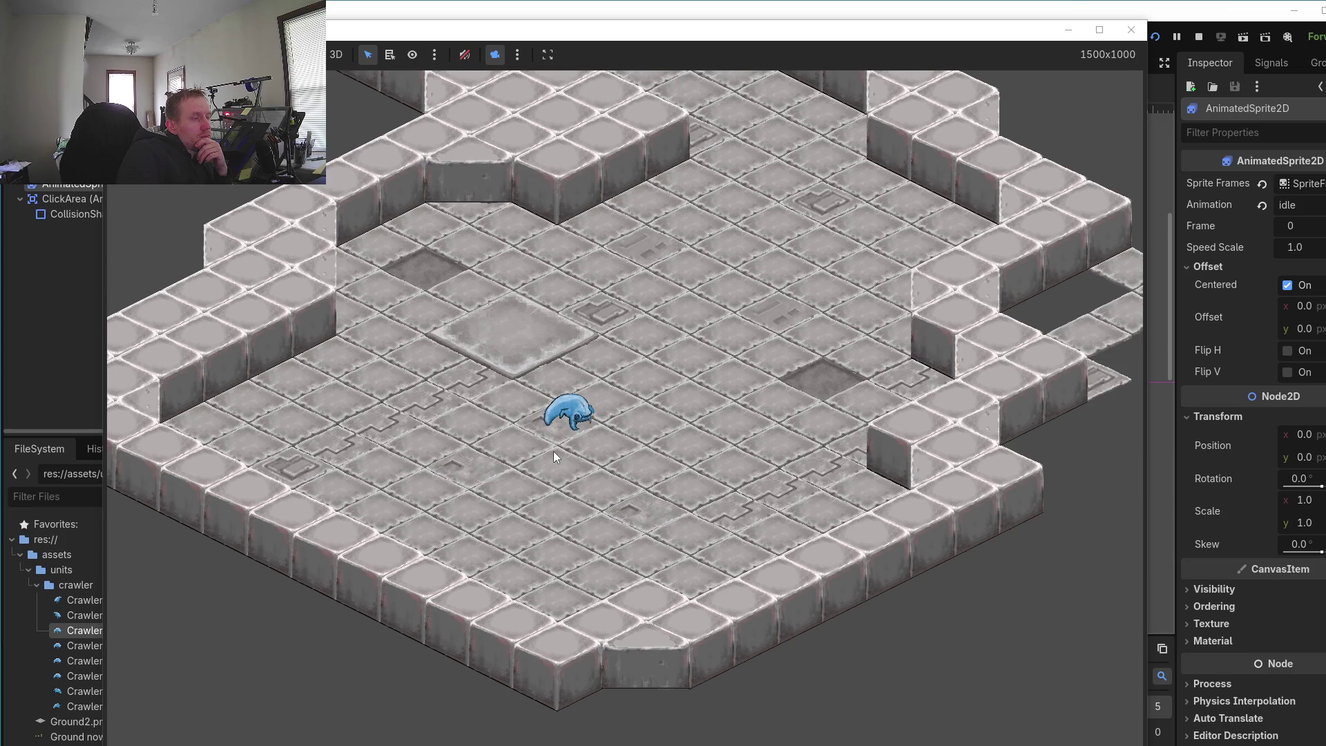
Step: Walk the crawler to several floor spots, then close the game and switch to Aseprite
{"action": "left_click", "coordinate": [580, 412]}
{"action": "left_click_drag", "start_coordinate": [582, 388], "coordinate": [597, 310]}
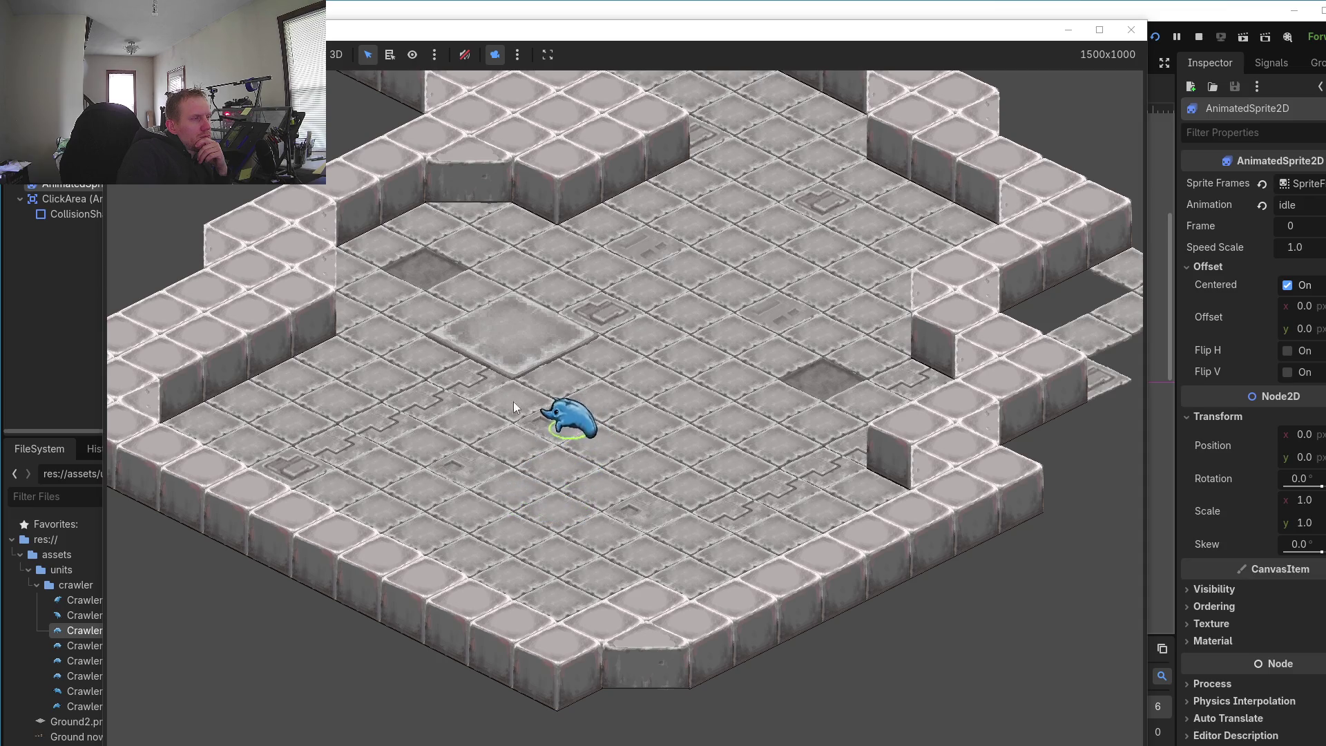
{"action": "left_click", "coordinate": [598, 409]}
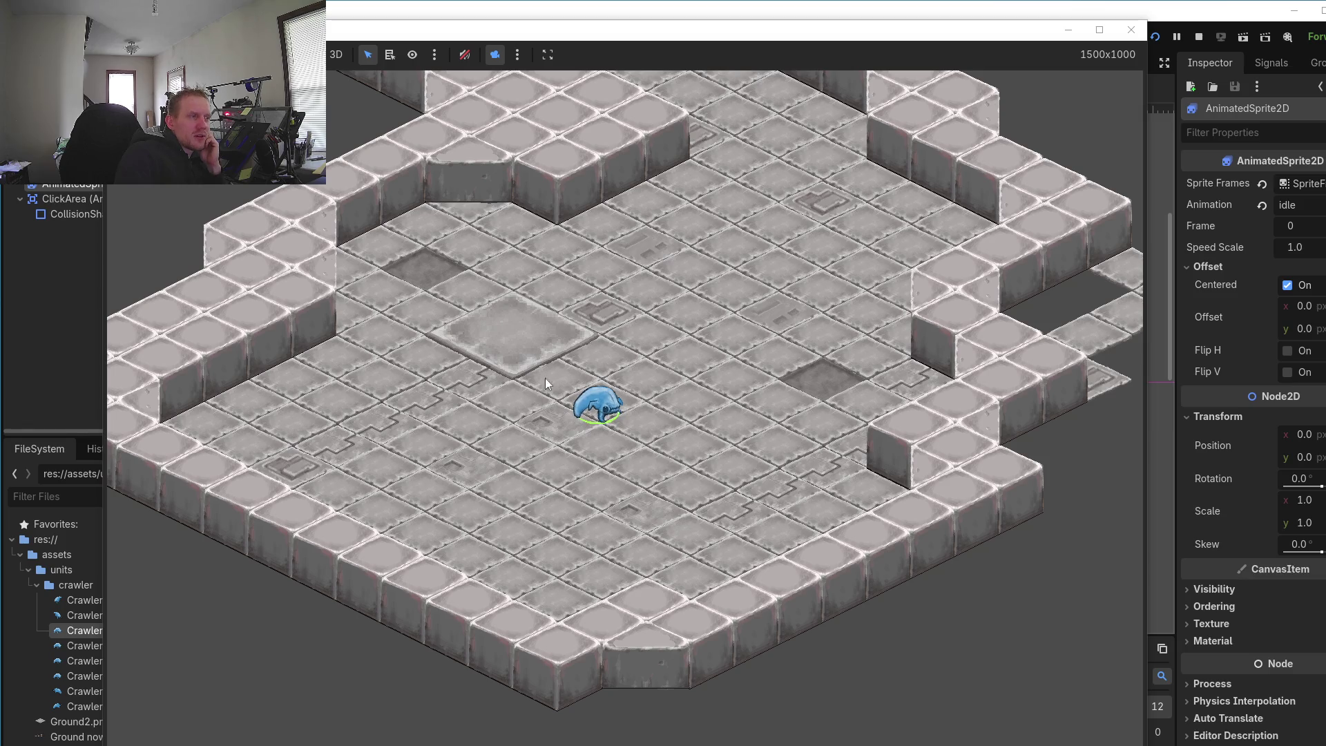
{"action": "left_click", "coordinate": [558, 474]}
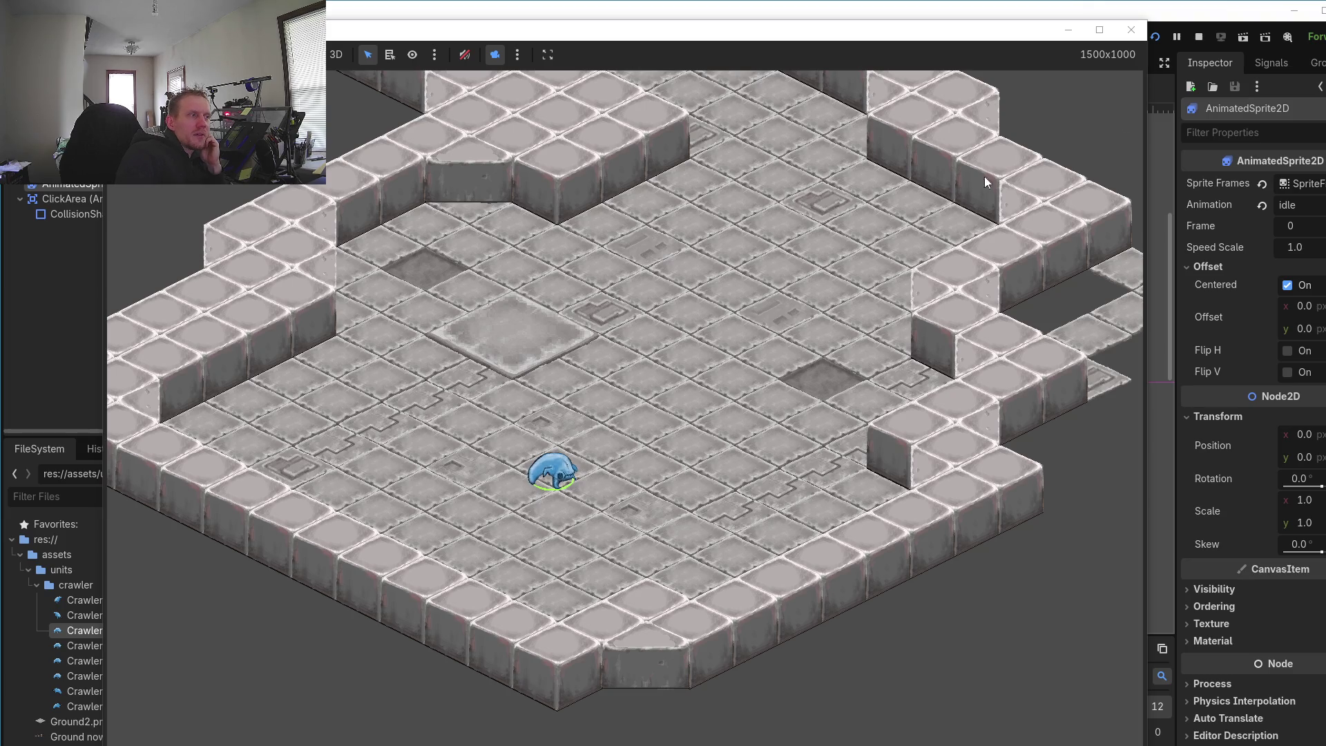
{"action": "left_click", "coordinate": [1130, 30]}
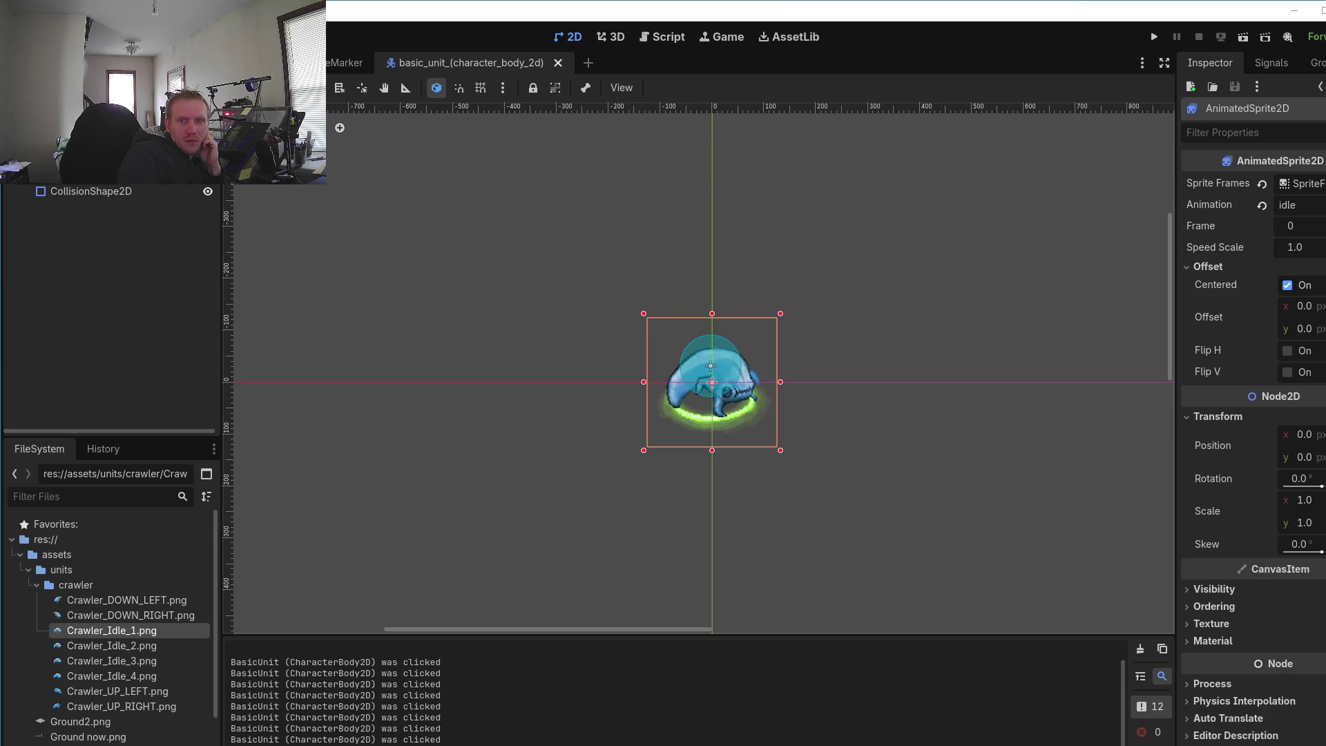
{"action": "key", "text": "alt+Tab"}
Step: Zoom in on the jaw and pick its very dark blue outline as the pencil colour
{"action": "scroll", "coordinate": [635, 413], "scroll_direction": "up", "scroll_amount": 1}
{"action": "scroll", "coordinate": [635, 413], "scroll_direction": "up", "scroll_amount": 1}
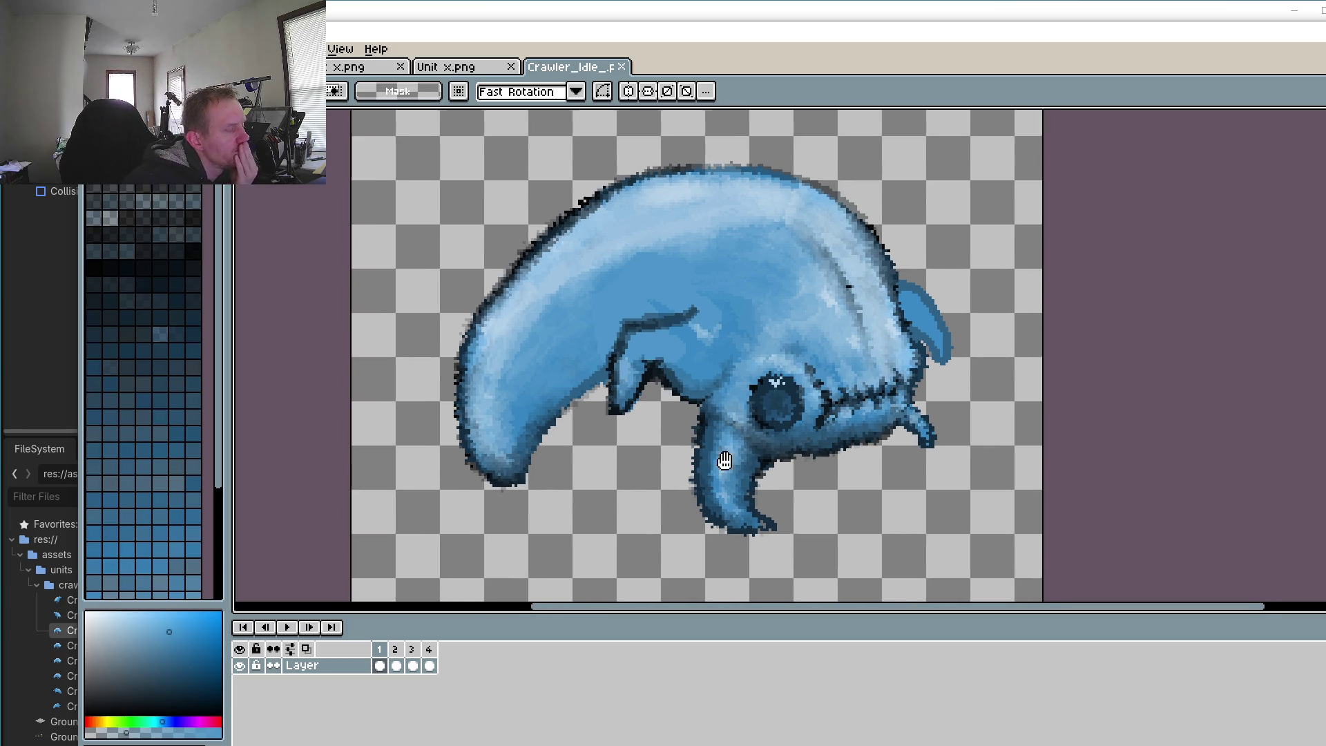
{"action": "scroll", "coordinate": [722, 458], "scroll_direction": "up", "scroll_amount": 1}
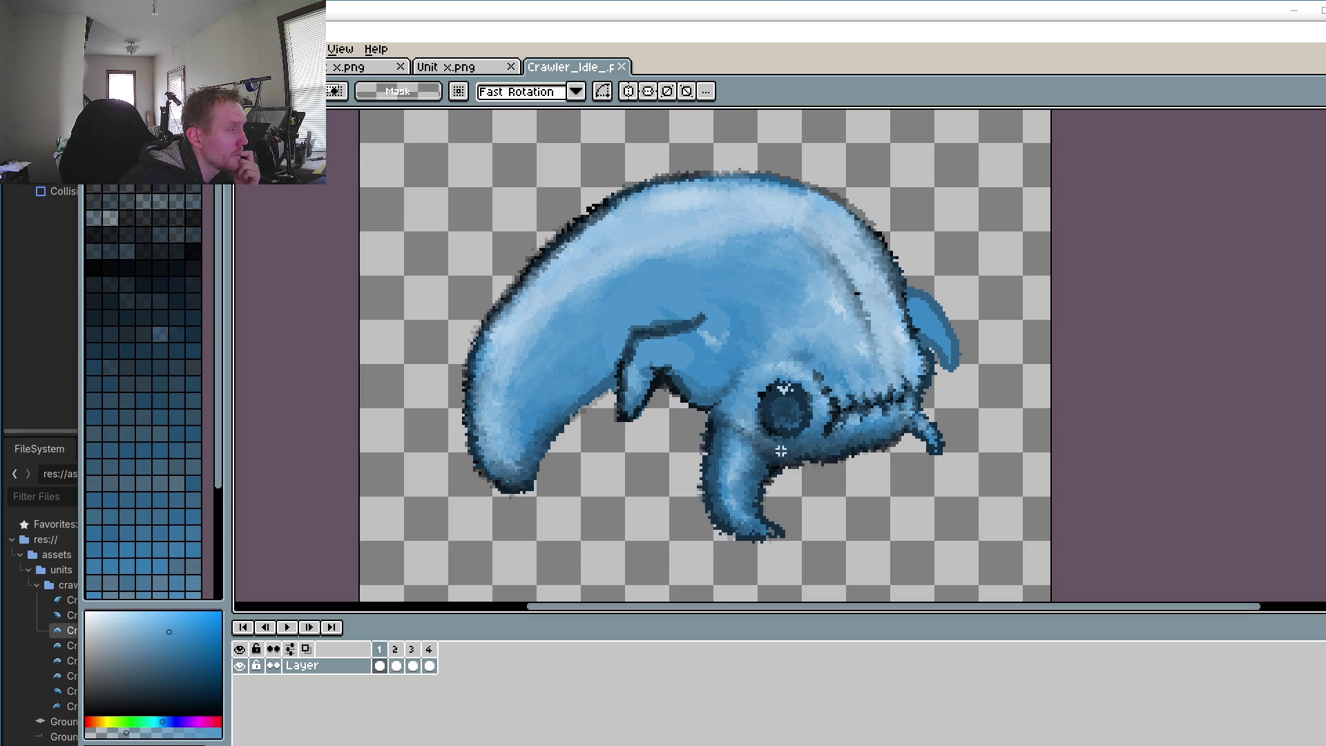
{"action": "scroll", "coordinate": [598, 418], "scroll_direction": "up", "scroll_amount": 3}
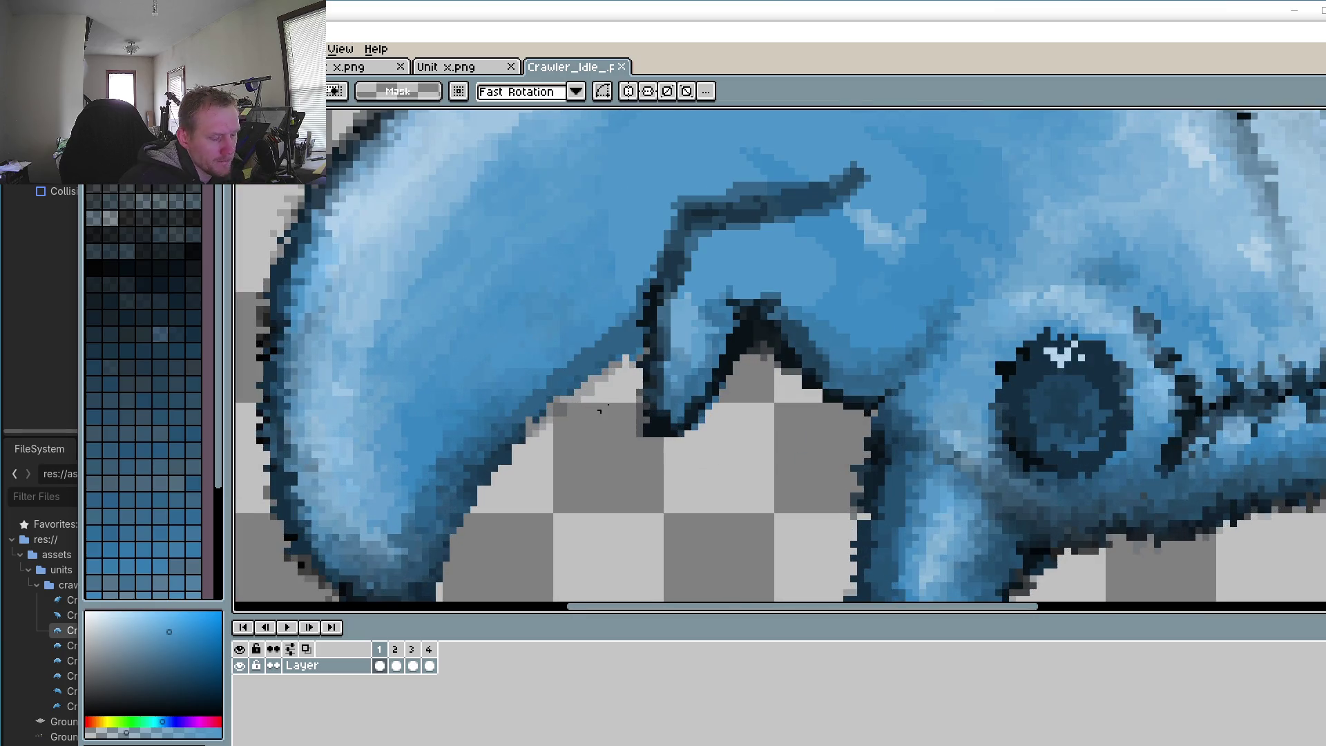
{"action": "key", "text": "i"}
{"action": "left_click", "coordinate": [794, 347]}
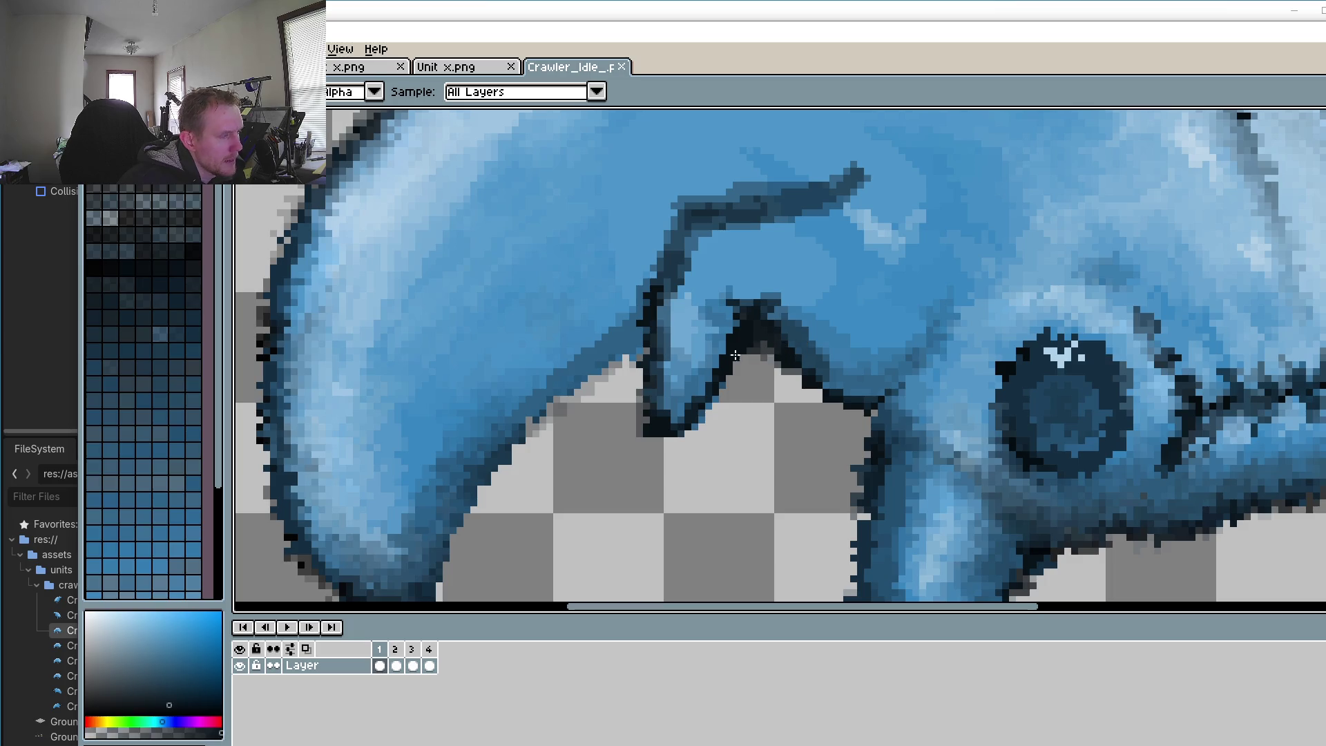
{"action": "key", "text": "b"}
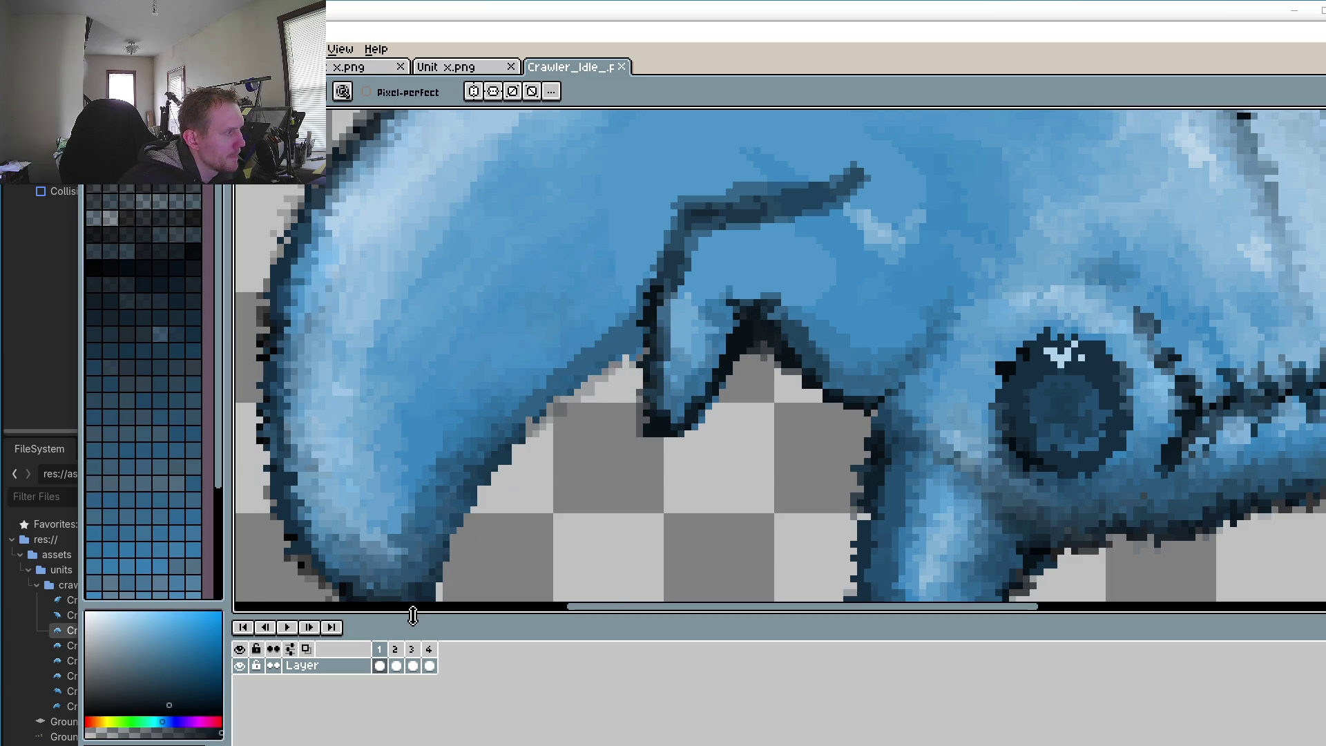
Step: Compare frames 2–4, then marquee-select the area beside the jaw on frame 3
{"action": "left_click", "coordinate": [395, 649]}
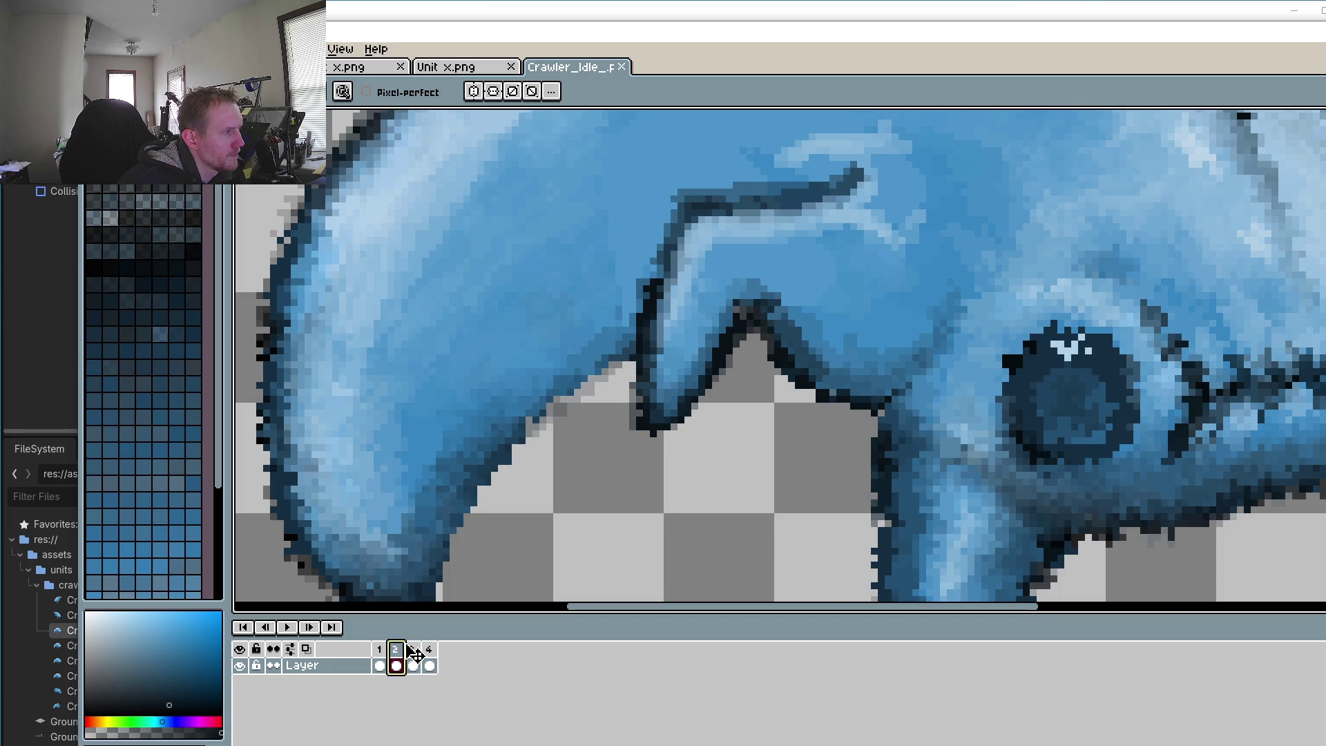
{"action": "left_click", "coordinate": [420, 650]}
{"action": "left_click", "coordinate": [430, 650]}
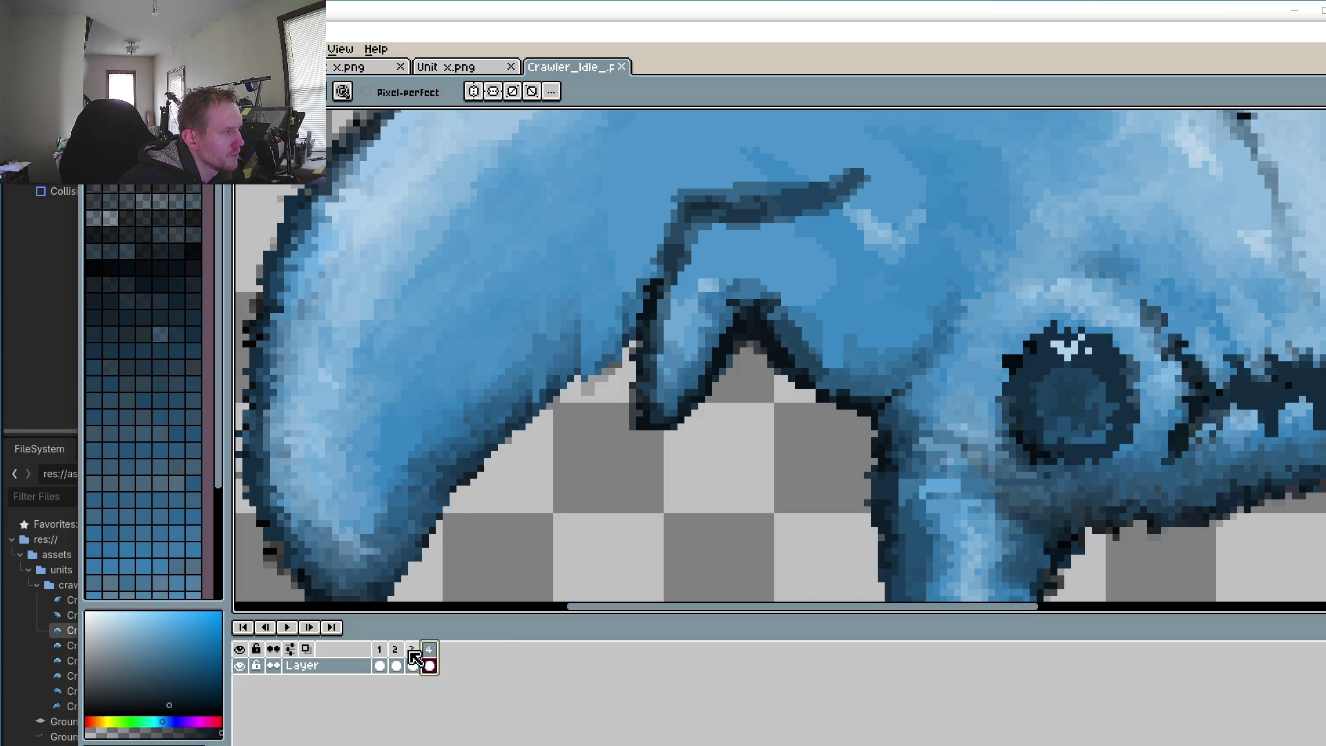
{"action": "left_click", "coordinate": [412, 650]}
{"action": "left_click", "coordinate": [430, 653]}
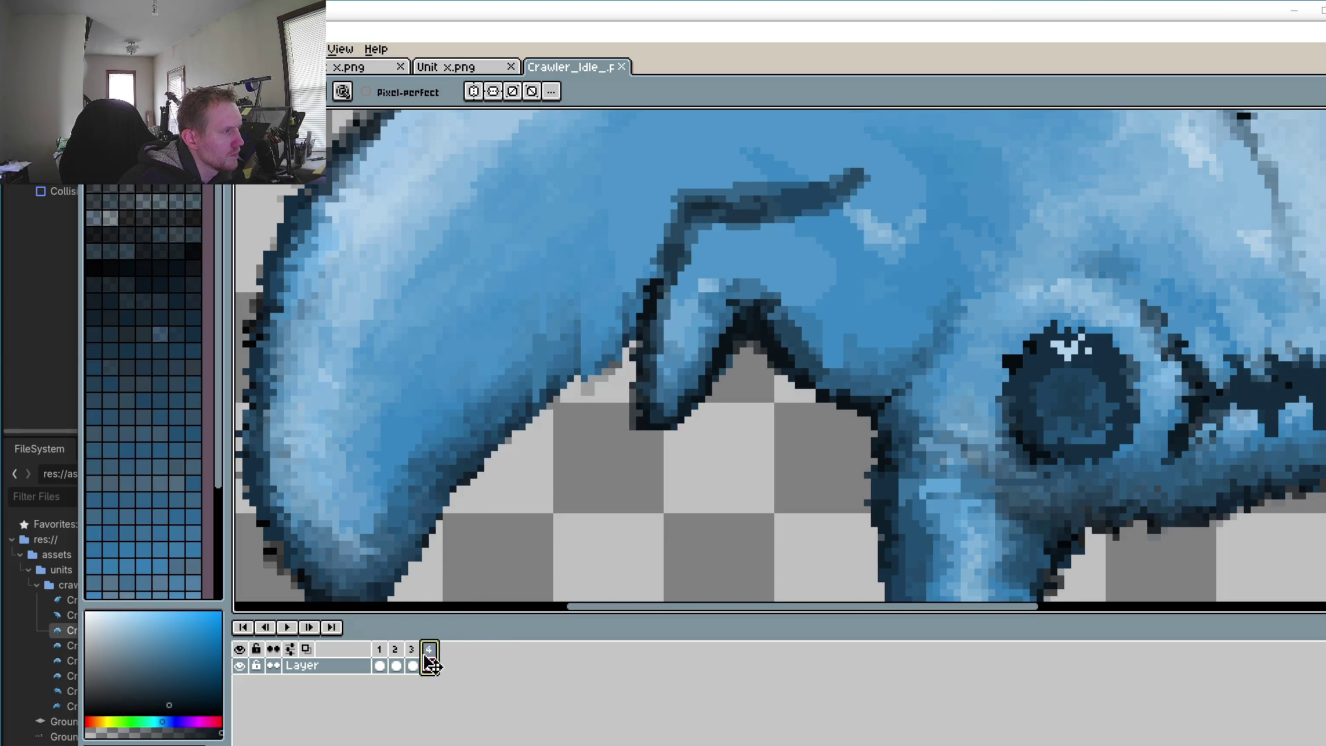
{"action": "left_click", "coordinate": [413, 653]}
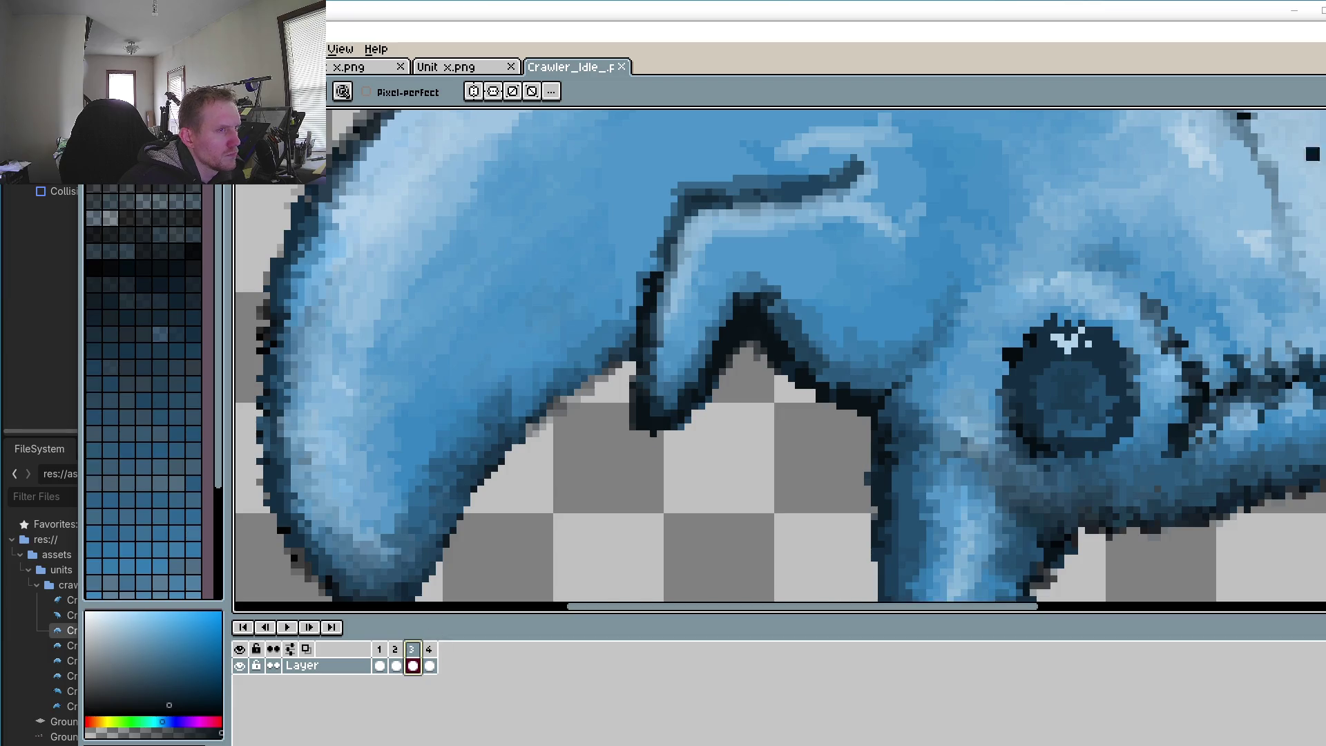
{"action": "key", "text": "m"}
{"action": "left_click_drag", "start_coordinate": [415, 251], "coordinate": [636, 472]}
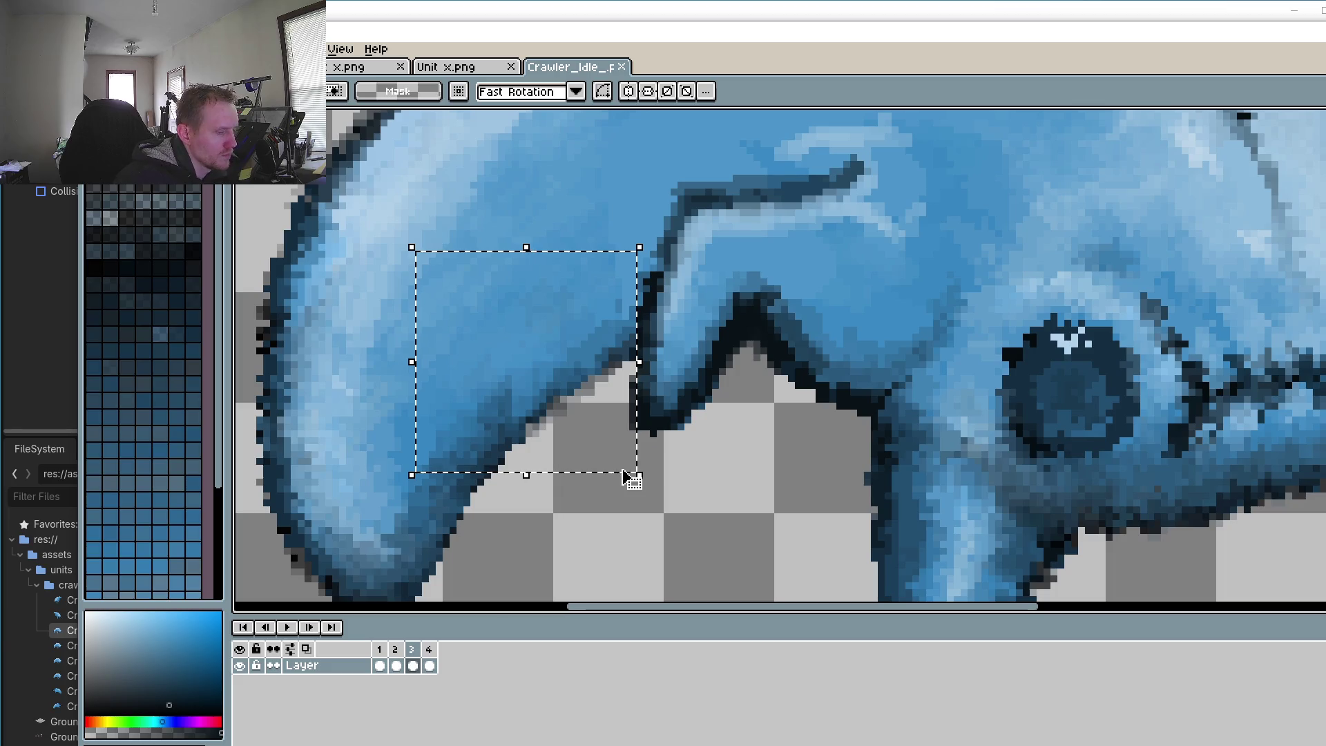
Step: On frame 4, nudge the selected jaw area up-left, rotate it slightly clockwise and shift it right
{"action": "left_click", "coordinate": [429, 650]}
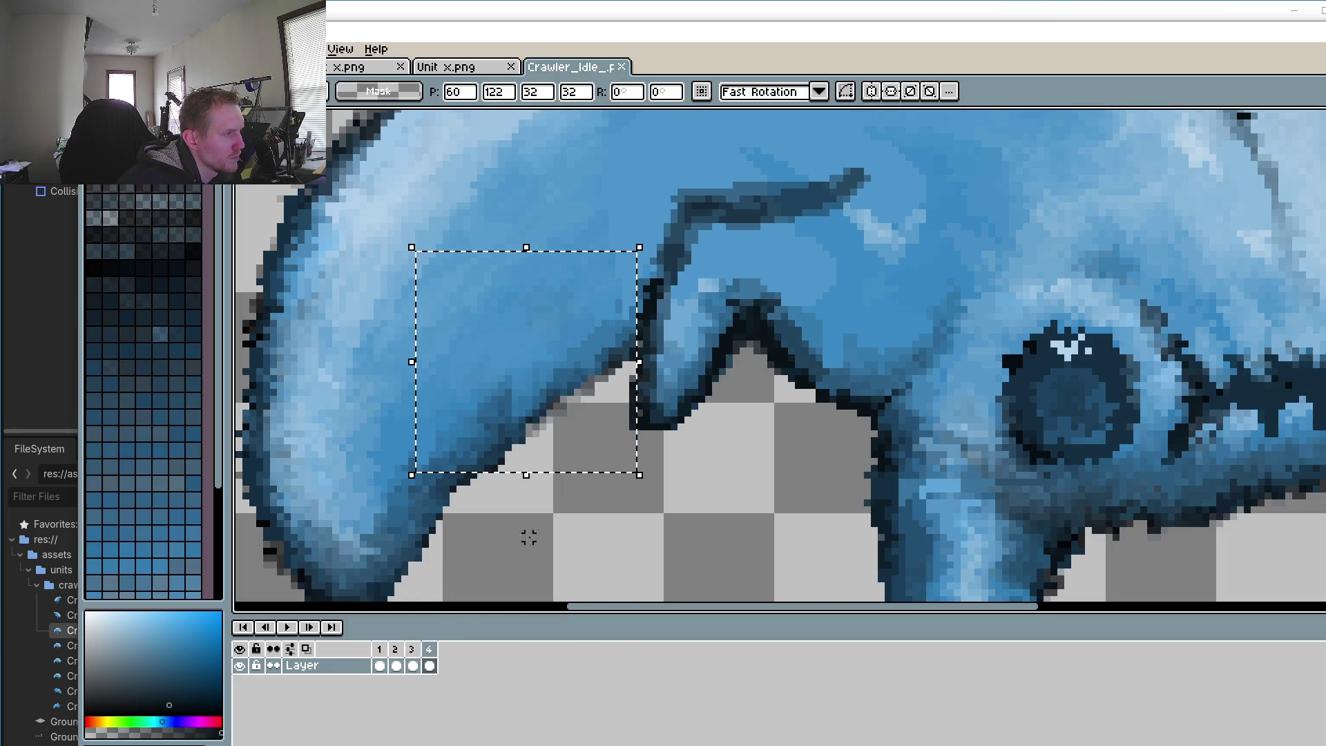
{"action": "key", "text": "Up"}
{"action": "key", "text": "Left"}
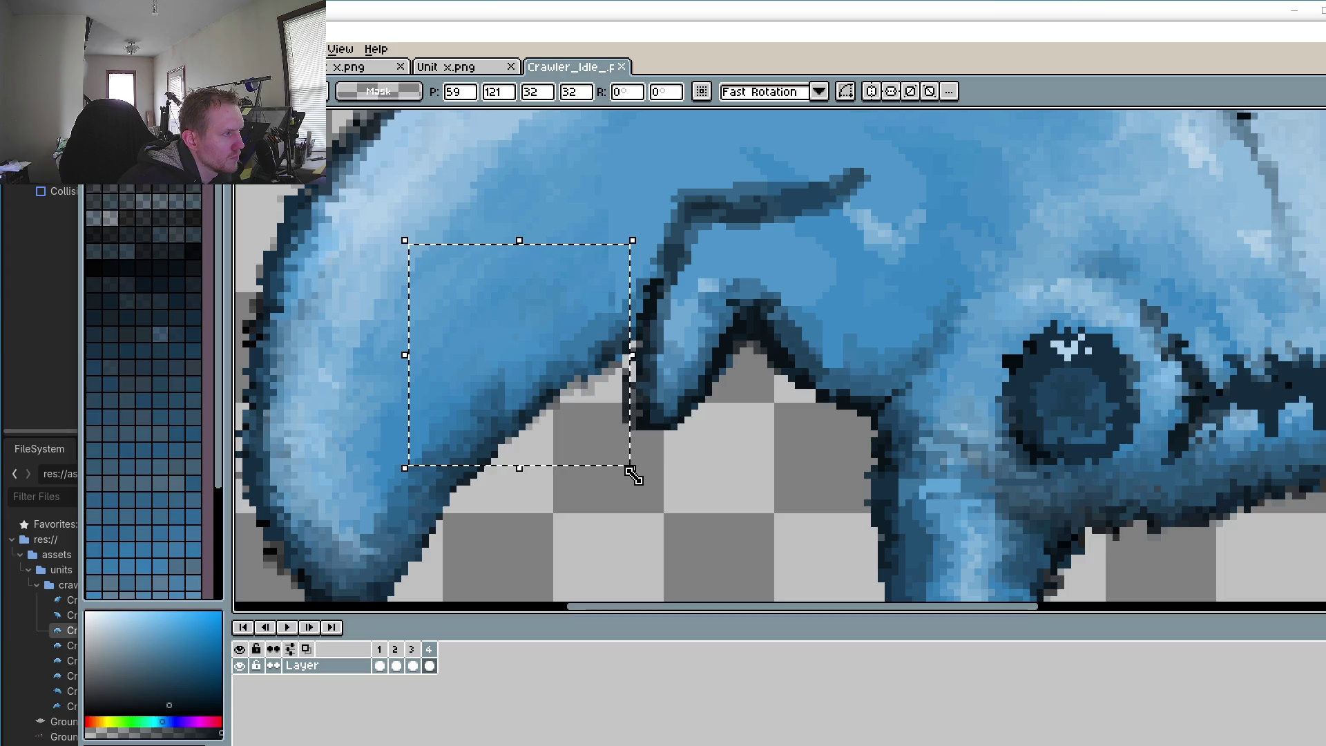
{"action": "left_click_drag", "start_coordinate": [643, 475], "coordinate": [649, 490]}
{"action": "key", "text": "Right"}
{"action": "key", "text": "Right"}
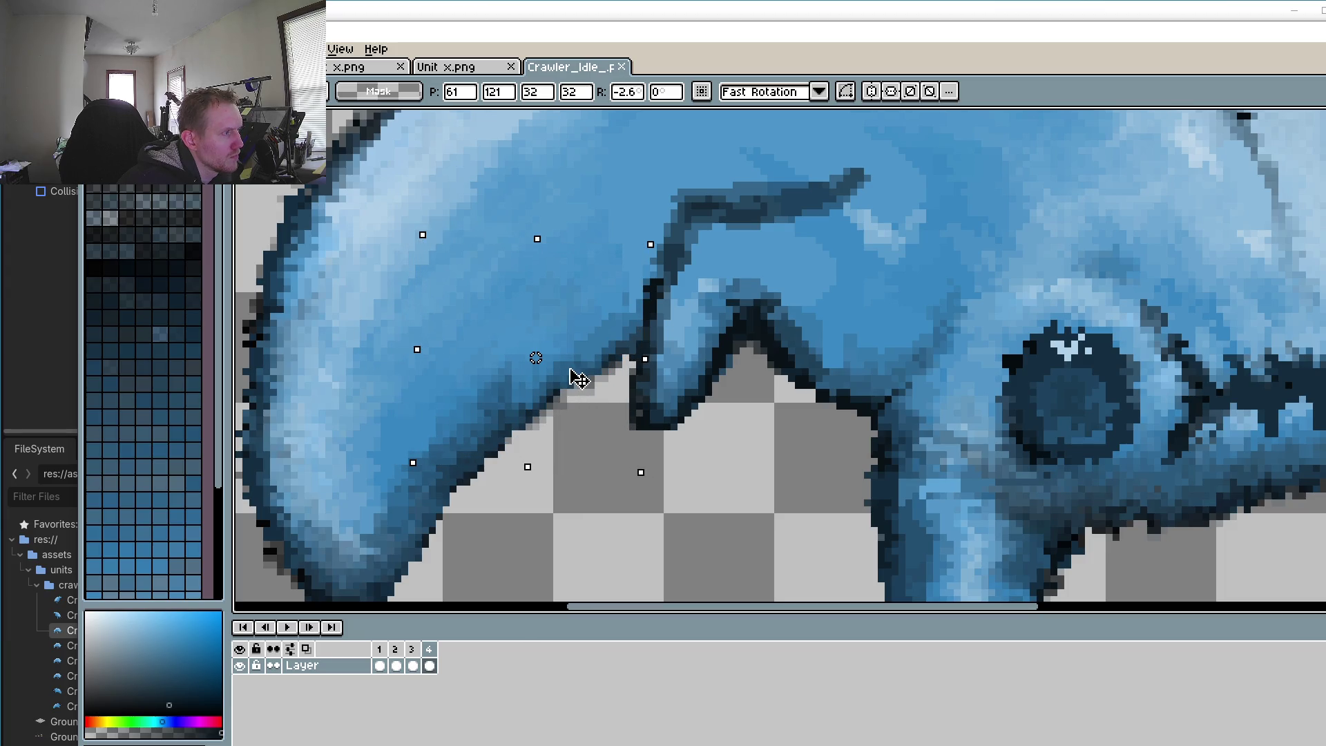
{"action": "left_click", "coordinate": [763, 493]}
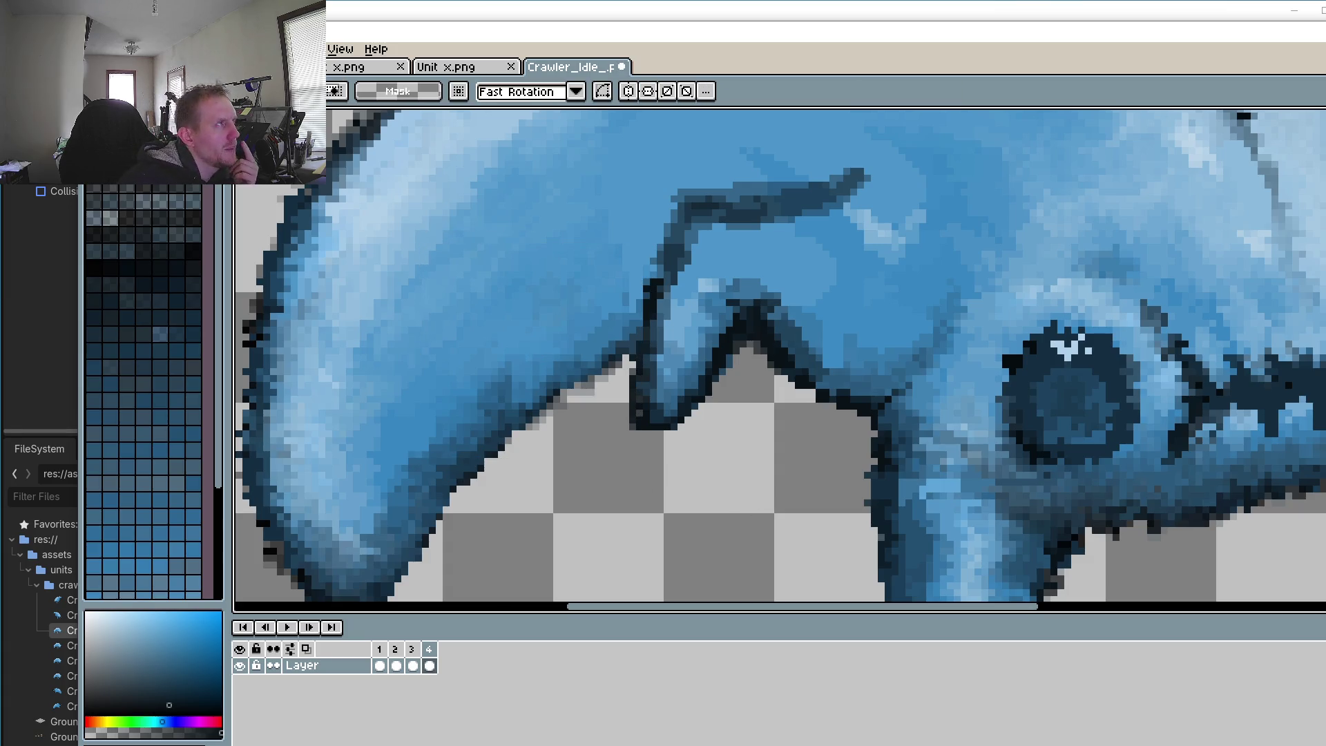
Step: Save the edited crawler idle sprite from frame 4
{"action": "left_click", "coordinate": [427, 666]}
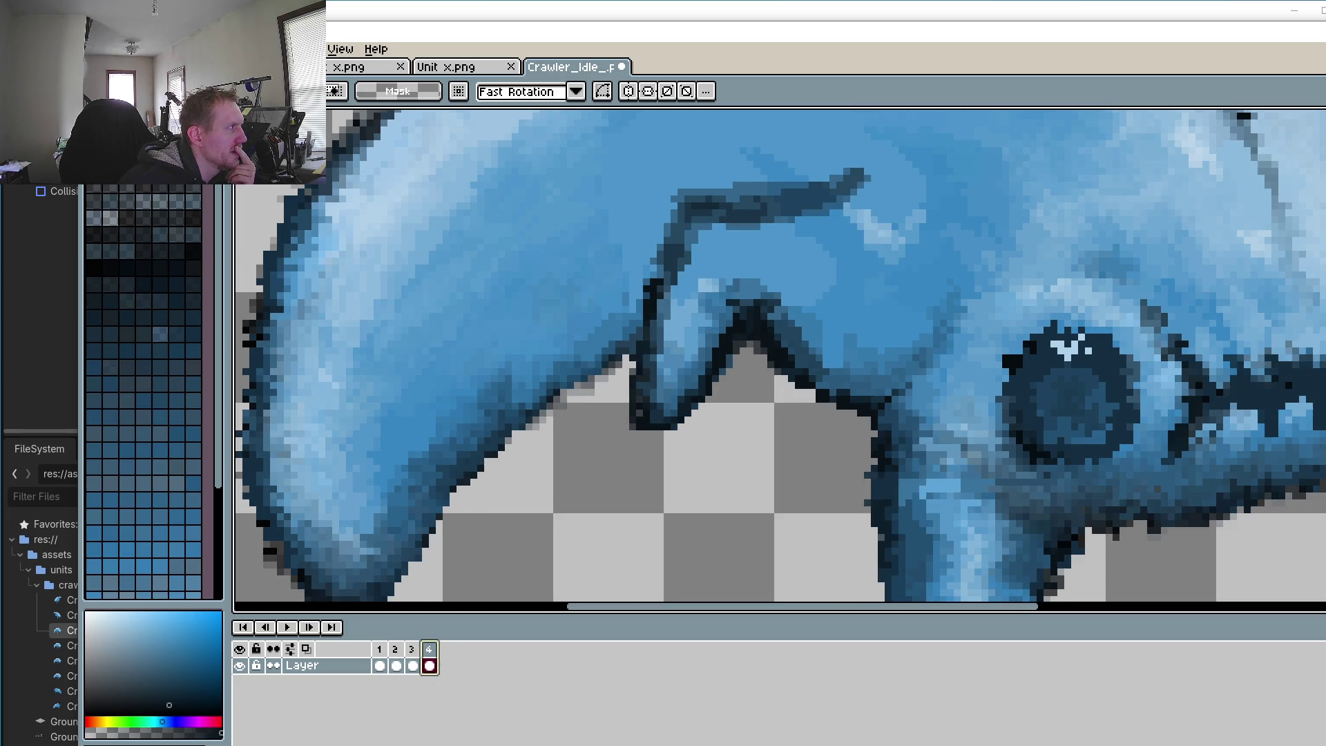
{"action": "key", "text": "alt+f"}
{"action": "key", "text": "ctrl+s"}
Step: Preview the idle animation, then step through frames 2–4 and back to frame 3
{"action": "left_click", "coordinate": [288, 627]}
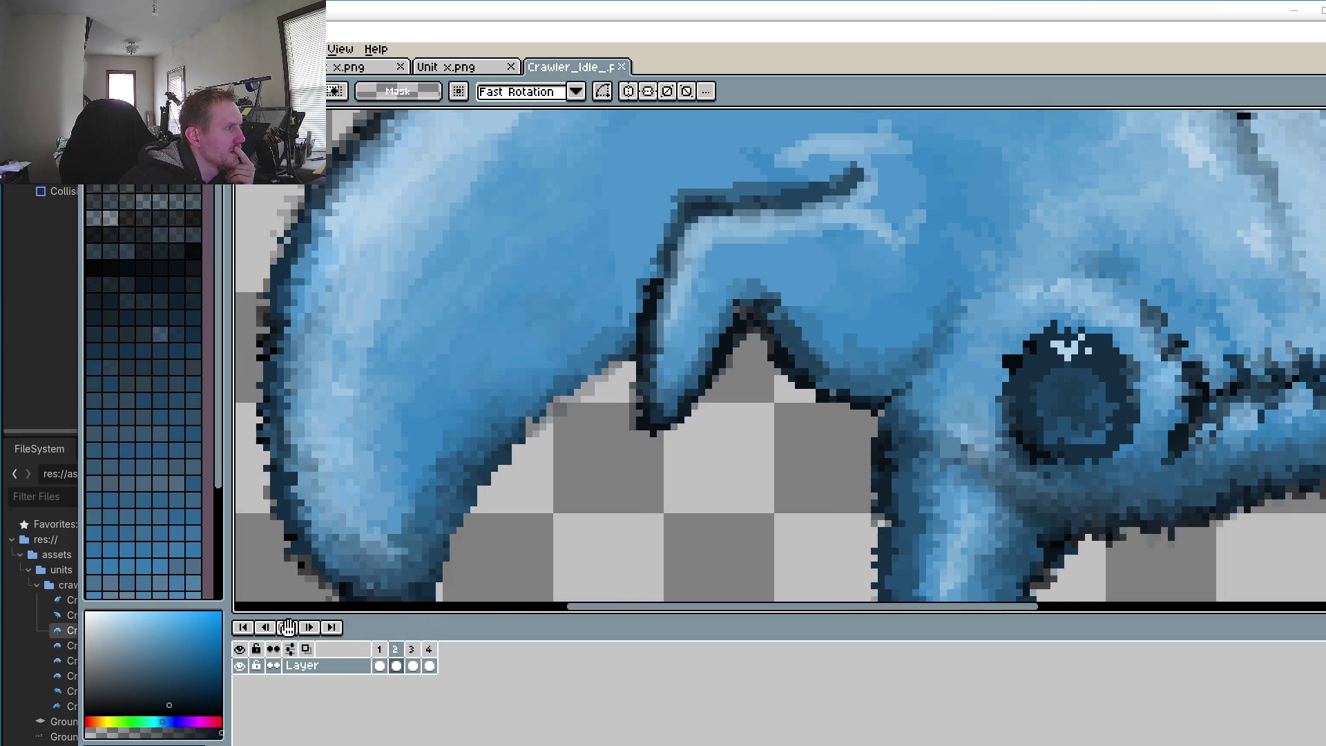
{"action": "left_click", "coordinate": [379, 665]}
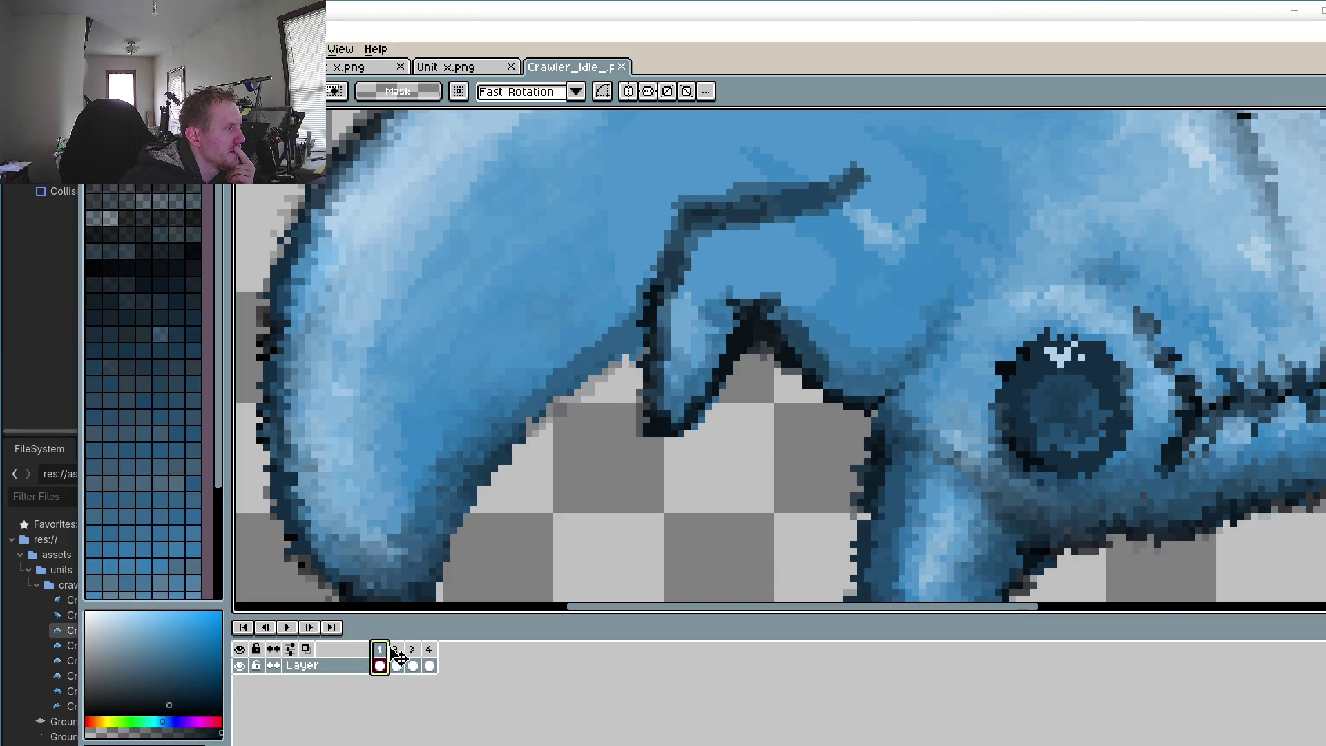
{"action": "left_click", "coordinate": [395, 649]}
{"action": "left_click", "coordinate": [412, 649]}
{"action": "left_click", "coordinate": [429, 650]}
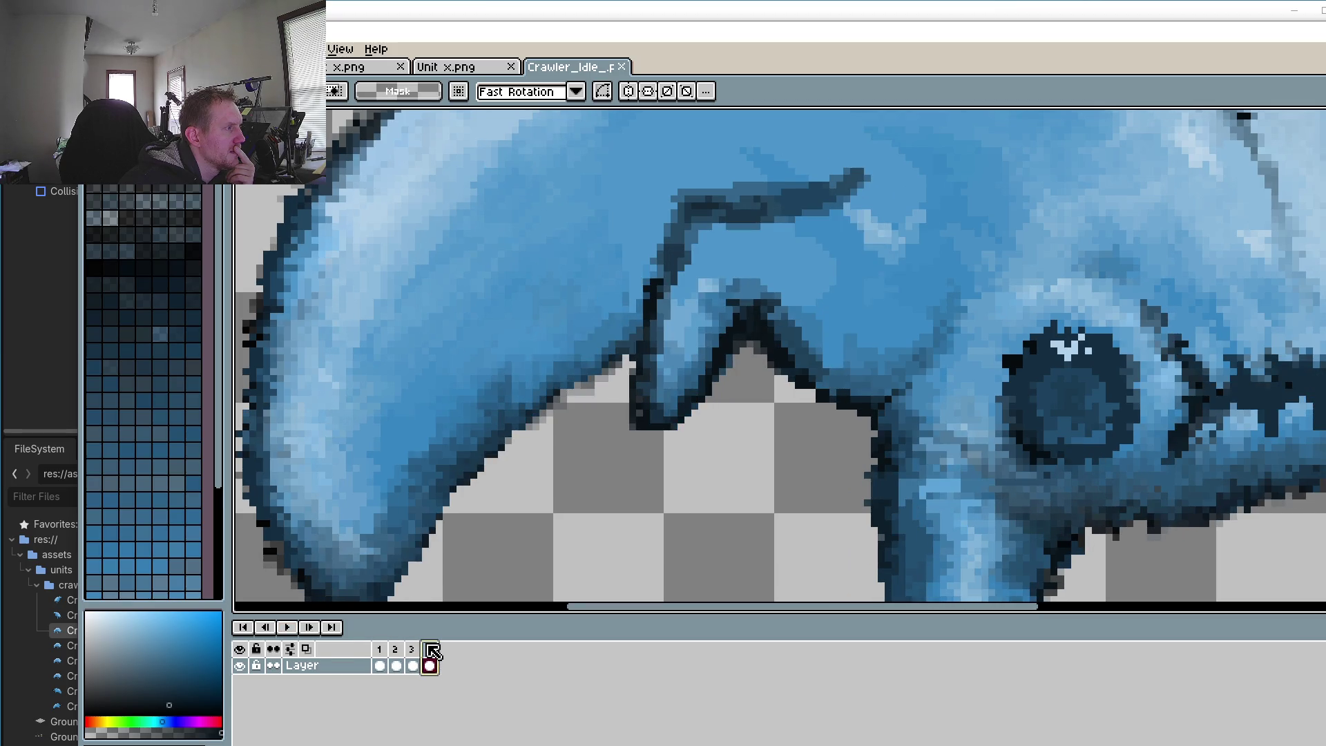
{"action": "left_click", "coordinate": [414, 653]}
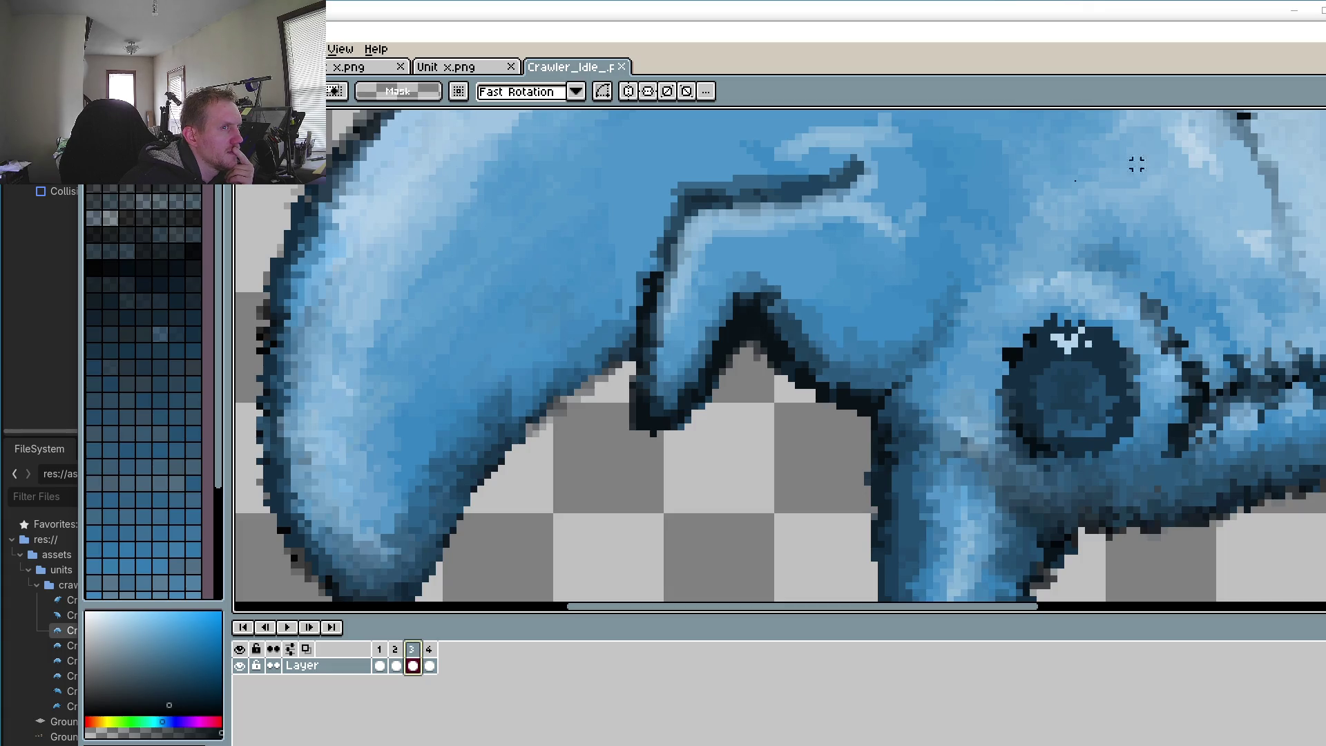
Step: Select the area beside the jaw on frame 3 and compare it across frames, ending on frame 1
{"action": "left_click_drag", "start_coordinate": [437, 281], "coordinate": [634, 469]}
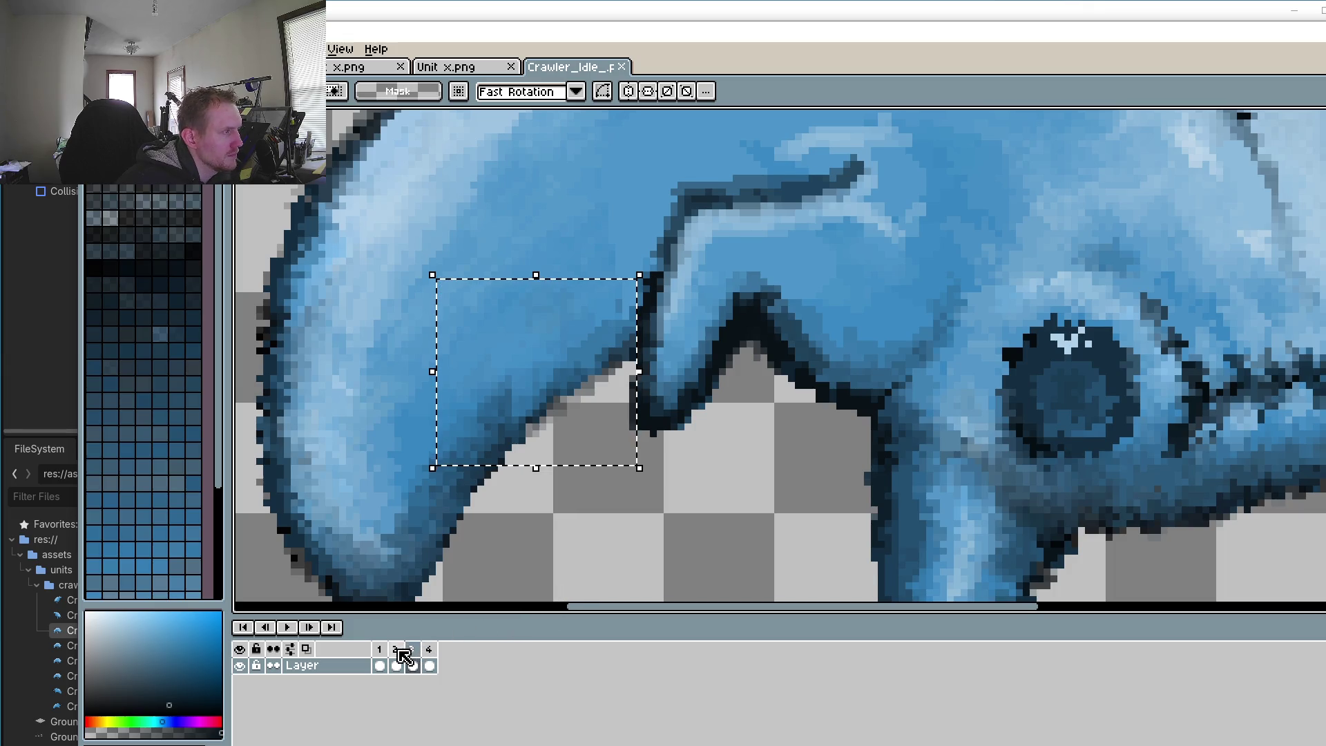
{"action": "left_click", "coordinate": [396, 655]}
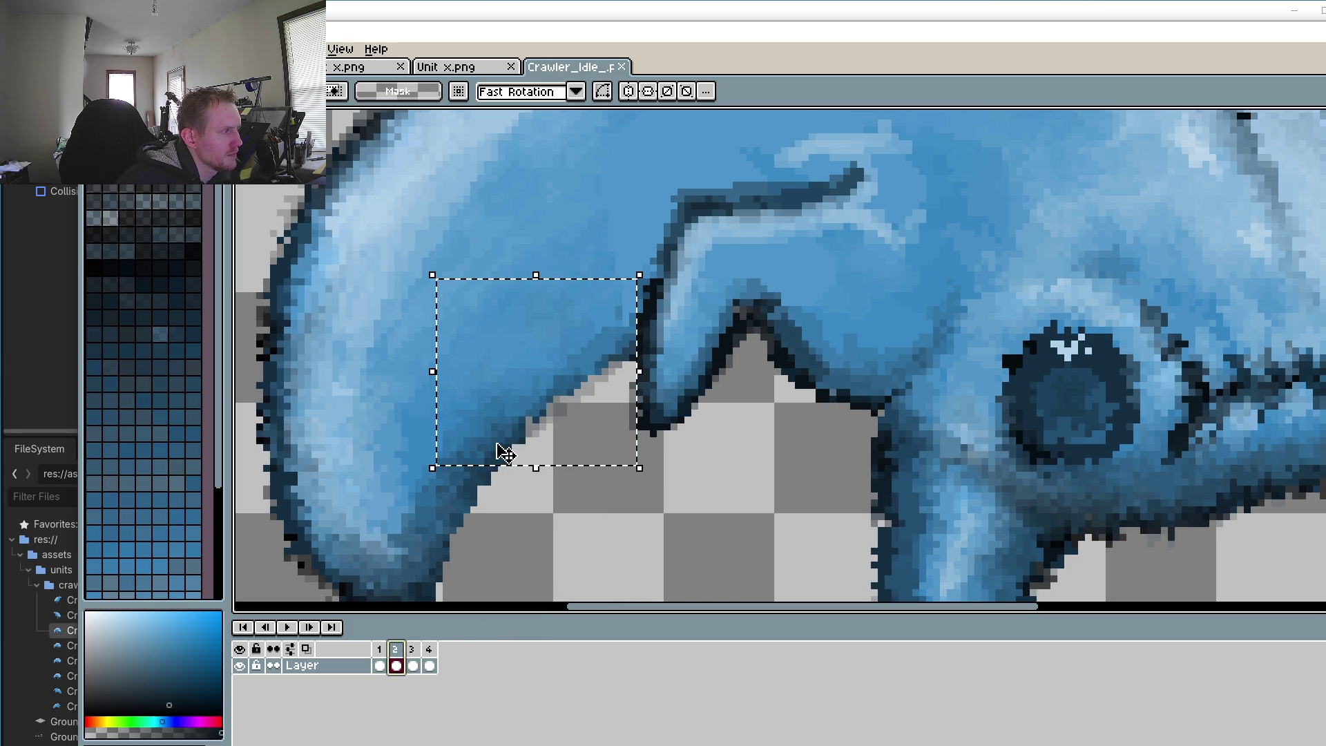
{"action": "left_click", "coordinate": [427, 650]}
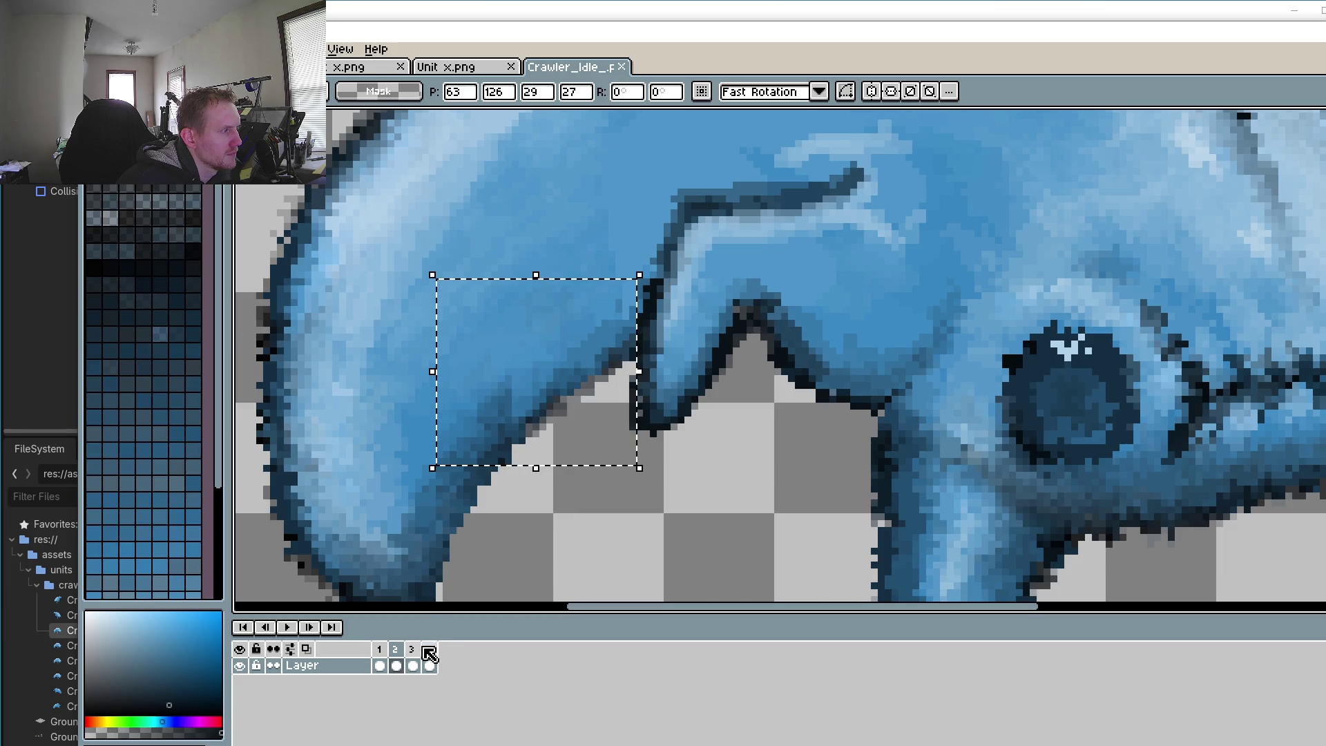
{"action": "left_click", "coordinate": [396, 655]}
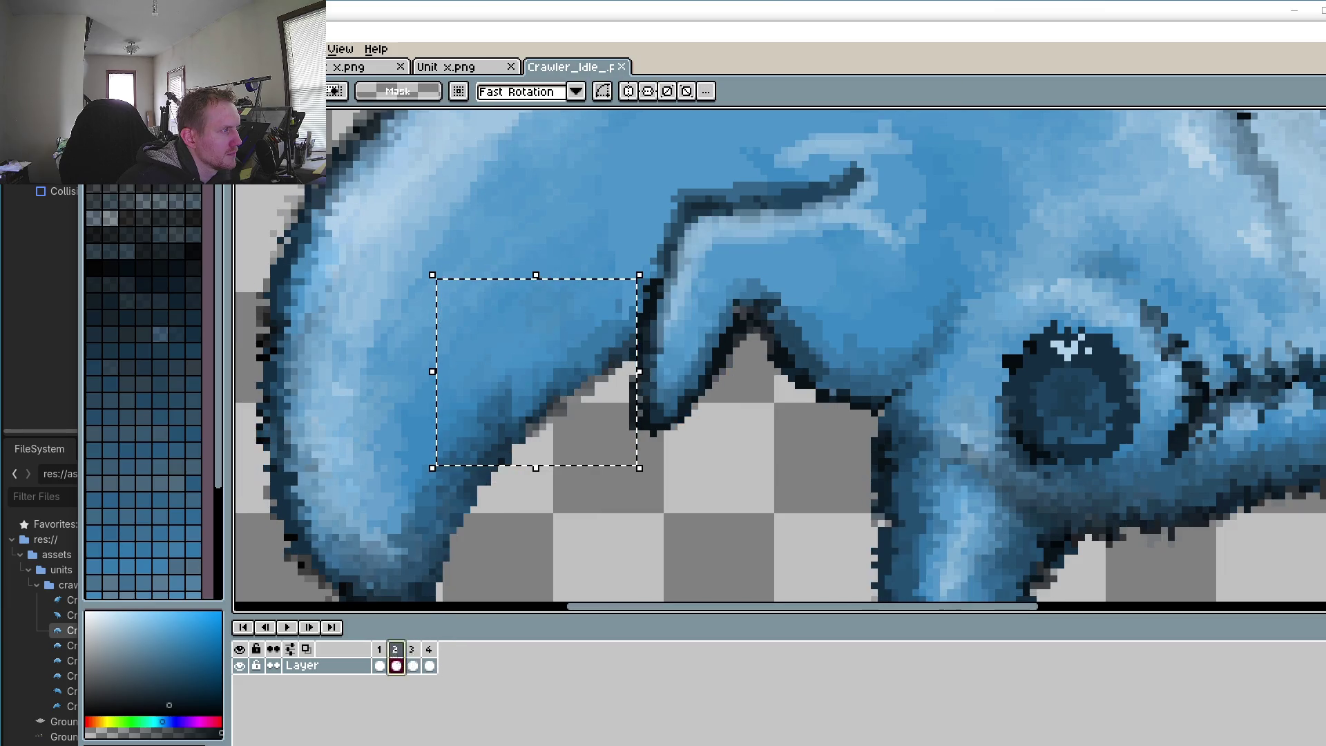
{"action": "left_click", "coordinate": [417, 654]}
{"action": "left_click", "coordinate": [395, 654]}
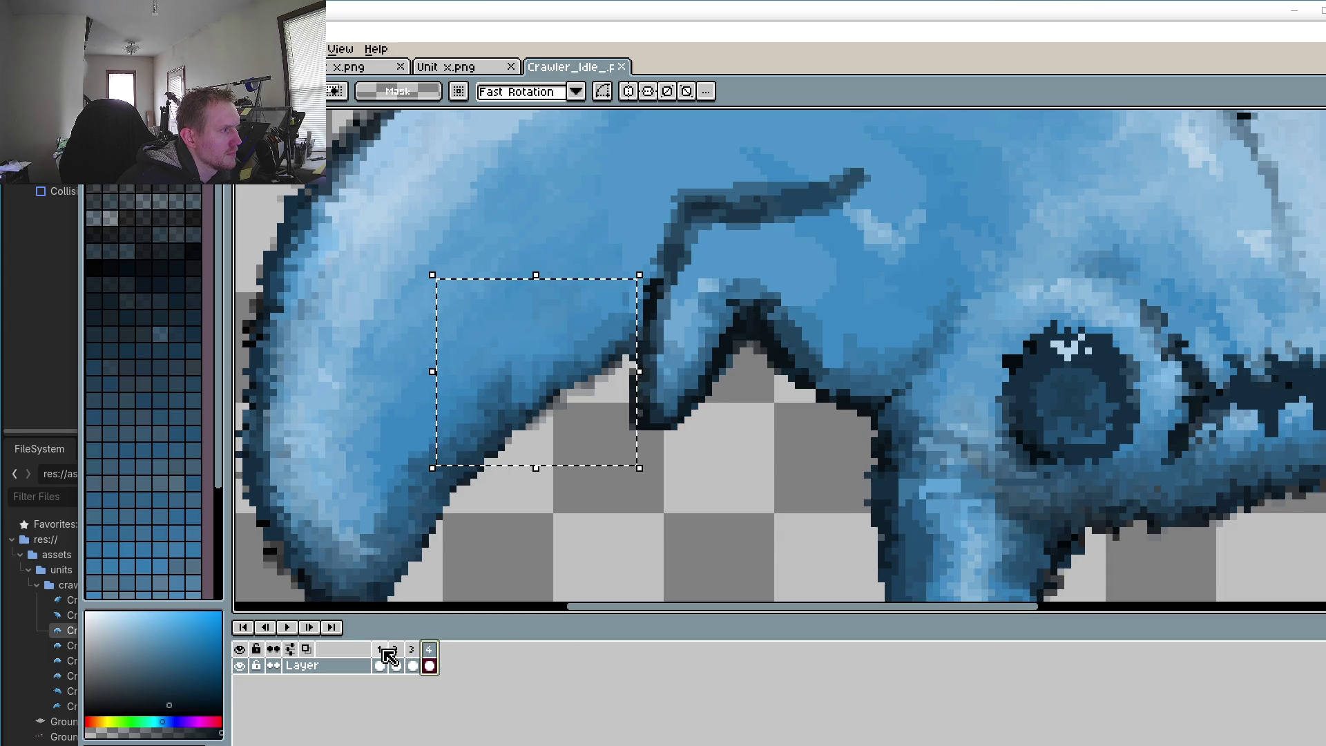
{"action": "left_click", "coordinate": [379, 660]}
Step: Shift the selected cheek block a couple of pixels on frame 1 and compare all four poses
{"action": "left_click_drag", "start_coordinate": [494, 461], "coordinate": [495, 477]}
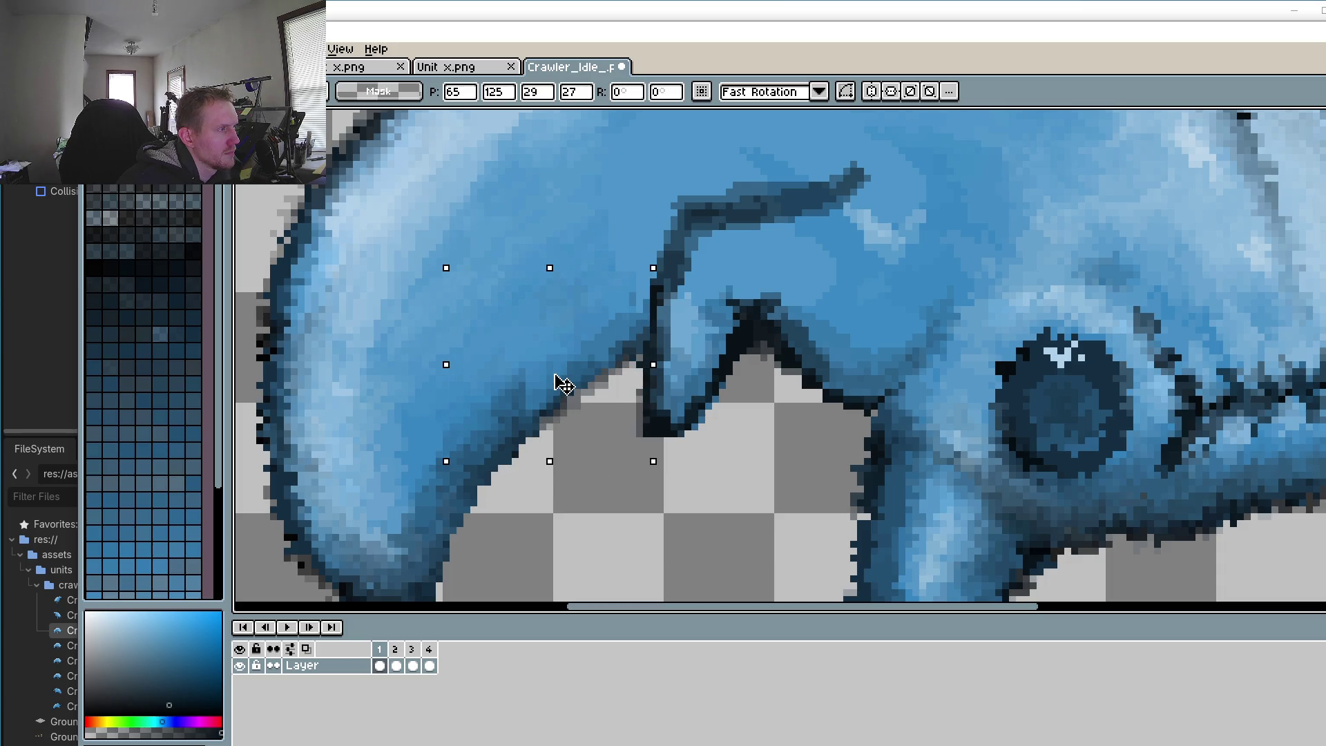
{"action": "left_click", "coordinate": [396, 664]}
{"action": "left_click", "coordinate": [412, 665]}
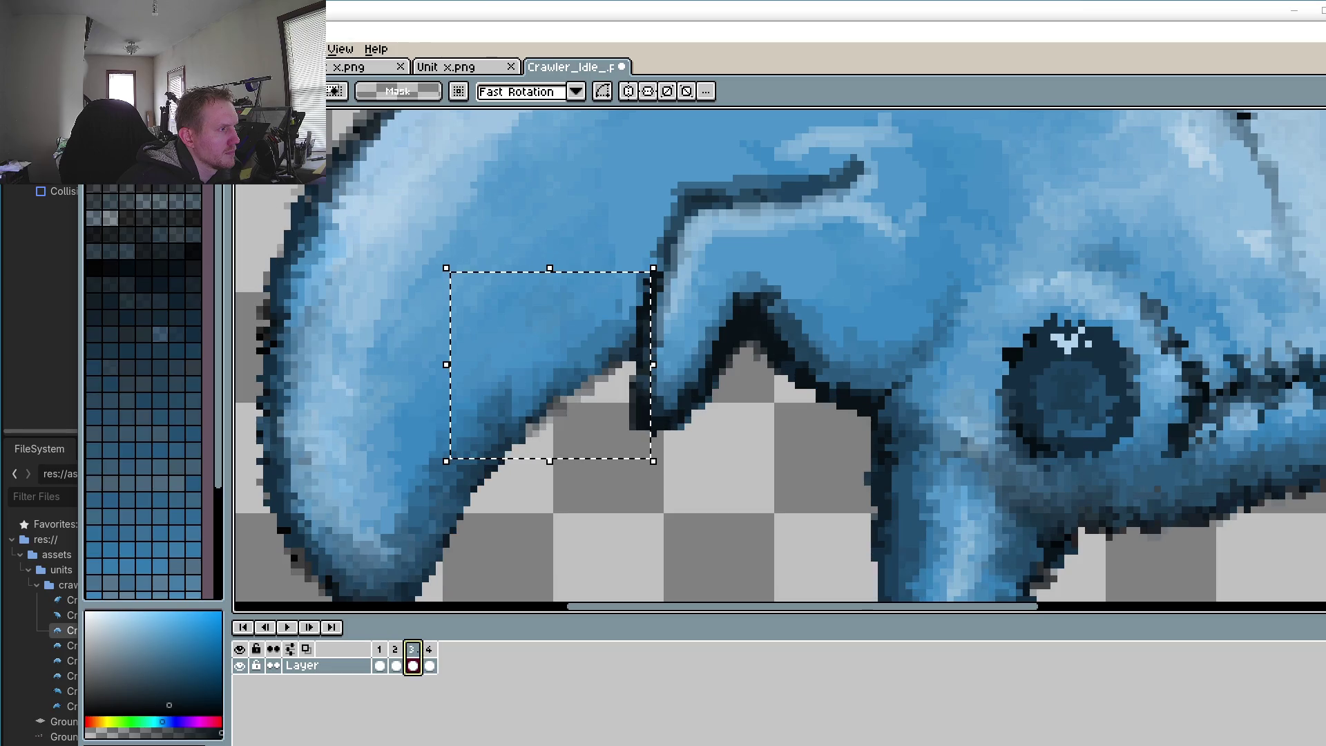
{"action": "left_click", "coordinate": [430, 665]}
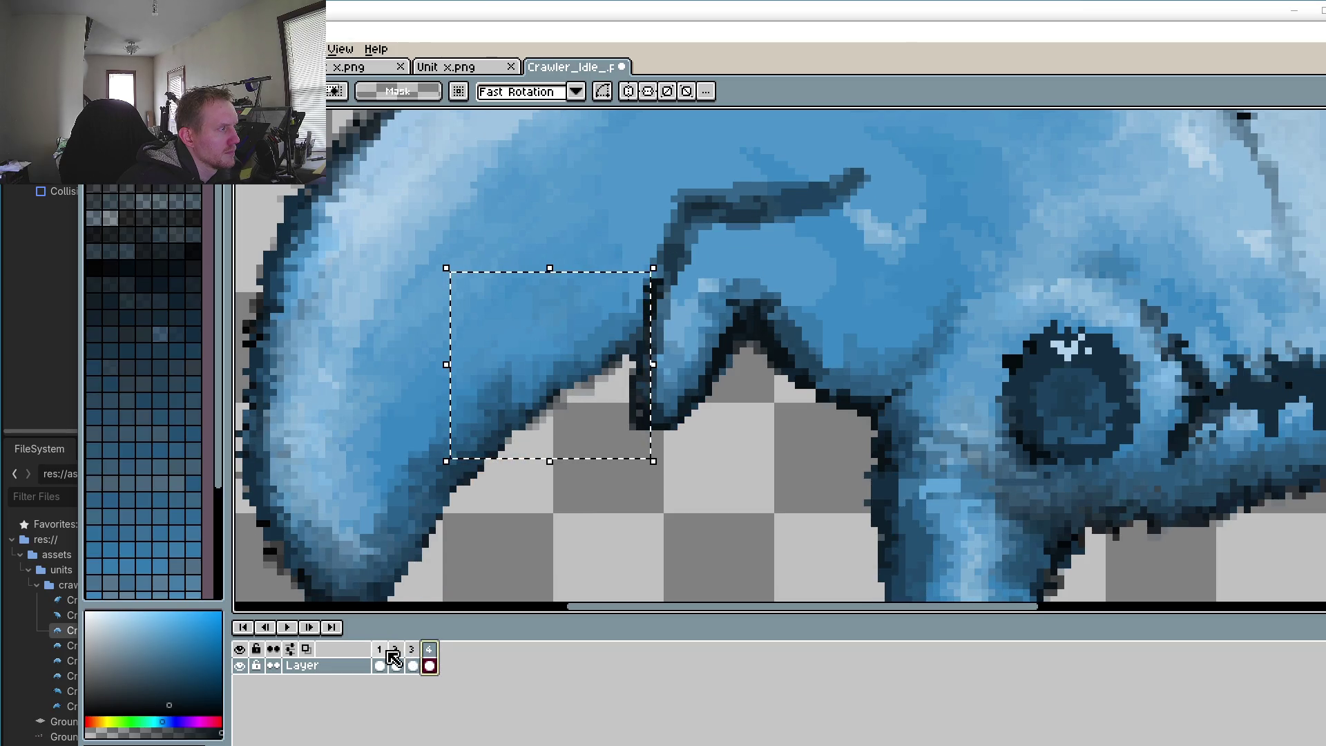
{"action": "left_click", "coordinate": [380, 665]}
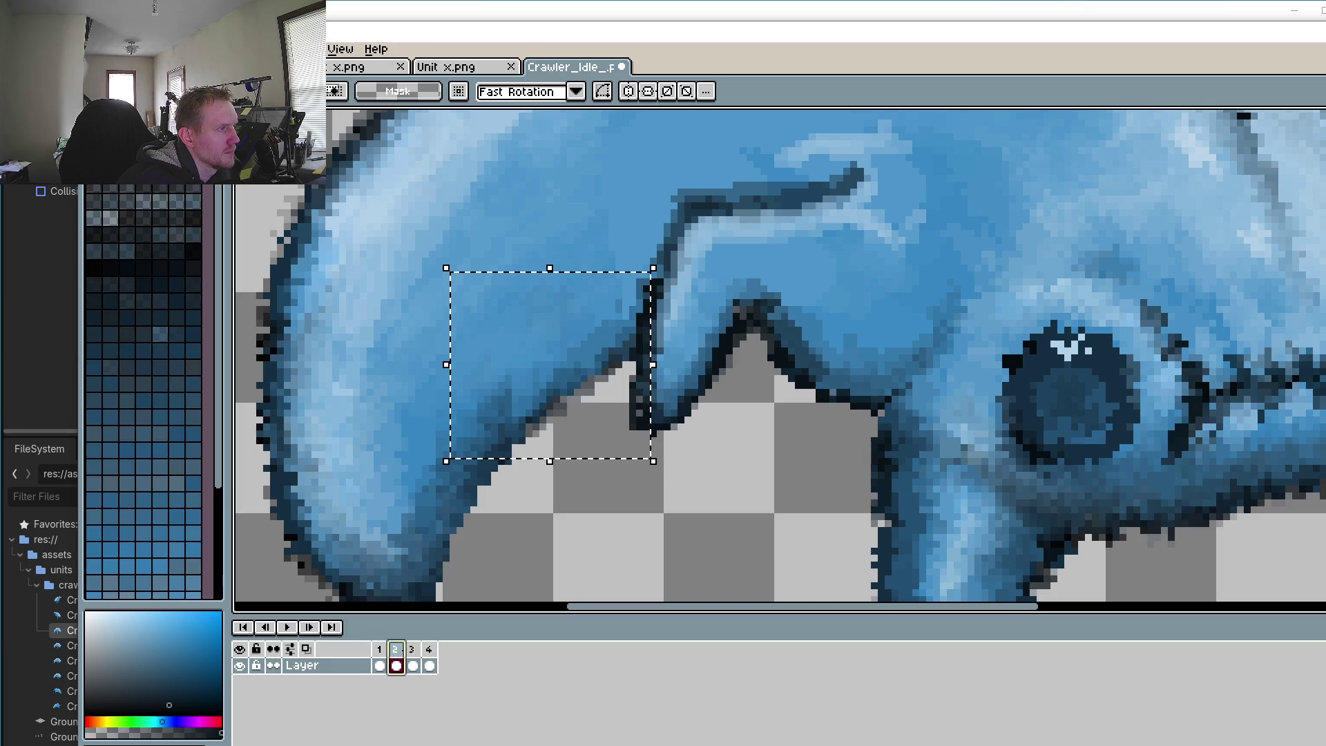
{"action": "left_click", "coordinate": [287, 626]}
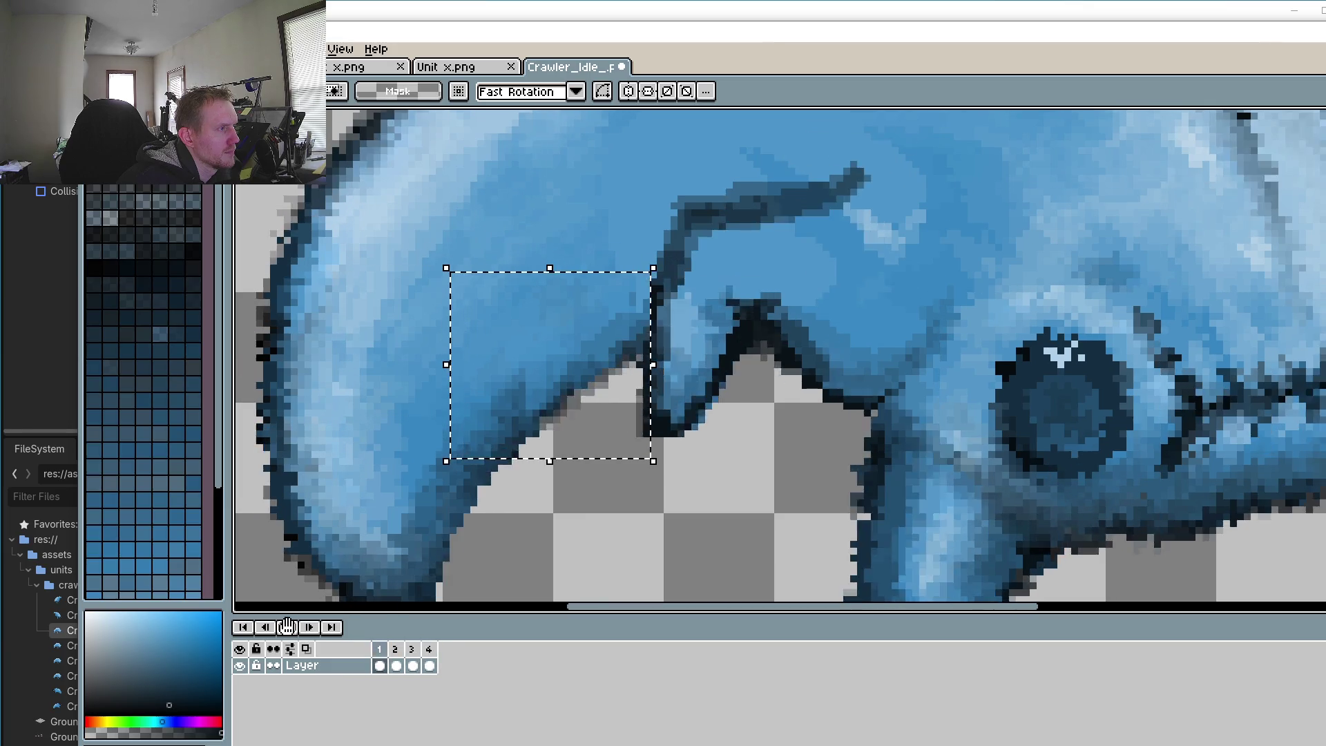
{"action": "scroll", "coordinate": [624, 423], "scroll_direction": "down", "scroll_amount": 5}
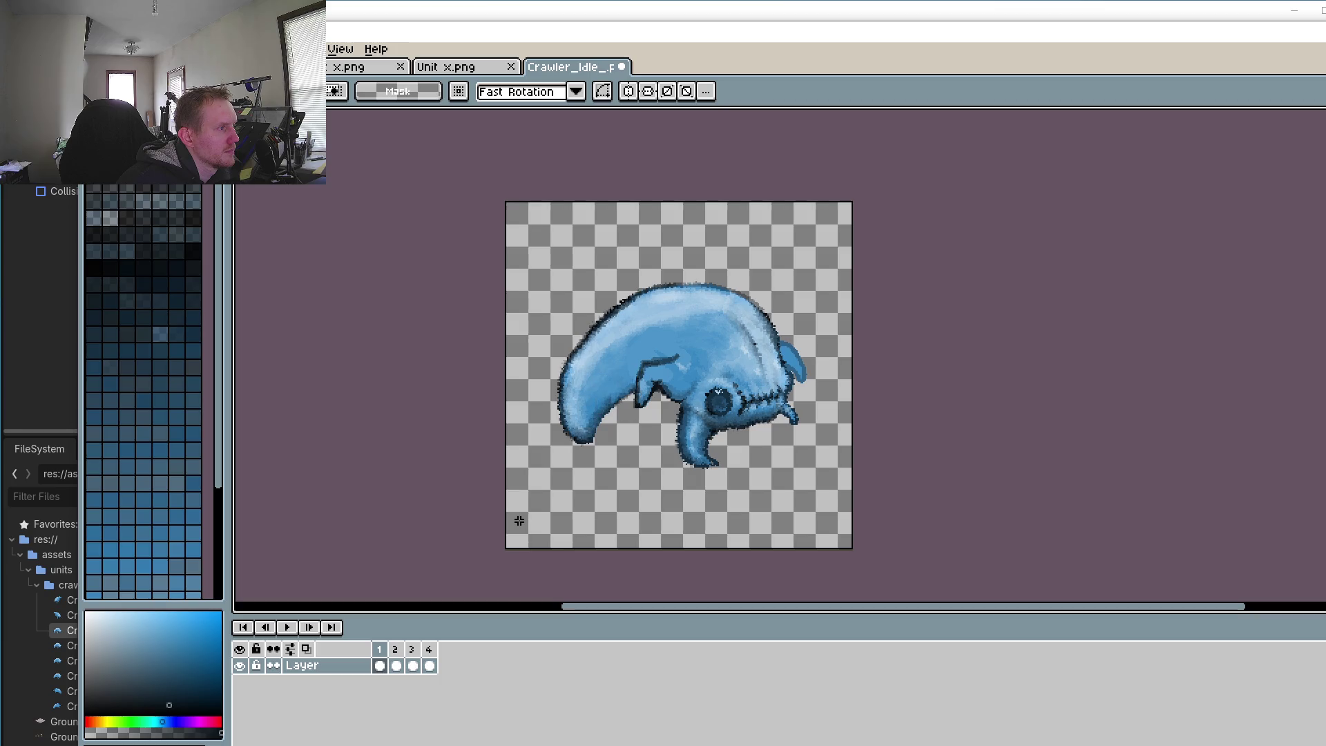
Step: Zoom out and play the idle animation, stopping back on frame 1
{"action": "scroll", "coordinate": [515, 500], "scroll_direction": "up", "scroll_amount": 3}
{"action": "scroll", "coordinate": [605, 453], "scroll_direction": "up", "scroll_amount": 3}
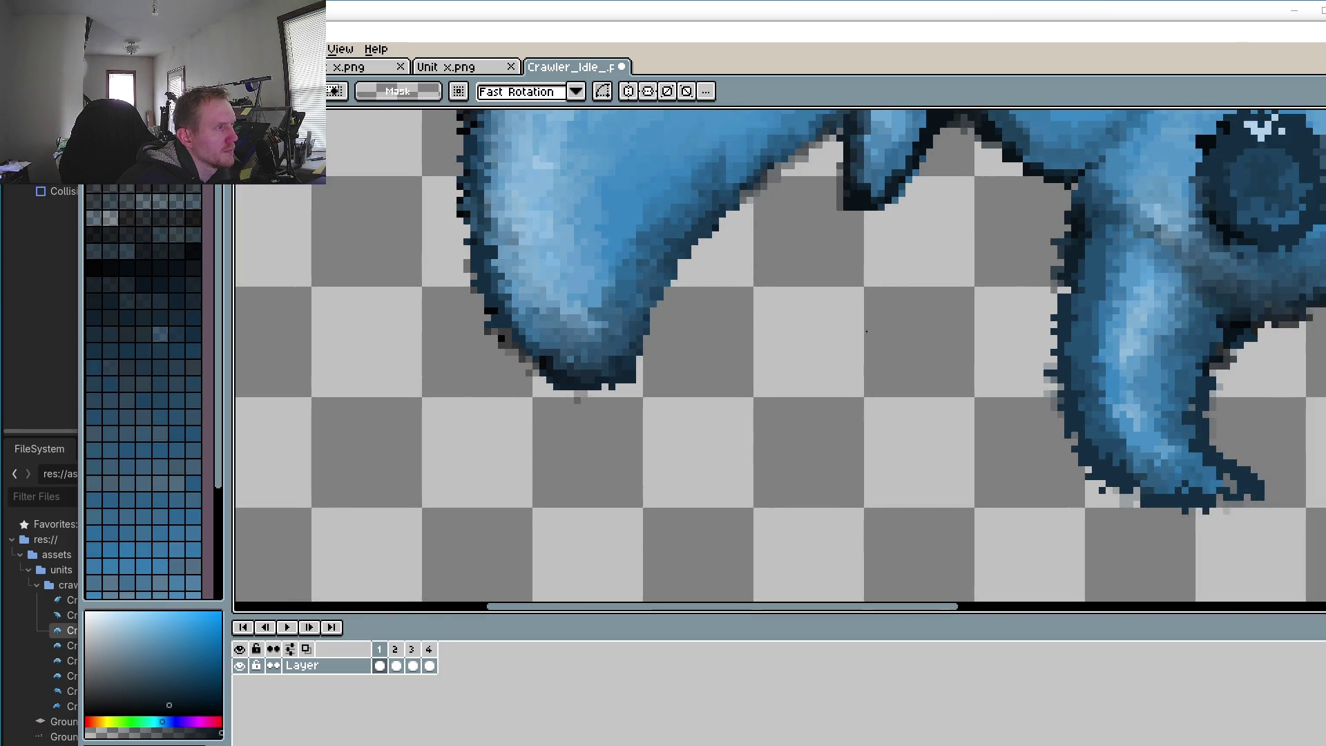
{"action": "scroll", "coordinate": [621, 453], "scroll_direction": "right", "scroll_amount": 4}
{"action": "left_click", "coordinate": [289, 627]}
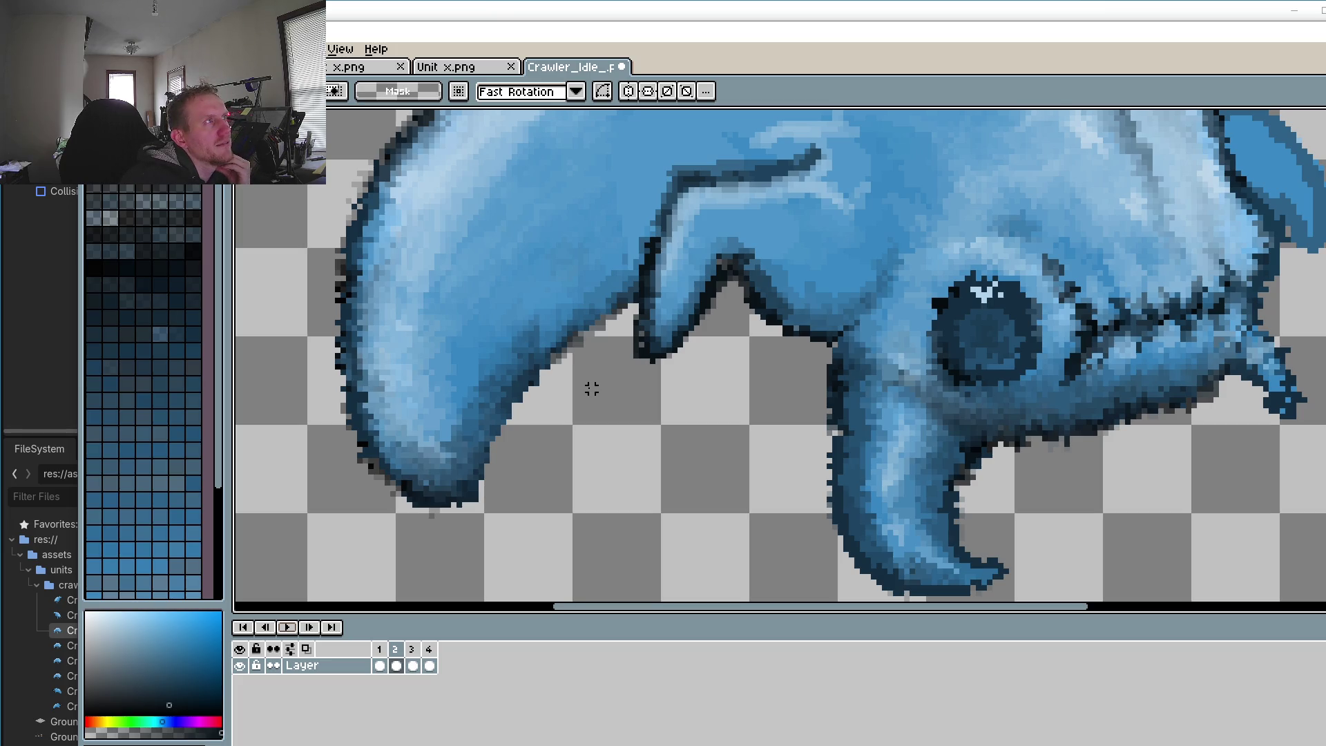
{"action": "left_click", "coordinate": [283, 626]}
{"action": "left_click", "coordinate": [283, 627]}
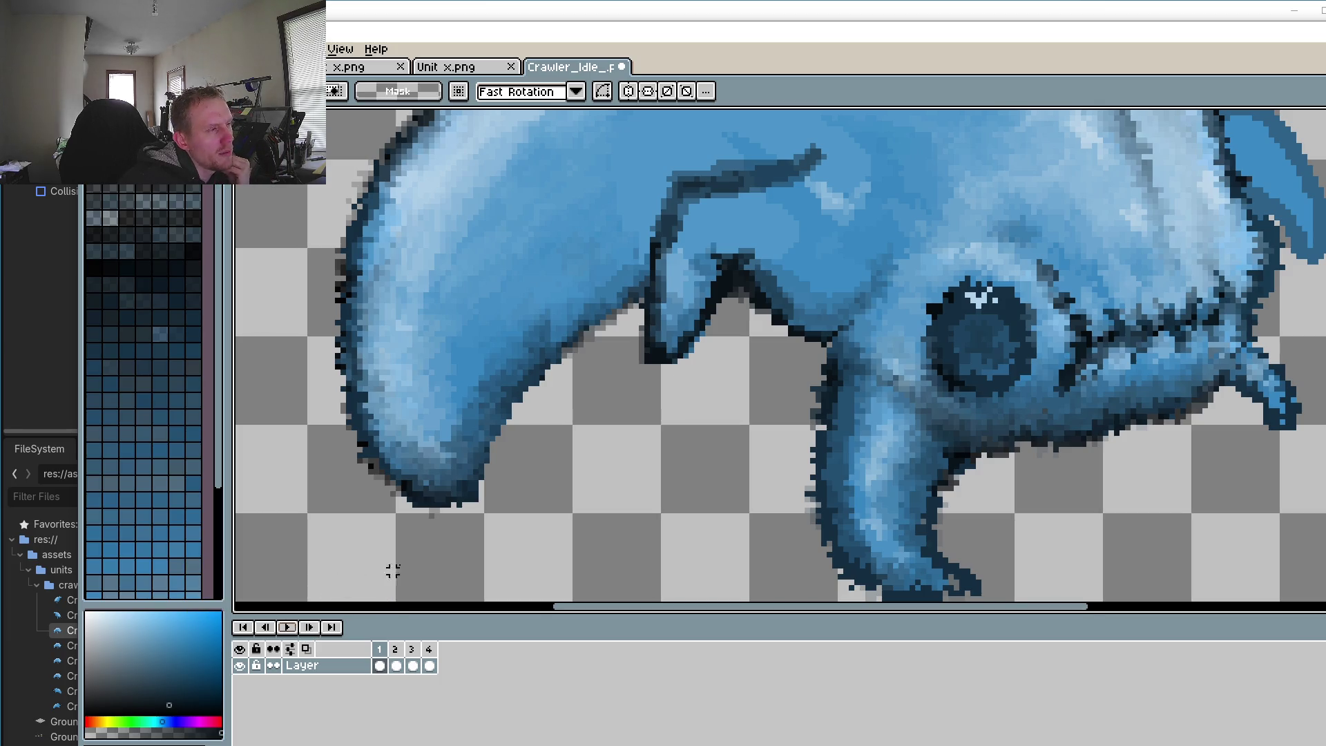
Step: Step through frames 1–4, compare frame 2, then zoom in on frame 1's jaw
{"action": "left_click", "coordinate": [396, 663]}
{"action": "left_click", "coordinate": [379, 662]}
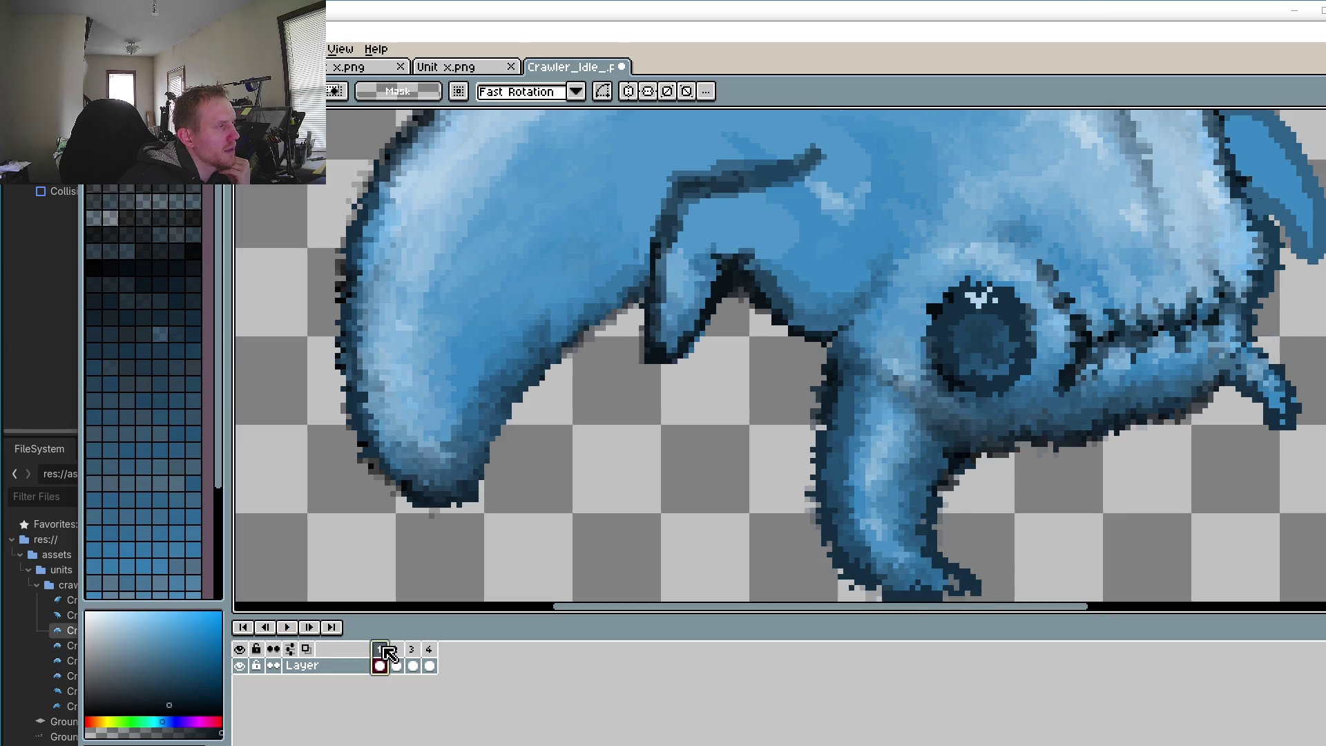
{"action": "left_click", "coordinate": [395, 653]}
{"action": "left_click", "coordinate": [412, 659]}
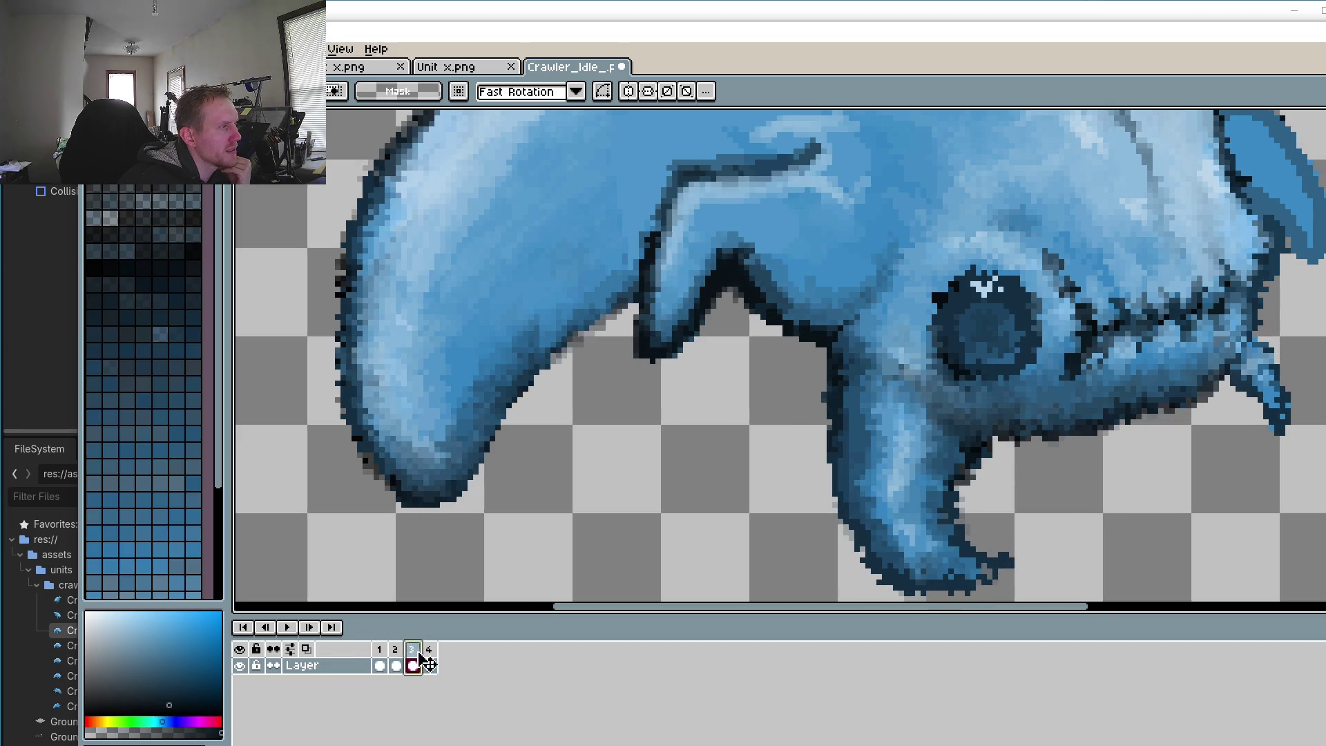
{"action": "left_click", "coordinate": [428, 659]}
{"action": "left_click", "coordinate": [381, 659]}
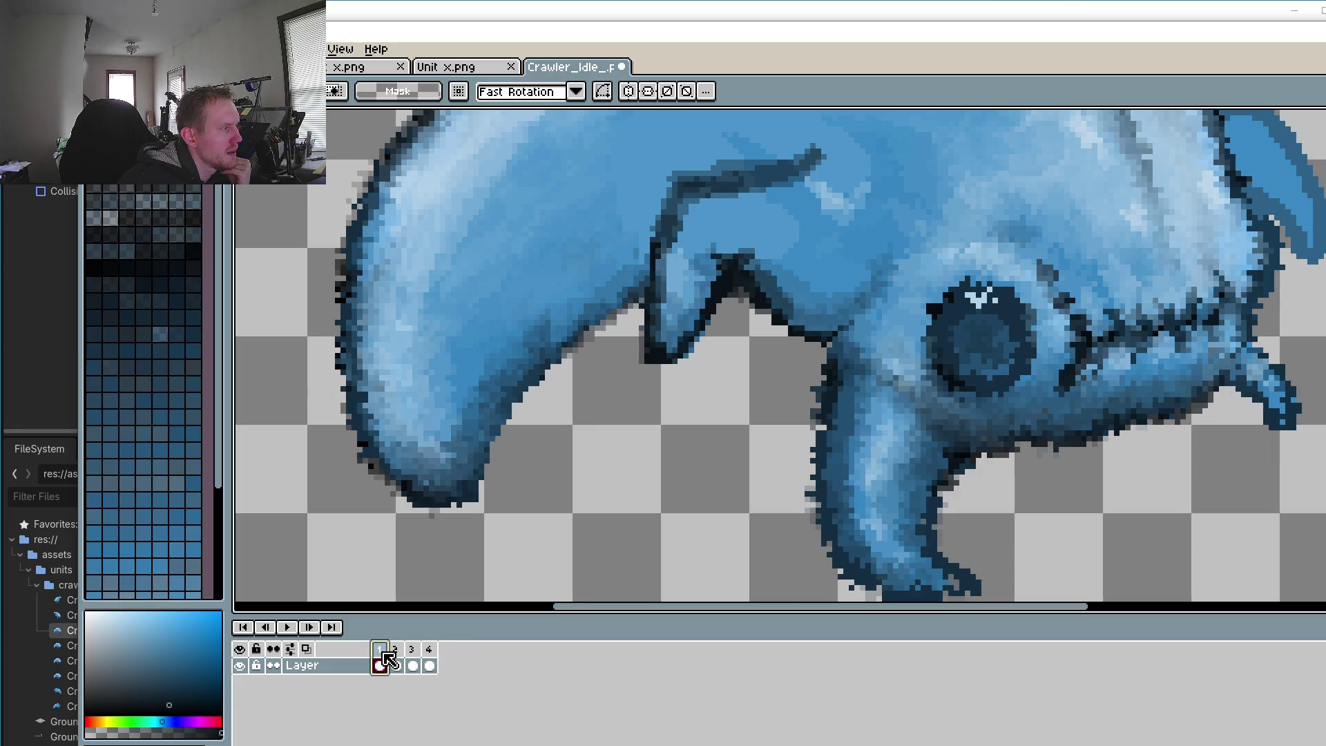
{"action": "left_click", "coordinate": [394, 662]}
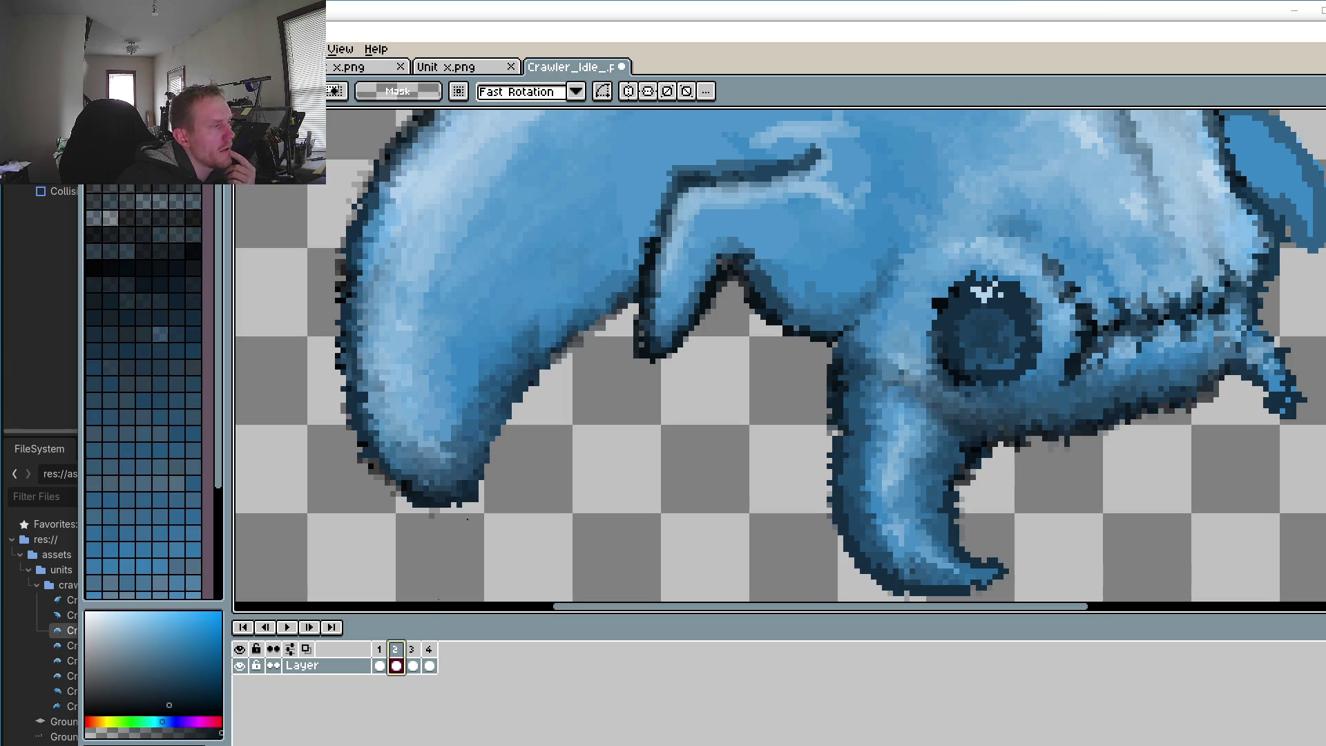
{"action": "left_click", "coordinate": [380, 664]}
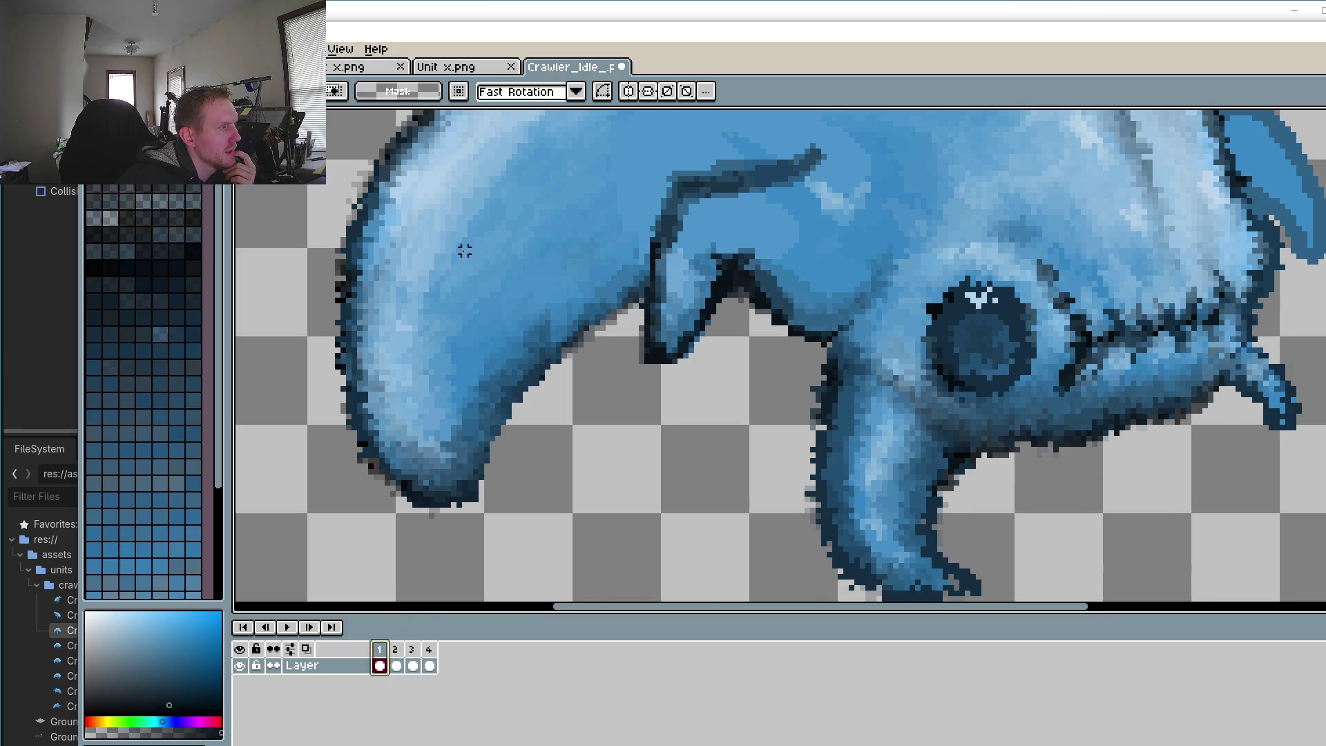
{"action": "scroll", "coordinate": [645, 375], "scroll_direction": "up", "scroll_amount": 2}
{"action": "scroll", "coordinate": [610, 399], "scroll_direction": "up", "scroll_amount": 4}
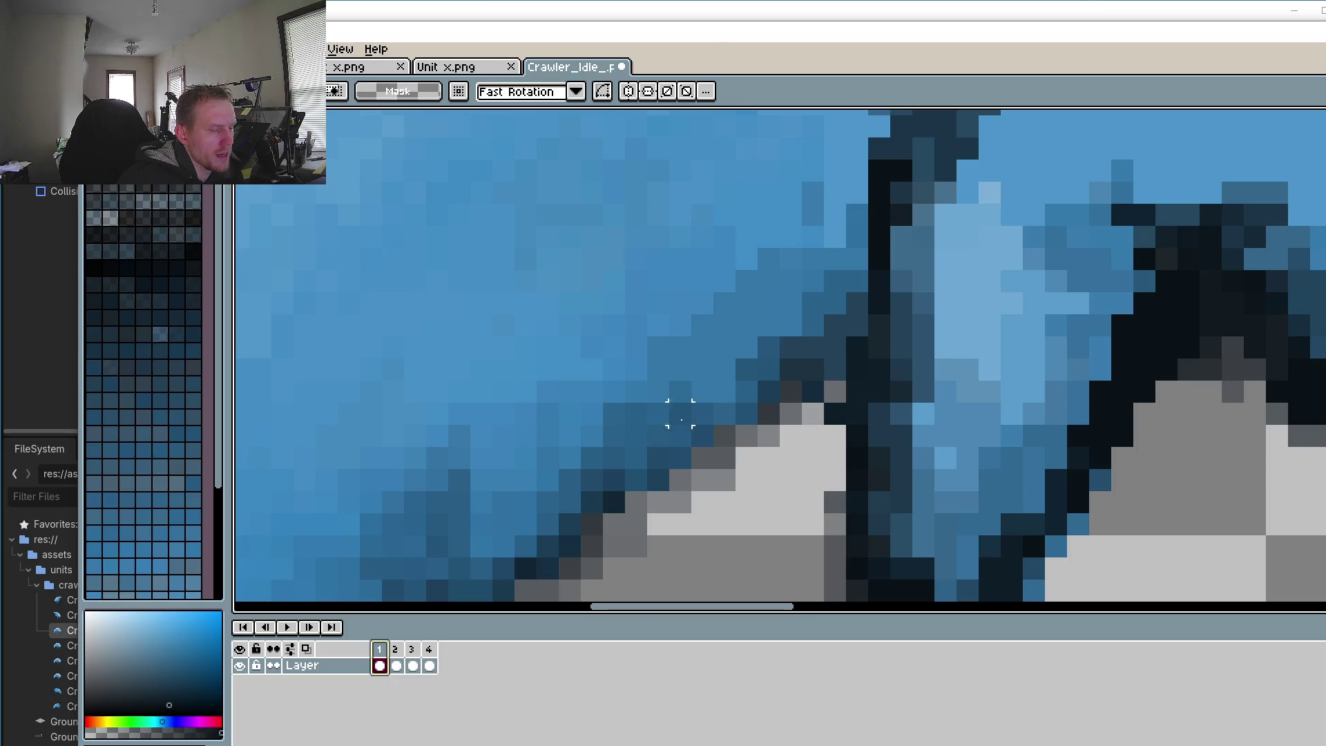
Step: Sample the blue near the jaw seam and repaint a few pixels along the seam
{"action": "key", "text": "i"}
{"action": "left_click", "coordinate": [754, 376]}
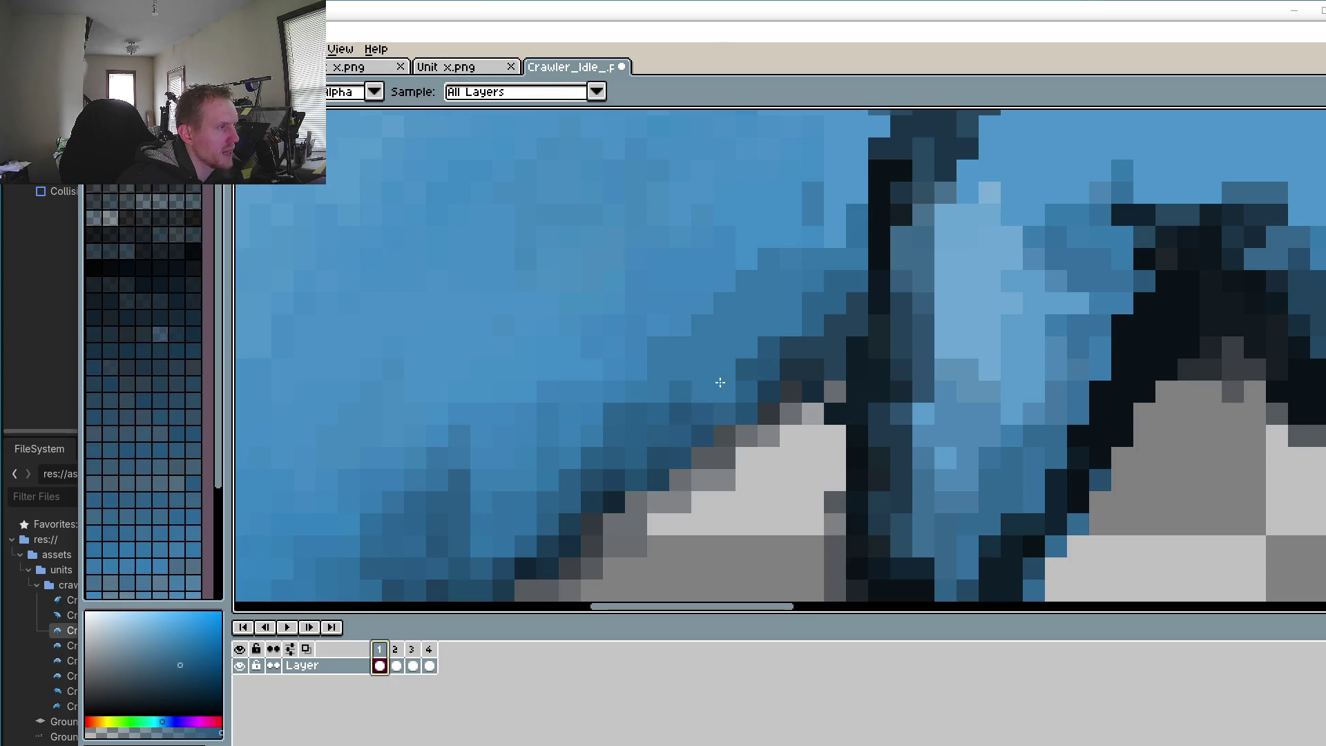
{"action": "key", "text": "b"}
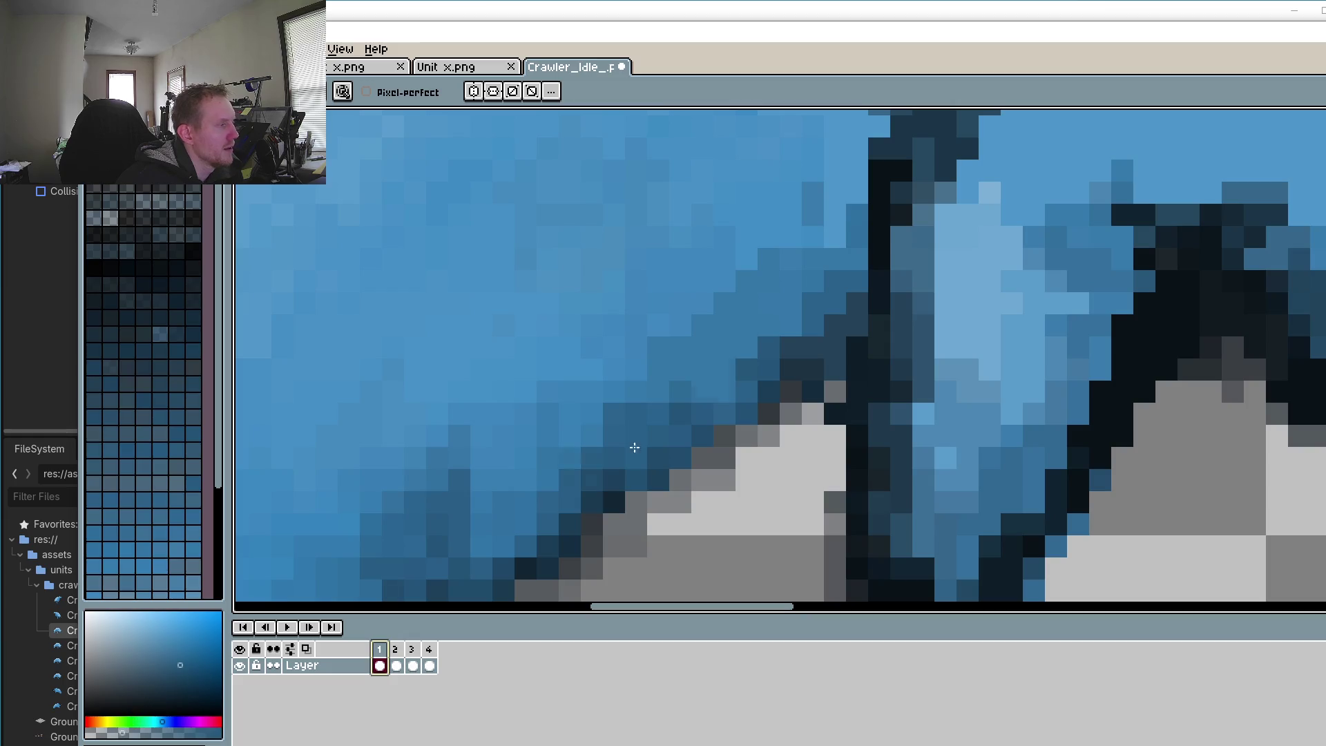
{"action": "left_click", "coordinate": [781, 332]}
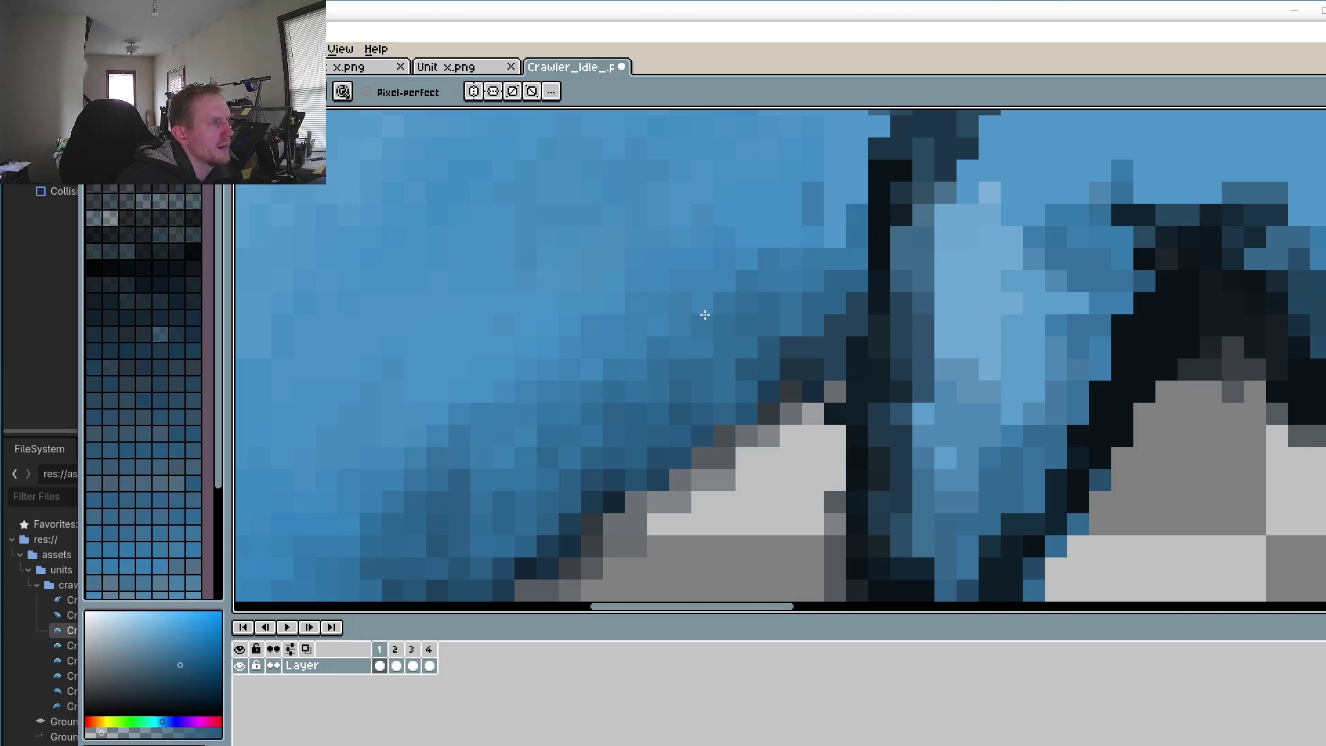
{"action": "left_click_drag", "start_coordinate": [835, 194], "coordinate": [851, 218]}
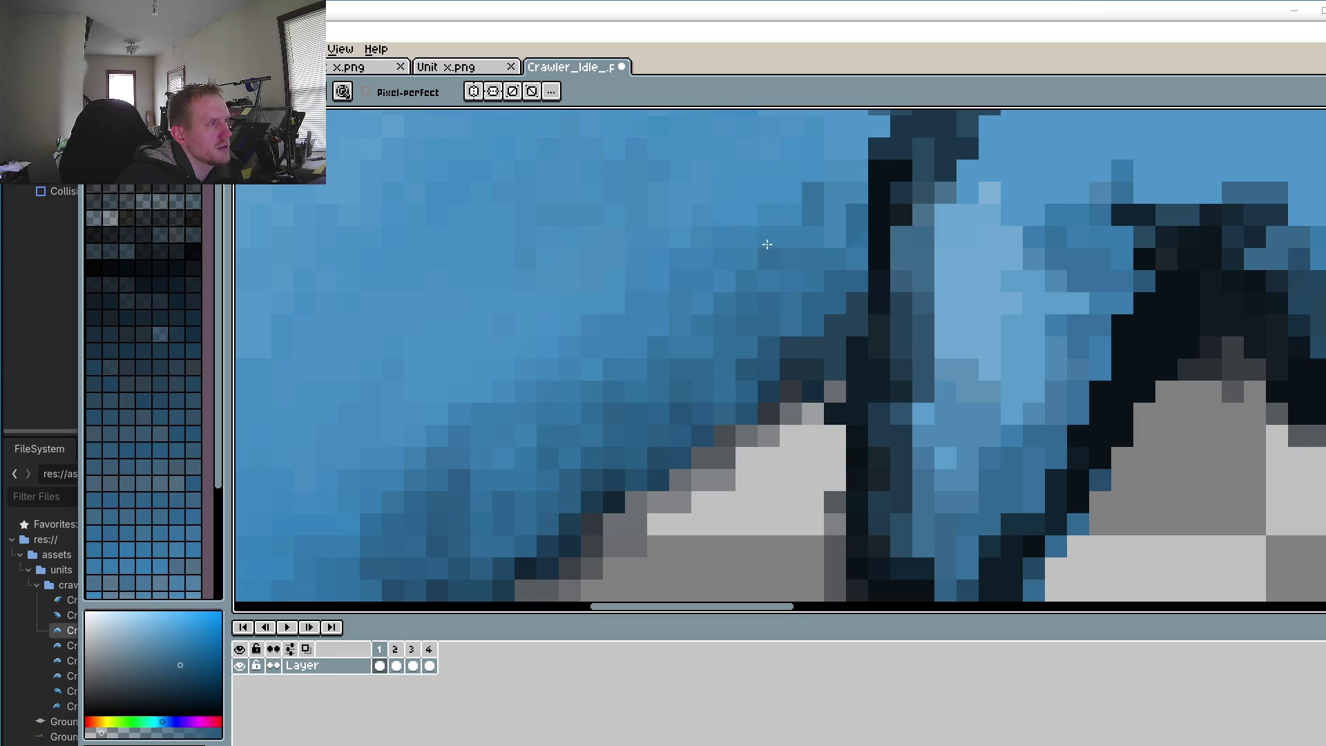
Step: Check frame 2's version of the jaw and return to frame 1
{"action": "scroll", "coordinate": [661, 387], "scroll_direction": "down", "scroll_amount": 2}
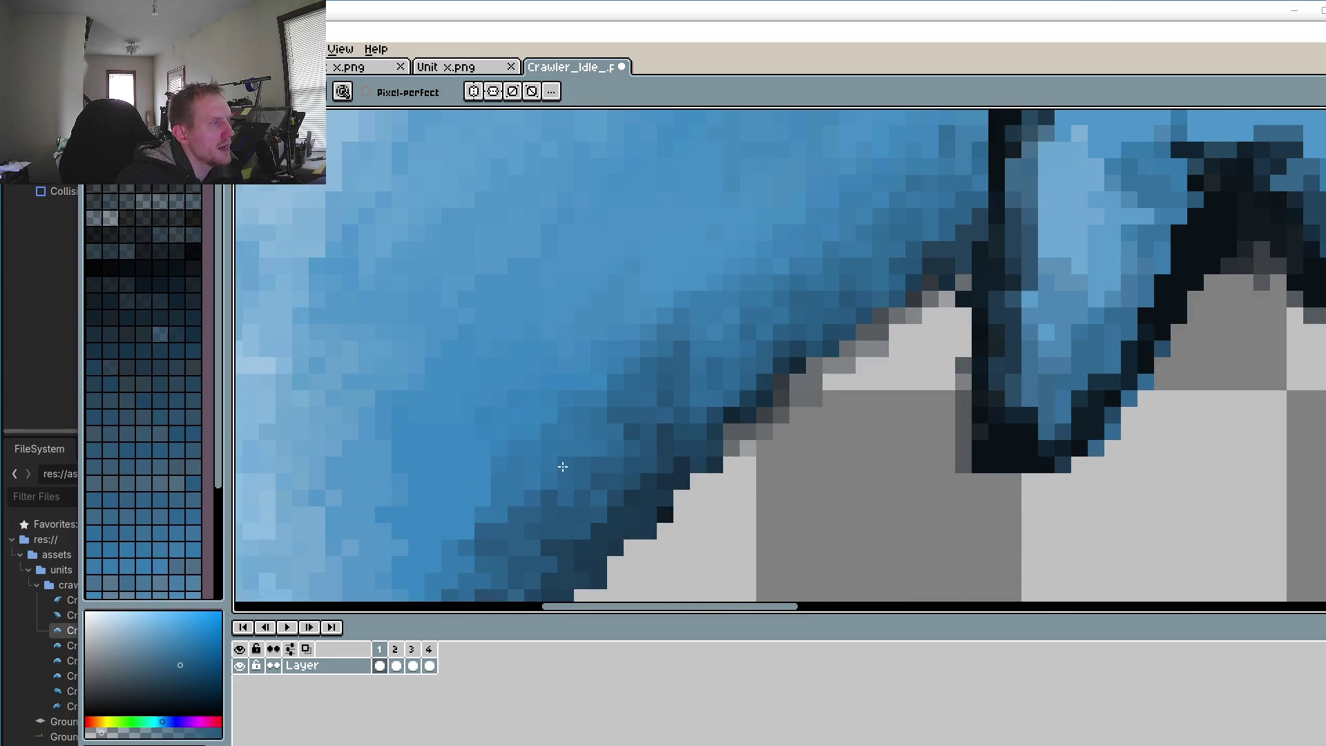
{"action": "left_click_drag", "start_coordinate": [507, 495], "coordinate": [646, 346]}
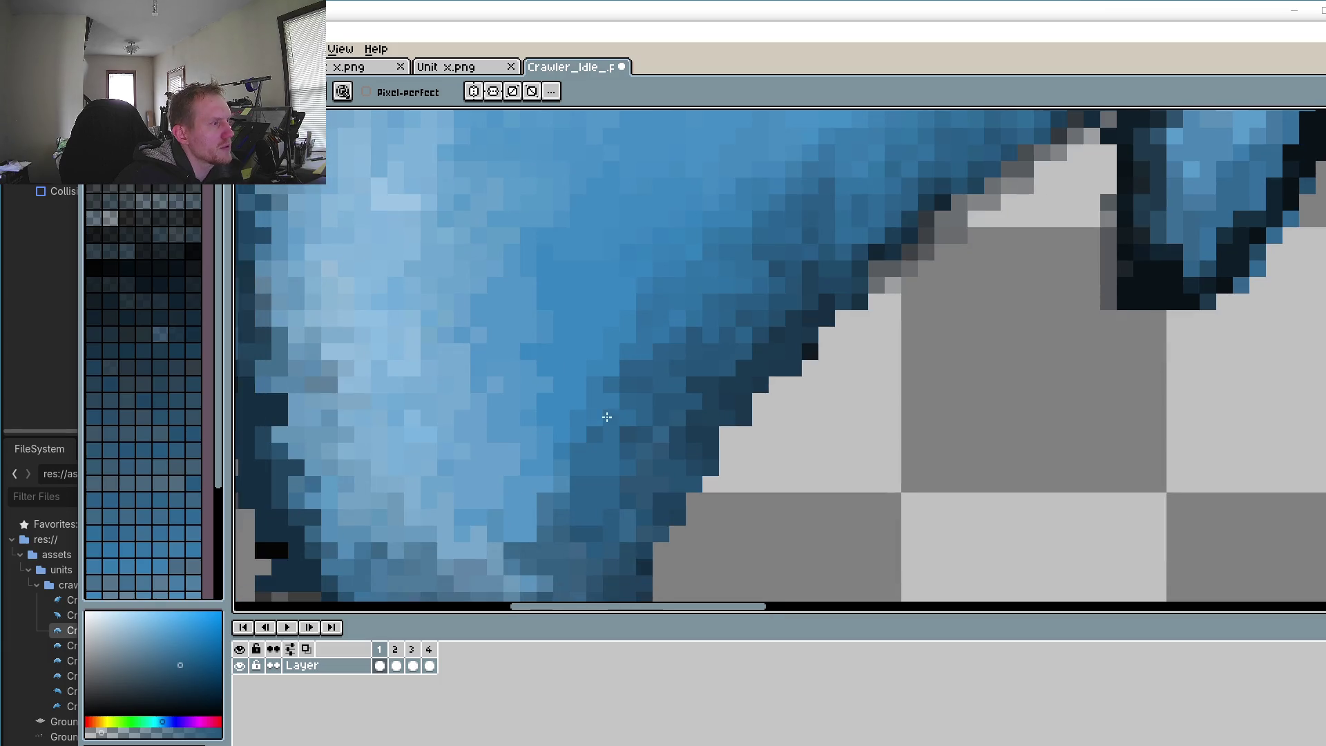
{"action": "scroll", "coordinate": [607, 416], "scroll_direction": "down", "scroll_amount": 3}
{"action": "scroll", "coordinate": [654, 350], "scroll_direction": "up", "scroll_amount": 1}
{"action": "left_click", "coordinate": [404, 650]}
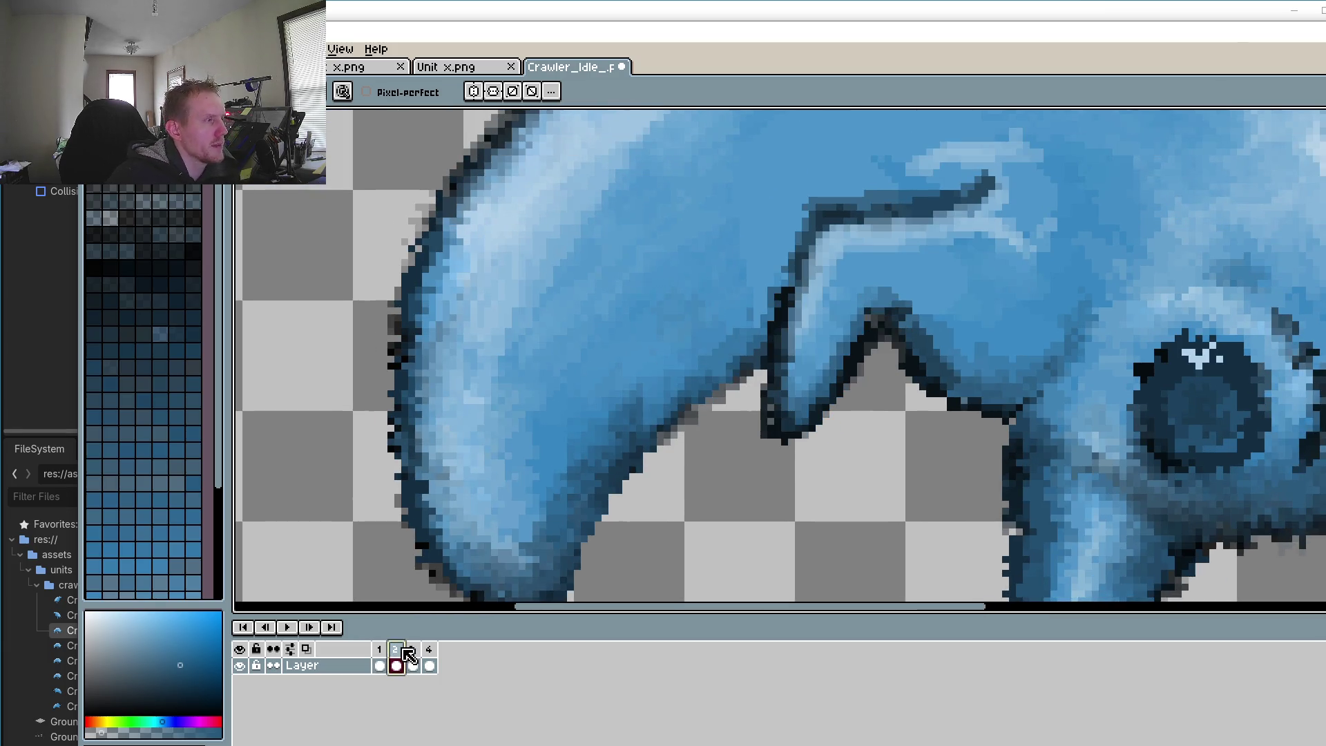
{"action": "left_click", "coordinate": [380, 654]}
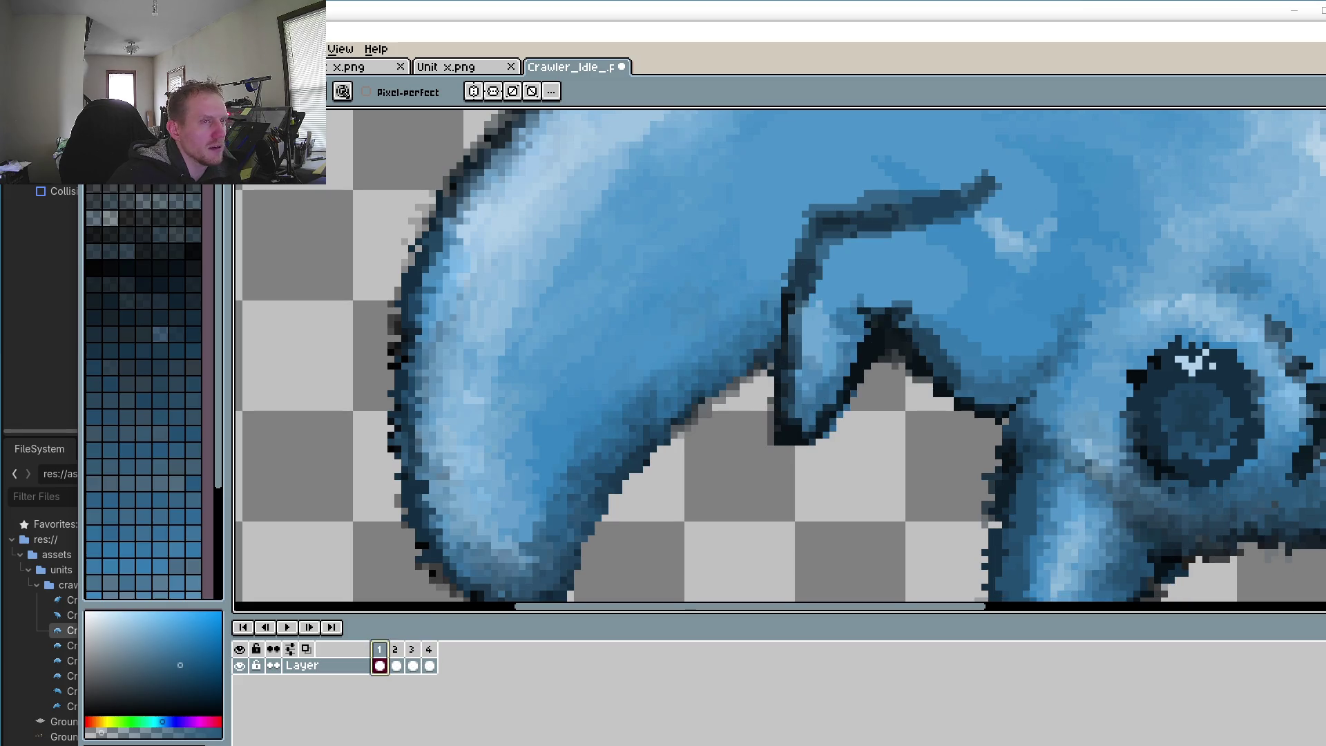
Step: Select the jaw region and shift it slightly up-left on frames 2 and 3
{"action": "key", "text": "m"}
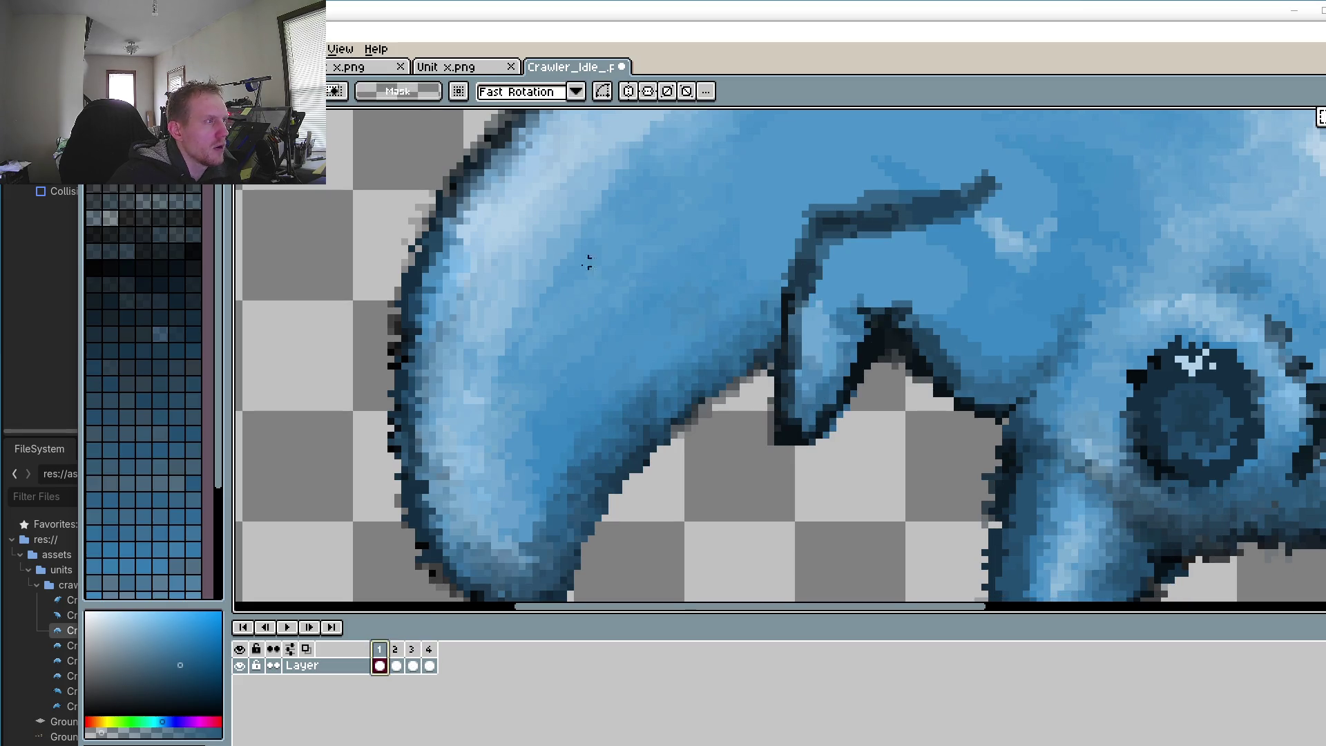
{"action": "left_click_drag", "start_coordinate": [527, 240], "coordinate": [778, 511]}
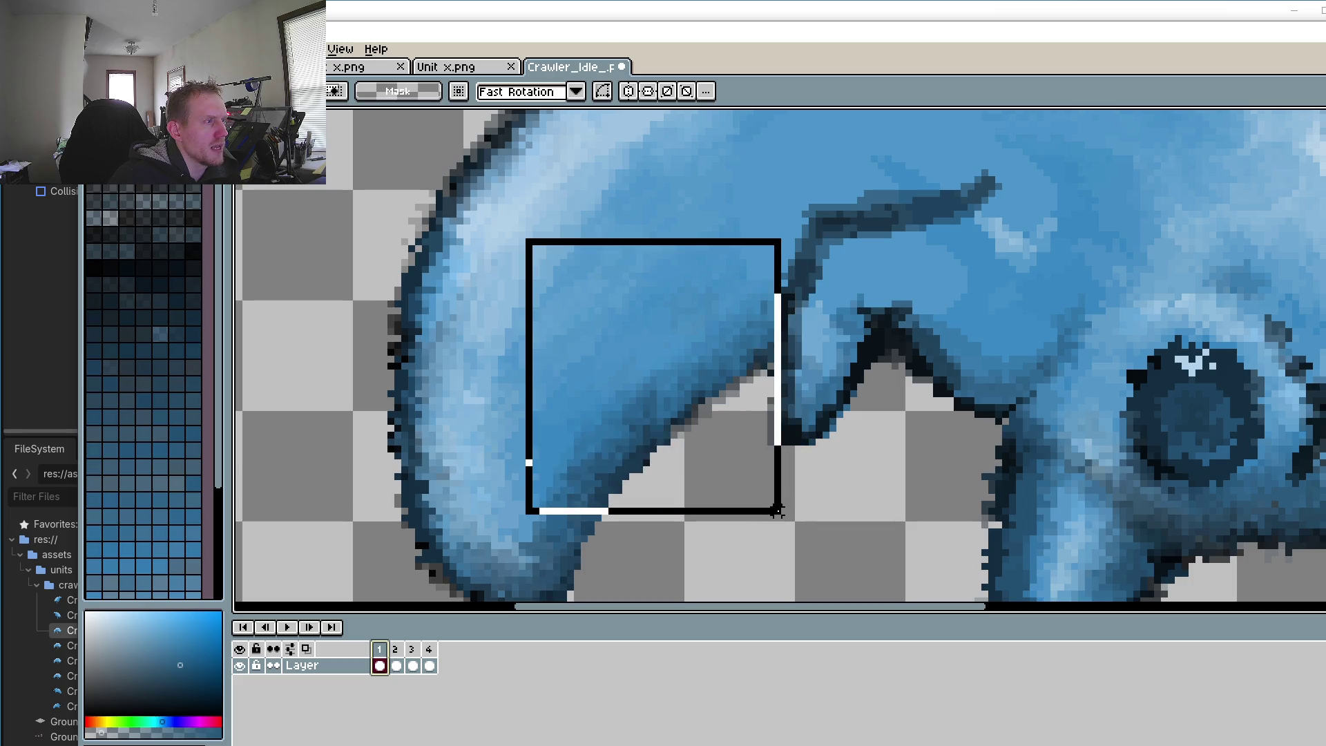
{"action": "left_click_drag", "start_coordinate": [778, 509], "coordinate": [796, 523]}
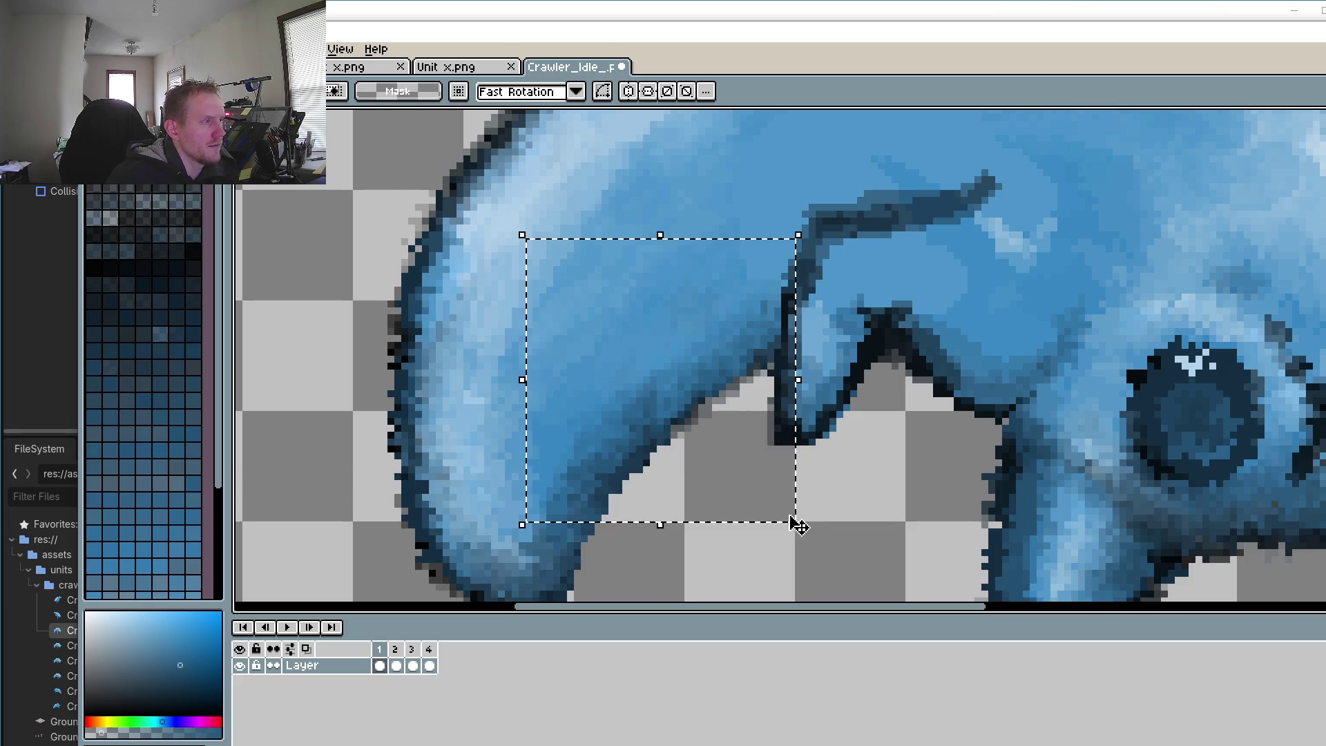
{"action": "left_click", "coordinate": [395, 665]}
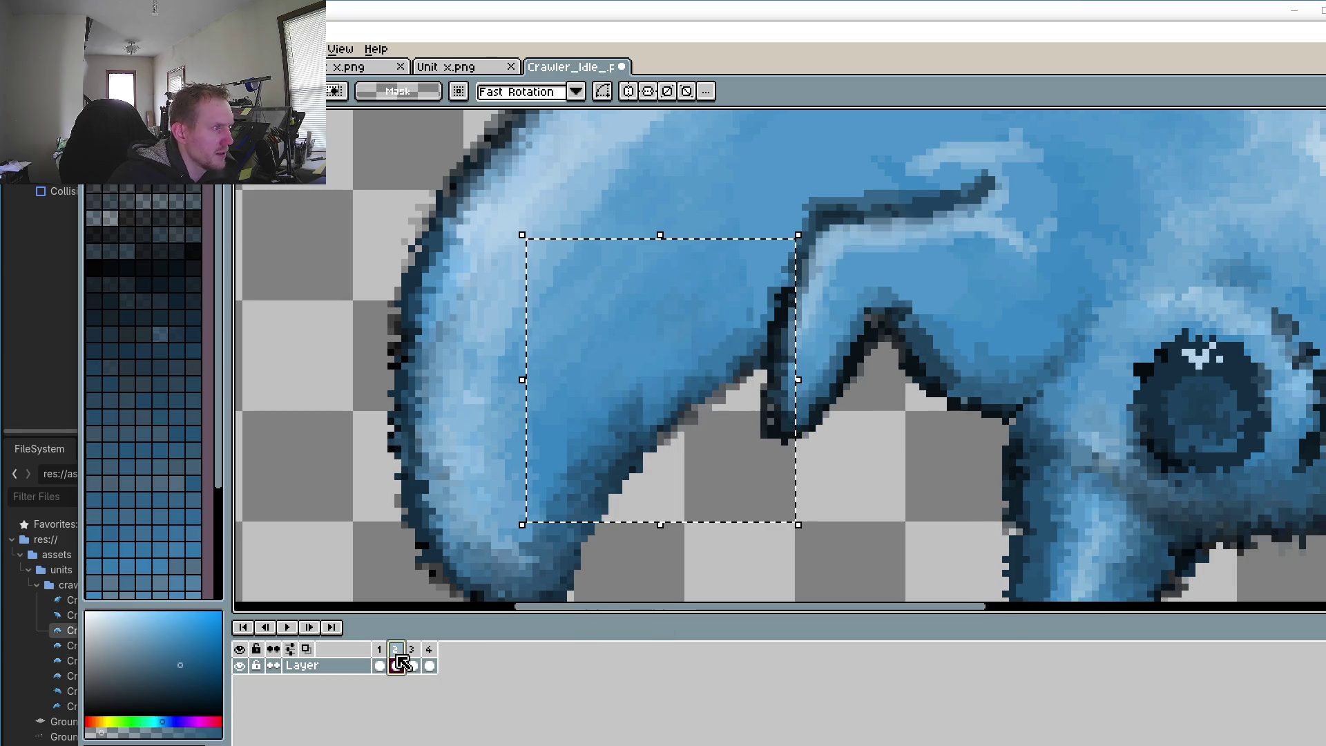
{"action": "left_click_drag", "start_coordinate": [687, 399], "coordinate": [684, 386]}
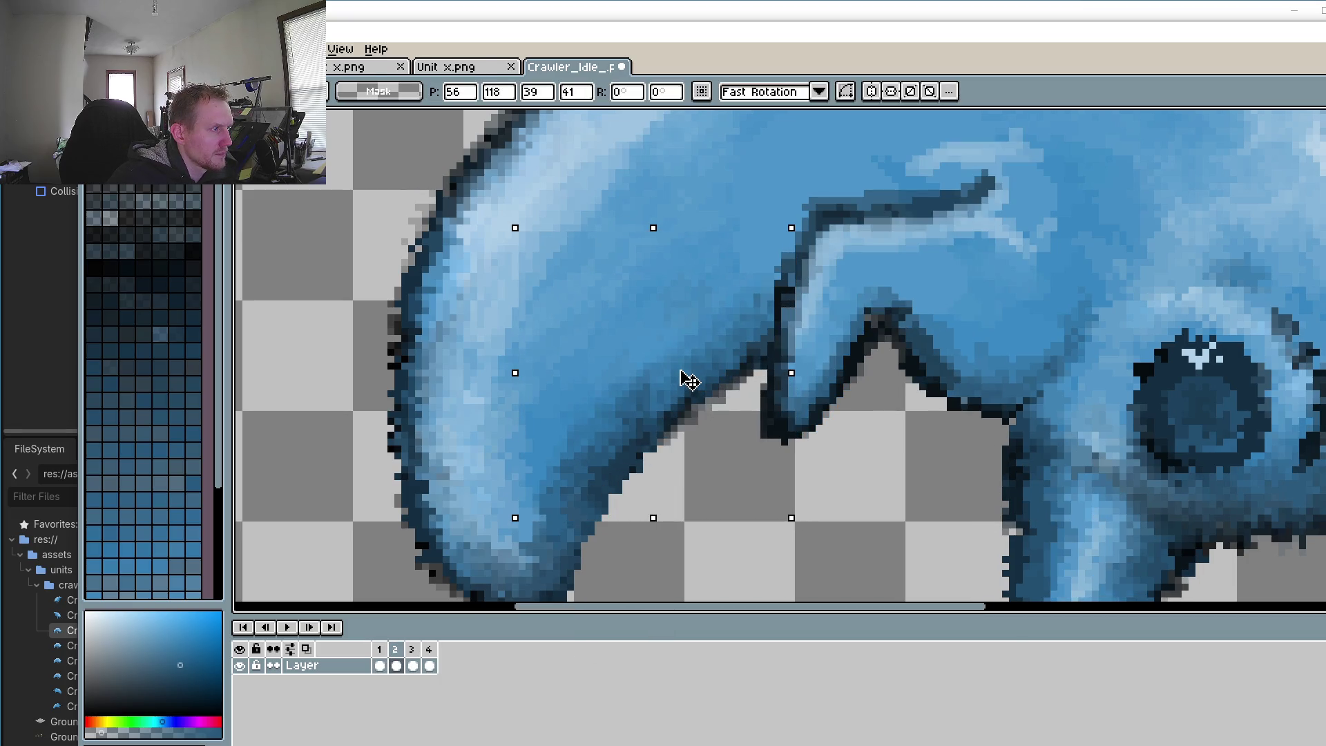
{"action": "left_click", "coordinate": [380, 664]}
{"action": "left_click", "coordinate": [396, 665]}
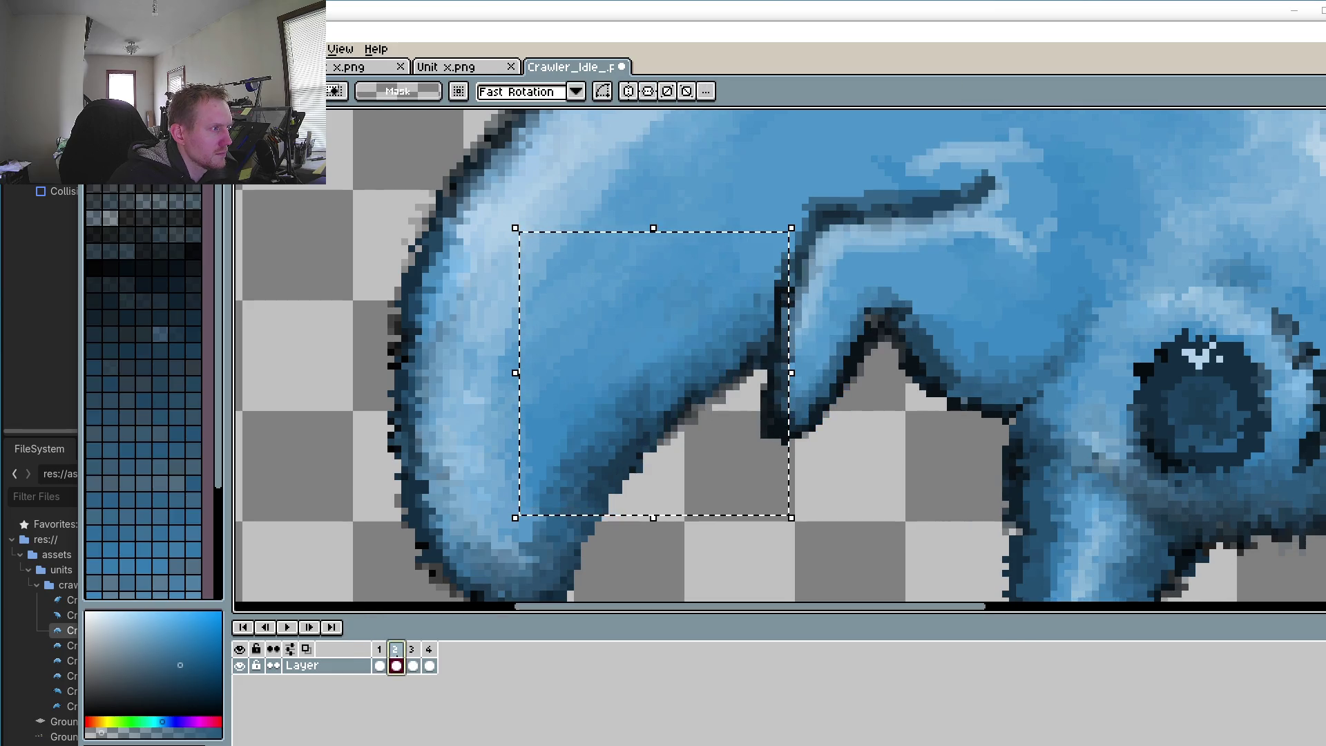
{"action": "left_click", "coordinate": [413, 665]}
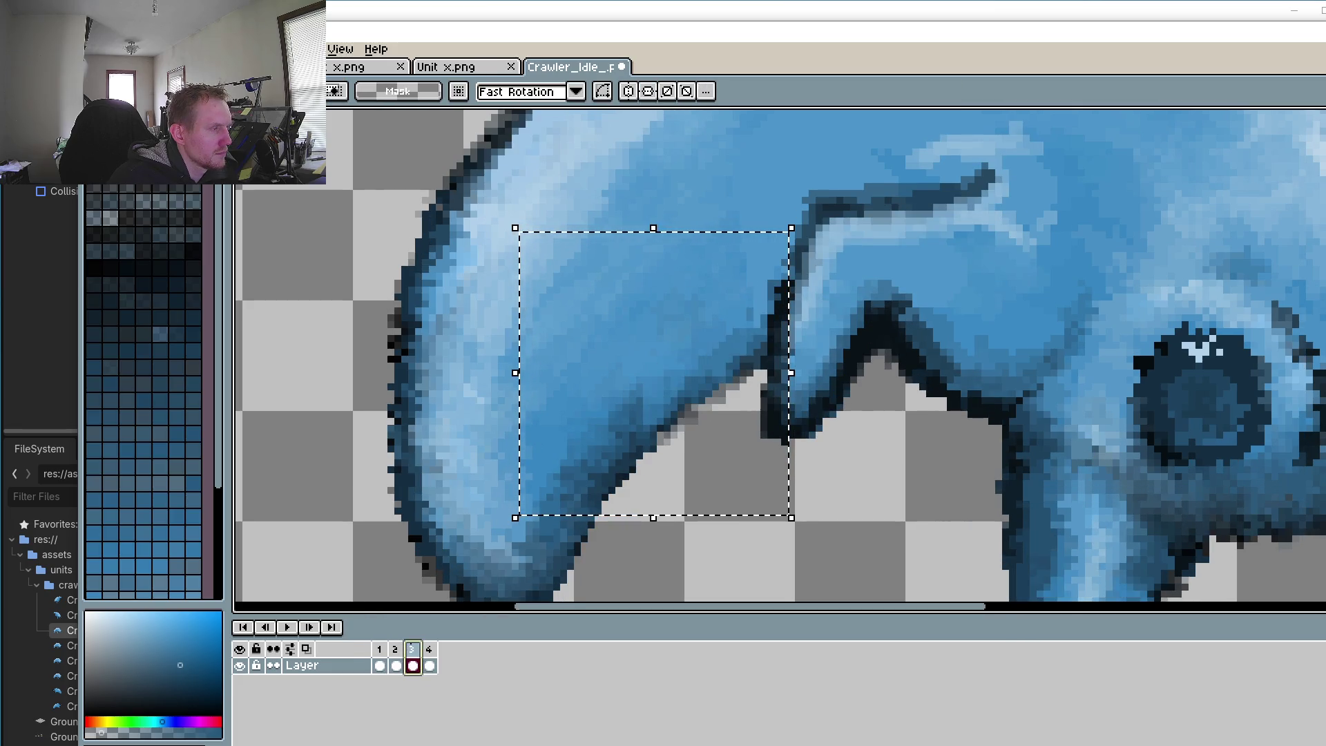
{"action": "left_click_drag", "start_coordinate": [672, 408], "coordinate": [665, 390]}
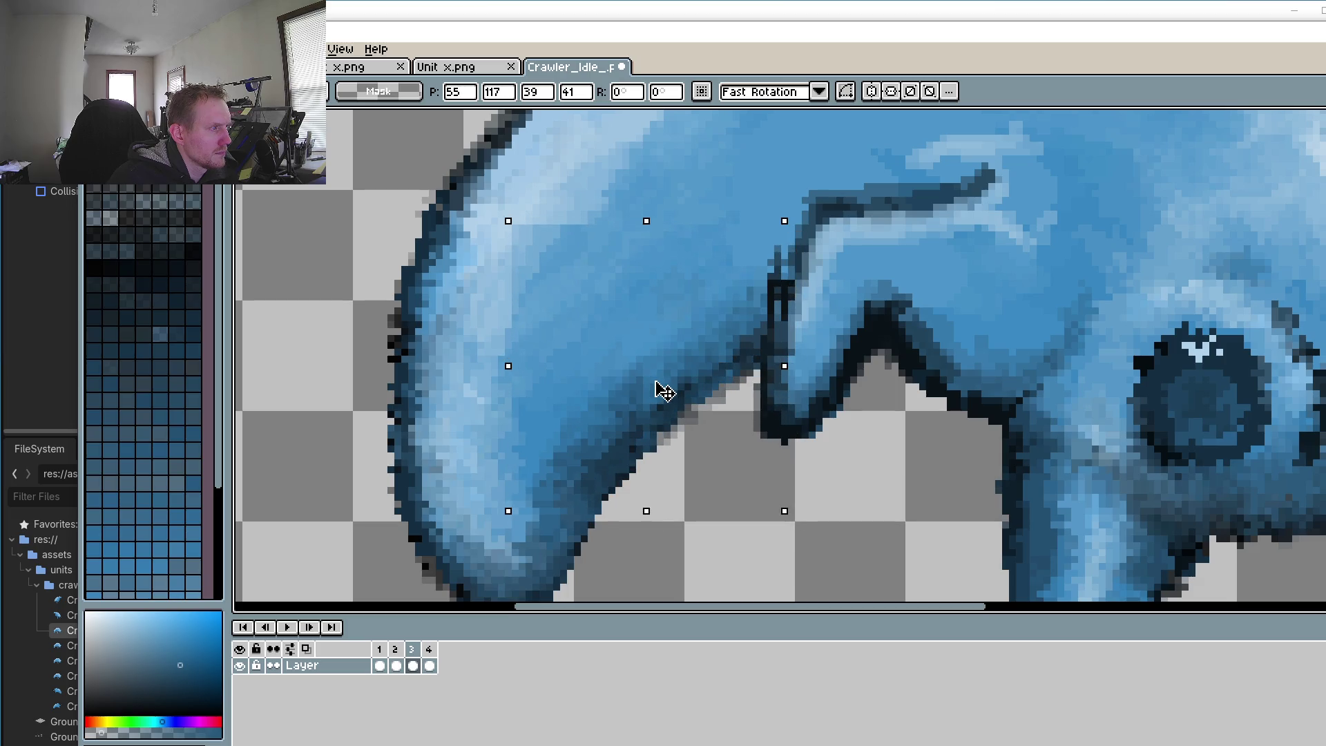
{"action": "type", "text": "56"}
{"action": "key", "text": "Return"}
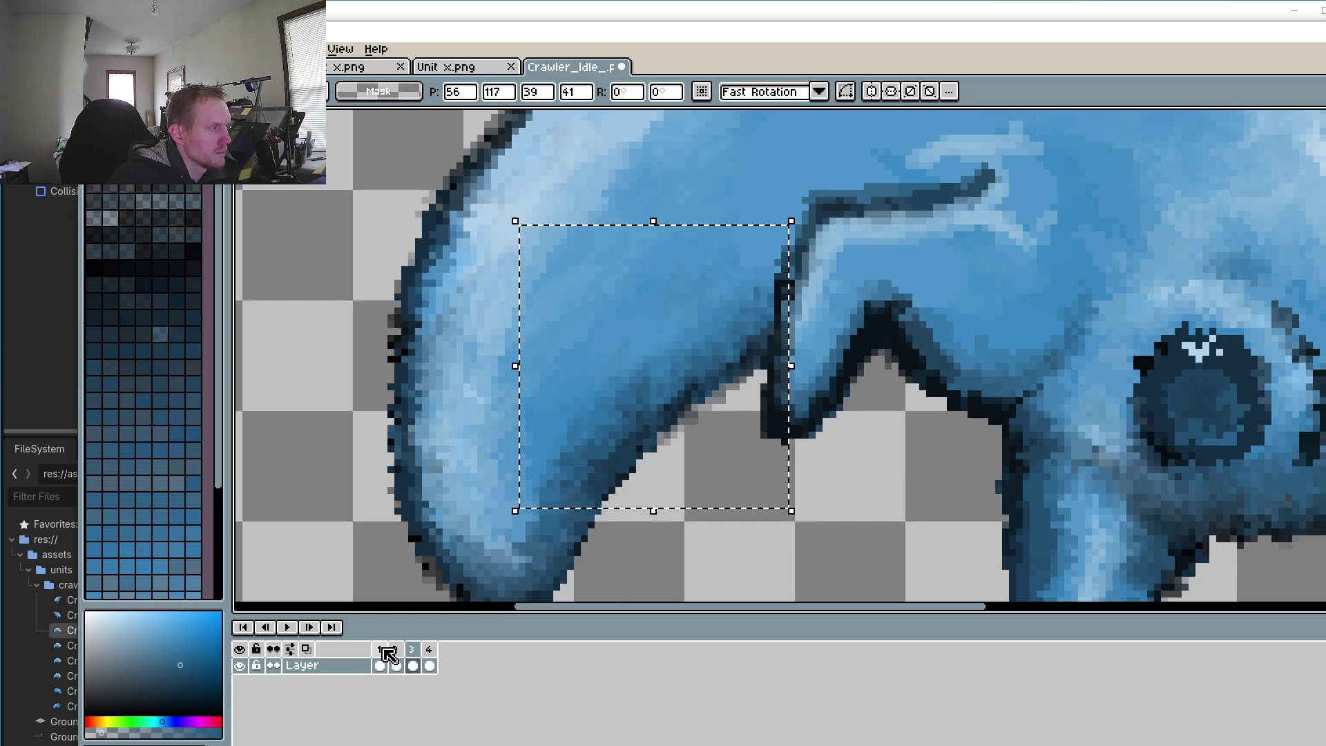
Step: On frame 4, tilt the selected snout area about -3° and nudge it 1 px right
{"action": "left_click", "coordinate": [395, 665]}
{"action": "left_click", "coordinate": [412, 665]}
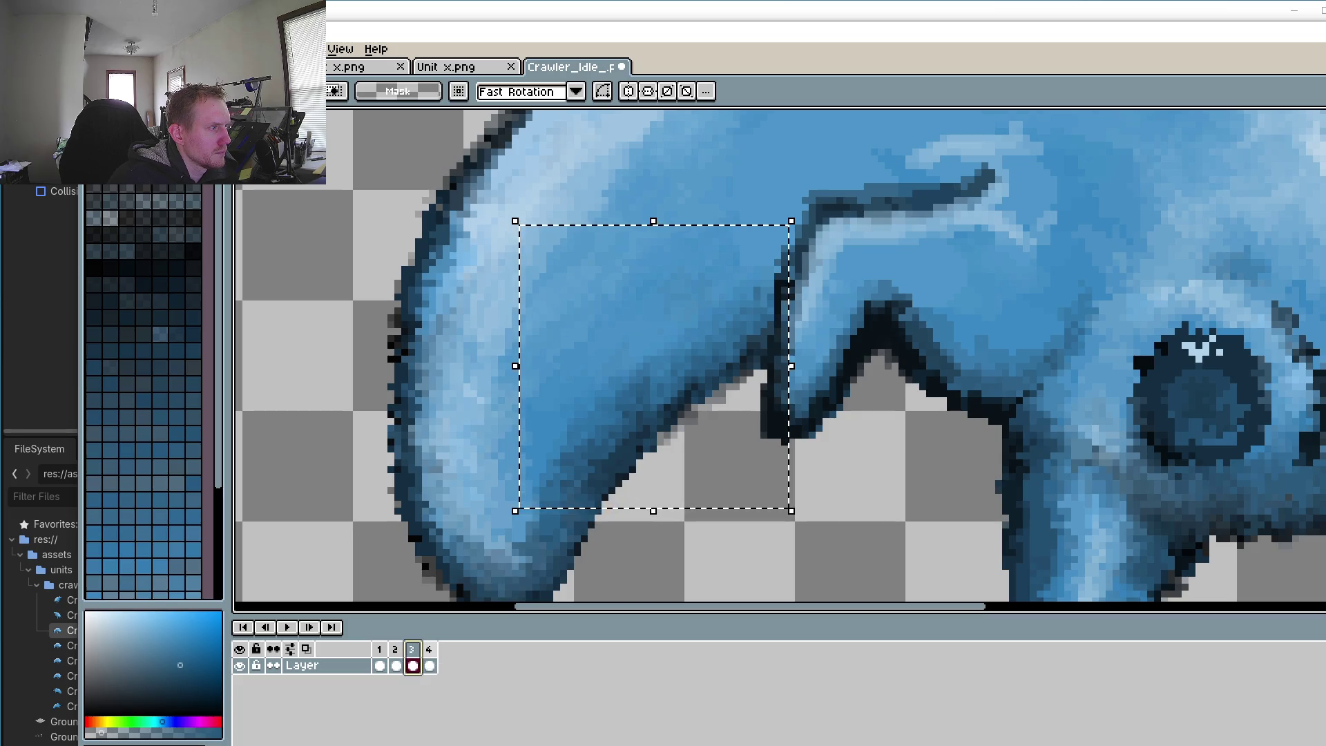
{"action": "left_click", "coordinate": [429, 665]}
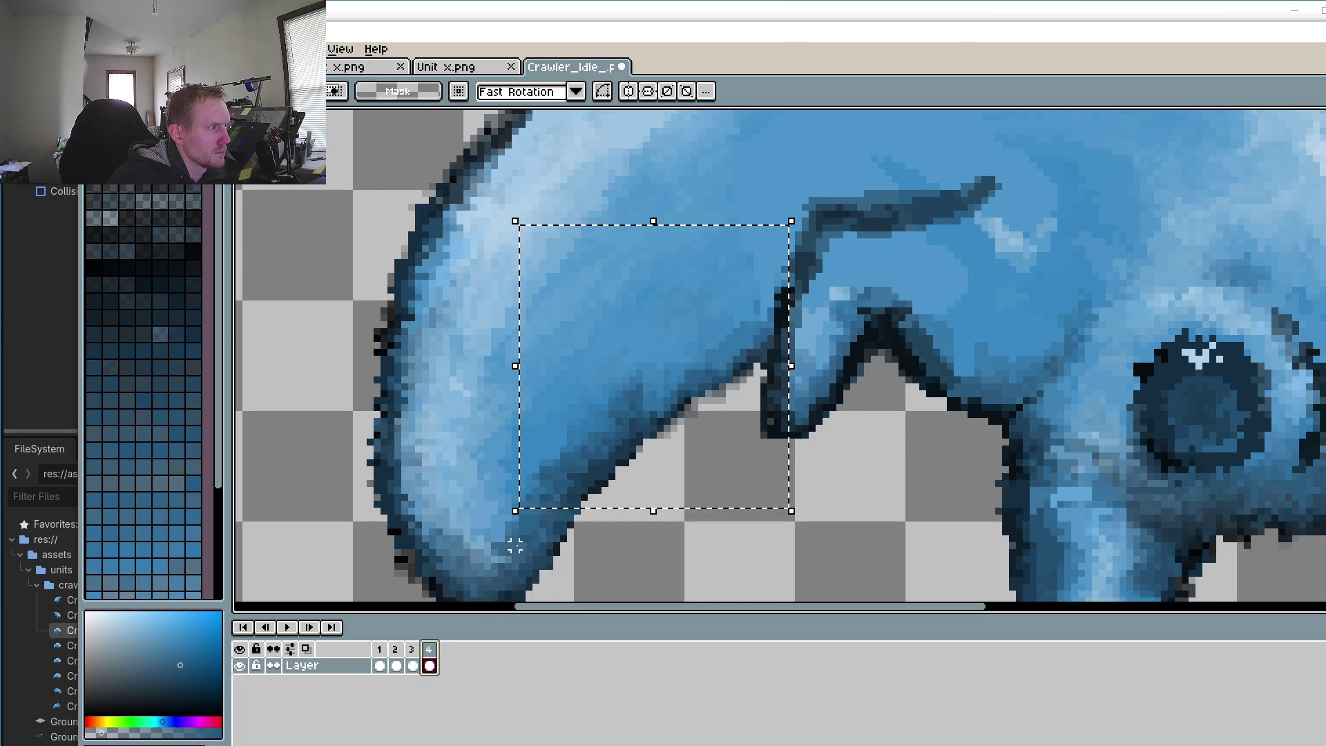
{"action": "left_click_drag", "start_coordinate": [657, 392], "coordinate": [664, 406]}
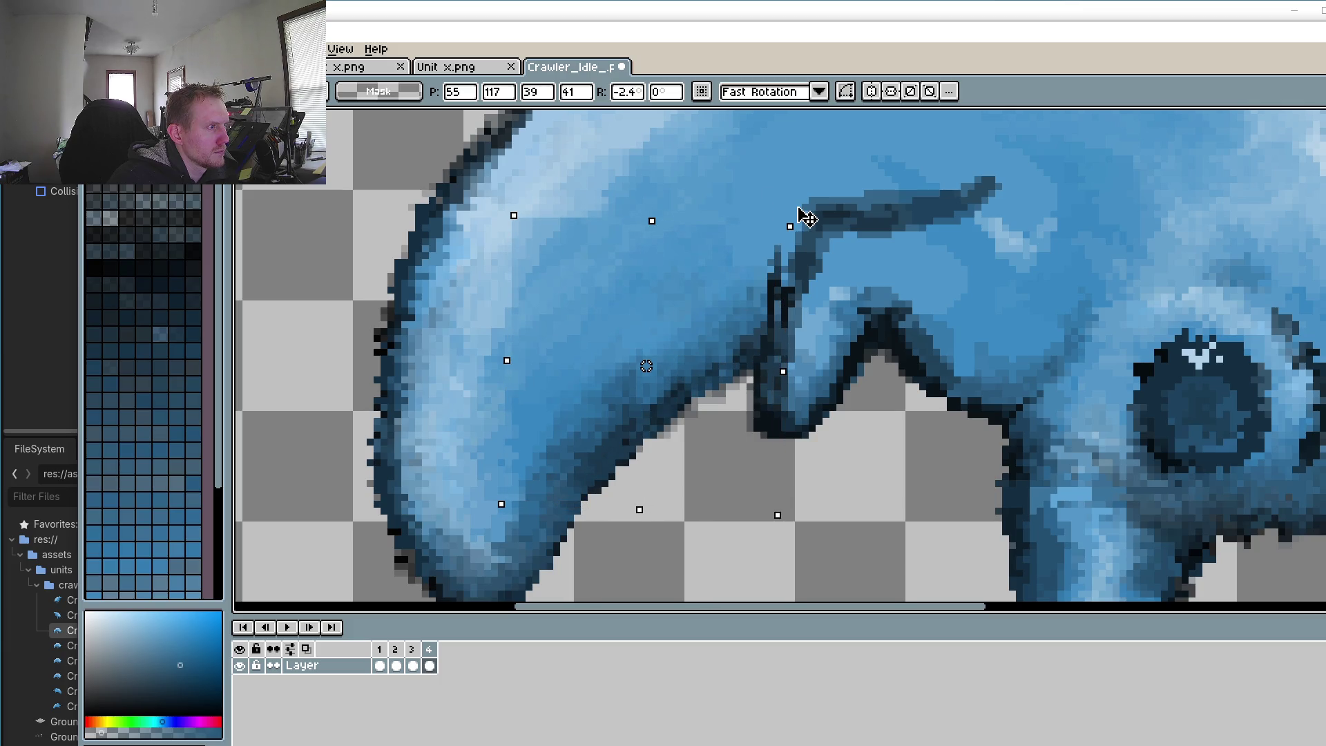
{"action": "left_click_drag", "start_coordinate": [737, 294], "coordinate": [747, 295]}
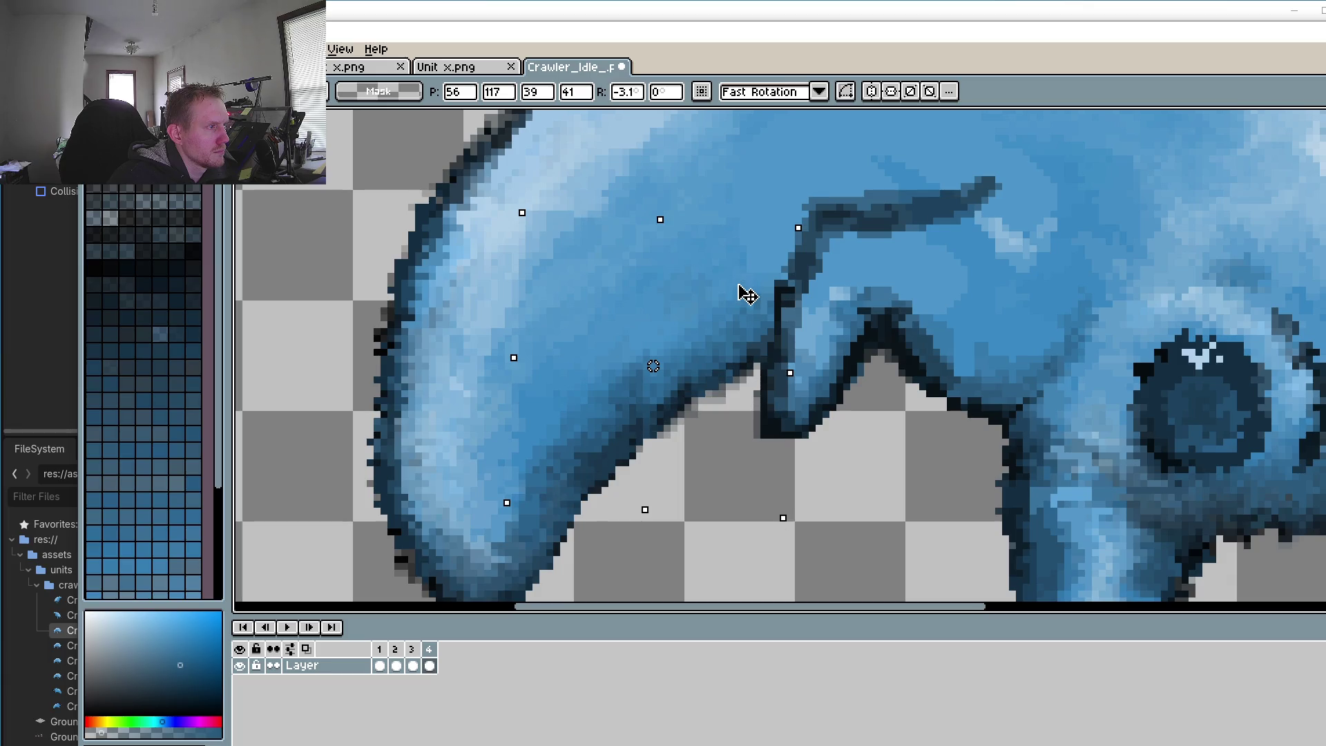
{"action": "left_click", "coordinate": [923, 464]}
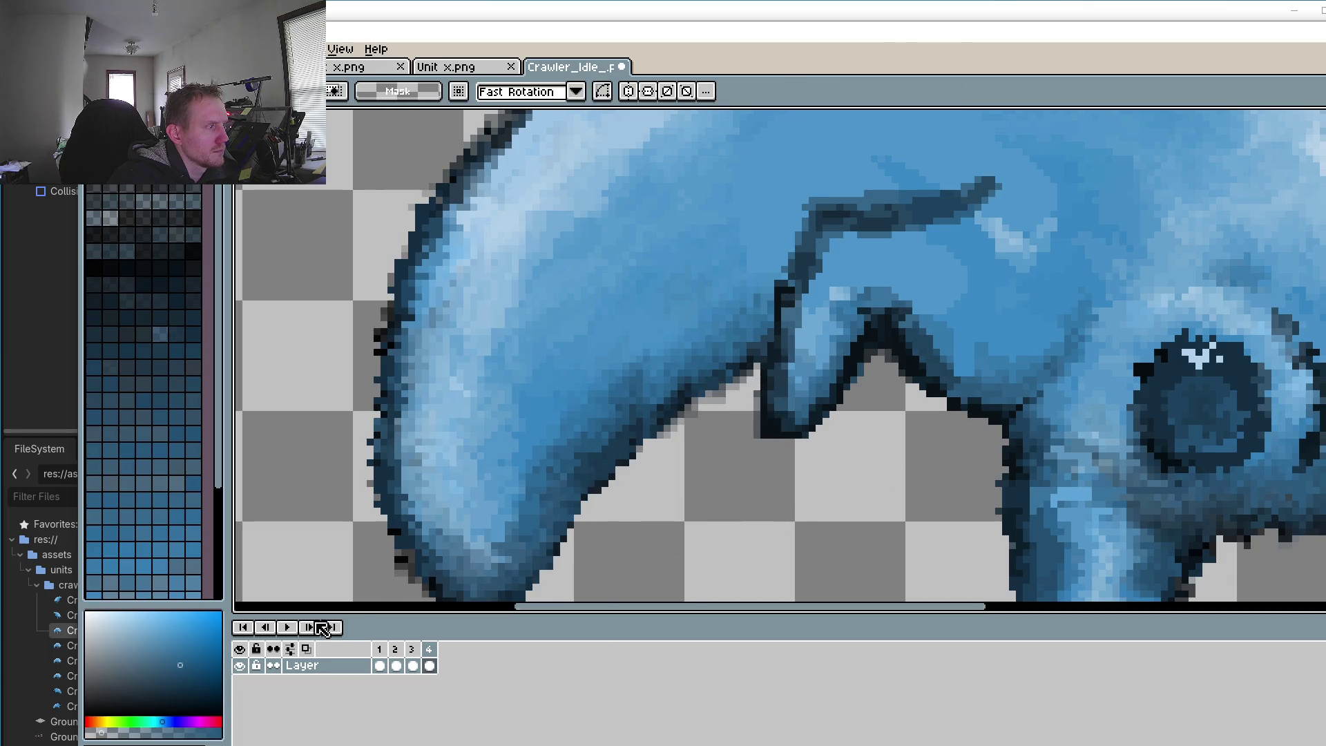
Step: Preview the idle animation, then step between frames 1–3, ending on frame 2
{"action": "left_click", "coordinate": [286, 627]}
{"action": "scroll", "coordinate": [517, 481], "scroll_direction": "down", "scroll_amount": 3}
{"action": "scroll", "coordinate": [538, 450], "scroll_direction": "down", "scroll_amount": 2}
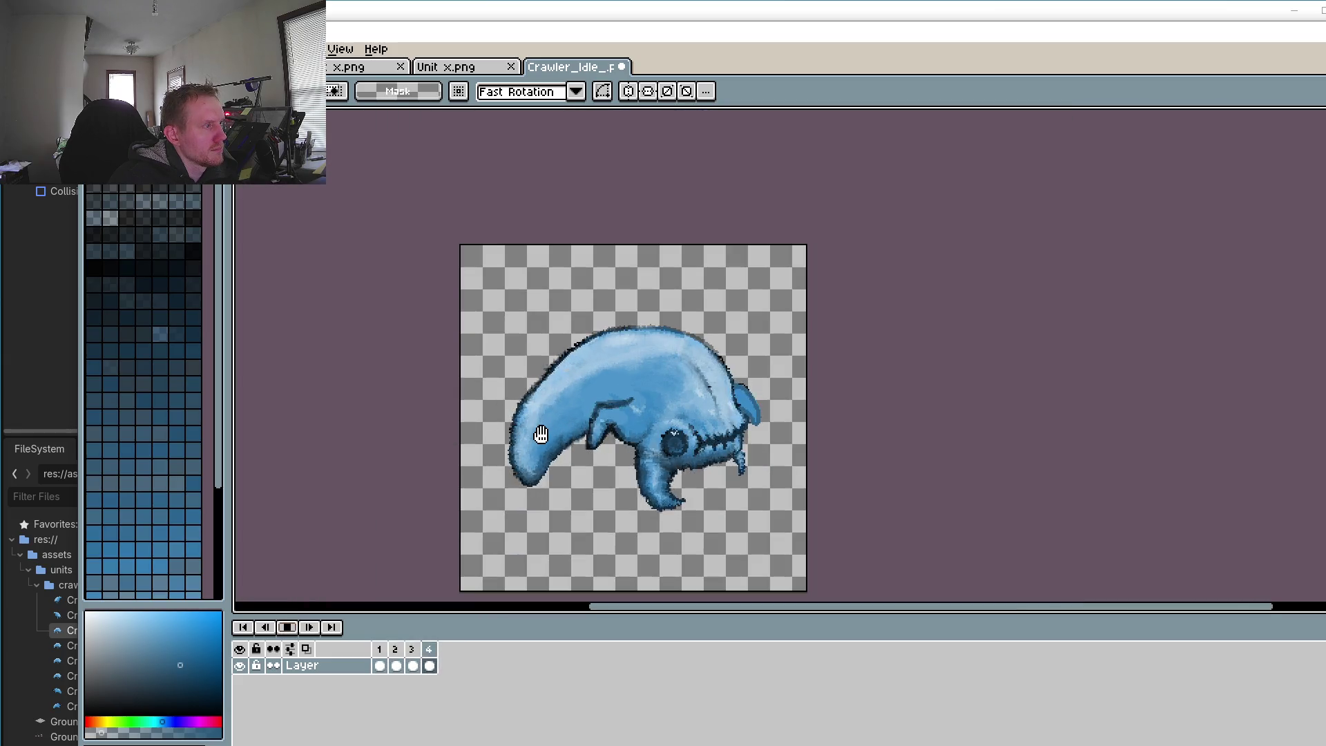
{"action": "scroll", "coordinate": [532, 429], "scroll_direction": "up", "scroll_amount": 4}
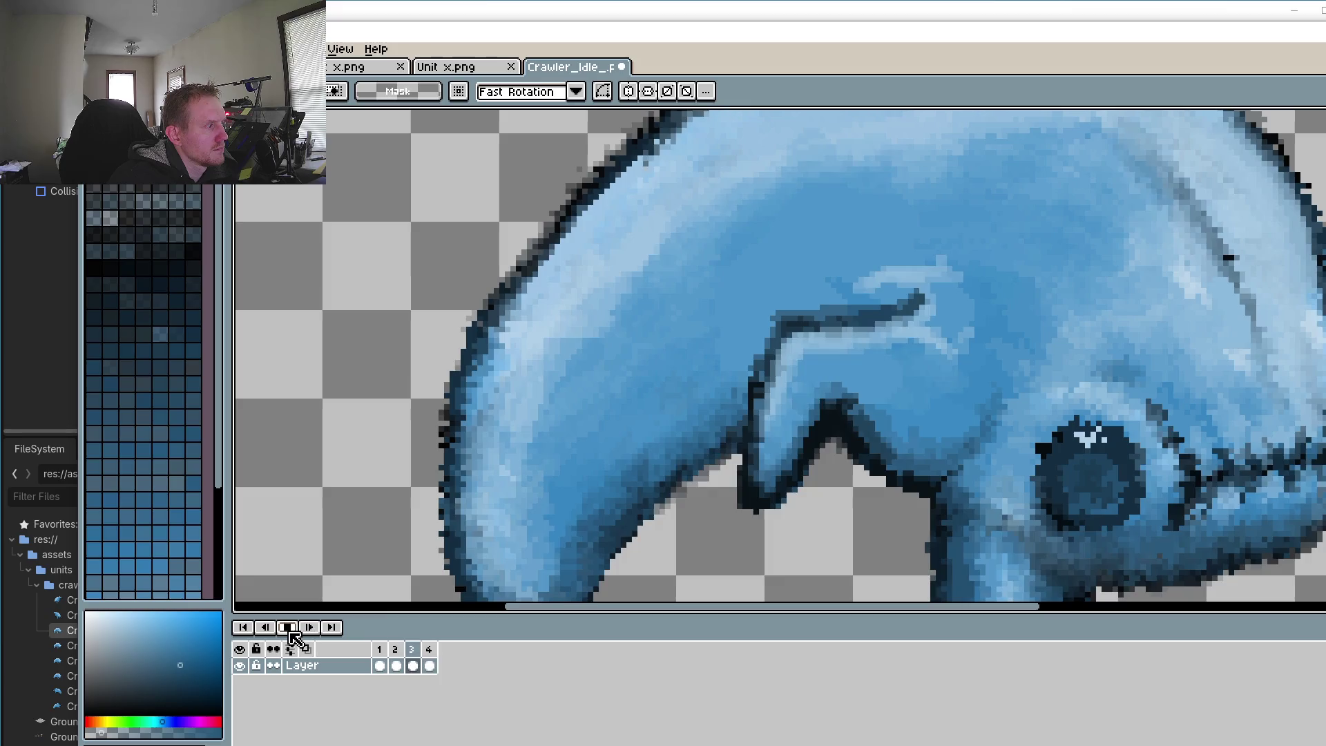
{"action": "left_click", "coordinate": [286, 627]}
{"action": "left_click", "coordinate": [396, 665]}
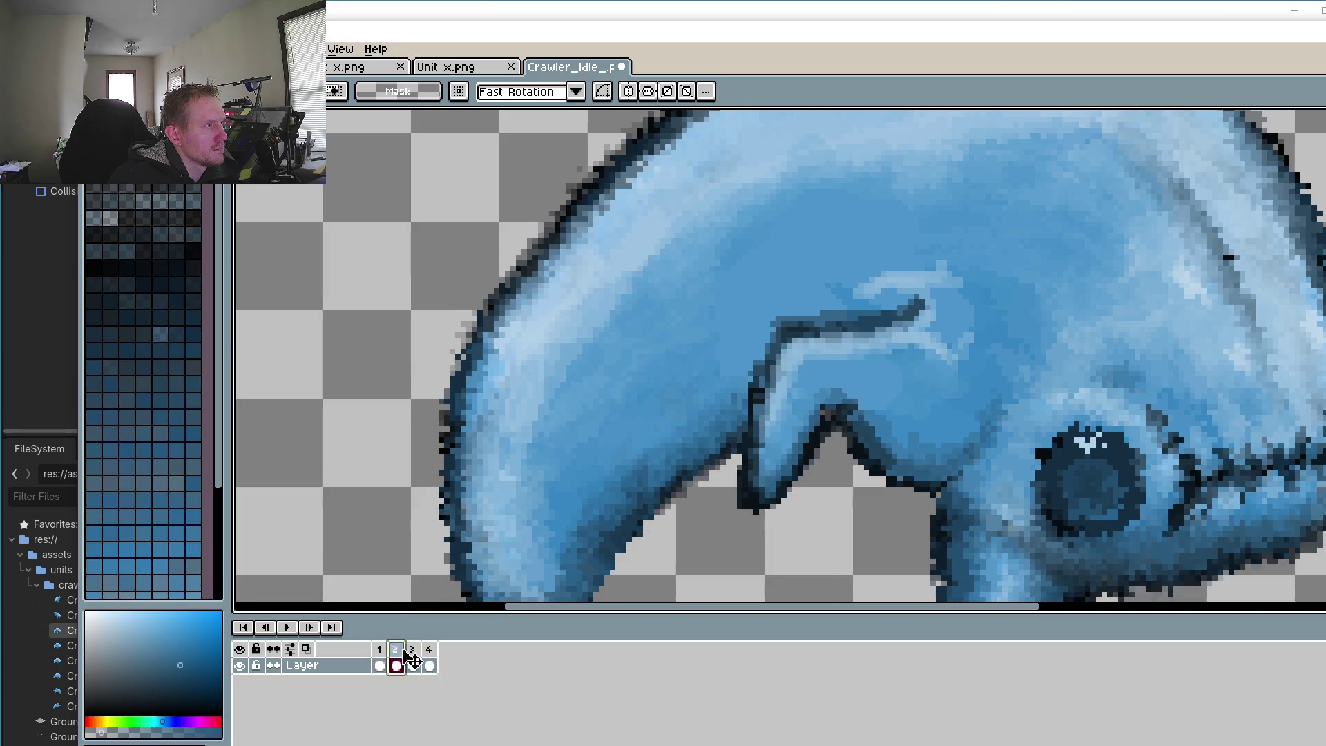
{"action": "left_click", "coordinate": [413, 665]}
{"action": "left_click", "coordinate": [394, 657]}
{"action": "left_click", "coordinate": [381, 654]}
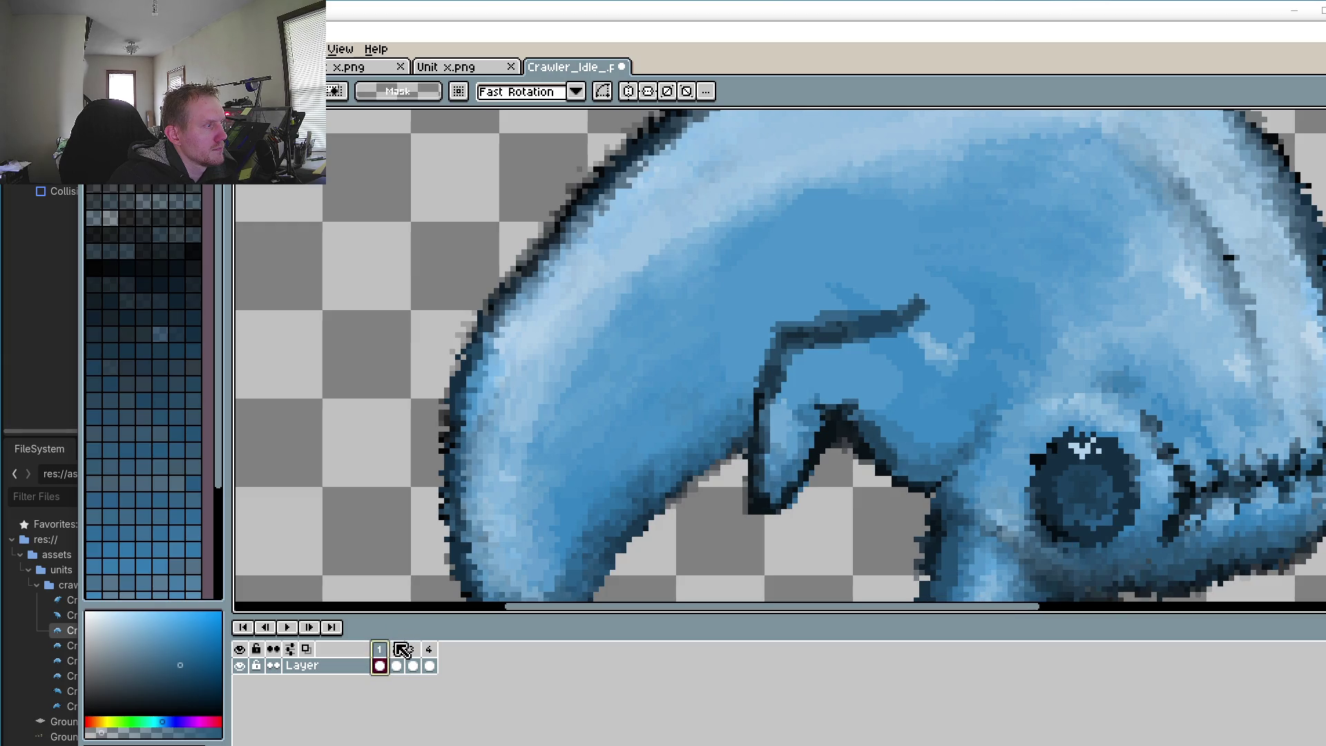
{"action": "left_click", "coordinate": [396, 657]}
{"action": "scroll", "coordinate": [592, 309], "scroll_direction": "up", "scroll_amount": 2}
Step: Zoom in and sample the lighter body blue as the pencil colour
{"action": "scroll", "coordinate": [592, 308], "scroll_direction": "up", "scroll_amount": 1}
{"action": "scroll", "coordinate": [654, 317], "scroll_direction": "up", "scroll_amount": 1}
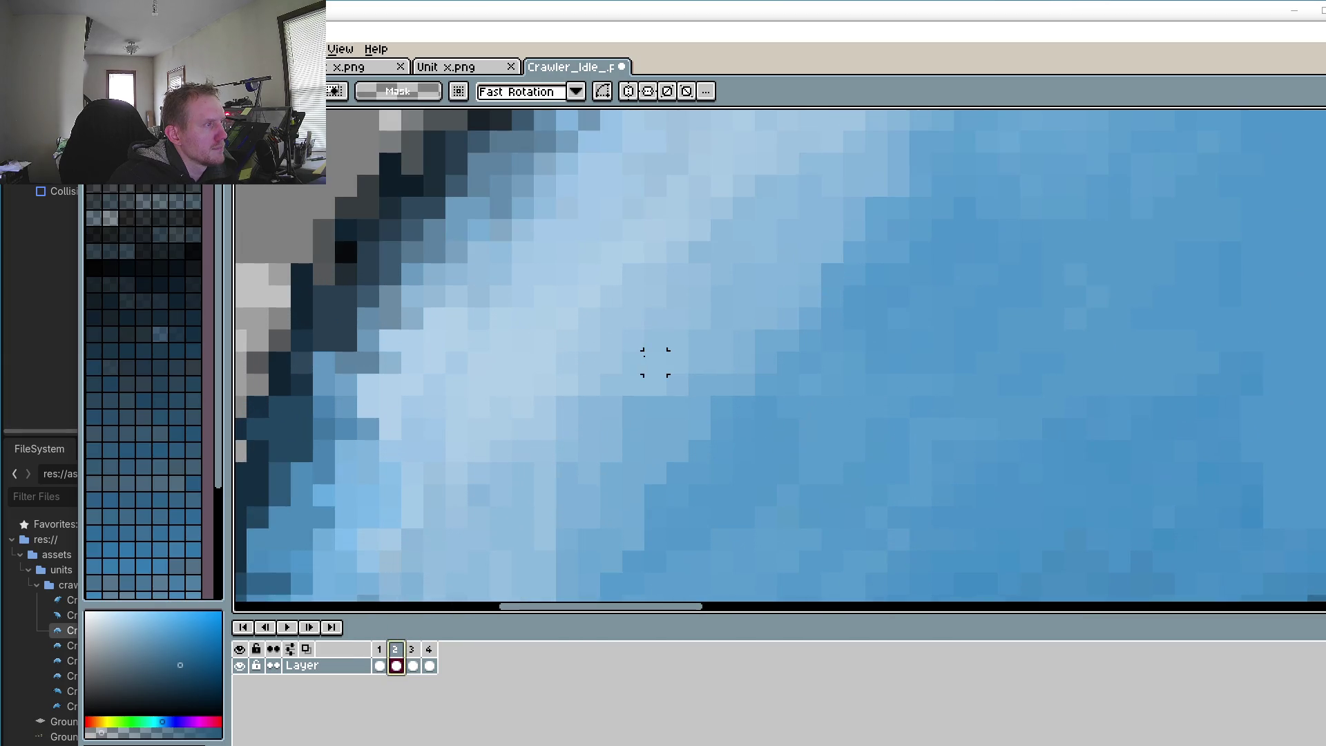
{"action": "key", "text": "i"}
{"action": "left_click", "coordinate": [702, 337]}
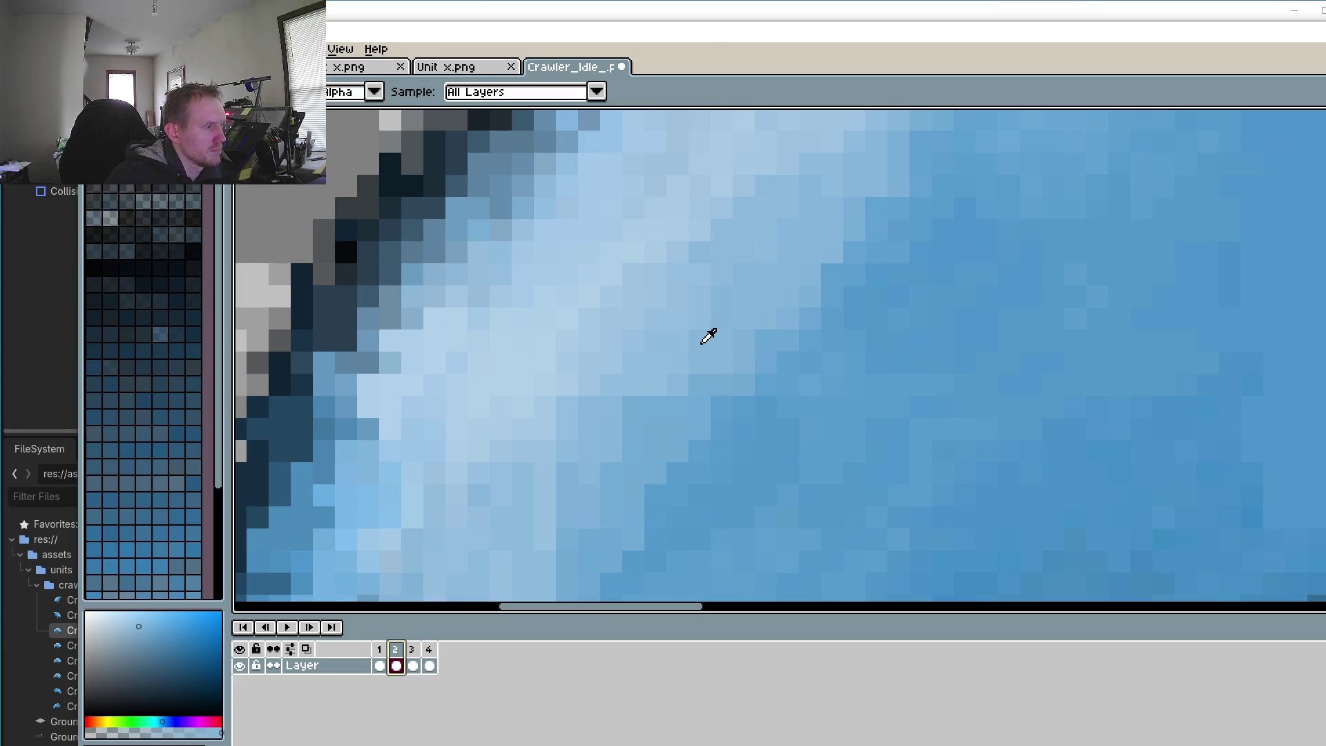
{"action": "key", "text": "b"}
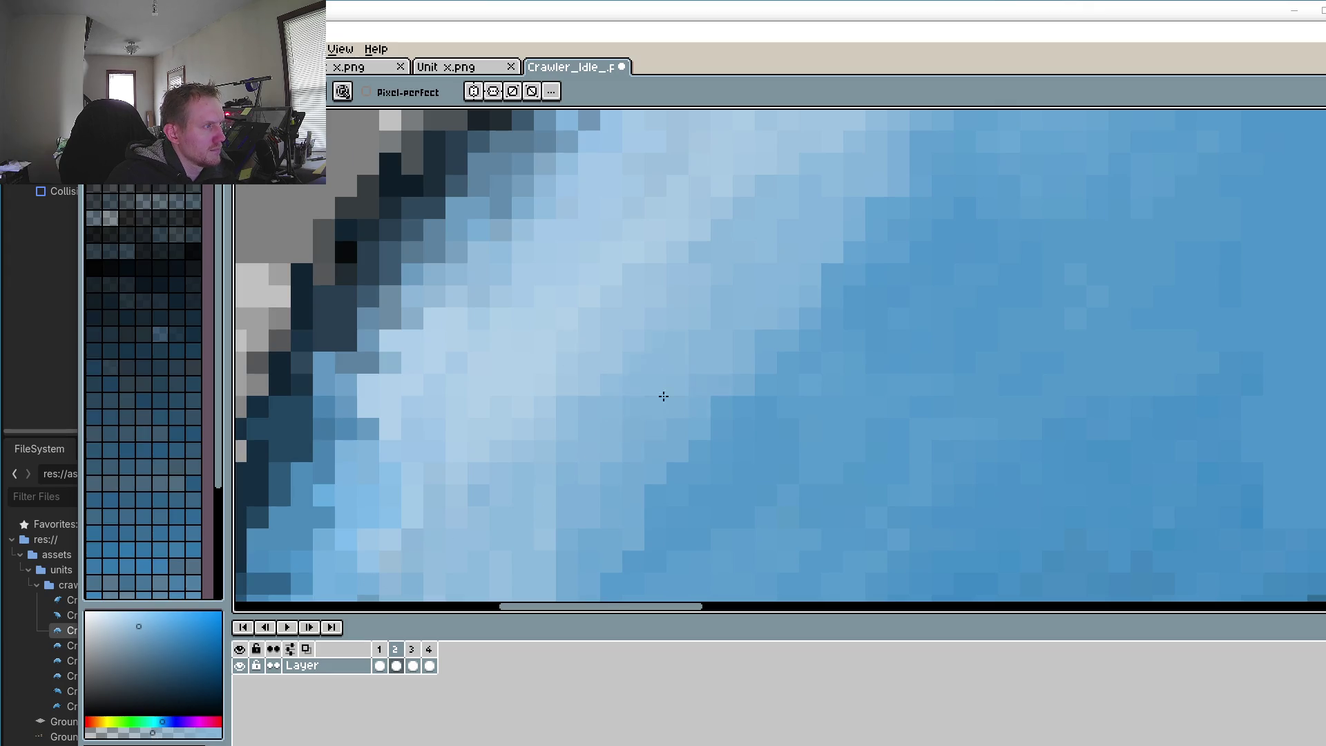
Step: Flip through frames 3 and 1, settling on frame 4
{"action": "scroll", "coordinate": [775, 306], "scroll_direction": "down", "scroll_amount": 1}
{"action": "left_click", "coordinate": [413, 664]}
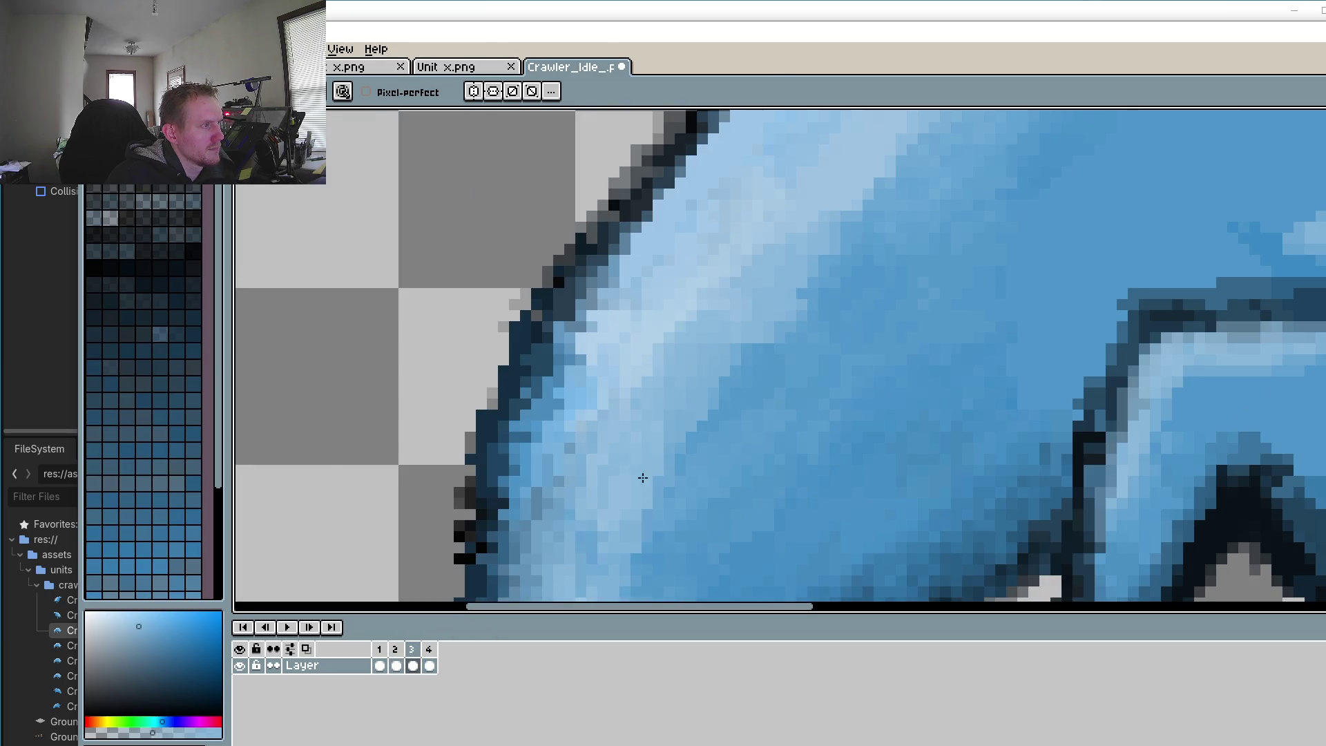
{"action": "left_click", "coordinate": [379, 664]}
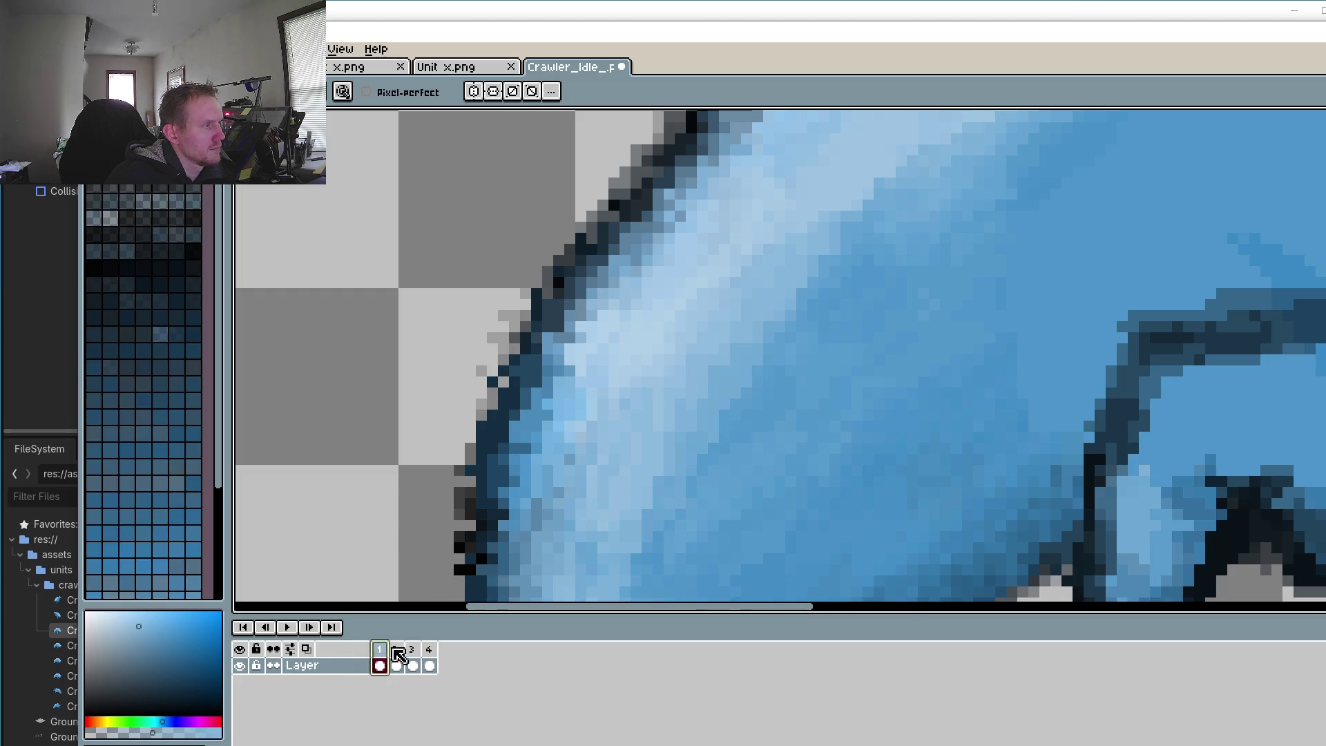
{"action": "left_click", "coordinate": [428, 663]}
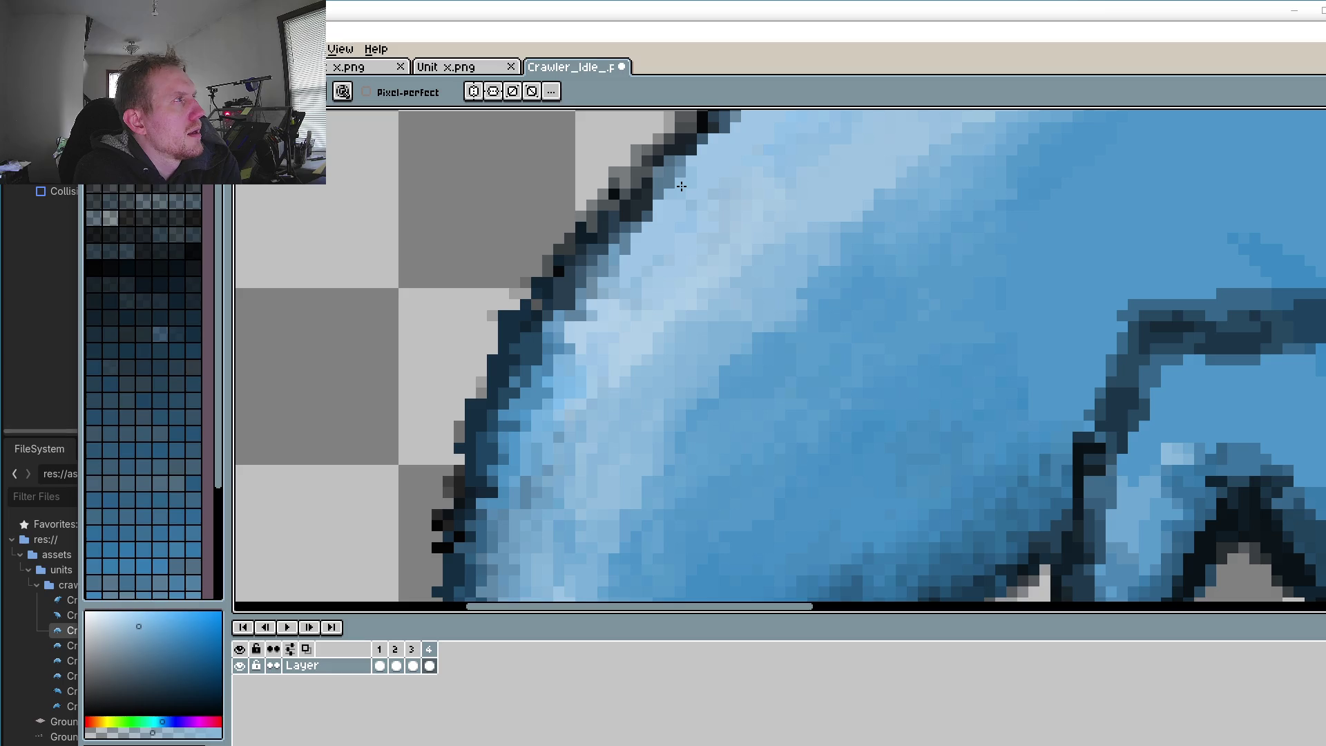
{"action": "scroll", "coordinate": [860, 408], "scroll_direction": "down", "scroll_amount": 2}
{"action": "scroll", "coordinate": [861, 408], "scroll_direction": "down", "scroll_amount": 3}
Step: Play and stop the idle animation twice
{"action": "left_click", "coordinate": [294, 628]}
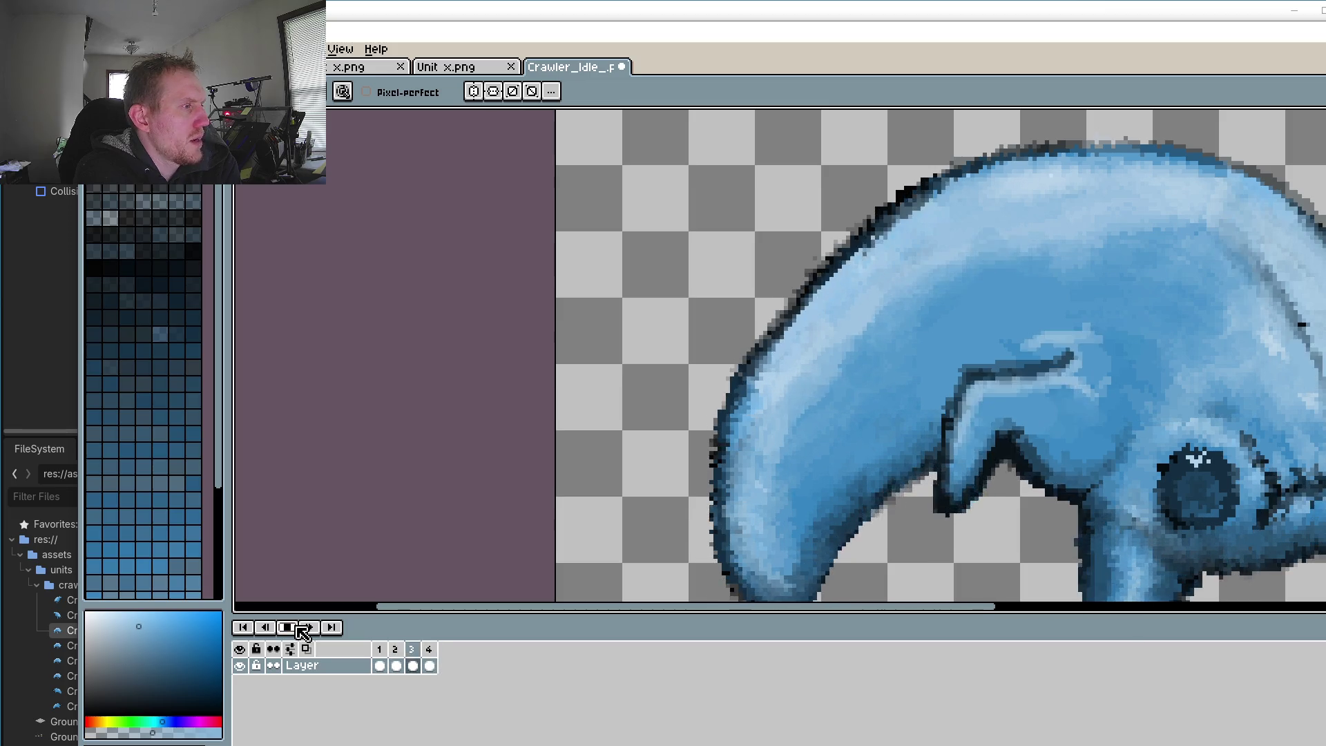
{"action": "left_click", "coordinate": [297, 628]}
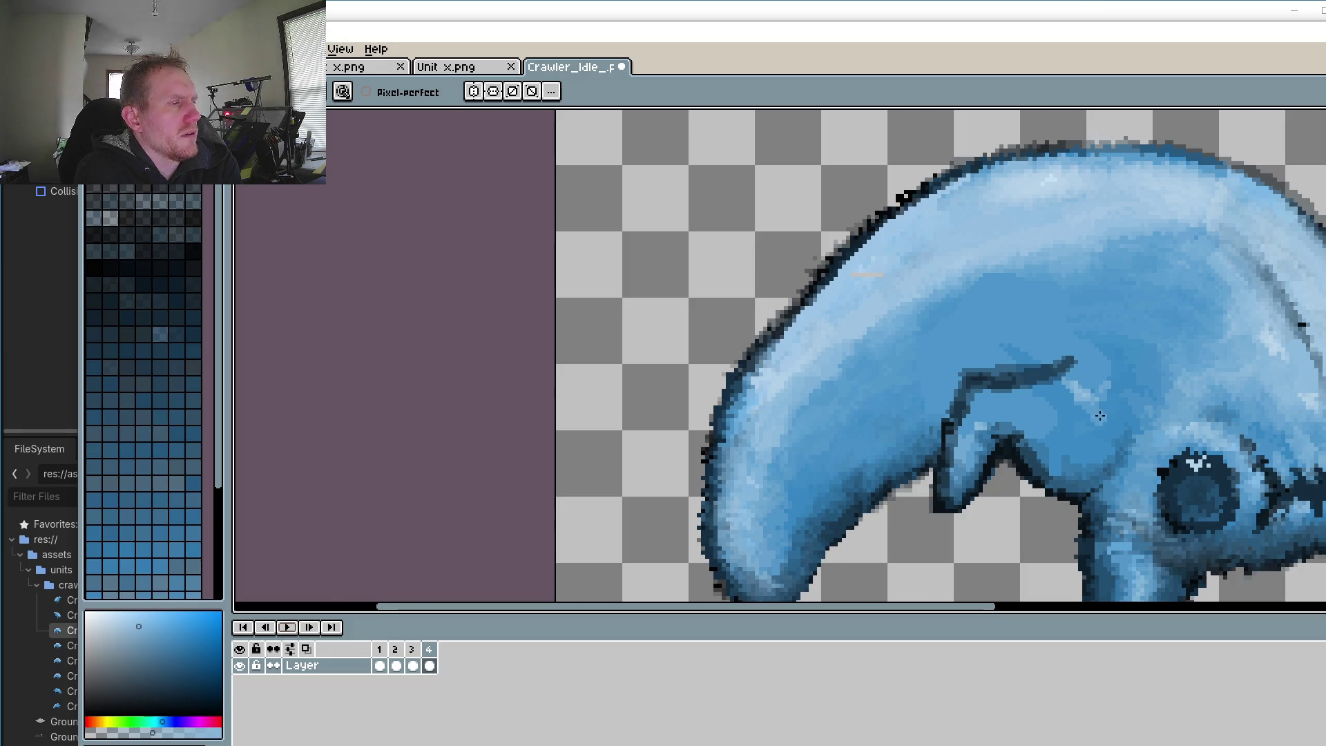
{"action": "left_click", "coordinate": [301, 628]}
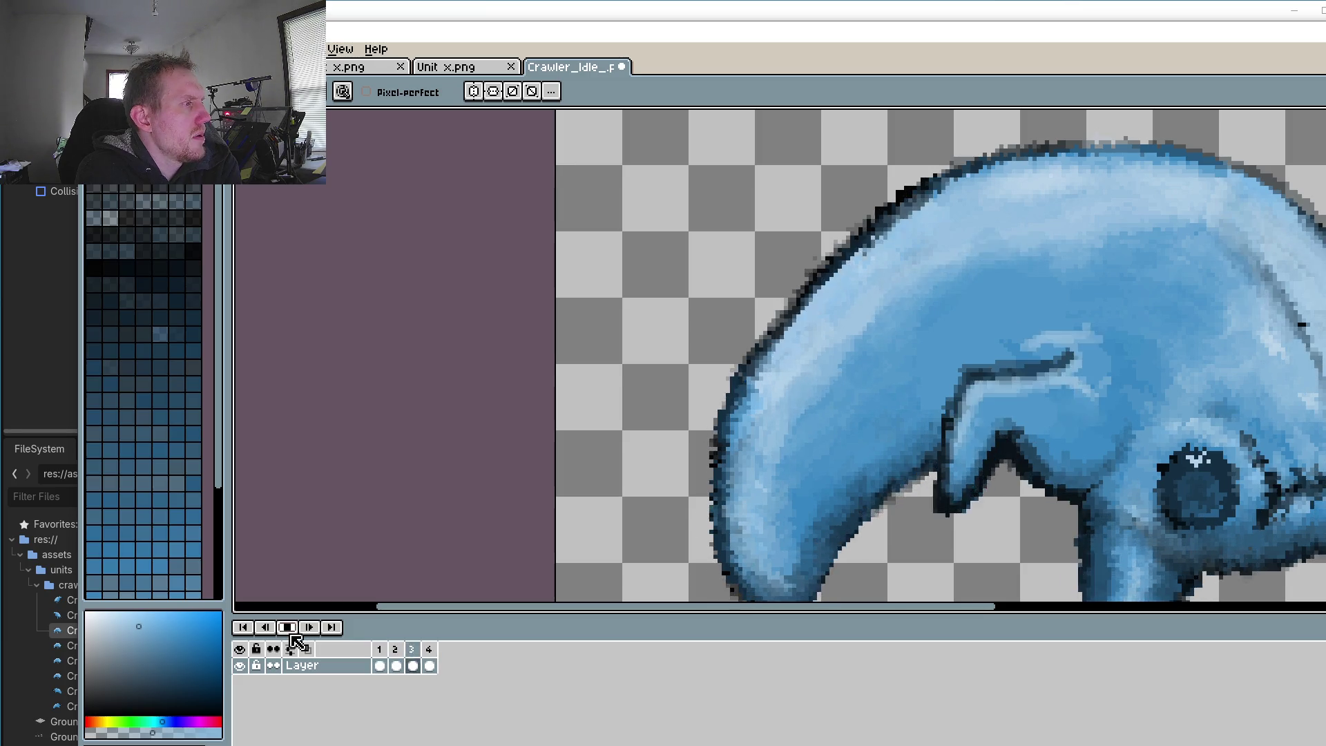
{"action": "left_click", "coordinate": [293, 630]}
Step: Compare frames 1–4 one by one, ending on frame 3
{"action": "left_click", "coordinate": [380, 665]}
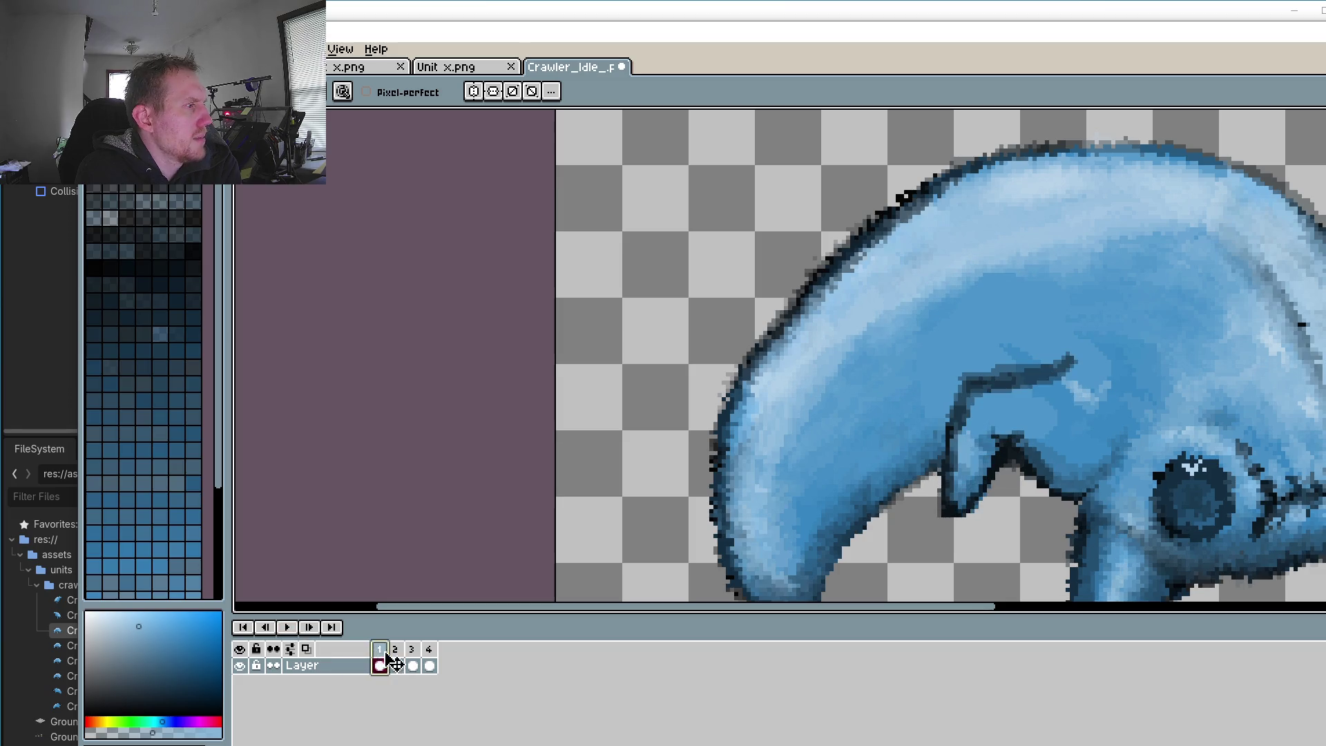
{"action": "left_click", "coordinate": [396, 665]}
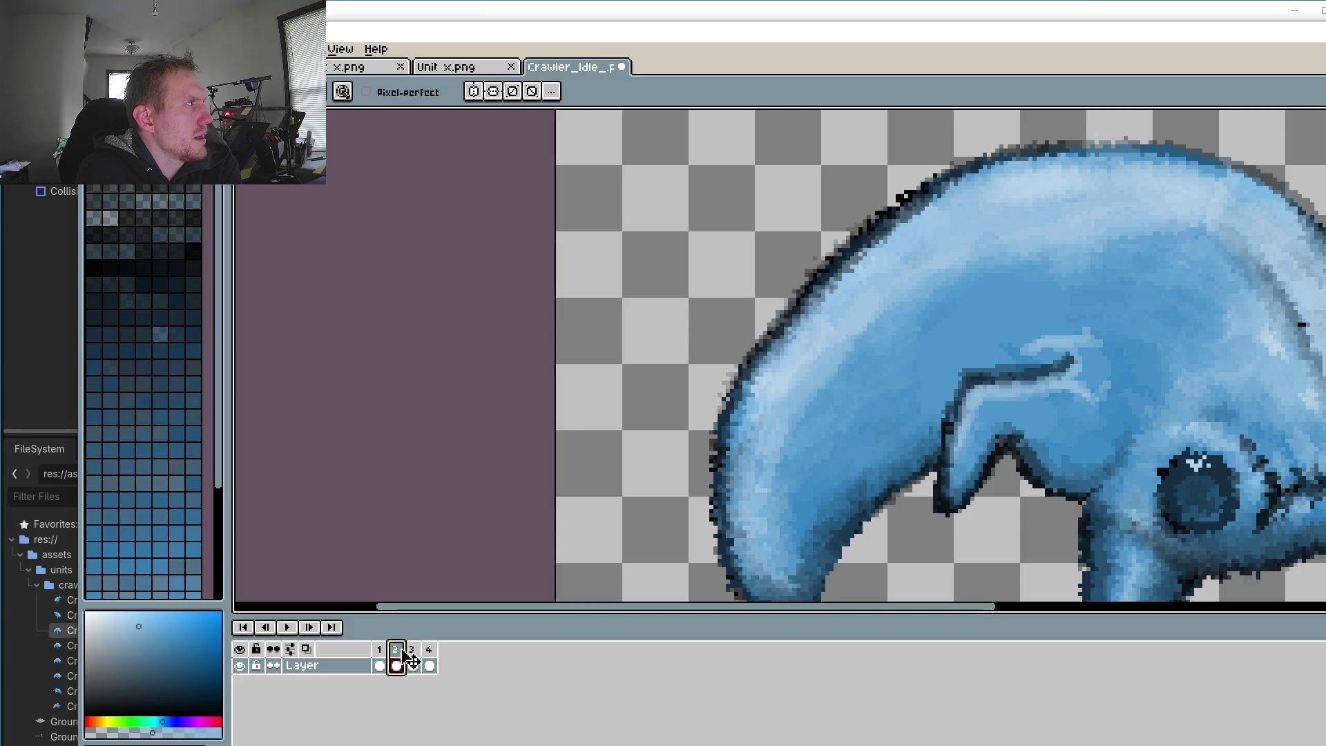
{"action": "left_click", "coordinate": [413, 664]}
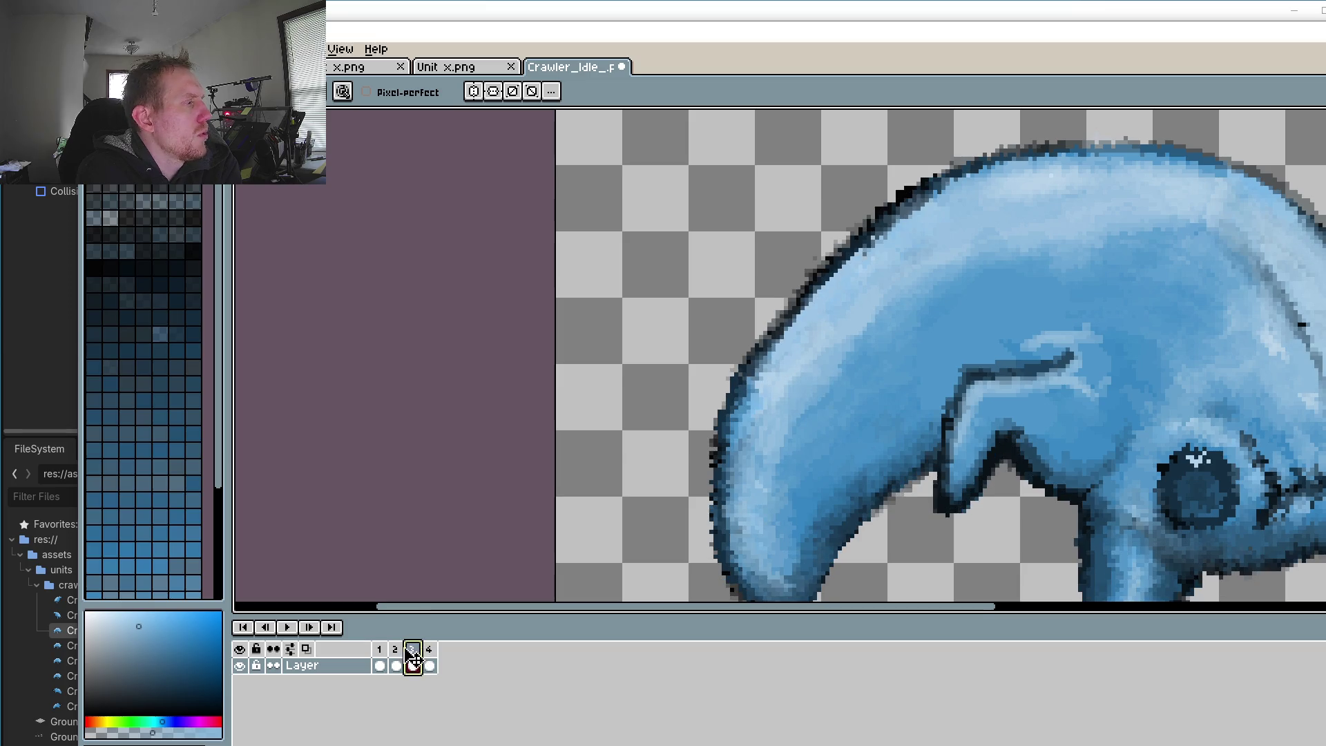
{"action": "left_click", "coordinate": [400, 651]}
{"action": "left_click", "coordinate": [415, 656]}
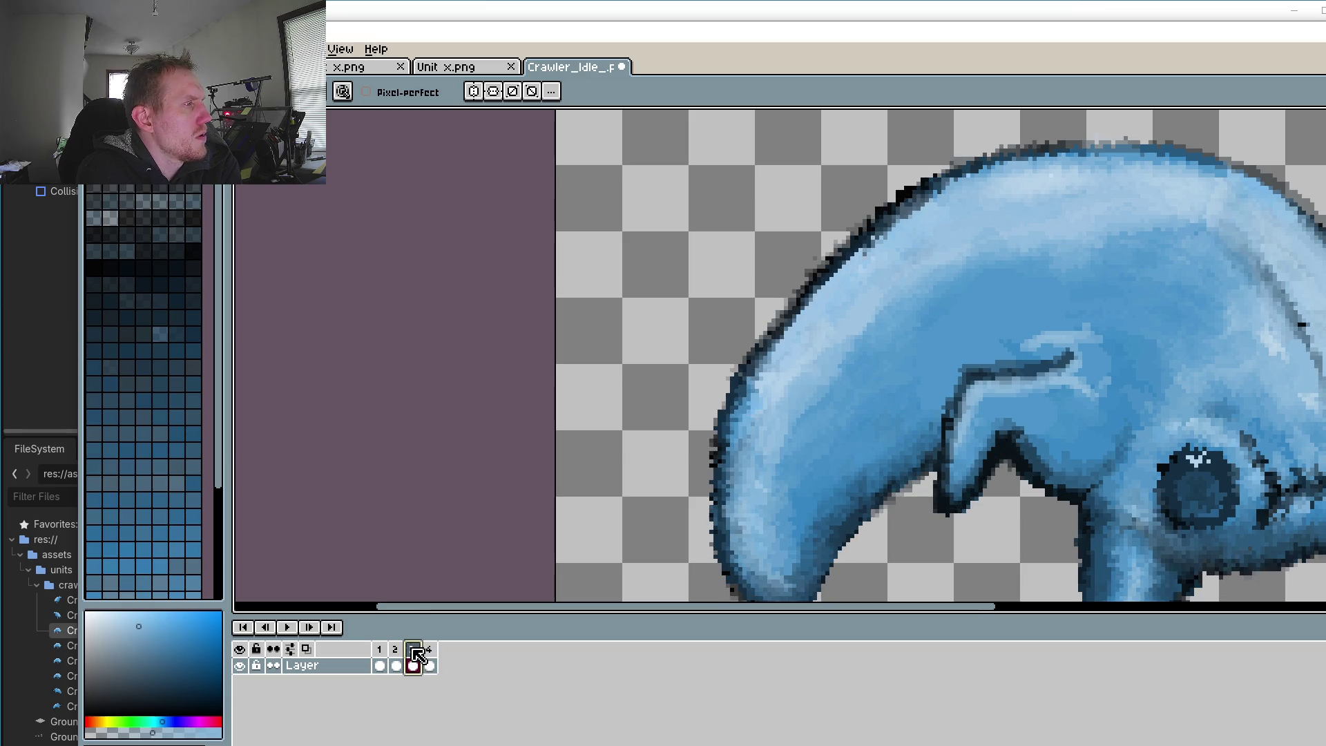
{"action": "left_click", "coordinate": [429, 656]}
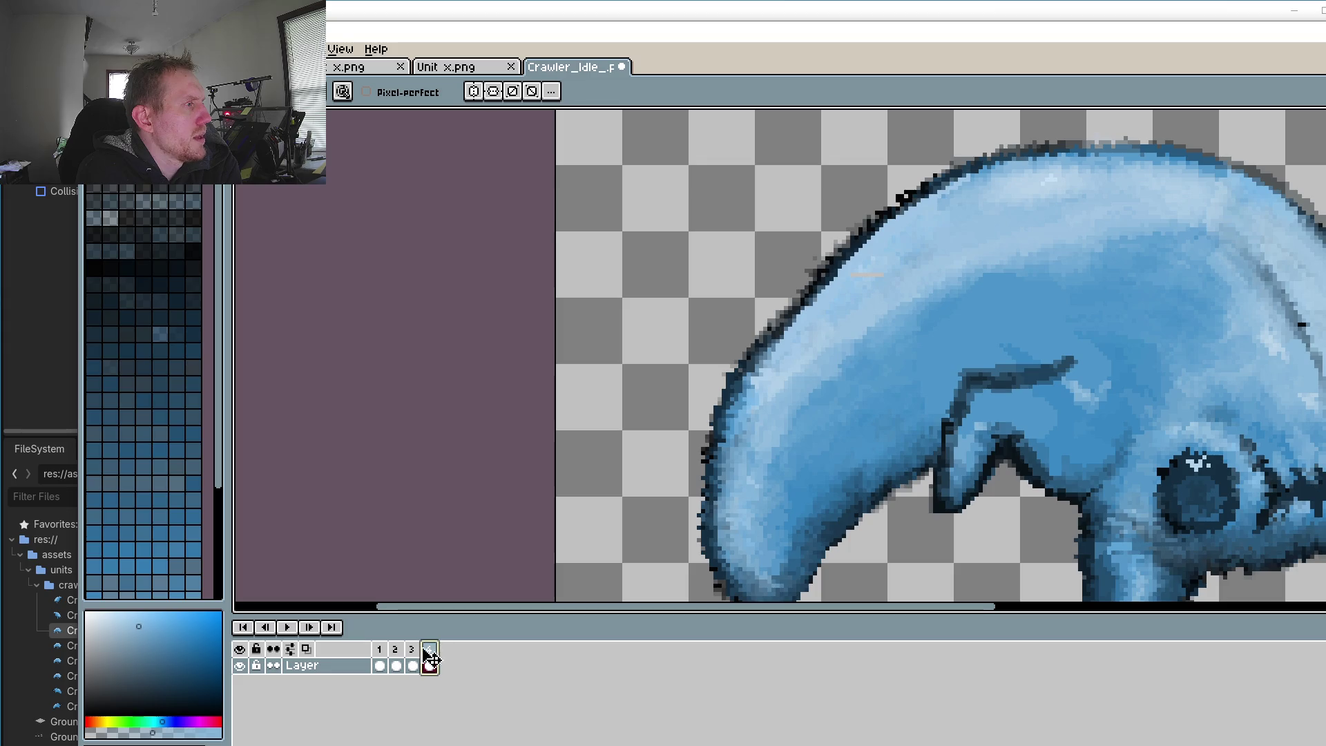
{"action": "left_click", "coordinate": [380, 656]}
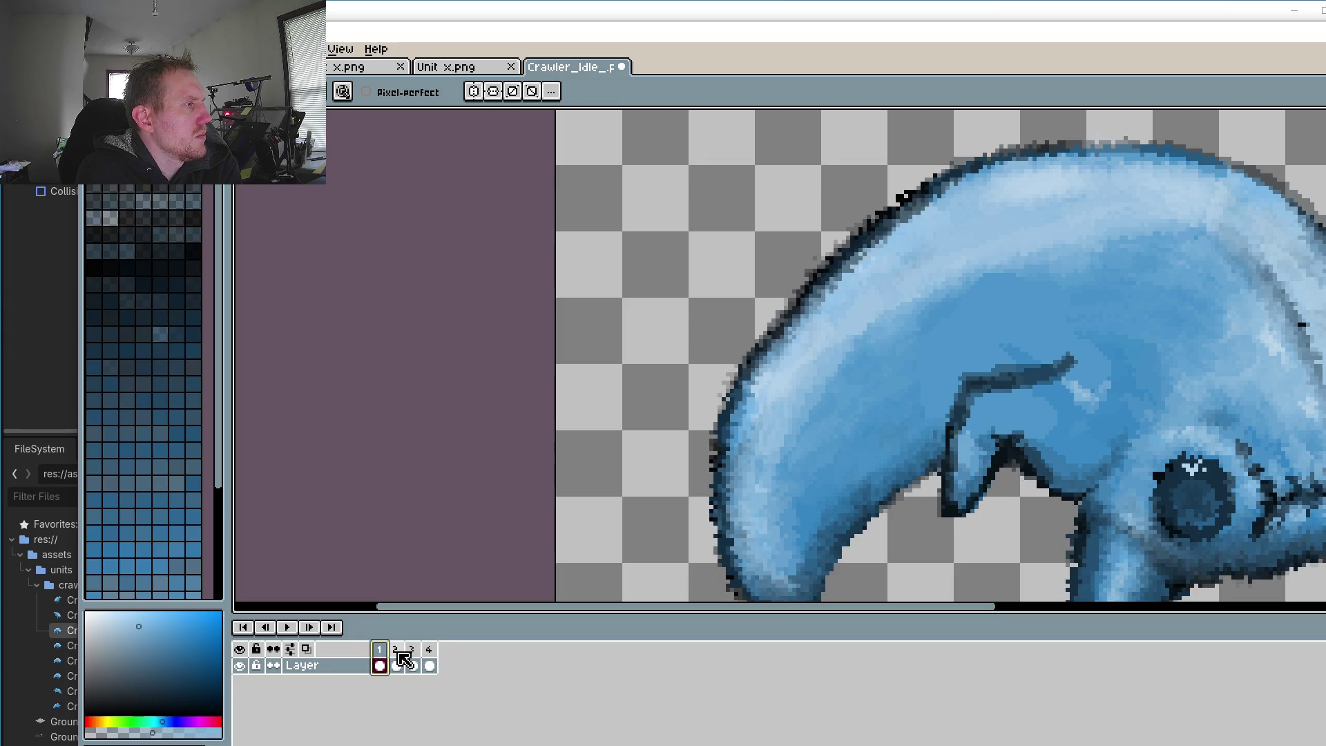
{"action": "left_click", "coordinate": [413, 660]}
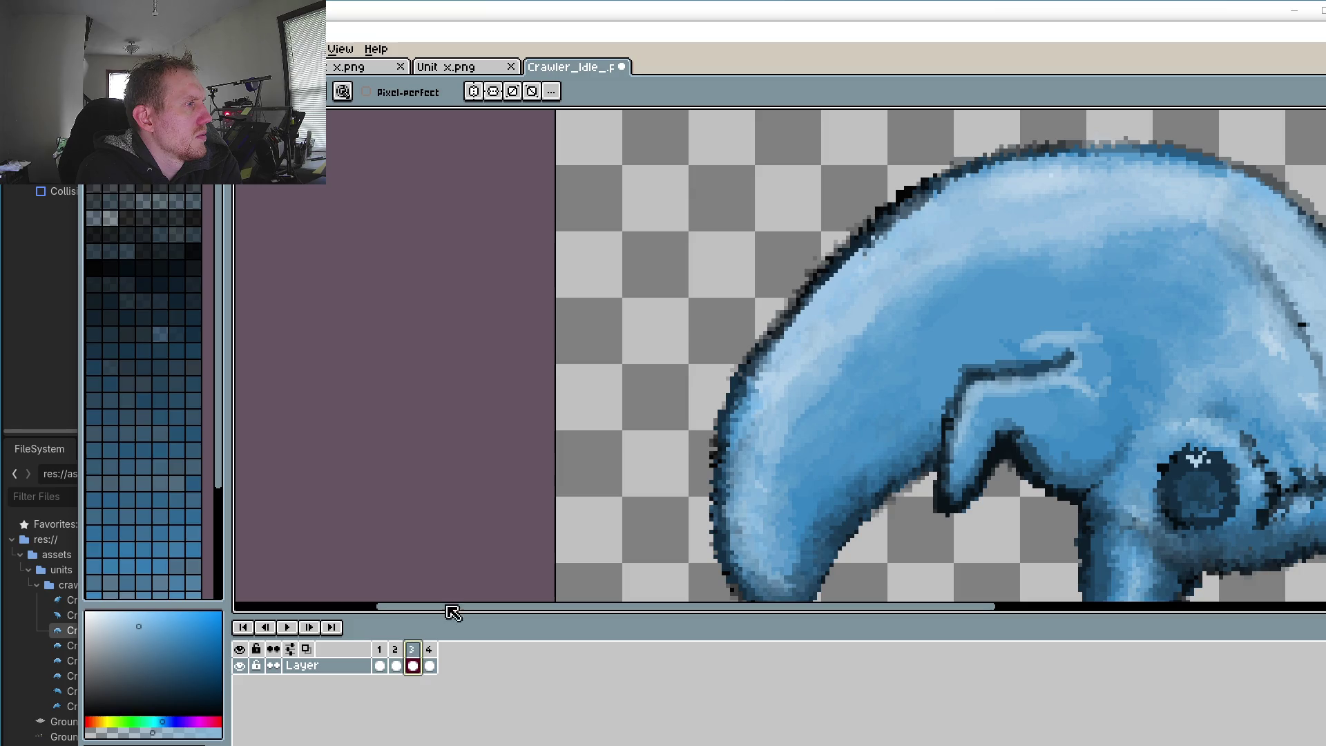
{"action": "scroll", "coordinate": [912, 345], "scroll_direction": "up", "scroll_amount": 1}
{"action": "scroll", "coordinate": [911, 352], "scroll_direction": "up", "scroll_amount": 1}
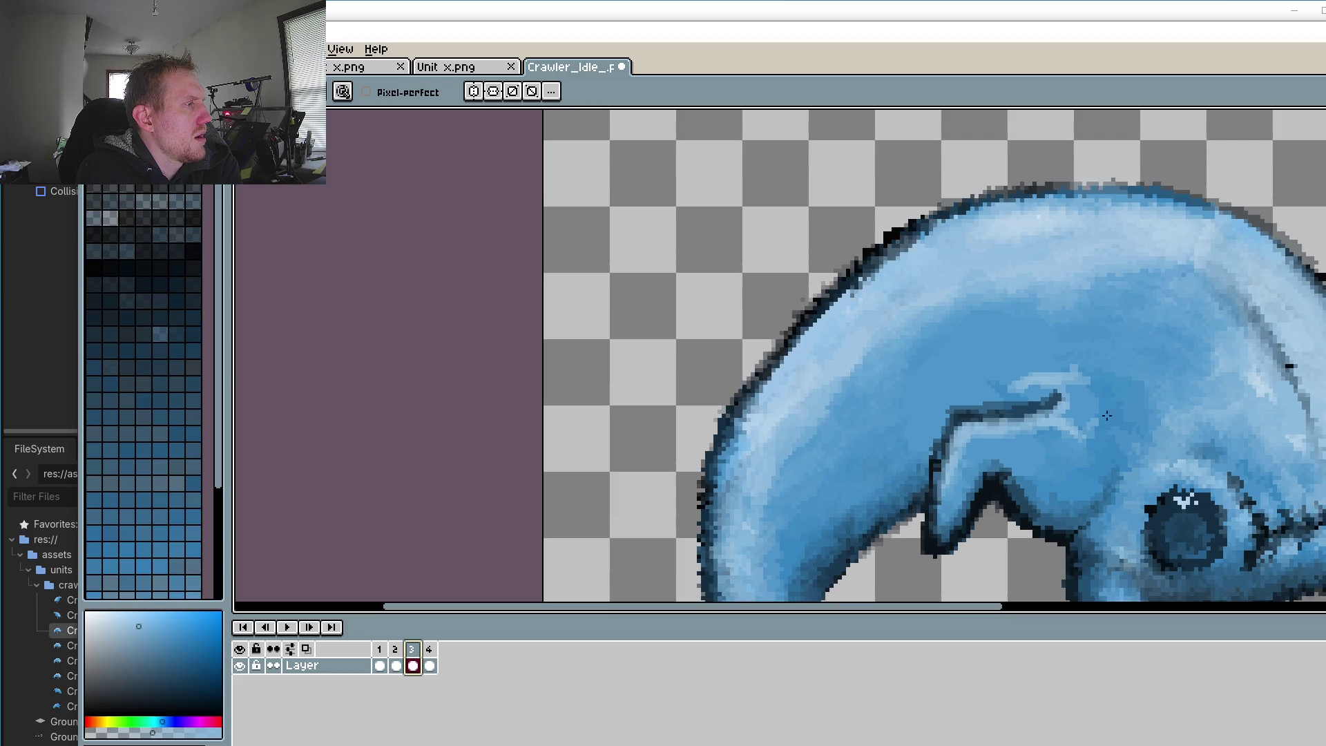
Step: Try rectangular, elliptical, then freehand lasso selections over the crawler's upper back
{"action": "key", "text": "r"}
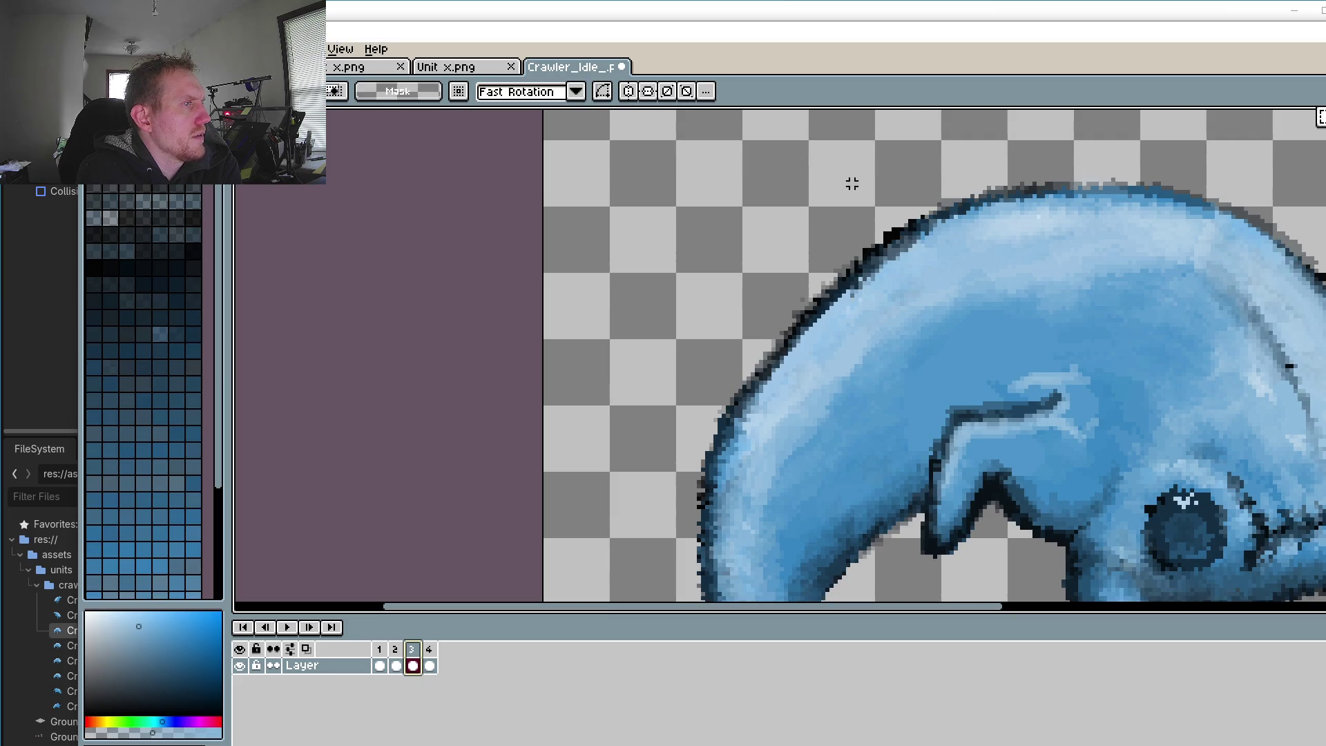
{"action": "left_click_drag", "start_coordinate": [626, 230], "coordinate": [863, 436]}
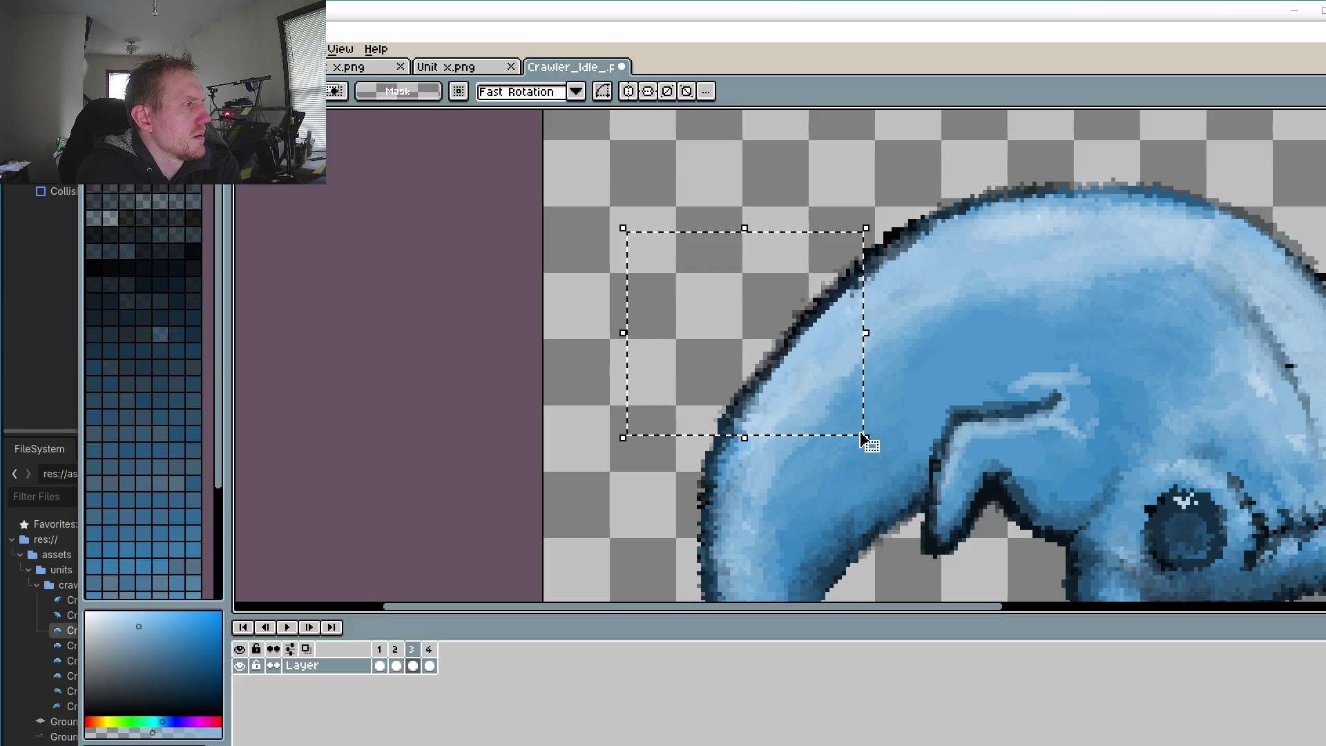
{"action": "key", "text": "ctrl+d"}
{"action": "left_click", "coordinate": [1322, 117]}
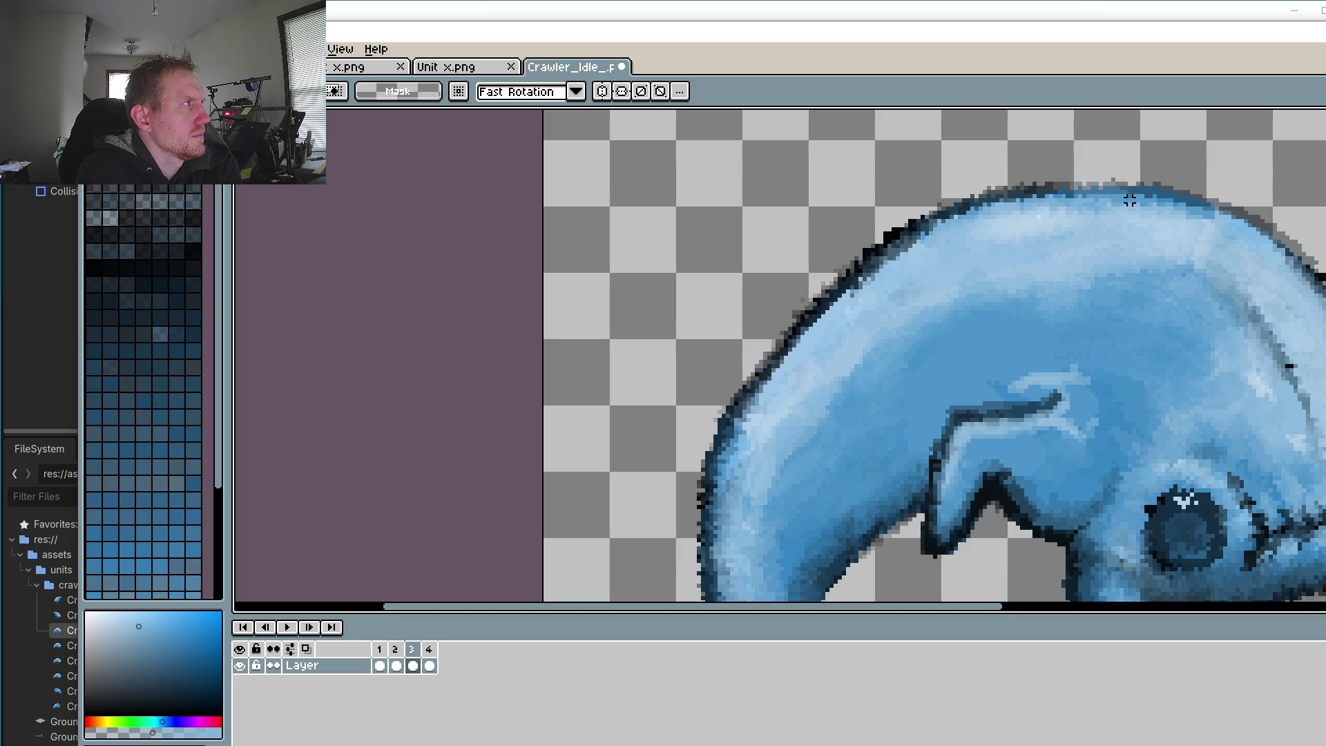
{"action": "left_click_drag", "start_coordinate": [877, 201], "coordinate": [655, 141]}
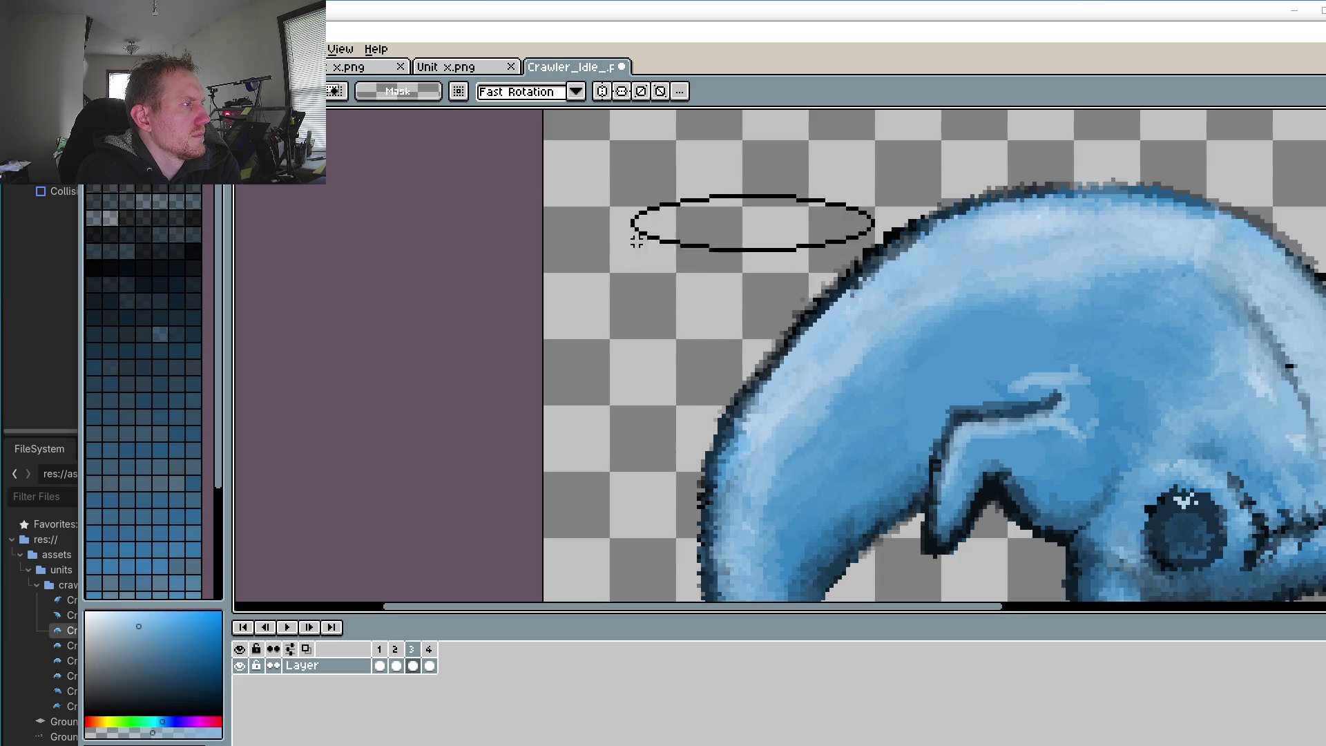
{"action": "left_click", "coordinate": [1320, 117]}
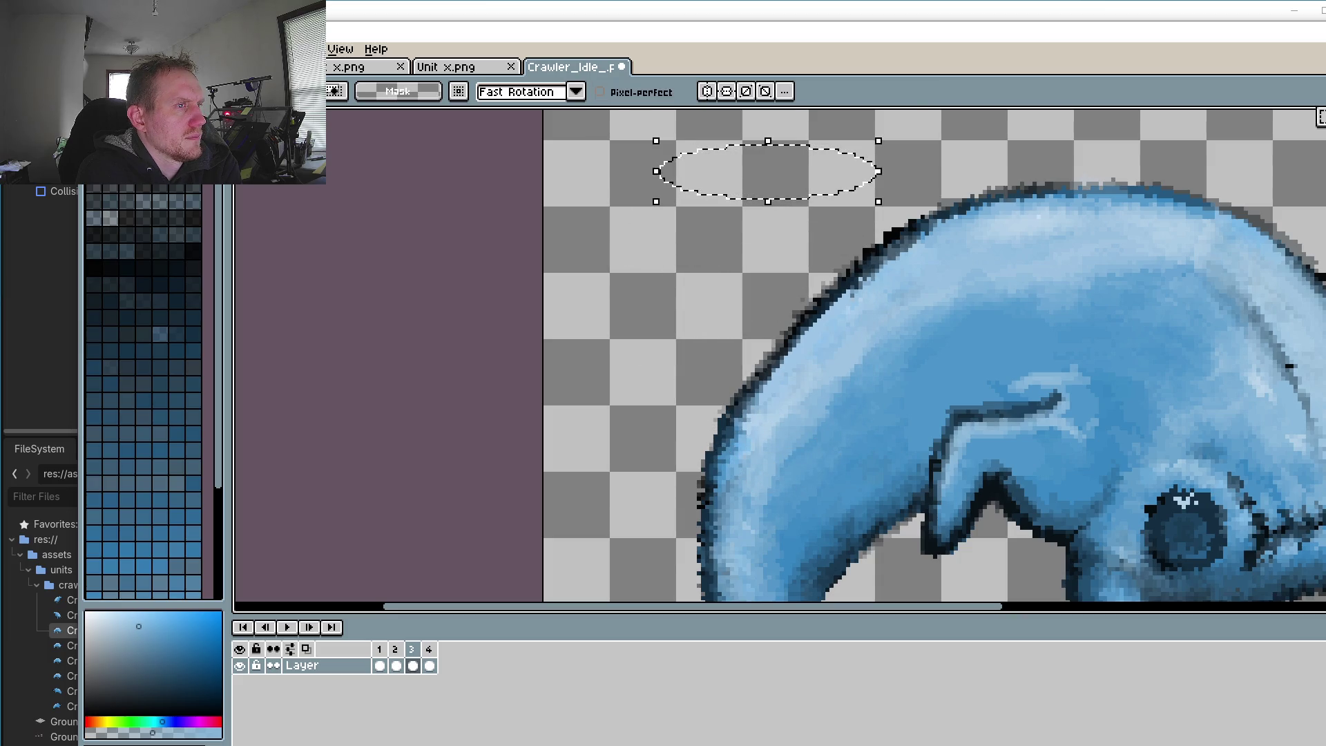
{"action": "mouse_move", "coordinate": [957, 159]}
{"action": "left_mouse_down"}
{"action": "mouse_move", "coordinate": [668, 320]}
{"action": "mouse_move", "coordinate": [960, 160]}
{"action": "left_mouse_up"}
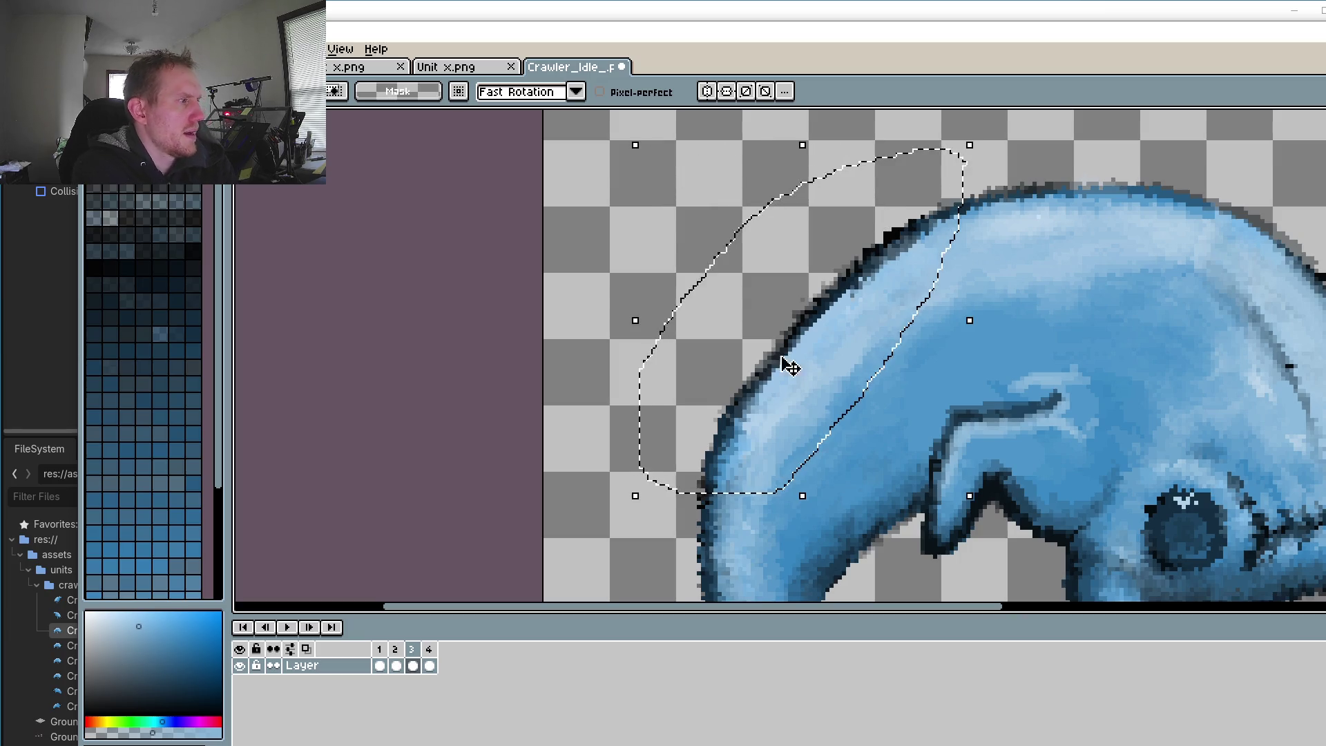
Step: Flip back and forth between frames 1–4 to compare the crawler's poses
{"action": "left_click", "coordinate": [396, 665]}
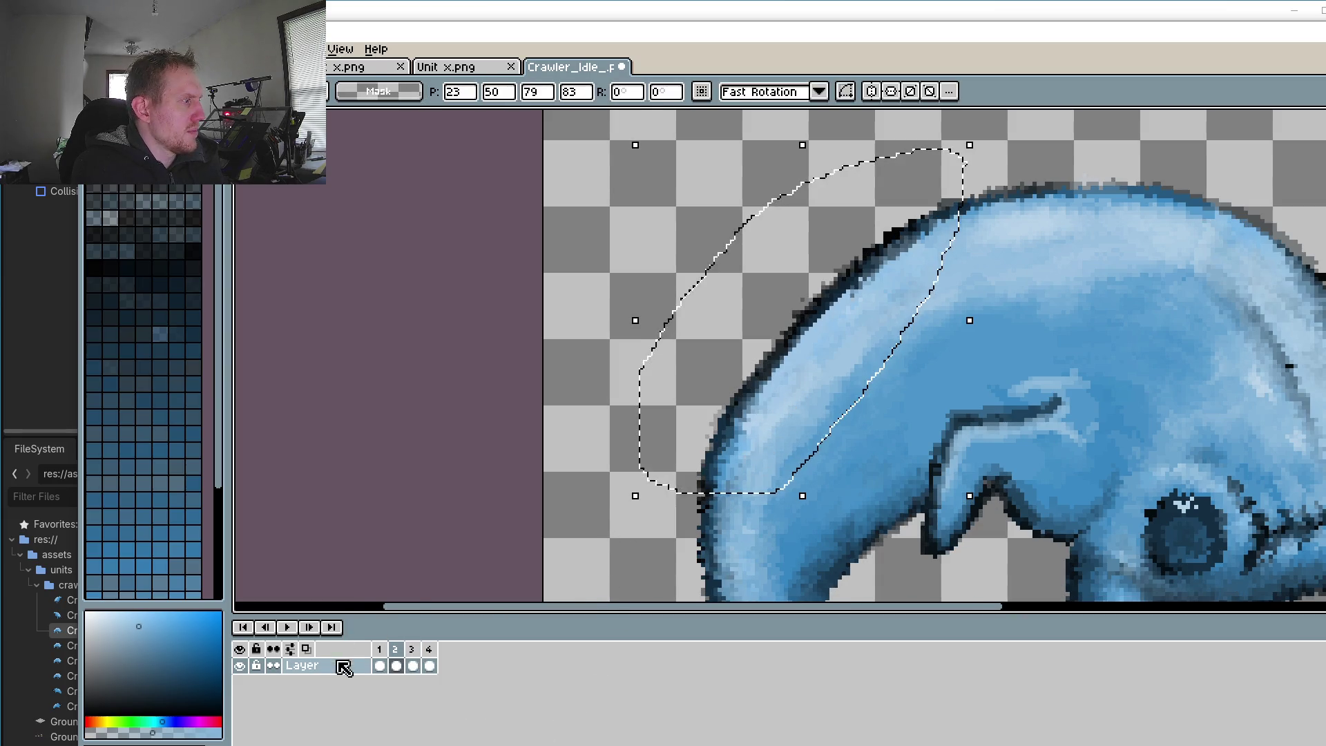
{"action": "left_click", "coordinate": [379, 665]}
{"action": "left_click", "coordinate": [396, 664]}
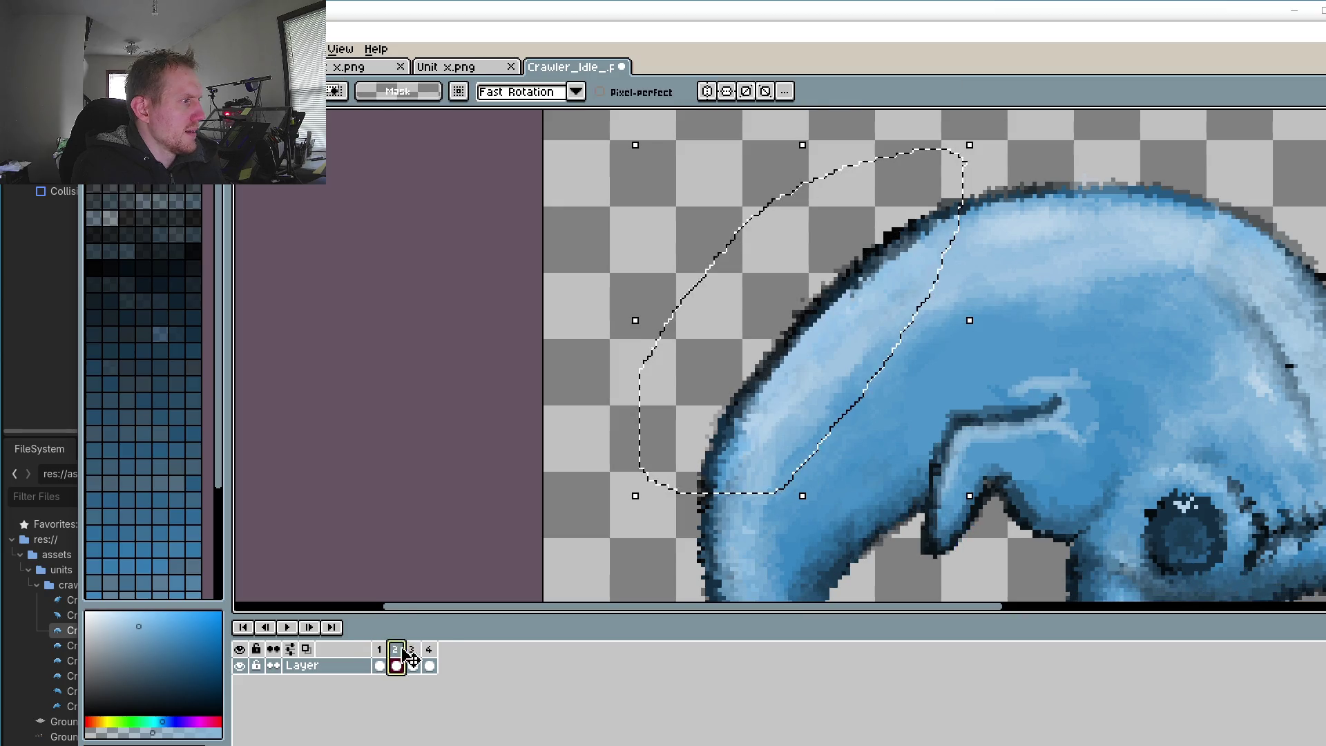
{"action": "left_click", "coordinate": [412, 665]}
{"action": "left_click", "coordinate": [379, 665]}
{"action": "left_click", "coordinate": [395, 665]}
{"action": "left_click", "coordinate": [413, 665]}
{"action": "left_click", "coordinate": [428, 665]}
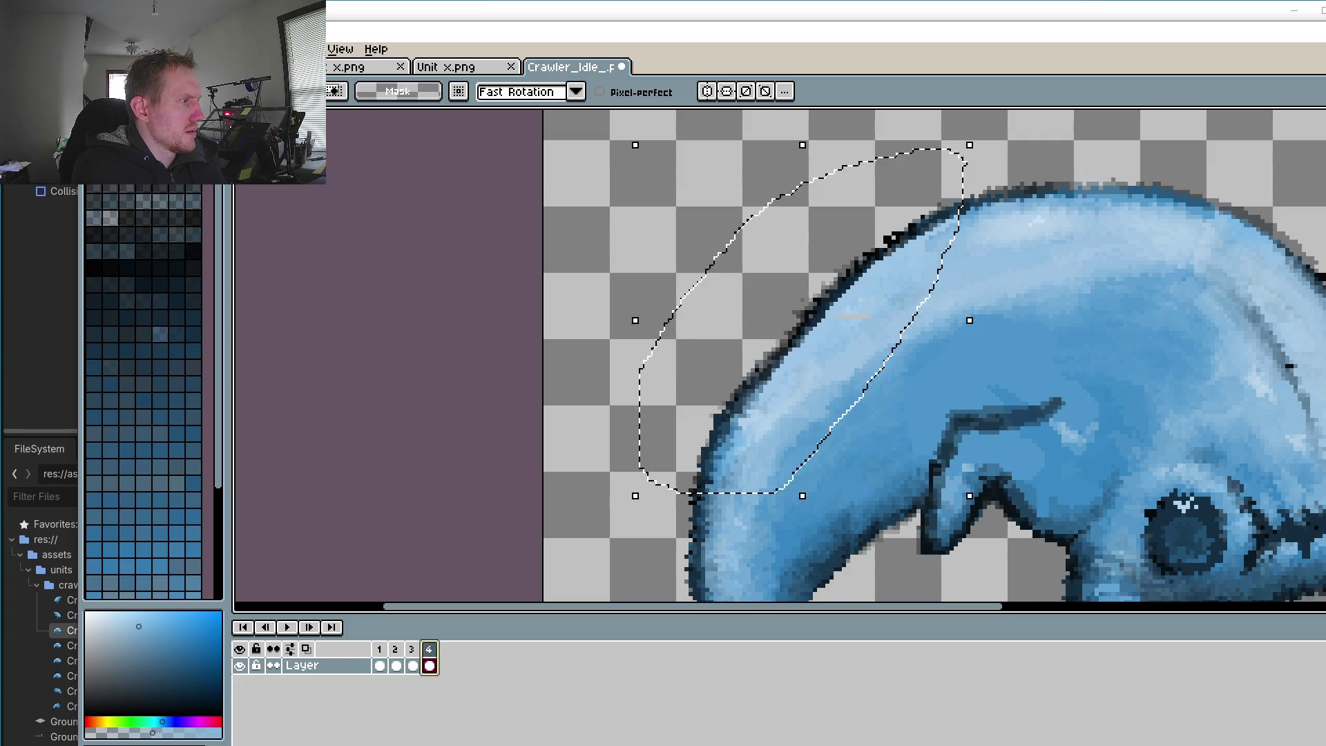
{"action": "left_click", "coordinate": [413, 661]}
{"action": "left_click", "coordinate": [395, 665]}
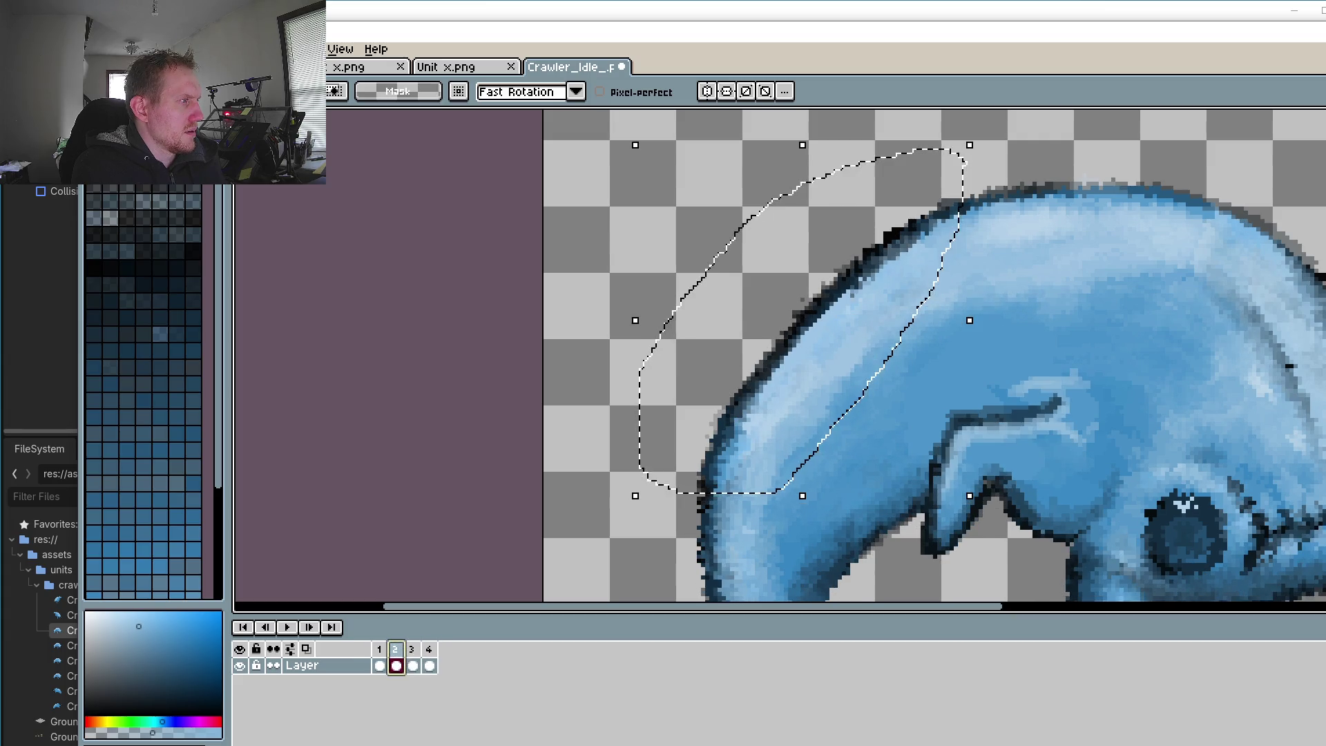
{"action": "left_click", "coordinate": [412, 664]}
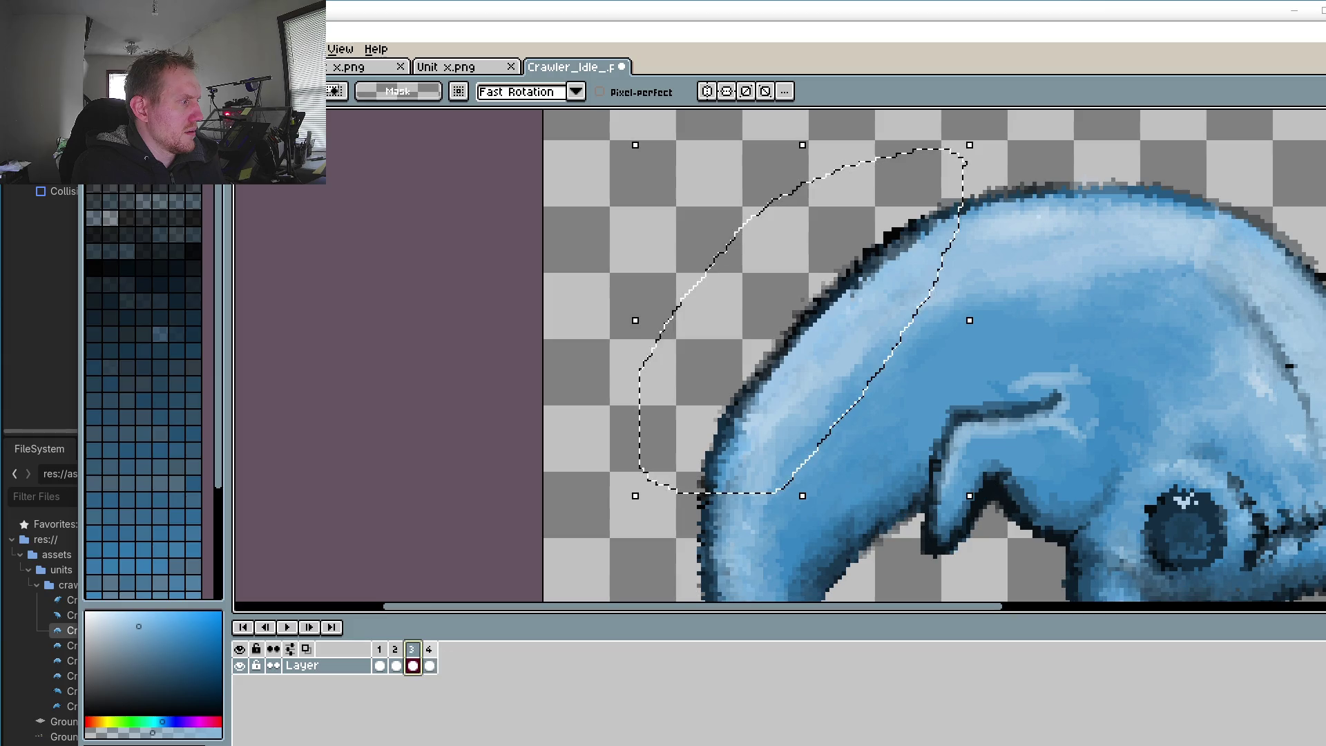
{"action": "left_click", "coordinate": [429, 665]}
{"action": "left_click", "coordinate": [395, 665]}
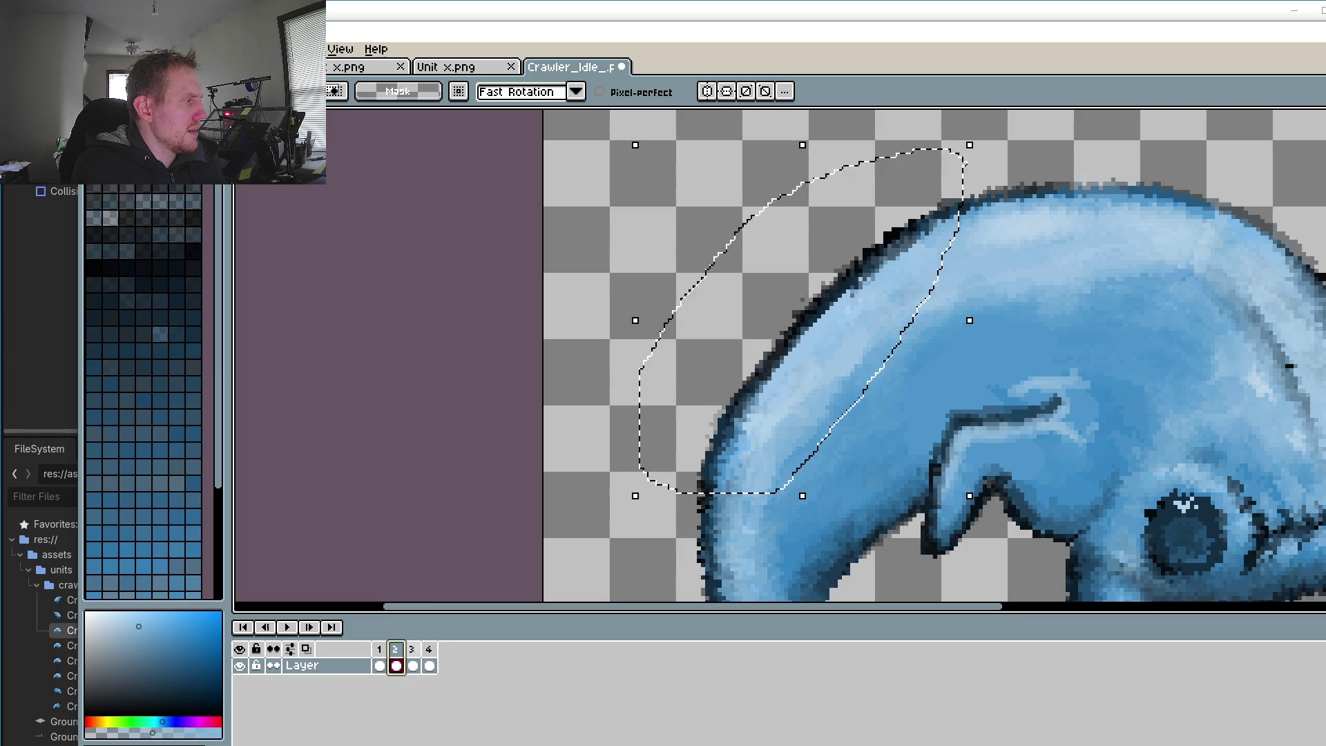
{"action": "left_click", "coordinate": [412, 665]}
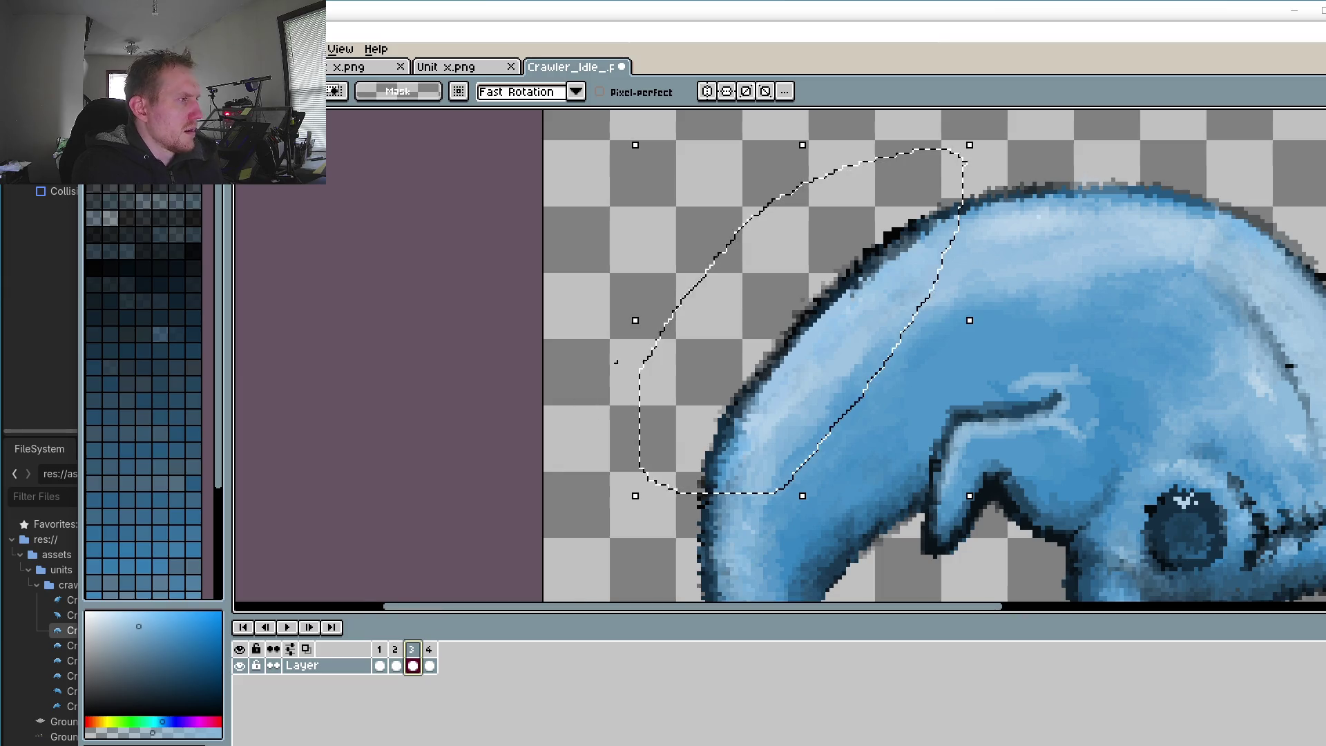
Step: Step through frames 1 to 4 once more, ending on frame 4, and clear the selection
{"action": "left_click", "coordinate": [381, 649]}
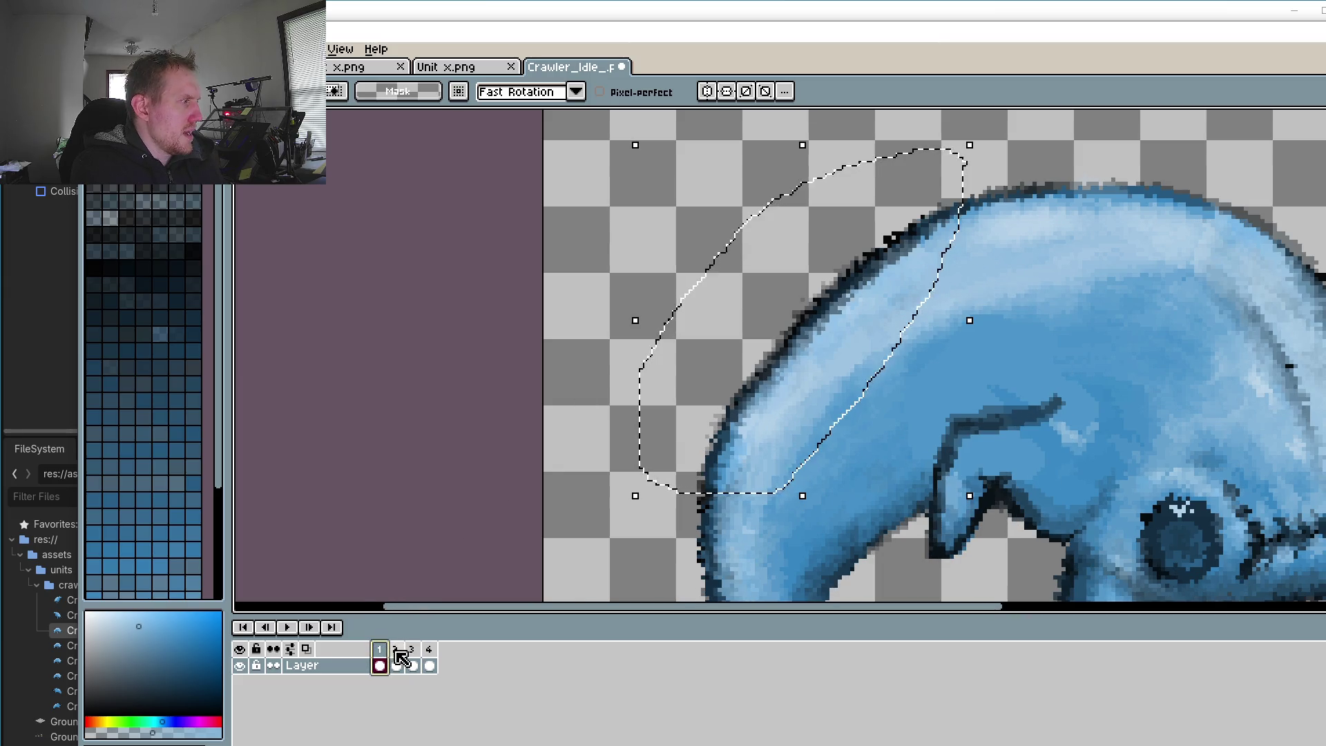
{"action": "left_click", "coordinate": [395, 653]}
{"action": "left_click", "coordinate": [412, 653]}
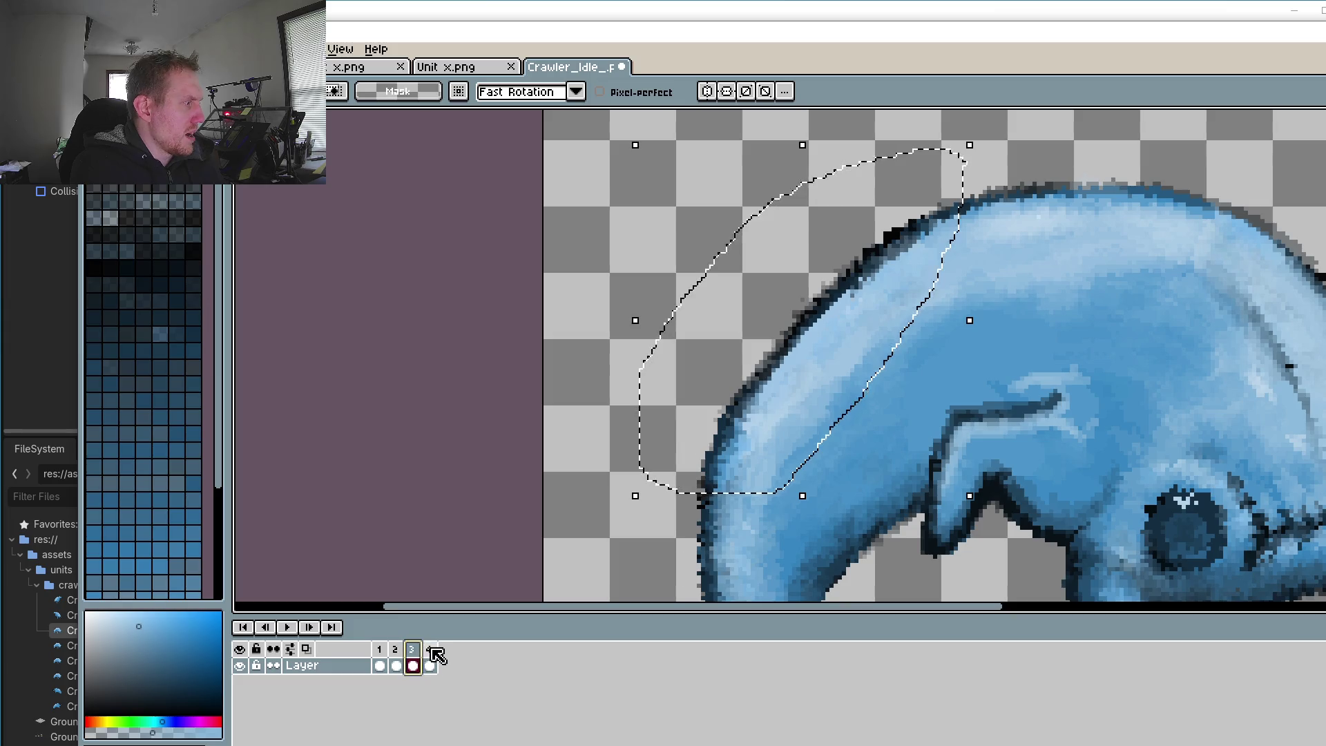
{"action": "left_click", "coordinate": [429, 651]}
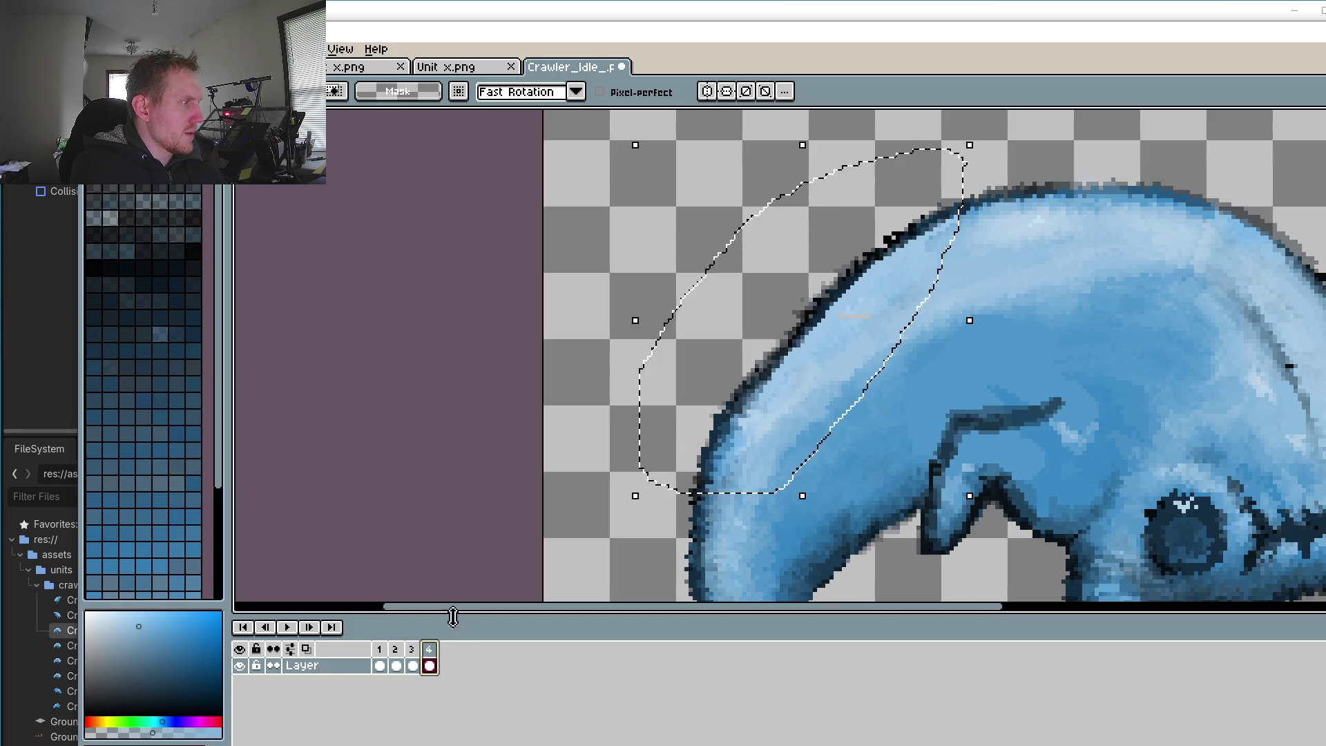
{"action": "left_click", "coordinate": [583, 299]}
{"action": "scroll", "coordinate": [918, 349], "scroll_direction": "up", "scroll_amount": 3}
Step: Zoom in on frame 4's body, sample its light blue and paint along the grey strip
{"action": "scroll", "coordinate": [811, 308], "scroll_direction": "up", "scroll_amount": 2}
{"action": "scroll", "coordinate": [812, 311], "scroll_direction": "up", "scroll_amount": 2}
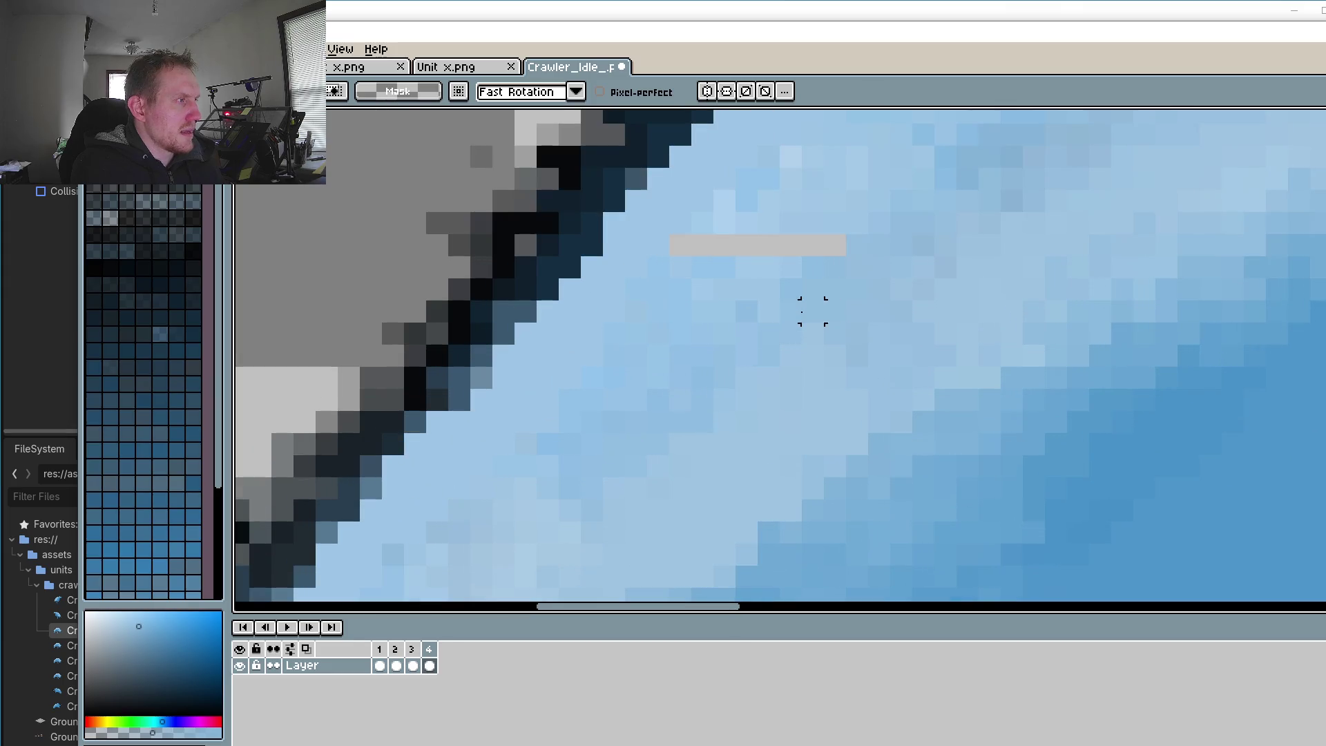
{"action": "scroll", "coordinate": [846, 311], "scroll_direction": "up", "scroll_amount": 3}
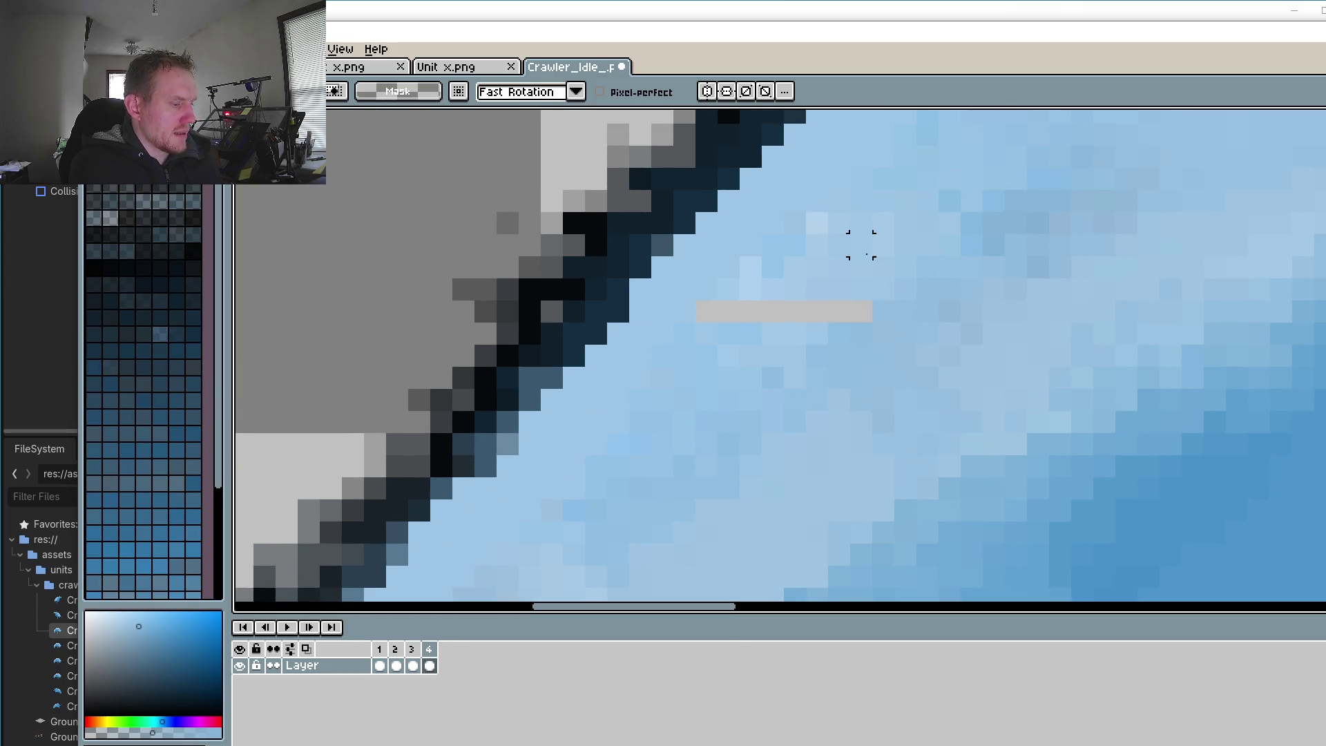
{"action": "key", "text": "i"}
{"action": "left_click", "coordinate": [890, 218]}
{"action": "key", "text": "b"}
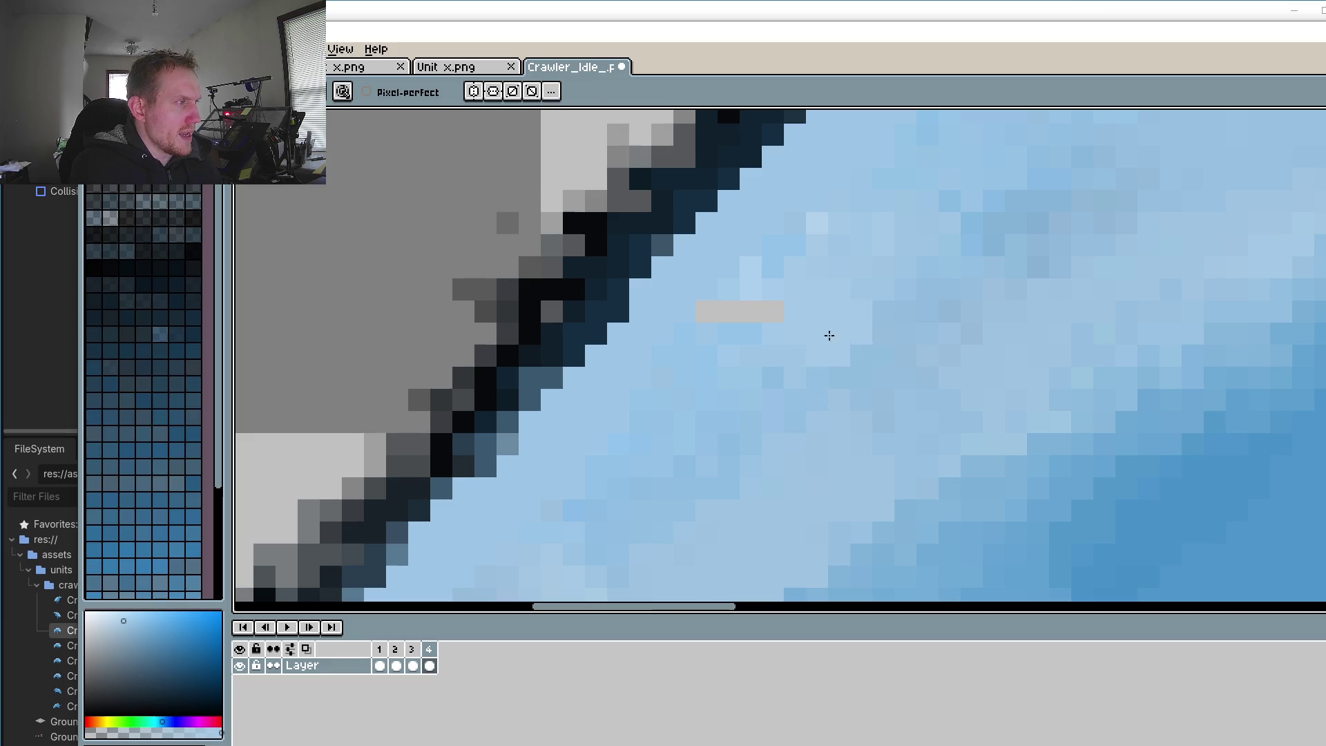
{"action": "left_click_drag", "start_coordinate": [794, 311], "coordinate": [859, 312]}
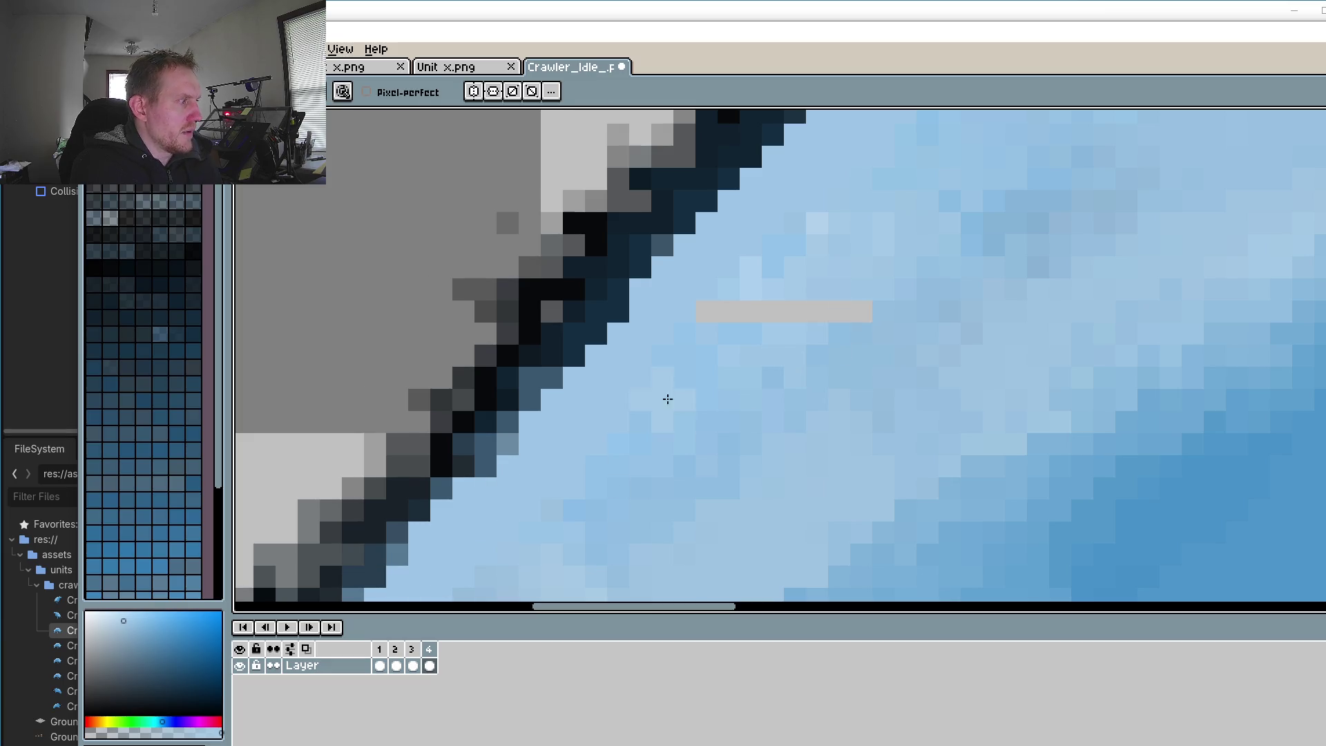
Step: Resample a matching light blue and paint over the rest of the strip and a stray pixel
{"action": "key", "text": "i"}
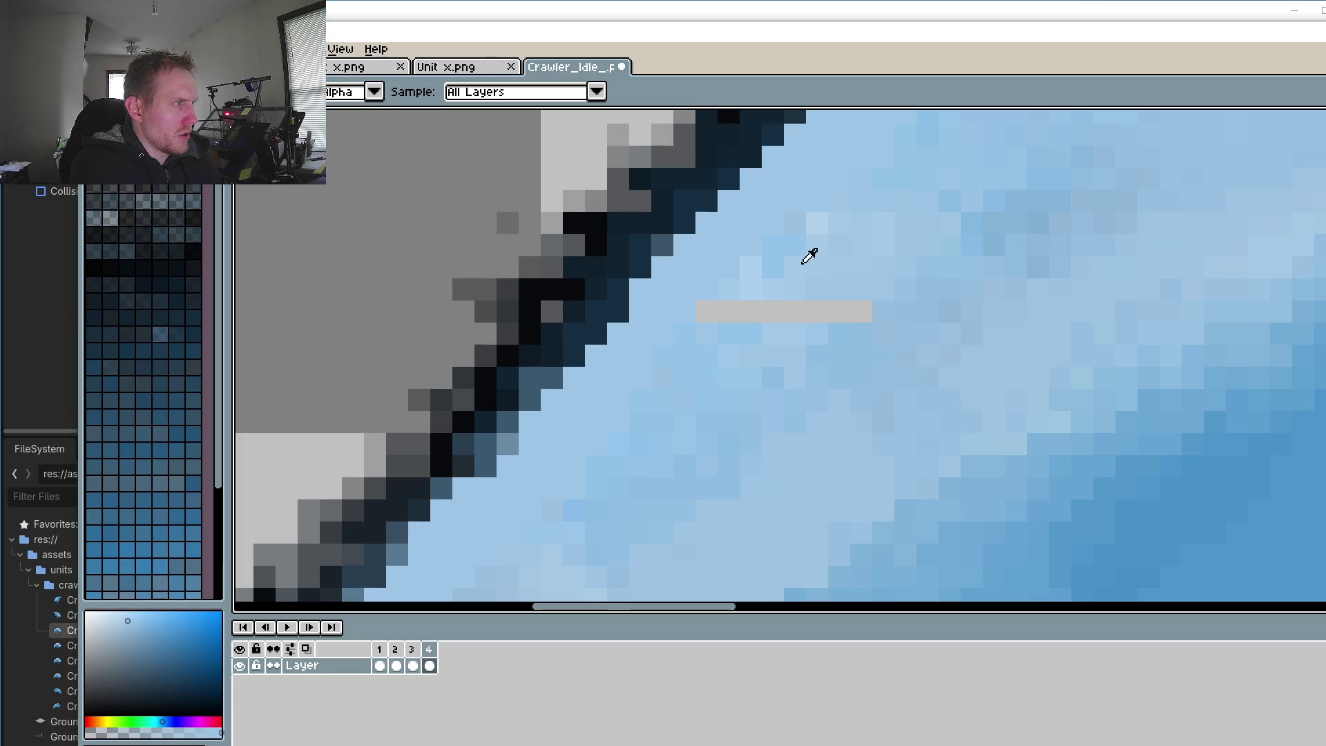
{"action": "left_click", "coordinate": [810, 296]}
{"action": "key", "text": "b"}
{"action": "key", "text": "i"}
{"action": "left_click", "coordinate": [835, 355]}
{"action": "key", "text": "b"}
{"action": "left_click_drag", "start_coordinate": [859, 311], "coordinate": [742, 315]}
{"action": "left_click", "coordinate": [749, 267]}
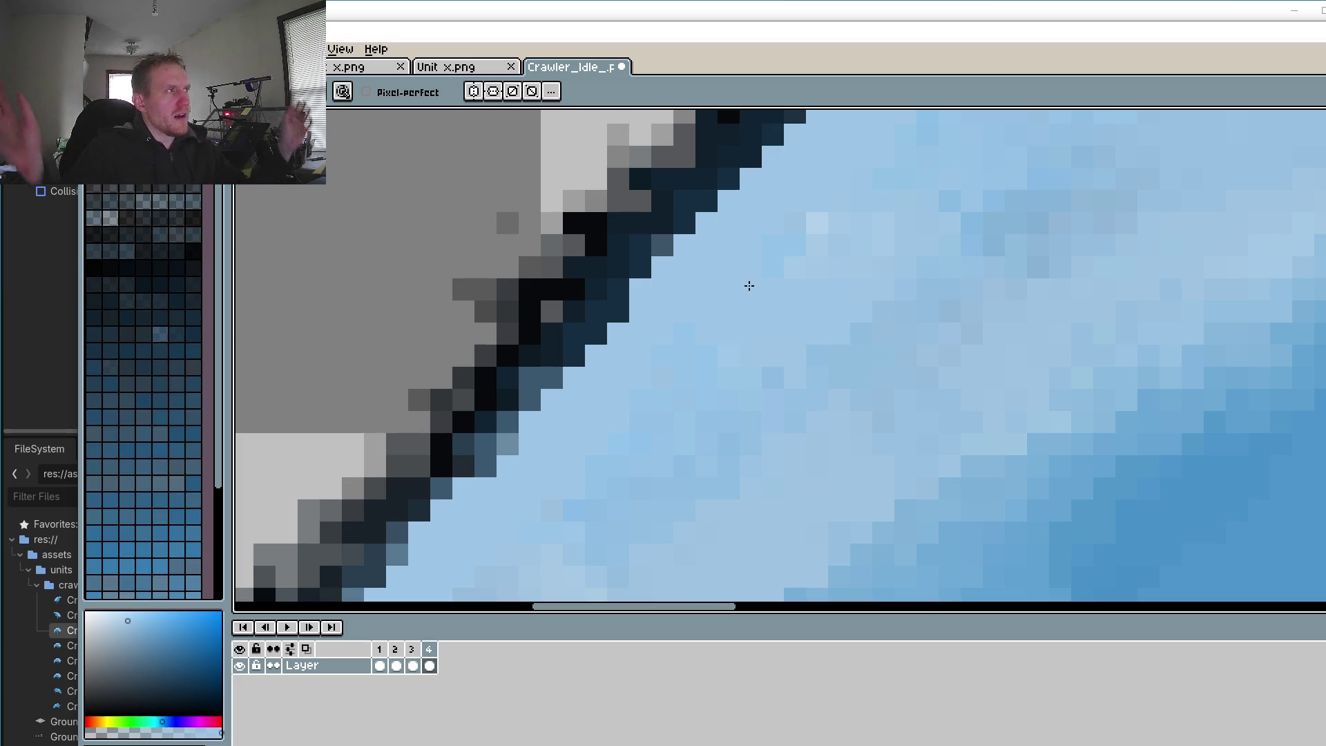
Step: Zoom out to the full sprite and review frames 1, 2 and 3
{"action": "scroll", "coordinate": [818, 378], "scroll_direction": "down", "scroll_amount": 2}
{"action": "scroll", "coordinate": [817, 378], "scroll_direction": "down", "scroll_amount": 2}
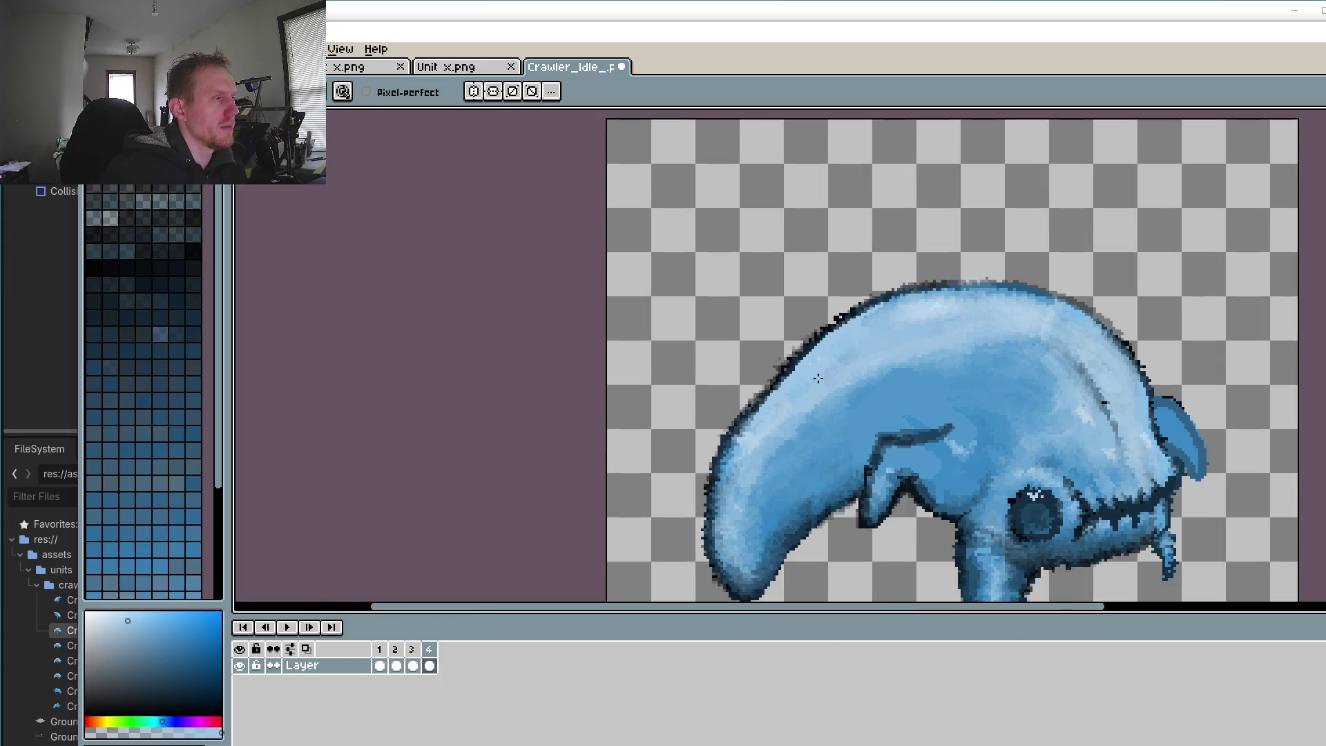
{"action": "left_click", "coordinate": [380, 663]}
{"action": "left_click", "coordinate": [397, 663]}
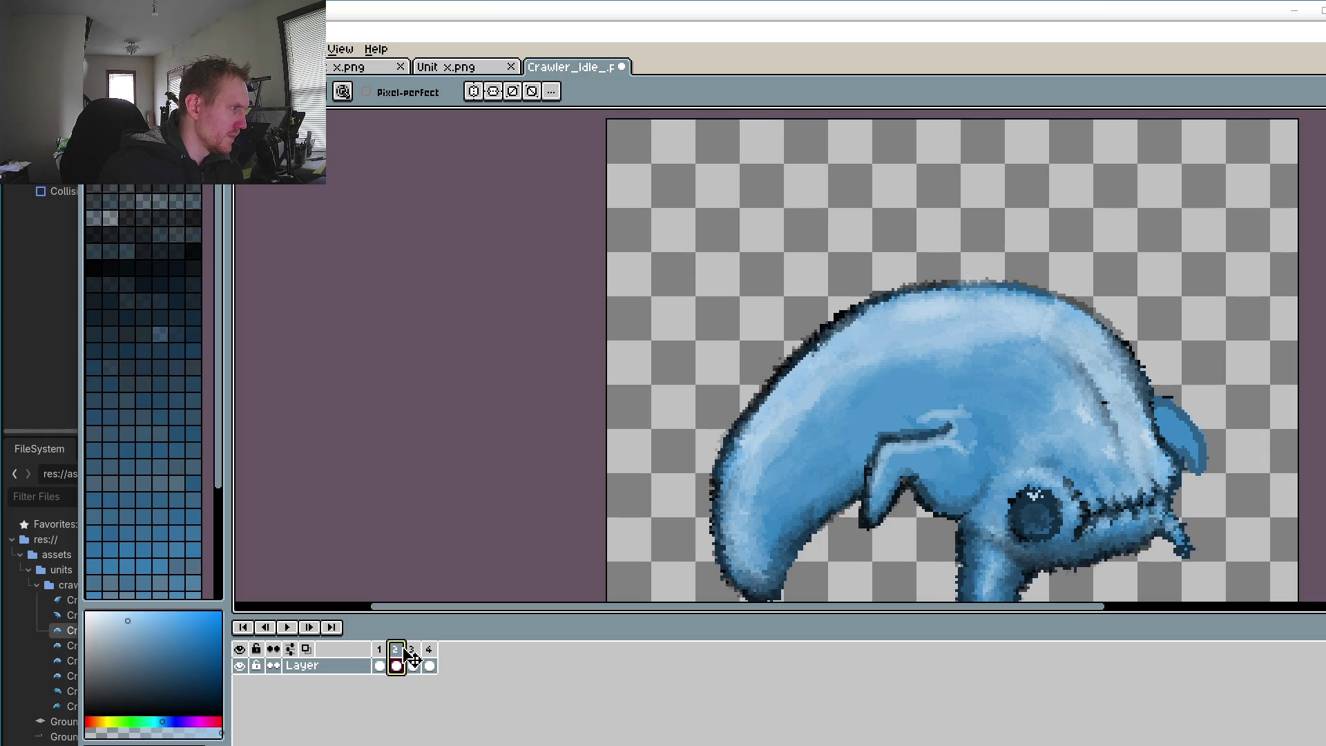
{"action": "left_click", "coordinate": [413, 660]}
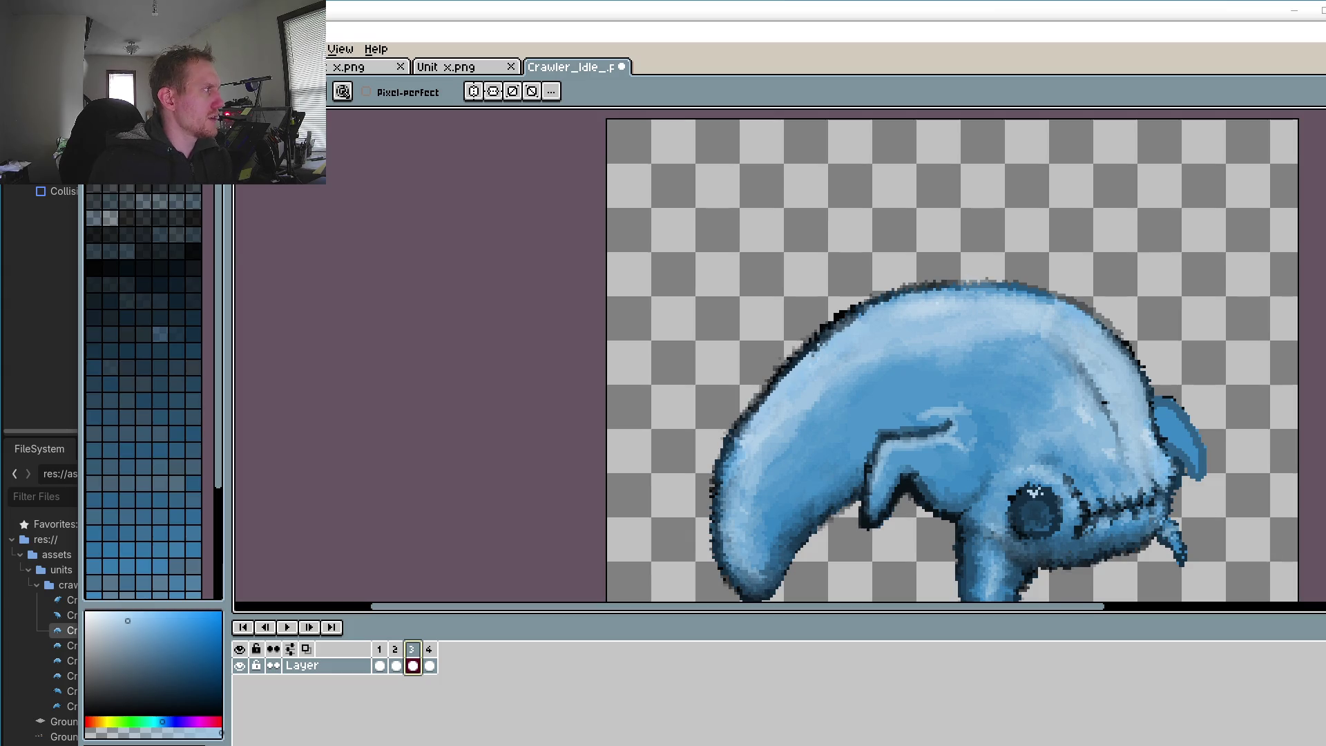
Step: Save the sprite with Ctrl+S, then step back through frame 2 to frame 1
{"action": "left_click", "coordinate": [93, 49]}
{"action": "key", "text": "ctrl+s"}
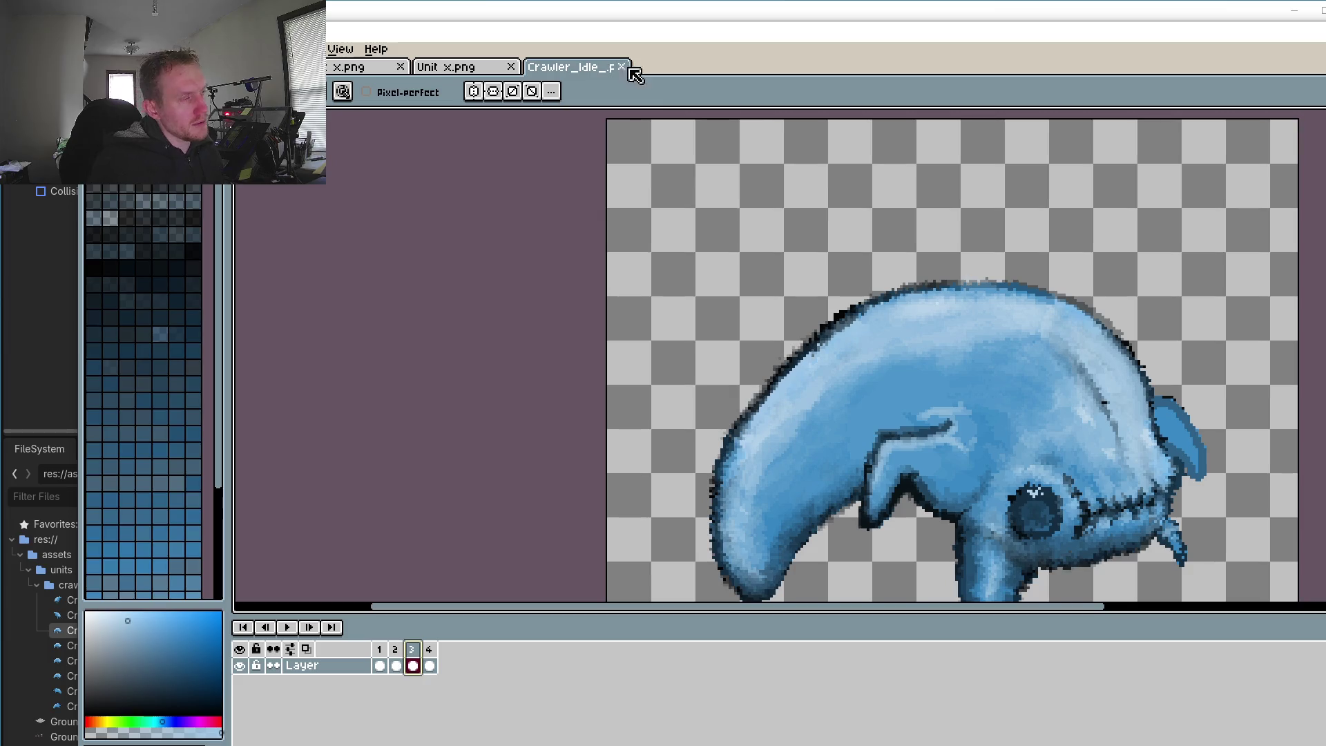
{"action": "left_click", "coordinate": [429, 656]}
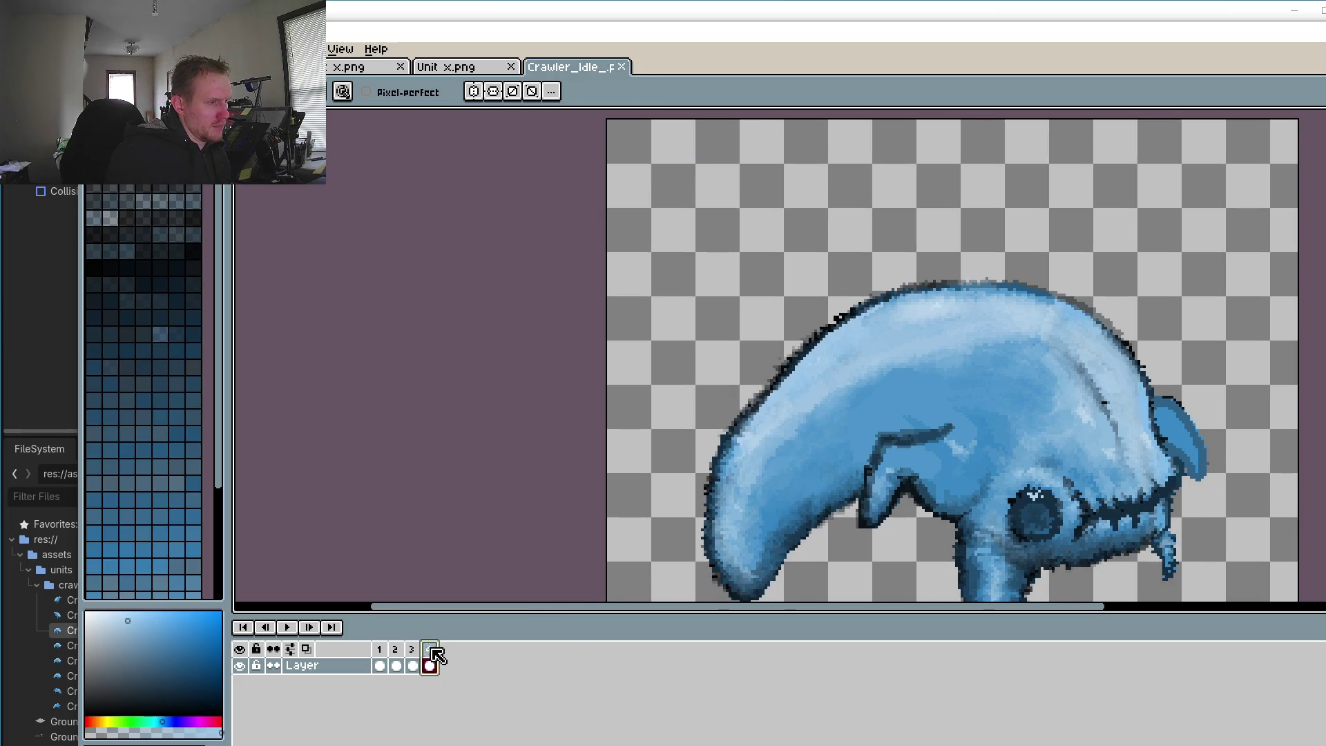
{"action": "left_click", "coordinate": [395, 656]}
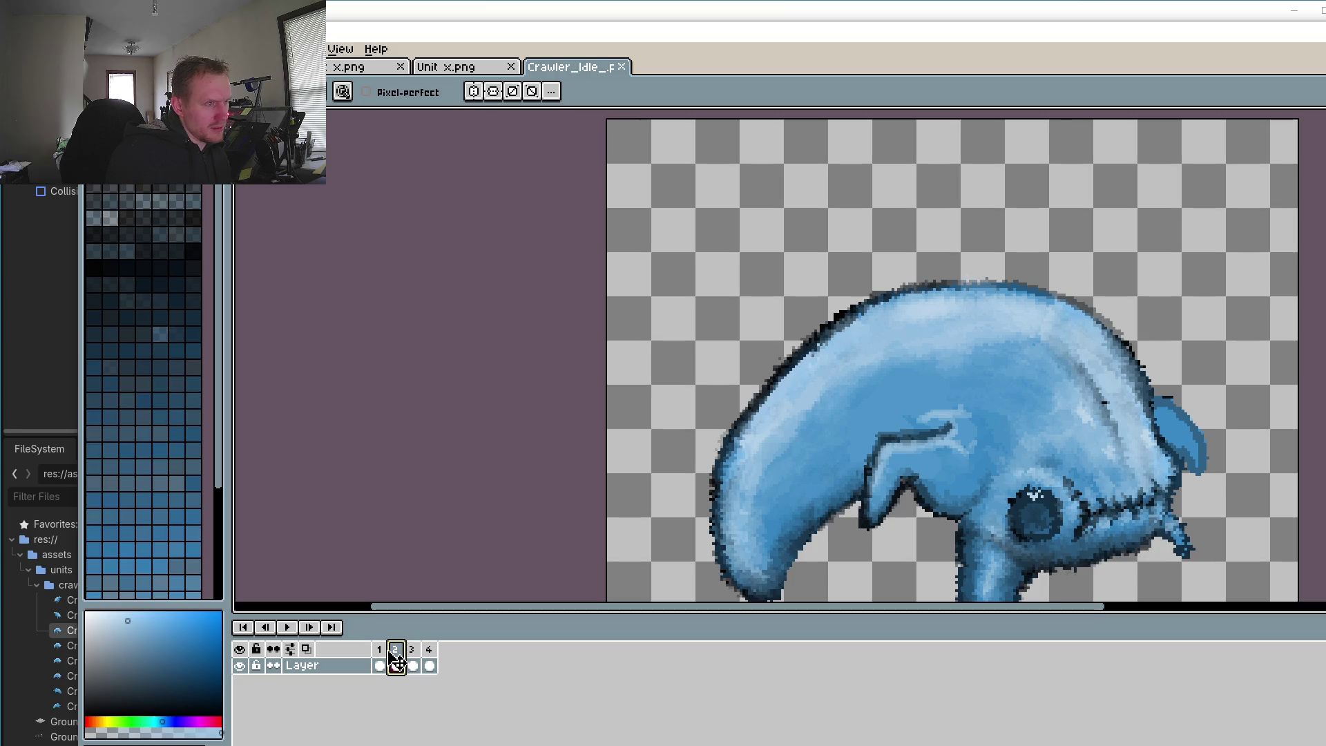
{"action": "left_click", "coordinate": [379, 664]}
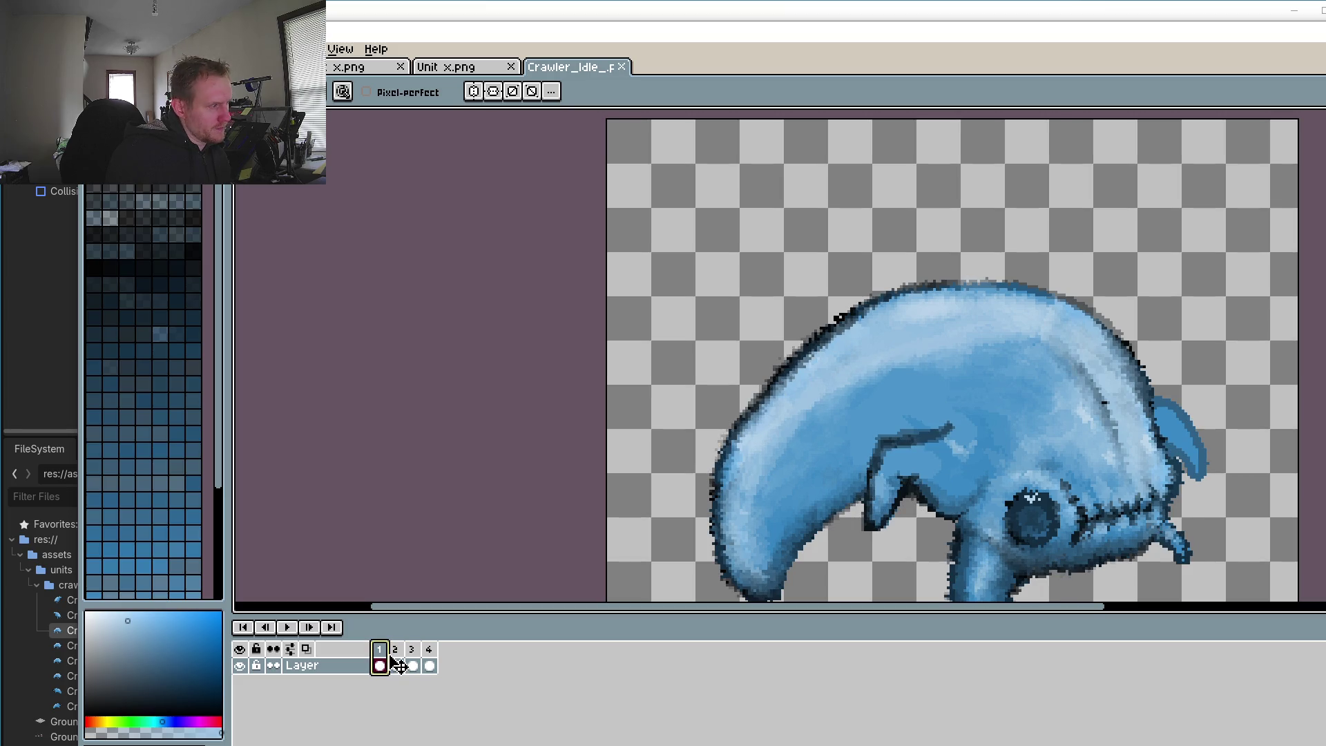
Step: Zoom in on the head and repaint a dark jaw-seam pixel with a sampled blue
{"action": "scroll", "coordinate": [1094, 426], "scroll_direction": "up", "scroll_amount": 2}
{"action": "scroll", "coordinate": [1094, 426], "scroll_direction": "up", "scroll_amount": 3}
{"action": "scroll", "coordinate": [1095, 426], "scroll_direction": "up", "scroll_amount": 2}
{"action": "scroll", "coordinate": [1050, 449], "scroll_direction": "up", "scroll_amount": 2}
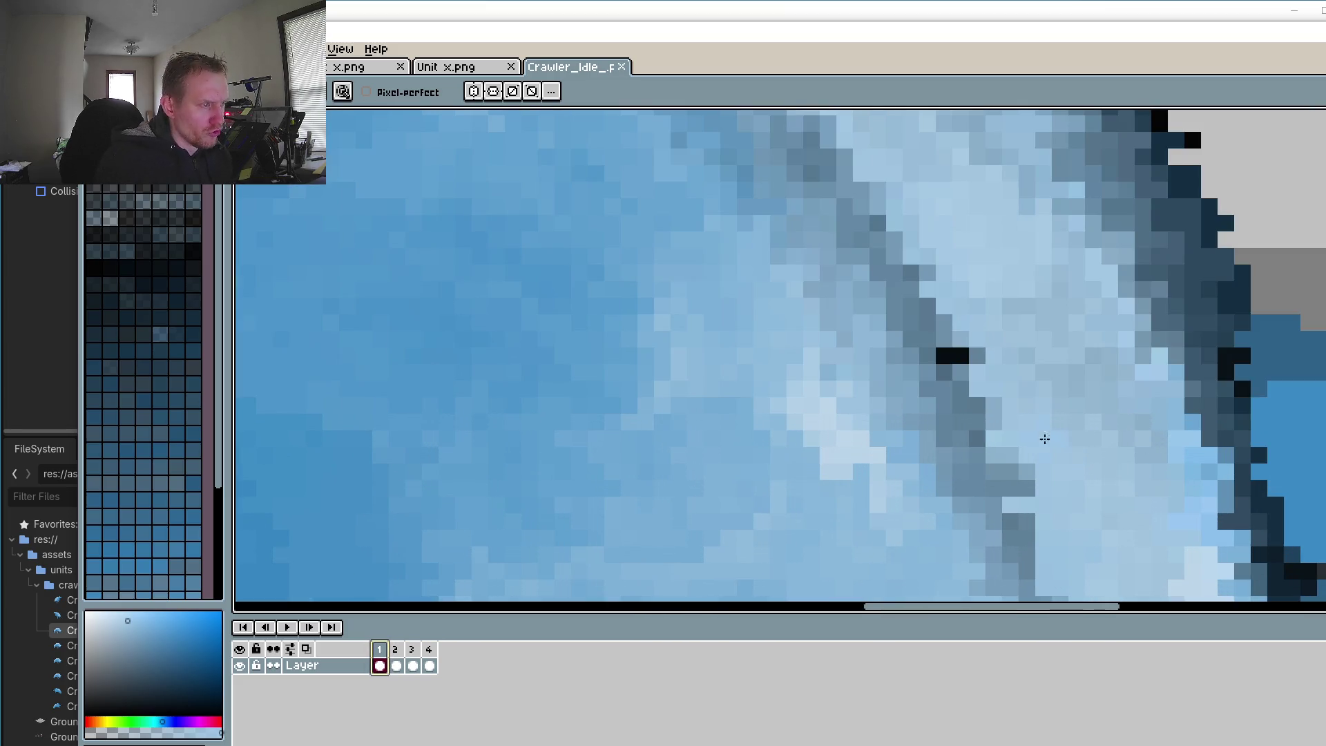
{"action": "key", "text": "i"}
{"action": "left_click", "coordinate": [1004, 344]}
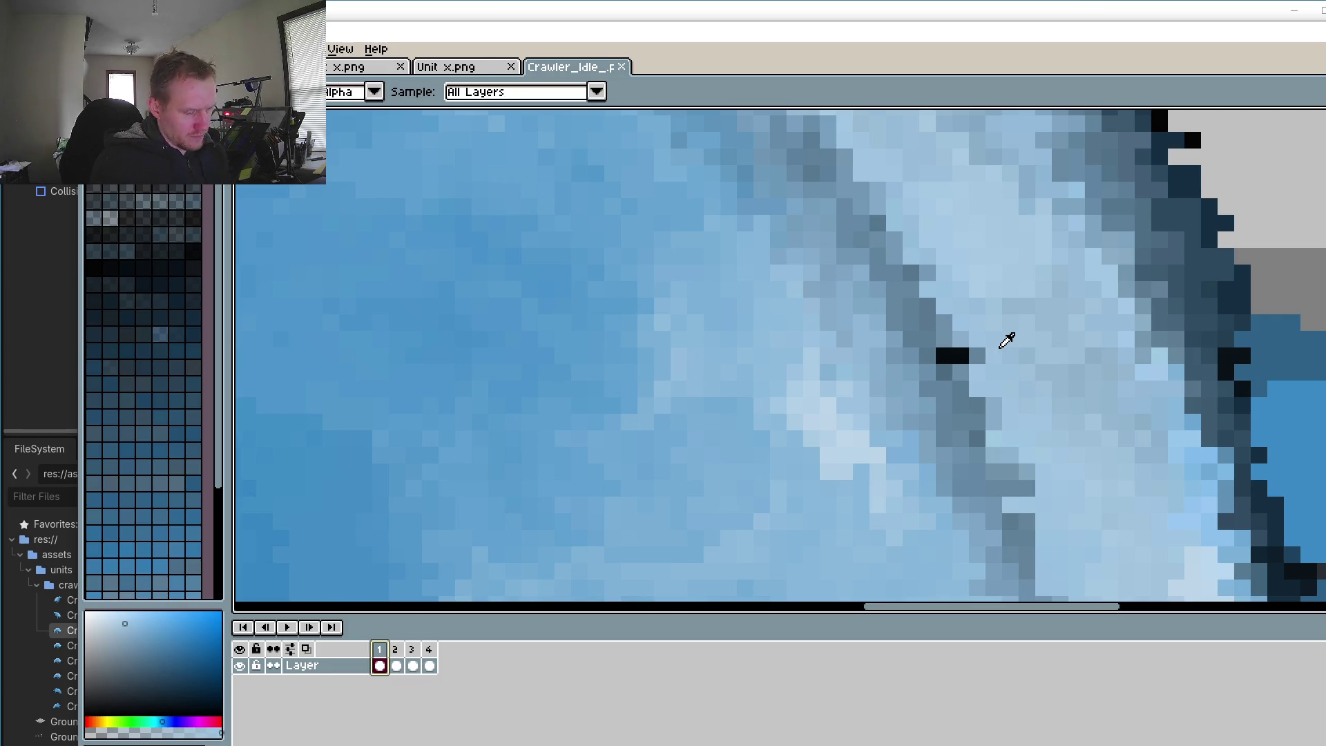
{"action": "key", "text": "b"}
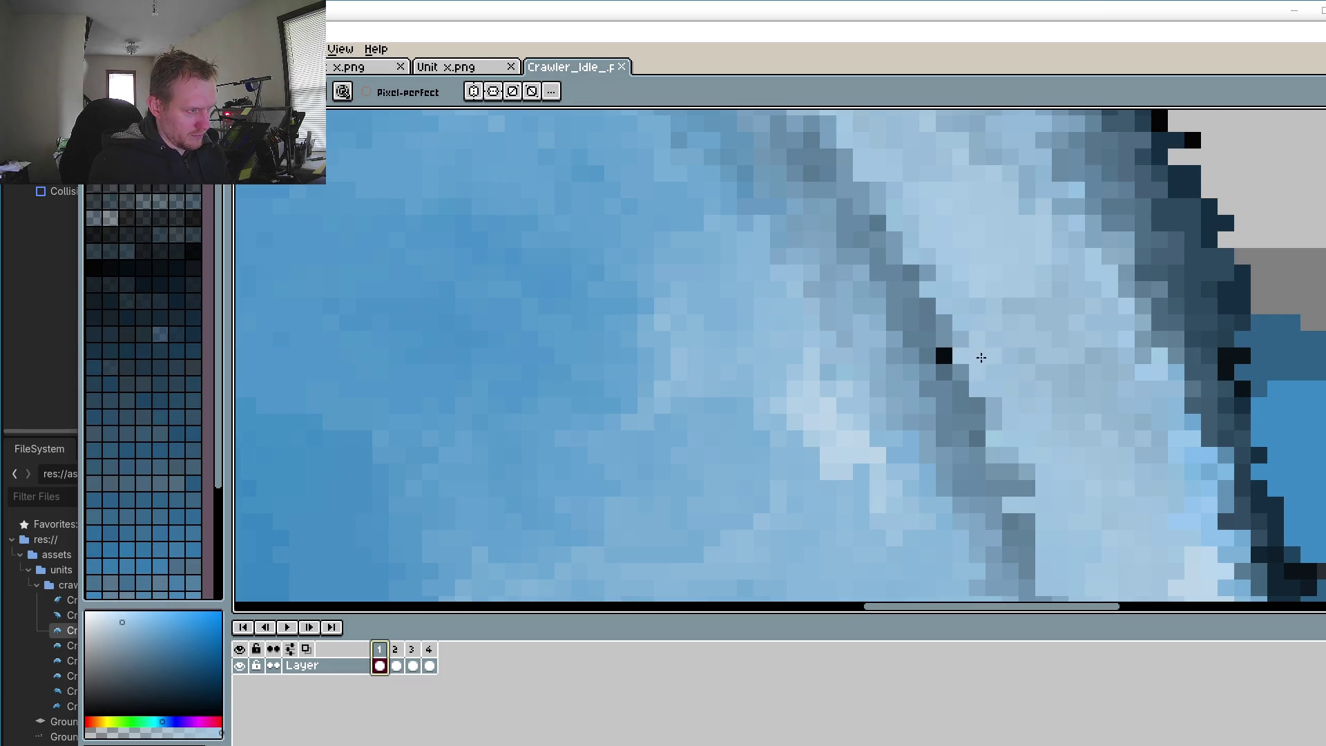
{"action": "left_click", "coordinate": [967, 373]}
Step: Sample another body colour for the pencil and re-zoom onto the upper body and ridge
{"action": "key", "text": "i"}
{"action": "left_click", "coordinate": [949, 322]}
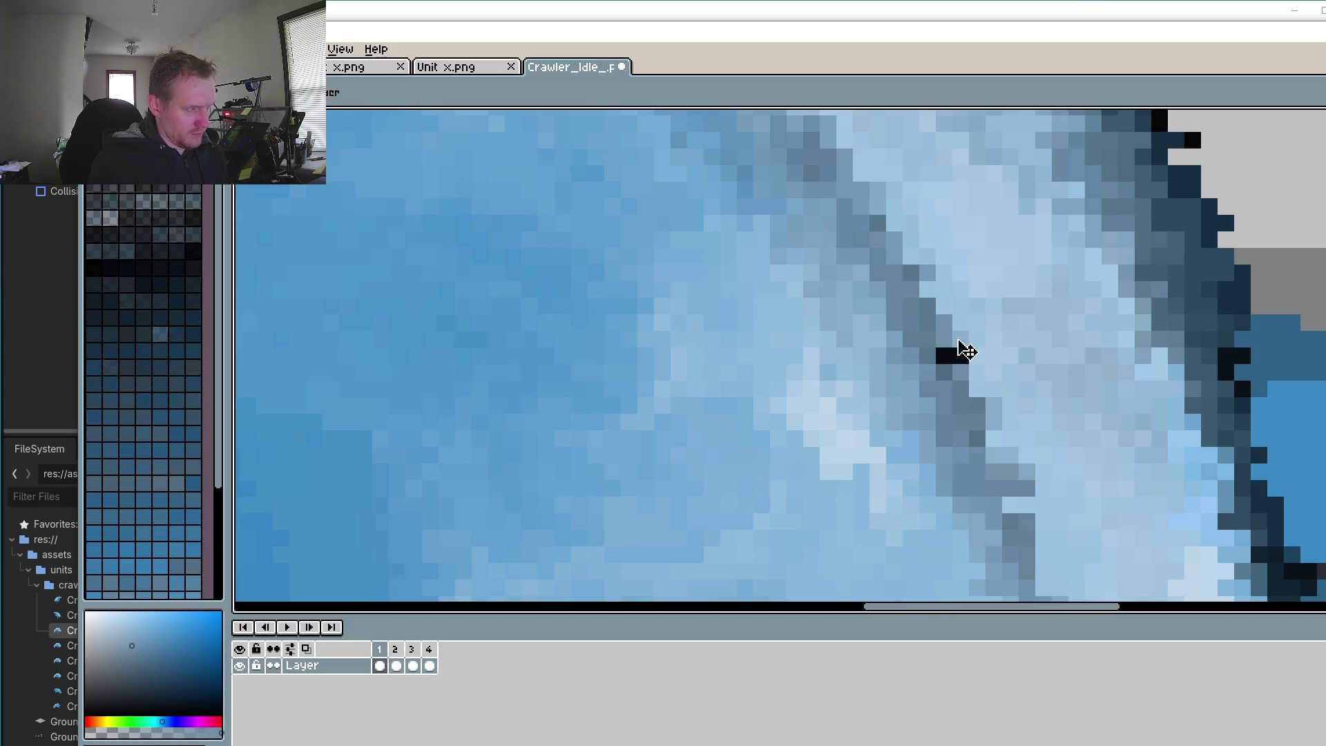
{"action": "key", "text": "b"}
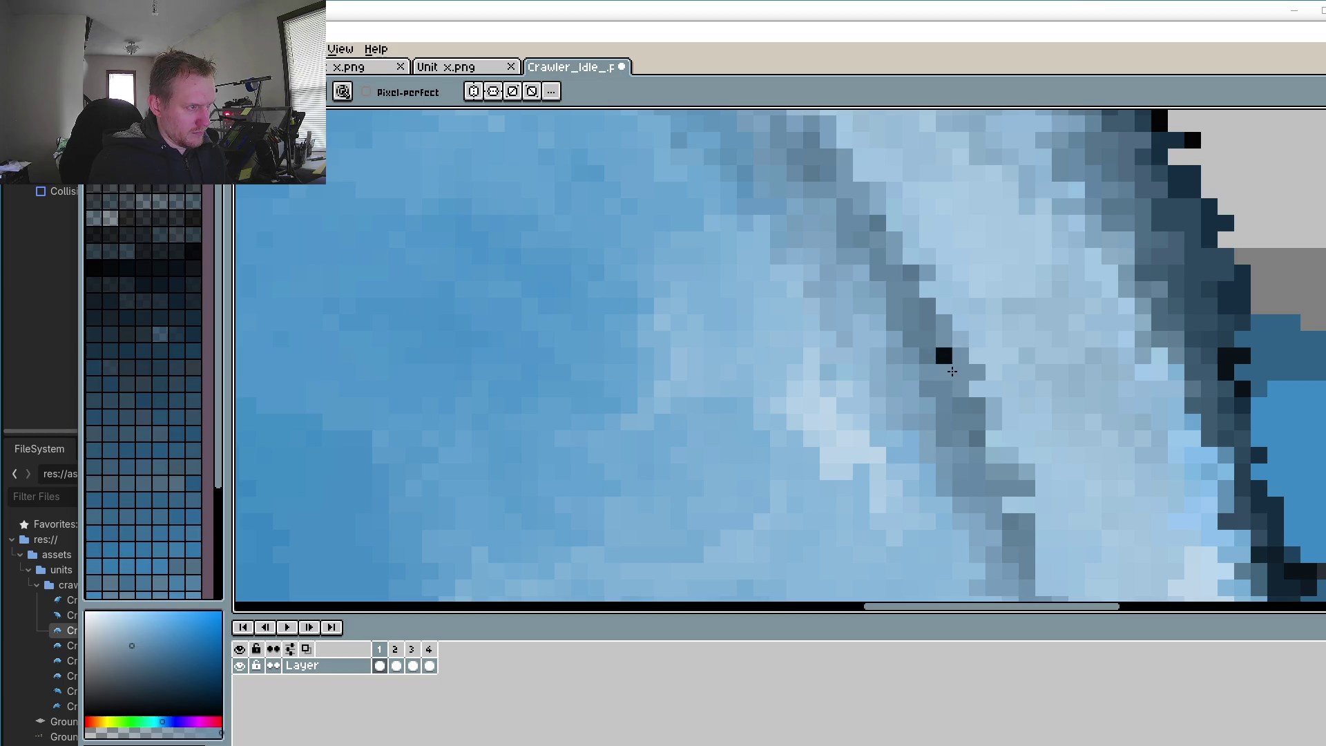
{"action": "scroll", "coordinate": [945, 357], "scroll_direction": "down", "scroll_amount": 3}
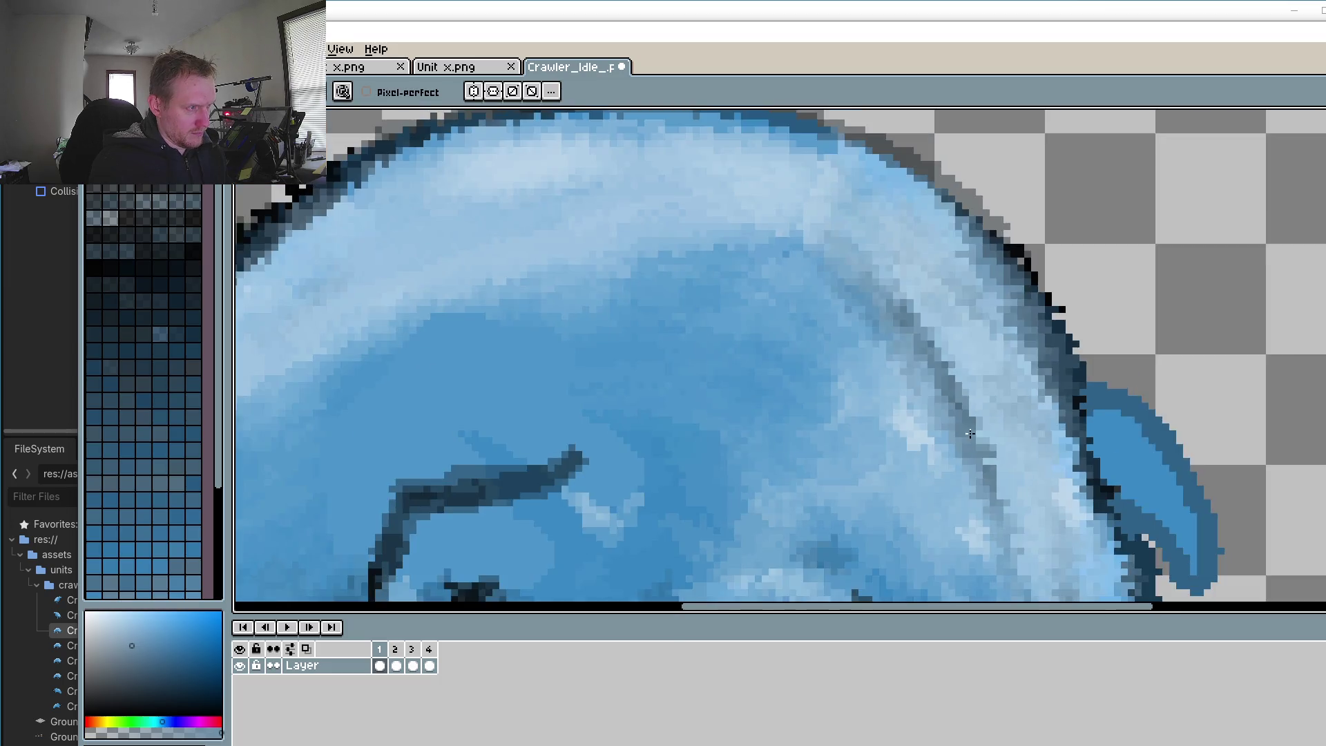
{"action": "scroll", "coordinate": [946, 357], "scroll_direction": "down", "scroll_amount": 3}
{"action": "scroll", "coordinate": [941, 419], "scroll_direction": "up", "scroll_amount": 2}
{"action": "scroll", "coordinate": [941, 419], "scroll_direction": "up", "scroll_amount": 3}
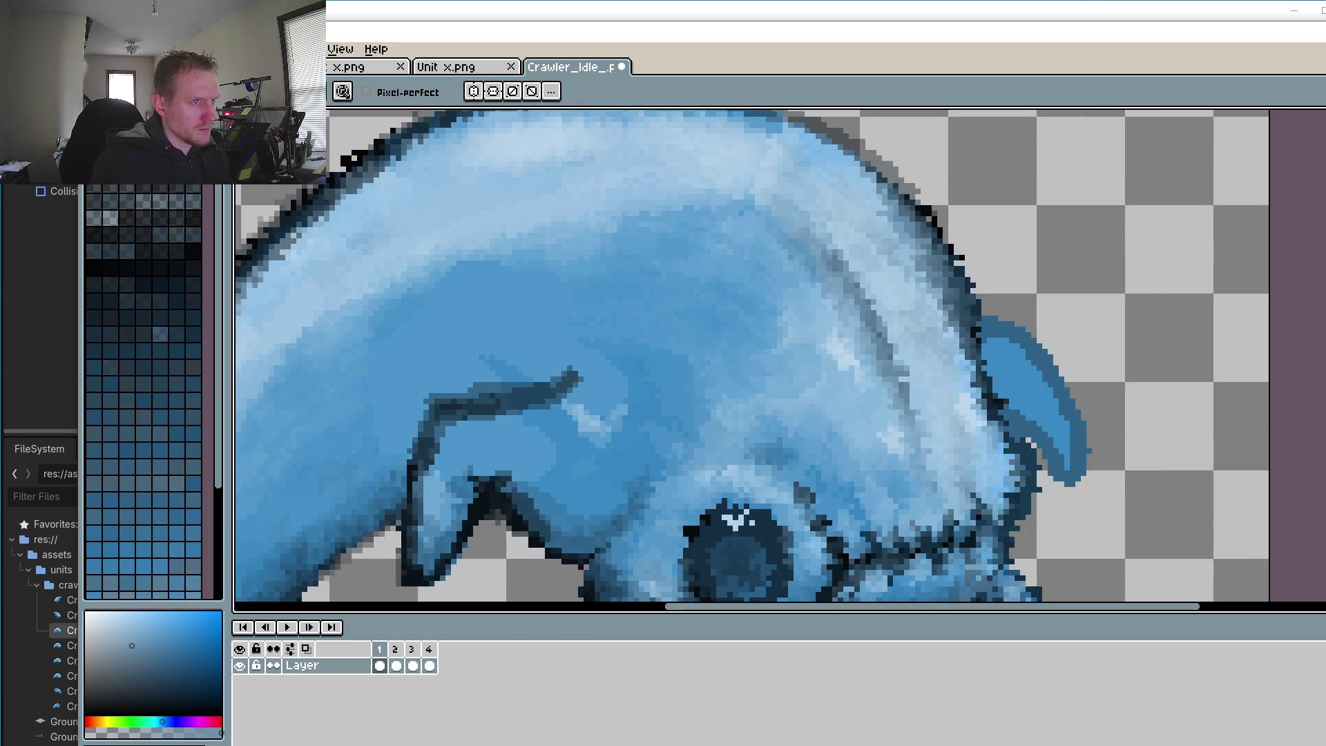
Step: Box the head ridge, nudge it up one pixel on frame 2, and compare with frame 1
{"action": "key", "text": "r"}
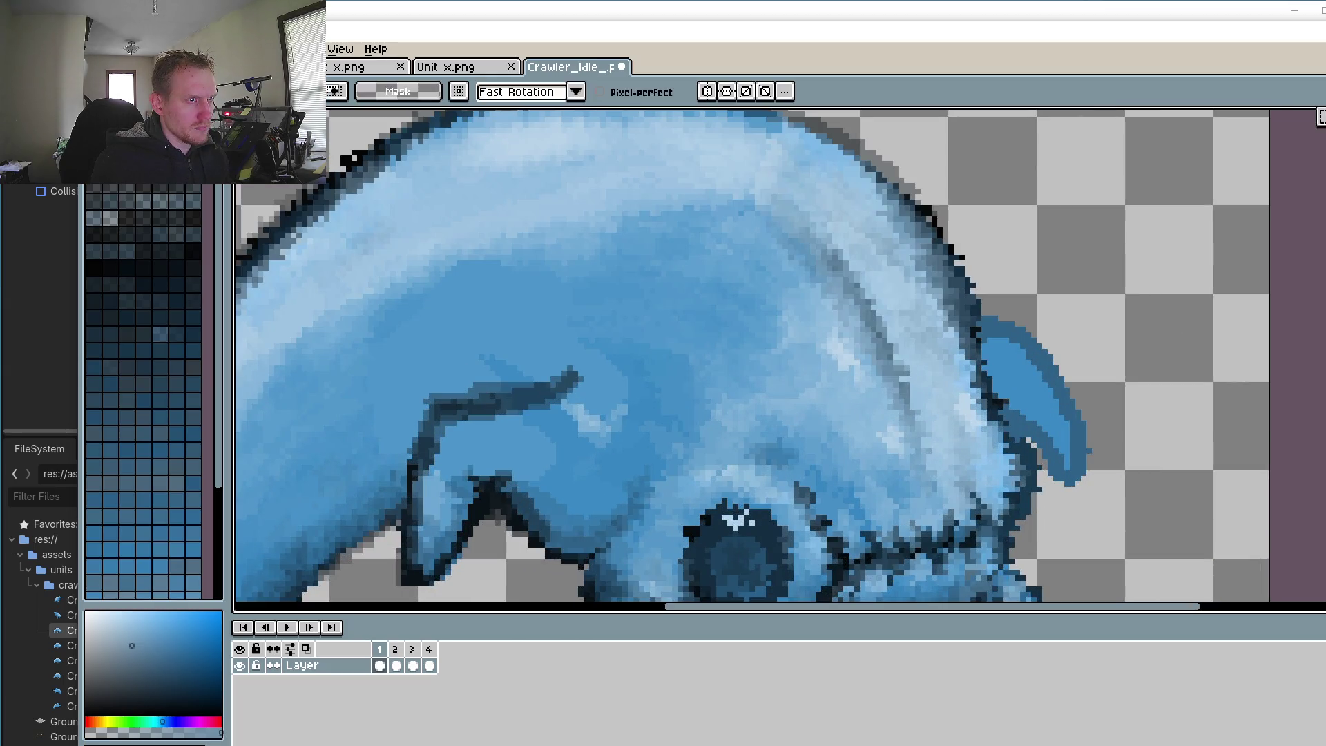
{"action": "key", "text": "shift+r"}
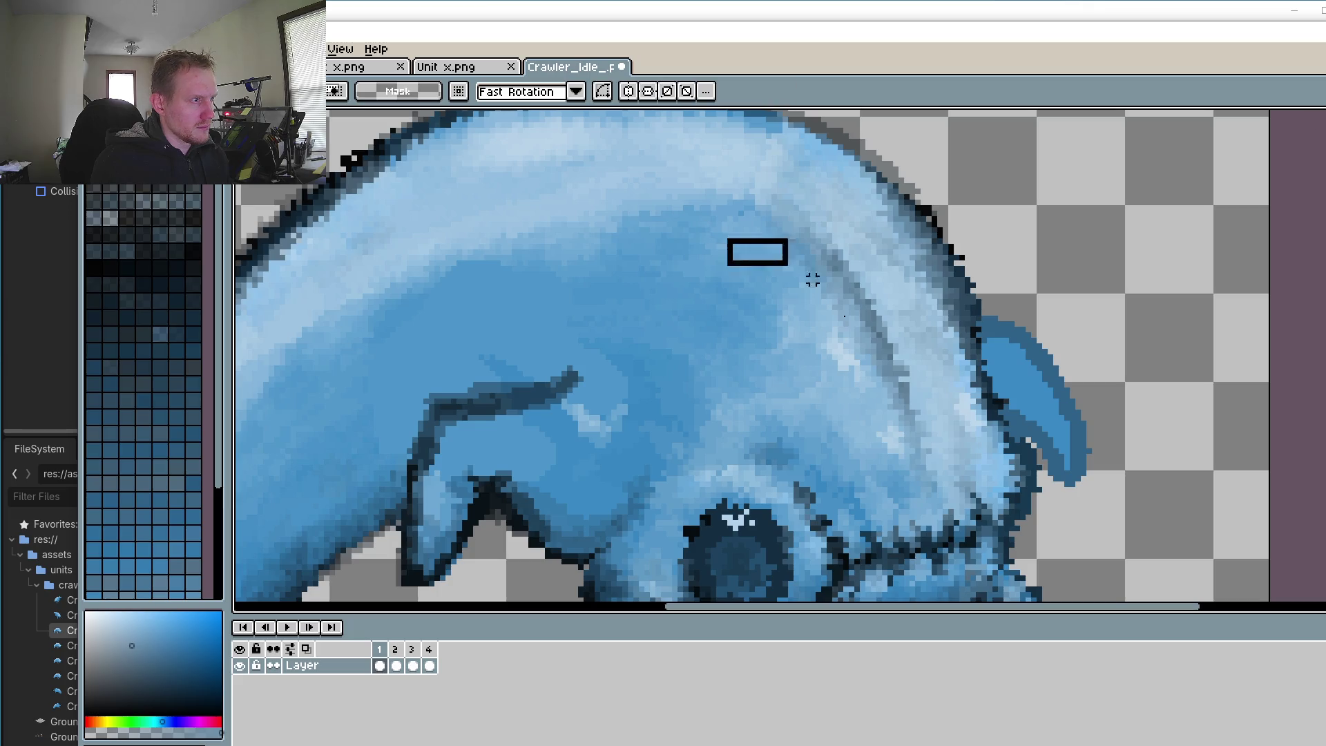
{"action": "left_click", "coordinate": [396, 665]}
{"action": "key", "text": "Up"}
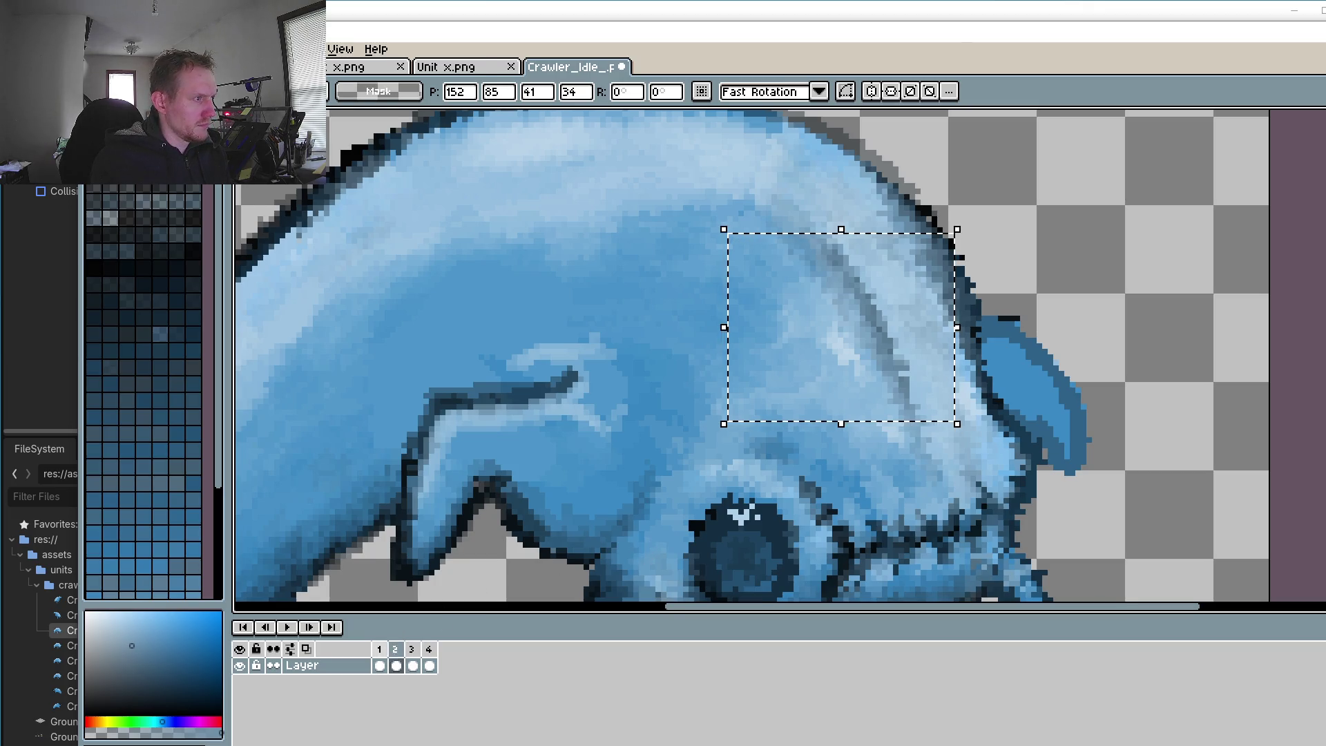
{"action": "left_click", "coordinate": [379, 665]}
{"action": "left_click", "coordinate": [398, 661]}
Step: On frame 3, nudge the ridge down then up one pixel, restoring the dropped selection
{"action": "left_click", "coordinate": [412, 662]}
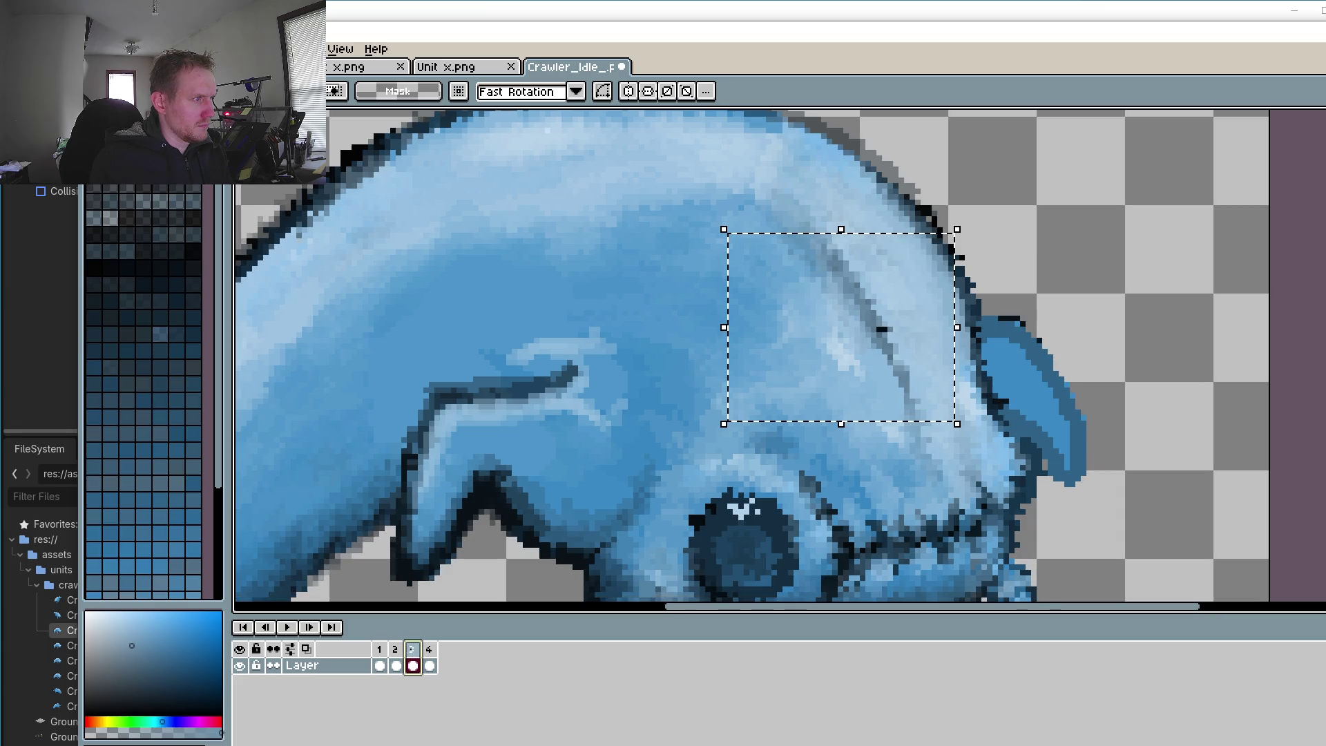
{"action": "key", "text": "Down"}
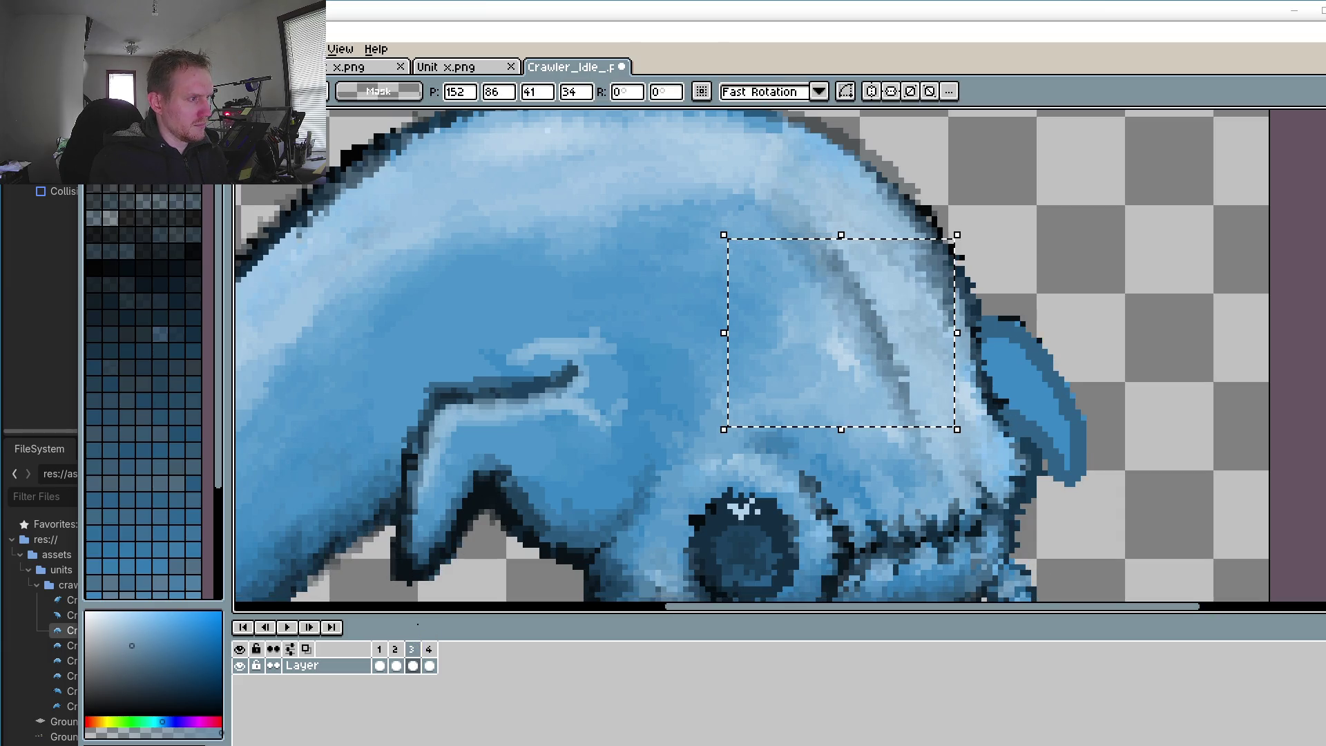
{"action": "left_click", "coordinate": [379, 663]}
{"action": "left_click", "coordinate": [395, 664]}
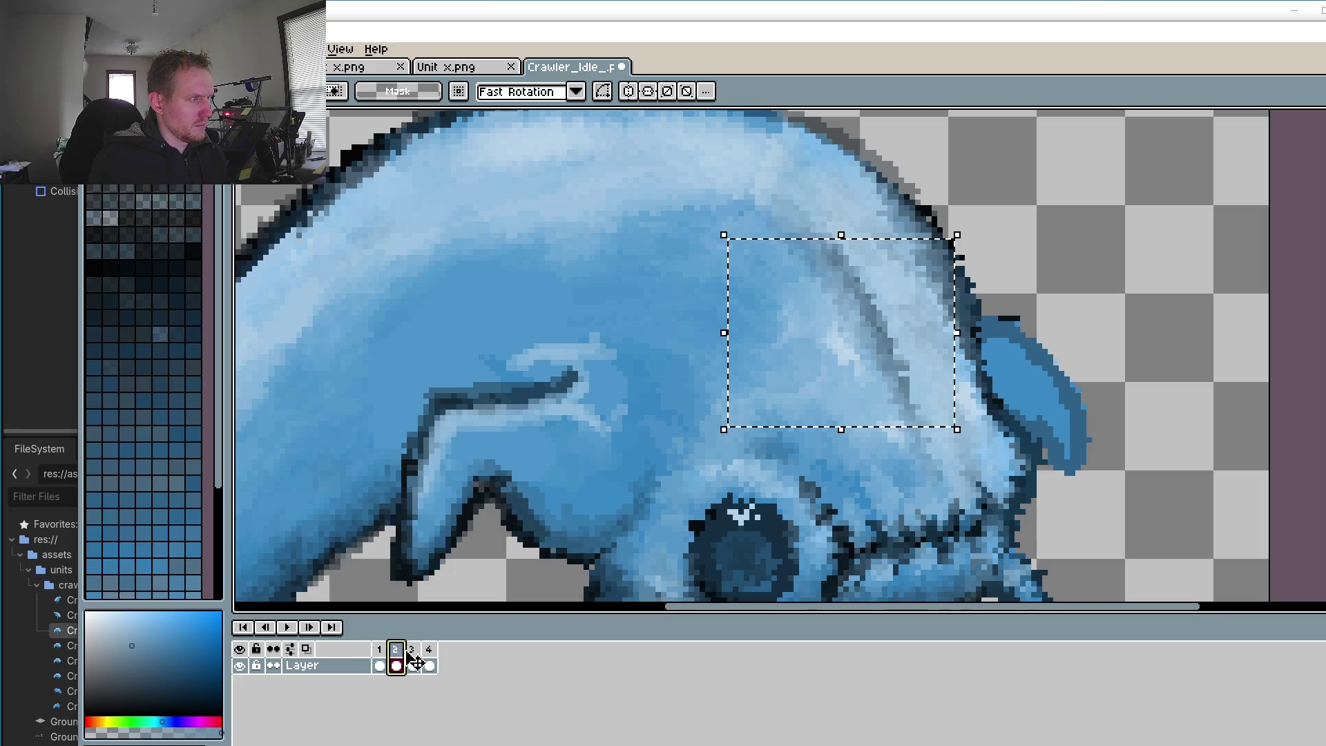
{"action": "left_click", "coordinate": [412, 661]}
{"action": "key", "text": "Up"}
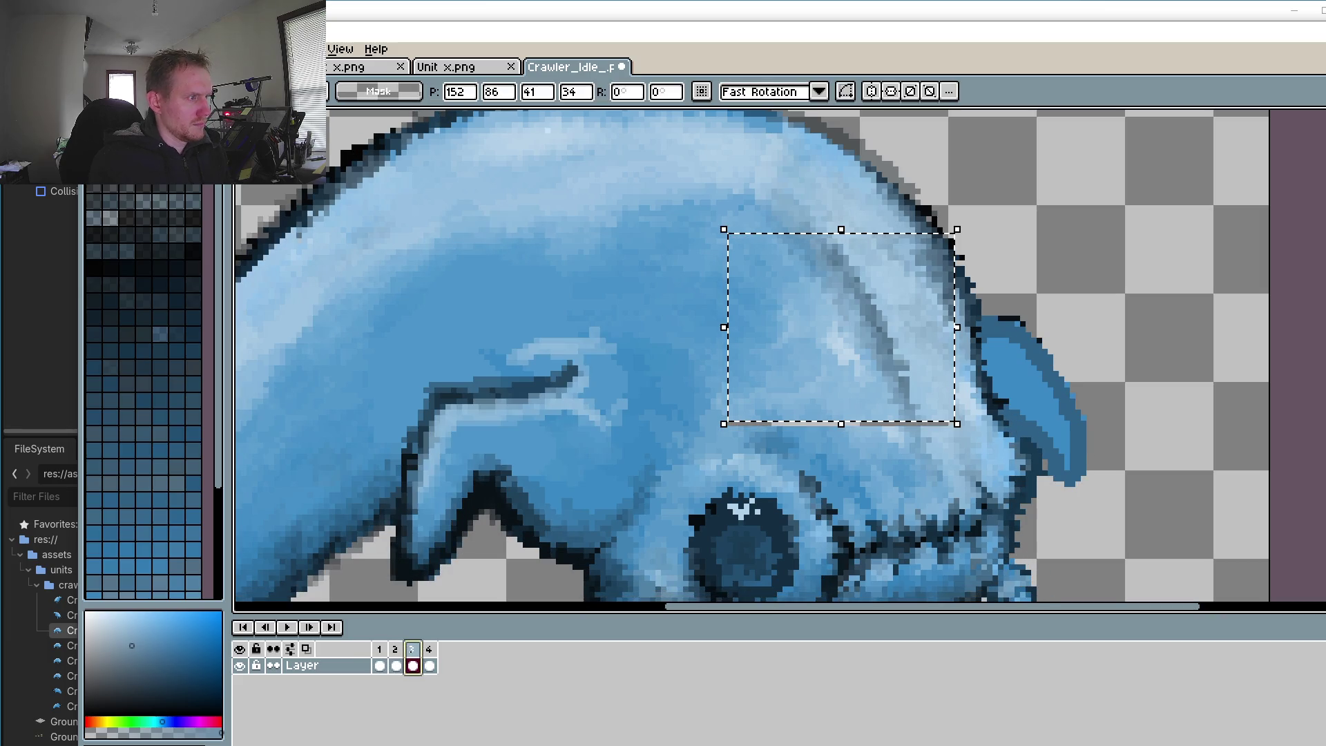
{"action": "left_click", "coordinate": [1022, 214]}
{"action": "key", "text": "ctrl+z"}
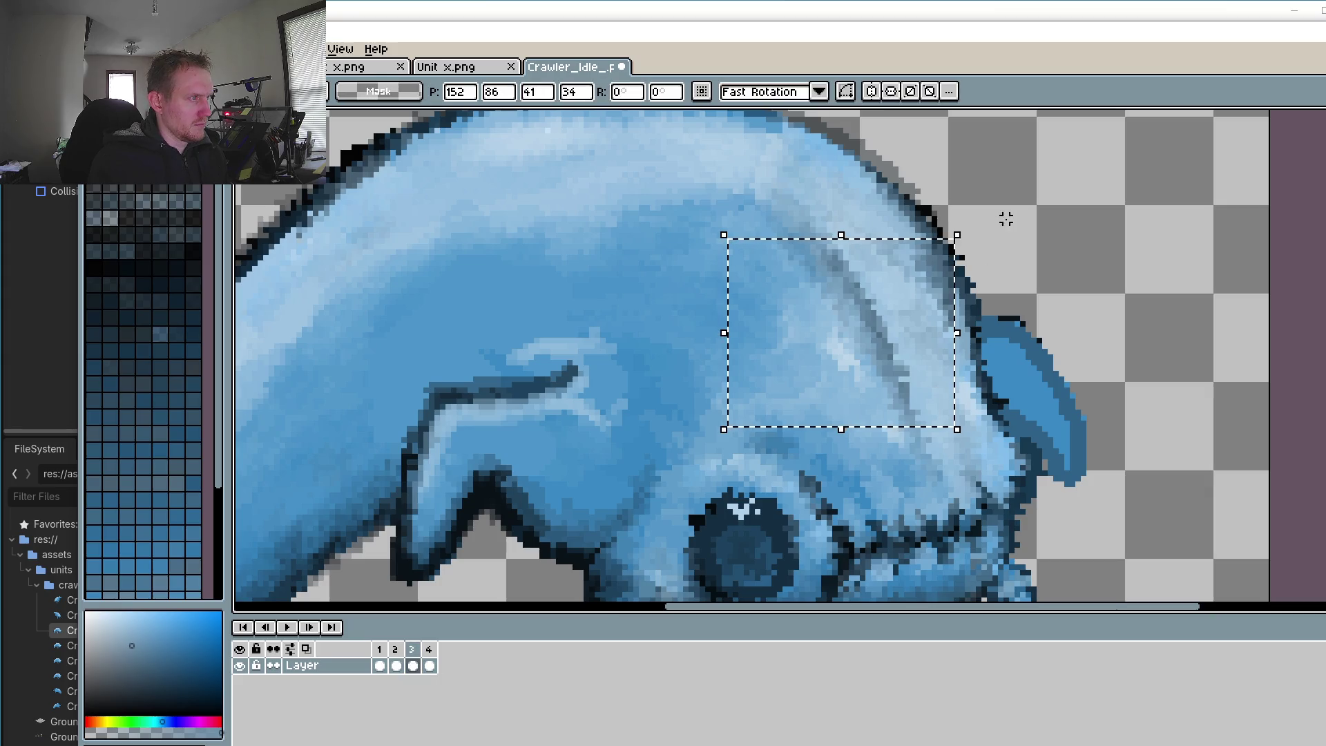
Step: Recheck frame 3 against frame 1, reapplying the one-pixel upward nudge via undo/redo
{"action": "left_click", "coordinate": [380, 665]}
{"action": "key", "text": "Right"}
{"action": "key", "text": "Right"}
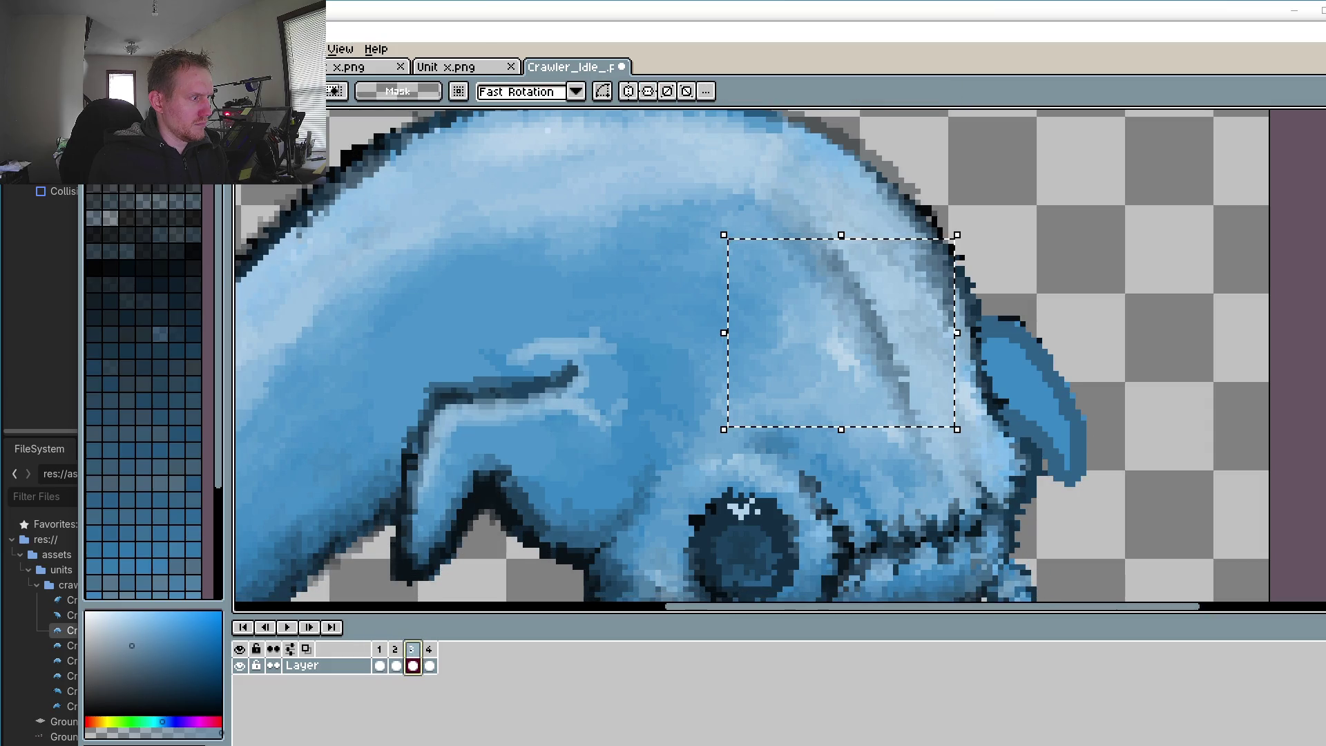
{"action": "key", "text": "Up"}
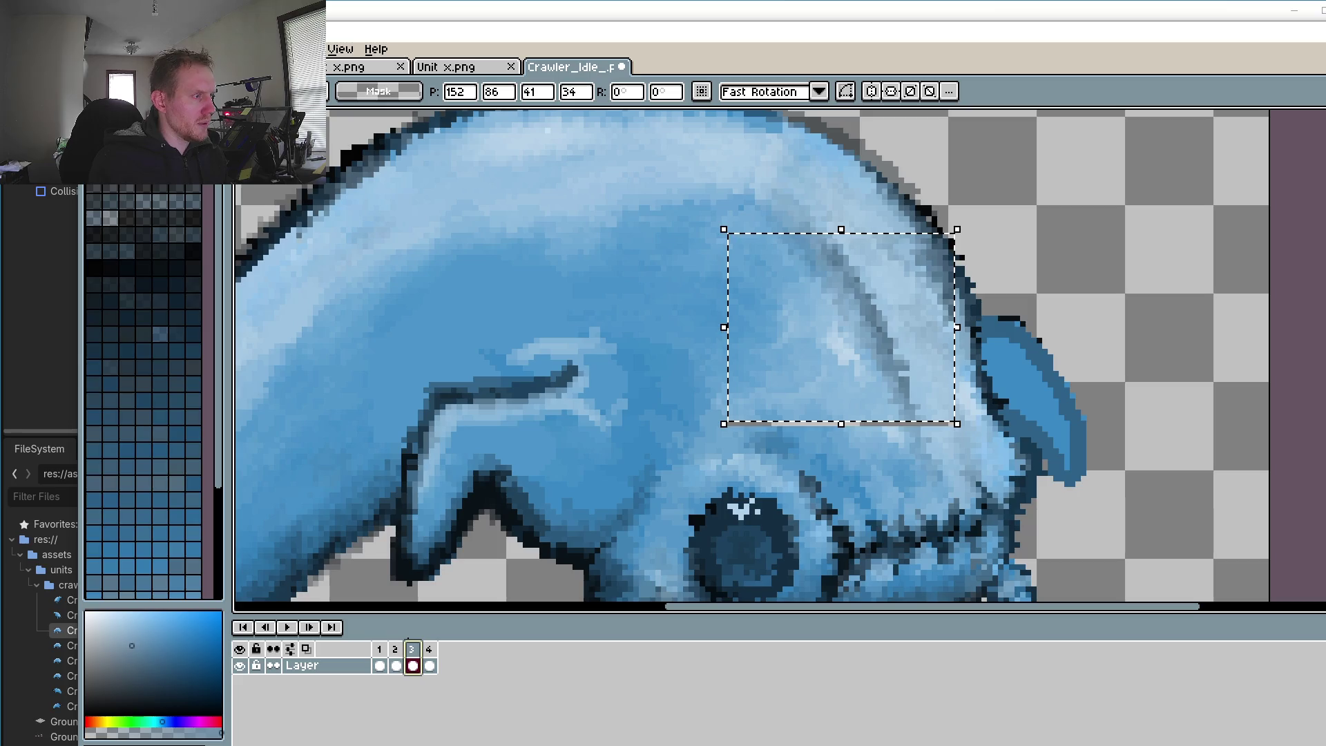
{"action": "key", "text": "ctrl+z"}
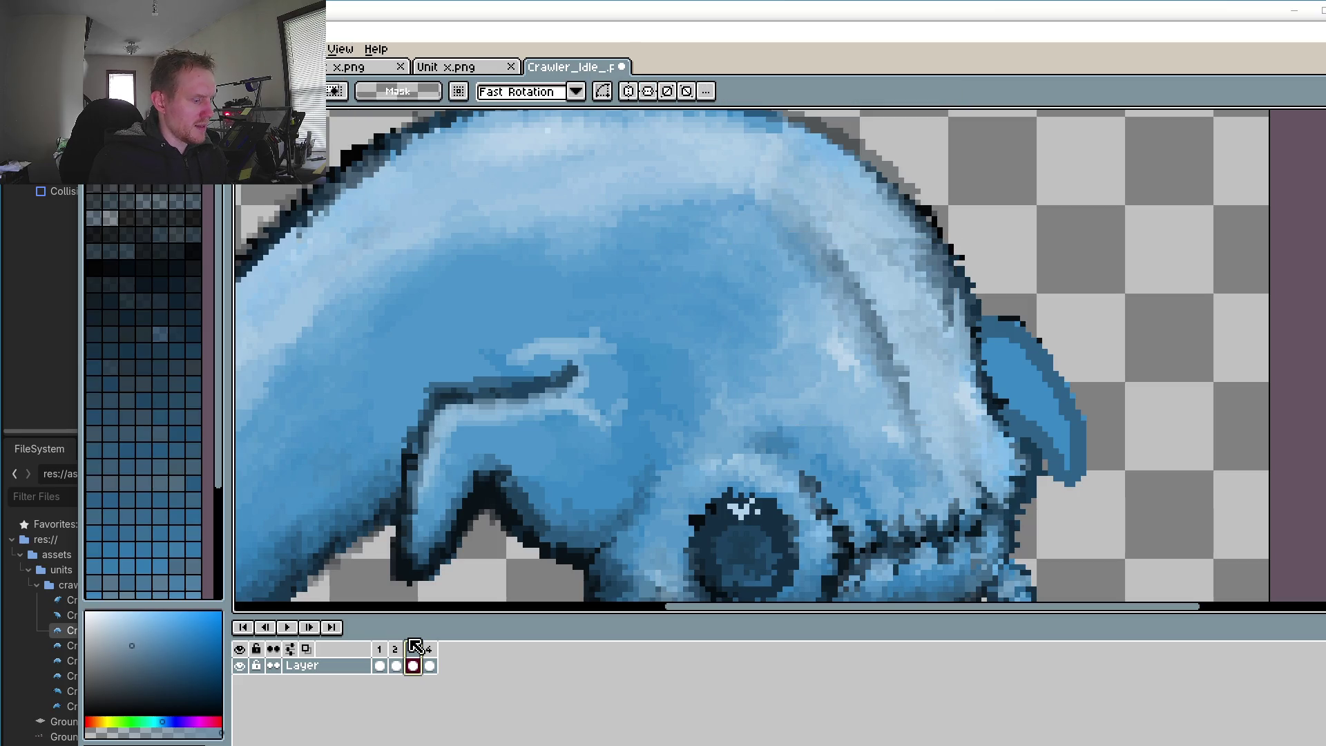
{"action": "key", "text": "ctrl+y"}
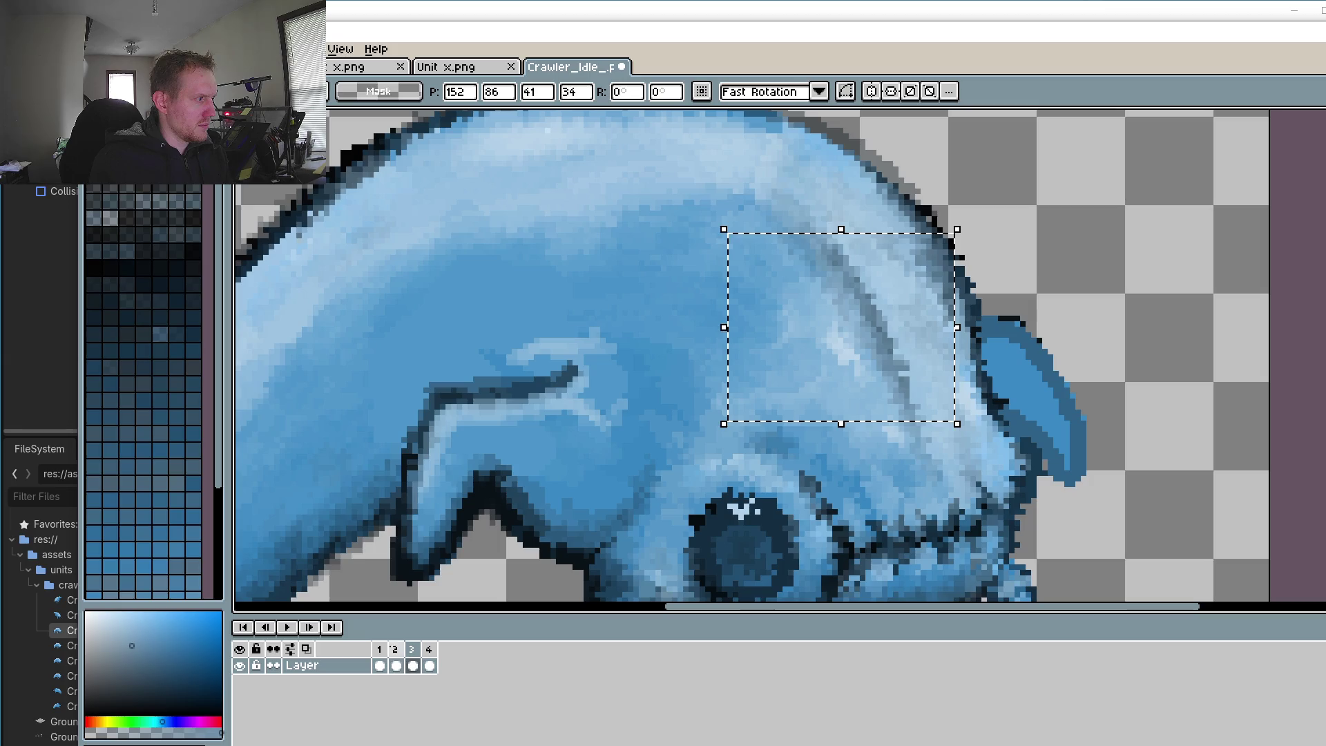
{"action": "left_click", "coordinate": [396, 665]}
{"action": "left_click", "coordinate": [412, 665]}
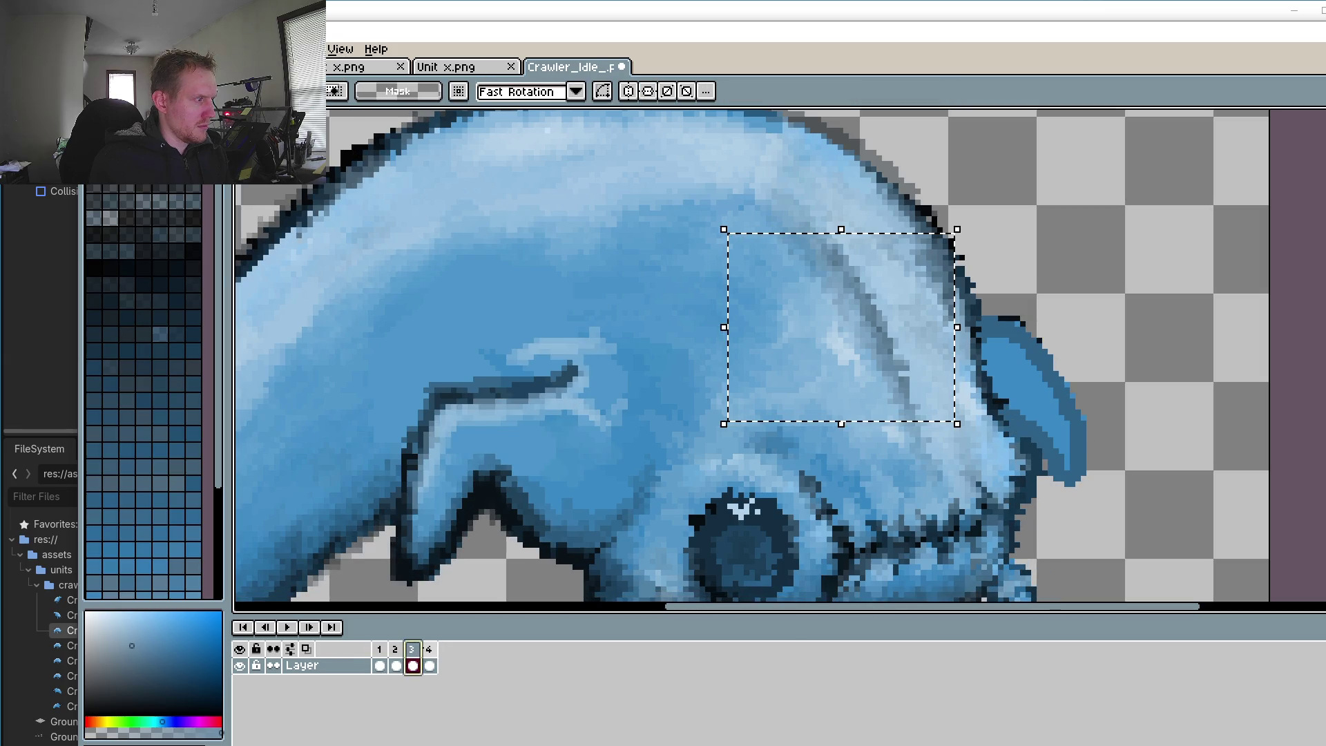
Step: Nudge the ridge down one pixel on frame 4, then return to frame 1 and play
{"action": "left_click", "coordinate": [429, 665]}
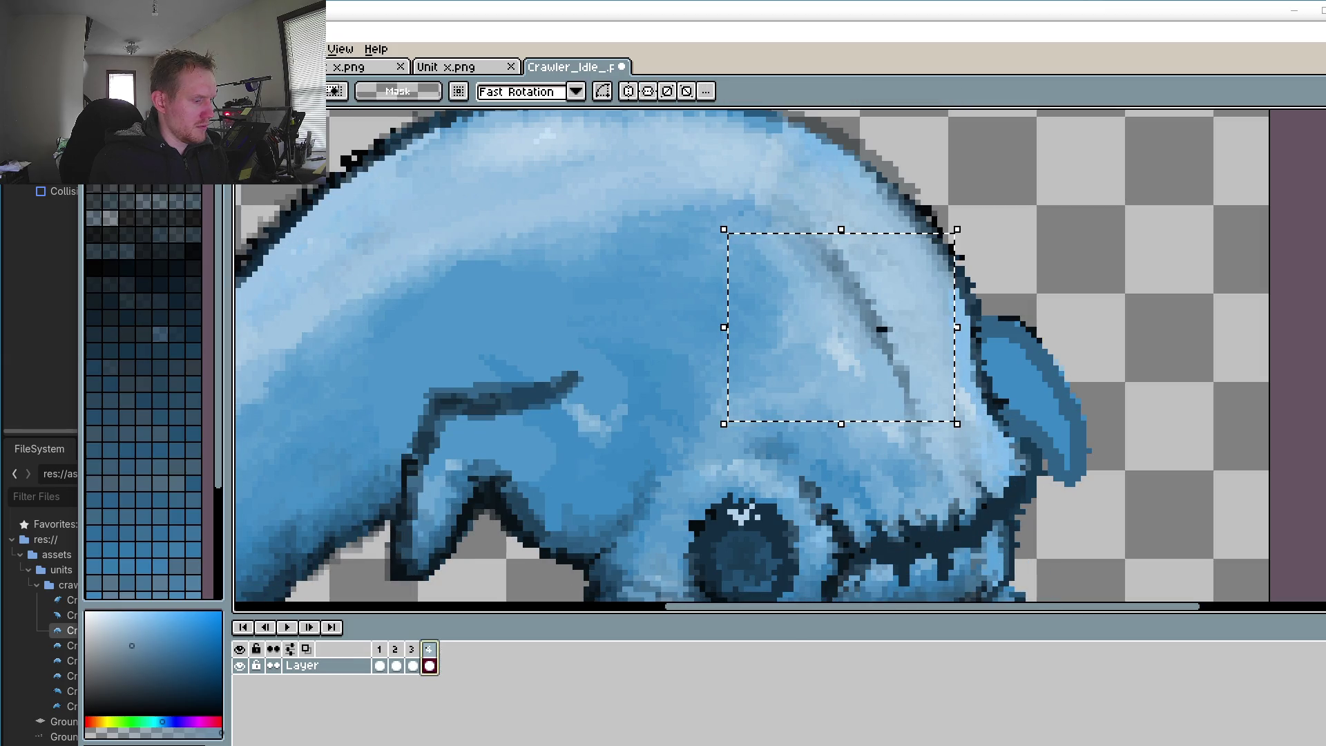
{"action": "key", "text": "Down"}
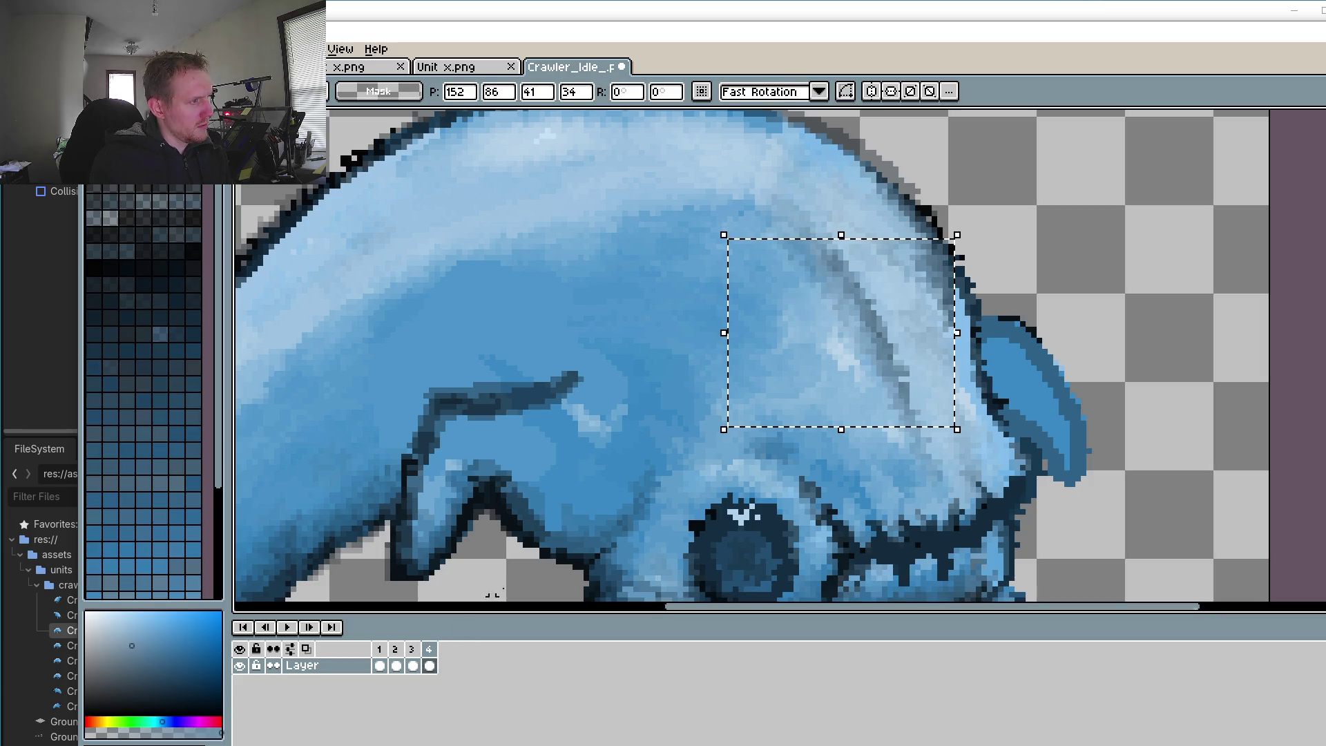
{"action": "left_click", "coordinate": [379, 665]}
{"action": "left_click", "coordinate": [288, 626]}
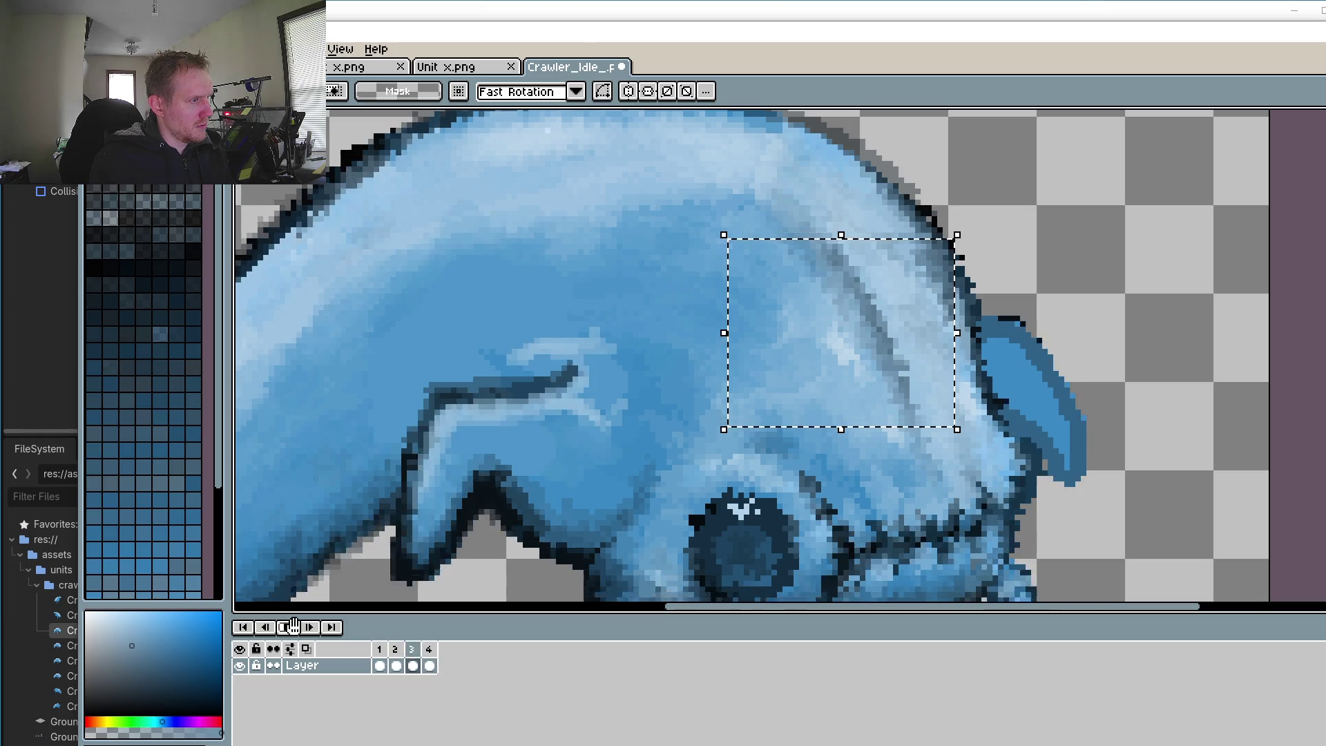
Step: Stop the idle playback and zoom in and out around the crawler's head
{"action": "scroll", "coordinate": [495, 483], "scroll_direction": "down", "scroll_amount": 3}
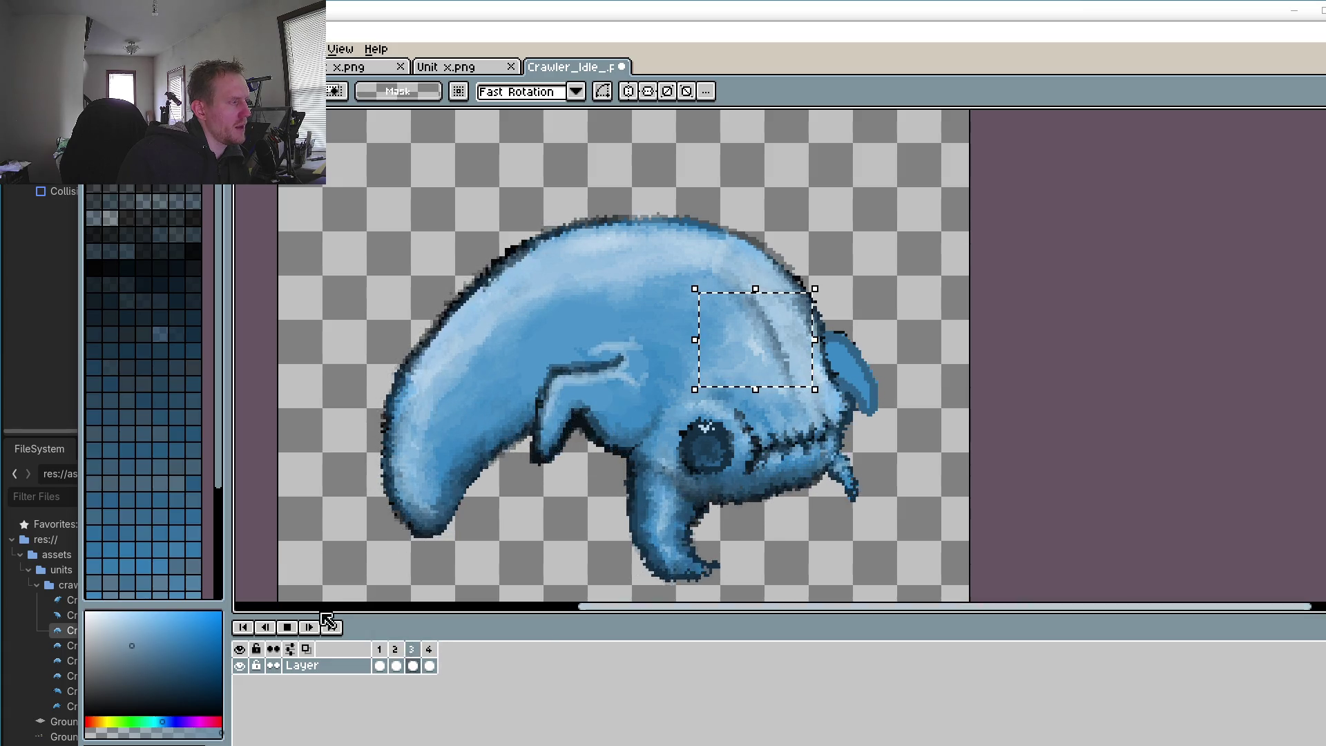
{"action": "left_click", "coordinate": [287, 626]}
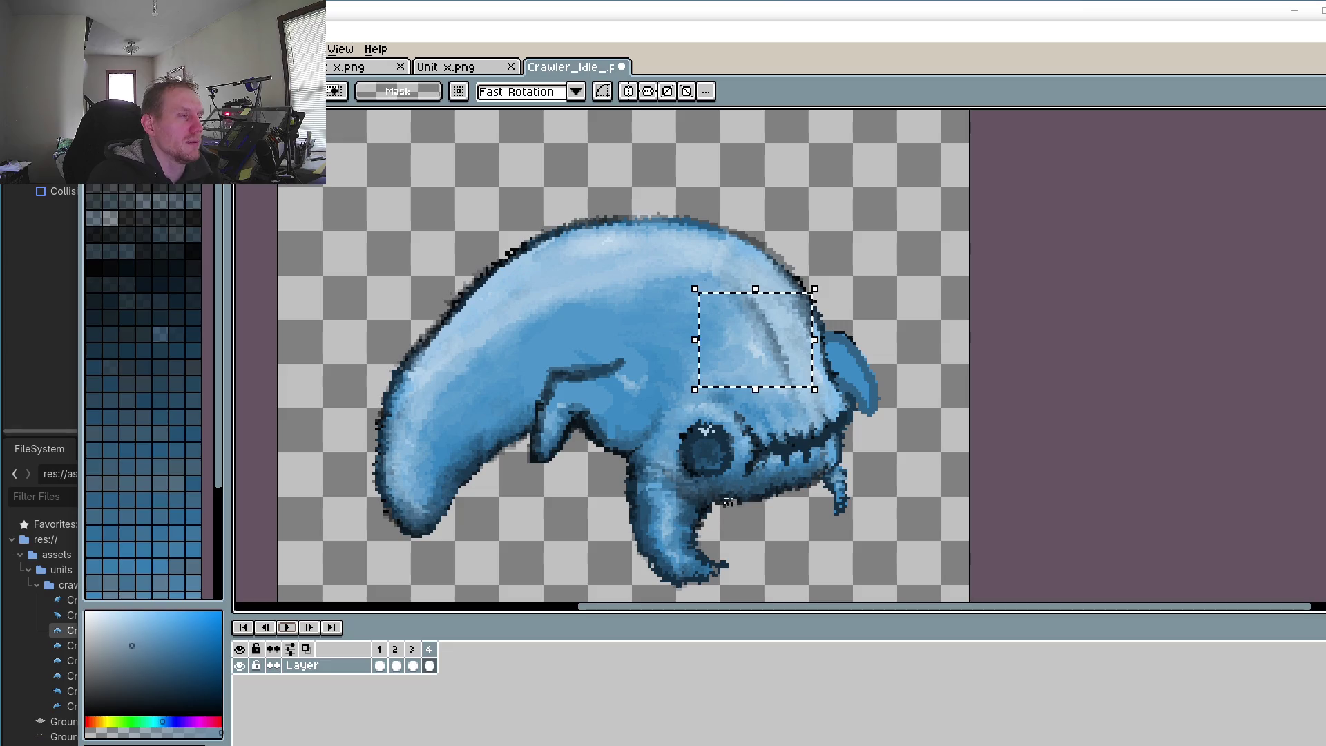
{"action": "scroll", "coordinate": [733, 486], "scroll_direction": "up", "scroll_amount": 1}
{"action": "scroll", "coordinate": [733, 487], "scroll_direction": "up", "scroll_amount": 1}
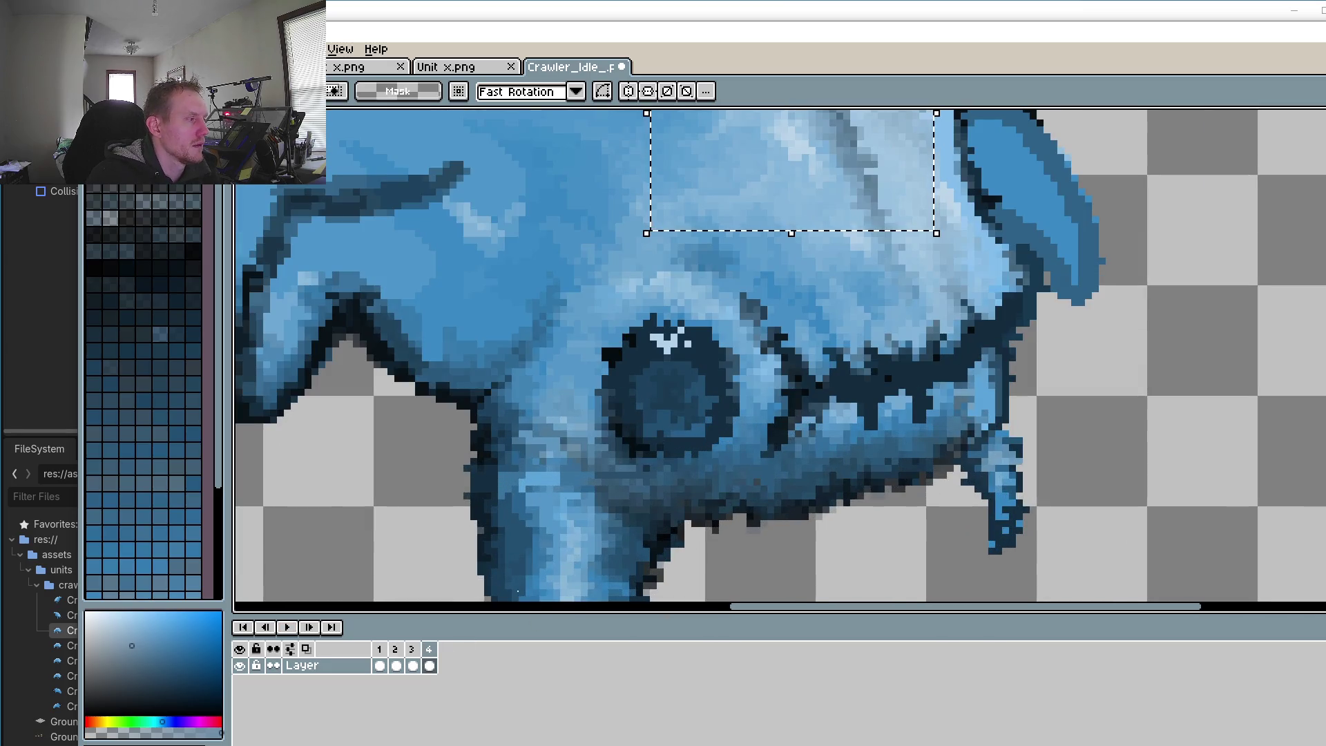
{"action": "scroll", "coordinate": [900, 481], "scroll_direction": "down", "scroll_amount": 1}
{"action": "scroll", "coordinate": [900, 481], "scroll_direction": "down", "scroll_amount": 1}
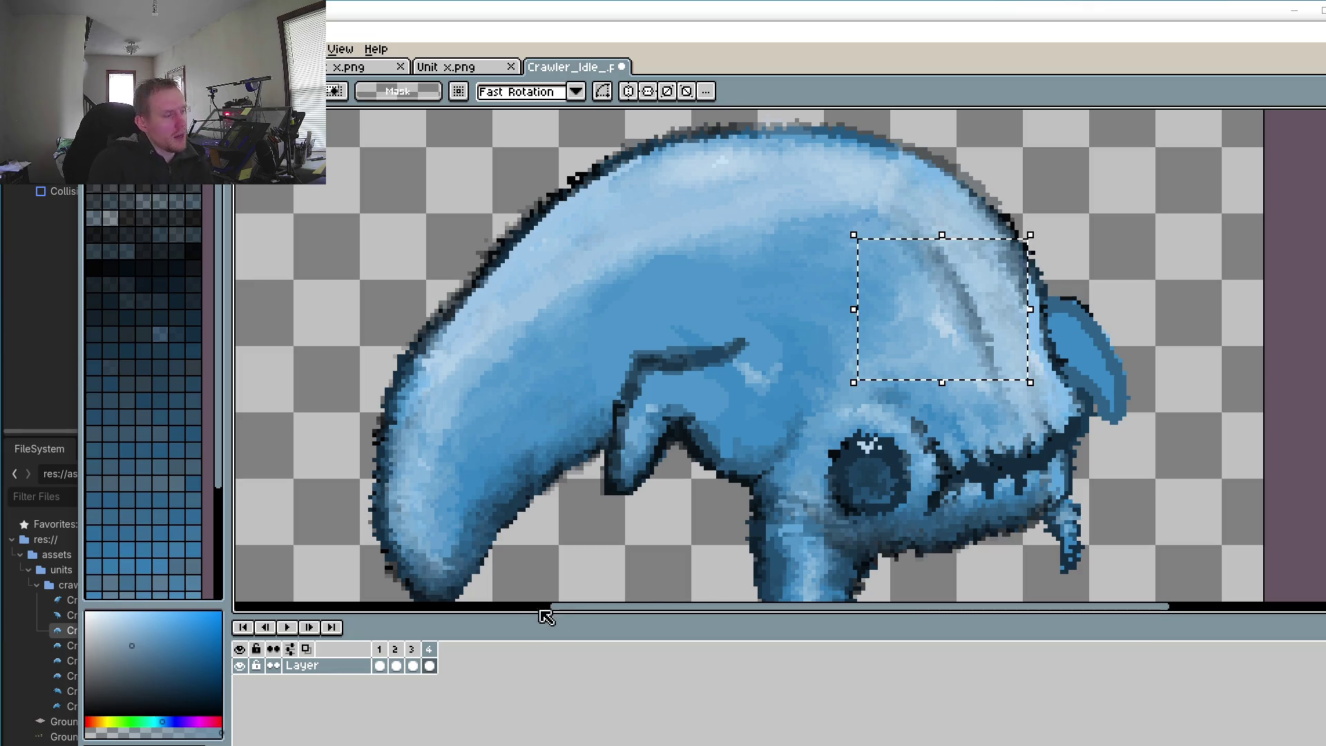
Step: Replay and stop the animation, then exit Aseprite, confirming the quit dialog
{"action": "left_click", "coordinate": [287, 628]}
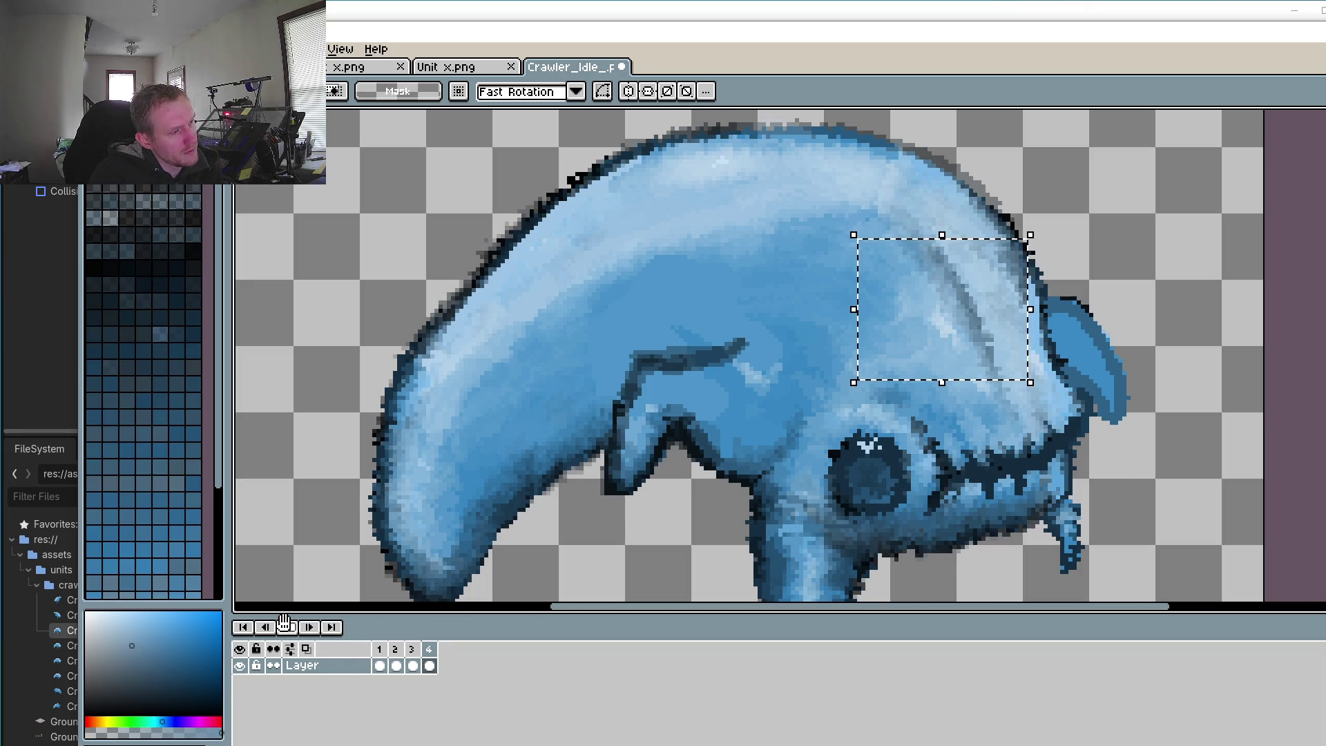
{"action": "left_click", "coordinate": [287, 628]}
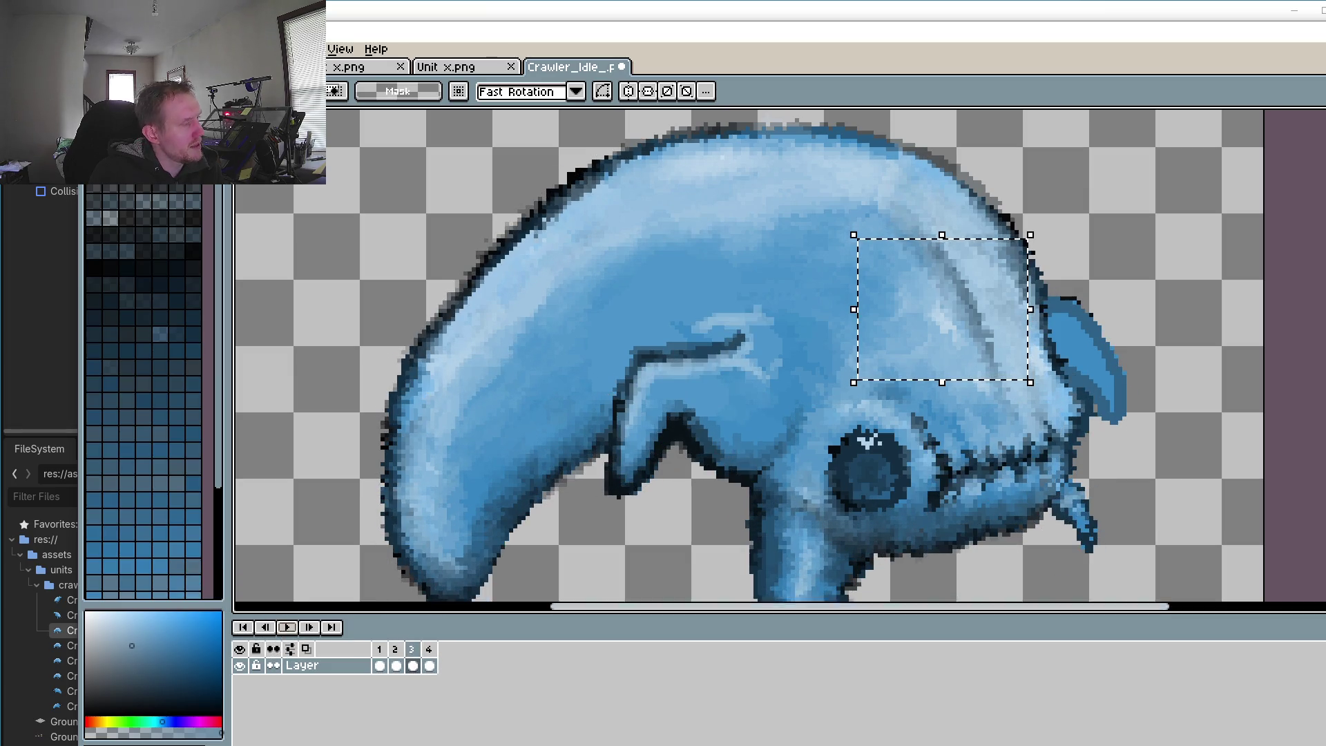
{"action": "left_click", "coordinate": [93, 49]}
{"action": "left_click", "coordinate": [104, 243]}
{"action": "left_click", "coordinate": [757, 429]}
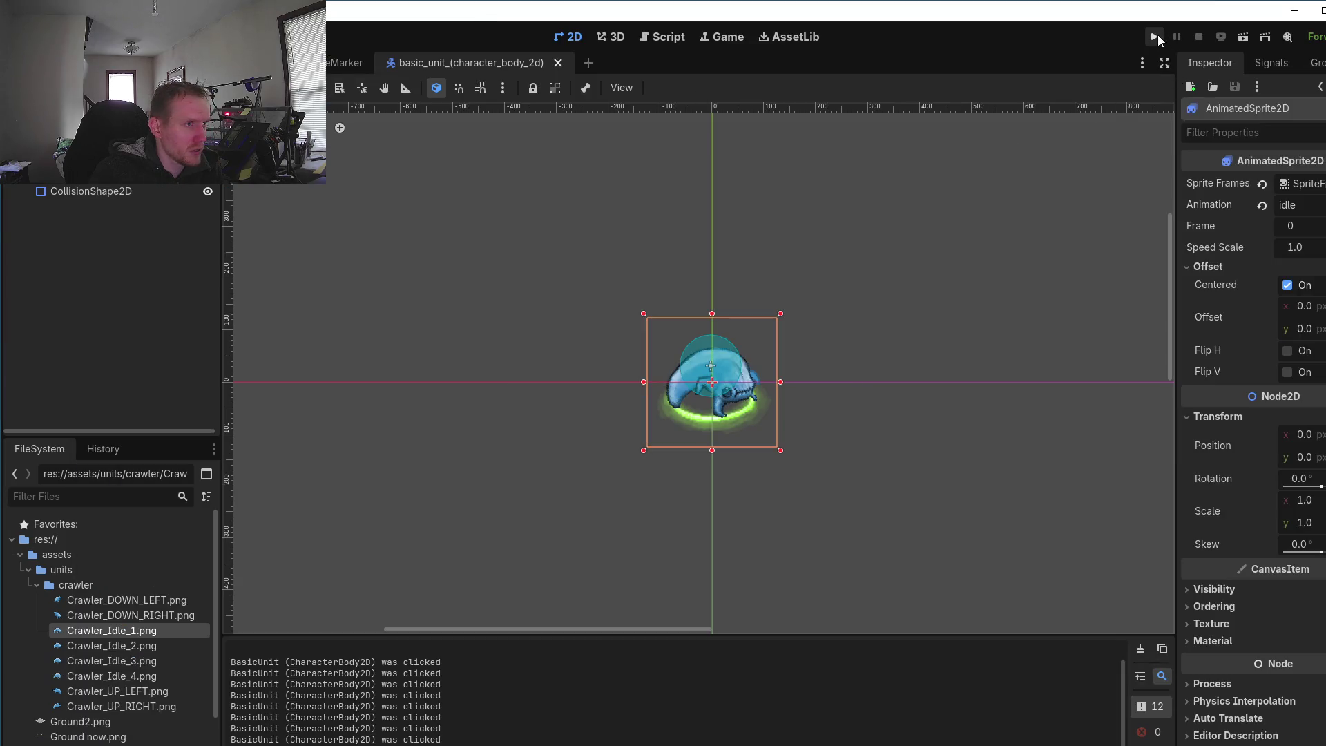
Step: Run the game, select the crawler and right-click seven floor spots to walk it around
{"action": "left_click", "coordinate": [1156, 36]}
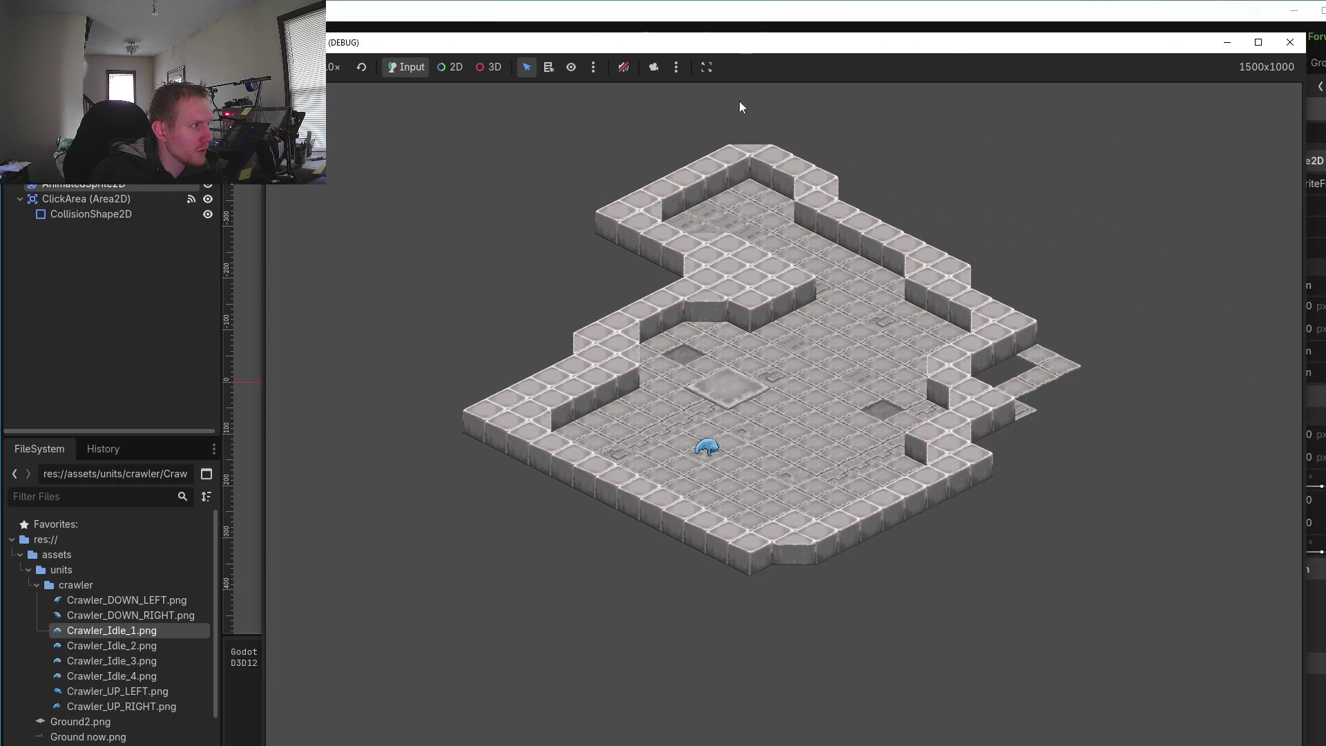
{"action": "left_click", "coordinate": [653, 67]}
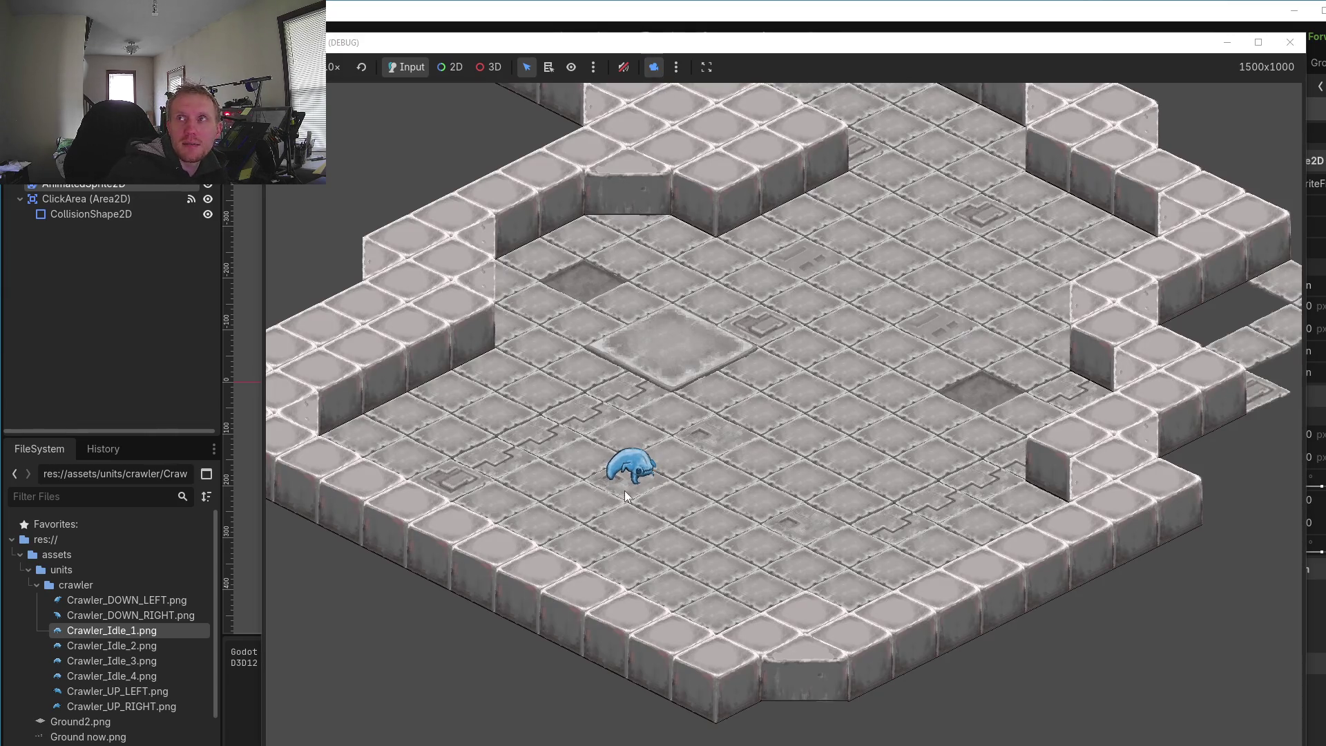
{"action": "left_click", "coordinate": [645, 449]}
{"action": "right_click", "coordinate": [750, 548]}
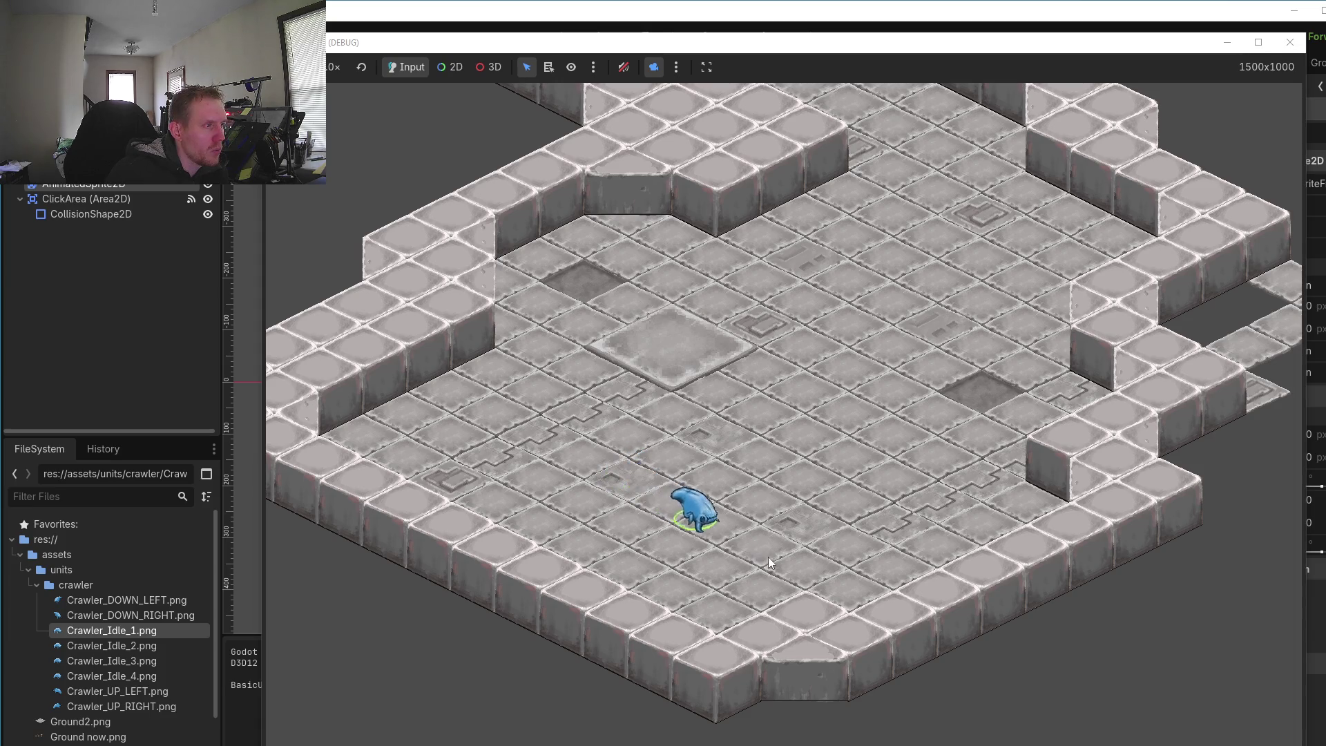
{"action": "right_click", "coordinate": [813, 471]}
{"action": "right_click", "coordinate": [637, 436]}
{"action": "right_click", "coordinate": [577, 526]}
{"action": "right_click", "coordinate": [691, 573]}
{"action": "right_click", "coordinate": [673, 410]}
{"action": "right_click", "coordinate": [747, 497]}
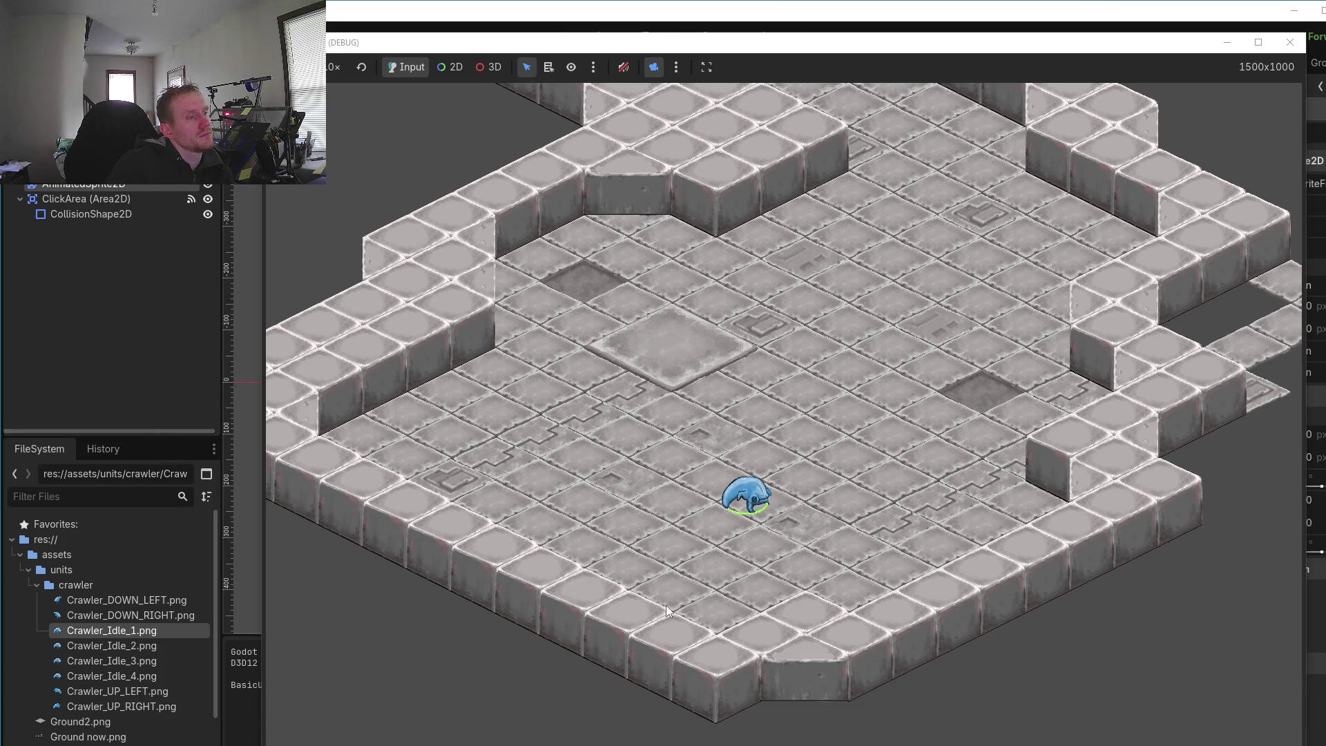
Step: Left-click six more floor tiles to move the crawler, then switch back to Aseprite
{"action": "left_click", "coordinate": [624, 395]}
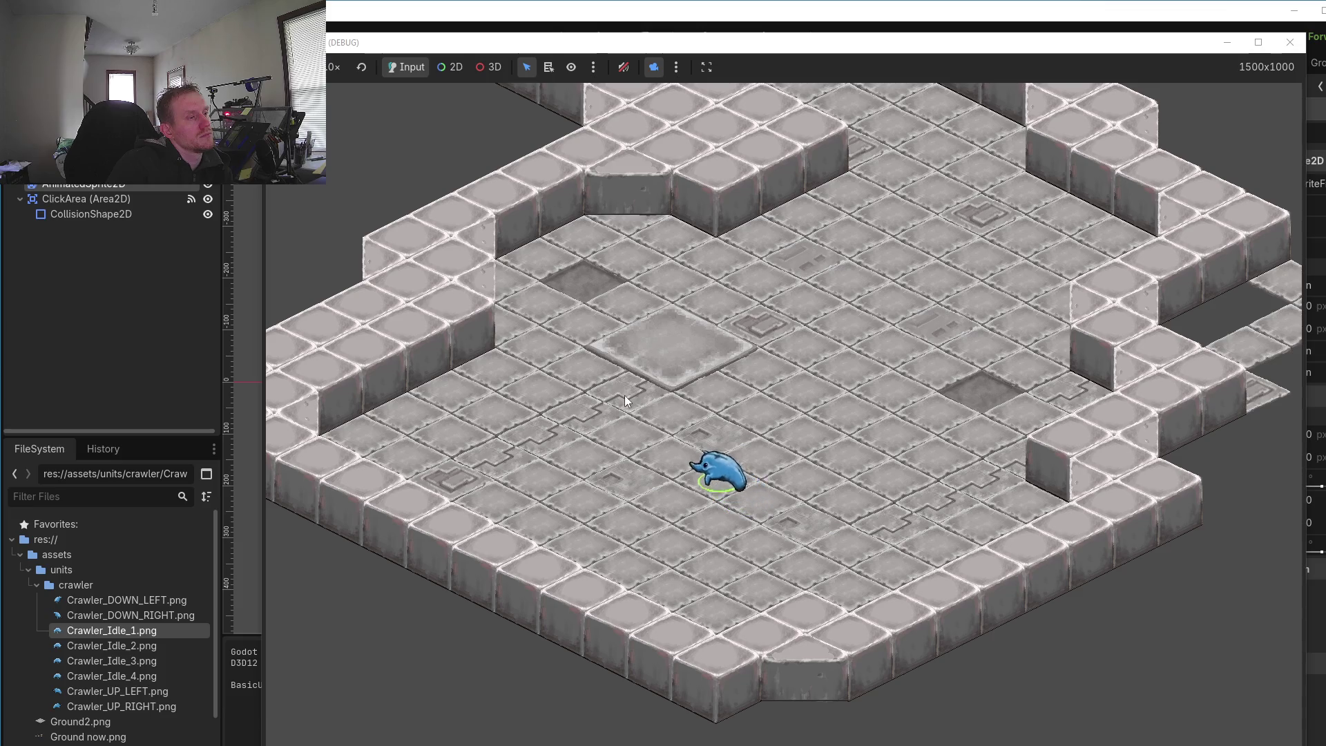
{"action": "left_click", "coordinate": [816, 370]}
{"action": "left_click", "coordinate": [873, 488]}
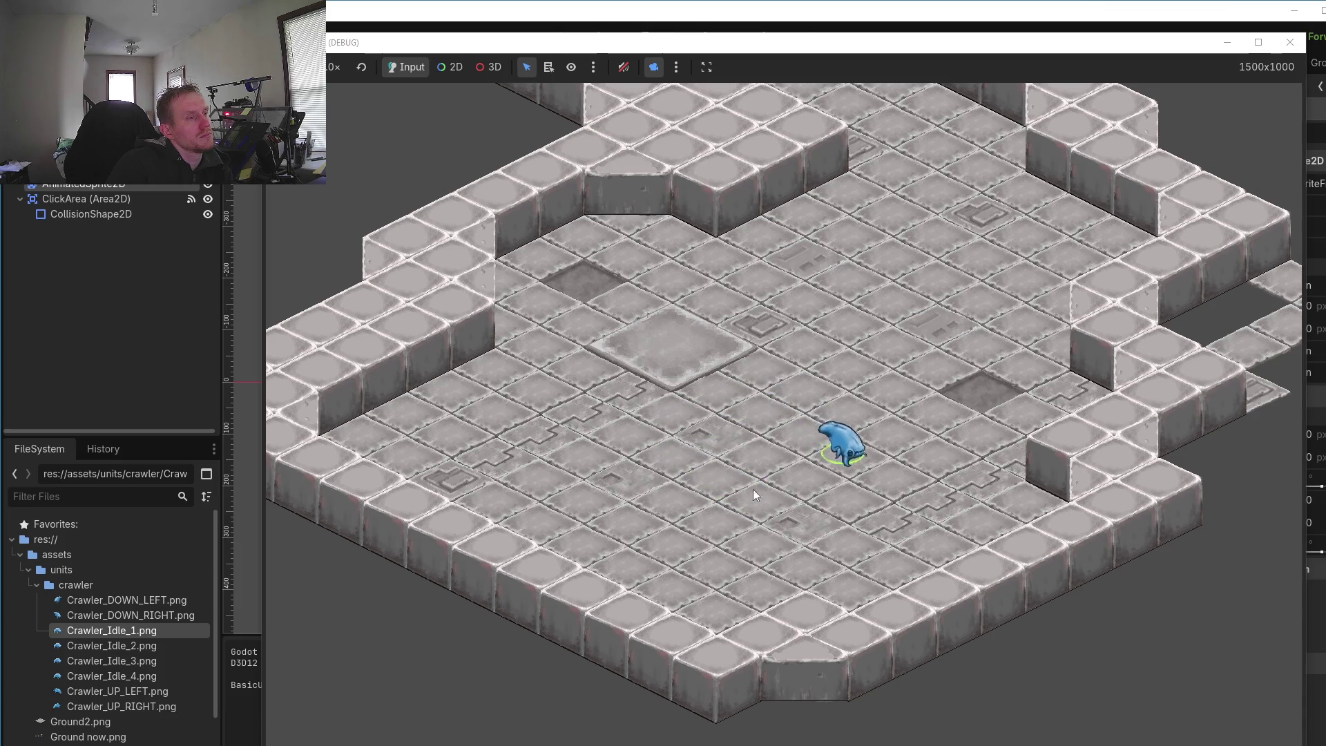
{"action": "left_click", "coordinate": [747, 508]}
{"action": "left_click", "coordinate": [668, 428]}
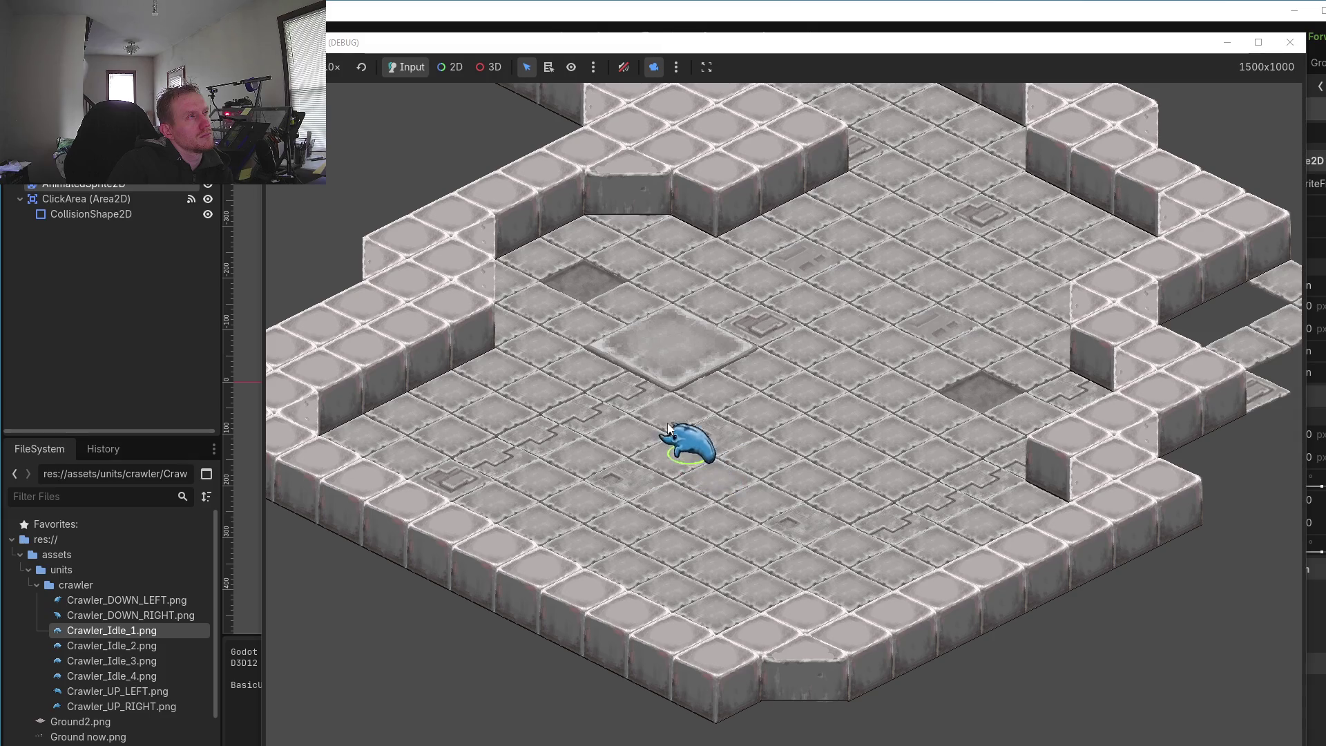
{"action": "left_click", "coordinate": [786, 393]}
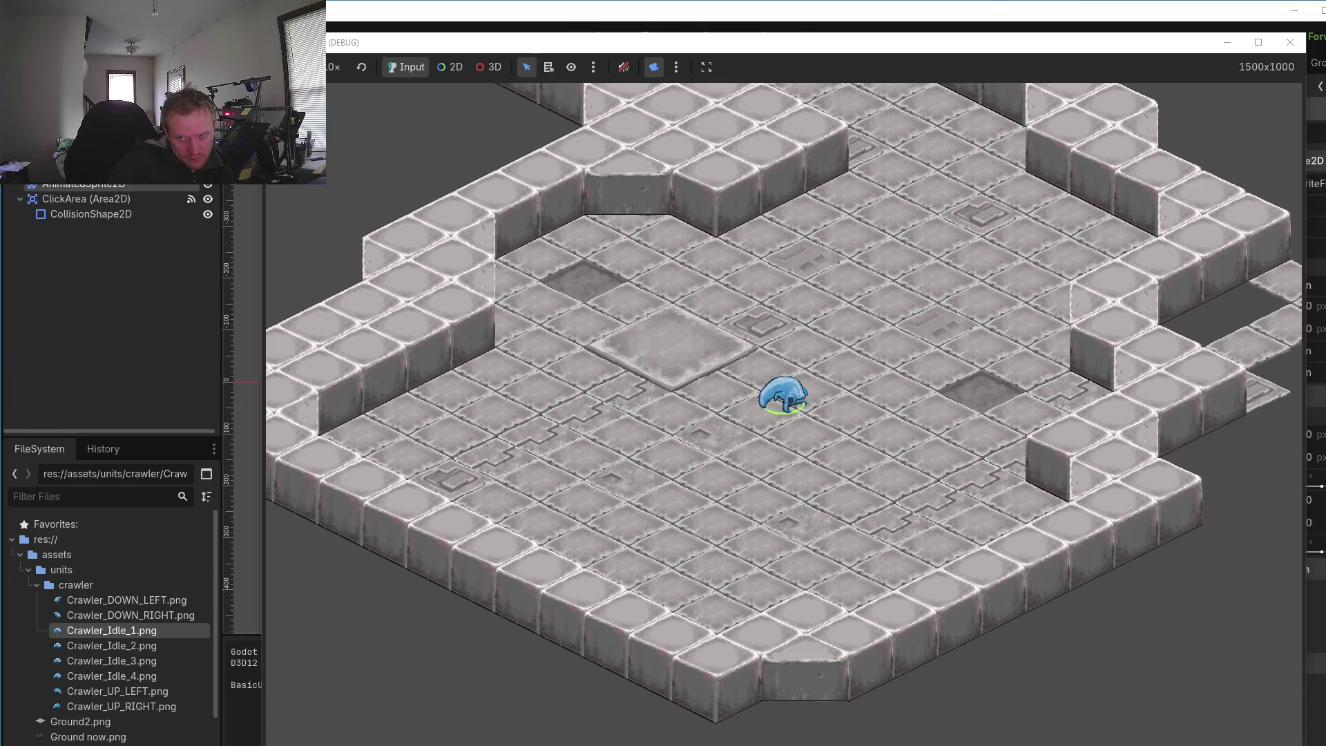
{"action": "key", "text": "alt+Tab"}
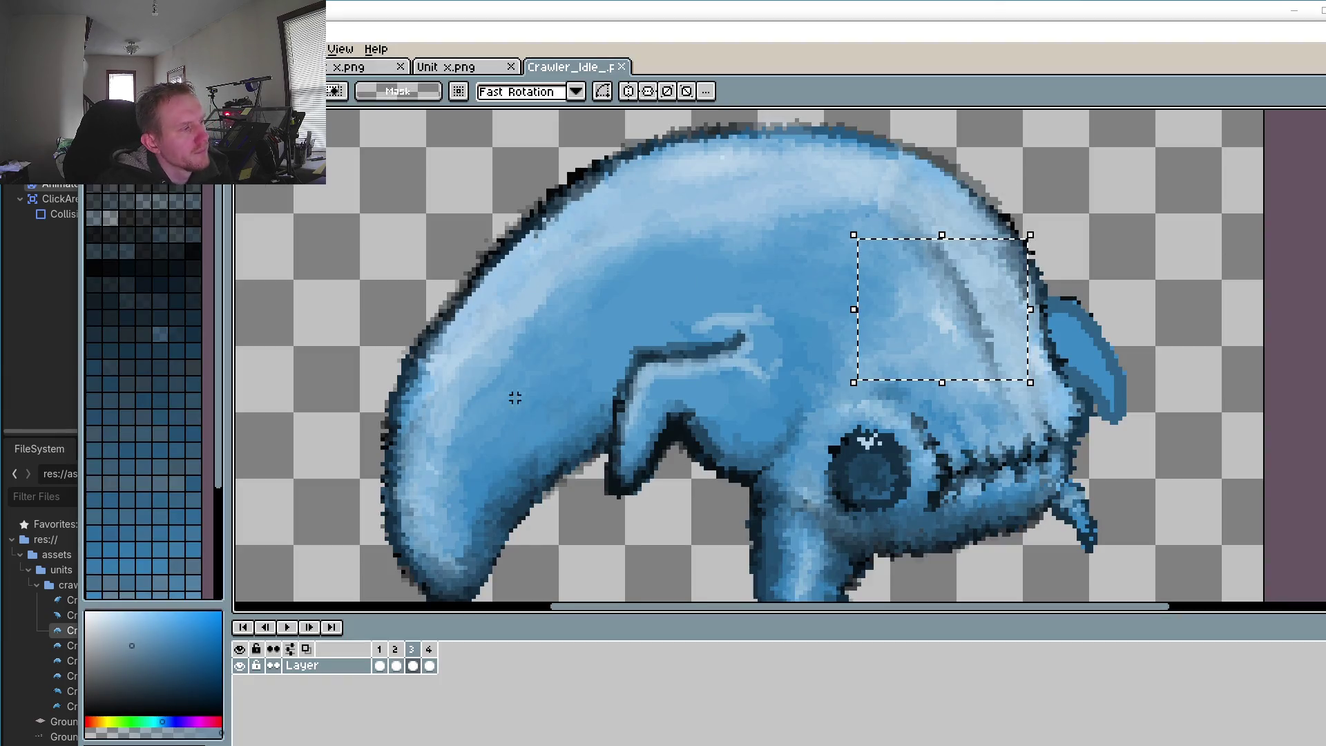
Step: On frame 1, pick the dark navy outline colour and paint one outline pixel near the fin
{"action": "left_click", "coordinate": [379, 664]}
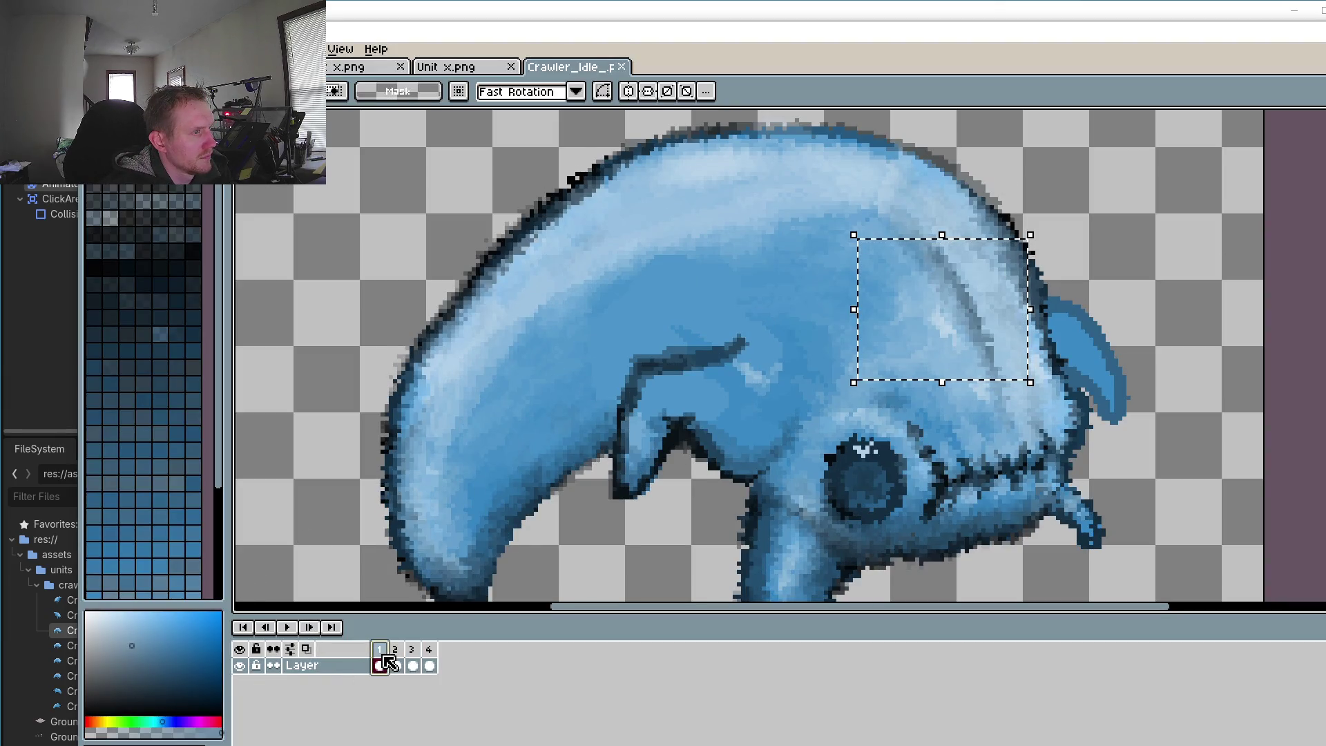
{"action": "scroll", "coordinate": [1112, 418], "scroll_direction": "up", "scroll_amount": 1}
{"action": "scroll", "coordinate": [1111, 418], "scroll_direction": "up", "scroll_amount": 6}
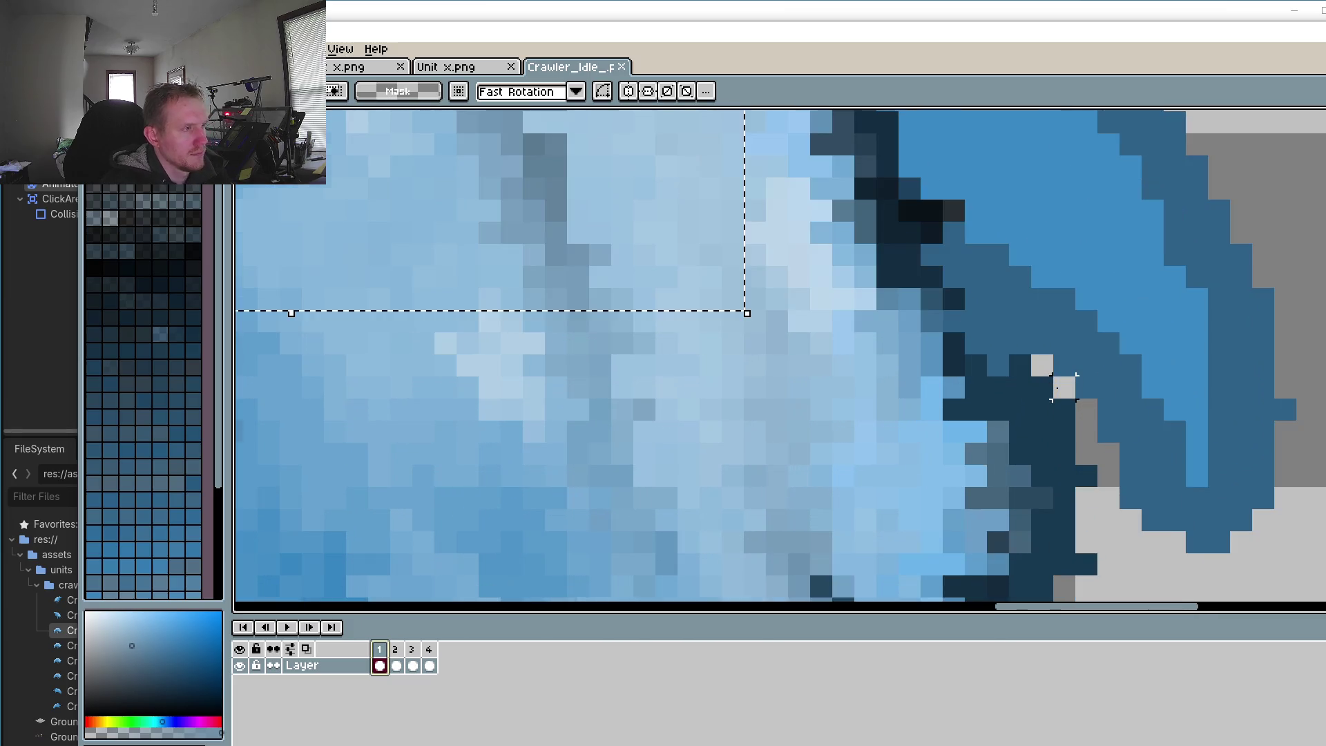
{"action": "key", "text": "i"}
{"action": "left_click", "coordinate": [933, 272]}
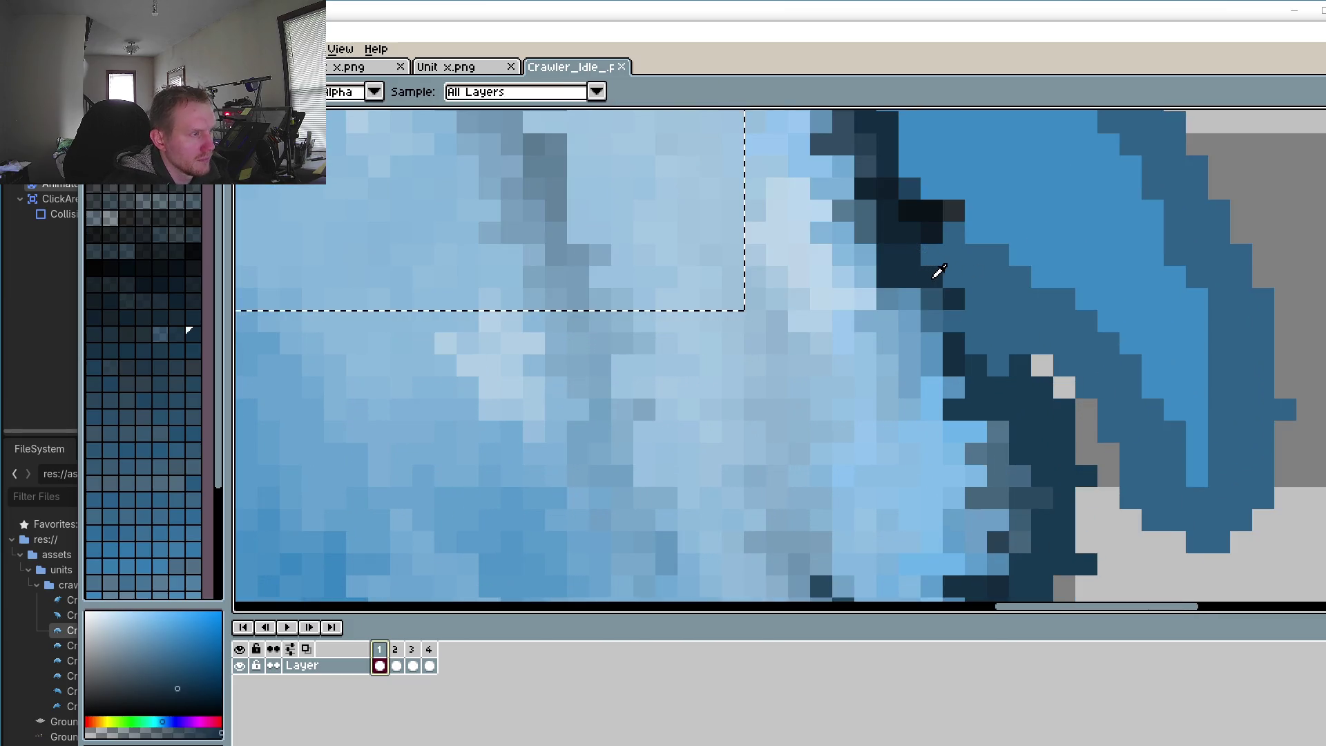
{"action": "key", "text": "b"}
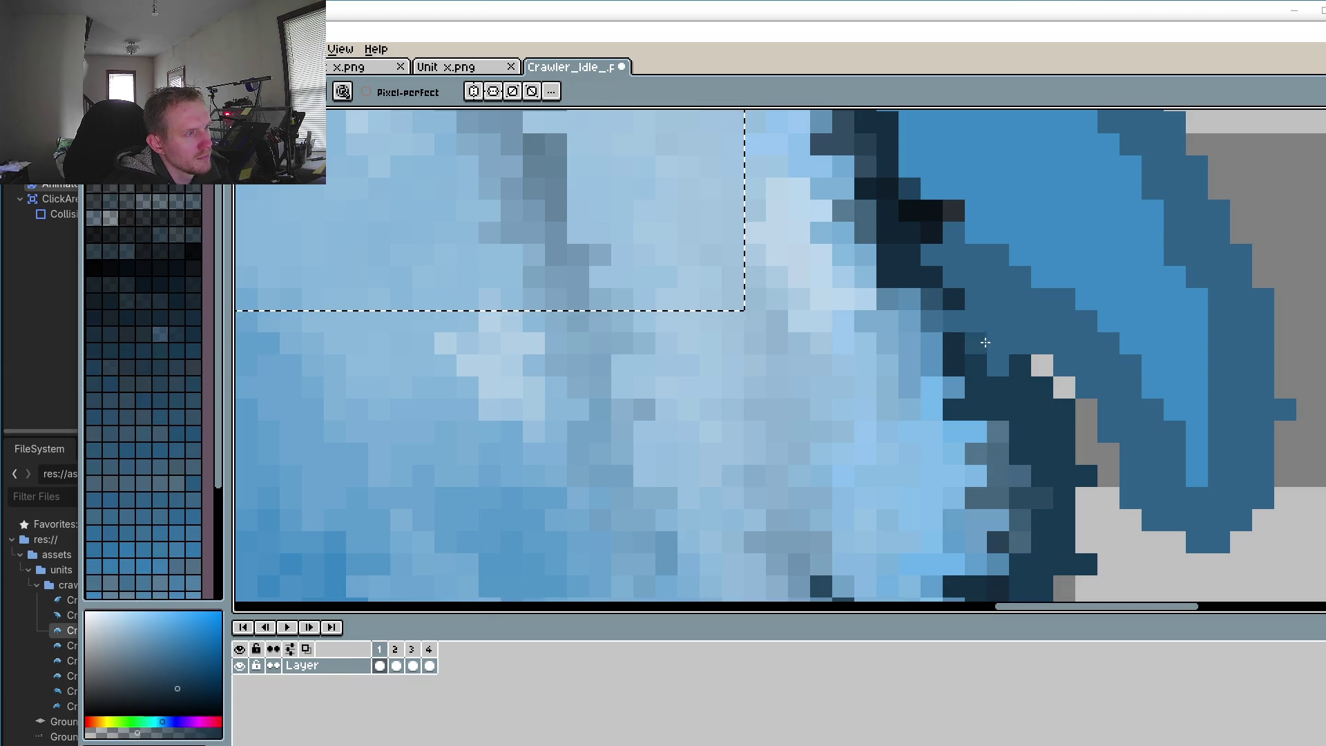
{"action": "left_click", "coordinate": [975, 321]}
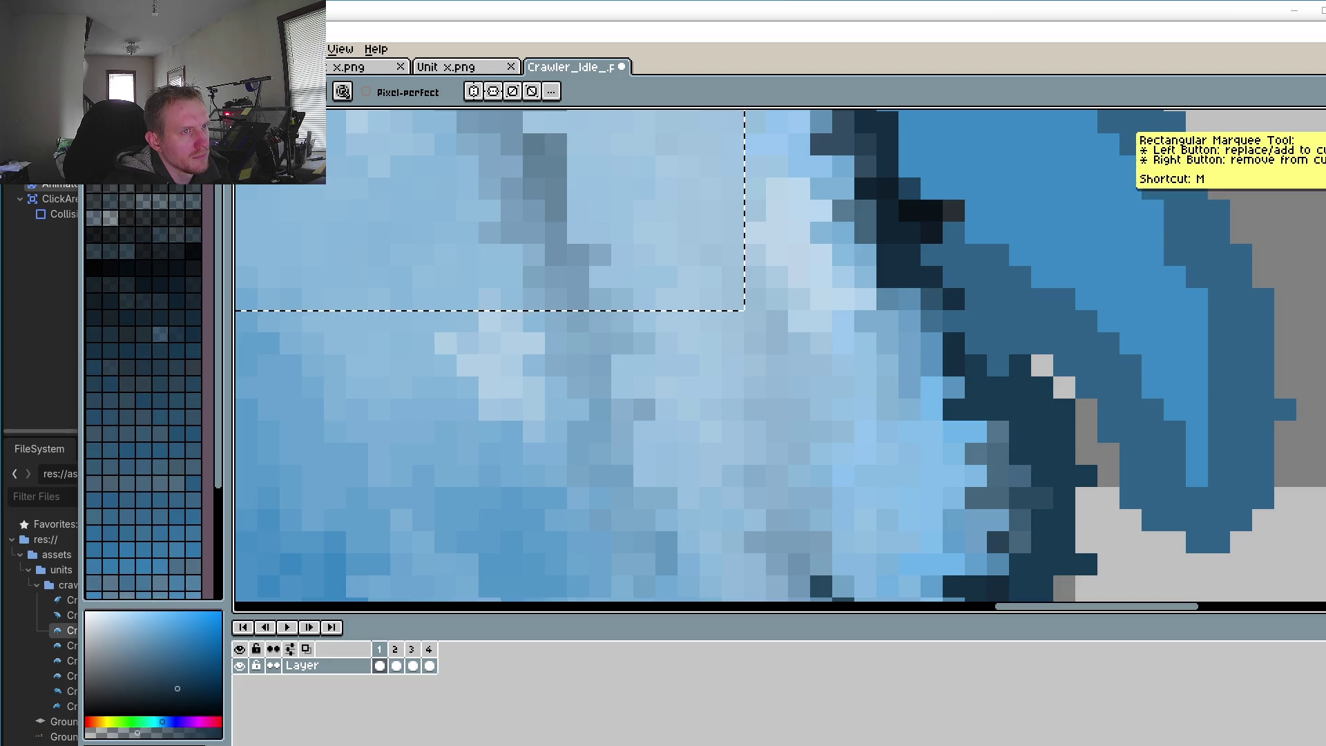
Step: Clear the selection and paint a diagonal run of dark navy outline pixels where back meets fin
{"action": "left_click", "coordinate": [1315, 120]}
{"action": "key", "text": "ctrl+d"}
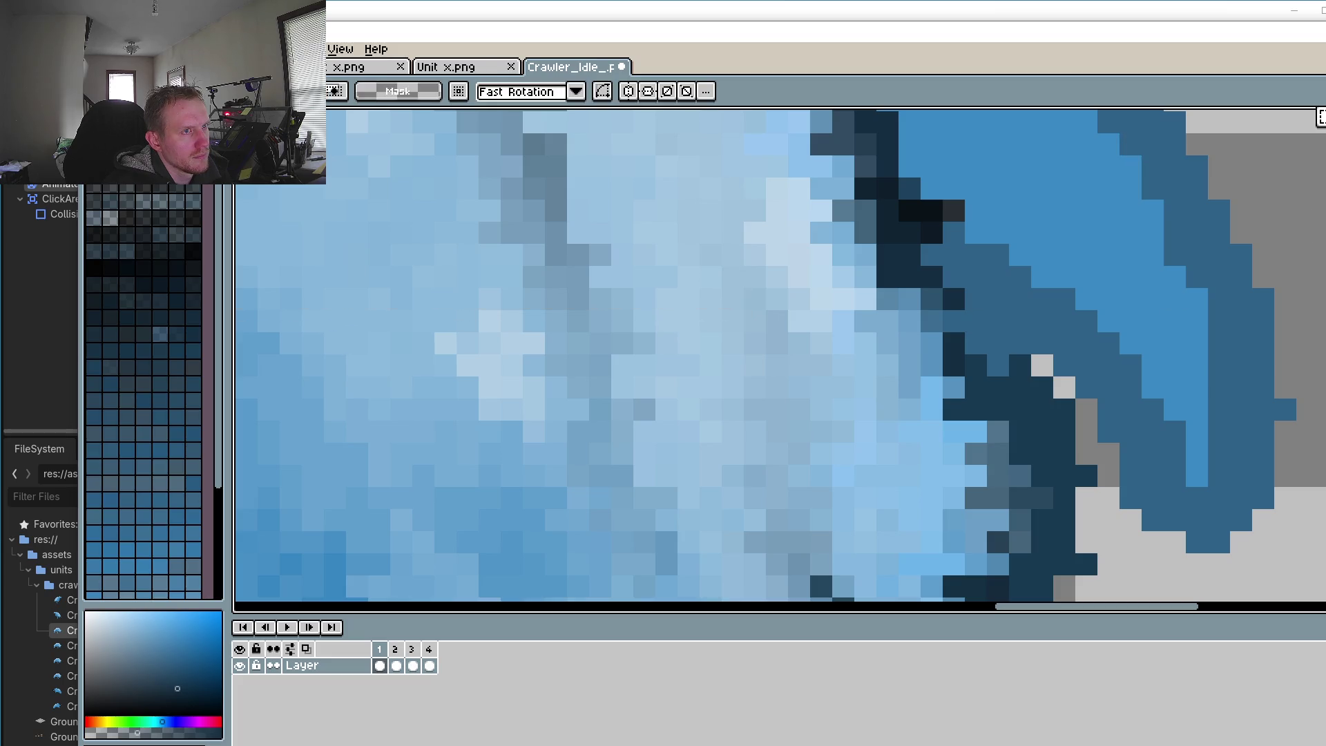
{"action": "scroll", "coordinate": [1187, 286], "scroll_direction": "down", "scroll_amount": 3}
{"action": "scroll", "coordinate": [1042, 366], "scroll_direction": "up", "scroll_amount": 1}
{"action": "key", "text": "b"}
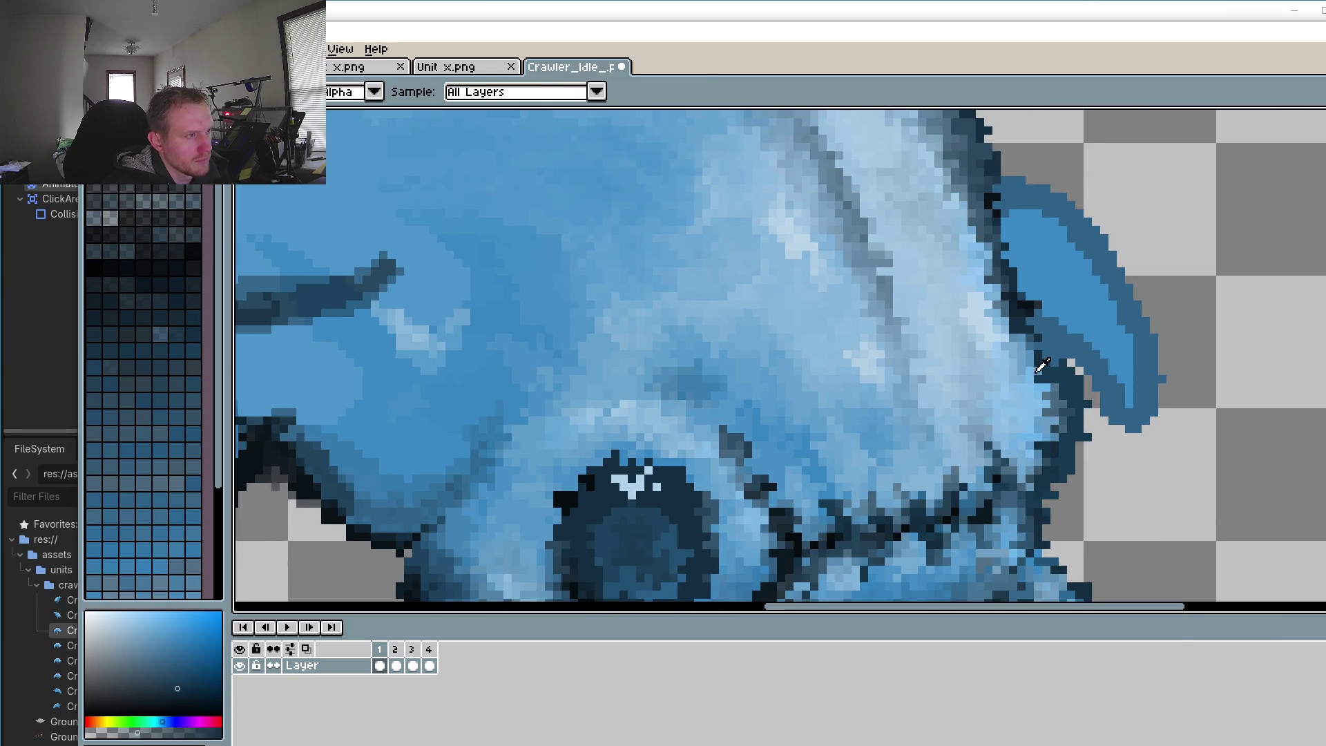
{"action": "scroll", "coordinate": [1055, 361], "scroll_direction": "up", "scroll_amount": 1}
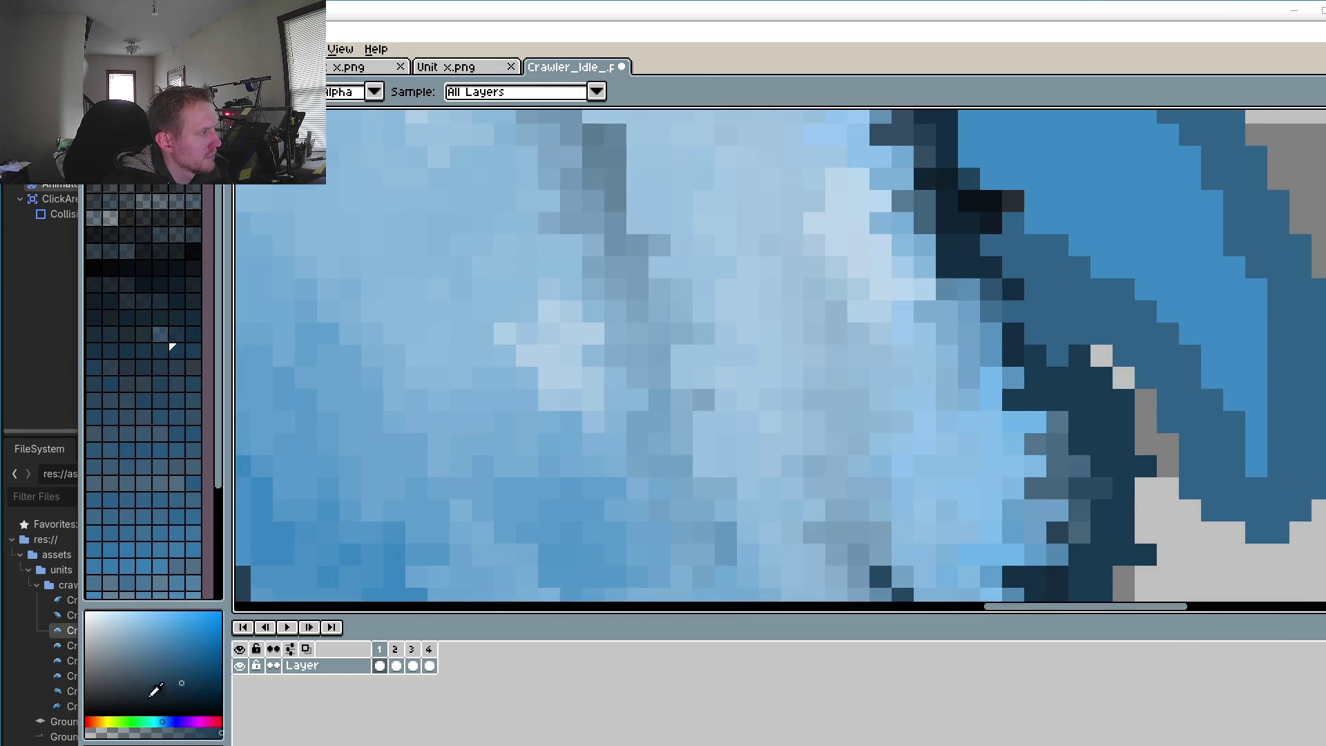
{"action": "key", "text": "b"}
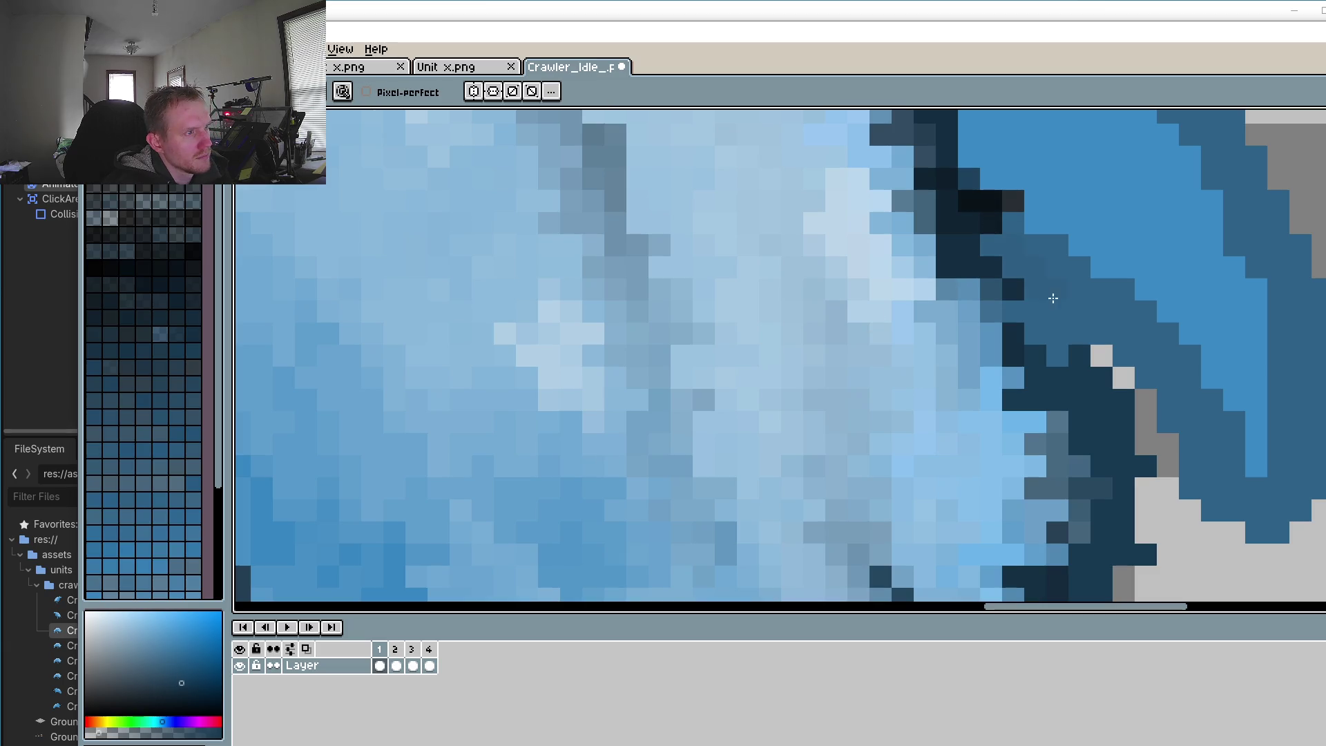
{"action": "left_click", "coordinate": [992, 246]}
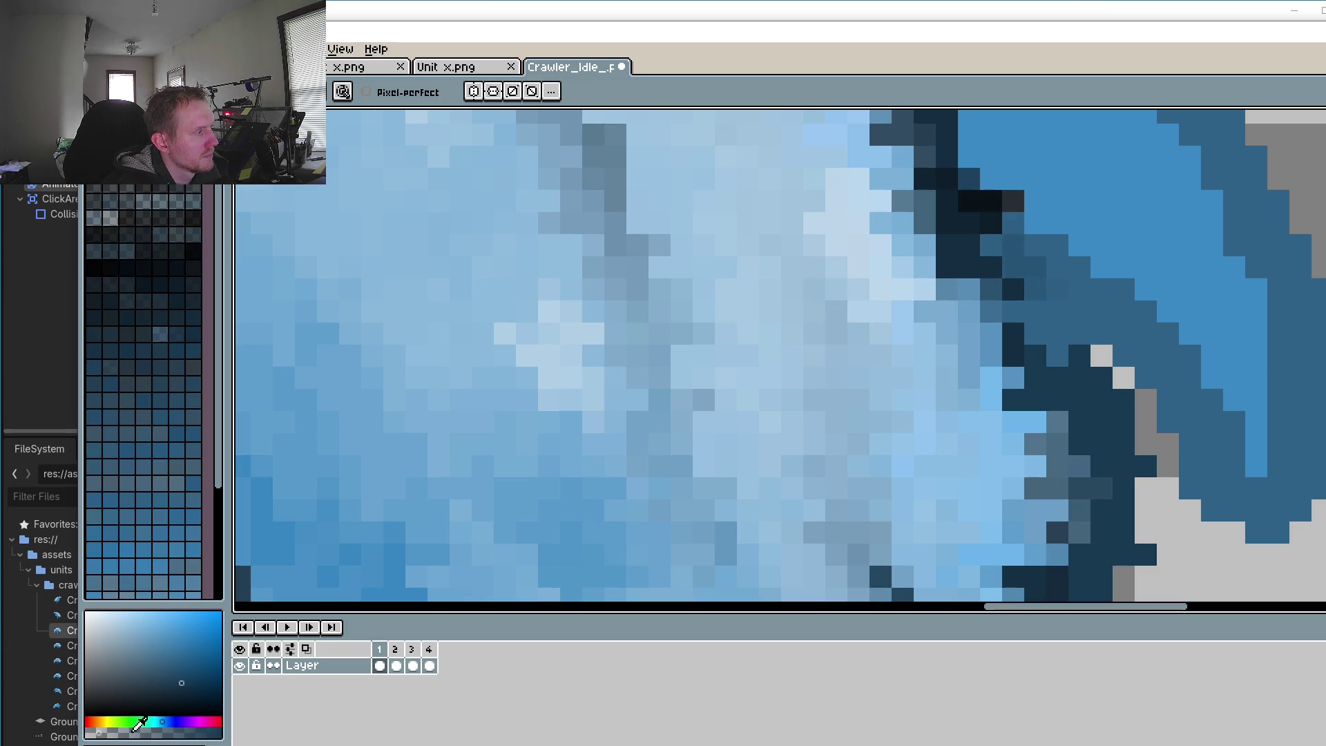
{"action": "left_click_drag", "start_coordinate": [1013, 225], "coordinate": [1056, 317]}
{"action": "mouse_move", "coordinate": [1086, 379]}
{"action": "left_mouse_down"}
{"action": "mouse_move", "coordinate": [1030, 255]}
{"action": "mouse_move", "coordinate": [1101, 356]}
{"action": "left_mouse_up"}
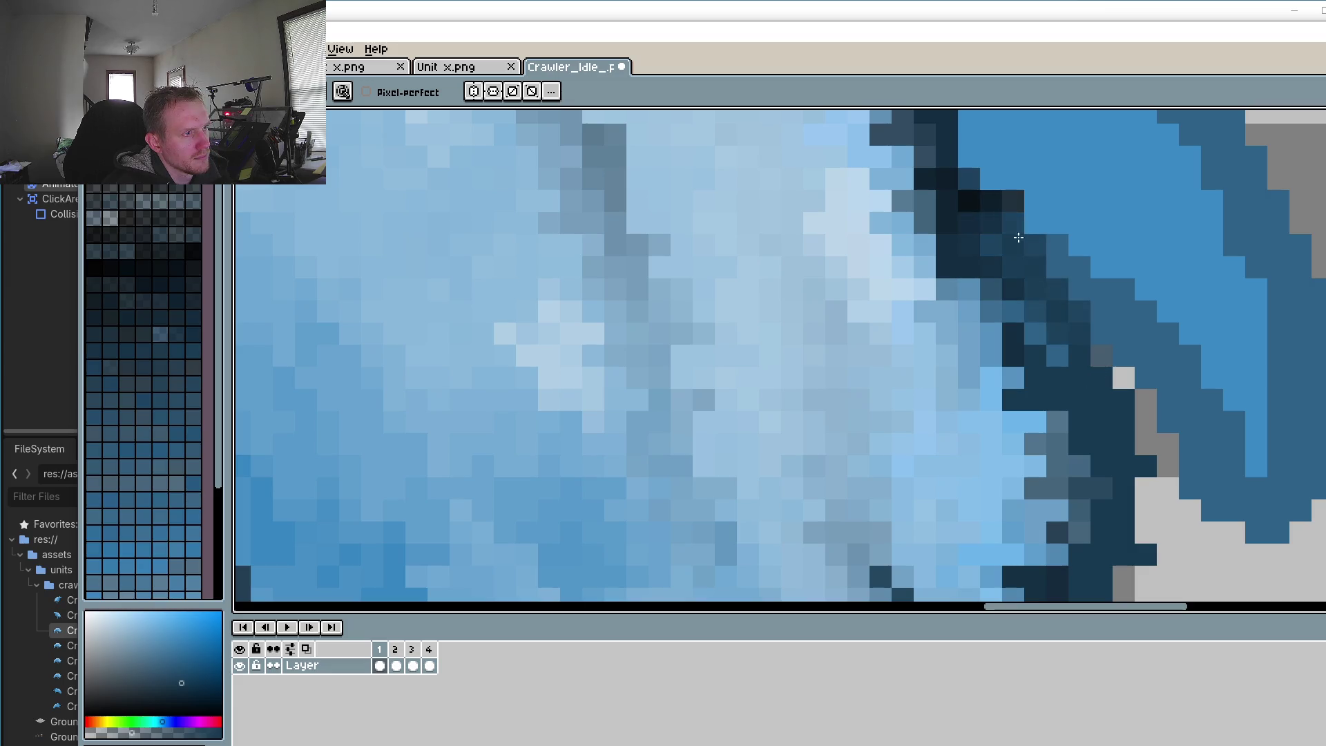
Step: Sample a lighter body blue and repaint several dark edge pixels light blue
{"action": "key", "text": "o"}
{"action": "left_click", "coordinate": [939, 318], "text": "alt"}
{"action": "left_click_drag", "start_coordinate": [1012, 401], "coordinate": [1033, 402]}
{"action": "left_click_drag", "start_coordinate": [1013, 357], "coordinate": [1012, 334]}
{"action": "left_click", "coordinate": [1034, 377]}
{"action": "left_click", "coordinate": [1056, 400]}
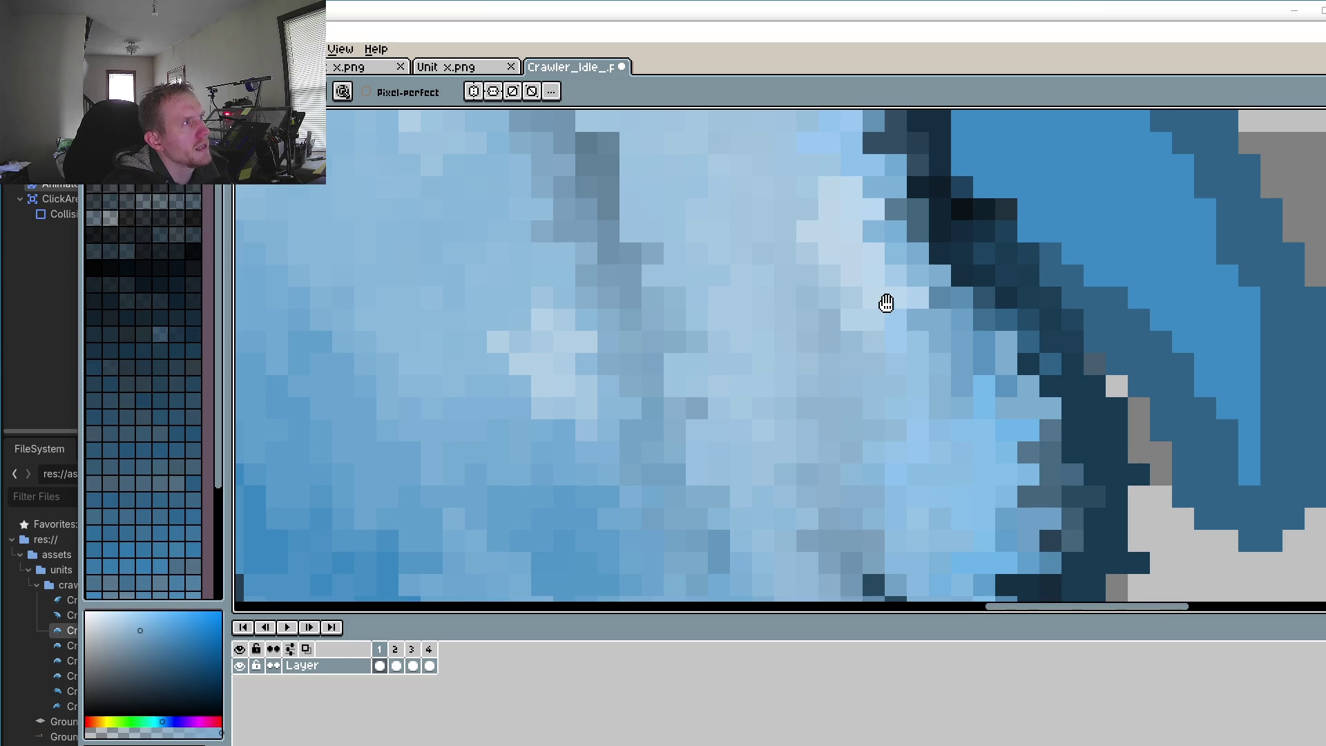
Step: Flip between frames 1 and 2 to compare the pose, ending on frame 1
{"action": "scroll", "coordinate": [887, 277], "scroll_direction": "down", "scroll_amount": 4}
{"action": "scroll", "coordinate": [891, 266], "scroll_direction": "down", "scroll_amount": 3}
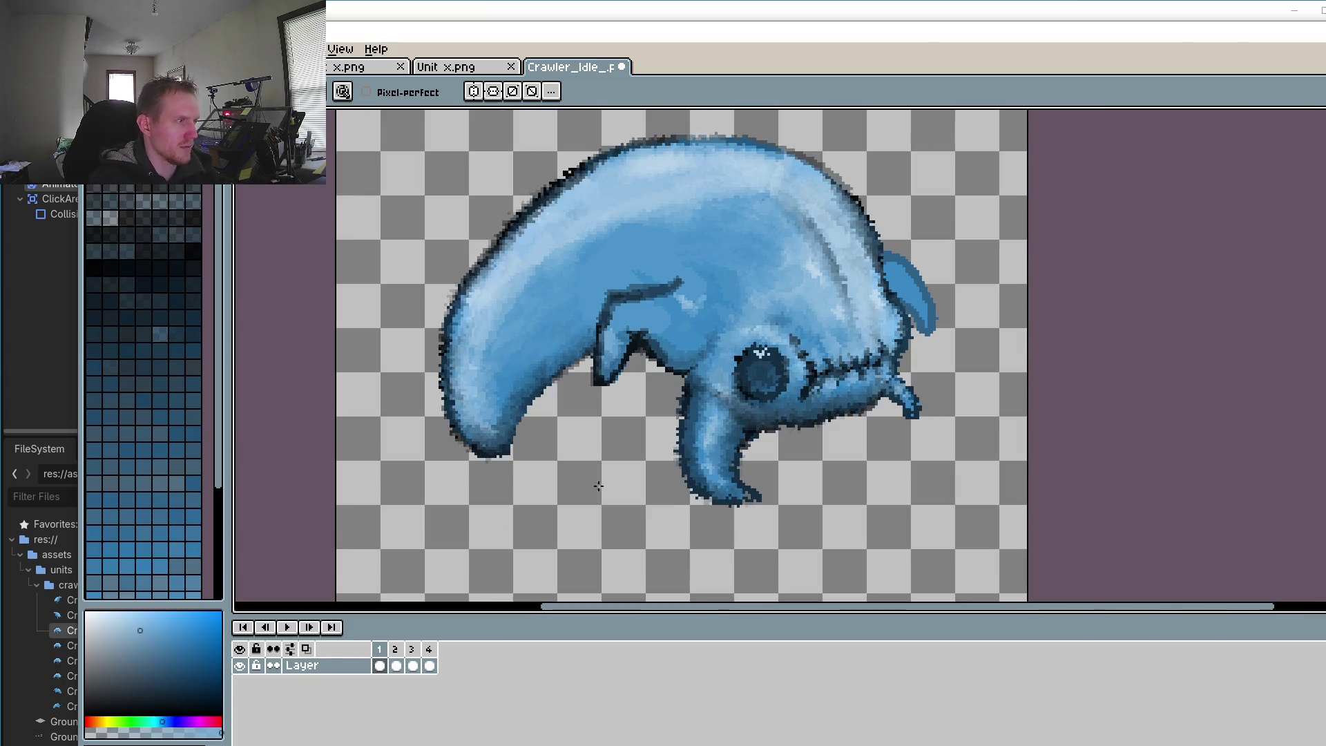
{"action": "left_click", "coordinate": [397, 665]}
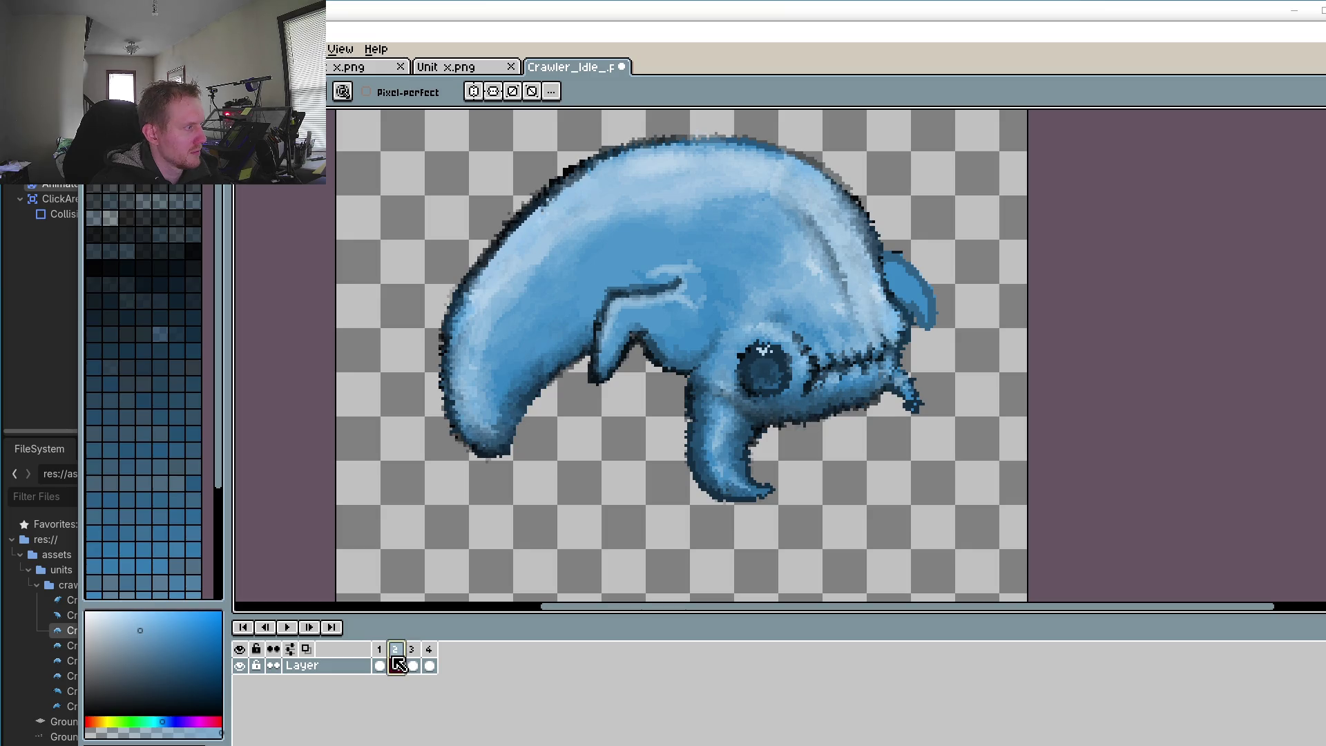
{"action": "left_click", "coordinate": [380, 660]}
{"action": "left_click", "coordinate": [391, 655]}
{"action": "left_click", "coordinate": [380, 652]}
Step: Sample a light blue from the crawler's back as the drawing colour, with the pencil ready
{"action": "scroll", "coordinate": [877, 317], "scroll_direction": "up", "scroll_amount": 2}
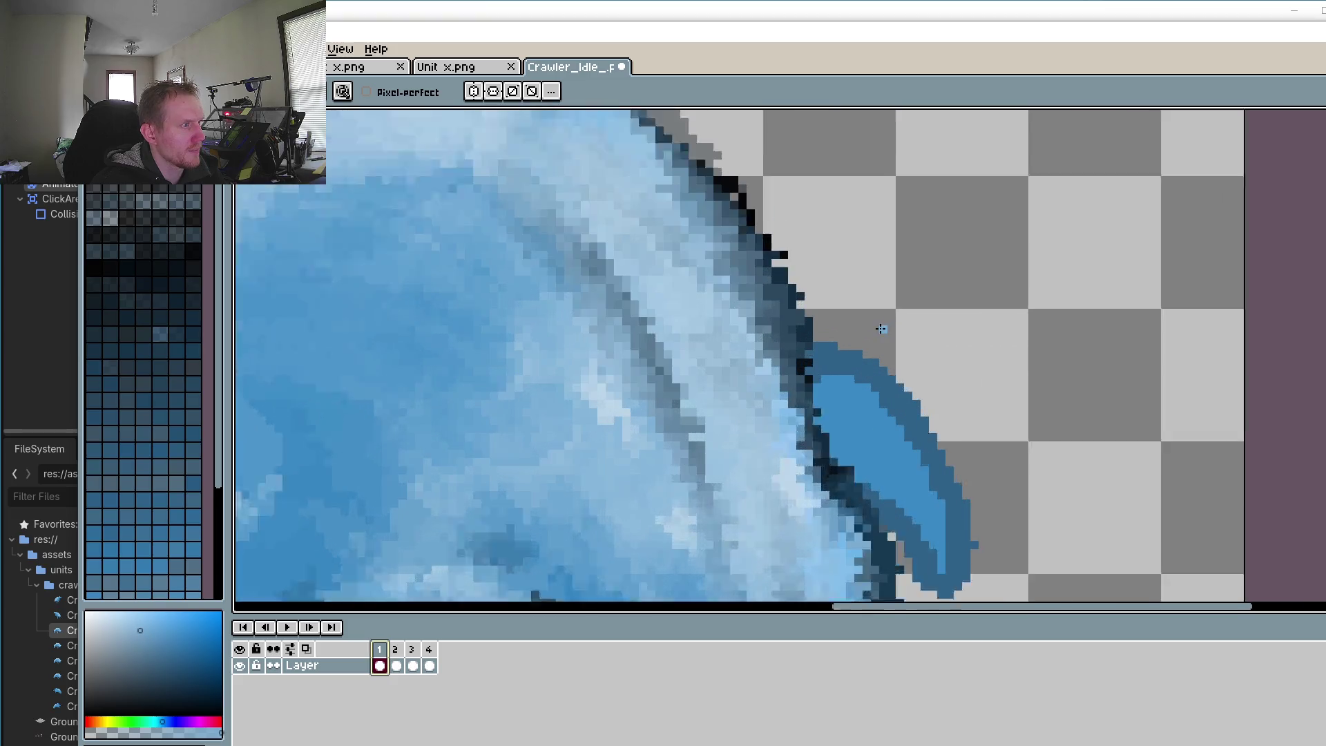
{"action": "scroll", "coordinate": [776, 370], "scroll_direction": "up", "scroll_amount": 2}
{"action": "scroll", "coordinate": [829, 421], "scroll_direction": "up", "scroll_amount": 2}
{"action": "key", "text": "i"}
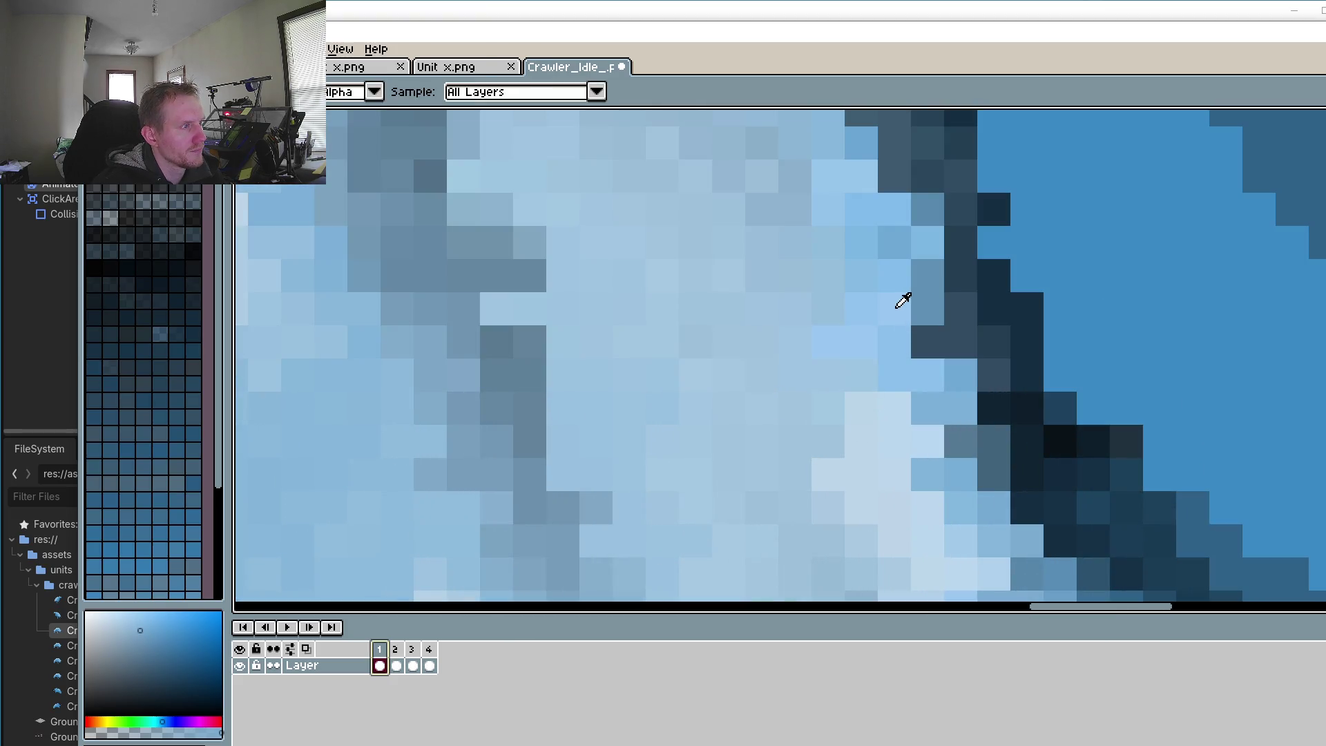
{"action": "left_click", "coordinate": [898, 307], "text": "alt"}
{"action": "scroll", "coordinate": [926, 349], "scroll_direction": "down", "scroll_amount": 1}
{"action": "scroll", "coordinate": [763, 298], "scroll_direction": "down", "scroll_amount": 1}
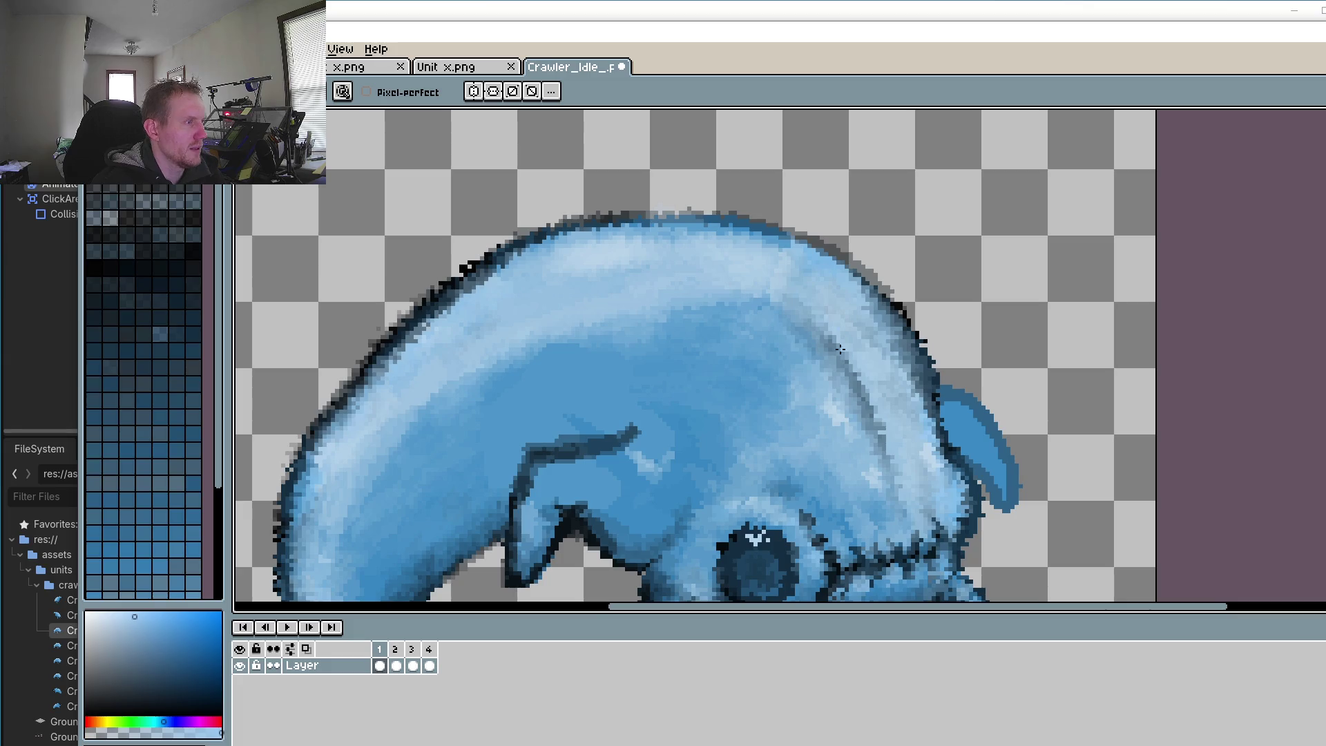
{"action": "scroll", "coordinate": [796, 360], "scroll_direction": "down", "scroll_amount": 2}
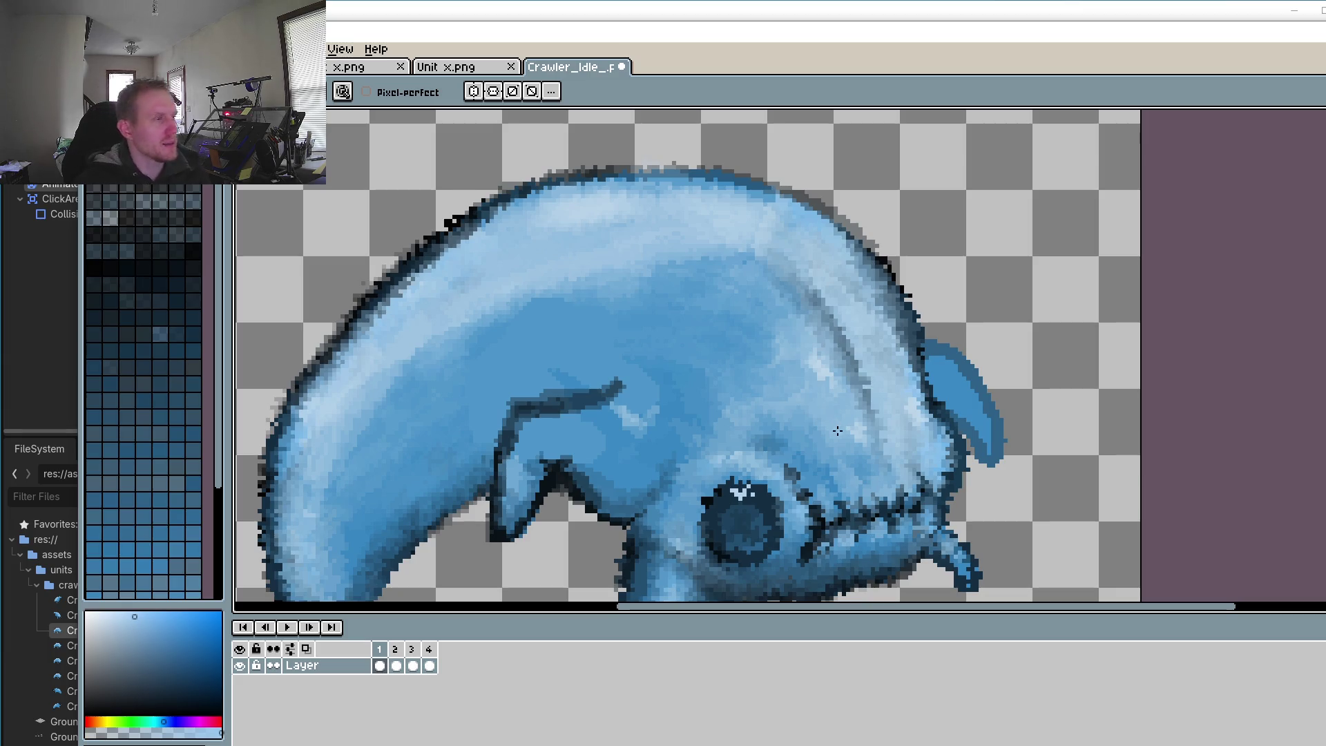
{"action": "scroll", "coordinate": [752, 332], "scroll_direction": "up", "scroll_amount": 1}
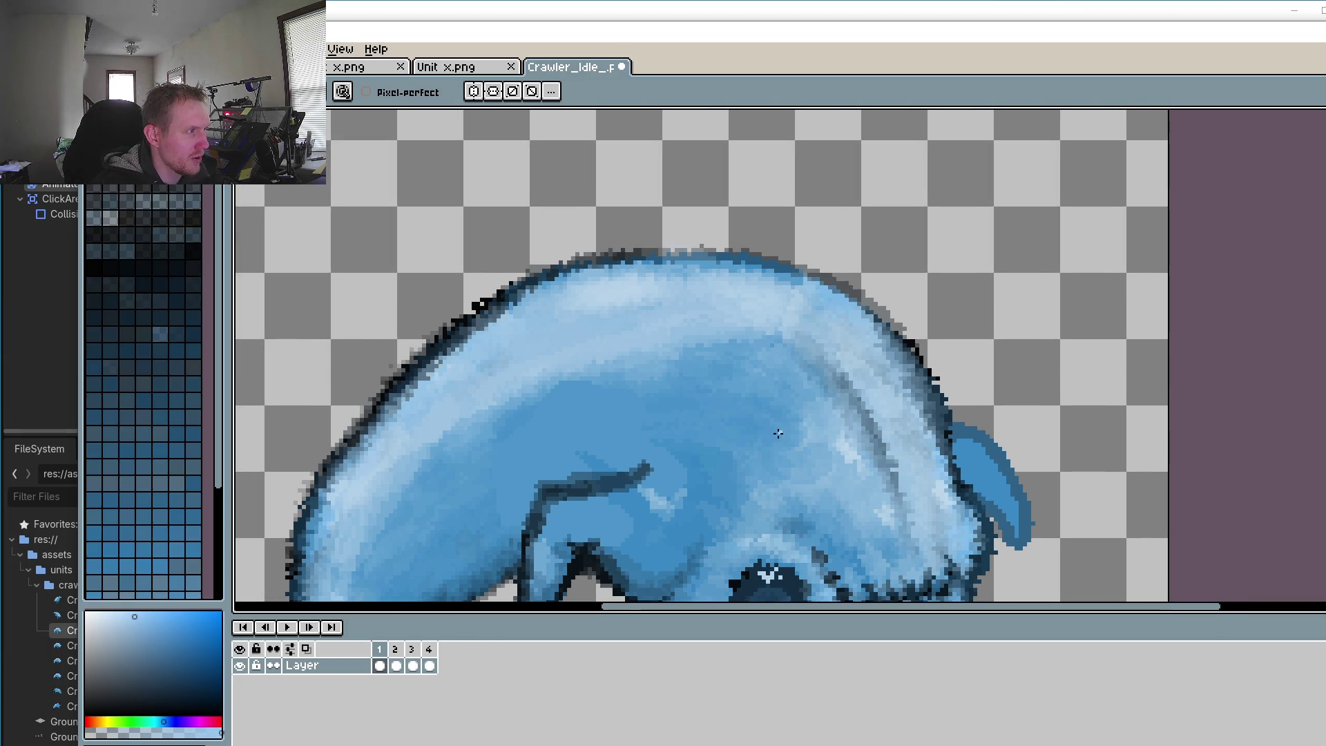
{"action": "scroll", "coordinate": [812, 433], "scroll_direction": "up", "scroll_amount": 2}
{"action": "key", "text": "o"}
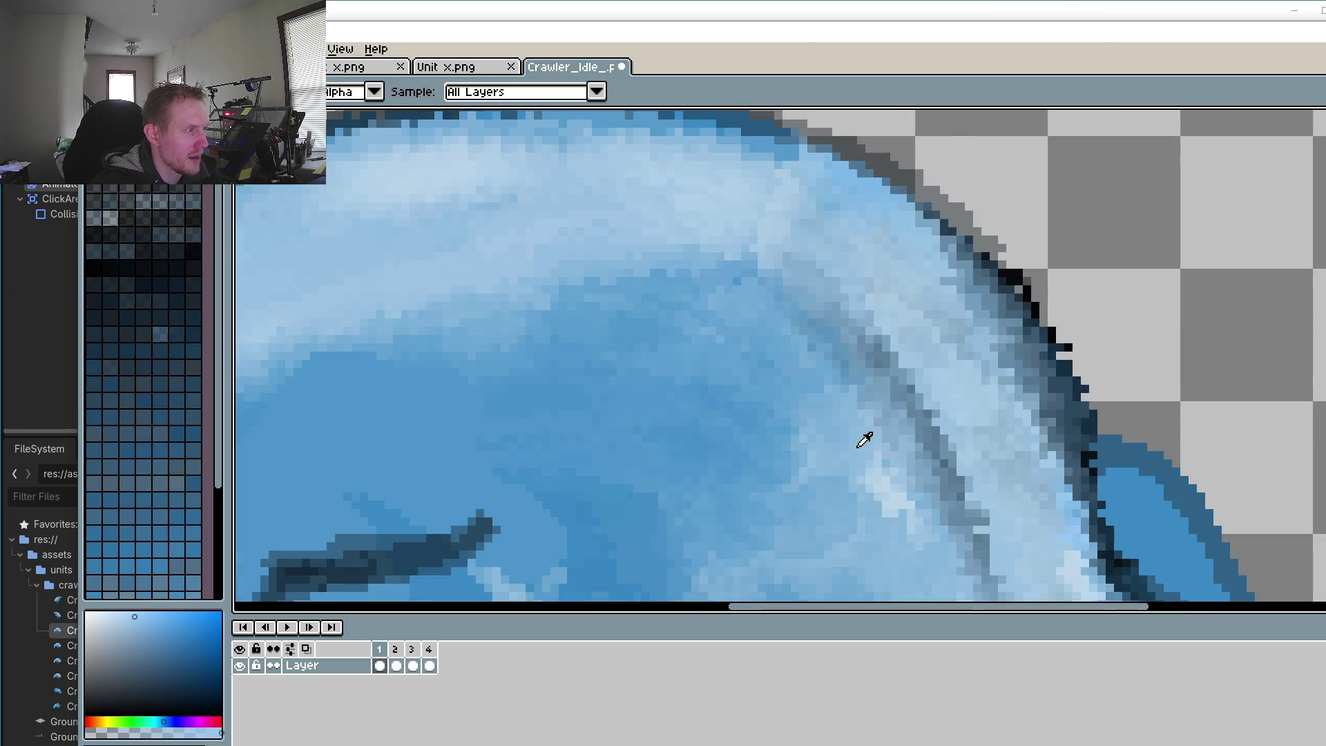
{"action": "key", "text": "b"}
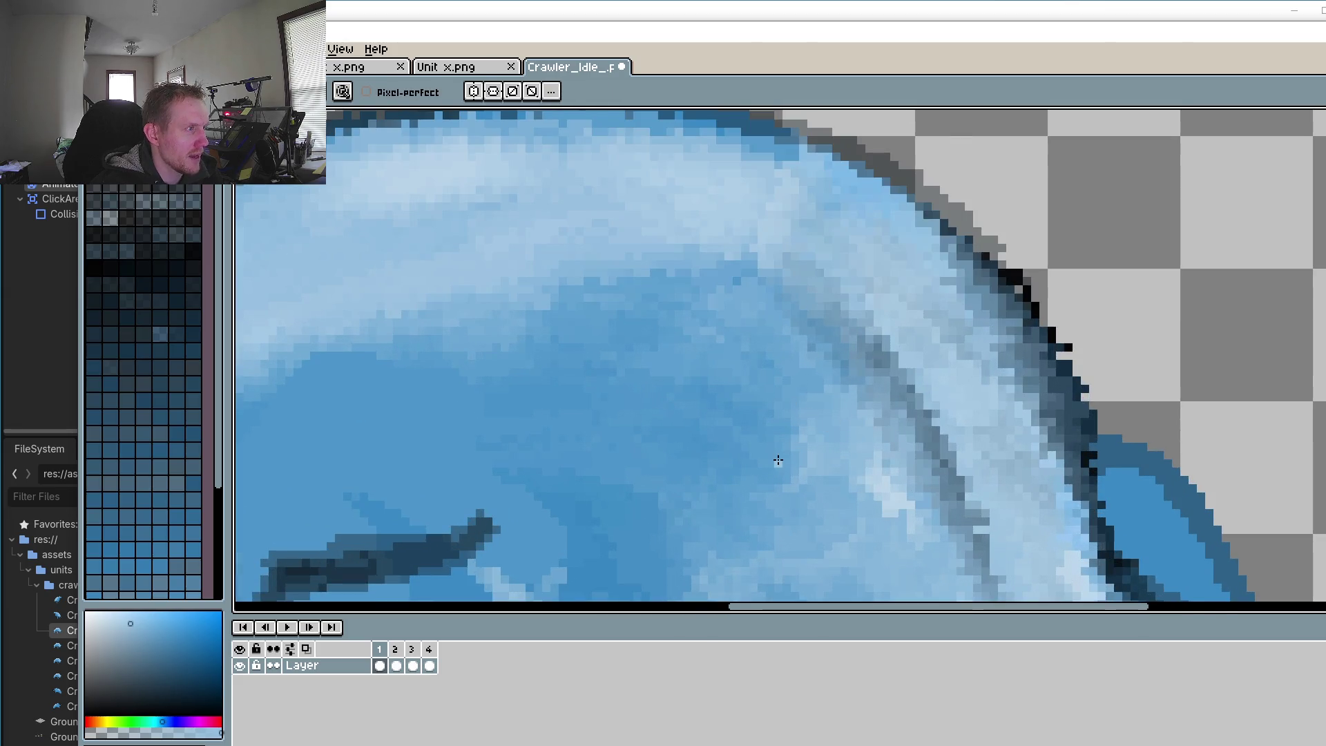
{"action": "scroll", "coordinate": [778, 460], "scroll_direction": "down", "scroll_amount": 1}
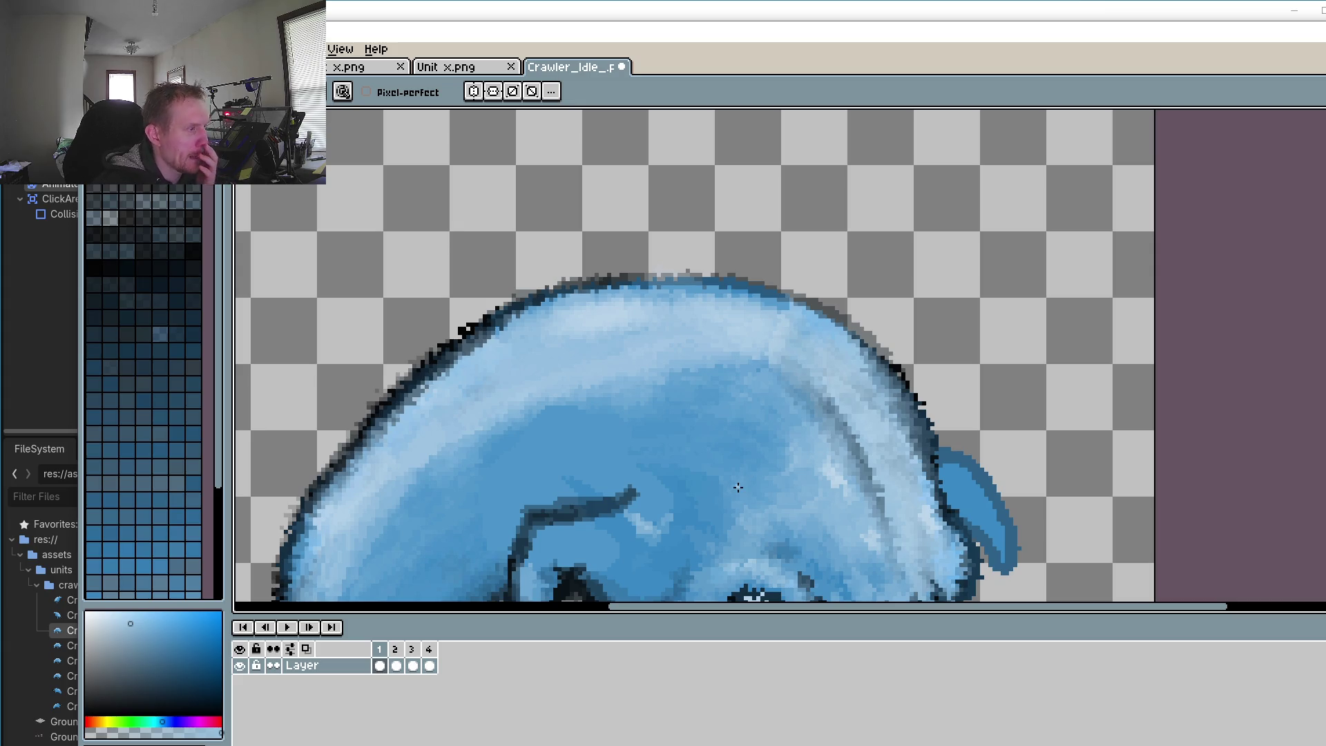
{"action": "scroll", "coordinate": [801, 464], "scroll_direction": "up", "scroll_amount": 1}
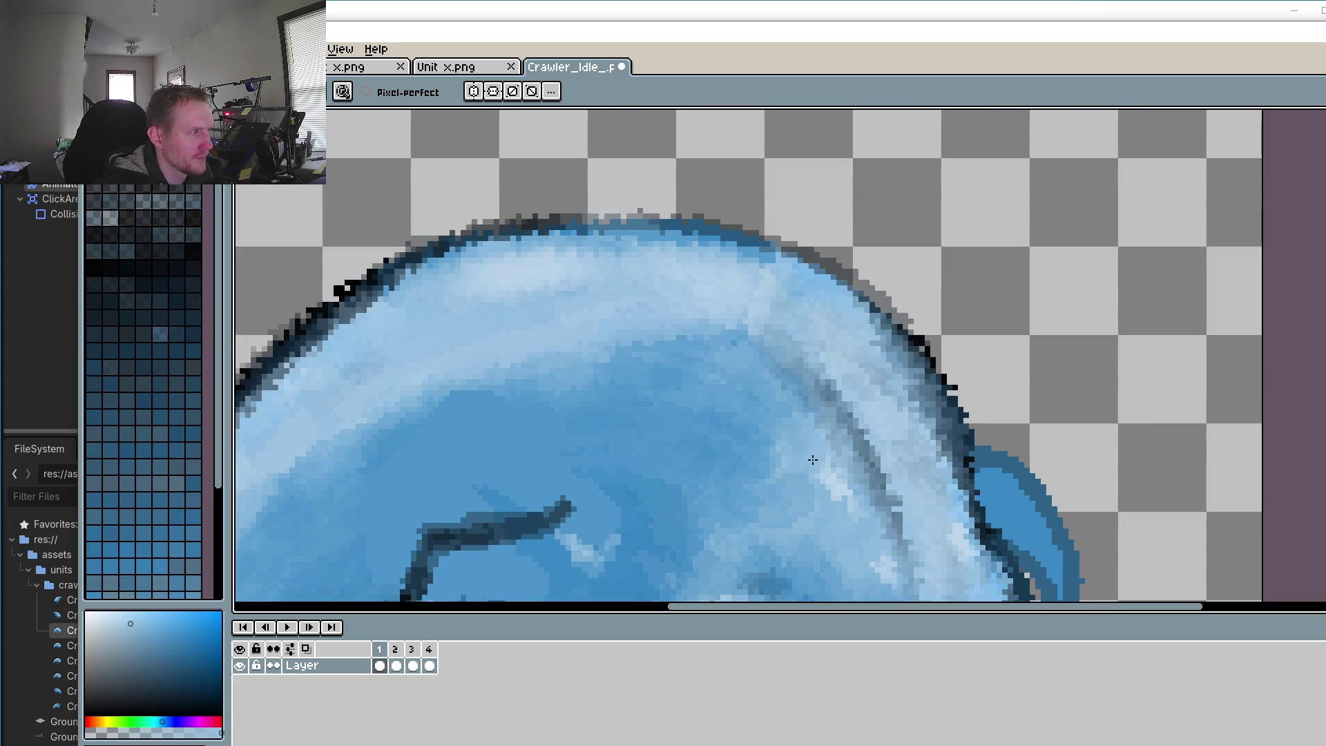
{"action": "key", "text": "i"}
{"action": "scroll", "coordinate": [803, 447], "scroll_direction": "up", "scroll_amount": 2}
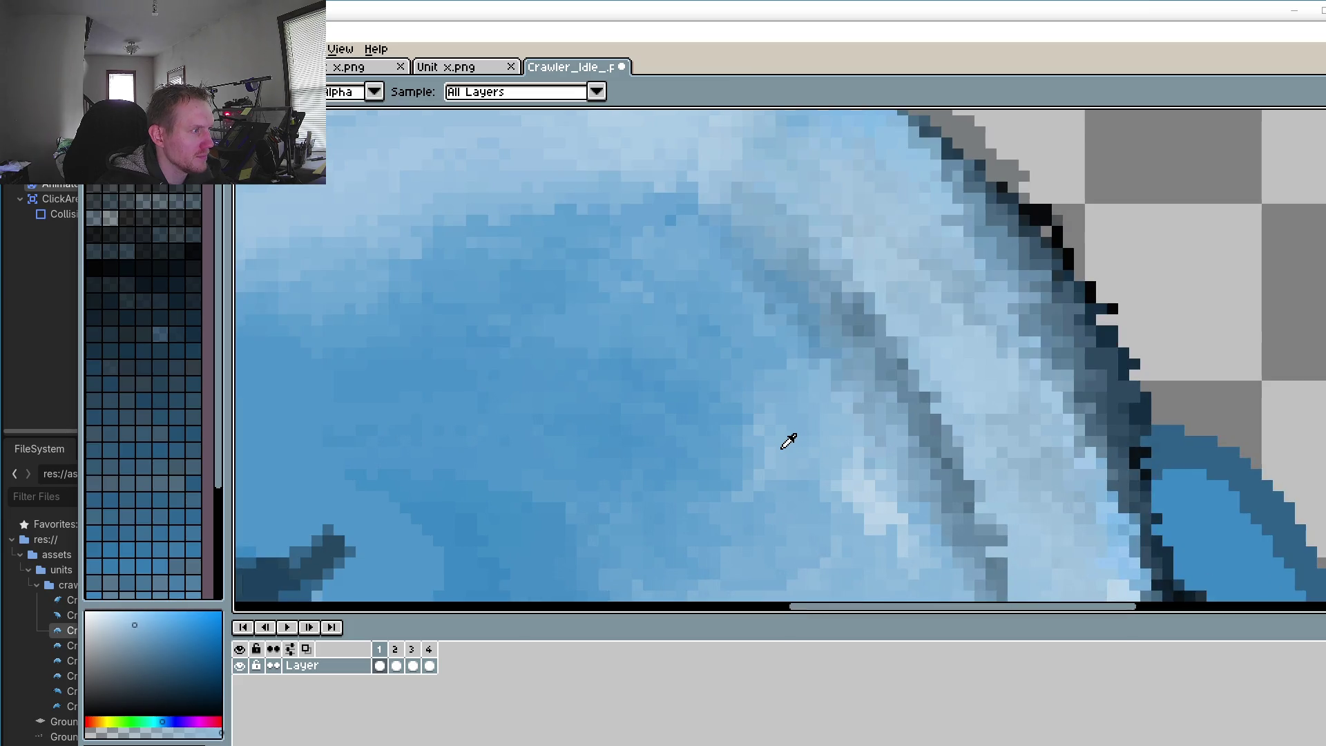
{"action": "key", "text": "b"}
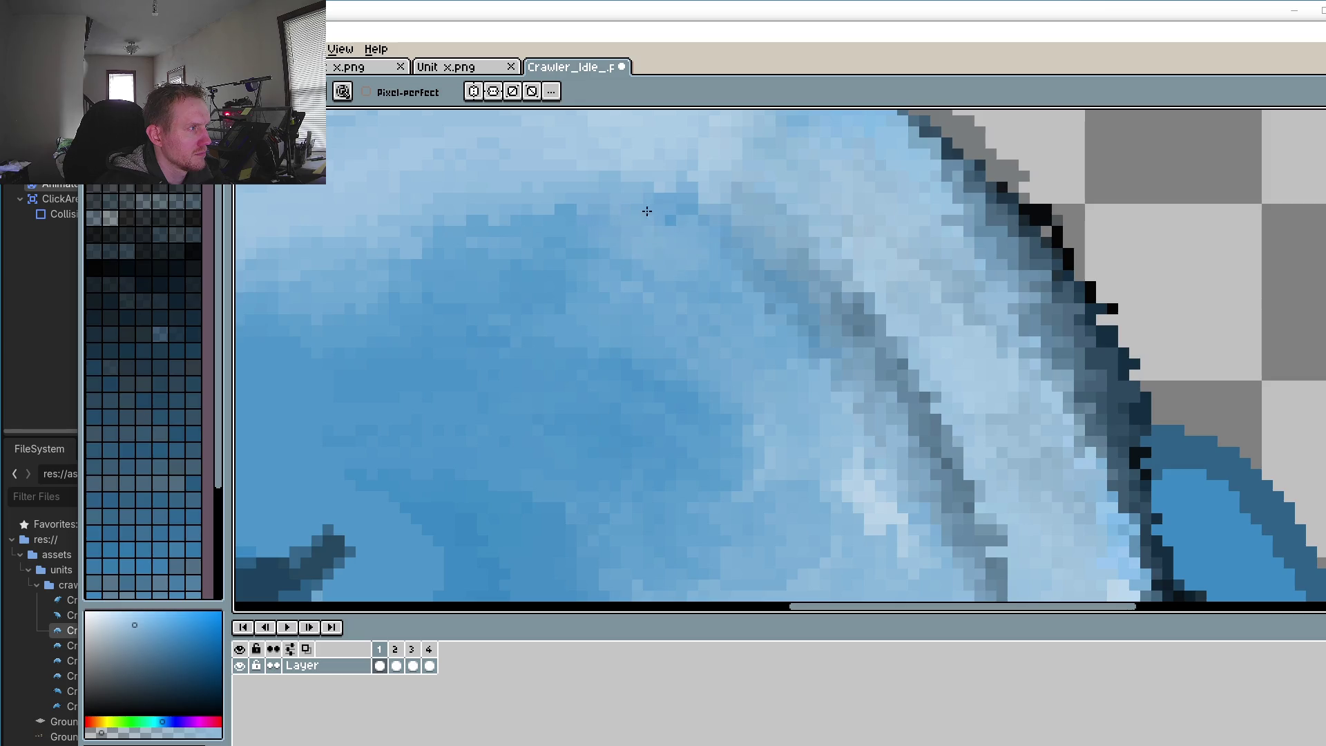
{"action": "scroll", "coordinate": [630, 355], "scroll_direction": "down", "scroll_amount": 3}
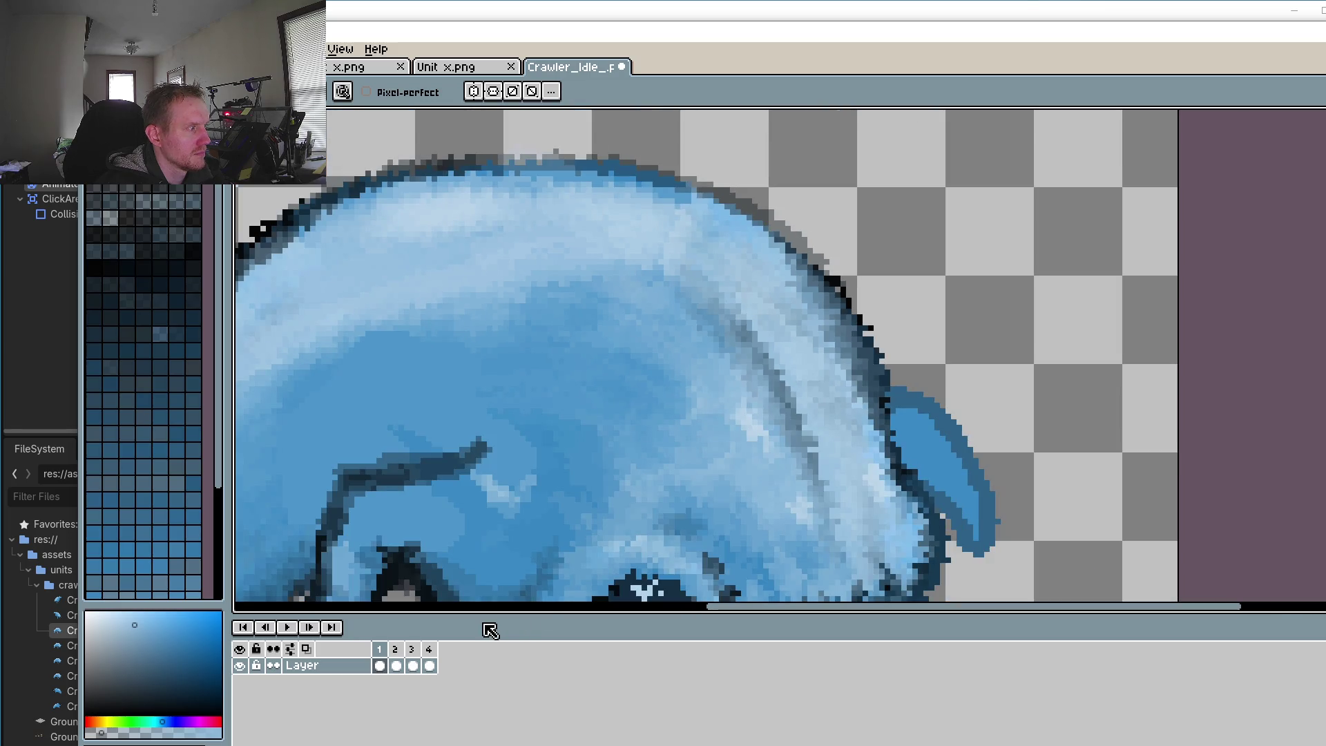
{"action": "left_click", "coordinate": [285, 626]}
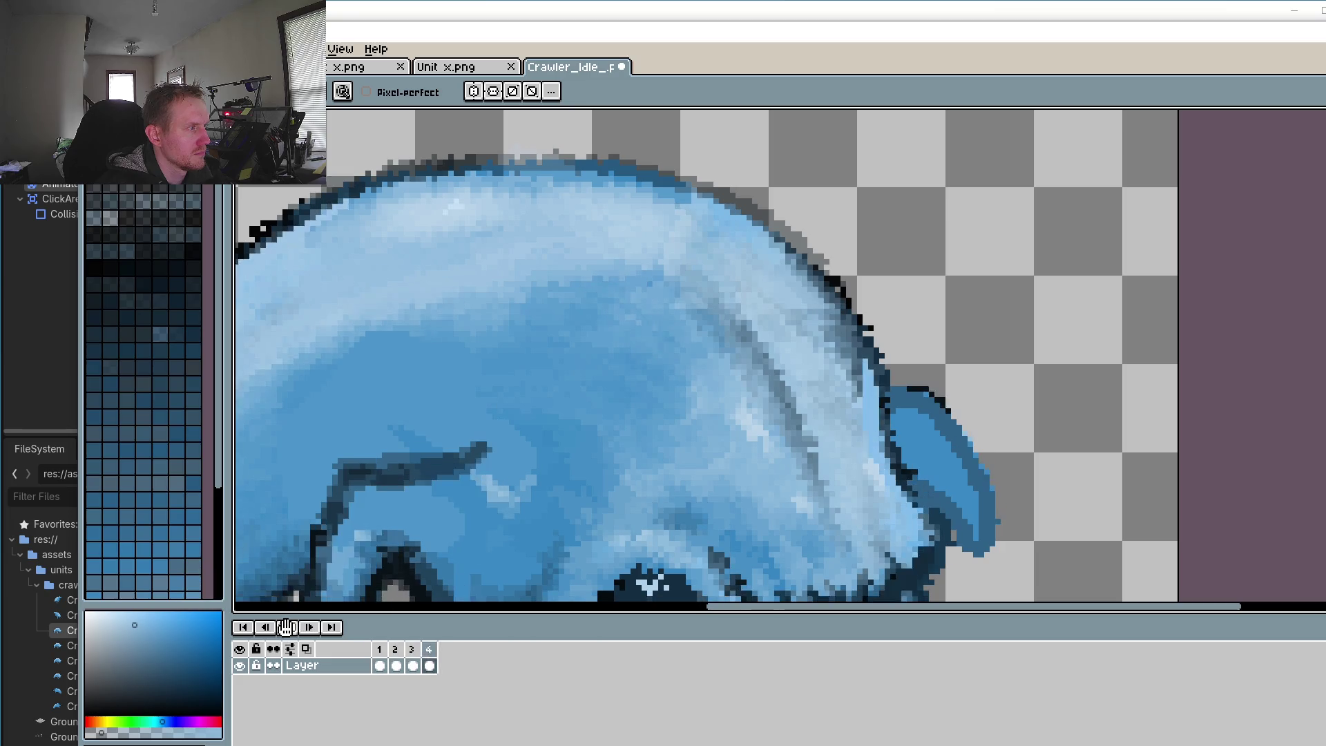
{"action": "scroll", "coordinate": [606, 459], "scroll_direction": "down", "scroll_amount": 1}
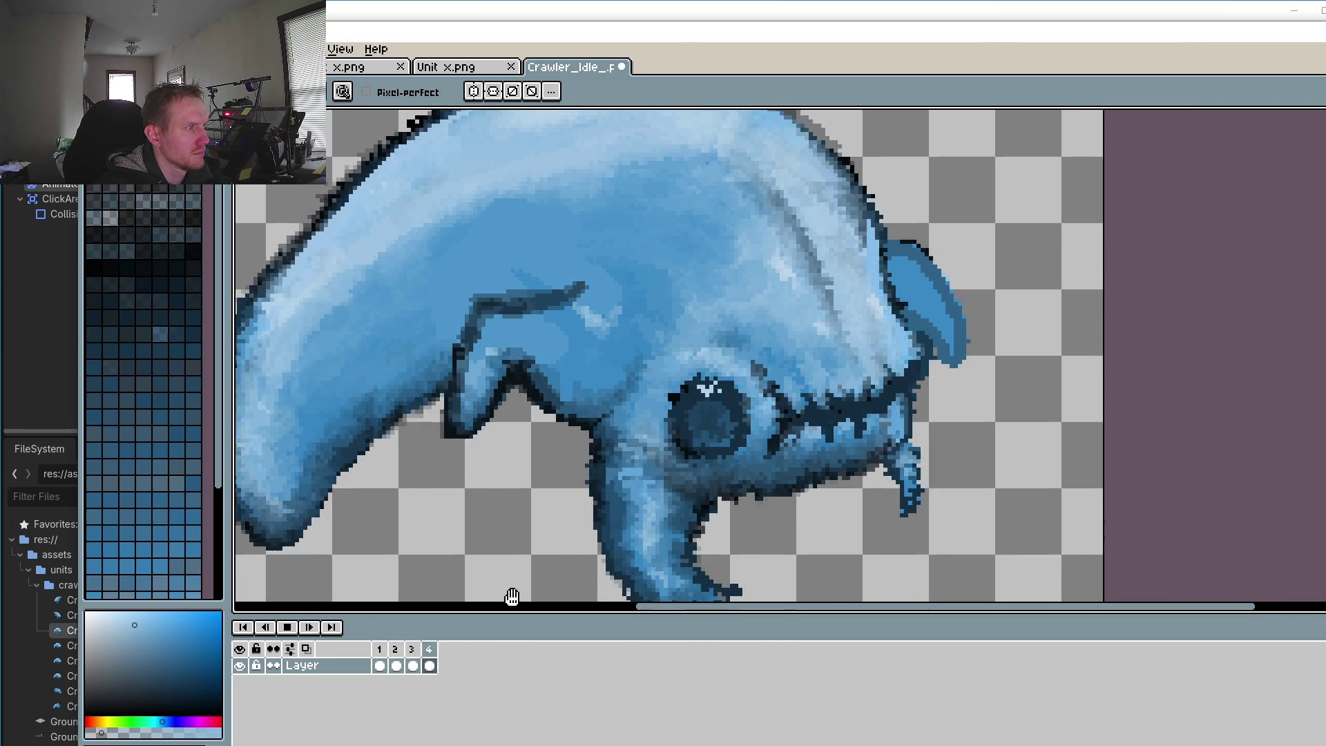
{"action": "left_click", "coordinate": [289, 627]}
{"action": "scroll", "coordinate": [678, 485], "scroll_direction": "up", "scroll_amount": 1}
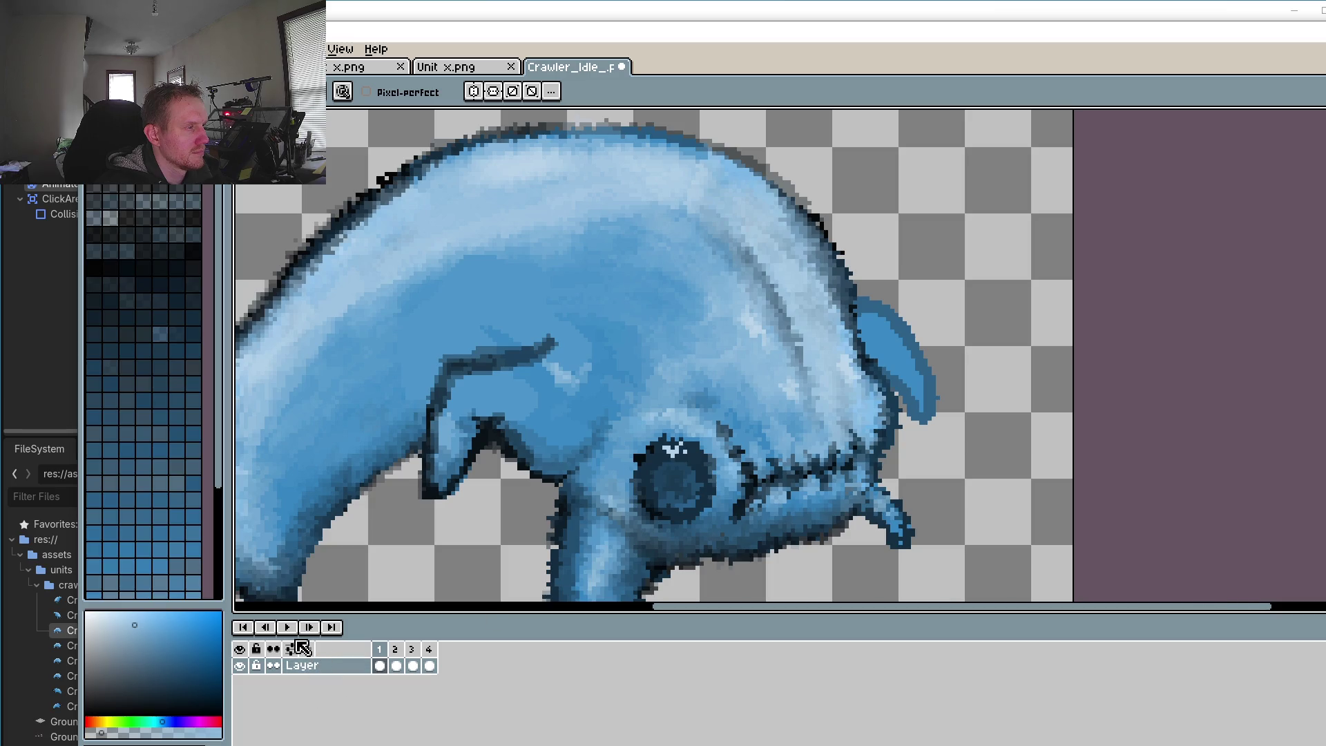
{"action": "left_click", "coordinate": [398, 664]}
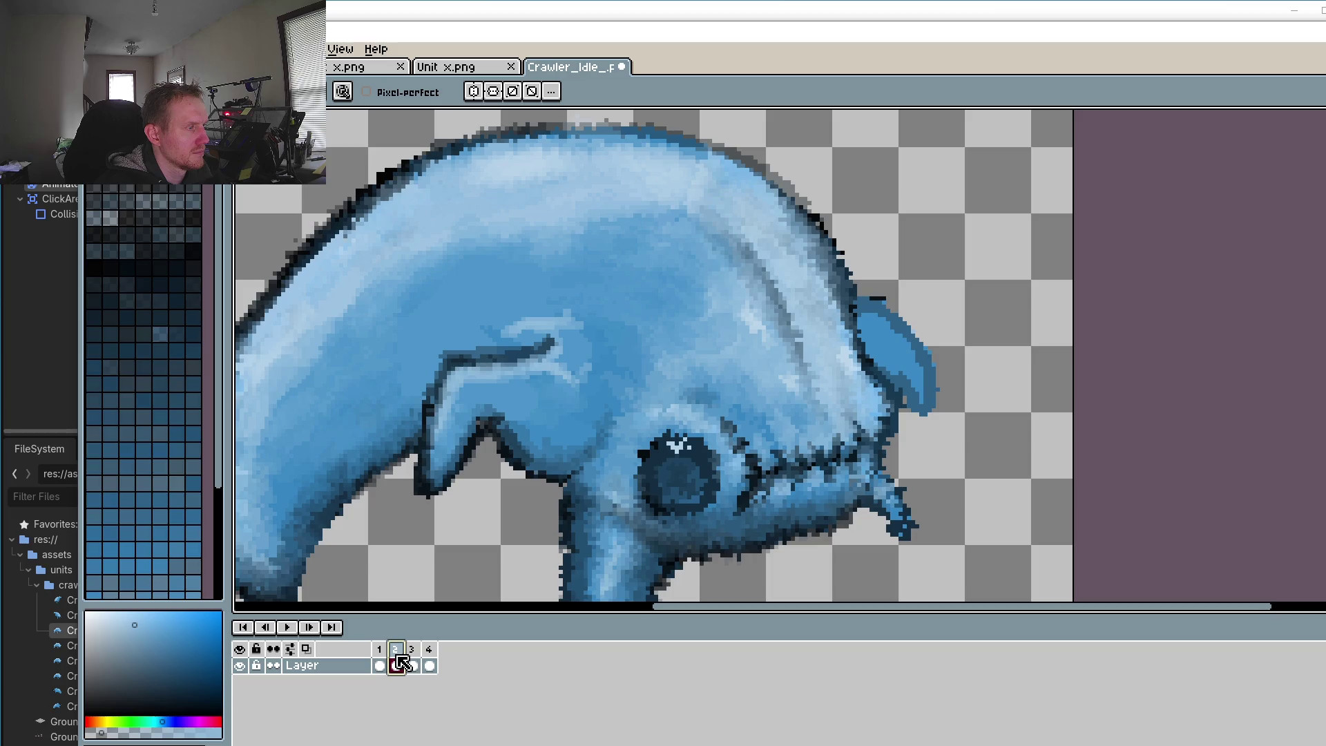
{"action": "left_click_drag", "start_coordinate": [603, 521], "coordinate": [661, 396]}
{"action": "left_click", "coordinate": [379, 665]}
{"action": "left_click", "coordinate": [396, 665]}
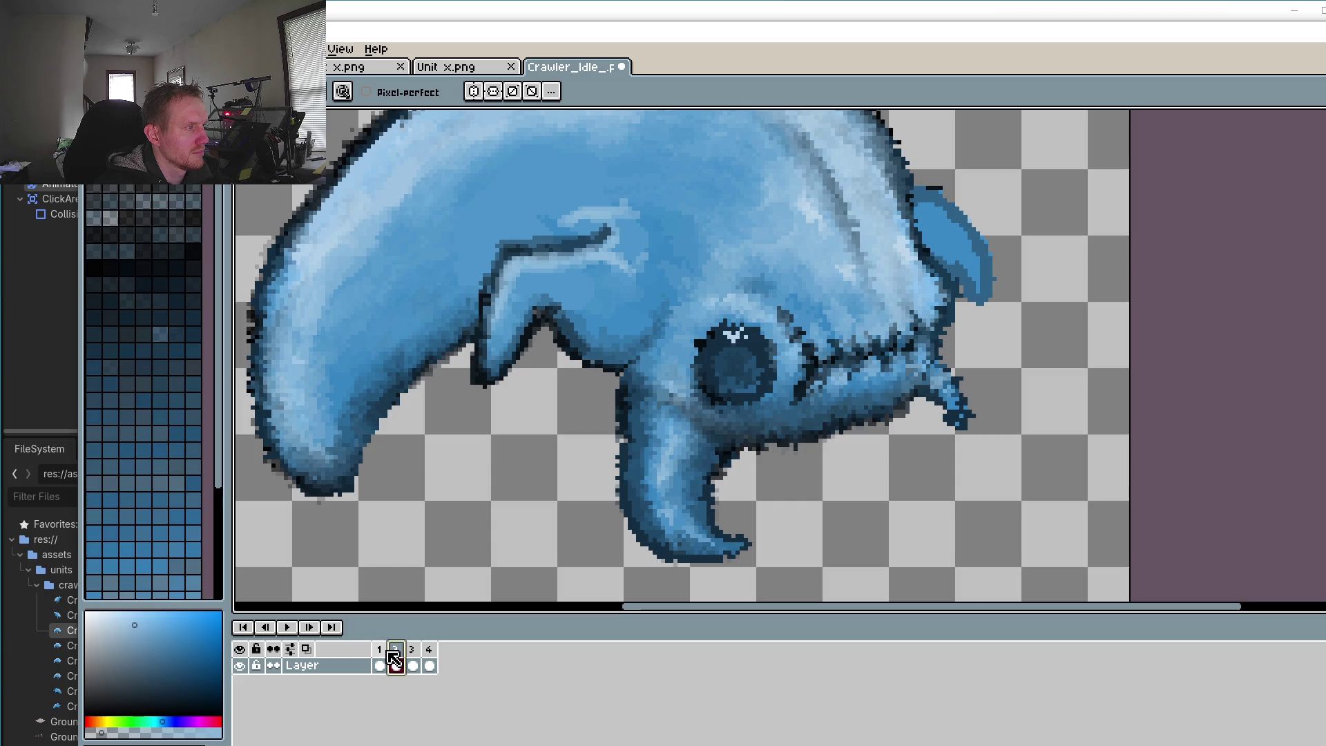
{"action": "left_click", "coordinate": [381, 652]}
{"action": "left_click", "coordinate": [399, 652]}
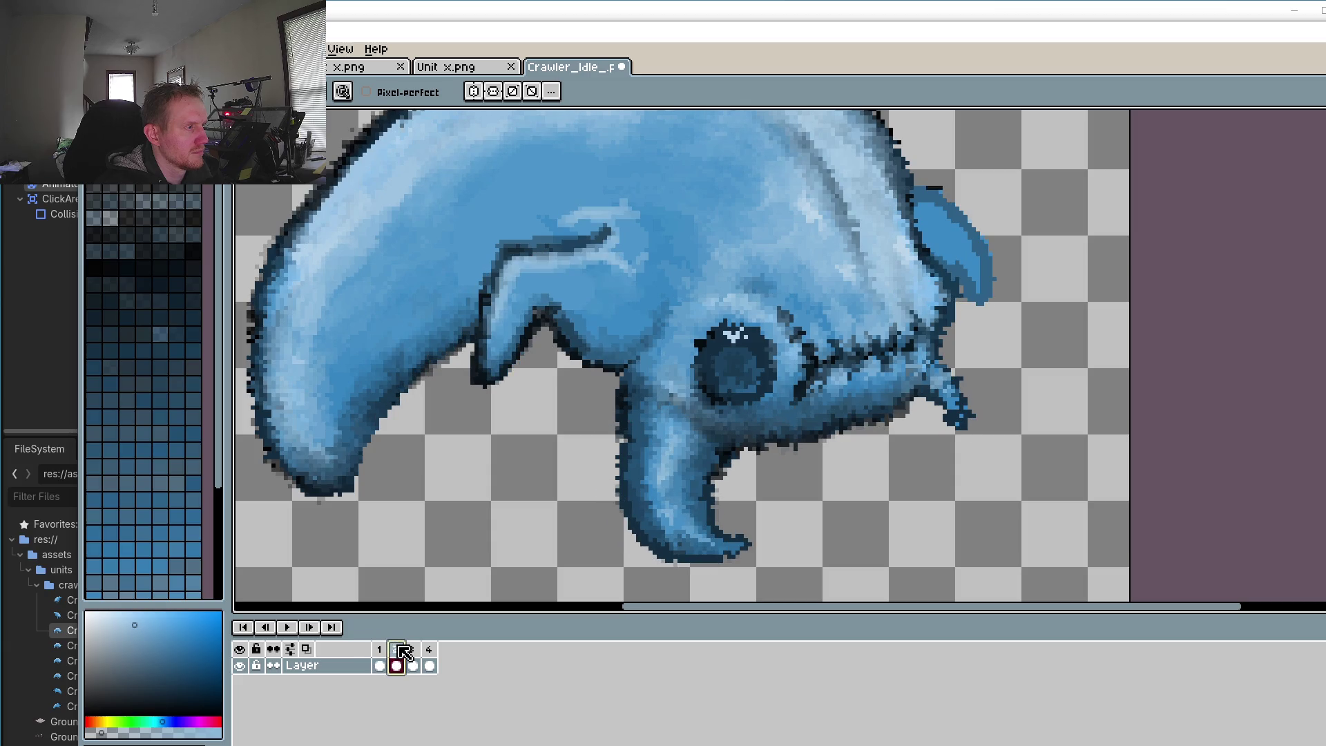
{"action": "left_click", "coordinate": [414, 650]}
{"action": "left_click", "coordinate": [431, 649]}
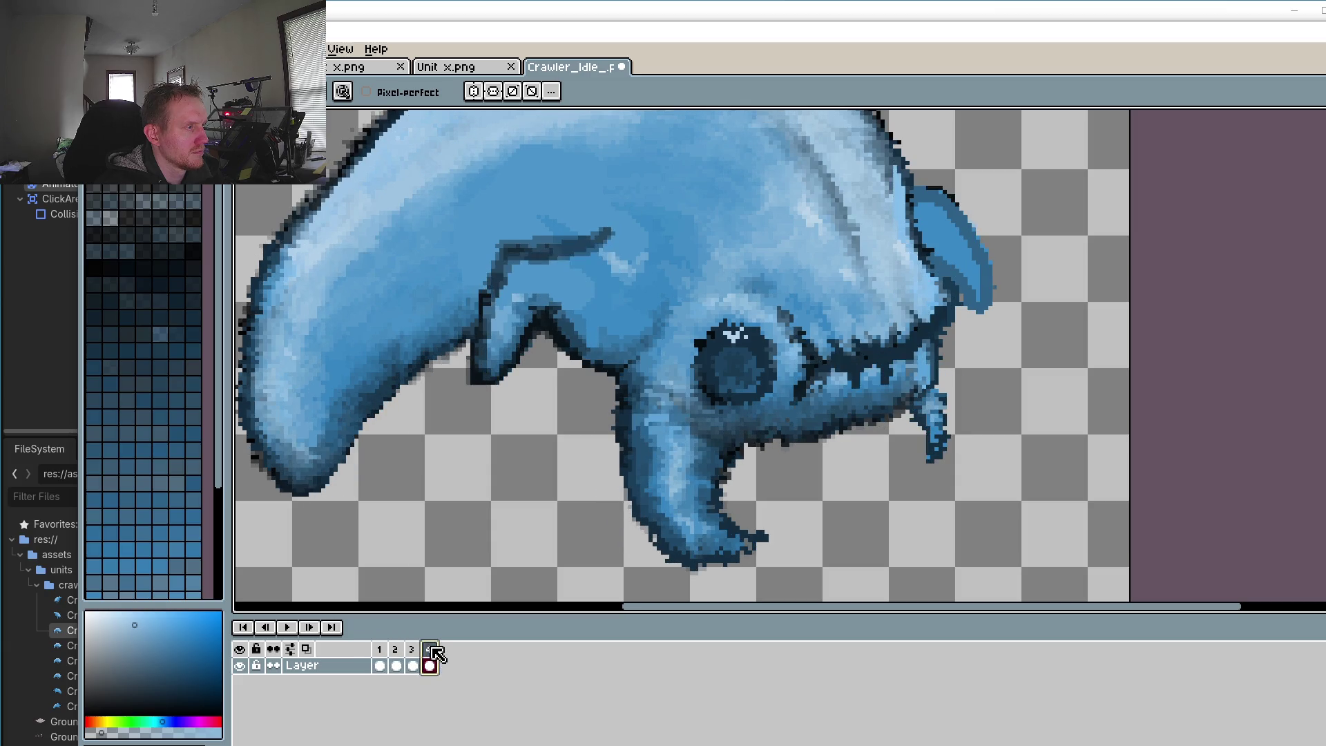
{"action": "left_click", "coordinate": [395, 649]}
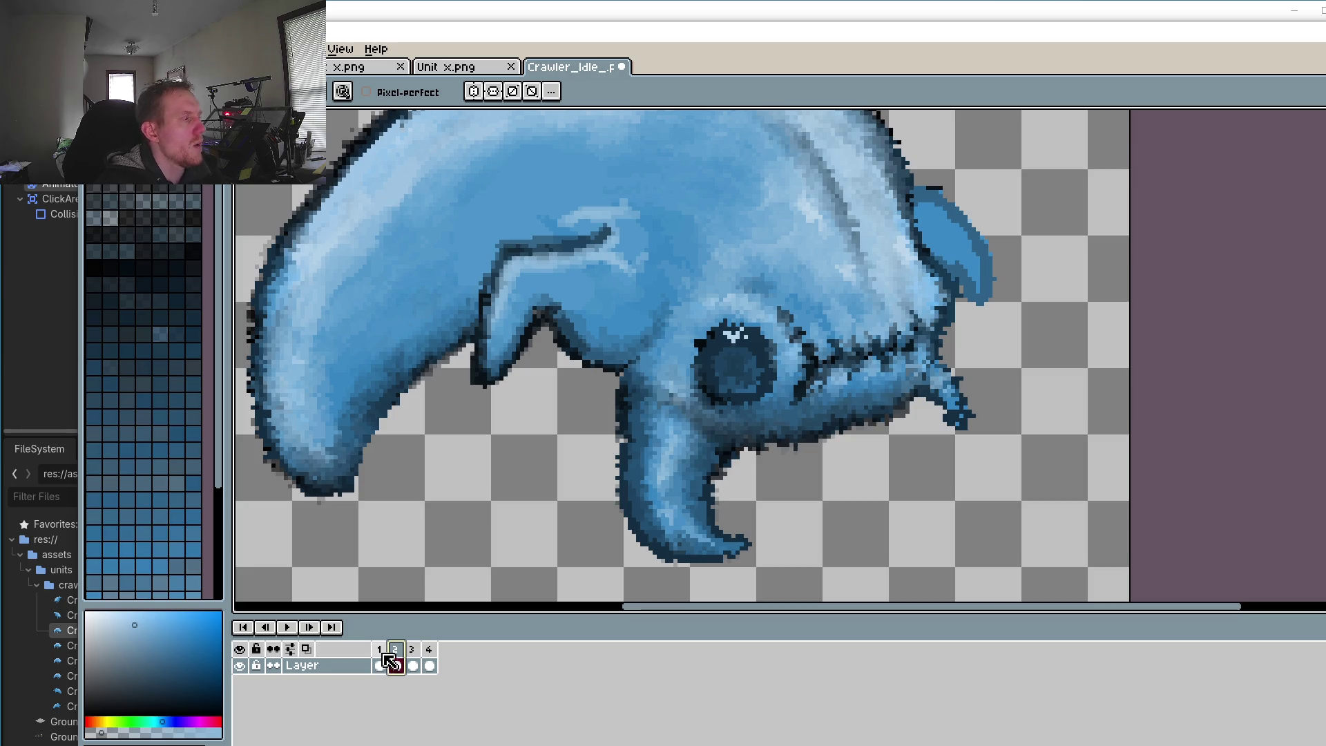
{"action": "left_click", "coordinate": [380, 662]}
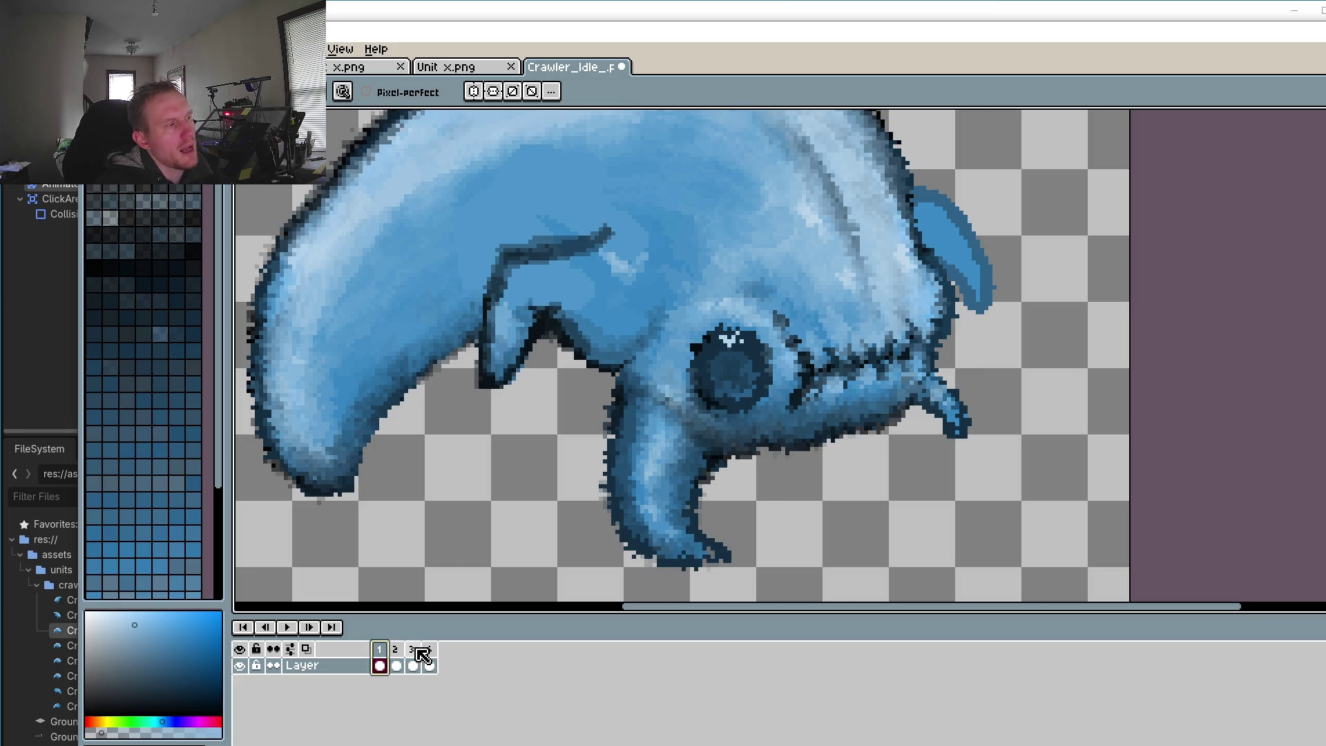
{"action": "left_click", "coordinate": [397, 663]}
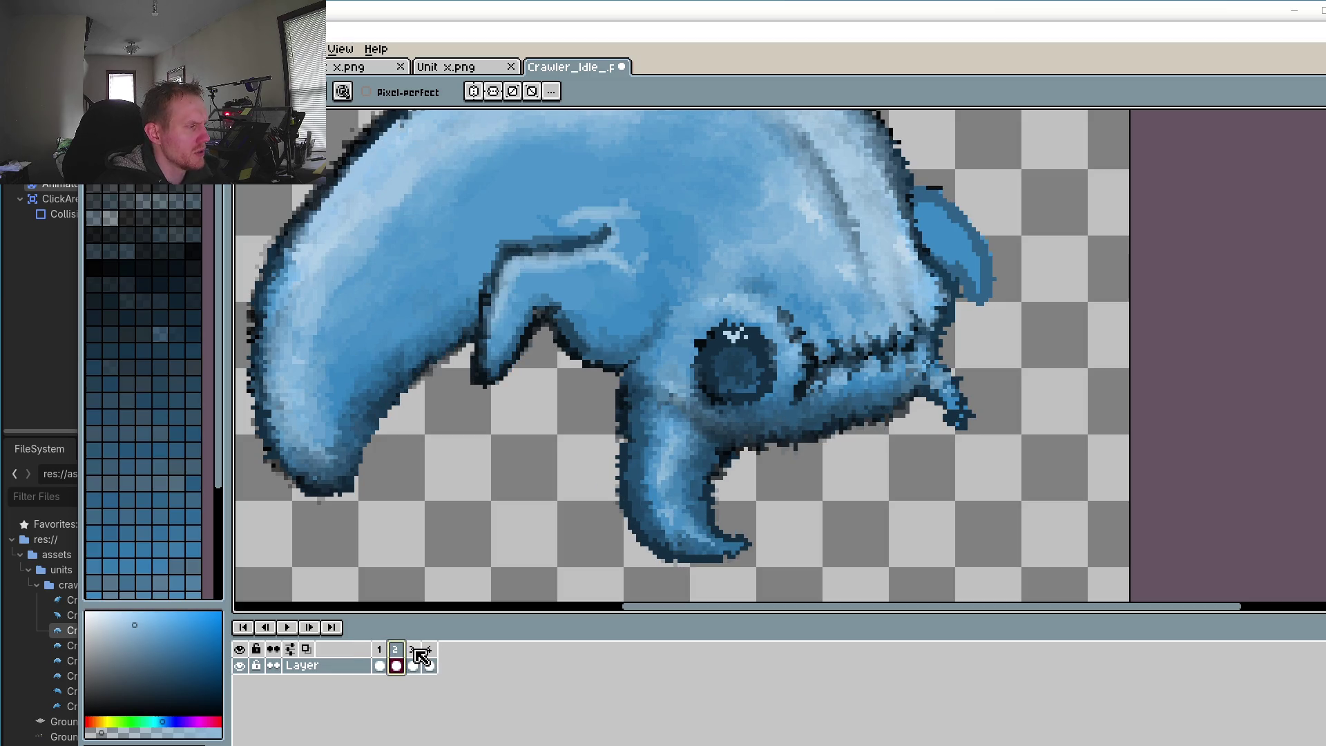
{"action": "left_click", "coordinate": [415, 661]}
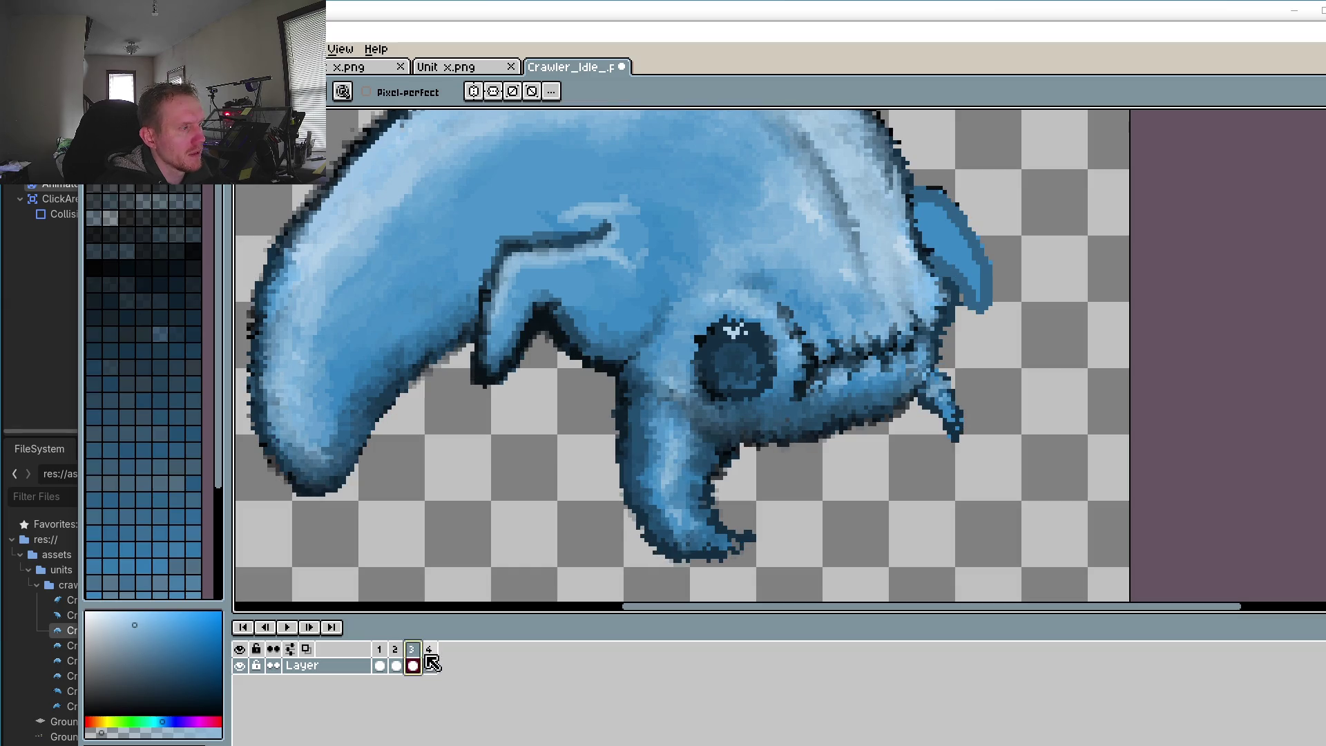
{"action": "left_click", "coordinate": [431, 664]}
{"action": "left_click", "coordinate": [413, 661]}
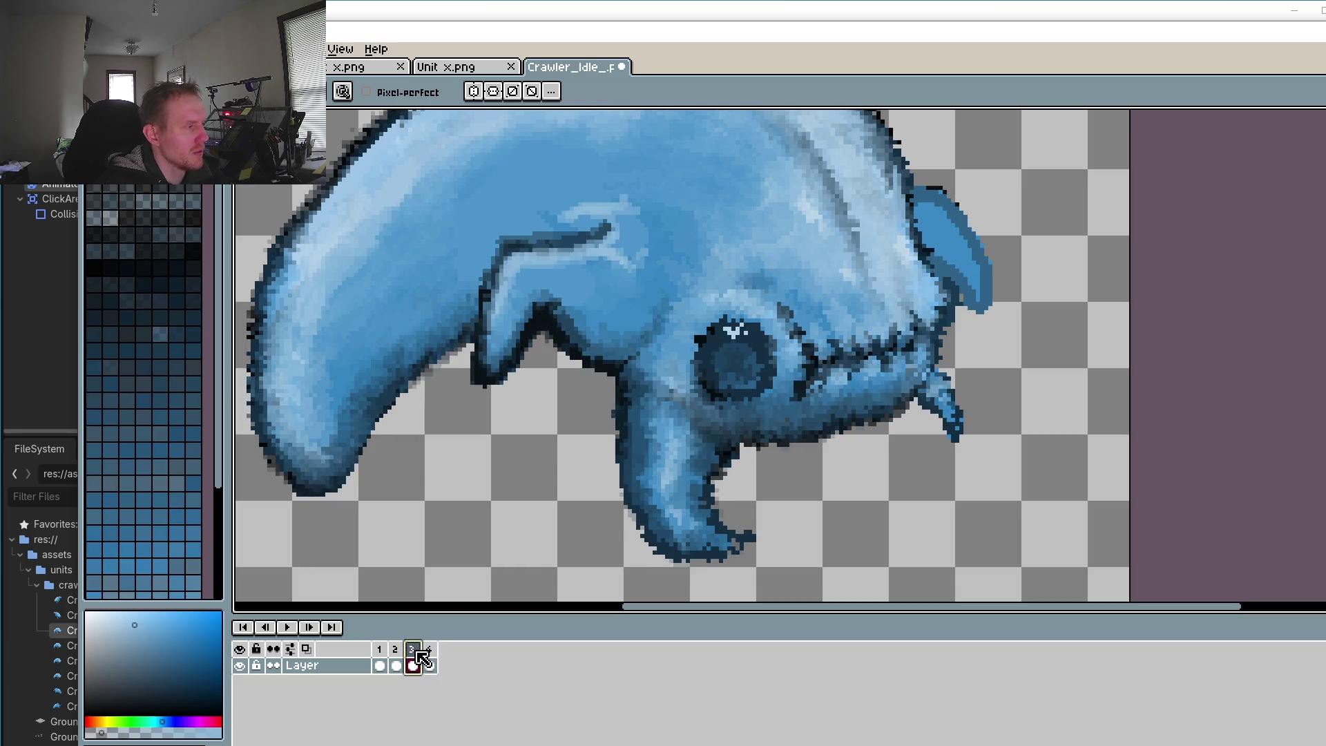
{"action": "left_click", "coordinate": [396, 661]}
{"action": "left_click", "coordinate": [380, 661]}
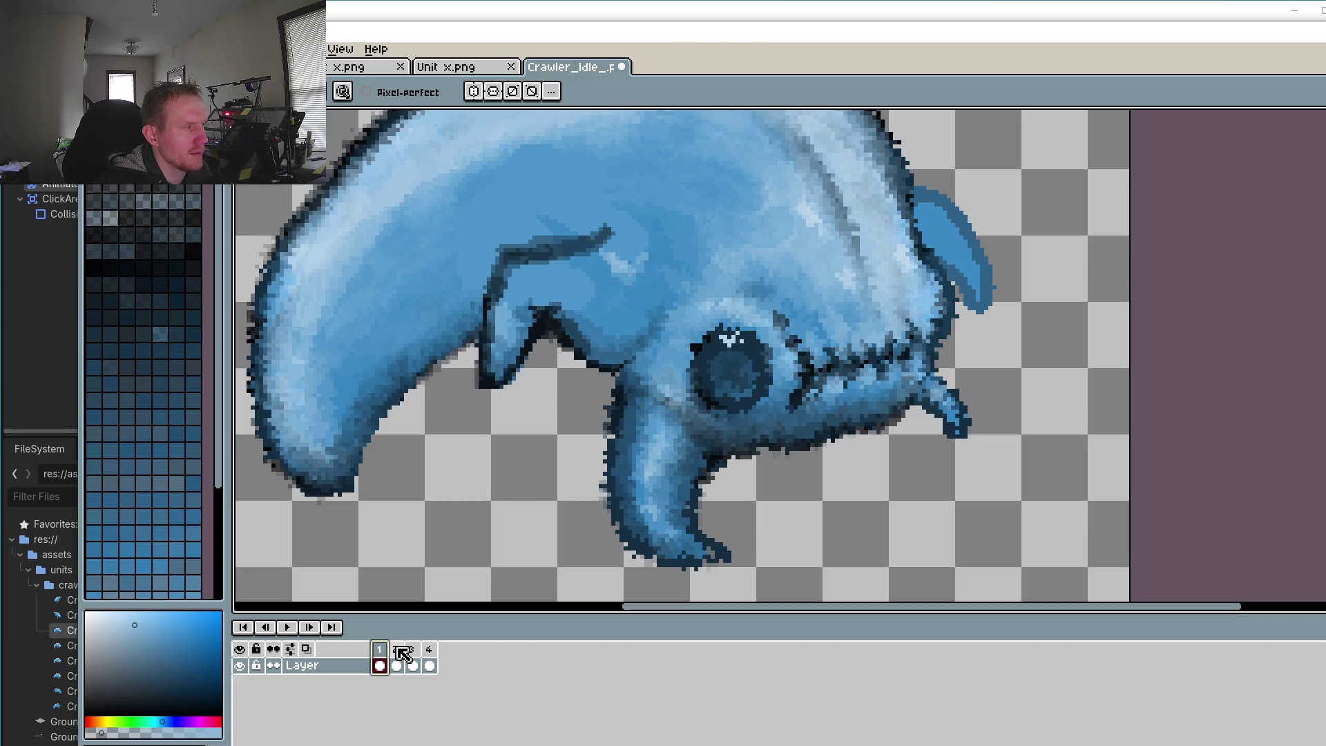
{"action": "left_click", "coordinate": [396, 657]}
{"action": "left_click", "coordinate": [414, 658]}
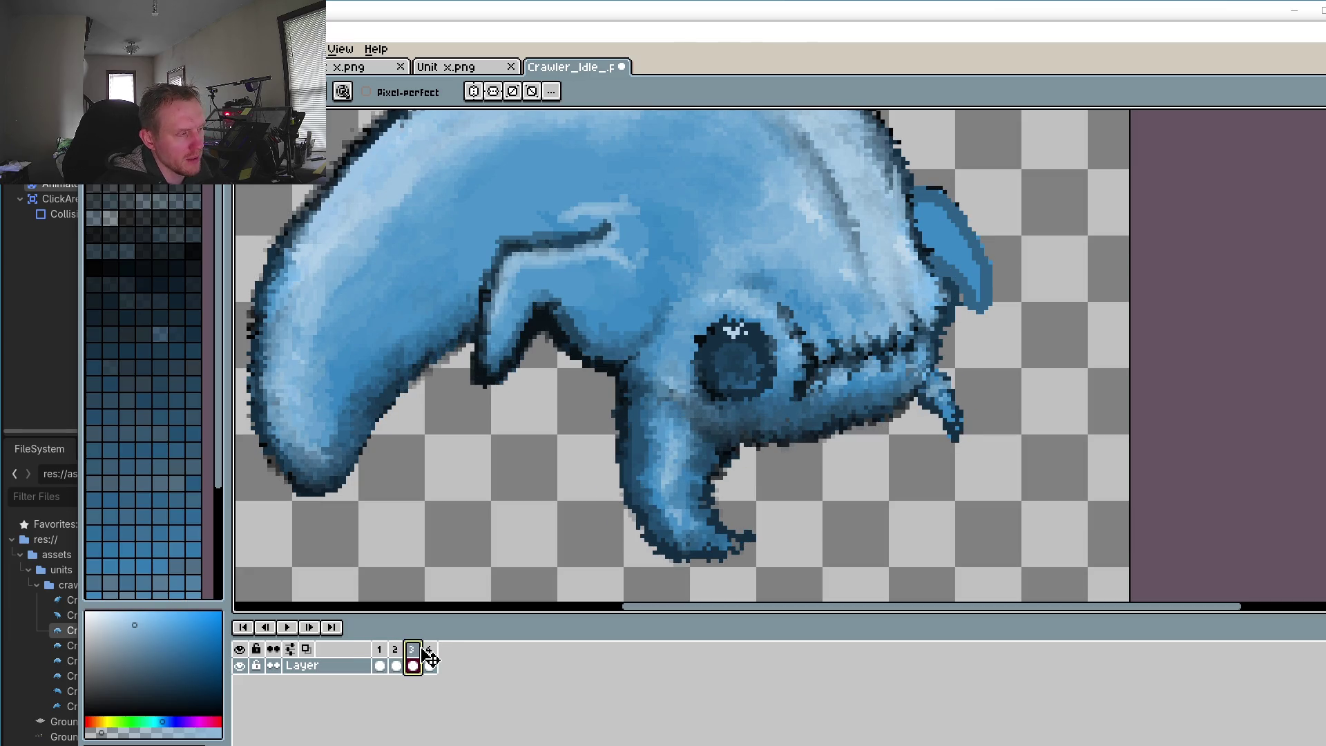
{"action": "left_click", "coordinate": [427, 658]}
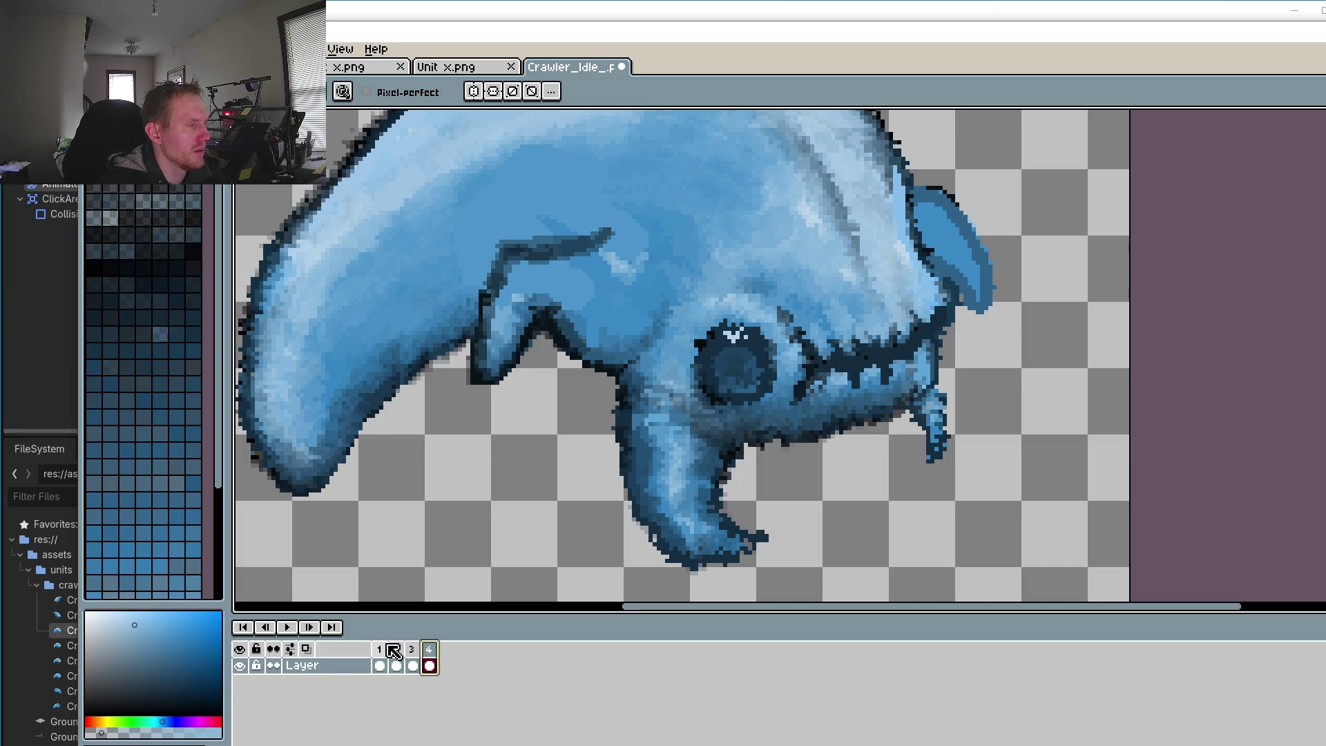
{"action": "key", "text": "Right"}
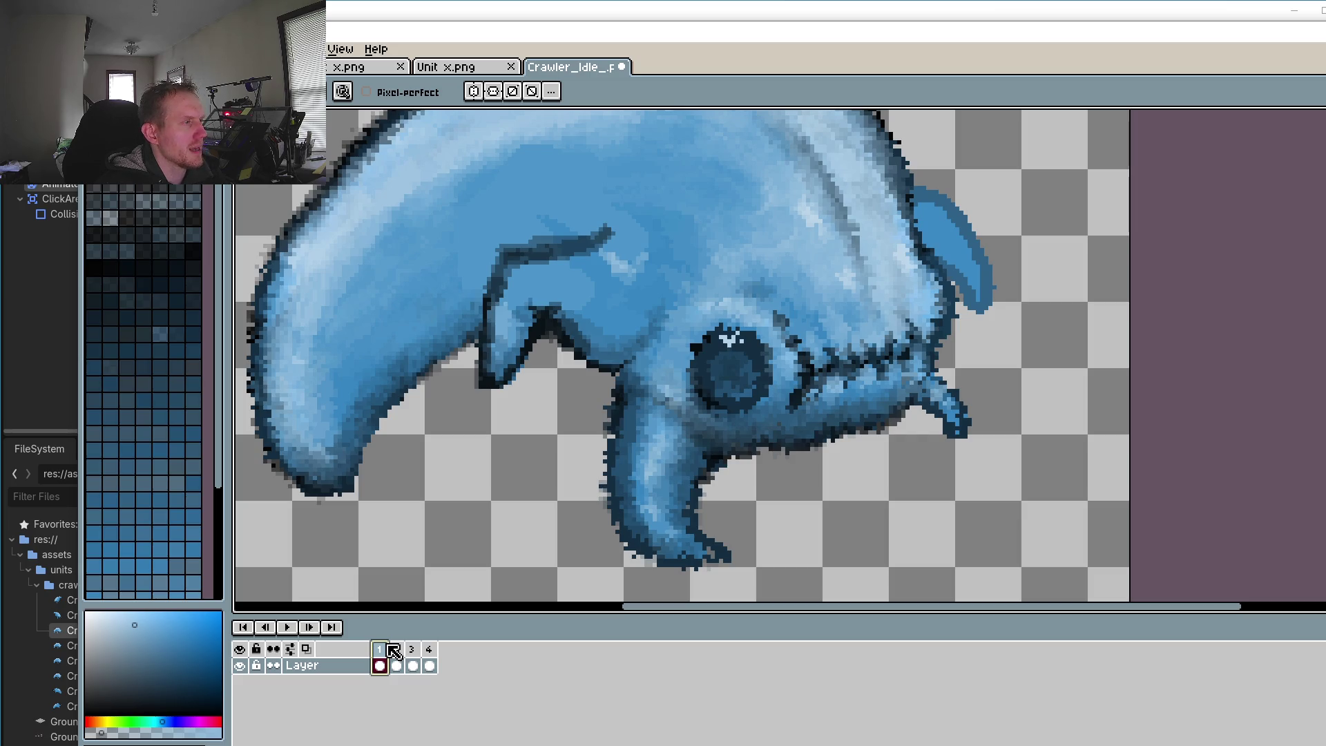
{"action": "scroll", "coordinate": [538, 509], "scroll_direction": "up", "scroll_amount": 1}
Step: Eyedrop the blue just below the crawler's eye, return to the pencil, and recentre the view
{"action": "scroll", "coordinate": [700, 462], "scroll_direction": "up", "scroll_amount": 1}
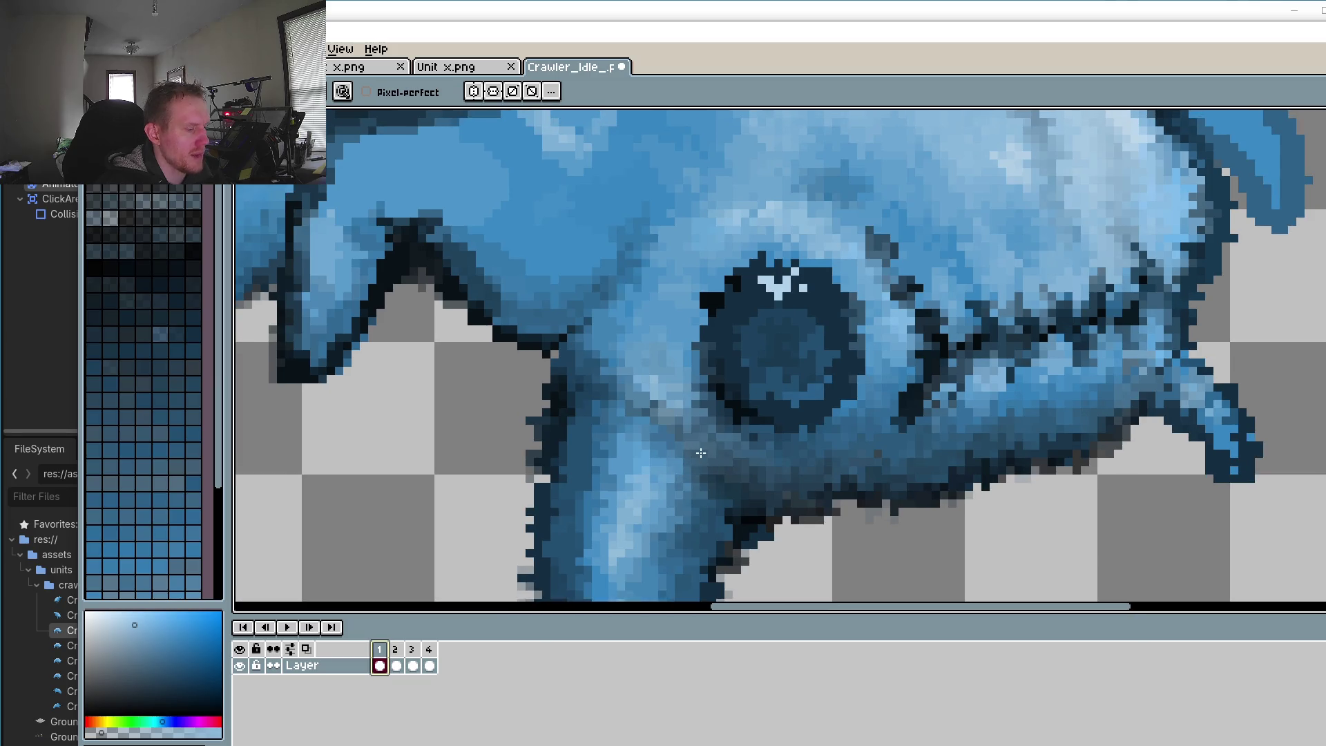
{"action": "key", "text": "o"}
{"action": "left_click", "coordinate": [718, 407]}
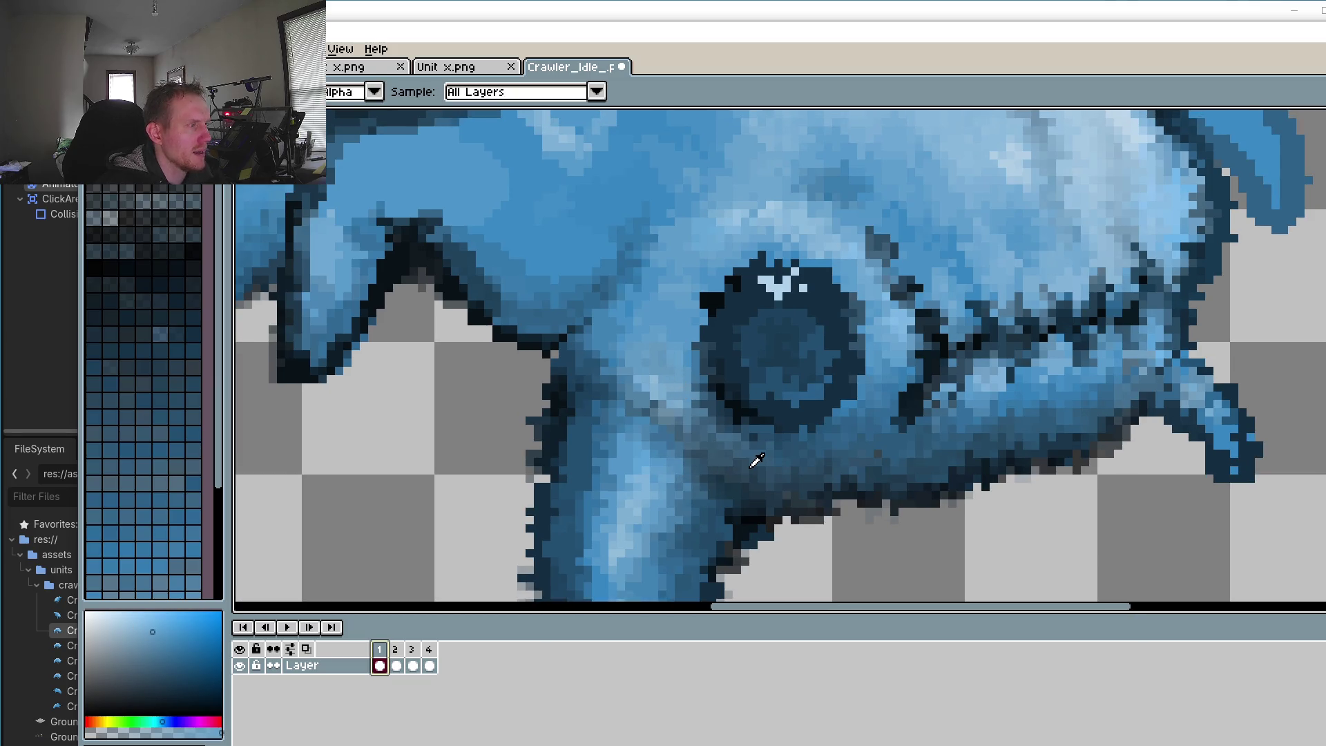
{"action": "key", "text": "b"}
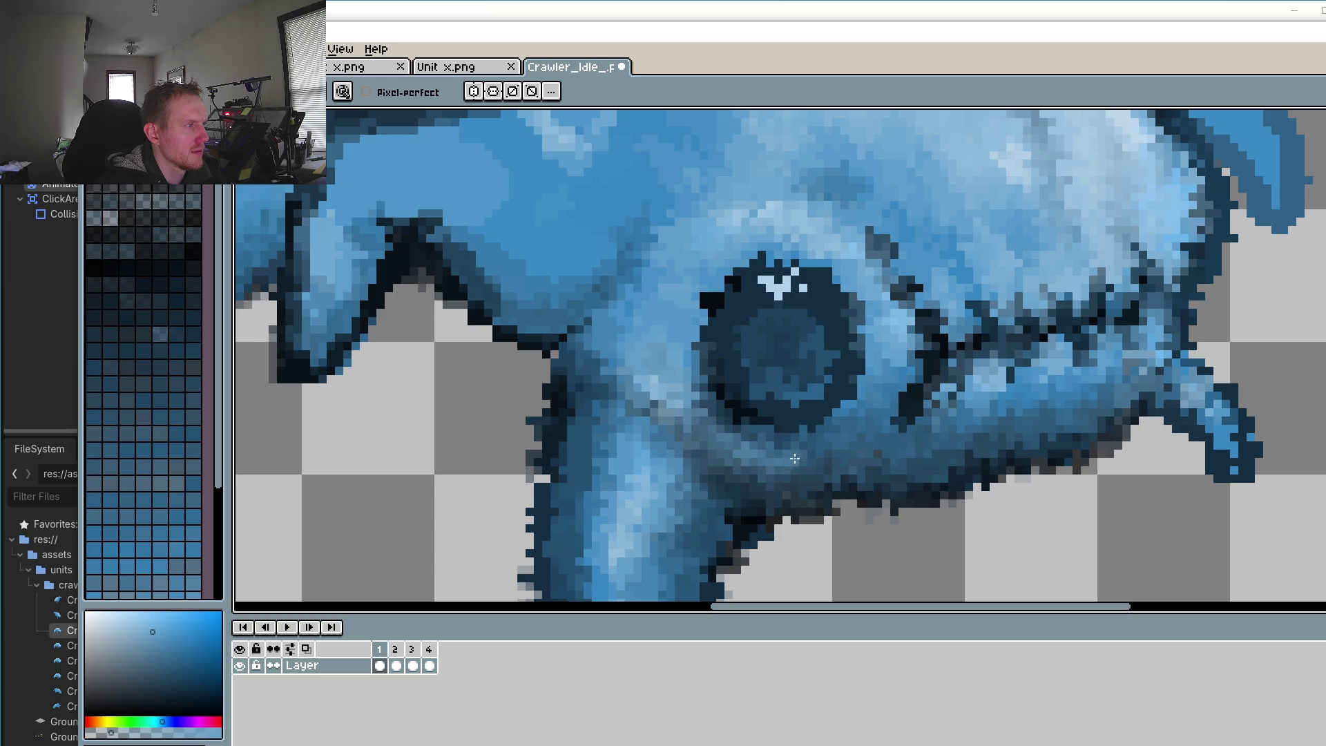
{"action": "scroll", "coordinate": [870, 425], "scroll_direction": "down", "scroll_amount": 2}
{"action": "scroll", "coordinate": [681, 476], "scroll_direction": "down", "scroll_amount": 3}
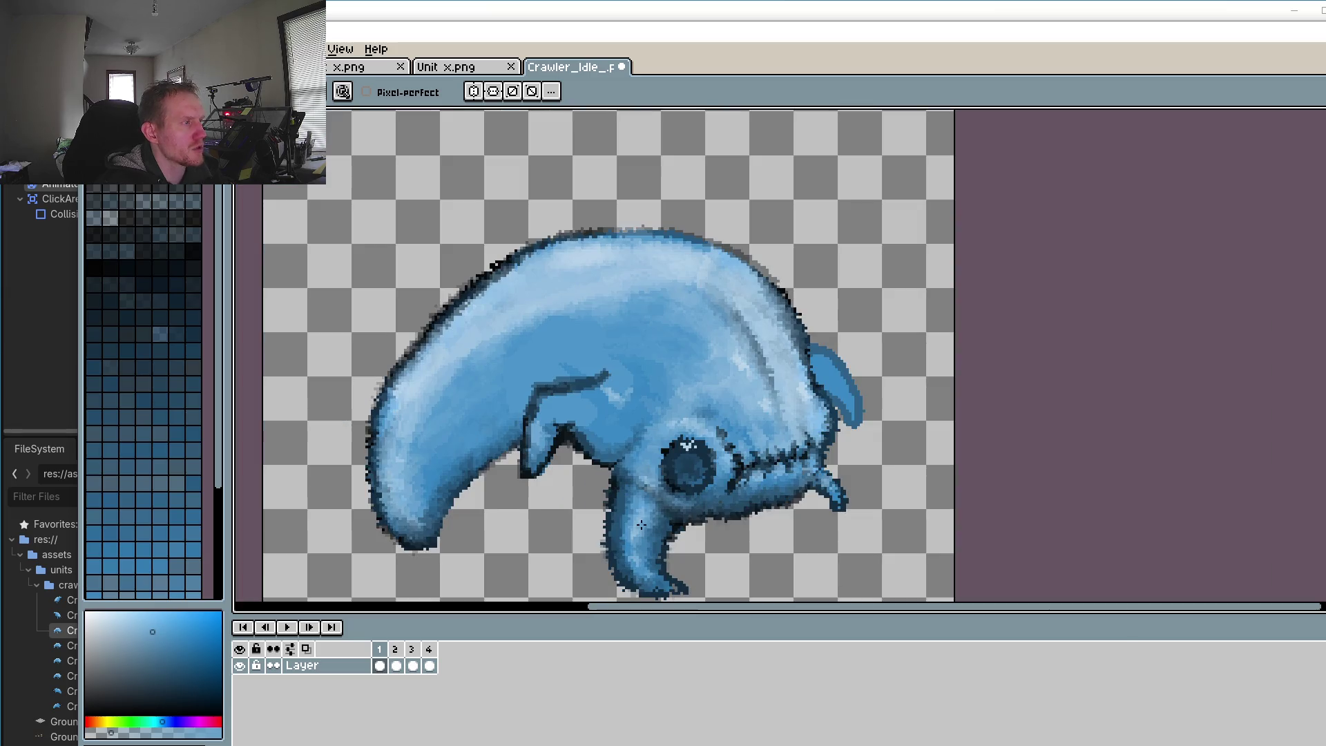
{"action": "left_click_drag", "start_coordinate": [688, 445], "coordinate": [686, 423]}
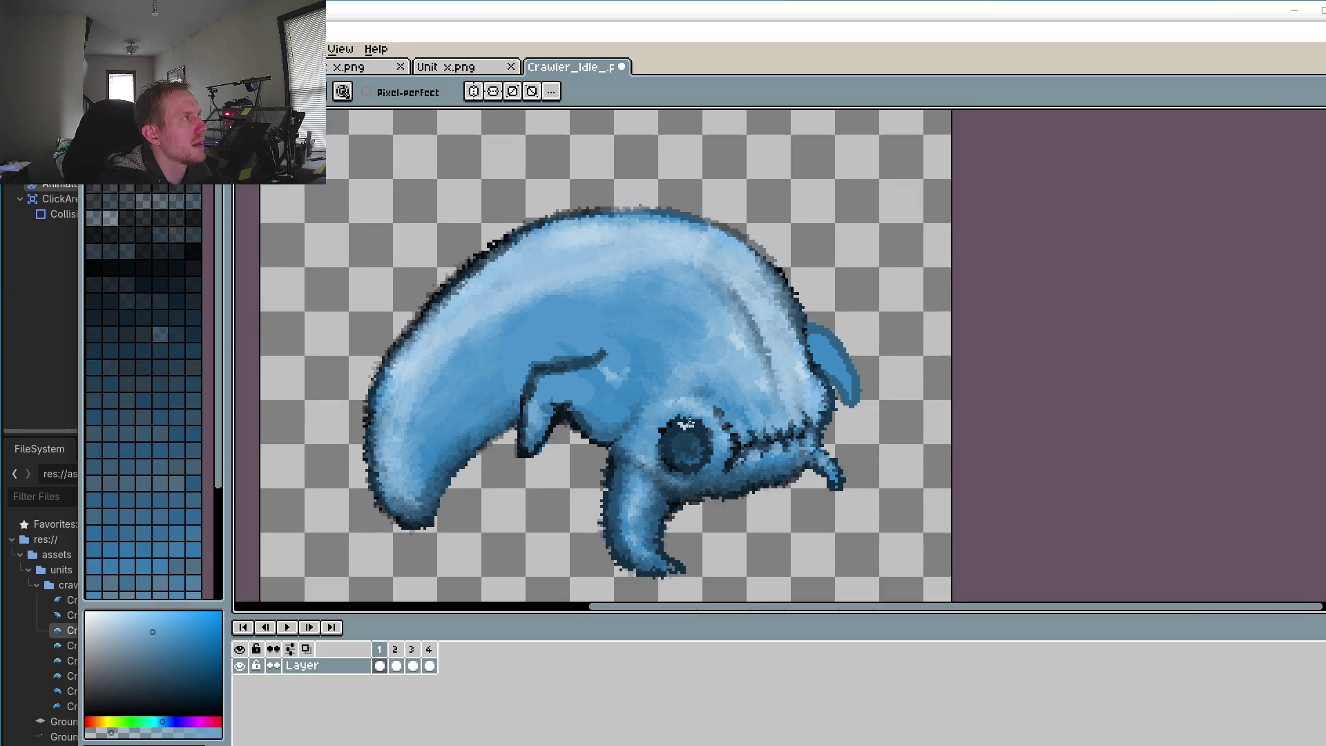
{"action": "scroll", "coordinate": [684, 452], "scroll_direction": "up", "scroll_amount": 2}
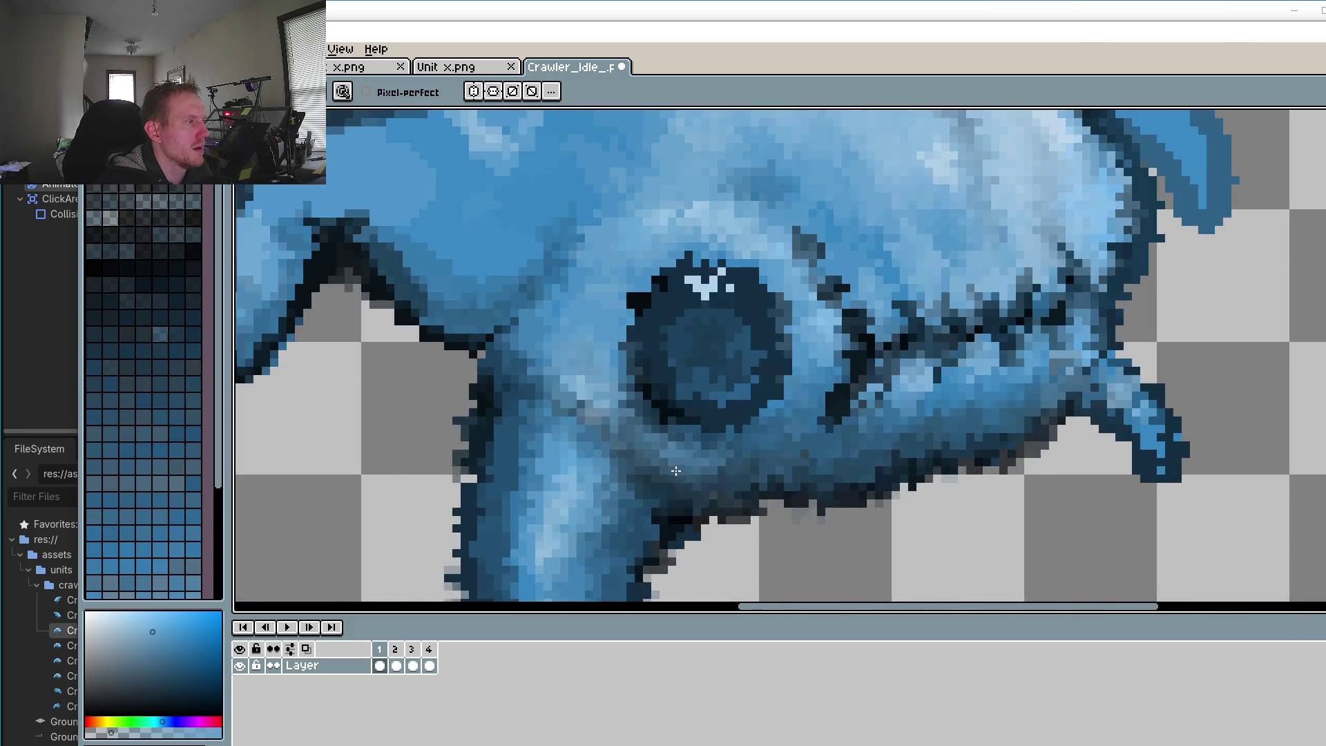
{"action": "scroll", "coordinate": [690, 455], "scroll_direction": "up", "scroll_amount": 2}
{"action": "scroll", "coordinate": [752, 457], "scroll_direction": "down", "scroll_amount": 1}
{"action": "scroll", "coordinate": [753, 457], "scroll_direction": "down", "scroll_amount": 1}
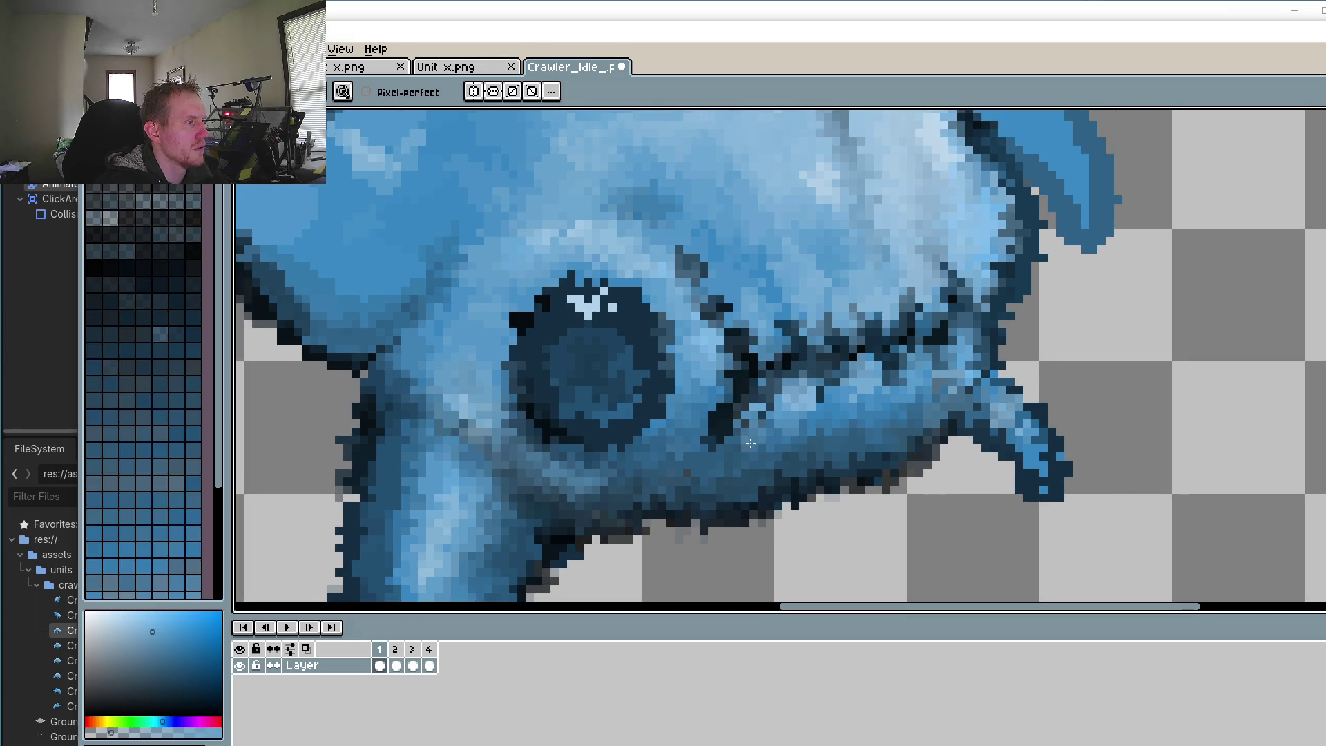
{"action": "scroll", "coordinate": [696, 431], "scroll_direction": "down", "scroll_amount": 1}
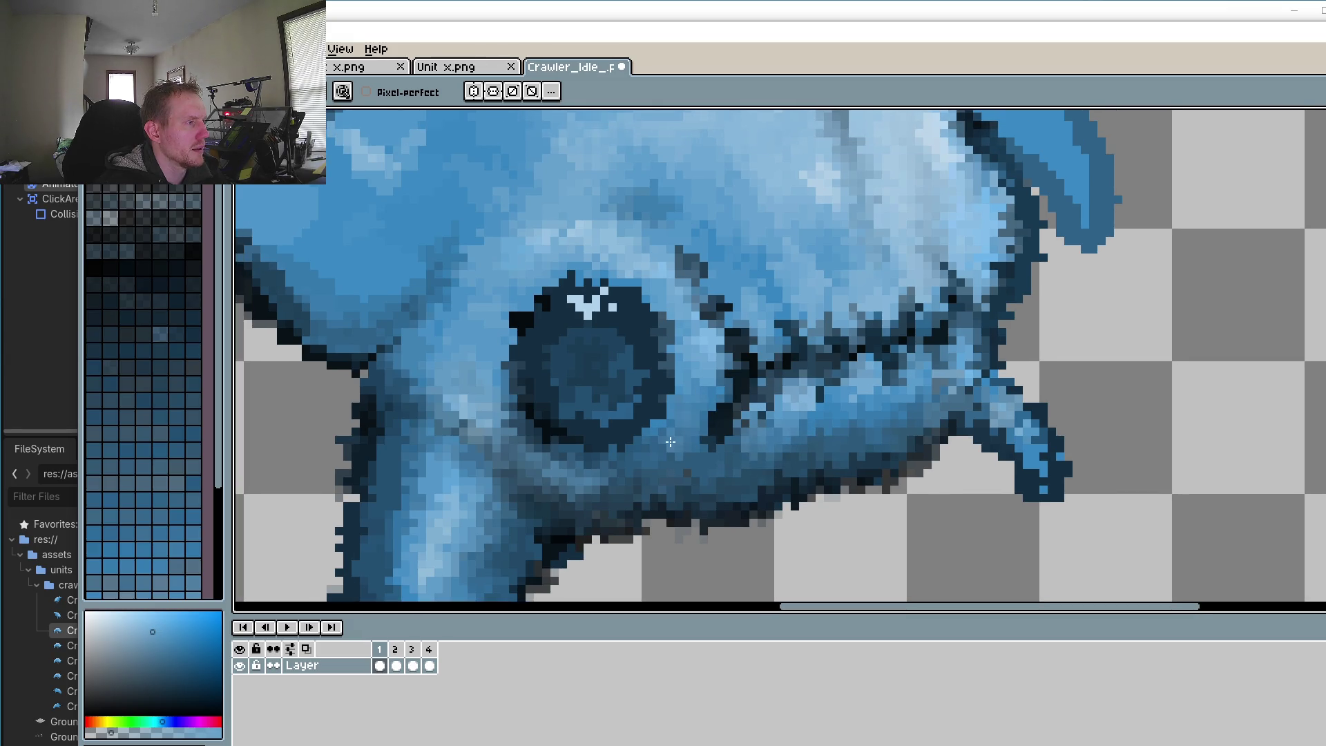
{"action": "scroll", "coordinate": [663, 467], "scroll_direction": "down", "scroll_amount": 1}
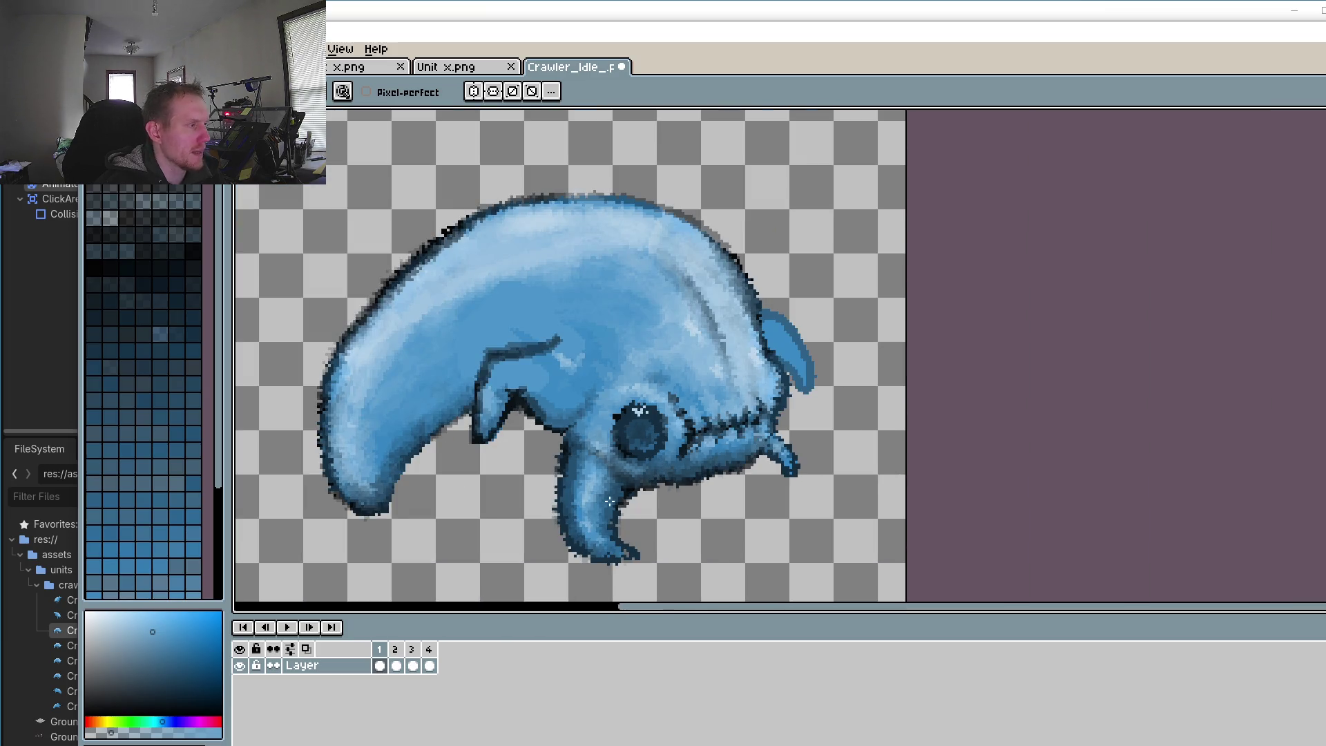
{"action": "scroll", "coordinate": [609, 501], "scroll_direction": "up", "scroll_amount": 2}
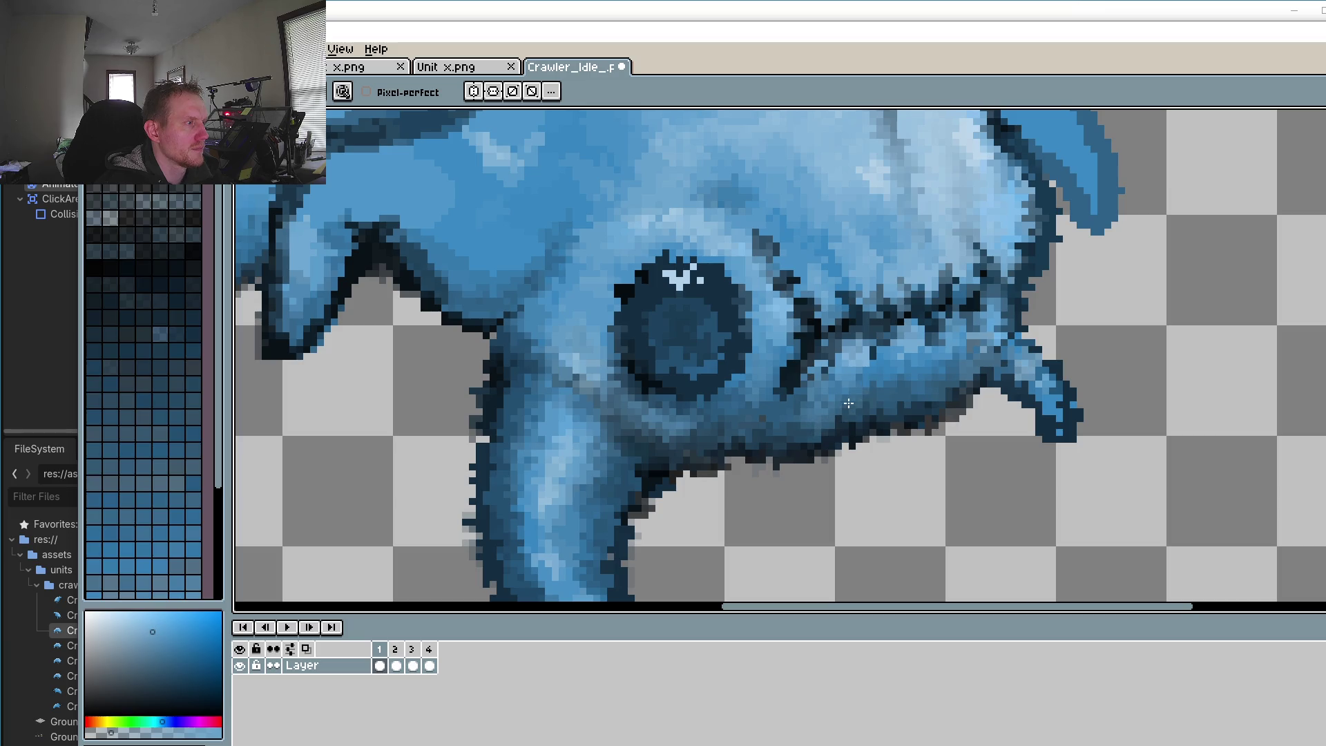
Step: Sample a darker blue from the jaw seam and paint over the seam's light gap
{"action": "scroll", "coordinate": [841, 415], "scroll_direction": "down", "scroll_amount": 2}
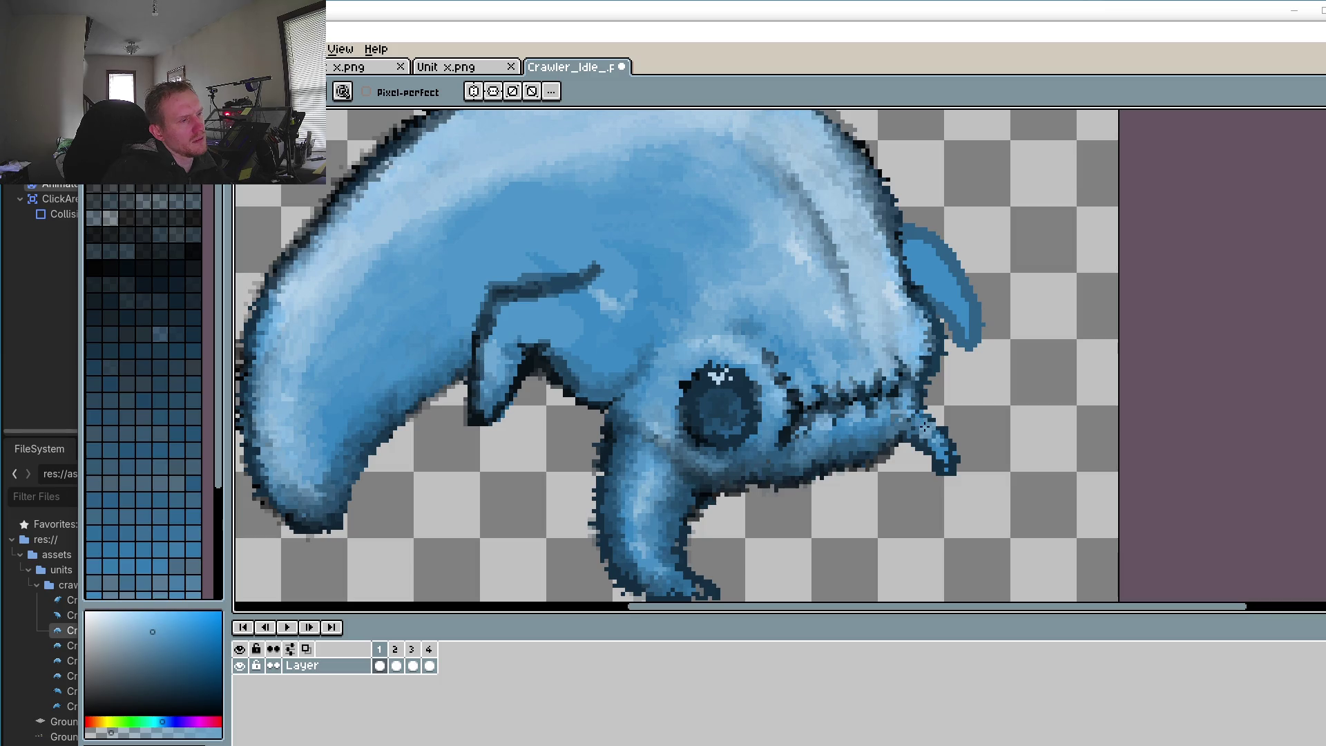
{"action": "scroll", "coordinate": [853, 406], "scroll_direction": "up", "scroll_amount": 2}
{"action": "scroll", "coordinate": [943, 407], "scroll_direction": "up", "scroll_amount": 1}
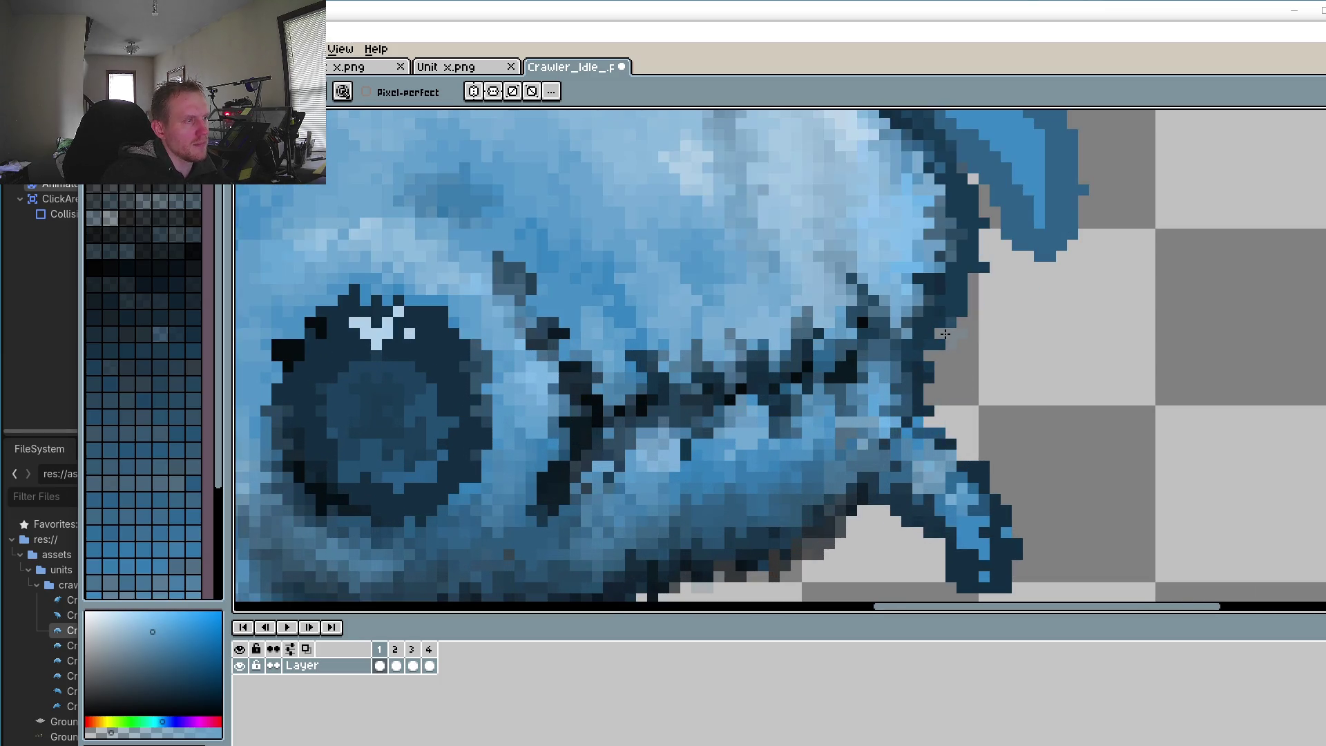
{"action": "key", "text": "i"}
{"action": "left_click", "coordinate": [966, 300]}
{"action": "left_click_drag", "start_coordinate": [902, 447], "coordinate": [919, 407]}
{"action": "key", "text": "b"}
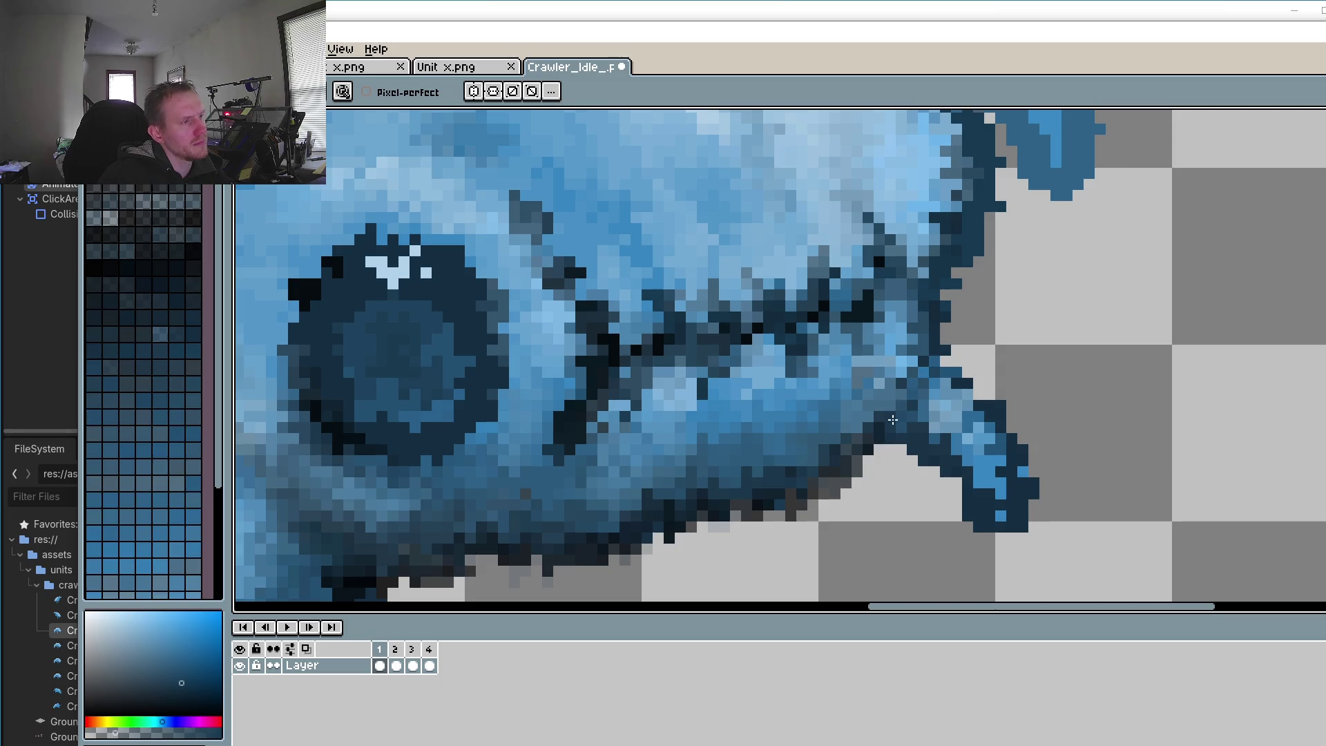
{"action": "mouse_move", "coordinate": [924, 367]}
{"action": "left_mouse_down"}
{"action": "mouse_move", "coordinate": [866, 476]}
{"action": "mouse_move", "coordinate": [901, 487]}
{"action": "left_mouse_up"}
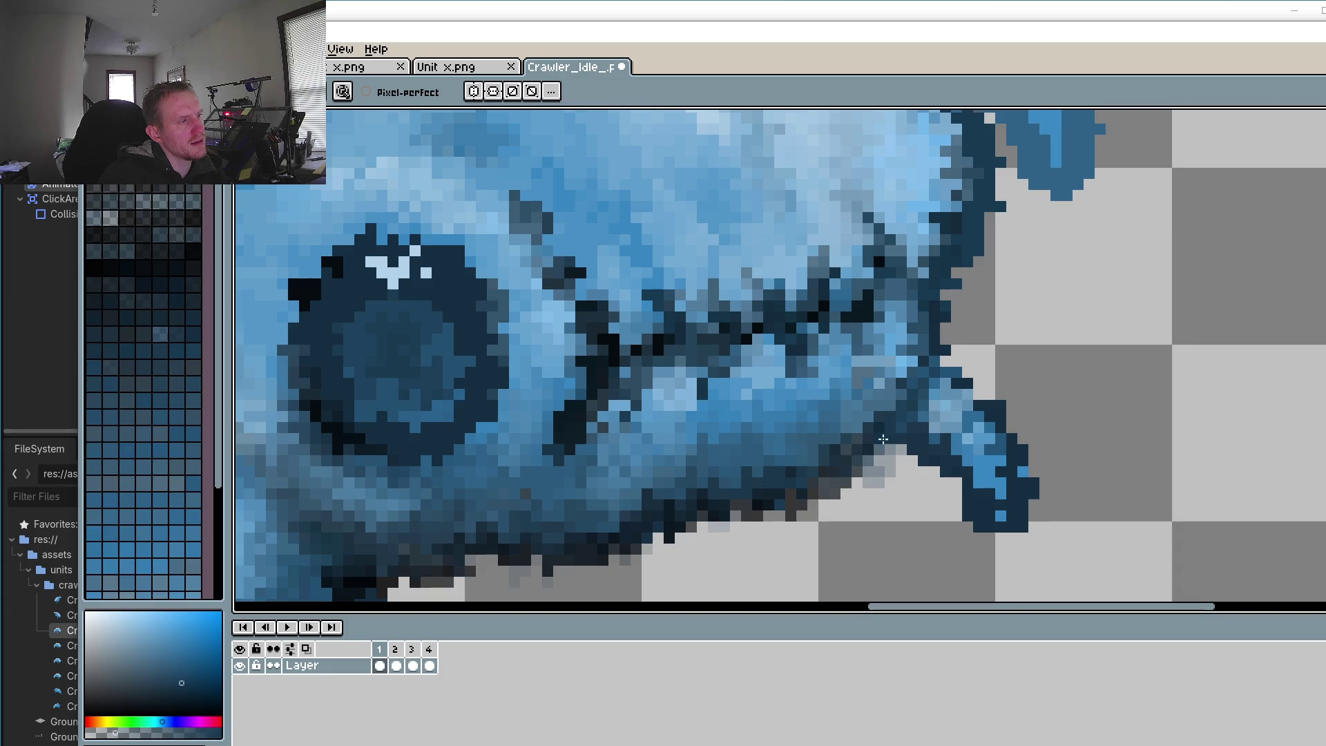
Step: Darken the outline pixels along the crawler's lower edge and right edge
{"action": "left_click_drag", "start_coordinate": [810, 490], "coordinate": [585, 565]}
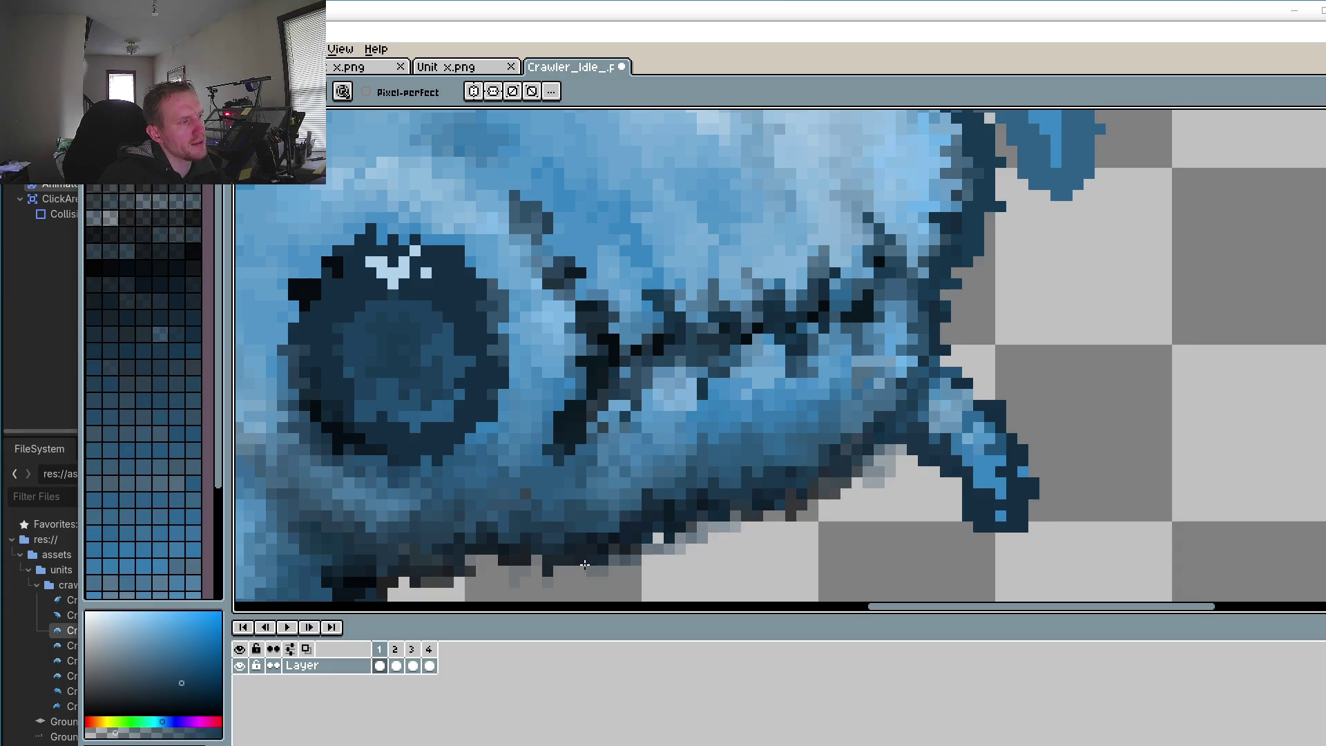
{"action": "left_click", "coordinate": [666, 535]}
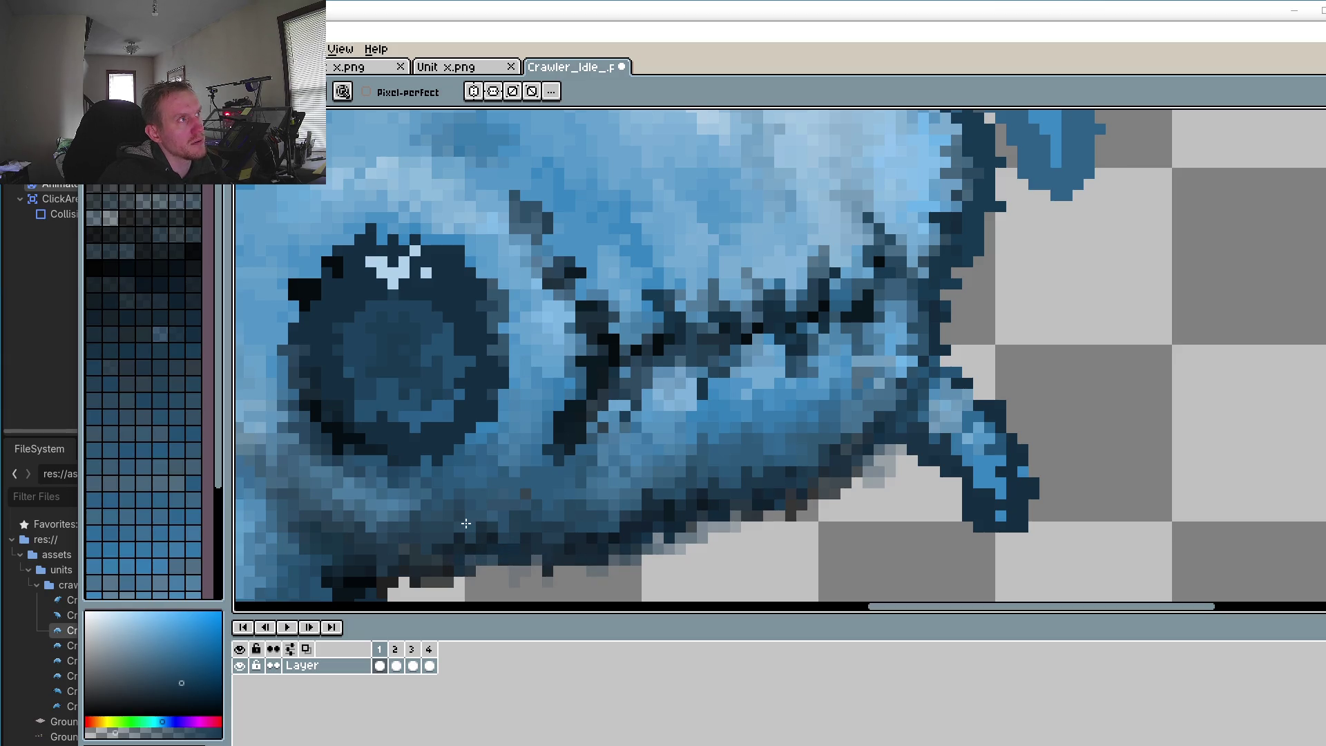
{"action": "scroll", "coordinate": [482, 512], "scroll_direction": "down", "scroll_amount": 2}
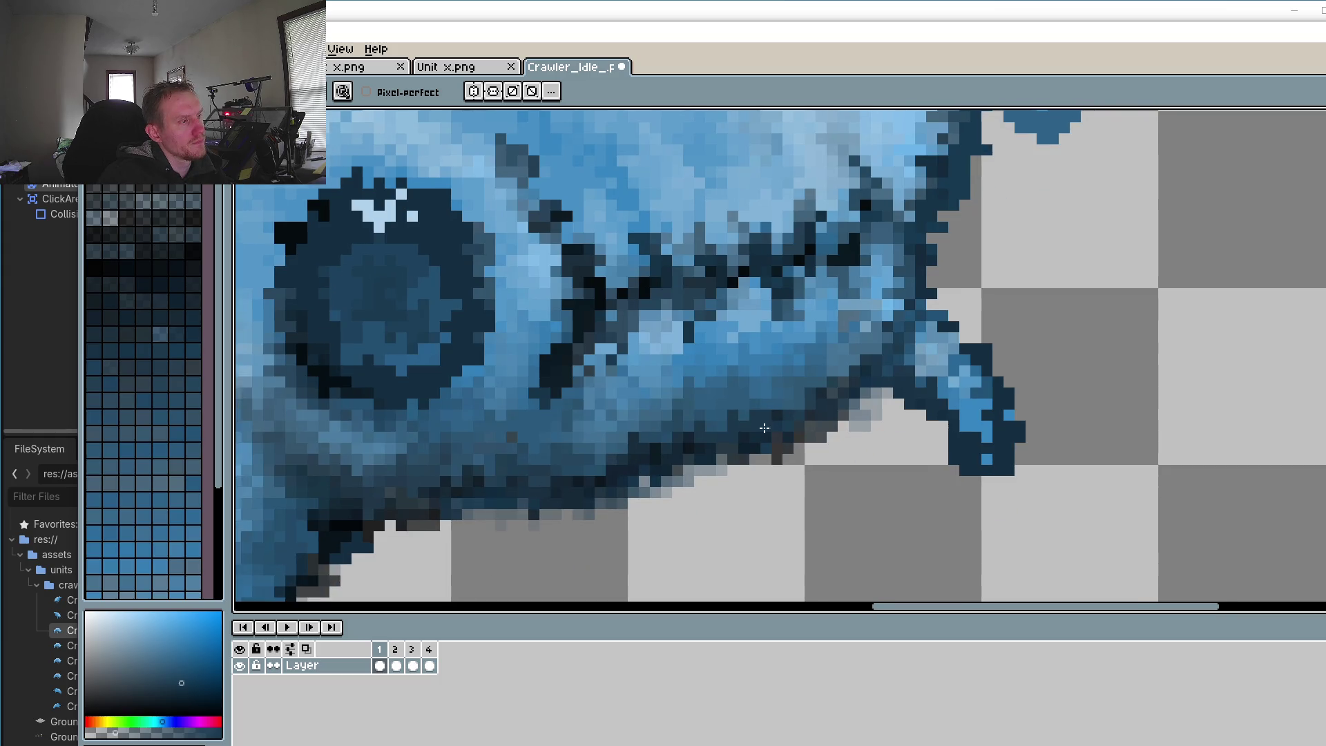
{"action": "scroll", "coordinate": [765, 402], "scroll_direction": "up", "scroll_amount": 1}
{"action": "scroll", "coordinate": [897, 414], "scroll_direction": "up", "scroll_amount": 1}
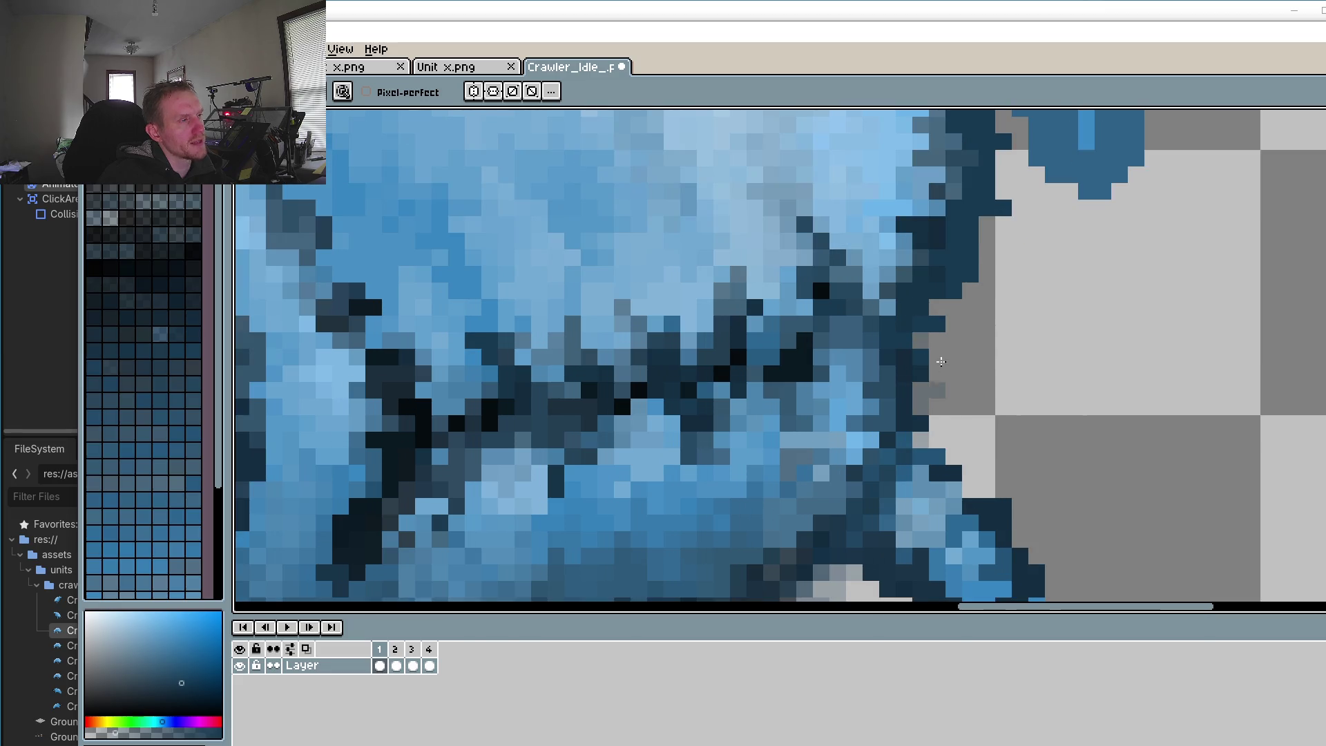
{"action": "left_click_drag", "start_coordinate": [920, 406], "coordinate": [935, 332]}
{"action": "left_click_drag", "start_coordinate": [968, 269], "coordinate": [925, 380]}
{"action": "scroll", "coordinate": [802, 388], "scroll_direction": "down", "scroll_amount": 2}
{"action": "scroll", "coordinate": [802, 388], "scroll_direction": "down", "scroll_amount": 1}
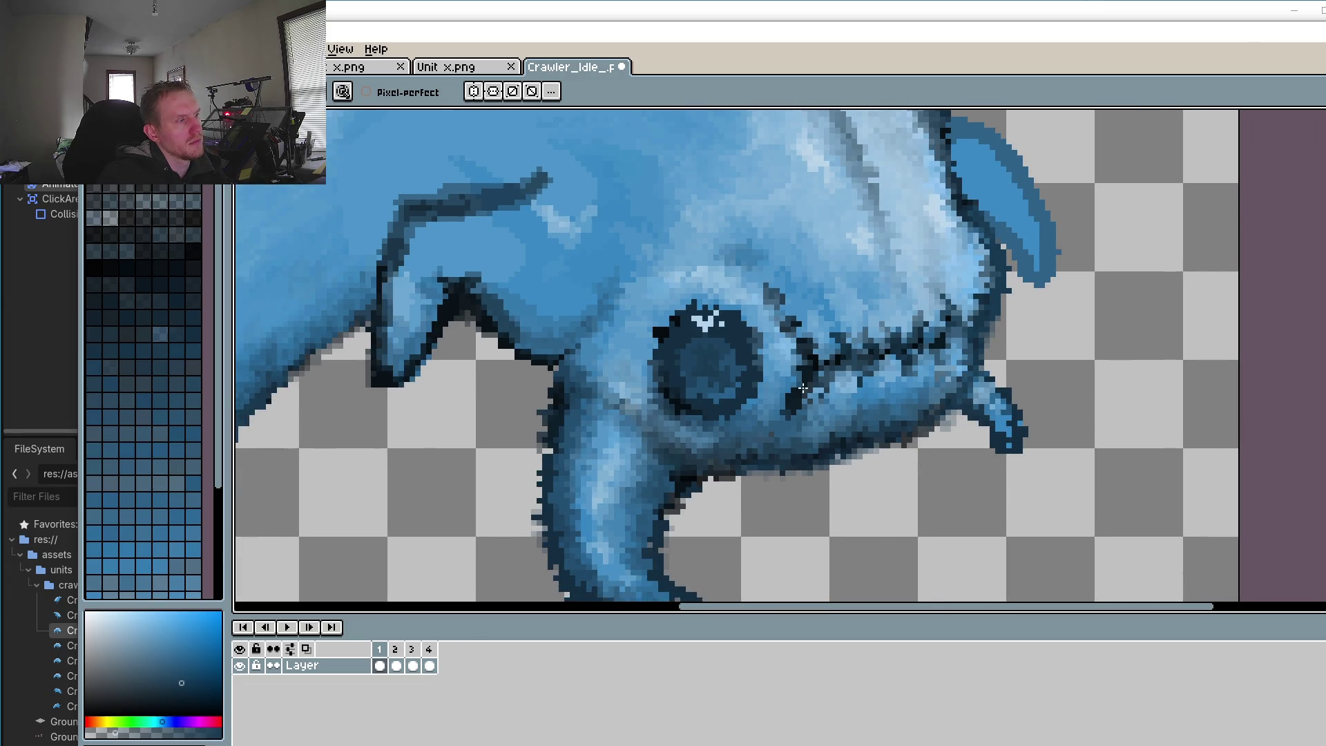
Step: Save the sprite file and step through the animation frames, ending on frame 1
{"action": "left_click", "coordinate": [96, 49]}
{"action": "left_click", "coordinate": [111, 155]}
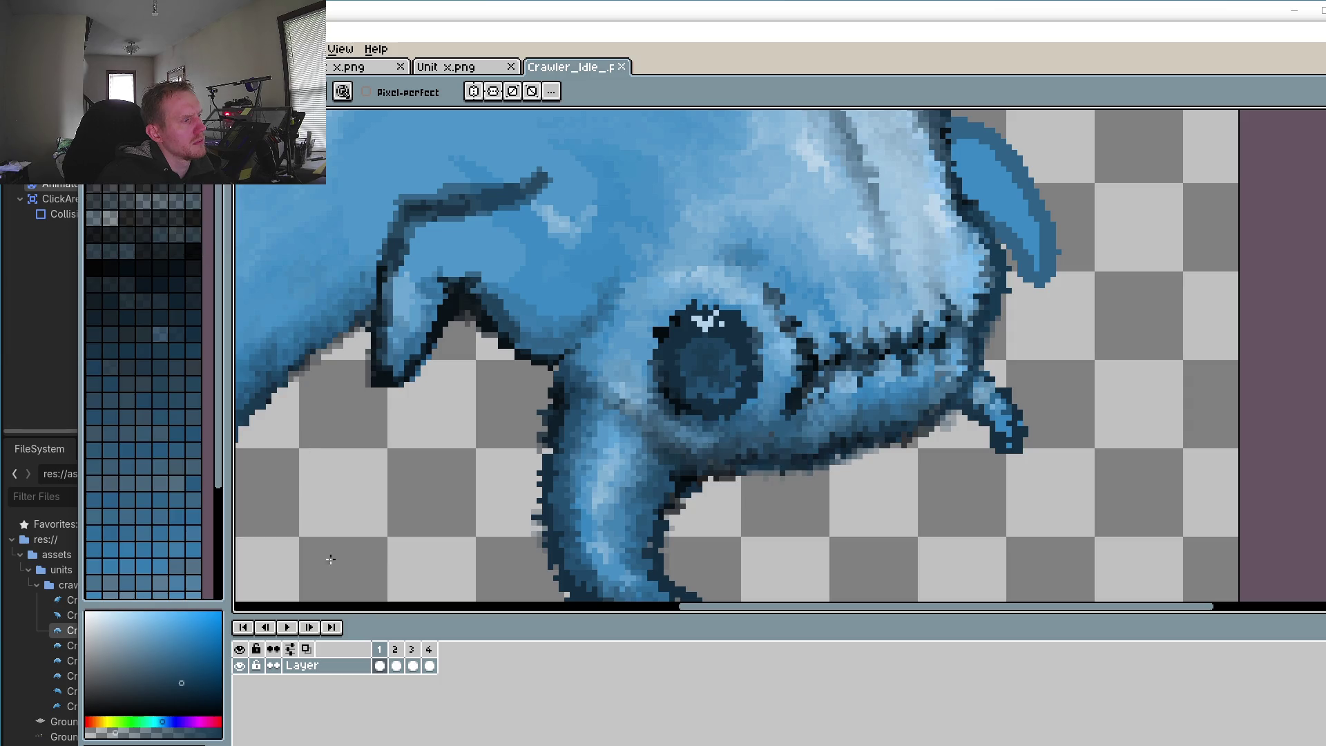
{"action": "left_click", "coordinate": [403, 649]}
{"action": "left_click", "coordinate": [380, 649]}
{"action": "left_click", "coordinate": [397, 650]}
{"action": "left_click", "coordinate": [379, 650]}
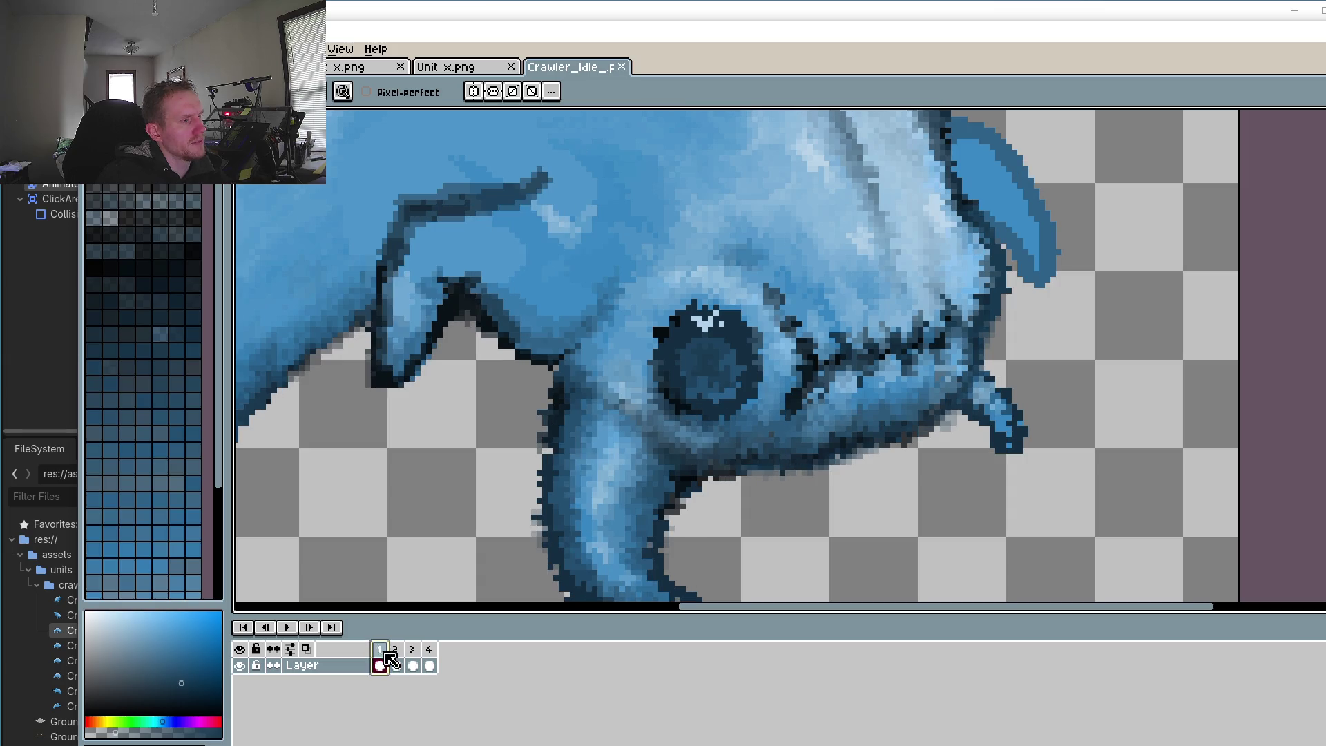
Step: Erase stray dark pixels near the bottom of frame 1
{"action": "scroll", "coordinate": [615, 478], "scroll_direction": "down", "scroll_amount": 3}
{"action": "scroll", "coordinate": [615, 479], "scroll_direction": "up", "scroll_amount": 5}
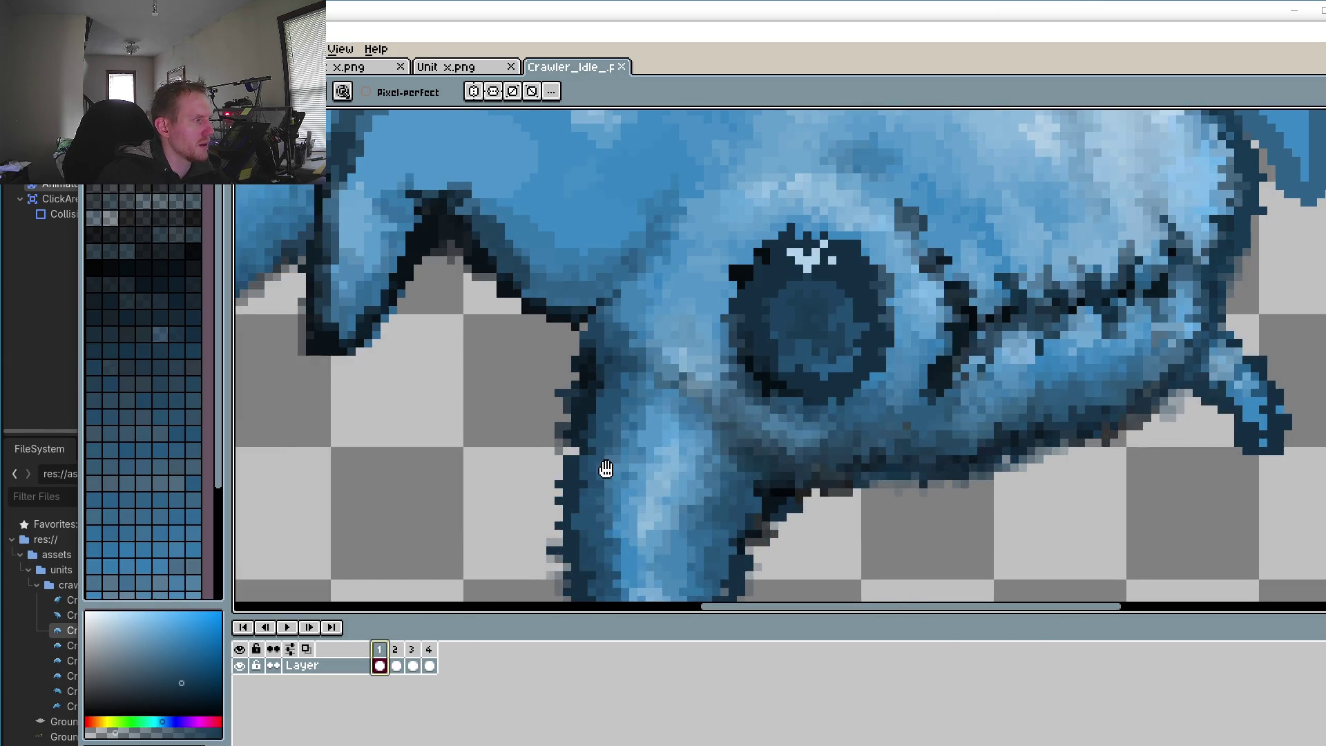
{"action": "scroll", "coordinate": [615, 479], "scroll_direction": "up", "scroll_amount": 4}
{"action": "left_click", "coordinate": [631, 484]}
Step: Erase another stray dark pixel and touch up the sprite's left and top outline
{"action": "left_click", "coordinate": [620, 495]}
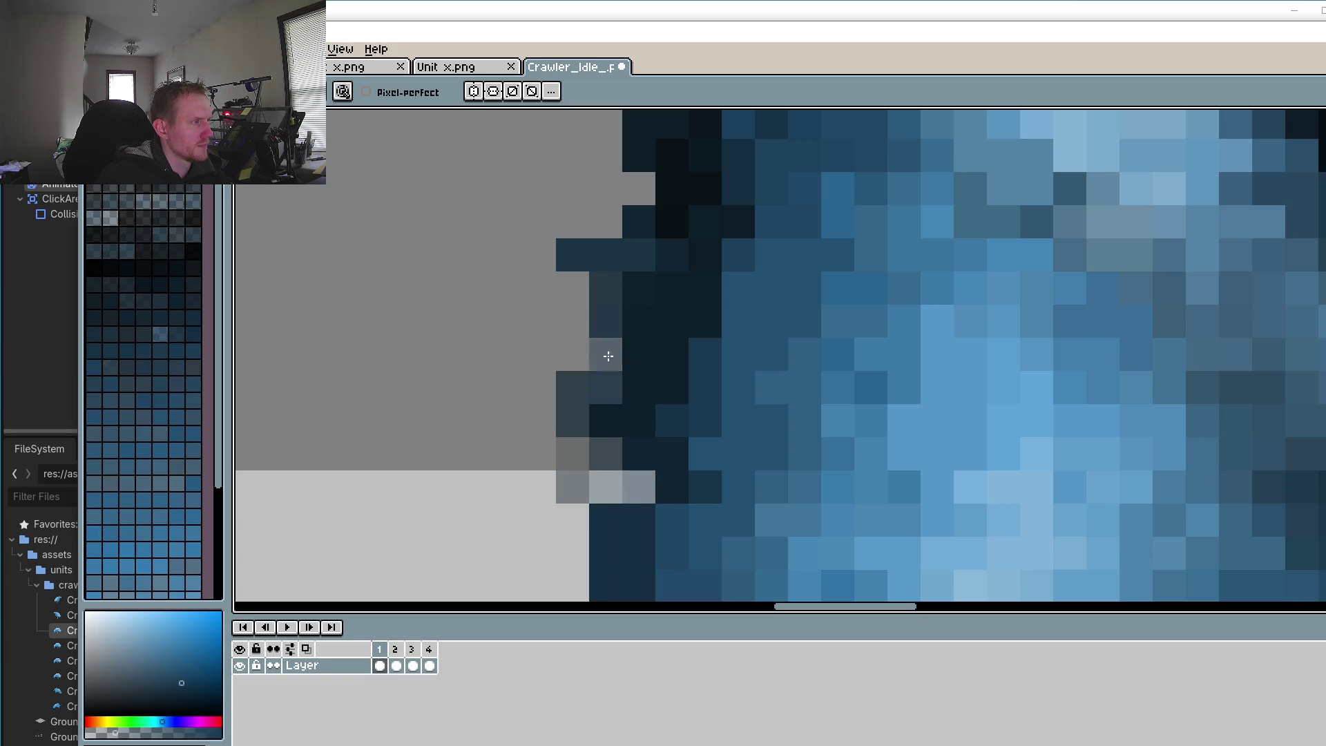
{"action": "scroll", "coordinate": [627, 255], "scroll_direction": "up", "scroll_amount": 3}
{"action": "left_click", "coordinate": [634, 381]}
{"action": "left_click", "coordinate": [601, 381]}
{"action": "mouse_move", "coordinate": [568, 183]}
{"action": "left_mouse_down"}
{"action": "mouse_move", "coordinate": [634, 277]}
{"action": "mouse_move", "coordinate": [665, 181]}
{"action": "left_mouse_up"}
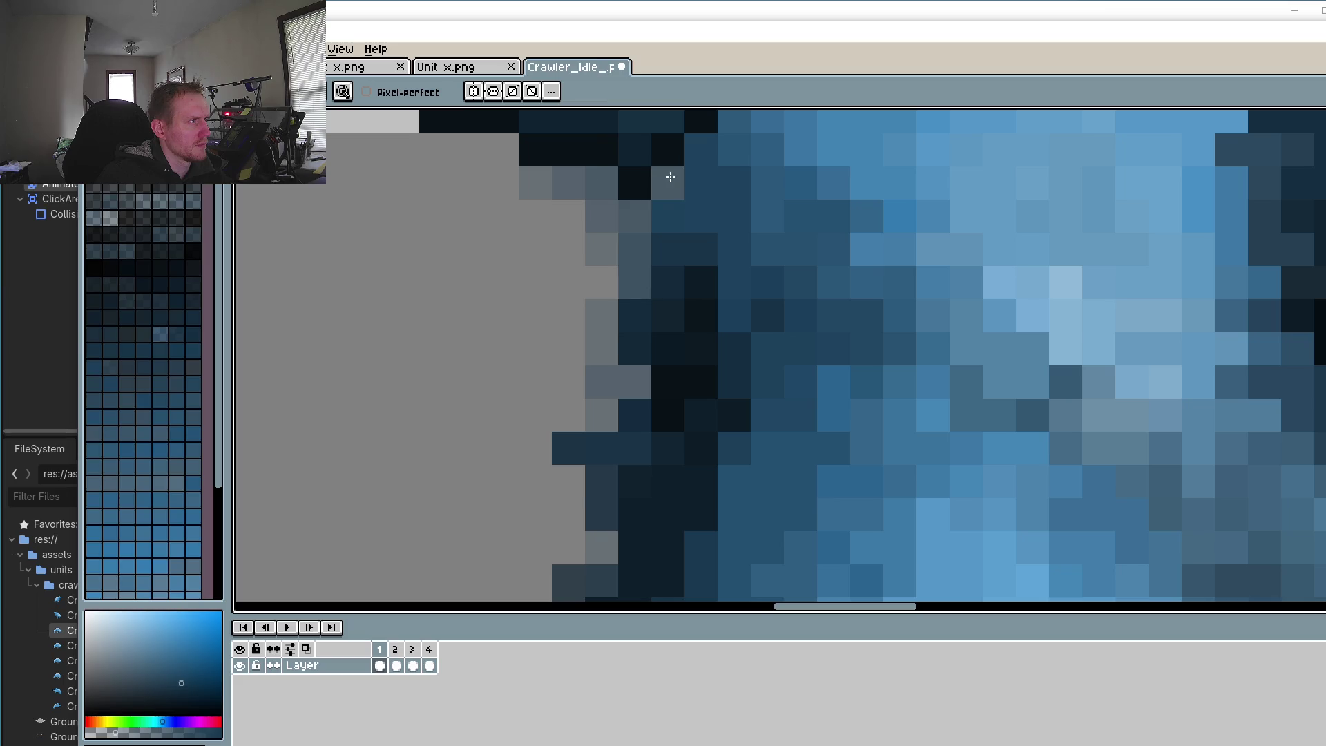
{"action": "scroll", "coordinate": [637, 400], "scroll_direction": "down", "scroll_amount": 2}
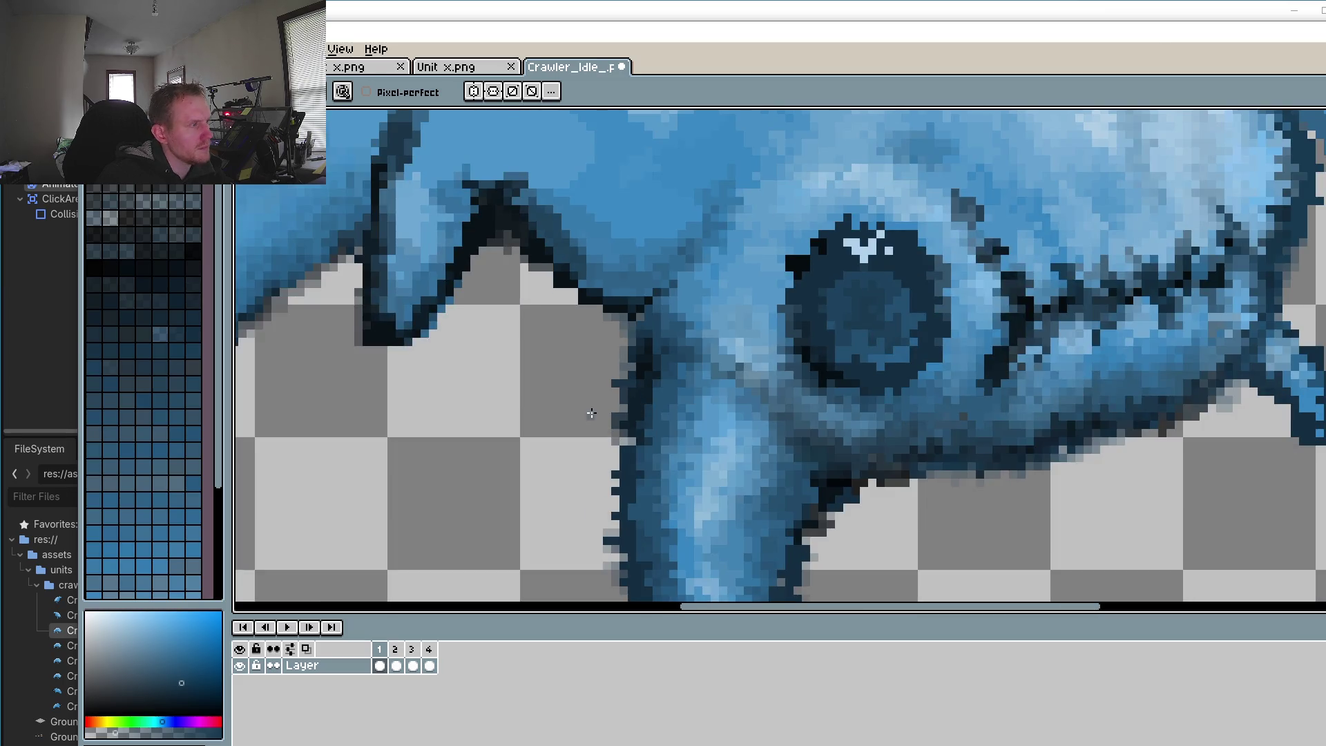
Step: Pick the transparent colour and erase stray dark pixels along the leg's bottom edge
{"action": "key", "text": "i"}
{"action": "left_click", "coordinate": [598, 378]}
{"action": "scroll", "coordinate": [610, 395], "scroll_direction": "up", "scroll_amount": 2}
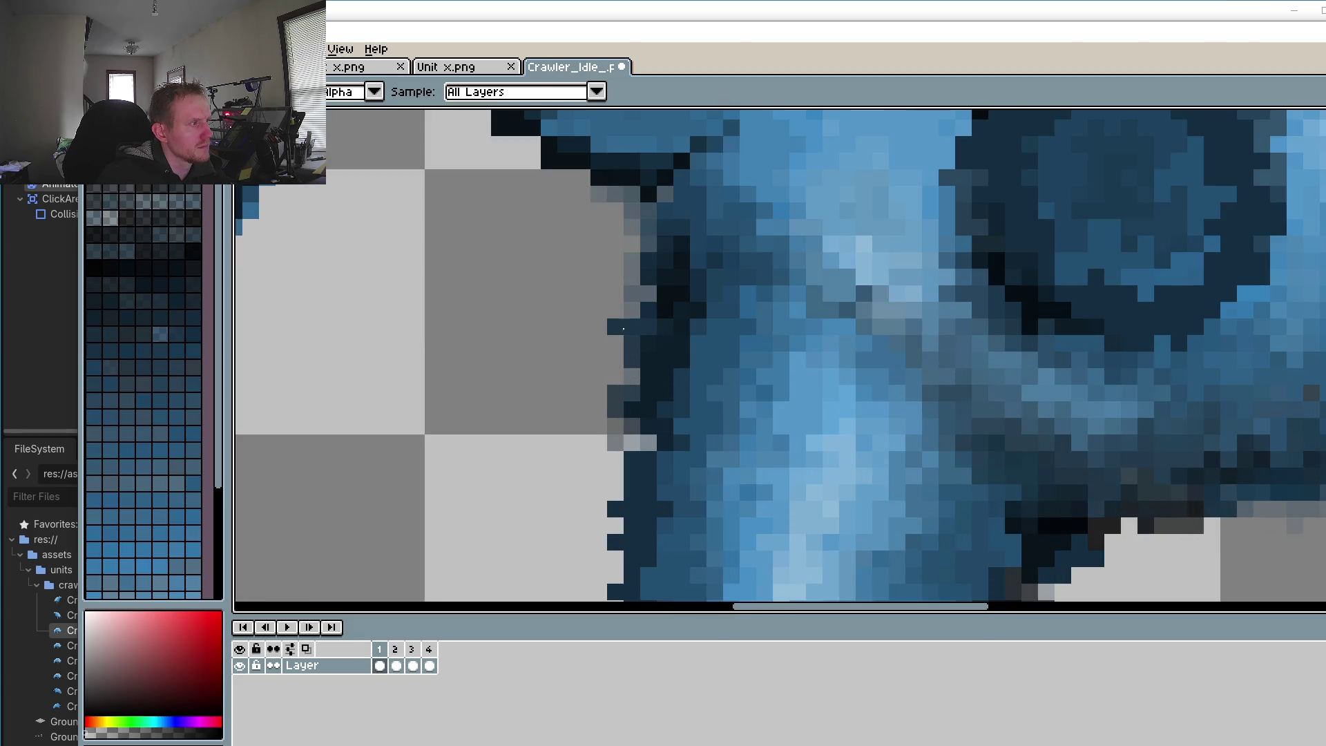
{"action": "key", "text": "b"}
{"action": "scroll", "coordinate": [616, 442], "scroll_direction": "down", "scroll_amount": 2}
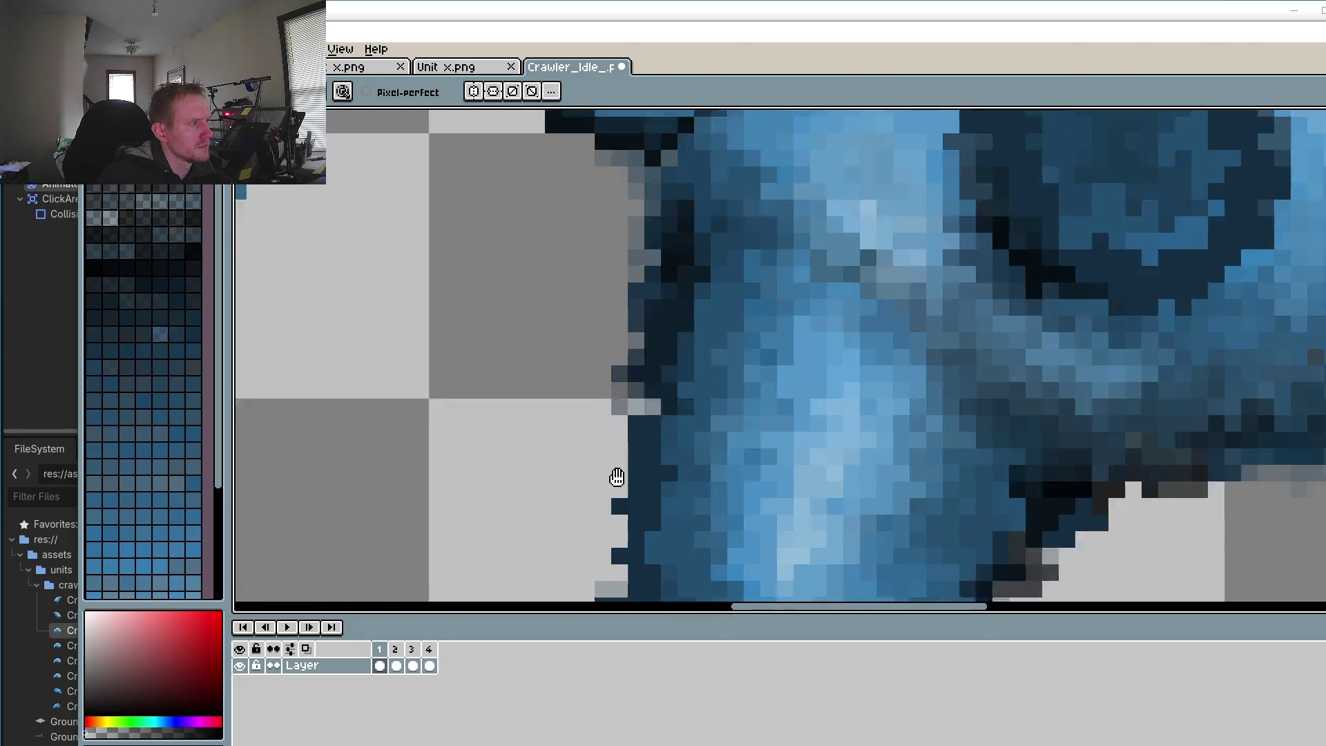
{"action": "scroll", "coordinate": [618, 444], "scroll_direction": "down", "scroll_amount": 2}
{"action": "scroll", "coordinate": [634, 546], "scroll_direction": "down", "scroll_amount": 3}
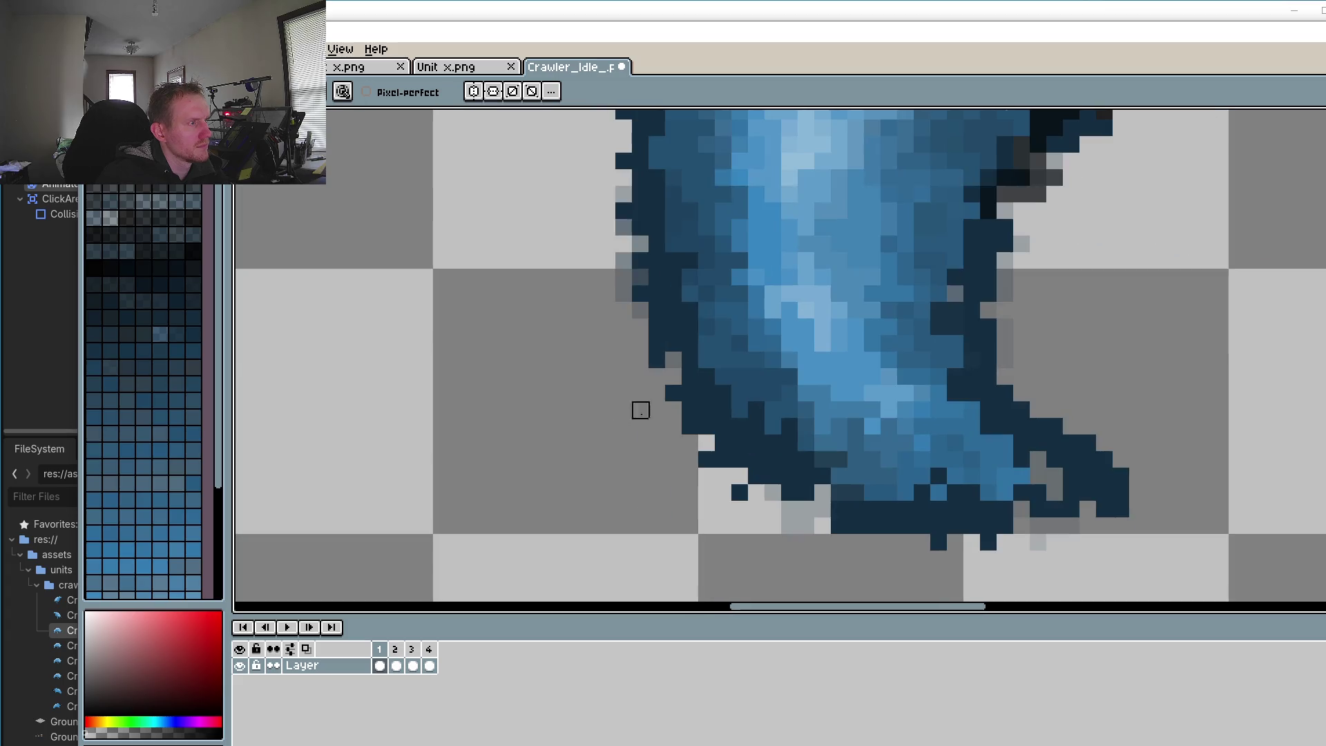
{"action": "left_click", "coordinate": [706, 459]}
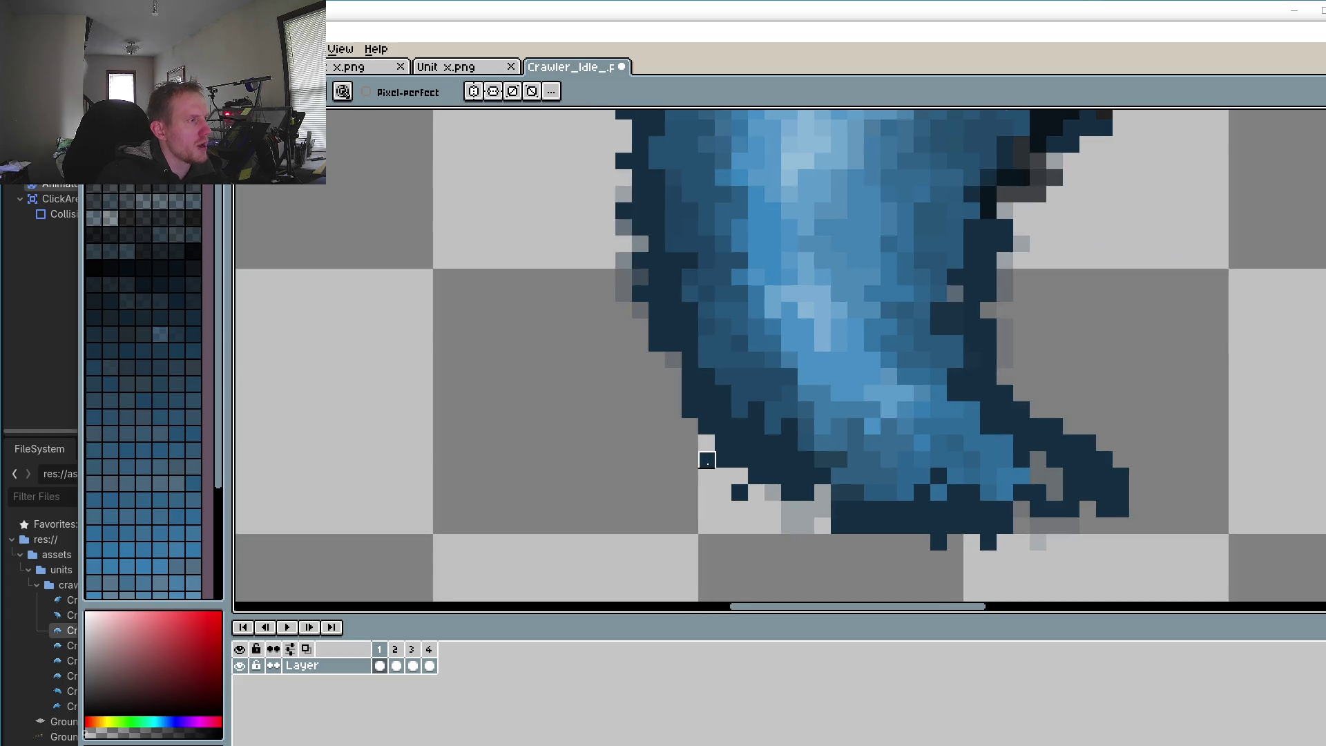
{"action": "left_click_drag", "start_coordinate": [789, 526], "coordinate": [857, 525]}
{"action": "left_click", "coordinate": [938, 542]}
{"action": "left_click", "coordinate": [988, 542]}
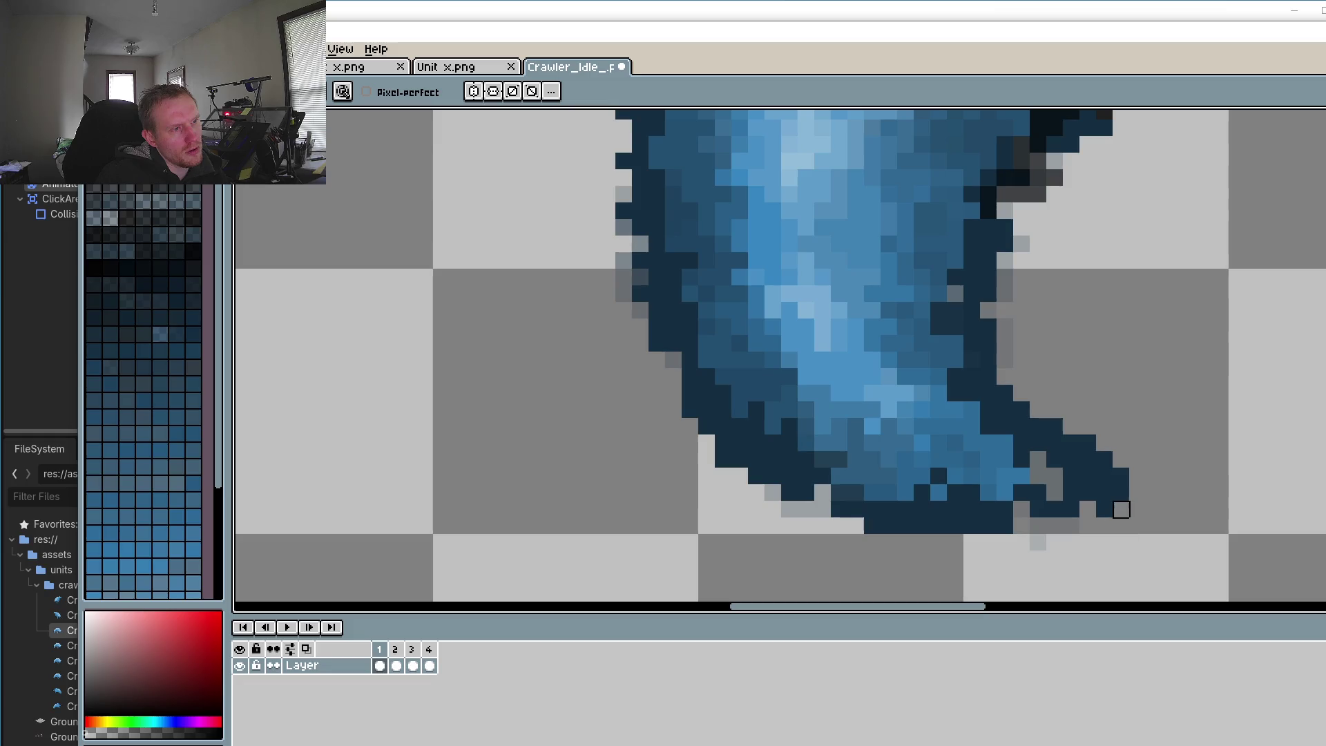
Step: Fill the foot's lower edge with the leg's blue, add one dark edge pixel, then compare with frame 2
{"action": "left_click", "coordinate": [999, 461], "text": "alt"}
{"action": "left_click", "coordinate": [1054, 491]}
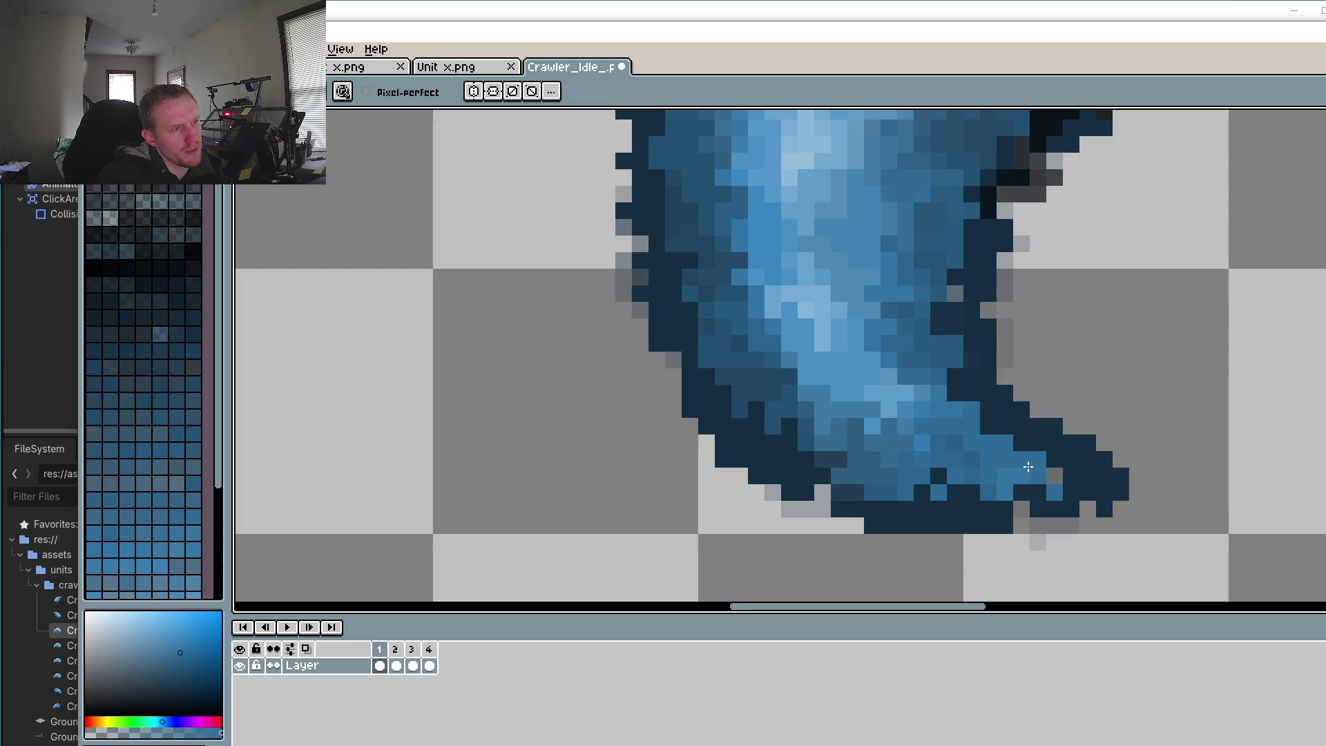
{"action": "left_click", "coordinate": [1014, 505]}
{"action": "left_click", "coordinate": [955, 492]}
{"action": "left_click", "coordinate": [939, 474]}
{"action": "left_click", "coordinate": [922, 491]}
{"action": "left_click", "coordinate": [905, 508]}
{"action": "left_click", "coordinate": [975, 507]}
{"action": "left_click", "coordinate": [987, 424]}
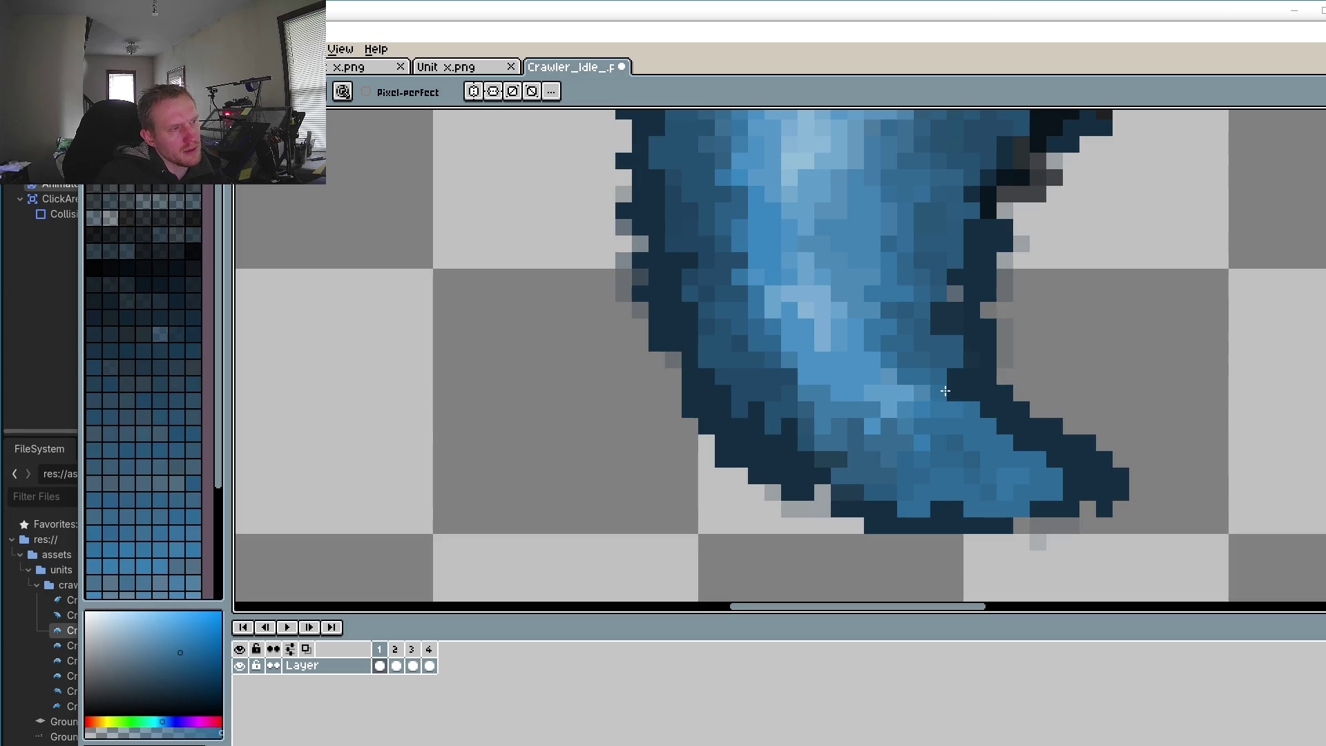
{"action": "left_click", "coordinate": [1046, 508], "text": "alt"}
{"action": "left_click", "coordinate": [1021, 525]}
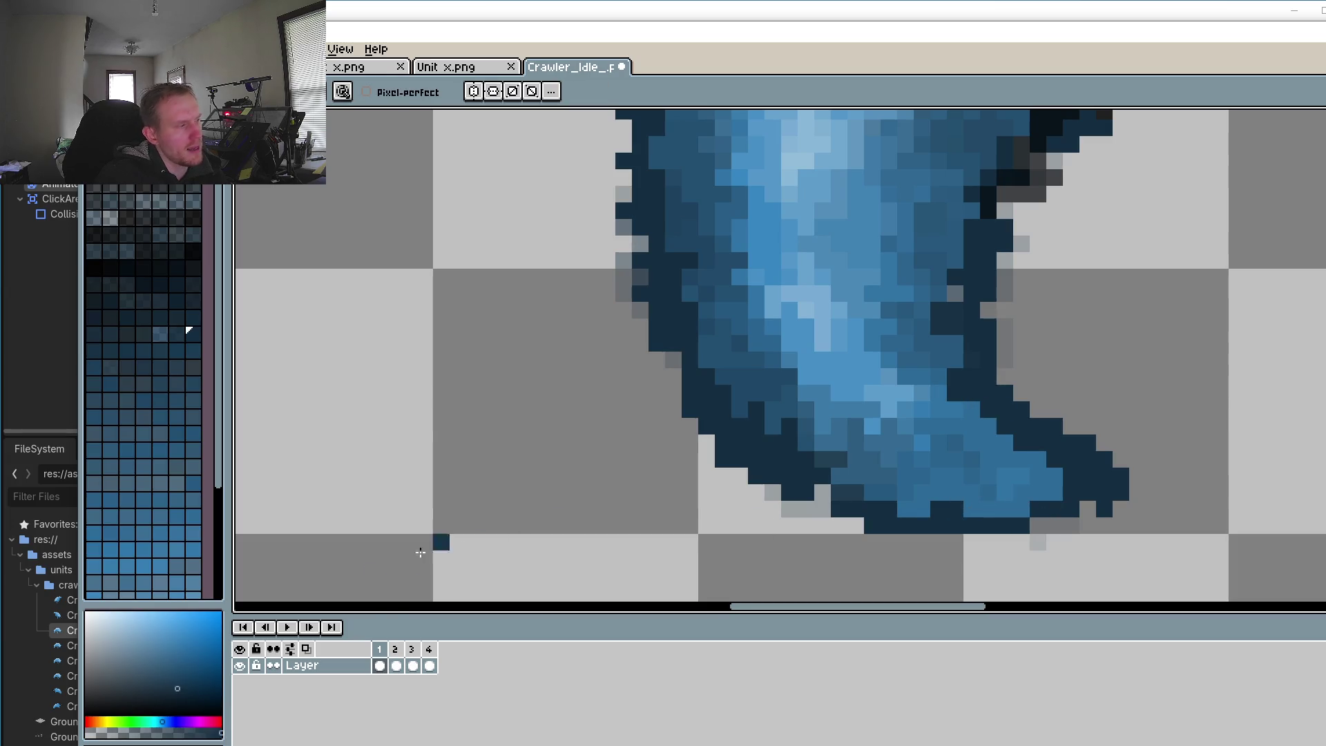
{"action": "left_click", "coordinate": [395, 664]}
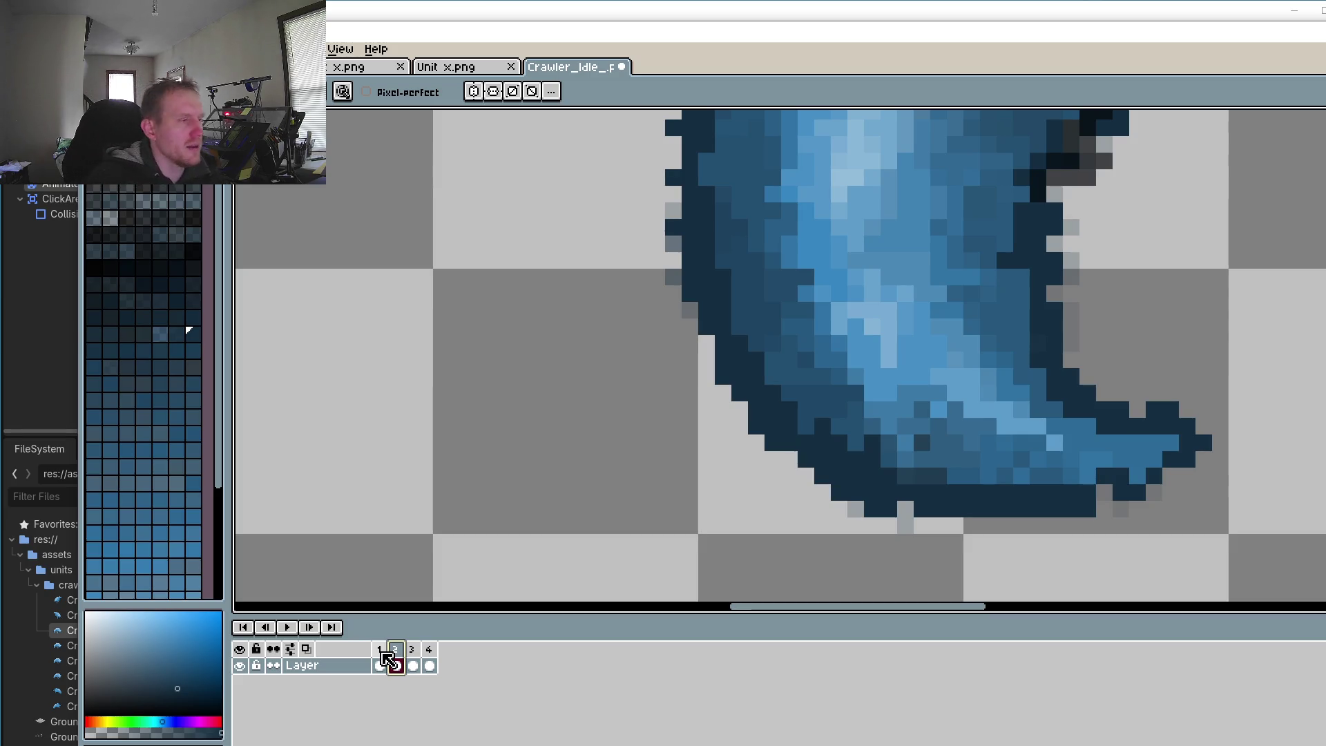
{"action": "left_click", "coordinate": [379, 665]}
Step: On frame 2, select the lower part of the crawler's leg and rotate it slightly
{"action": "left_click", "coordinate": [400, 662]}
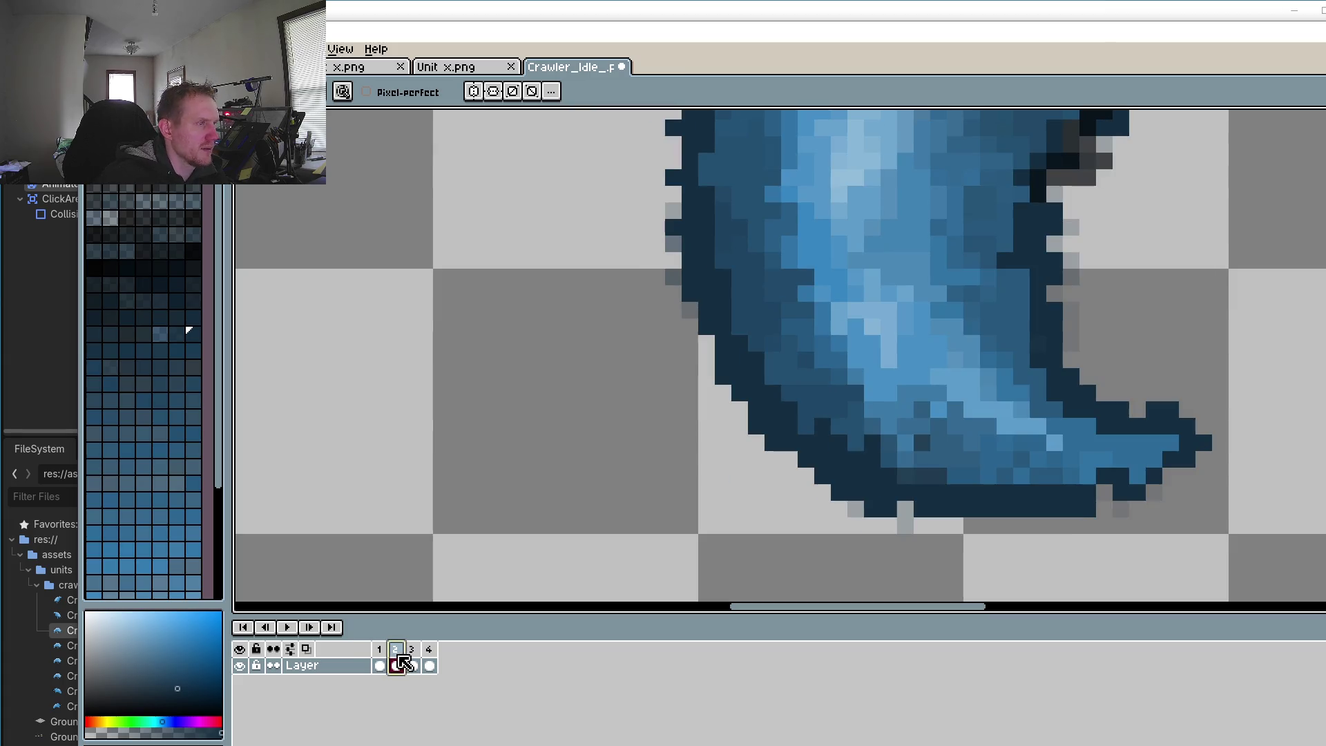
{"action": "key", "text": "r"}
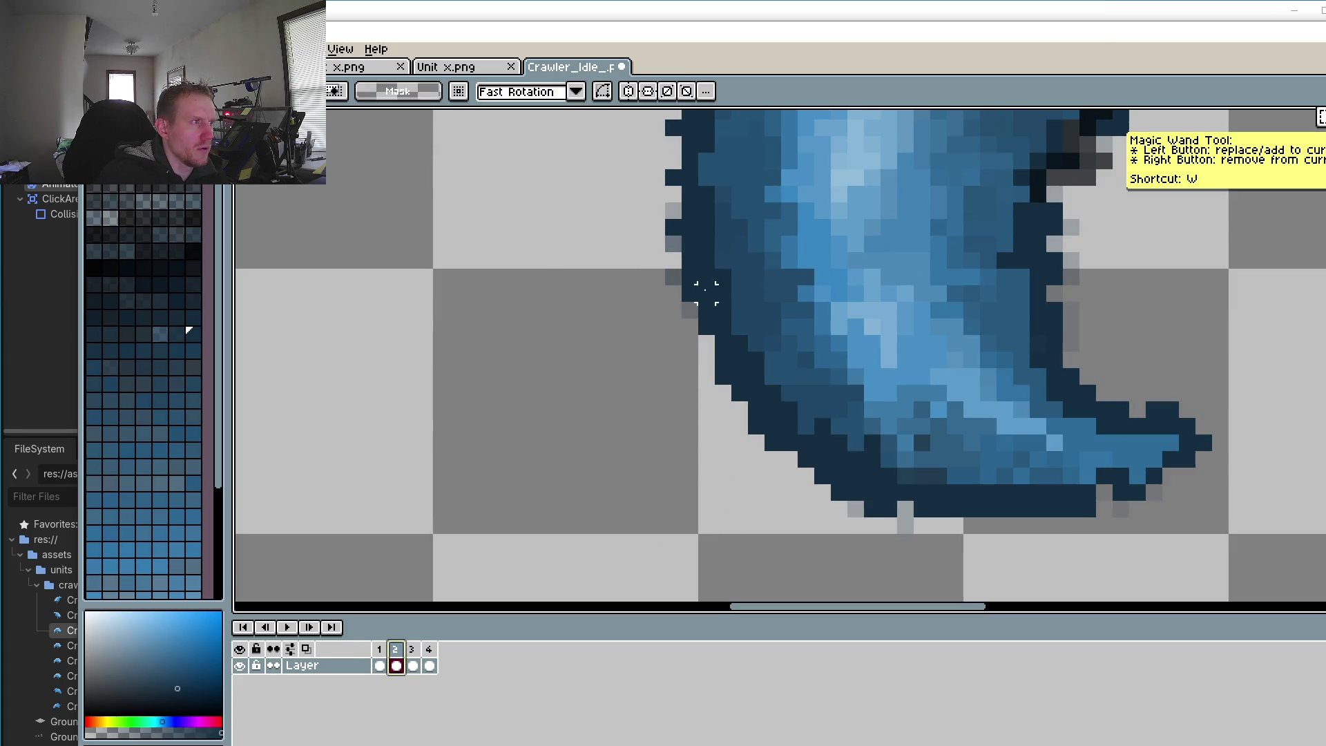
{"action": "left_click_drag", "start_coordinate": [711, 281], "coordinate": [1319, 601]}
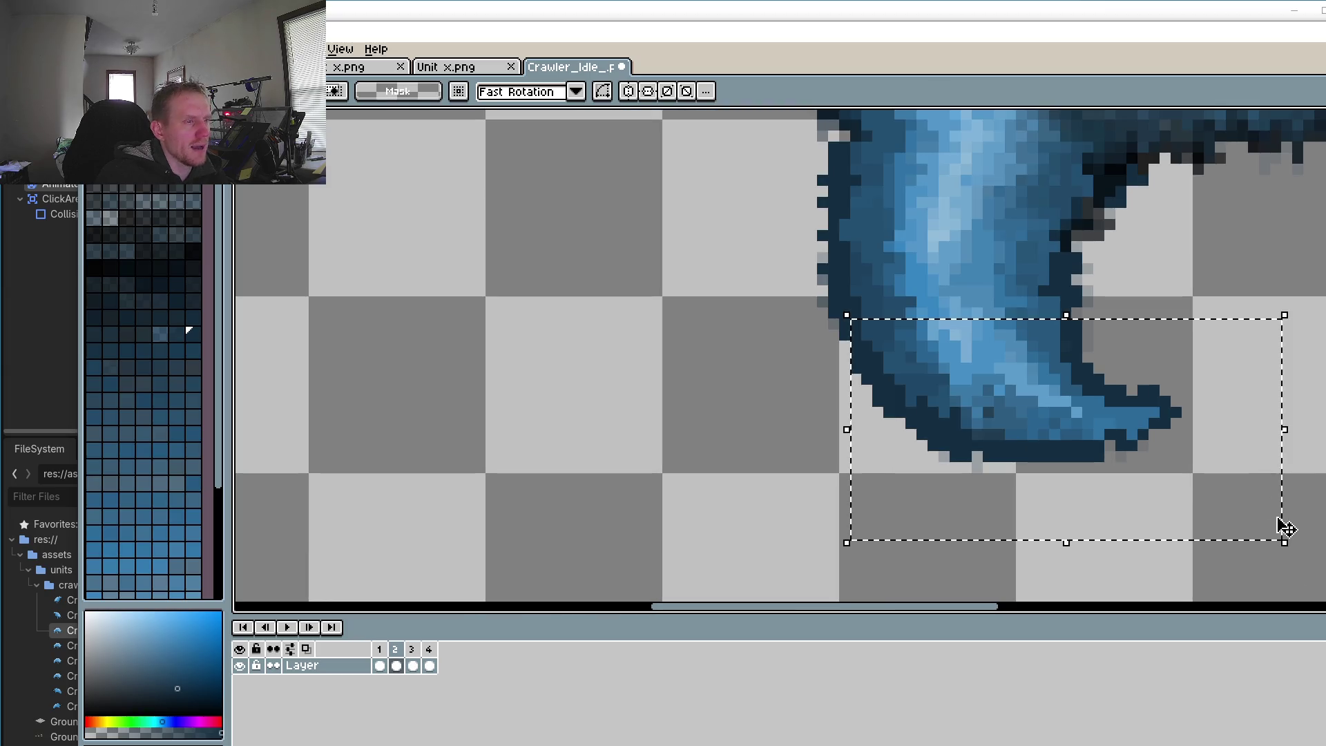
{"action": "mouse_move", "coordinate": [1315, 369]}
{"action": "left_mouse_down"}
{"action": "mouse_move", "coordinate": [1304, 561]}
{"action": "mouse_move", "coordinate": [1278, 580]}
{"action": "left_mouse_up"}
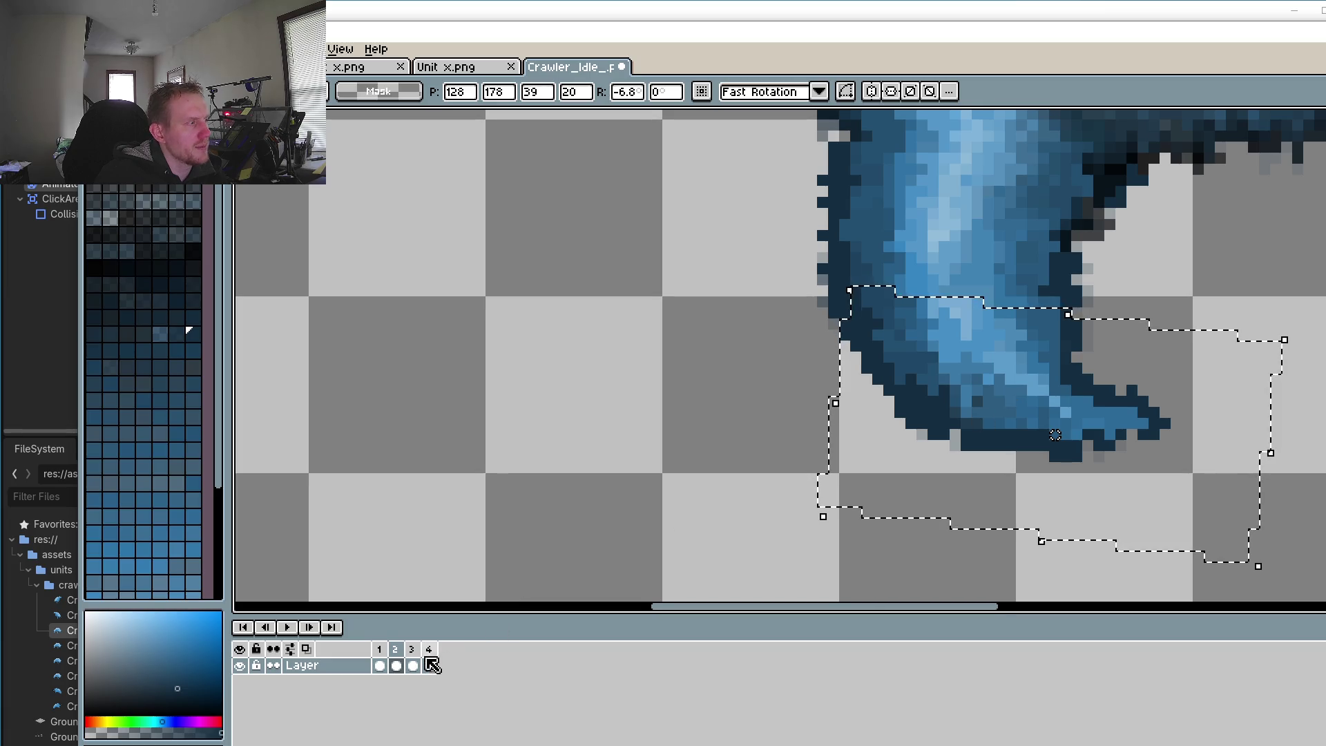
Step: Compare frame 2's leg with frame 1 and reselect the leg area
{"action": "left_click", "coordinate": [380, 665]}
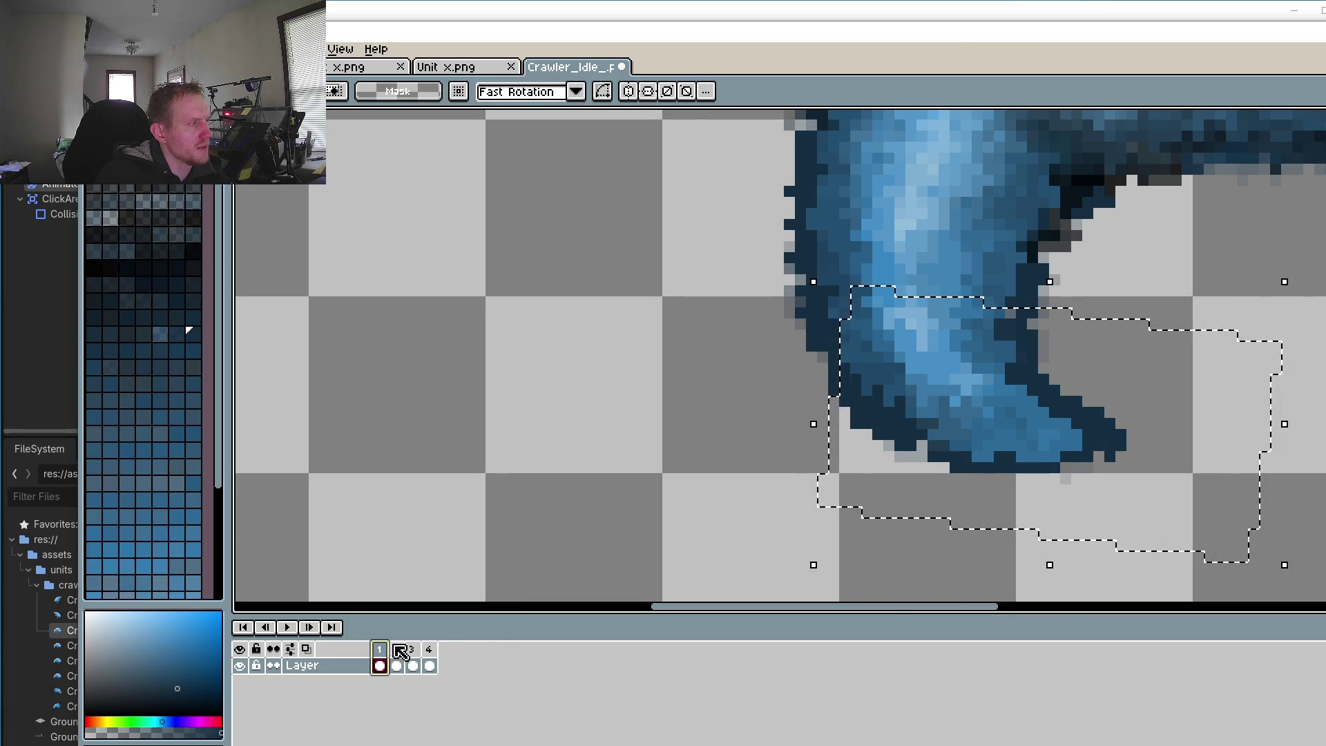
{"action": "left_click", "coordinate": [396, 665]}
{"action": "left_click", "coordinate": [737, 293]}
{"action": "scroll", "coordinate": [737, 293], "scroll_direction": "down", "scroll_amount": 2}
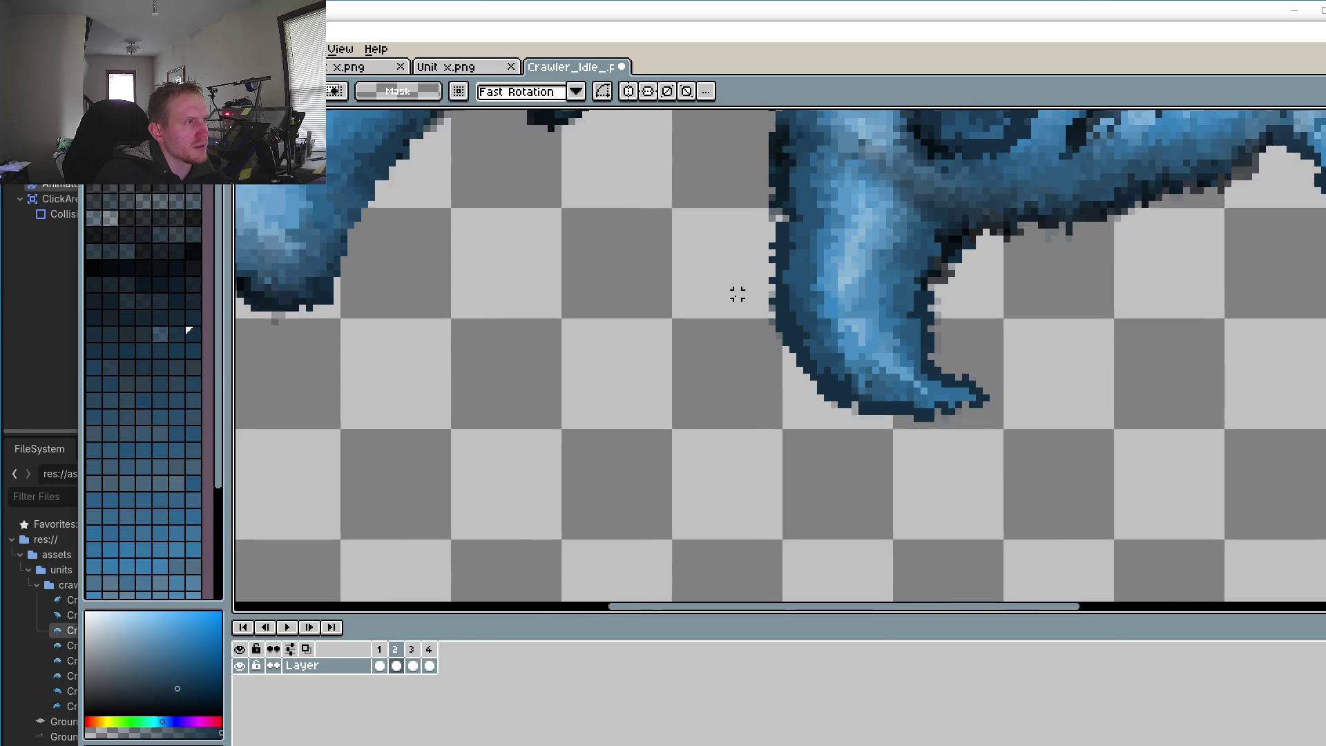
{"action": "left_click_drag", "start_coordinate": [681, 334], "coordinate": [997, 603]}
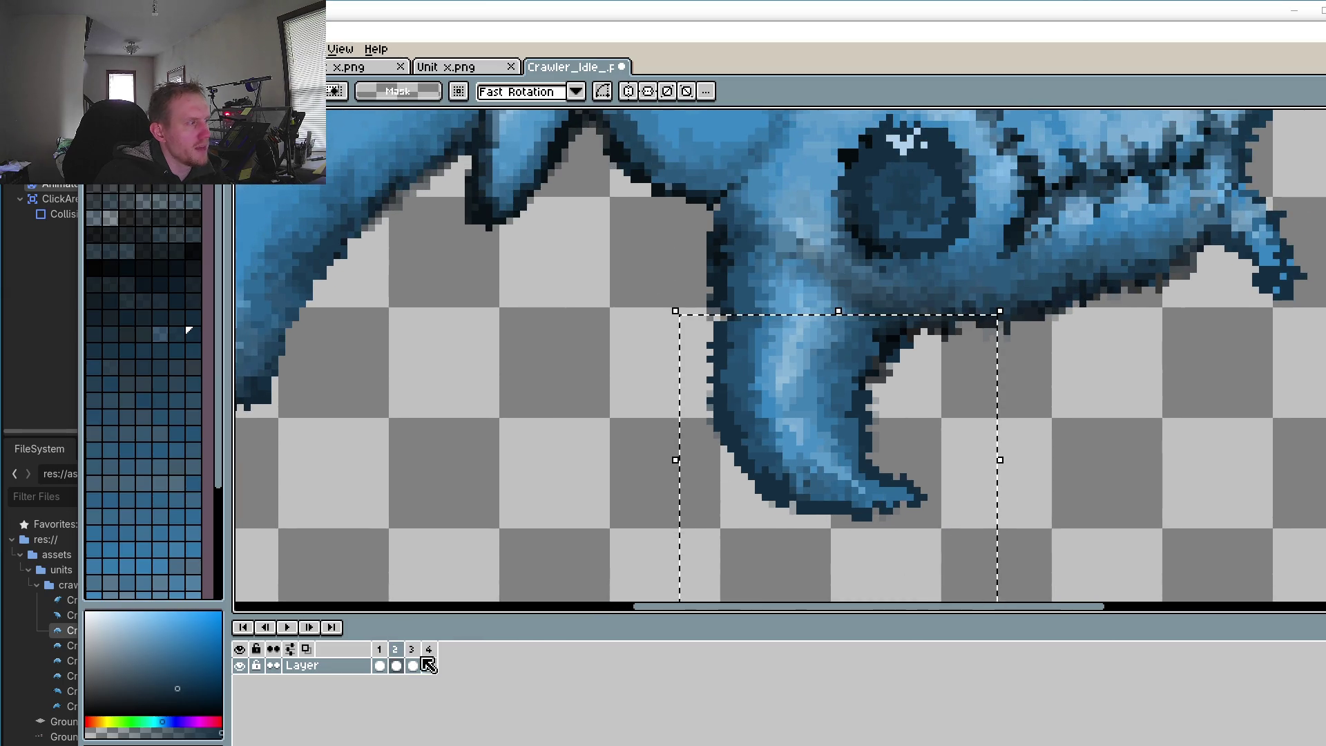
{"action": "left_click", "coordinate": [380, 665]}
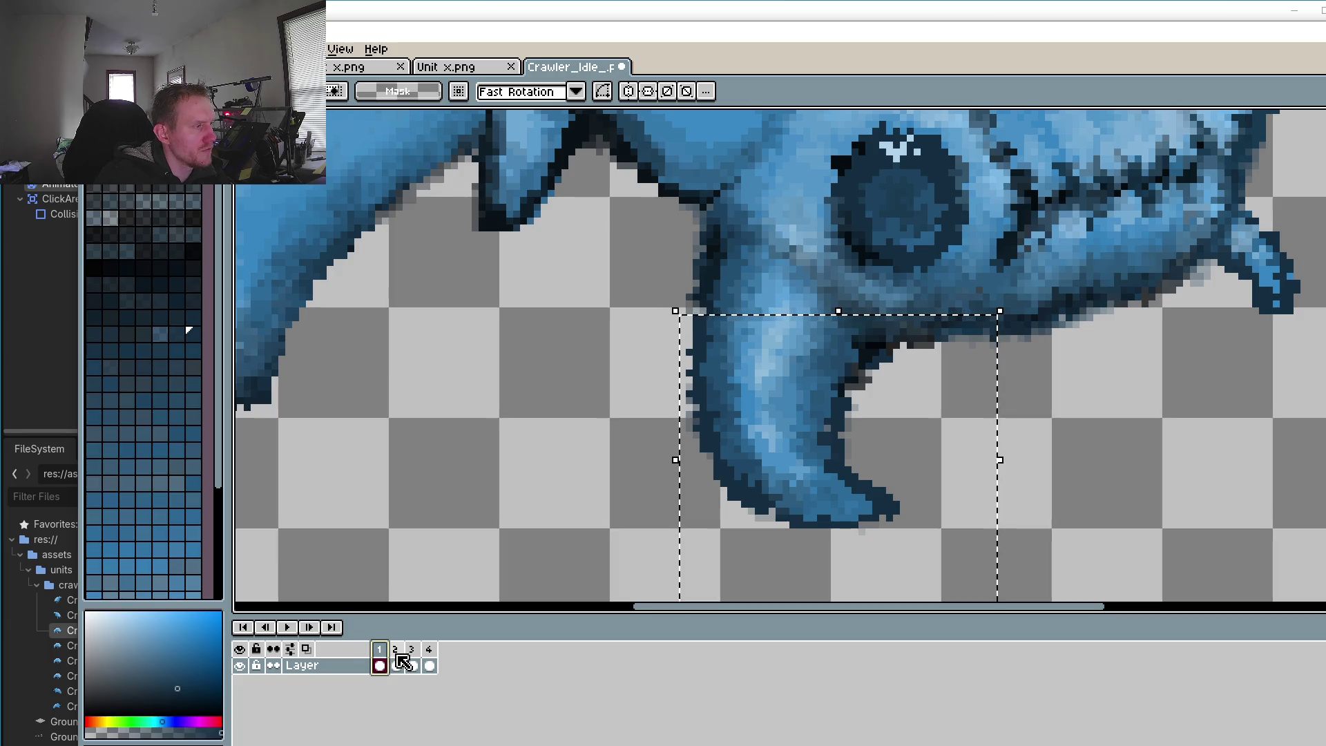
{"action": "left_click", "coordinate": [396, 665]}
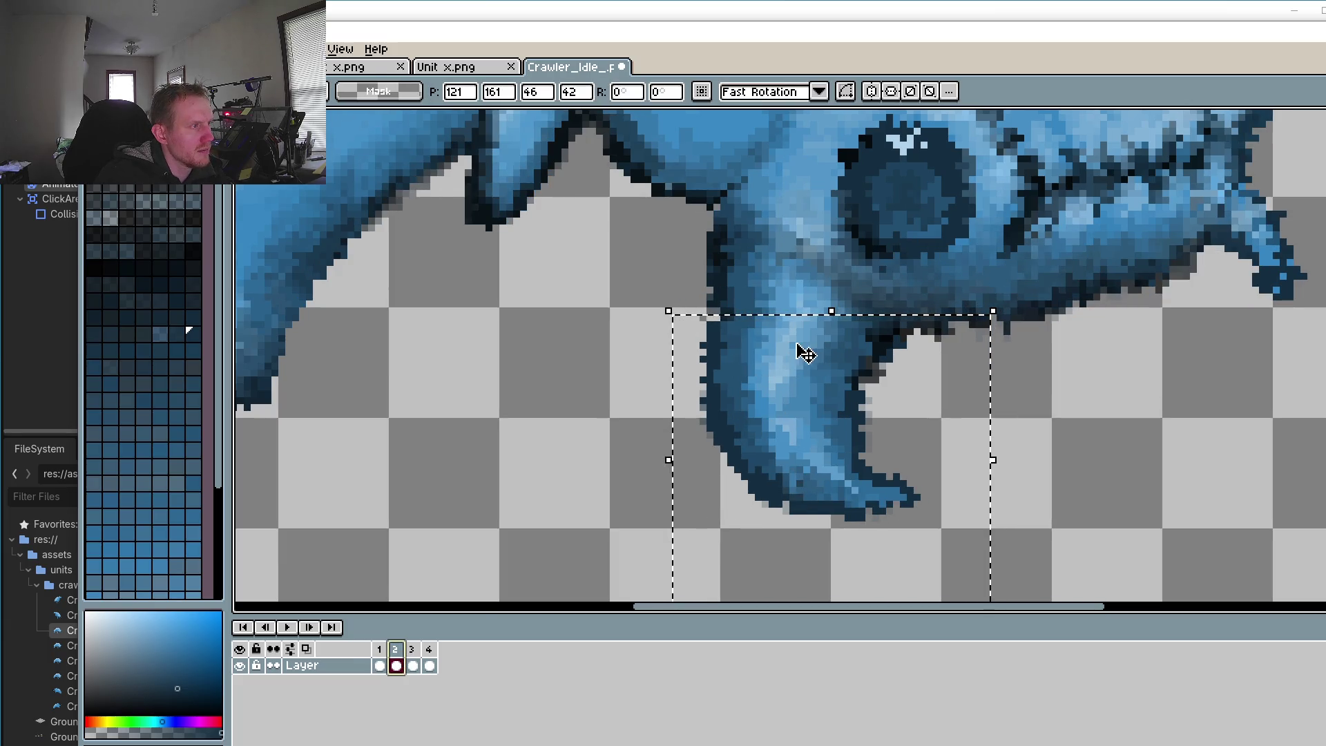
{"action": "left_click", "coordinate": [384, 657]}
{"action": "left_click", "coordinate": [395, 660]}
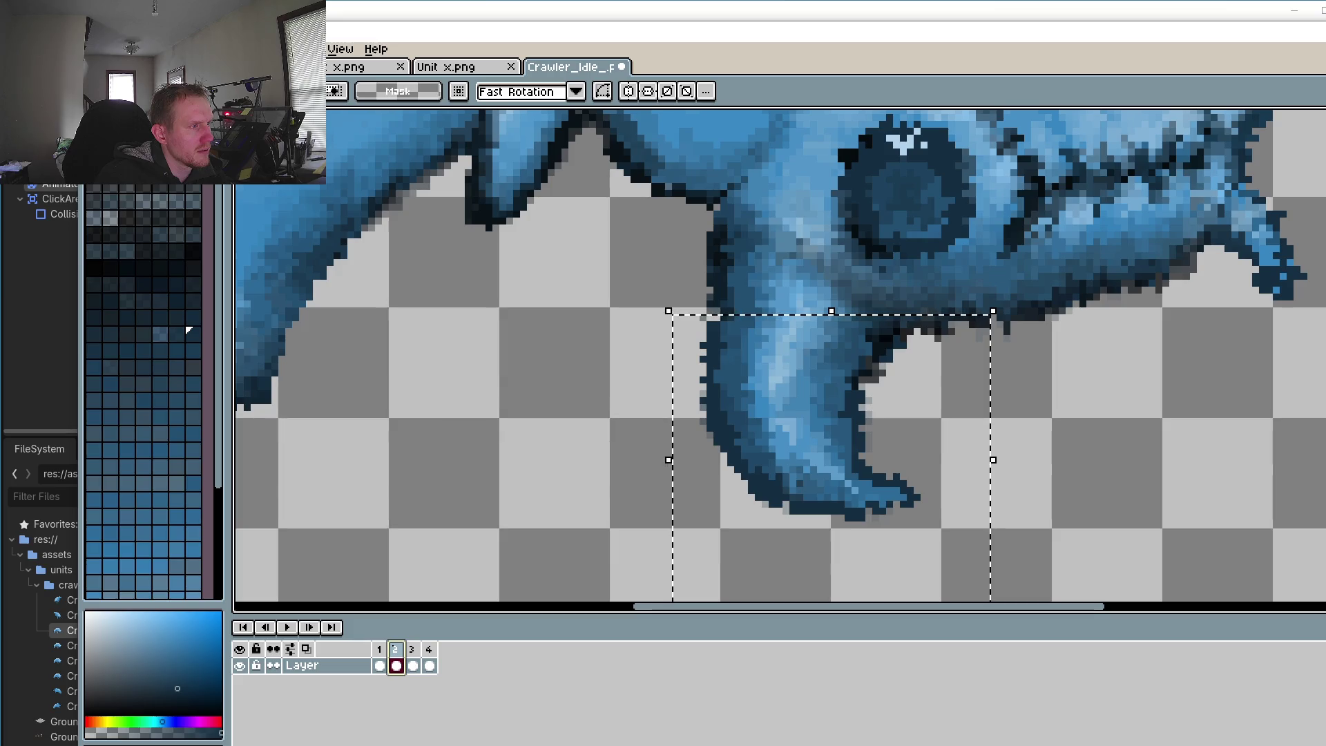
Step: Tilt the selected leg about -1.3° and commit the rotation
{"action": "left_click_drag", "start_coordinate": [879, 507], "coordinate": [851, 406]}
{"action": "left_click_drag", "start_coordinate": [977, 503], "coordinate": [976, 527]}
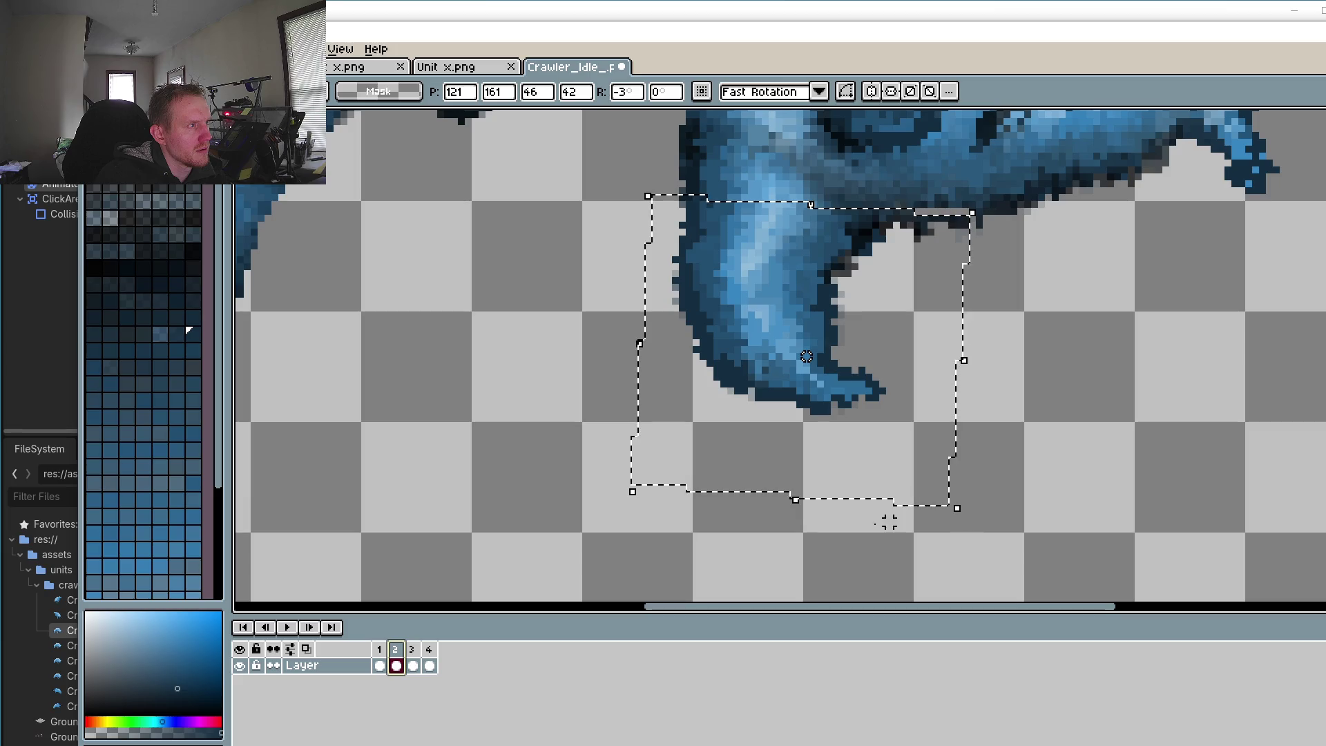
{"action": "left_click", "coordinate": [379, 665]}
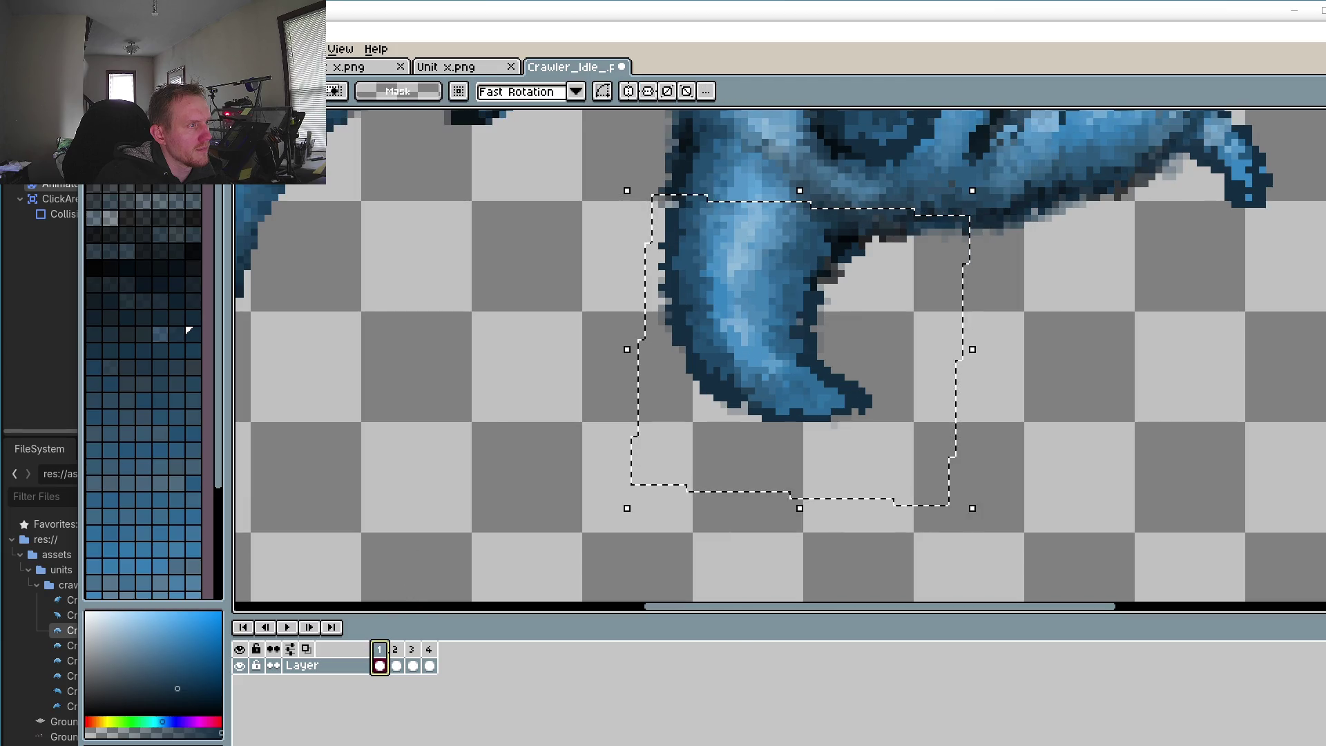
{"action": "left_click", "coordinate": [395, 664]}
Step: Flip between frames 1, 2 and 3 to check the leg's motion
{"action": "left_click", "coordinate": [413, 664]}
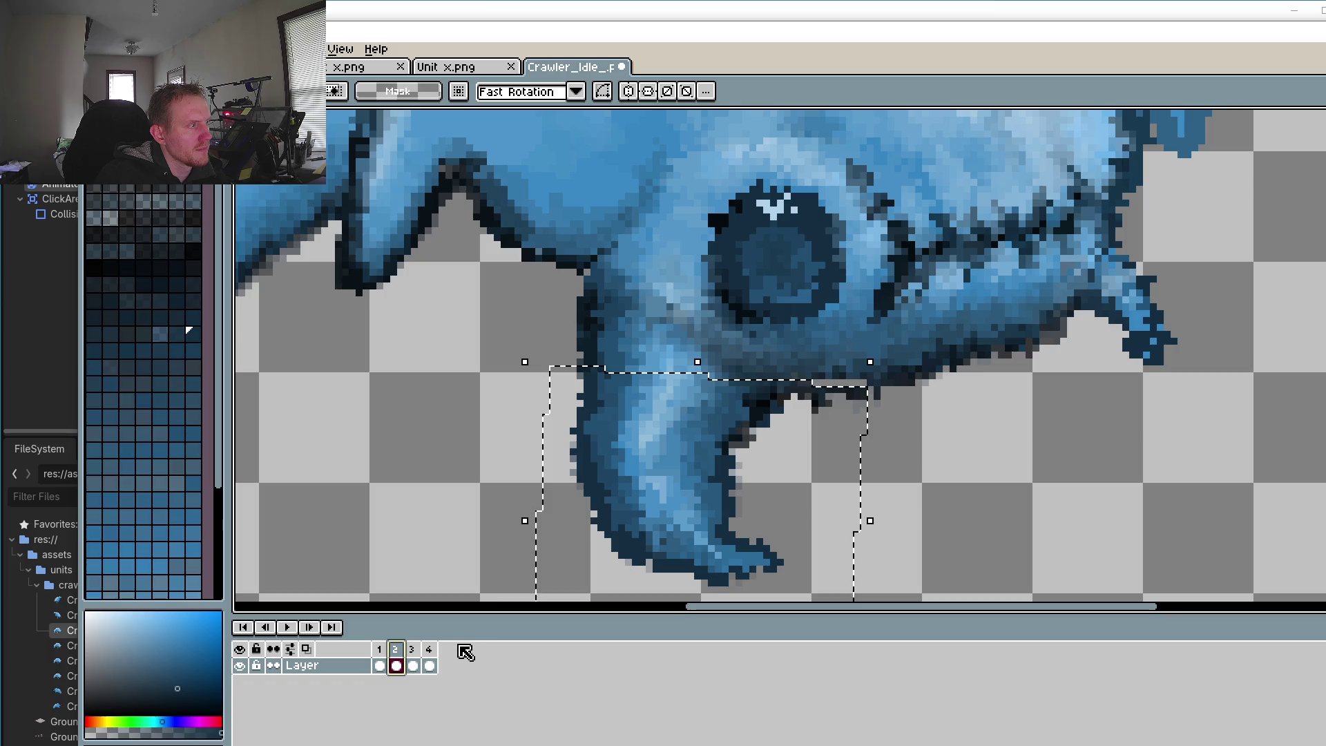
{"action": "left_click", "coordinate": [395, 651]}
{"action": "left_click", "coordinate": [381, 659]}
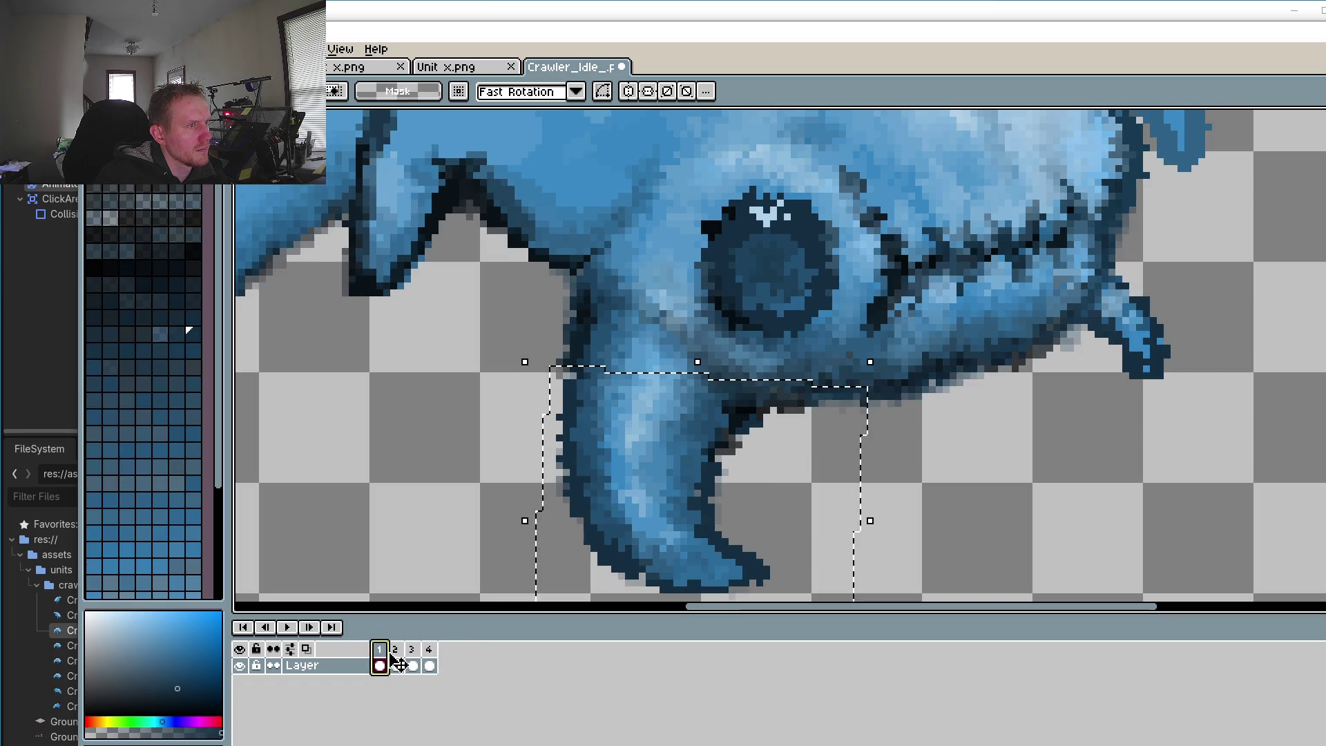
{"action": "left_click", "coordinate": [396, 660]}
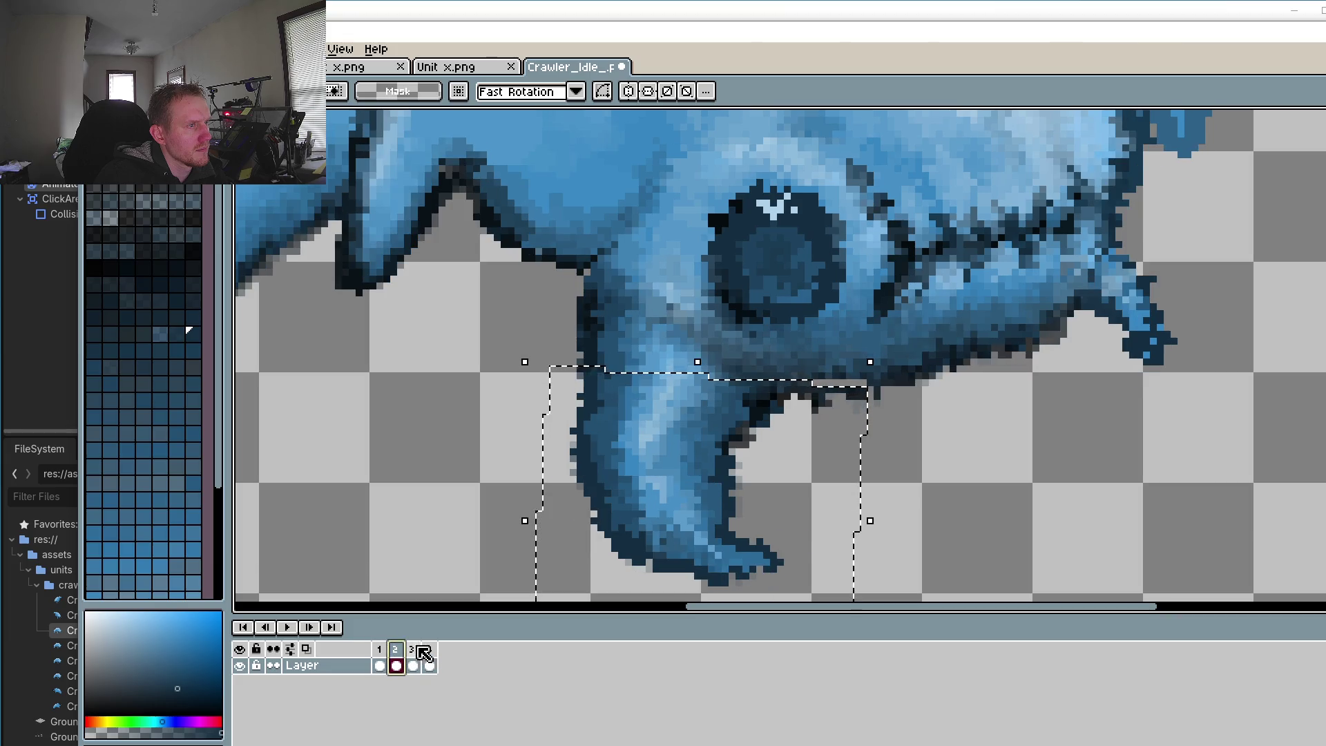
{"action": "left_click", "coordinate": [414, 650]}
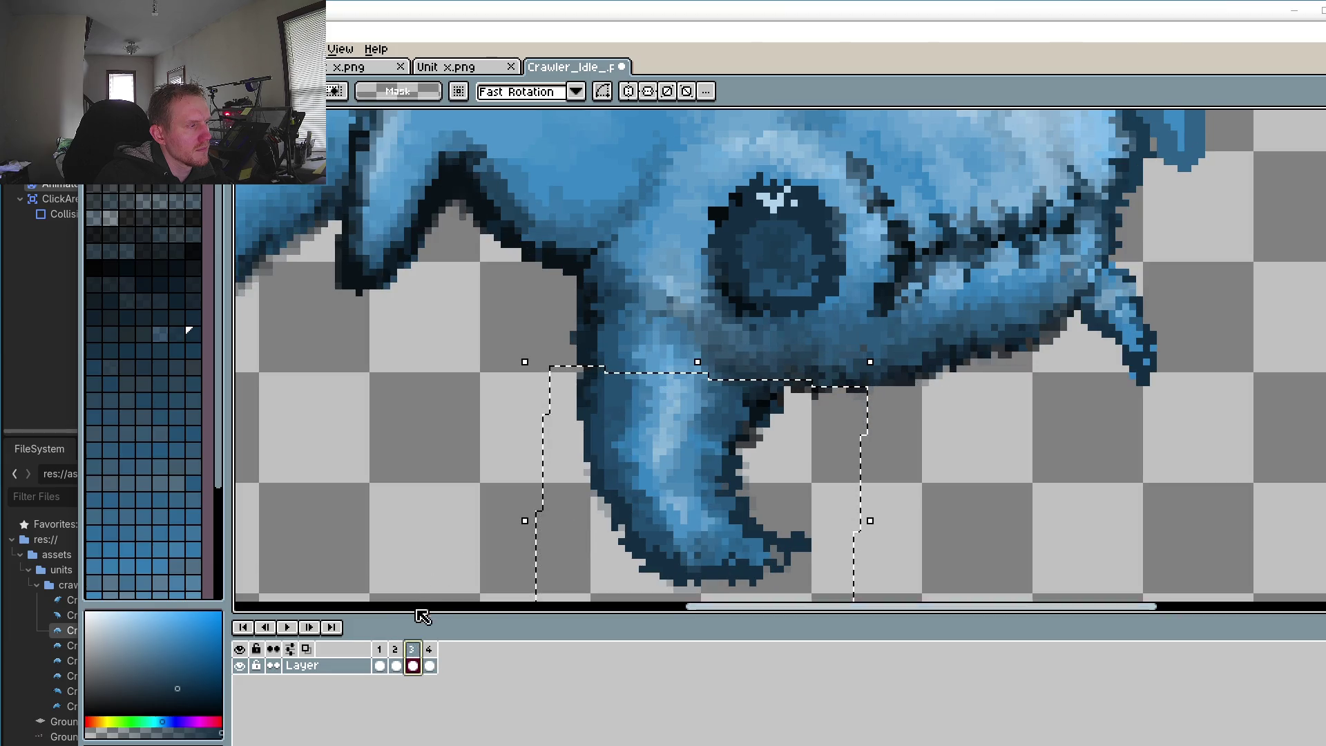
{"action": "left_click", "coordinate": [381, 660]}
{"action": "left_click", "coordinate": [397, 659]}
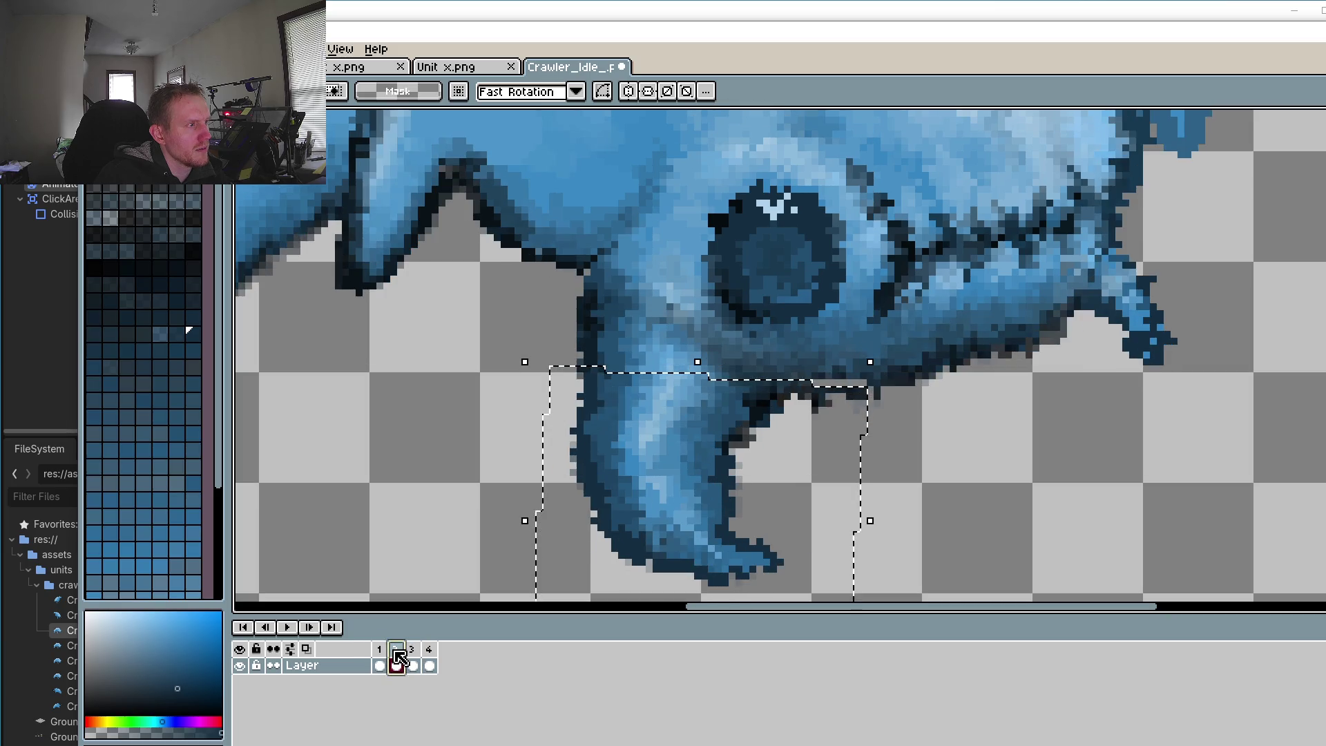
{"action": "left_click", "coordinate": [381, 659]}
{"action": "left_click", "coordinate": [398, 660]}
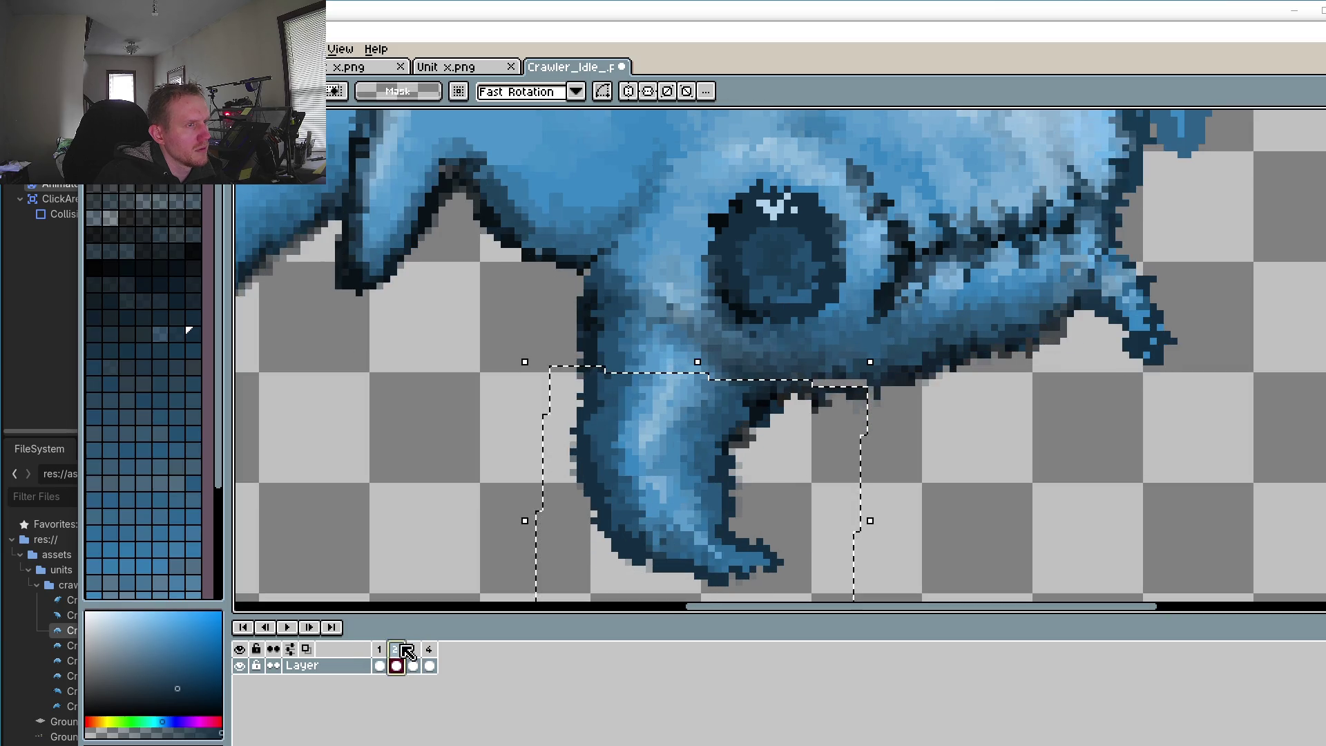
{"action": "left_click", "coordinate": [415, 652]}
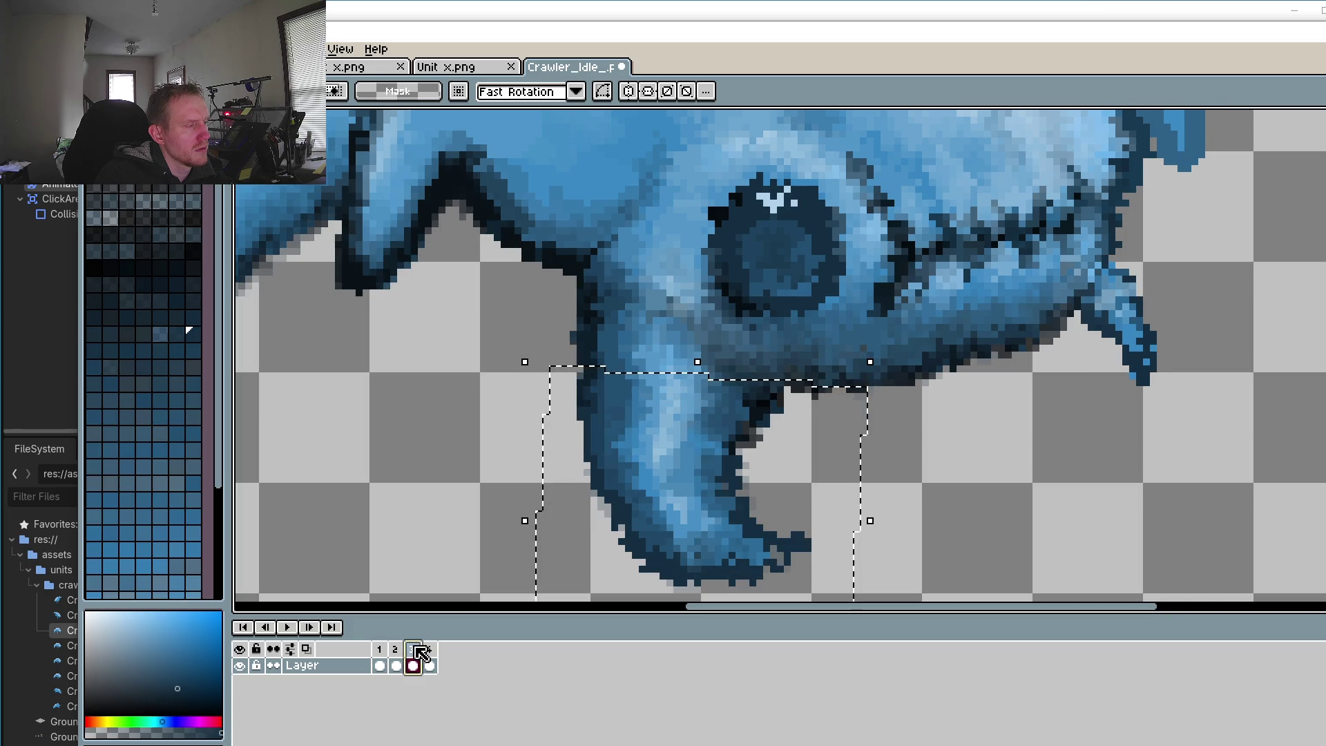
{"action": "left_click", "coordinate": [429, 652]}
Step: Zoom in on frame 4's eye and jaw seam and sample a light blue from the sprite
{"action": "left_click_drag", "start_coordinate": [1014, 238], "coordinate": [897, 339]}
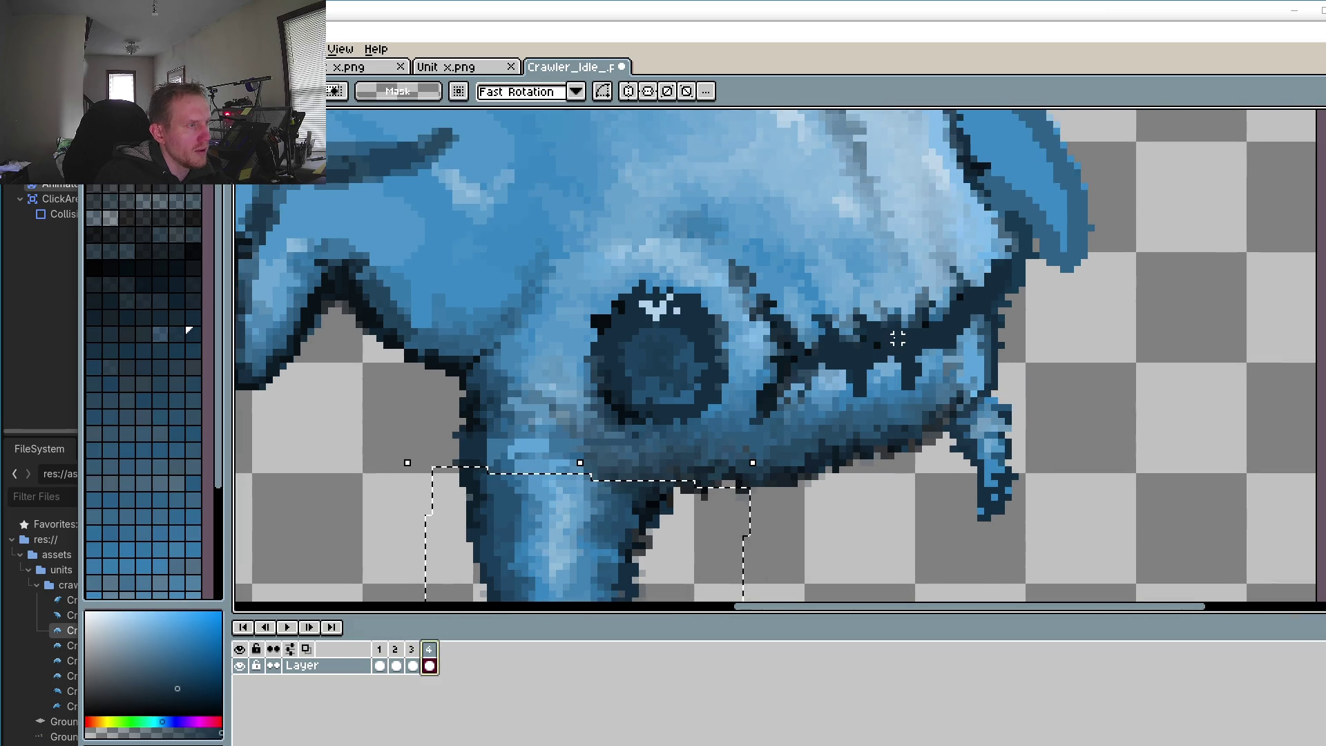
{"action": "scroll", "coordinate": [897, 338], "scroll_direction": "up", "scroll_amount": 2}
{"action": "scroll", "coordinate": [897, 311], "scroll_direction": "up", "scroll_amount": 1}
{"action": "key", "text": "i"}
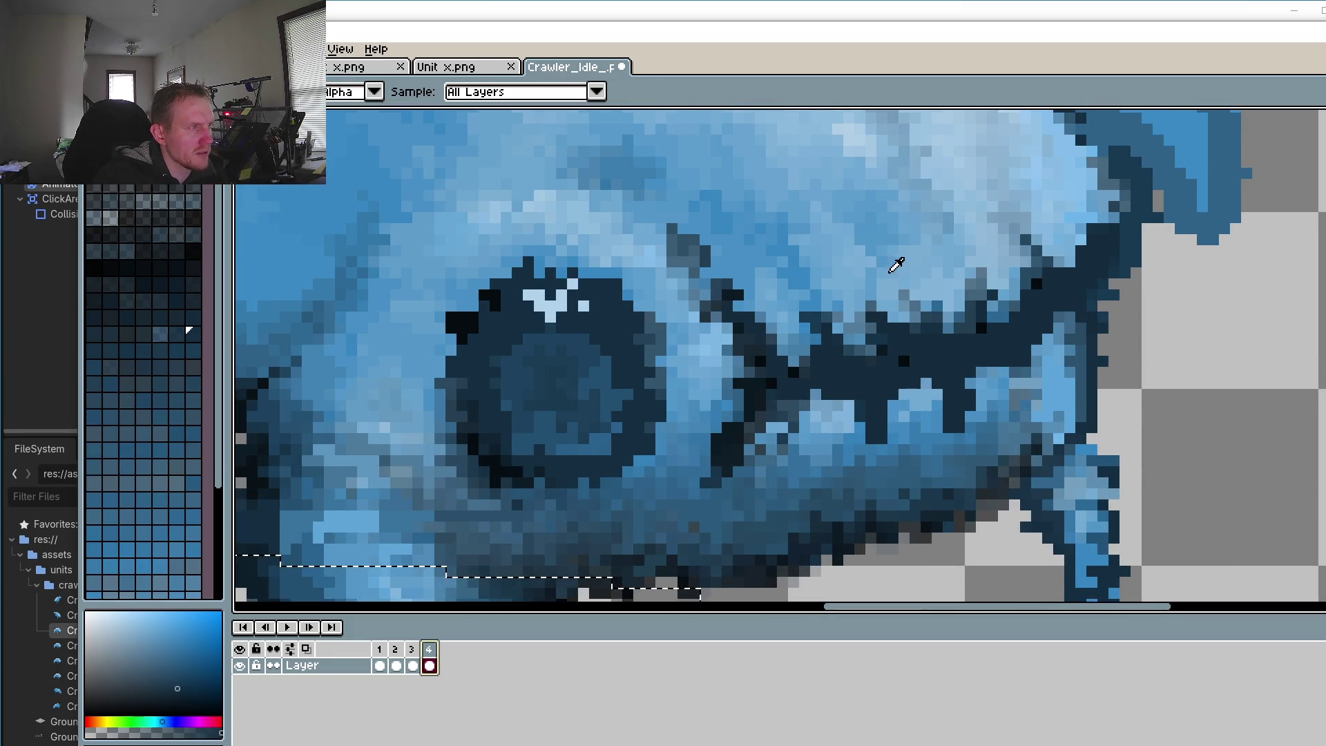
{"action": "left_click", "coordinate": [935, 278]}
{"action": "scroll", "coordinate": [856, 401], "scroll_direction": "up", "scroll_amount": 1}
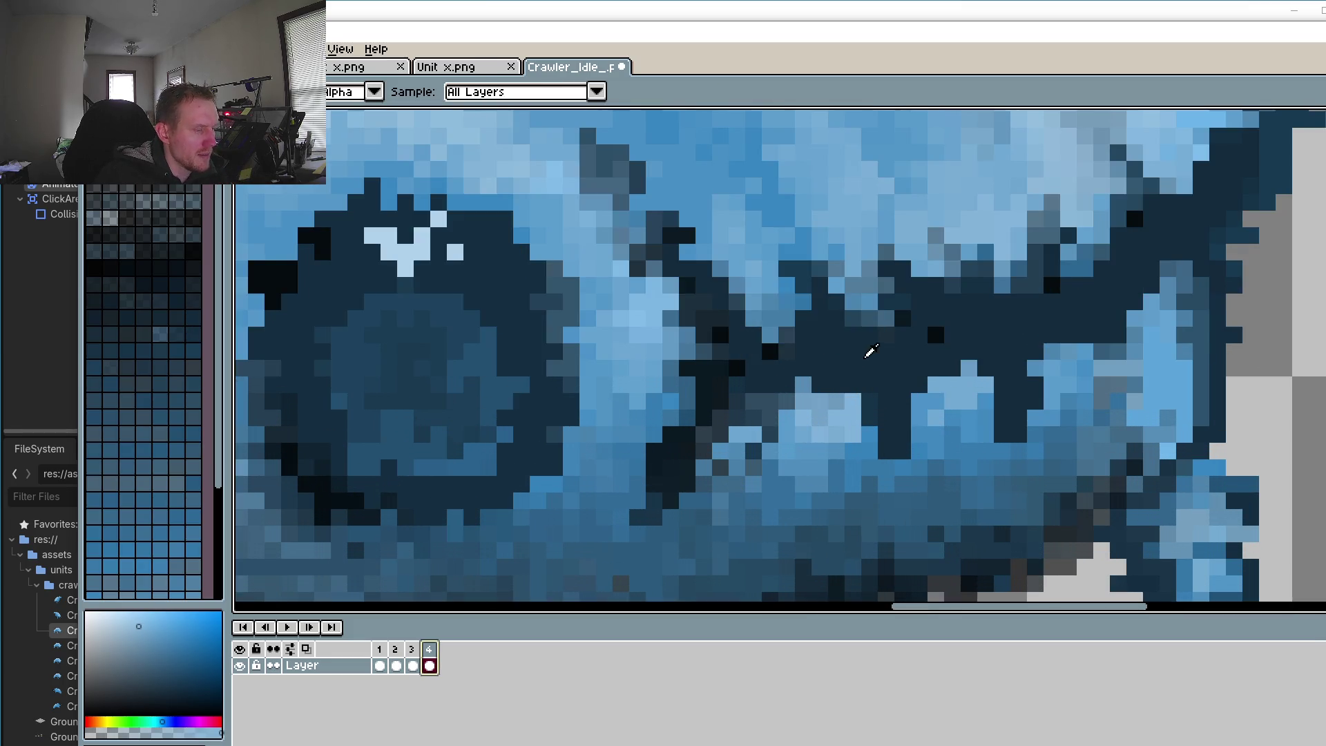
{"action": "key", "text": "ctrl"}
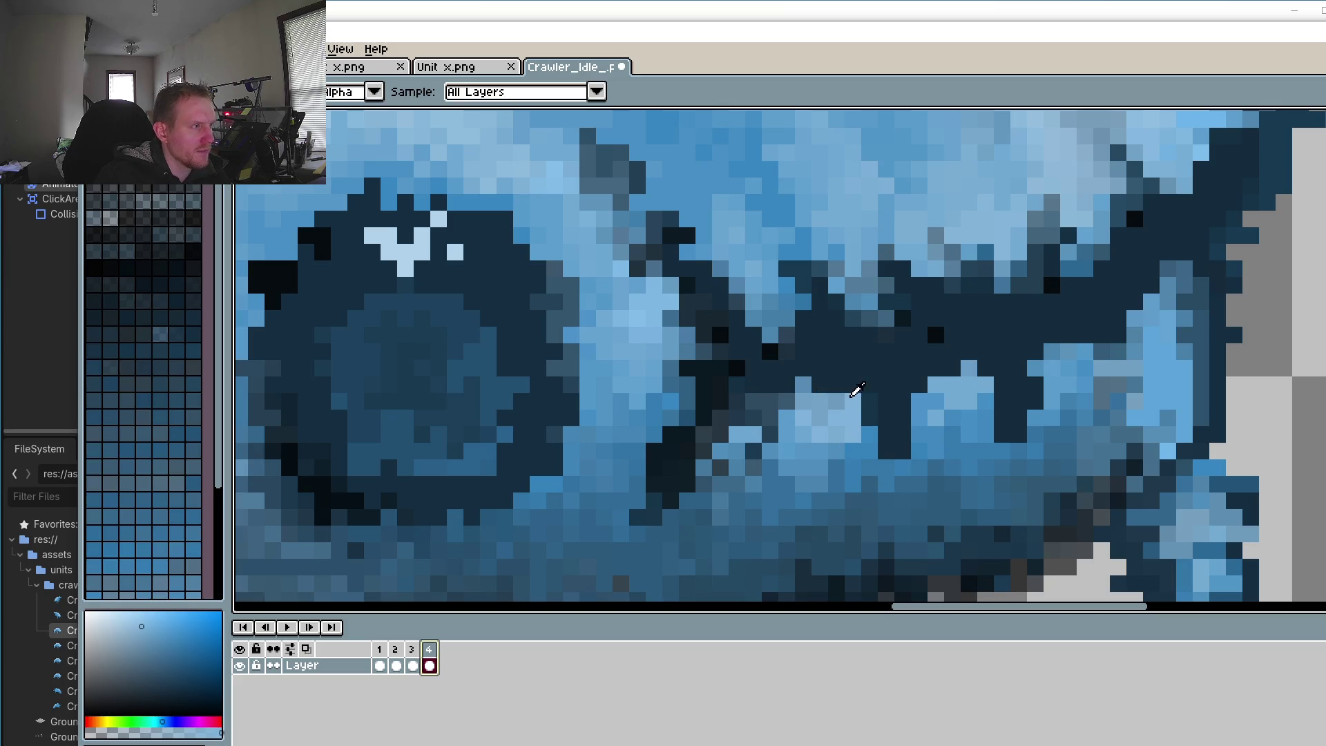
Step: Dot light-blue pixels into the jaw seam with the pencil, reverting one to dark
{"action": "key", "text": "b"}
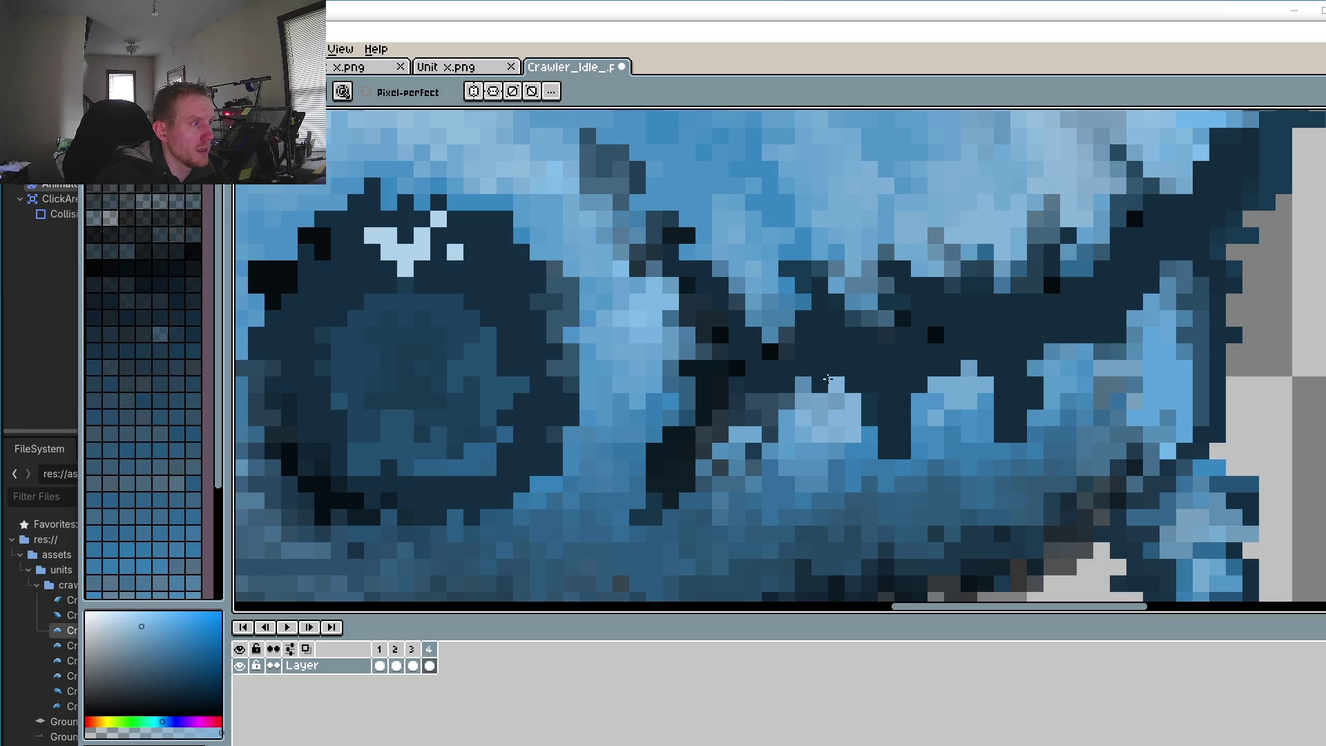
{"action": "scroll", "coordinate": [825, 379], "scroll_direction": "down", "scroll_amount": 3}
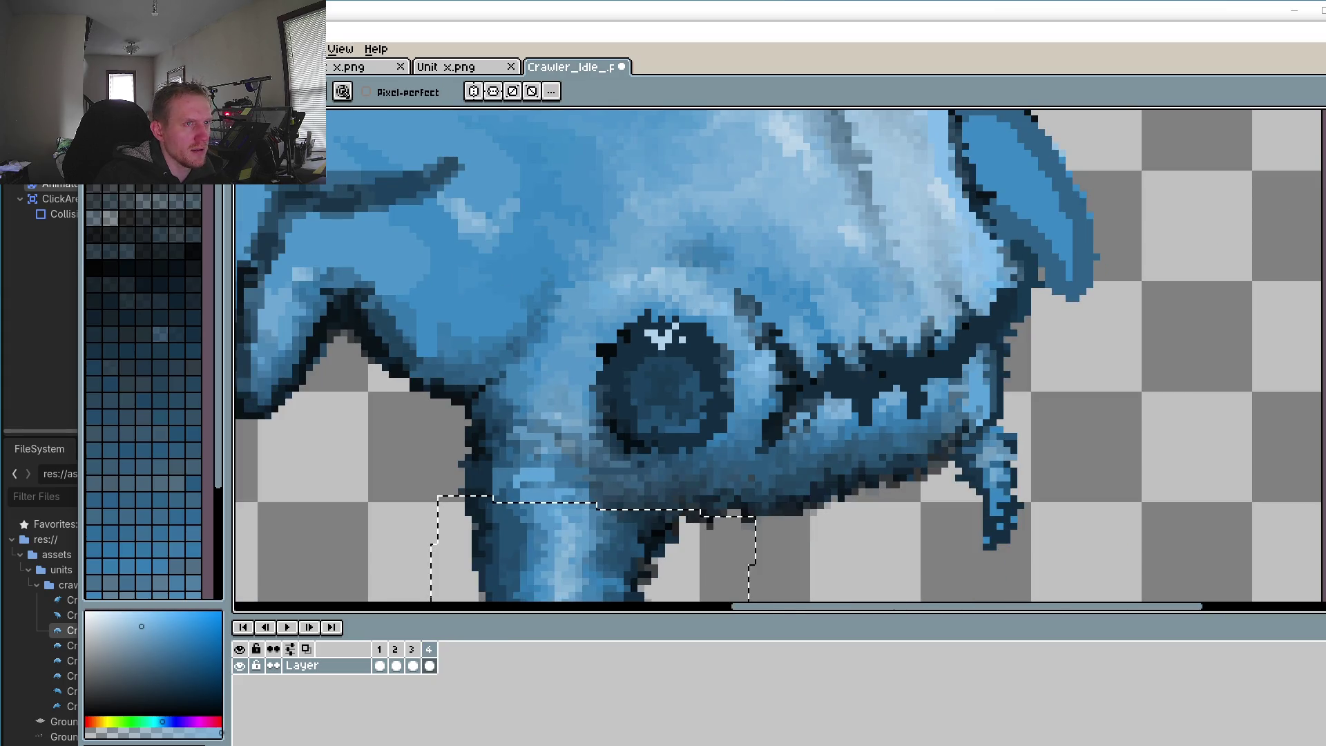
{"action": "key", "text": "m"}
{"action": "scroll", "coordinate": [883, 383], "scroll_direction": "up", "scroll_amount": 3}
{"action": "scroll", "coordinate": [883, 384], "scroll_direction": "up", "scroll_amount": 2}
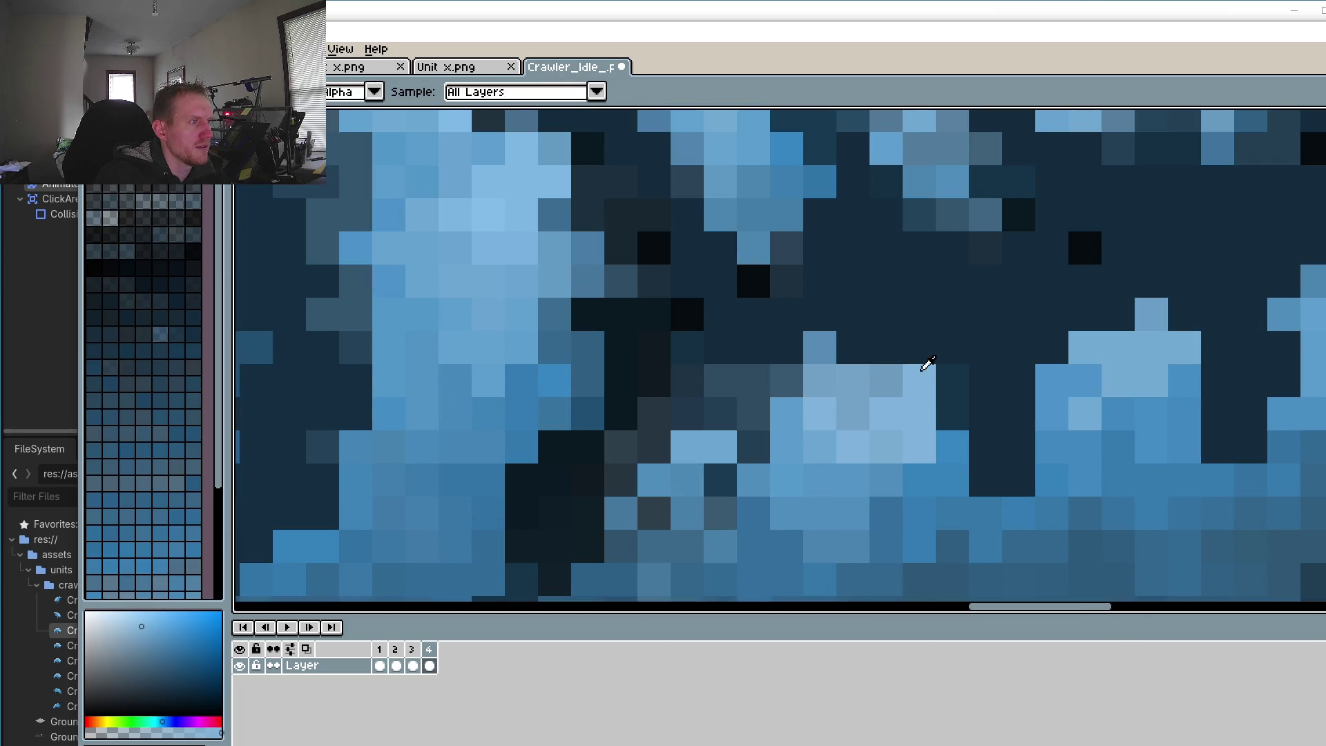
{"action": "key", "text": "b"}
{"action": "left_click", "coordinate": [885, 314]}
{"action": "left_click", "coordinate": [919, 347]}
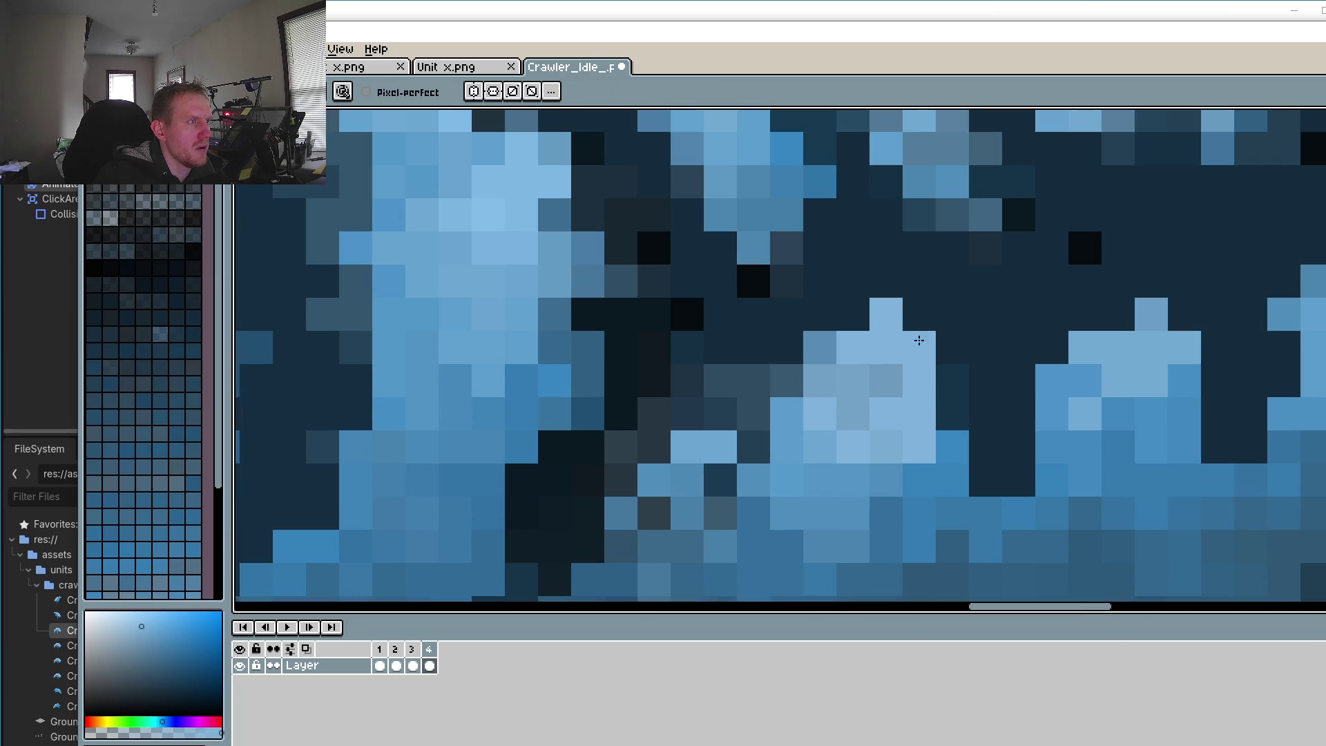
{"action": "left_click", "coordinate": [952, 380]}
{"action": "left_click", "coordinate": [951, 415]}
{"action": "right_click", "coordinate": [951, 380]}
Step: Scatter more light-blue pixels along the seam, then check against frame 3
{"action": "left_click", "coordinate": [1117, 314]}
{"action": "left_click", "coordinate": [1018, 480]}
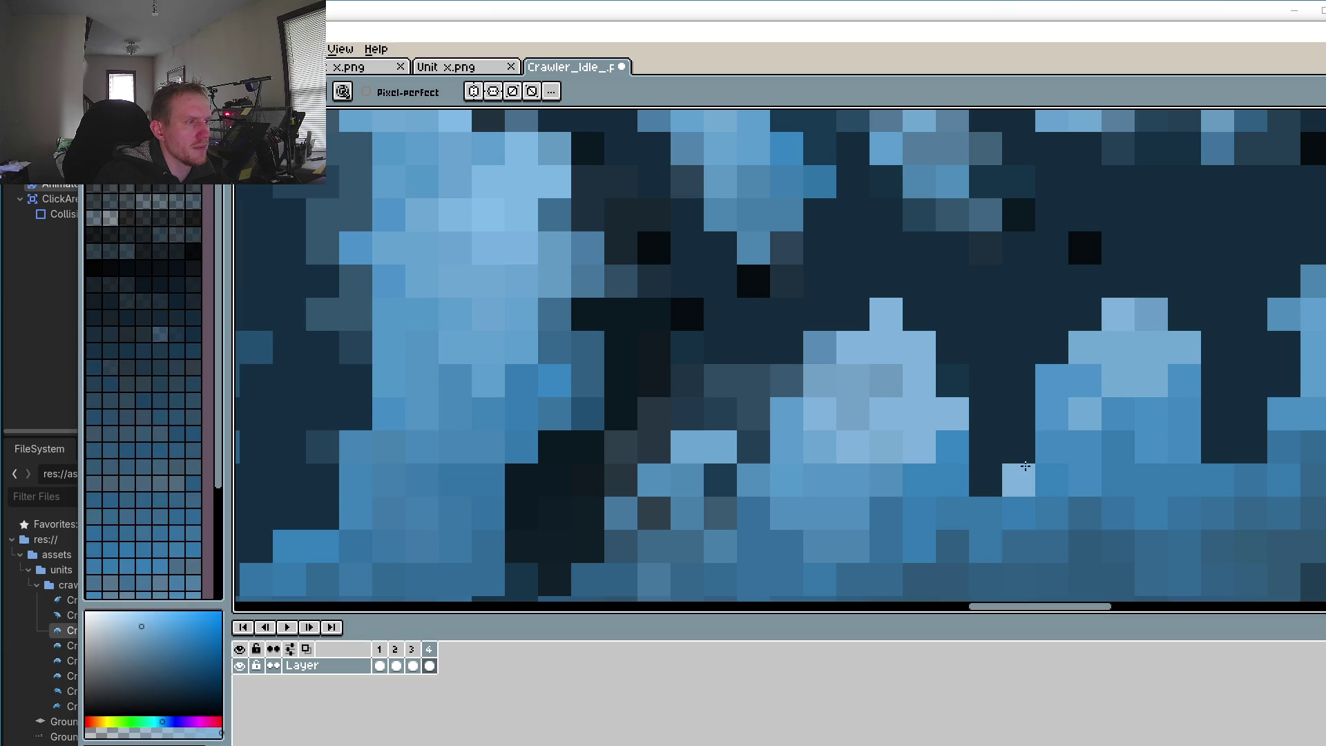
{"action": "left_click", "coordinate": [1084, 314]}
{"action": "left_click", "coordinate": [1117, 281]}
{"action": "left_click", "coordinate": [1184, 314]}
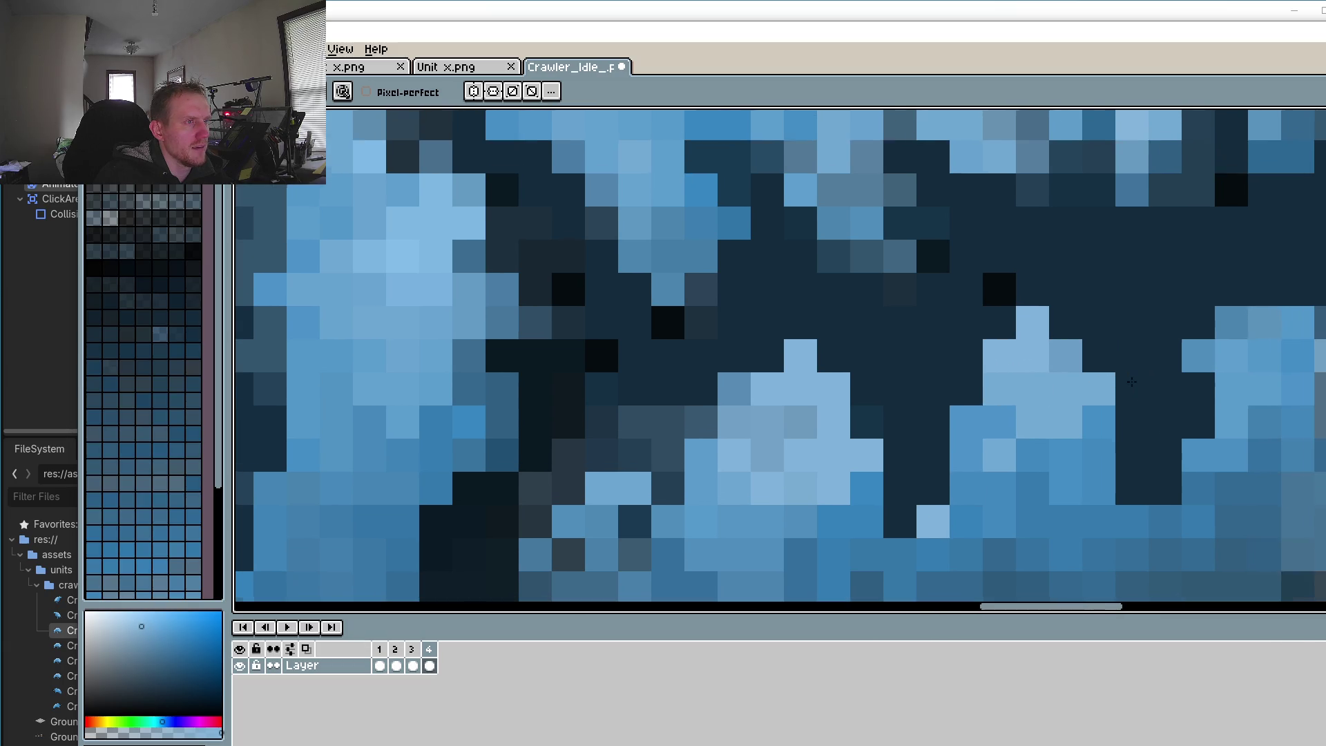
{"action": "left_click", "coordinate": [1204, 399]}
{"action": "left_click", "coordinate": [1170, 493]}
{"action": "scroll", "coordinate": [1171, 492], "scroll_direction": "up", "scroll_amount": 3}
{"action": "left_click", "coordinate": [1082, 368]}
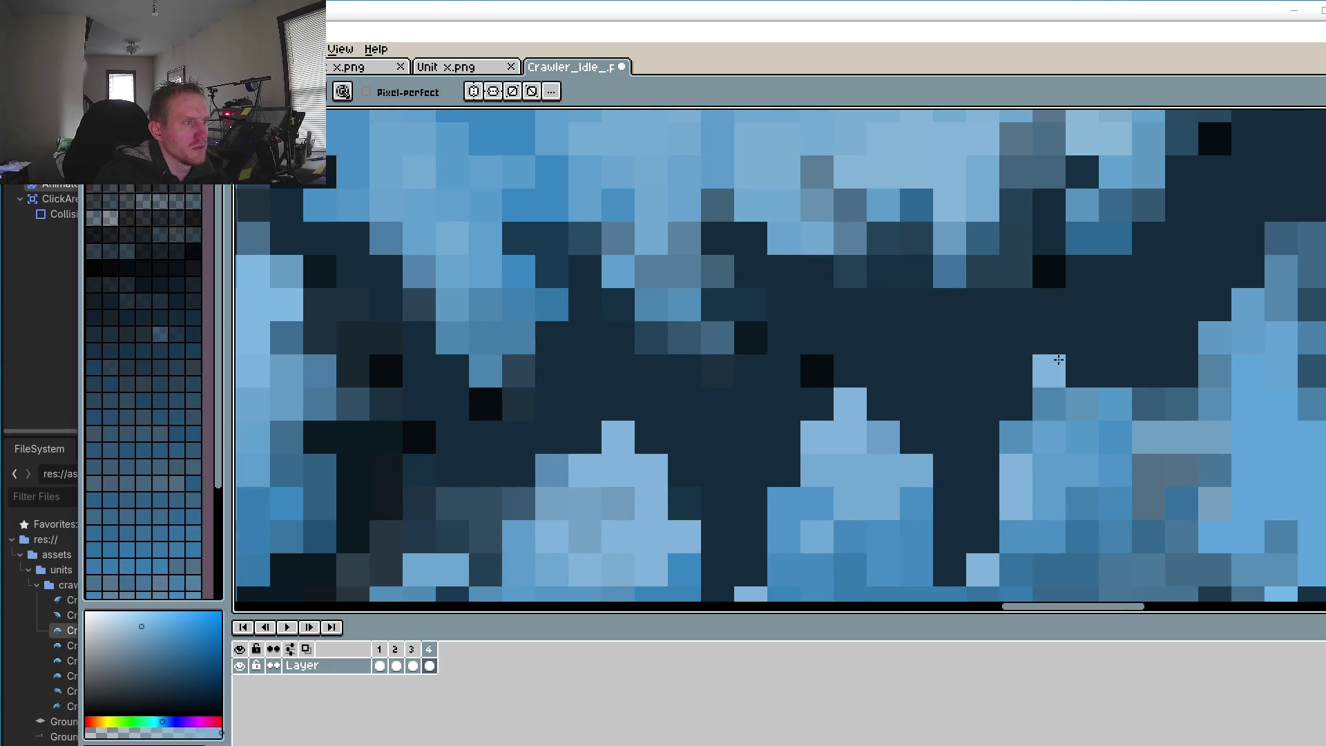
{"action": "scroll", "coordinate": [1050, 369], "scroll_direction": "down", "scroll_amount": 3}
{"action": "left_click", "coordinate": [413, 665]}
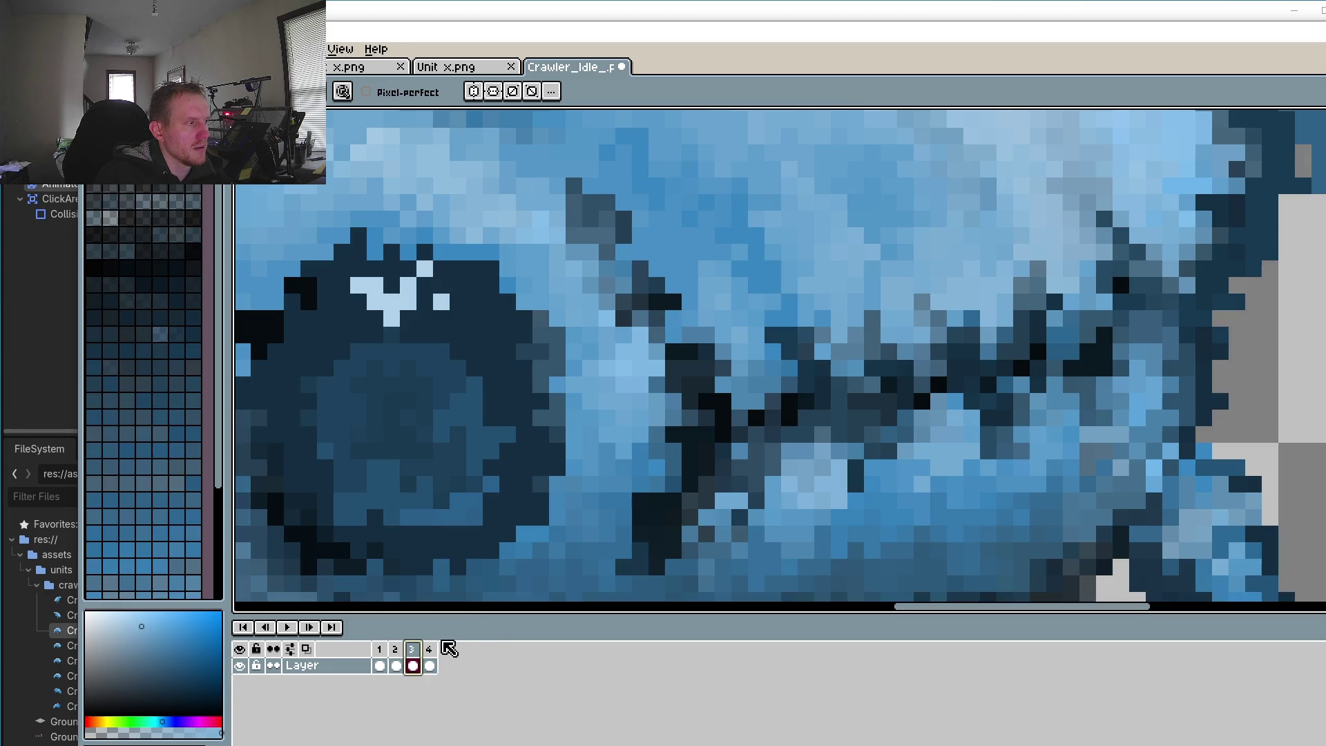
Step: Select the jaw-seam area on frame 3 and paste it onto frame 4
{"action": "left_click", "coordinate": [429, 665]}
{"action": "left_click", "coordinate": [413, 664]}
{"action": "left_click", "coordinate": [1320, 123]}
{"action": "left_click_drag", "start_coordinate": [663, 207], "coordinate": [1282, 496]}
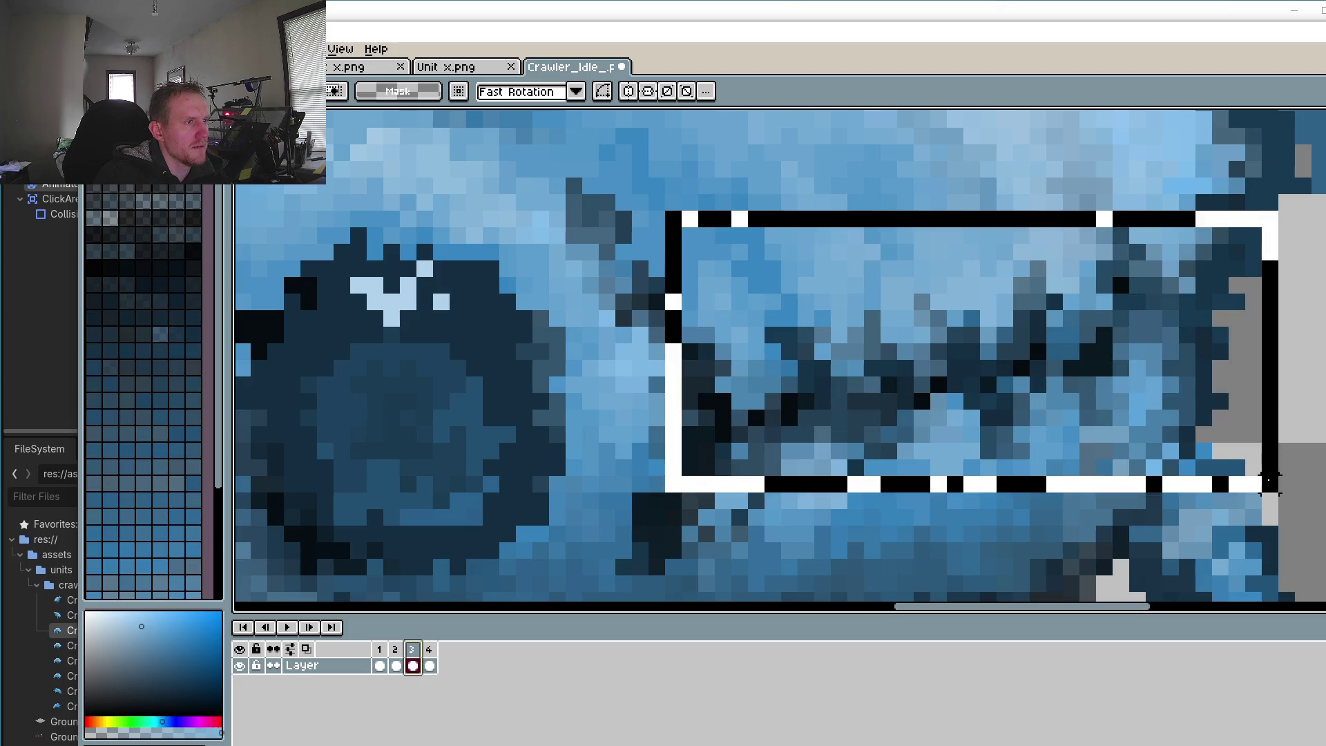
{"action": "left_click_drag", "start_coordinate": [550, 129], "coordinate": [1320, 594]}
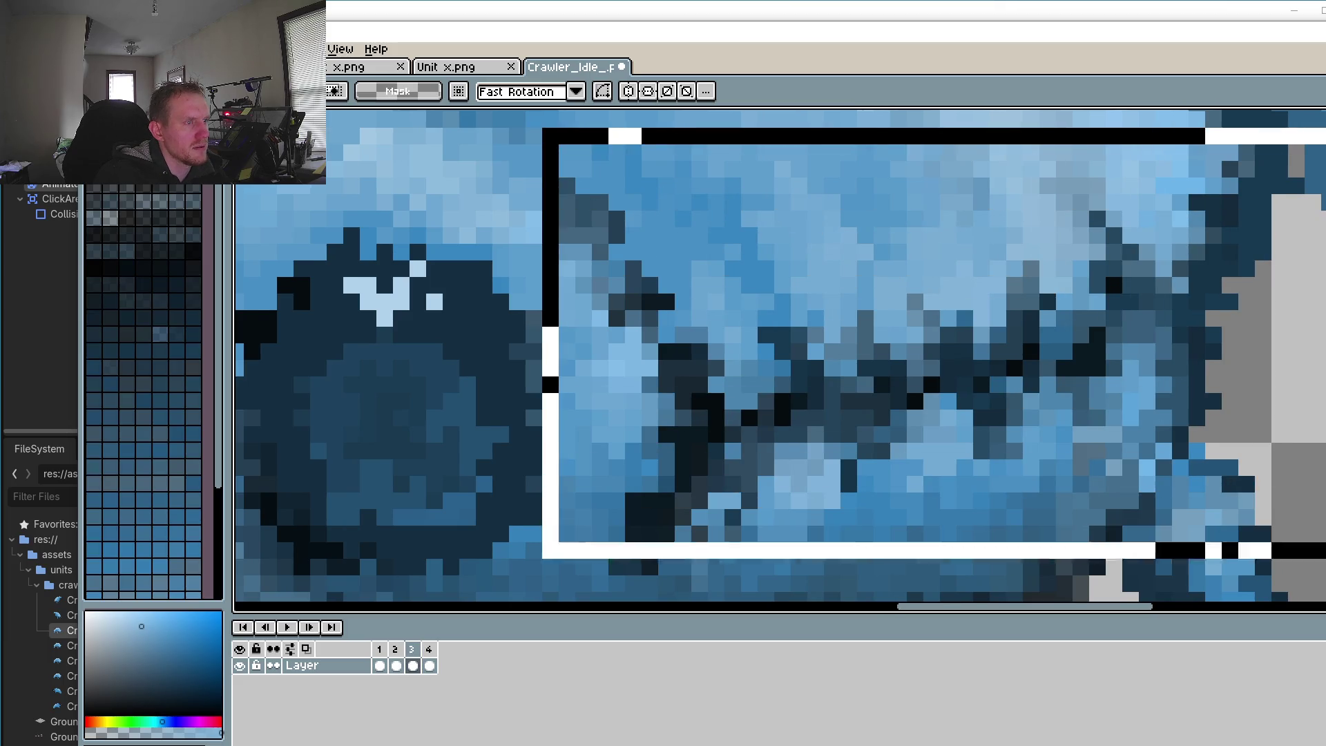
{"action": "left_click", "coordinate": [430, 664]}
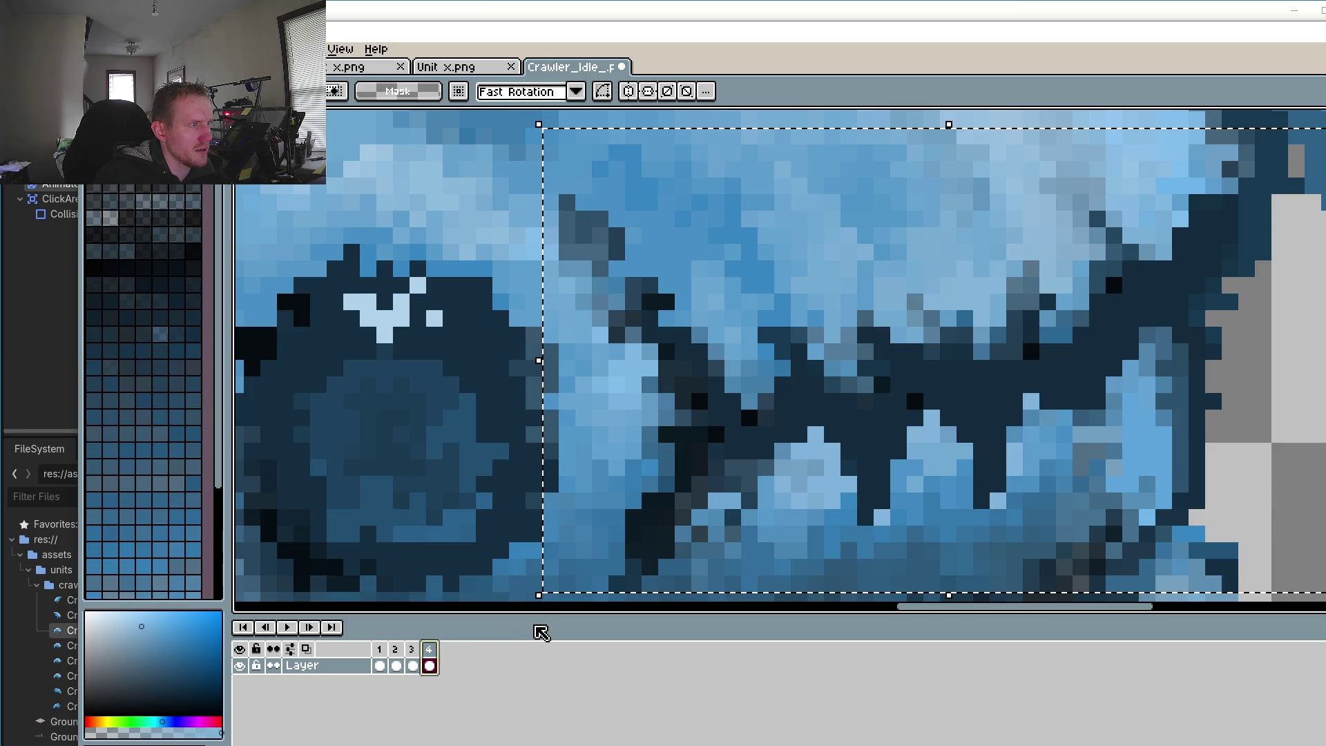
{"action": "key", "text": "ctrl+v"}
{"action": "scroll", "coordinate": [856, 483], "scroll_direction": "down", "scroll_amount": 3}
{"action": "scroll", "coordinate": [872, 493], "scroll_direction": "up", "scroll_amount": 4}
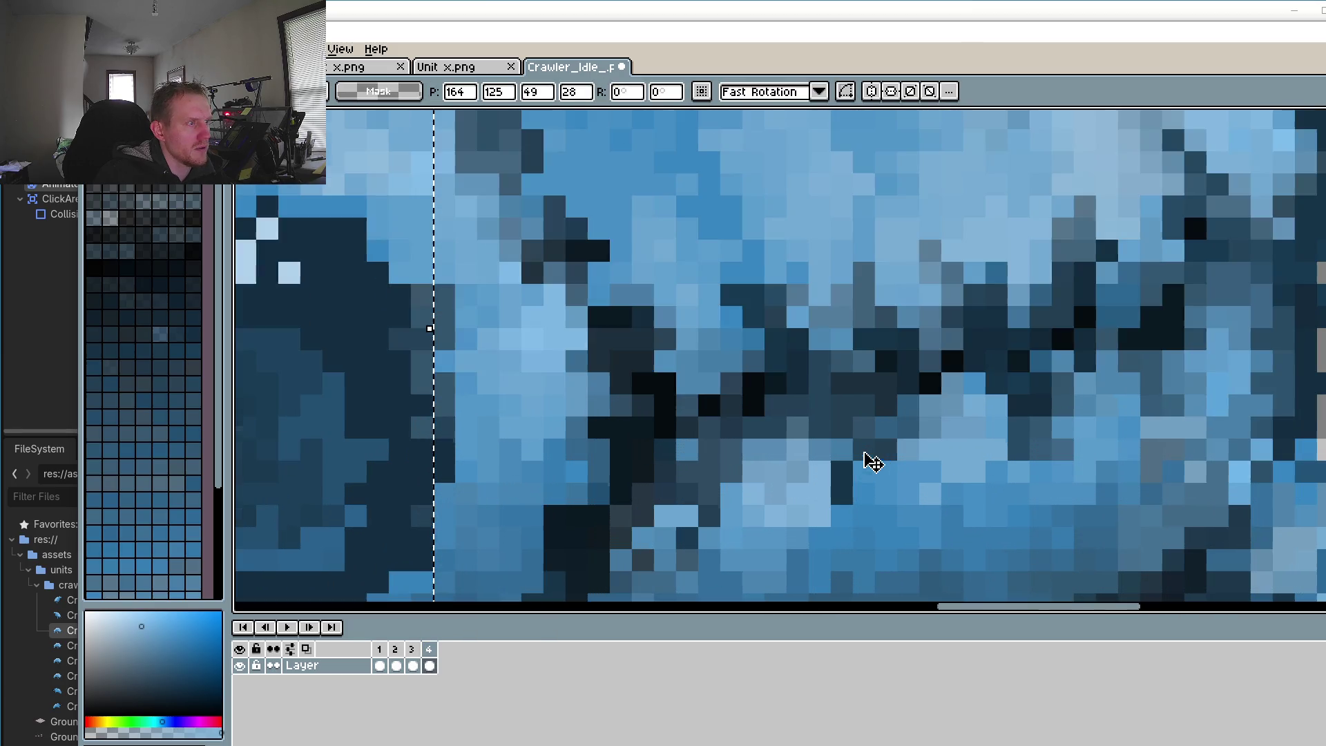
{"action": "key", "text": "b"}
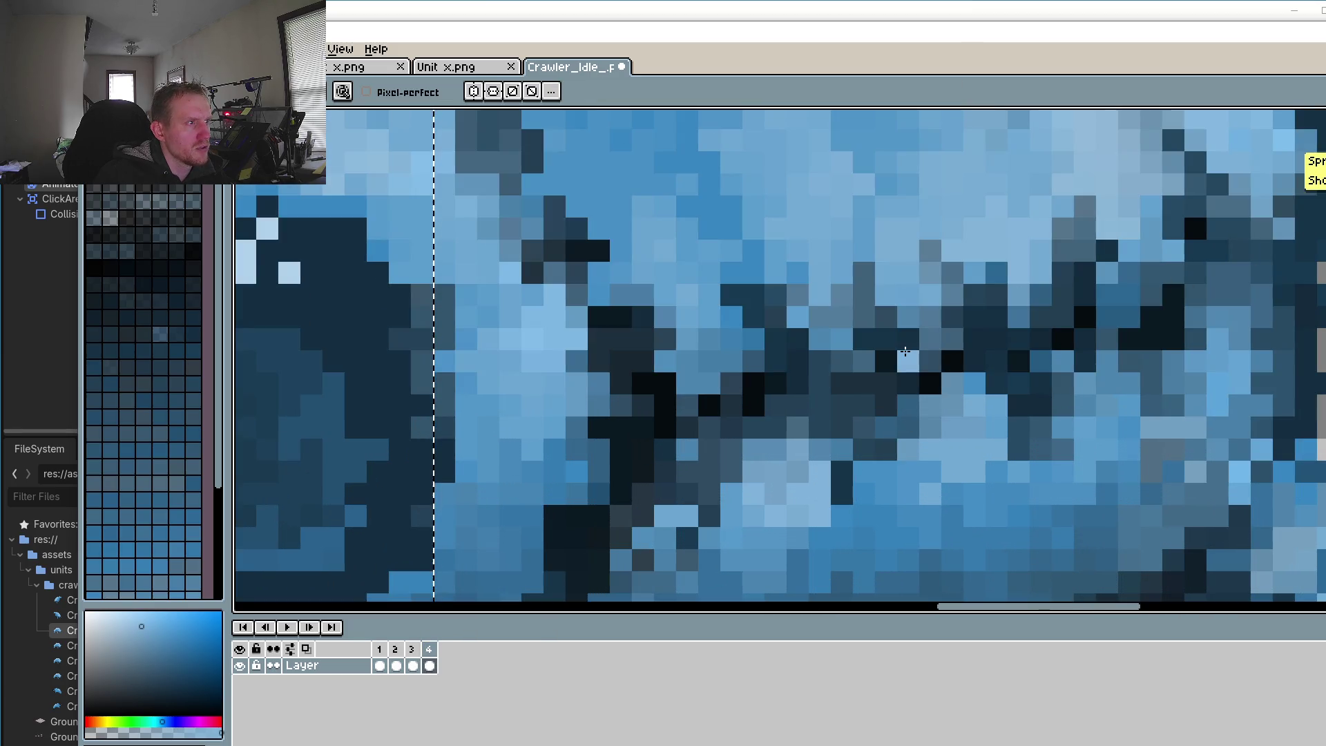
Step: Sample a dark slate tone from the jaw and paint a first dark seam pixel
{"action": "scroll", "coordinate": [763, 476], "scroll_direction": "down", "scroll_amount": 2}
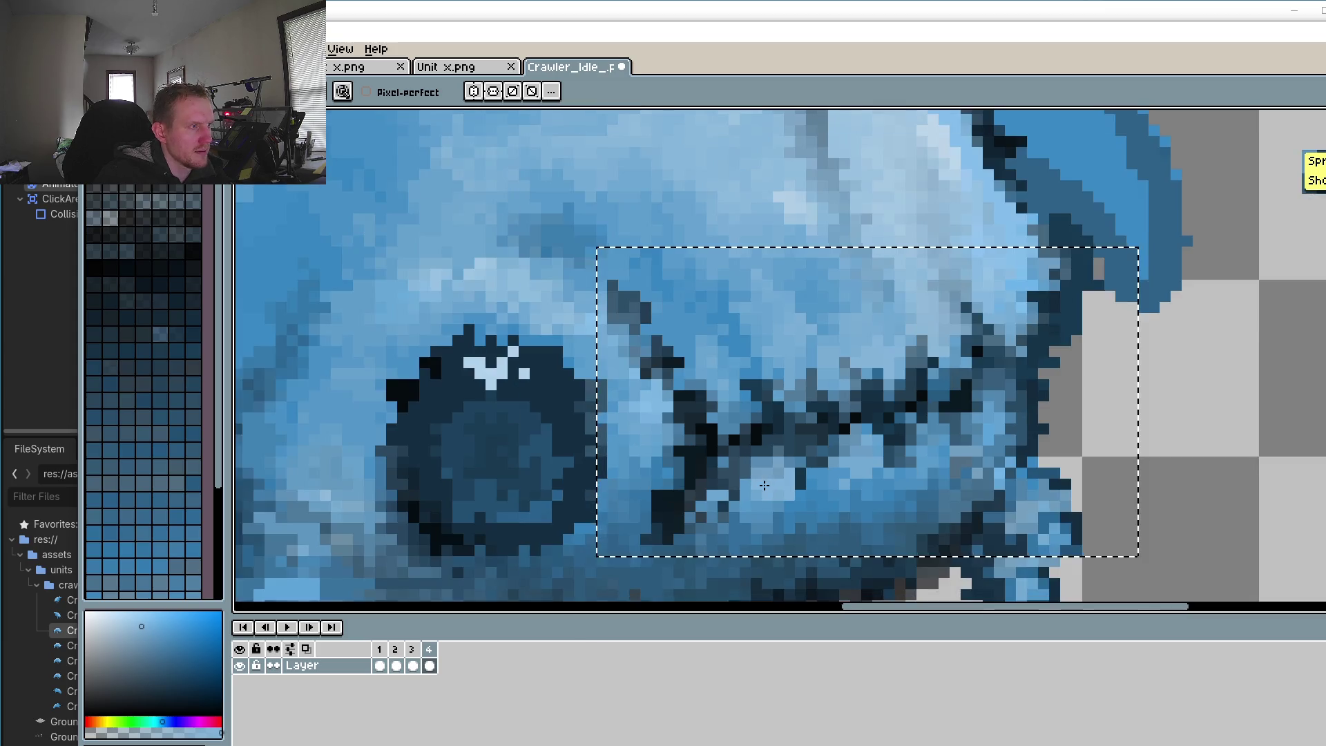
{"action": "scroll", "coordinate": [764, 485], "scroll_direction": "down", "scroll_amount": 2}
{"action": "scroll", "coordinate": [815, 455], "scroll_direction": "up", "scroll_amount": 4}
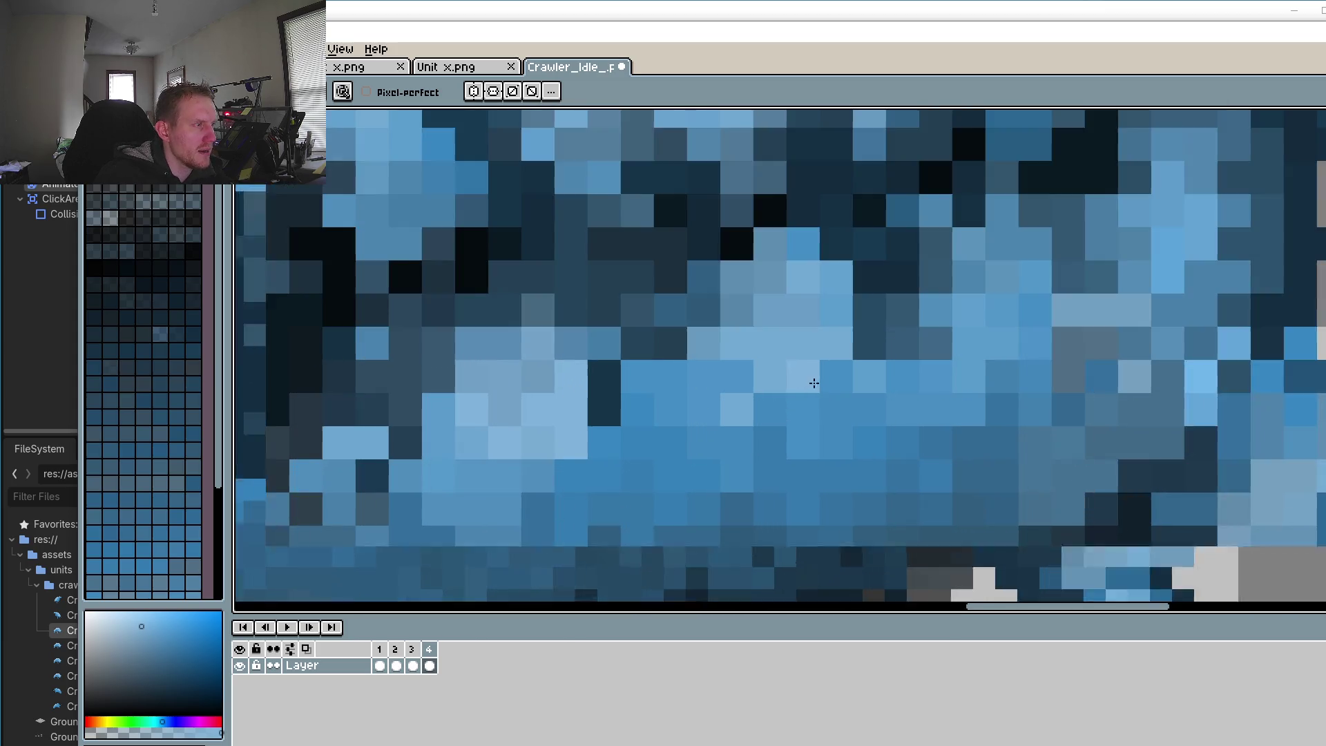
{"action": "scroll", "coordinate": [829, 444], "scroll_direction": "up", "scroll_amount": 2}
{"action": "key", "text": "i"}
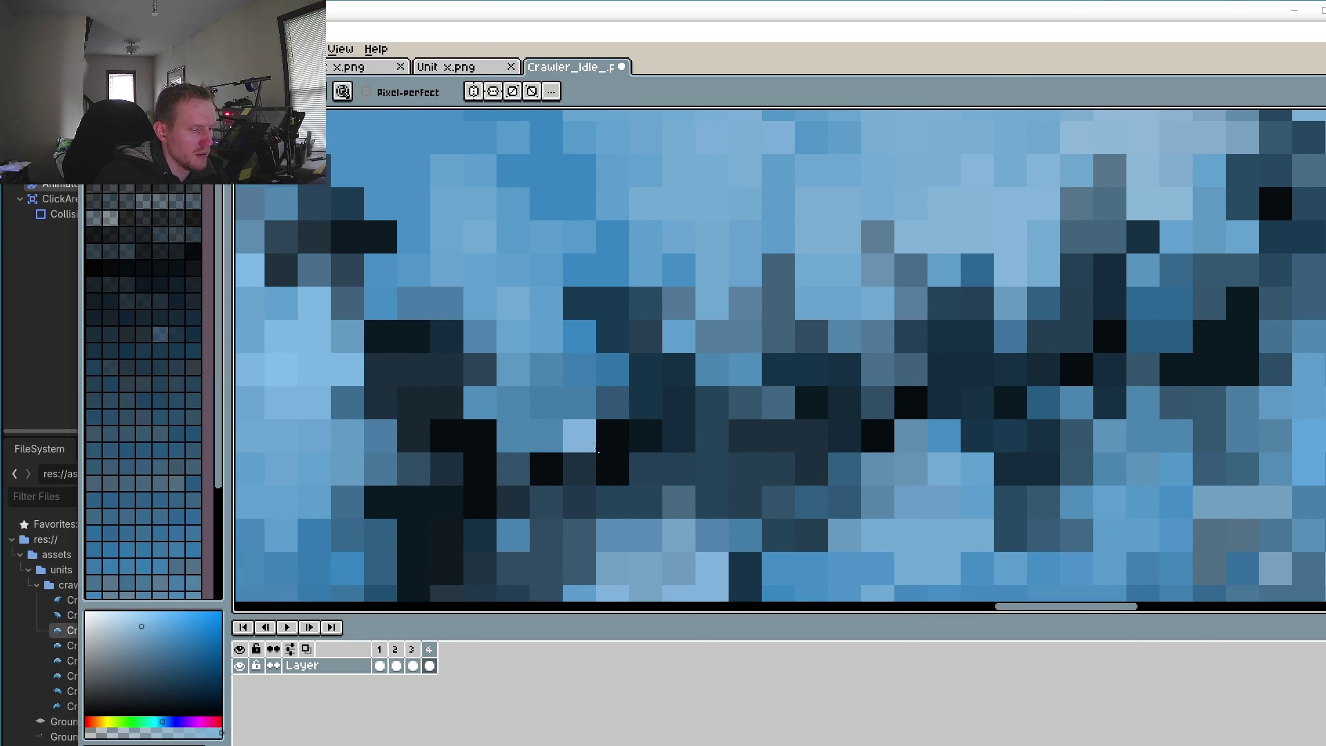
{"action": "left_click", "coordinate": [570, 439]}
{"action": "key", "text": "b"}
{"action": "left_click", "coordinate": [514, 437]}
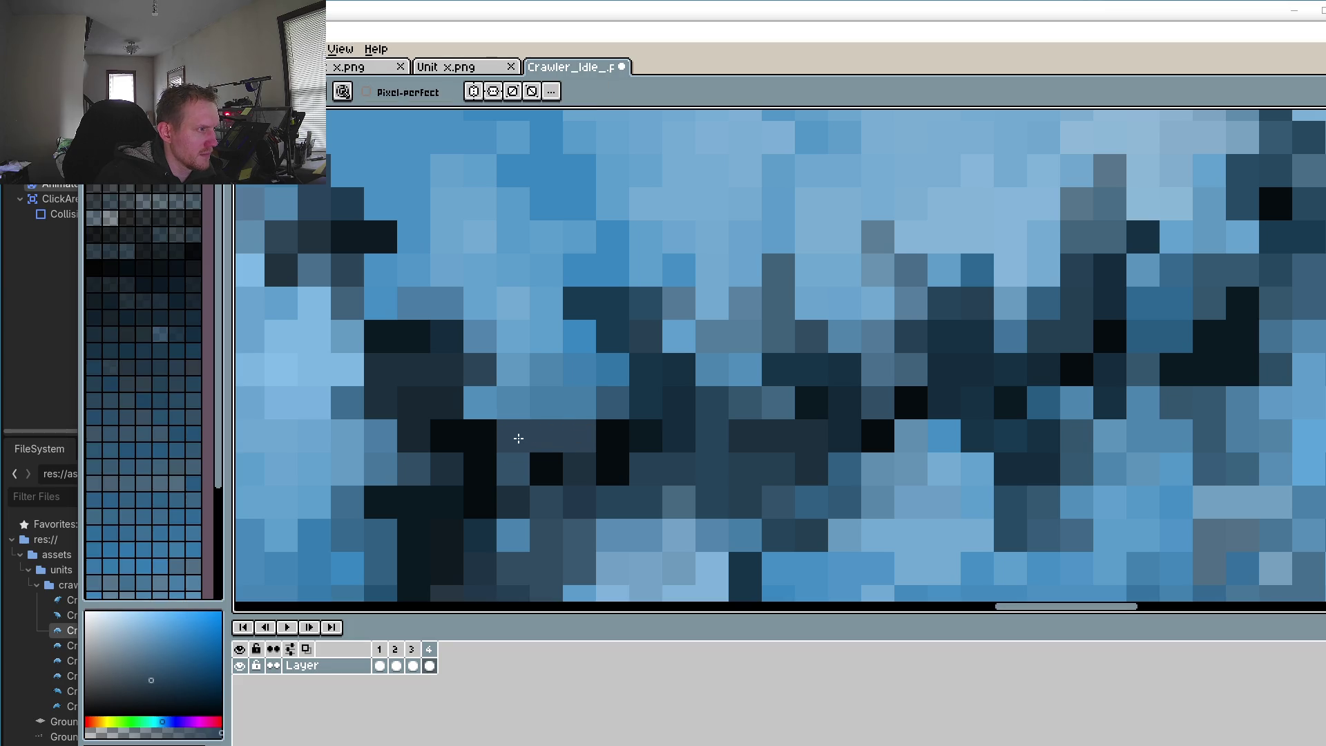
{"action": "left_click", "coordinate": [612, 376]}
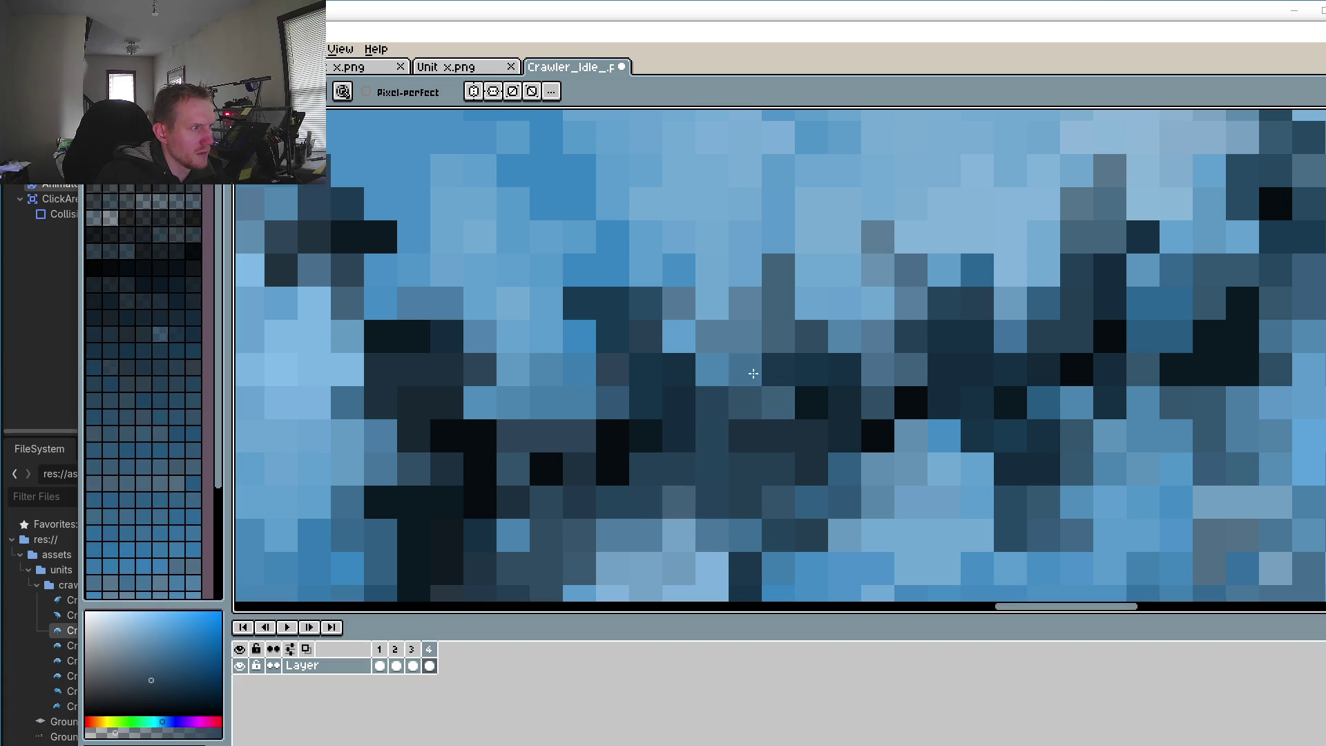
Step: Darken pixels along the jaw seam to its right end, then play the idle animation
{"action": "left_click_drag", "start_coordinate": [779, 277], "coordinate": [734, 213]}
{"action": "left_click_drag", "start_coordinate": [905, 237], "coordinate": [878, 172]}
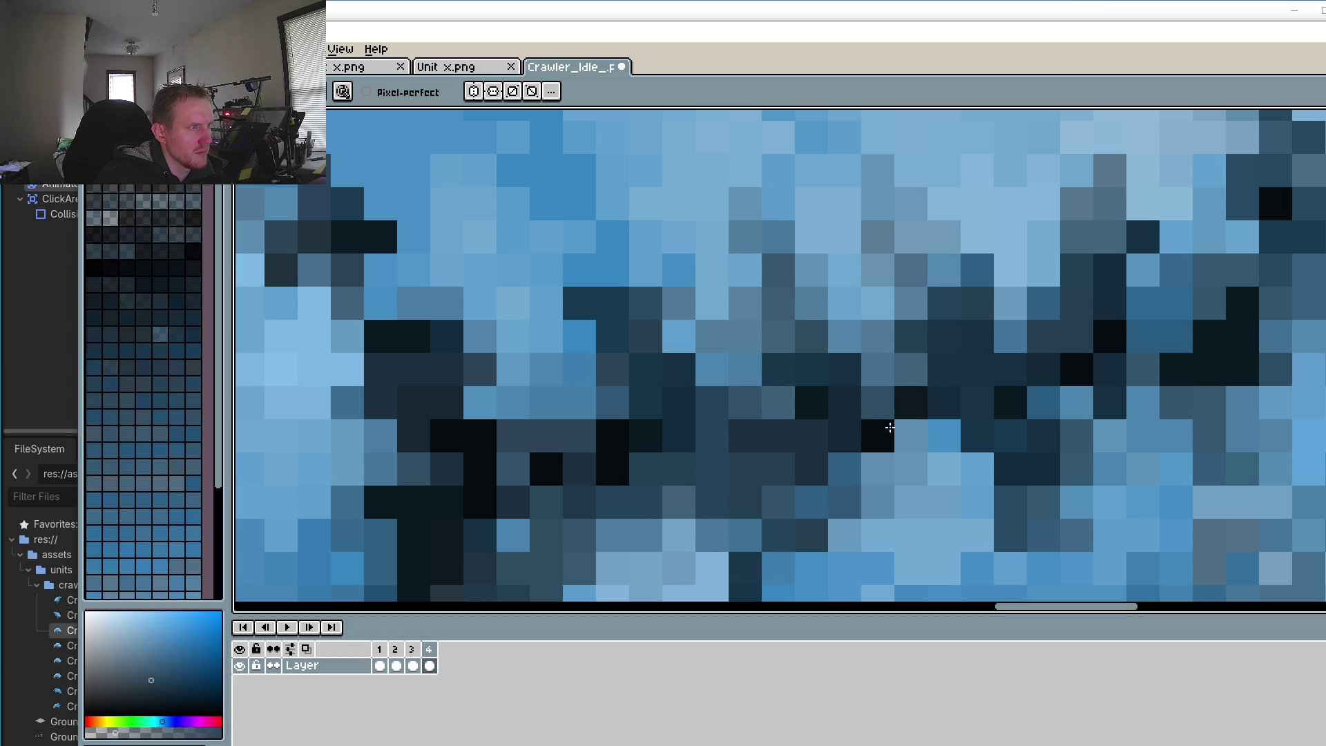
{"action": "left_click_drag", "start_coordinate": [890, 428], "coordinate": [981, 497]}
{"action": "scroll", "coordinate": [955, 274], "scroll_direction": "up", "scroll_amount": 3}
{"action": "scroll", "coordinate": [954, 274], "scroll_direction": "right", "scroll_amount": 3}
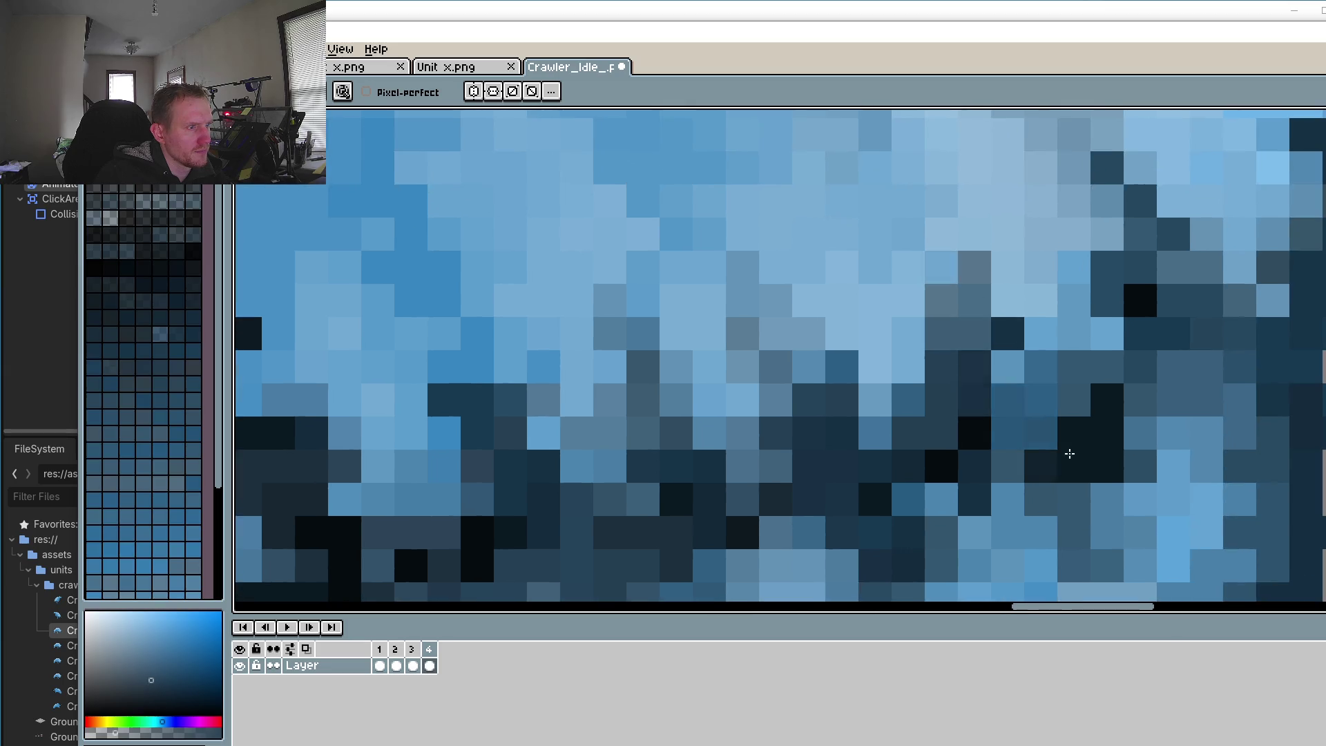
{"action": "scroll", "coordinate": [1147, 331], "scroll_direction": "up", "scroll_amount": 3}
{"action": "left_click_drag", "start_coordinate": [1091, 317], "coordinate": [1174, 449]}
{"action": "left_click_drag", "start_coordinate": [1305, 269], "coordinate": [1208, 235]}
{"action": "scroll", "coordinate": [1215, 186], "scroll_direction": "down", "scroll_amount": 3}
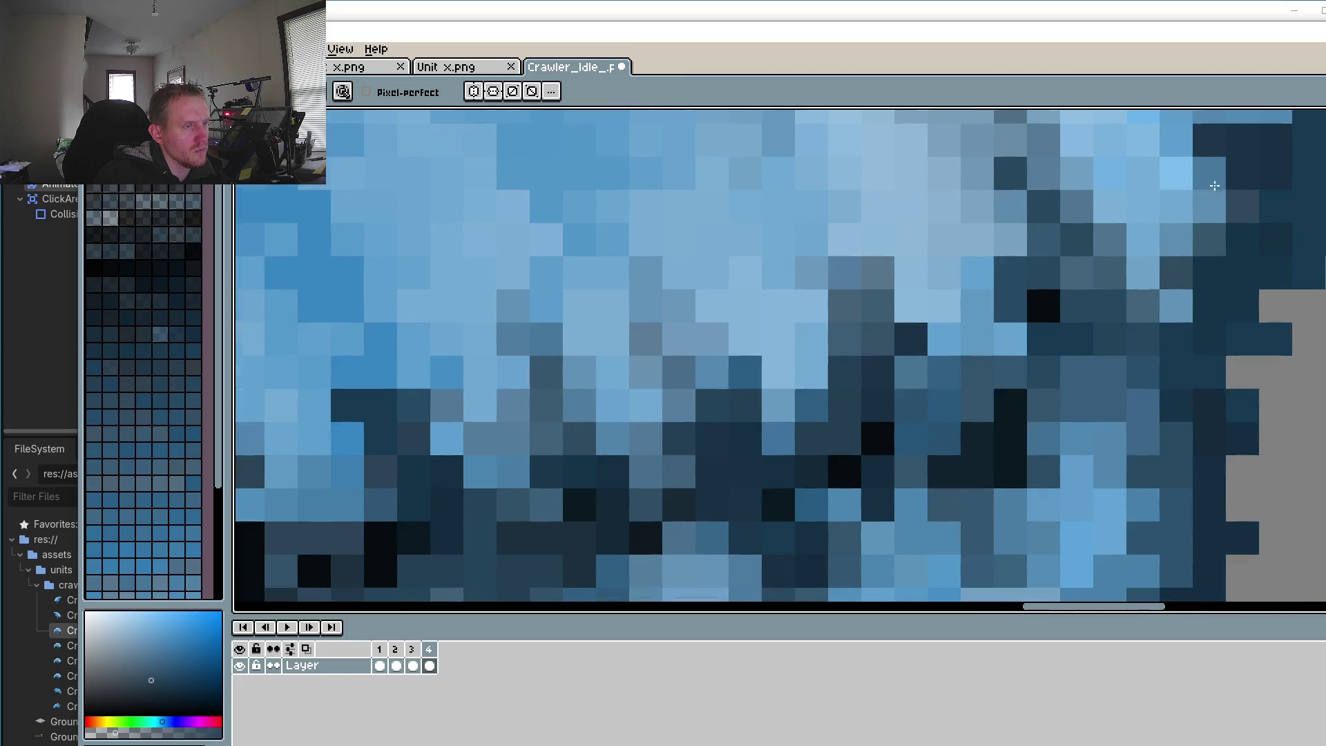
{"action": "scroll", "coordinate": [788, 220], "scroll_direction": "down", "scroll_amount": 7}
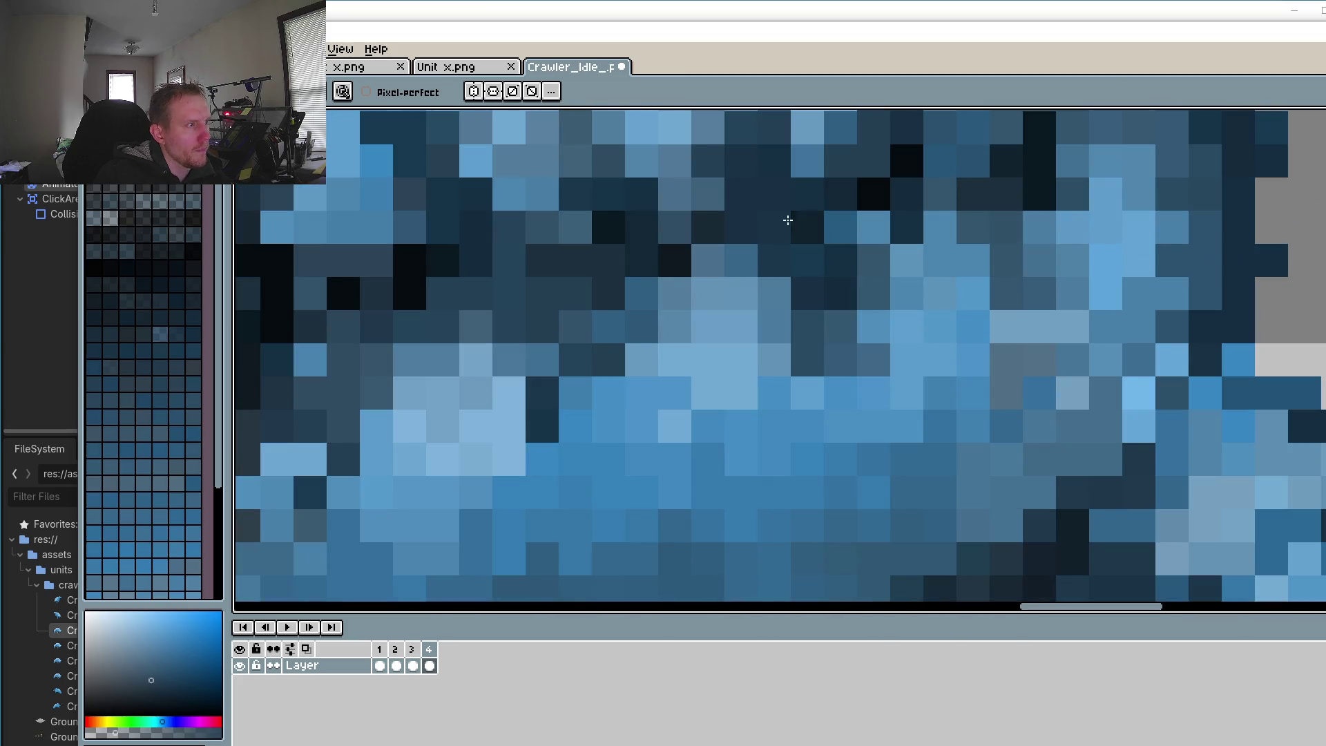
{"action": "scroll", "coordinate": [814, 341], "scroll_direction": "down", "scroll_amount": 5}
{"action": "scroll", "coordinate": [828, 364], "scroll_direction": "up", "scroll_amount": 4}
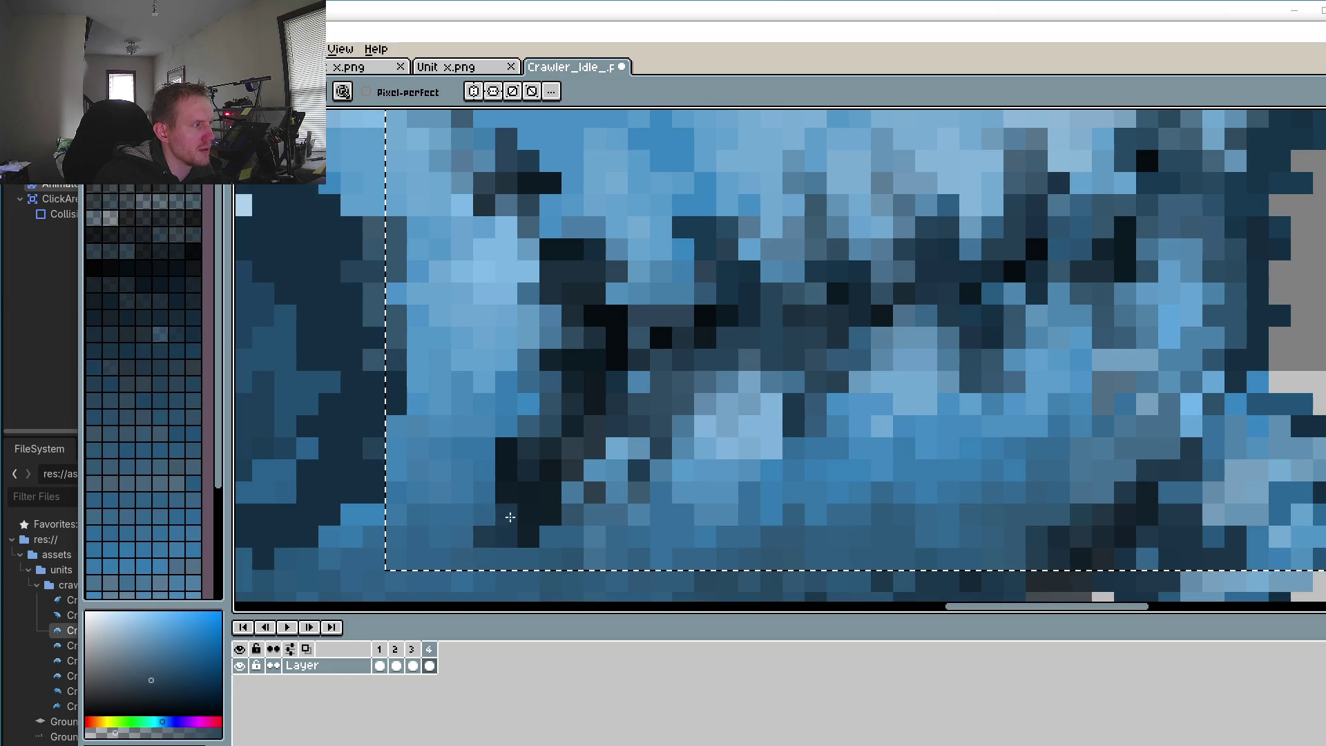
{"action": "scroll", "coordinate": [487, 516], "scroll_direction": "down", "scroll_amount": 2}
{"action": "left_click", "coordinate": [286, 626]}
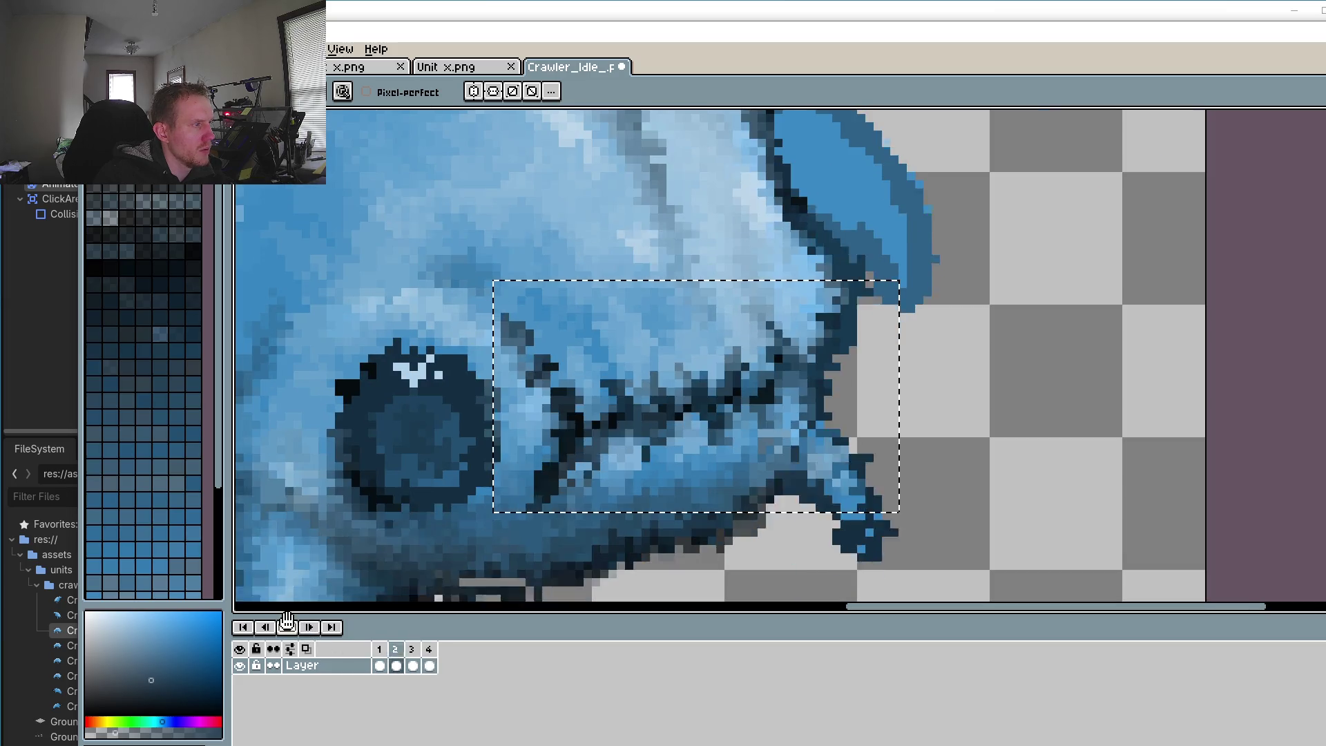
Step: Recentre the crawler in view and stop the animation preview
{"action": "scroll", "coordinate": [594, 449], "scroll_direction": "down", "scroll_amount": 1}
{"action": "scroll", "coordinate": [608, 433], "scroll_direction": "down", "scroll_amount": 1}
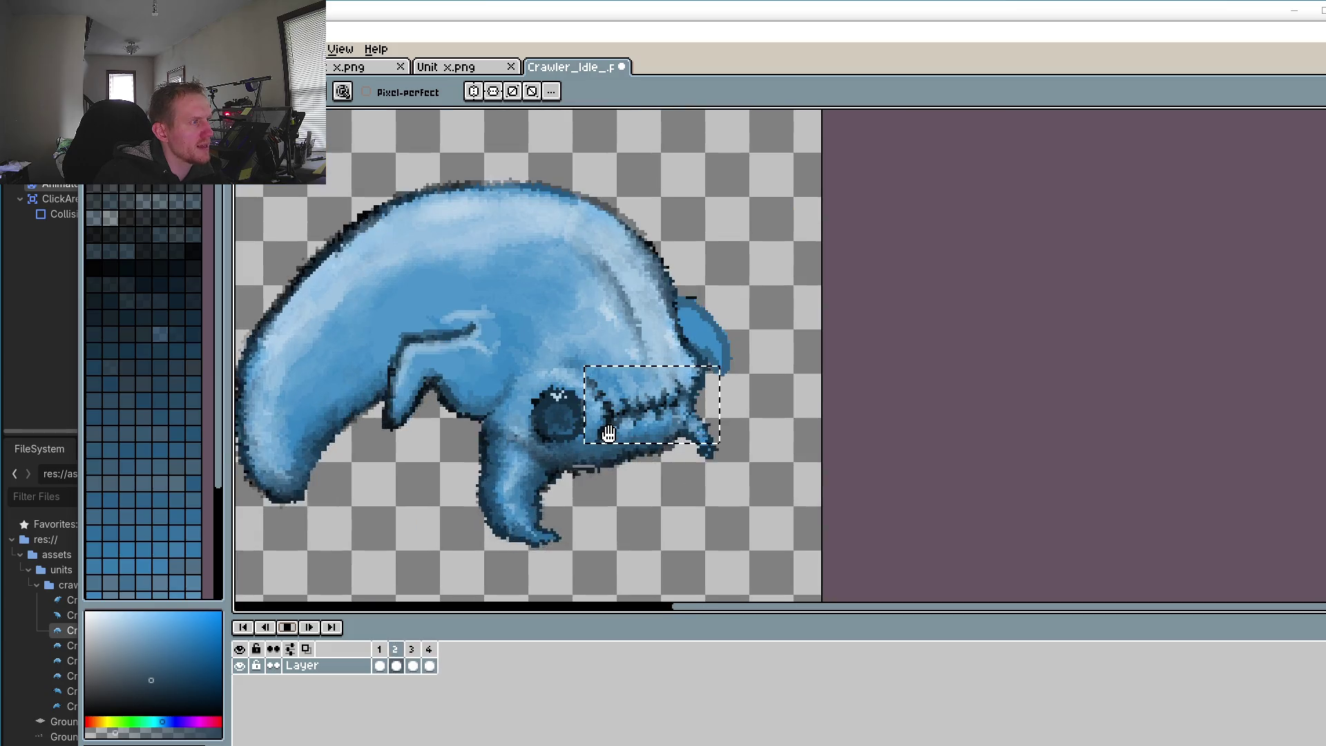
{"action": "left_click_drag", "start_coordinate": [608, 434], "coordinate": [785, 407]}
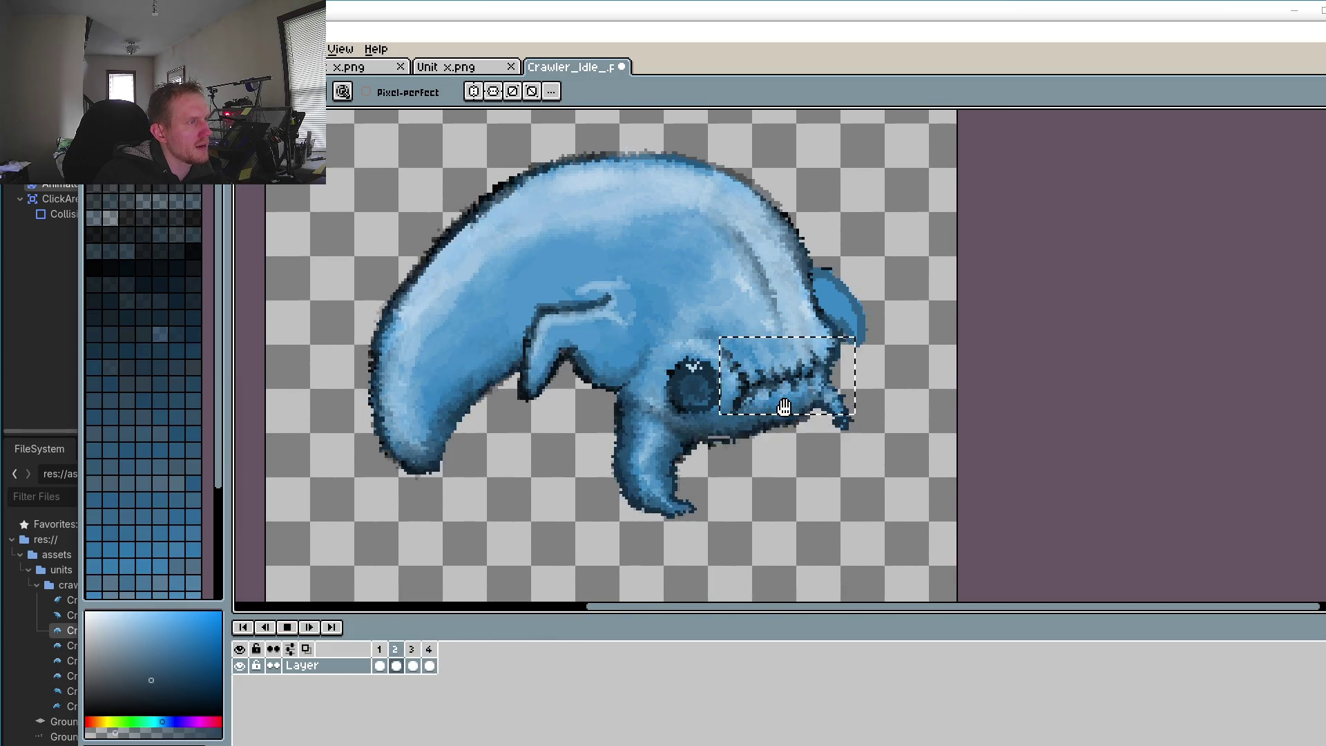
{"action": "scroll", "coordinate": [780, 417], "scroll_direction": "down", "scroll_amount": 2}
{"action": "scroll", "coordinate": [774, 431], "scroll_direction": "up", "scroll_amount": 3}
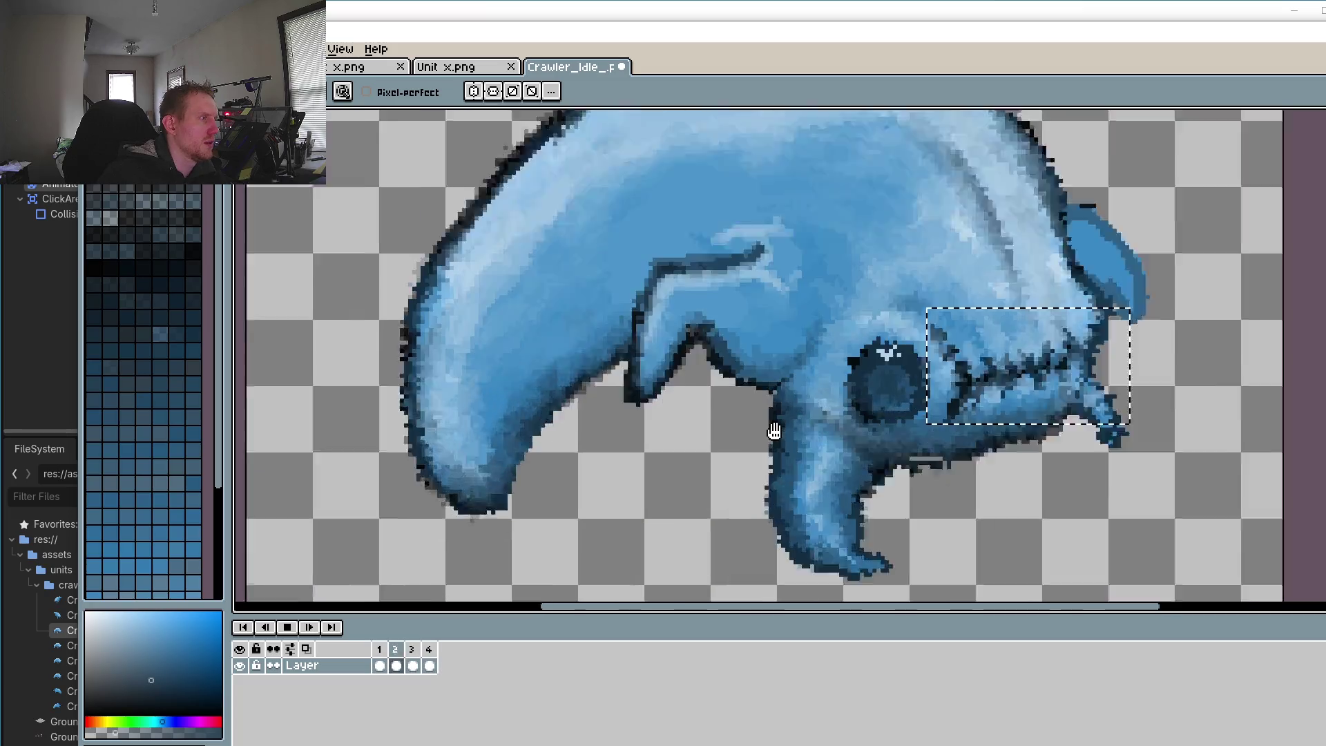
{"action": "scroll", "coordinate": [774, 431], "scroll_direction": "up", "scroll_amount": 1}
{"action": "left_click", "coordinate": [288, 627]}
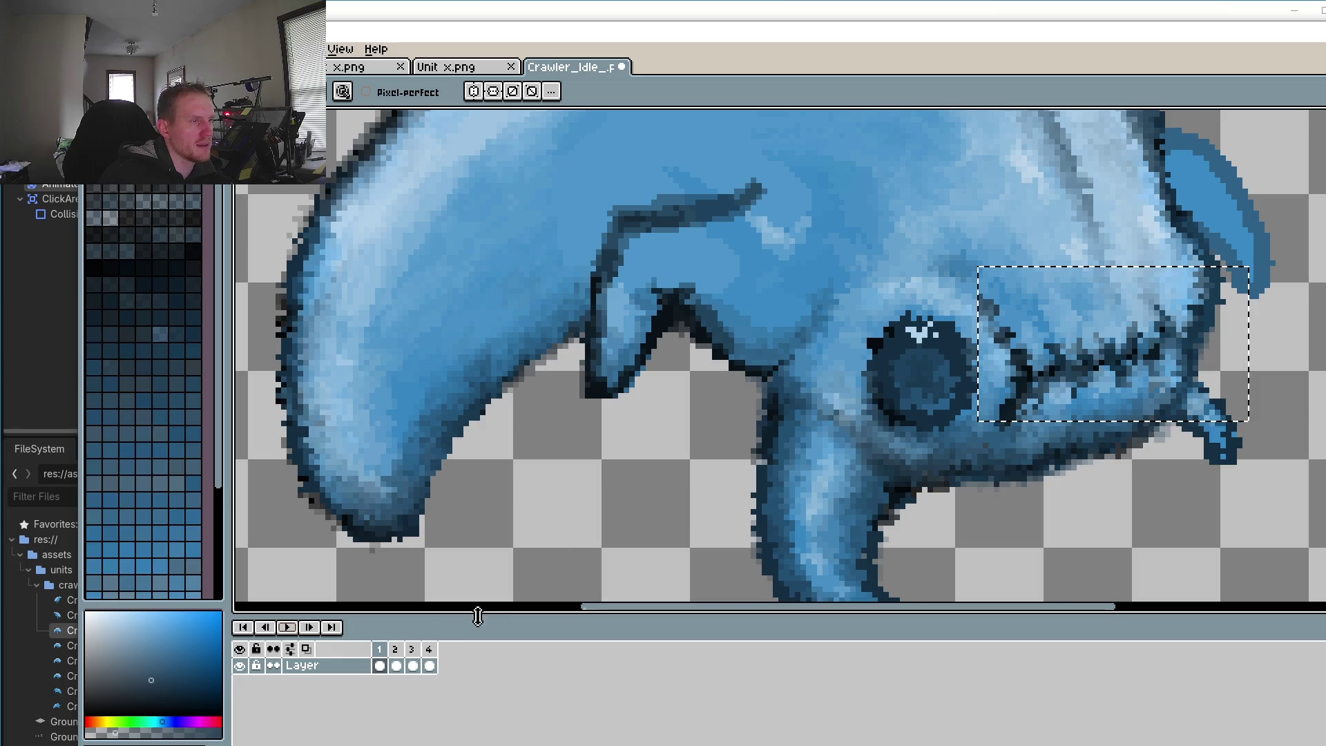
Step: Step between frames 3 and 4 to compare, ending on frame 4
{"action": "left_click", "coordinate": [412, 664]}
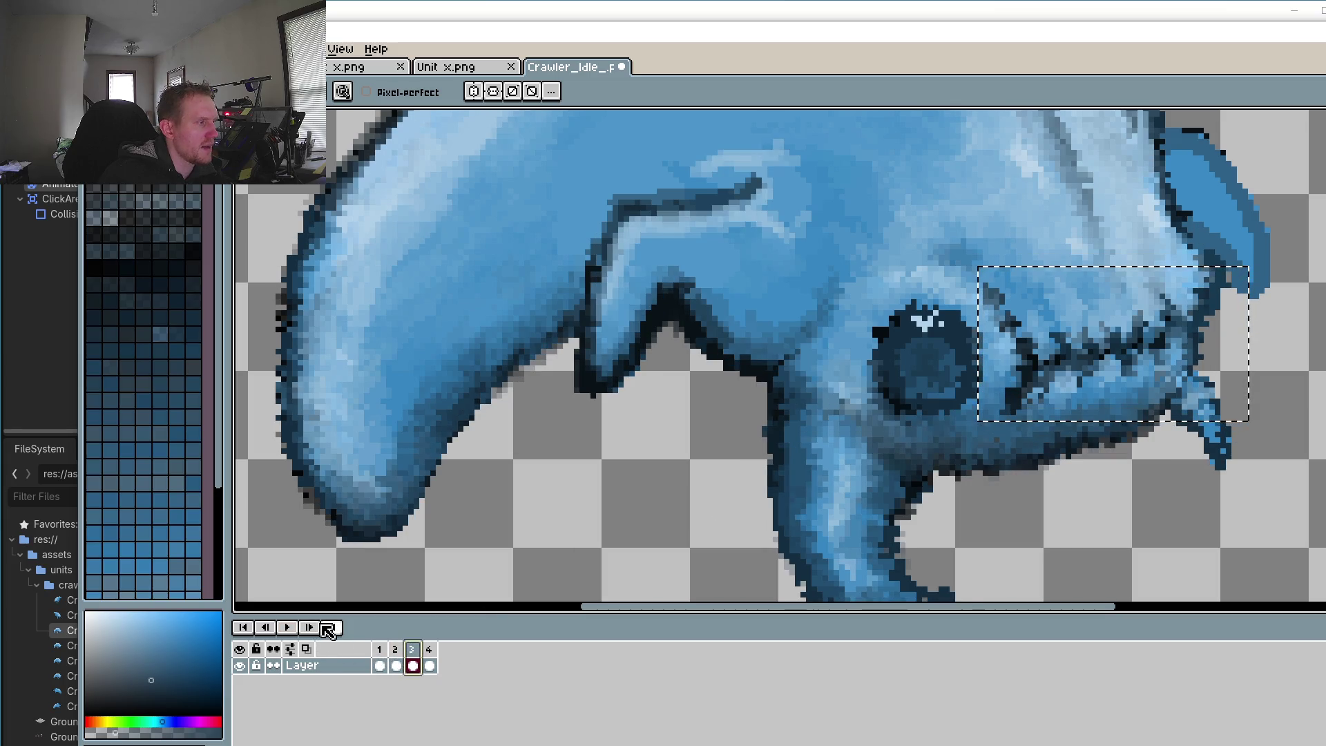
{"action": "left_click", "coordinate": [310, 627]}
{"action": "left_click", "coordinate": [268, 628]}
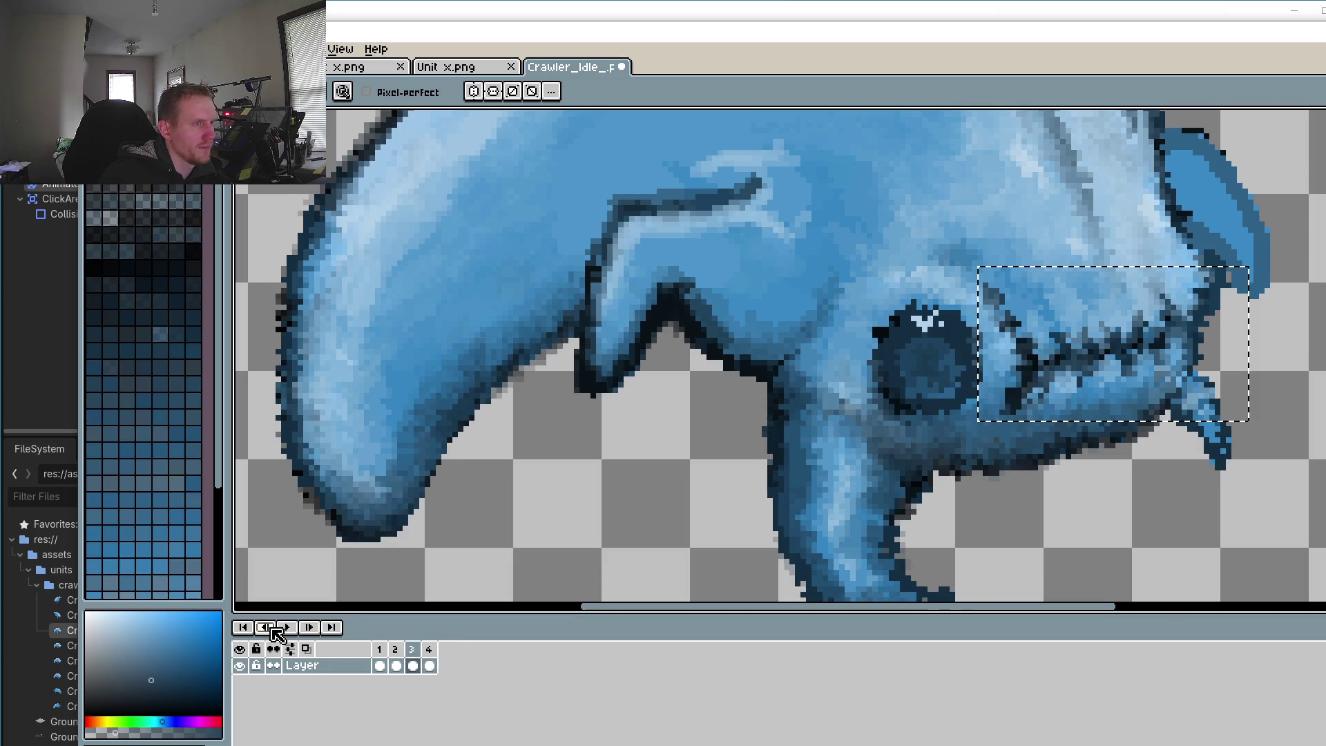
{"action": "left_click", "coordinate": [309, 627]}
{"action": "scroll", "coordinate": [1065, 440], "scroll_direction": "up", "scroll_amount": 1}
{"action": "scroll", "coordinate": [1065, 440], "scroll_direction": "up", "scroll_amount": 1}
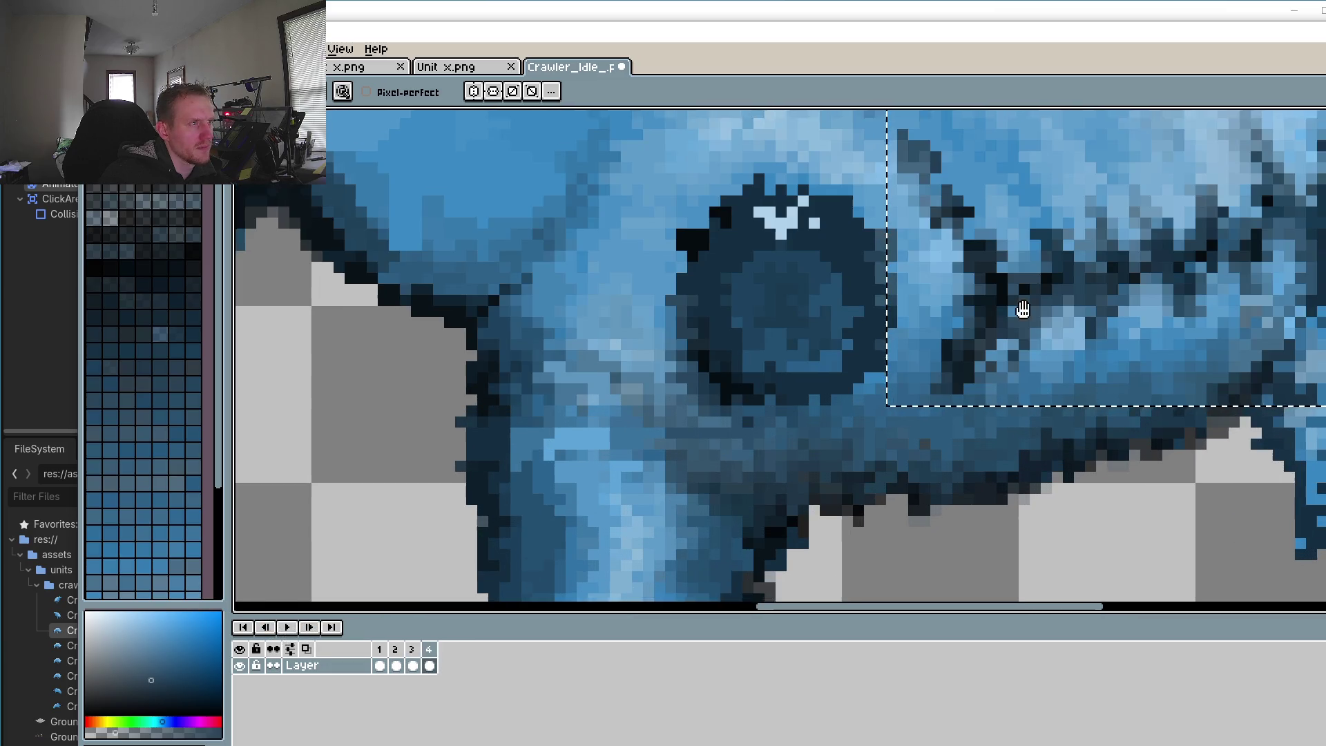
Step: Repaint several black jaw-seam pixels on frame 4 in dark blue-grey
{"action": "scroll", "coordinate": [934, 411], "scroll_direction": "up", "scroll_amount": 2}
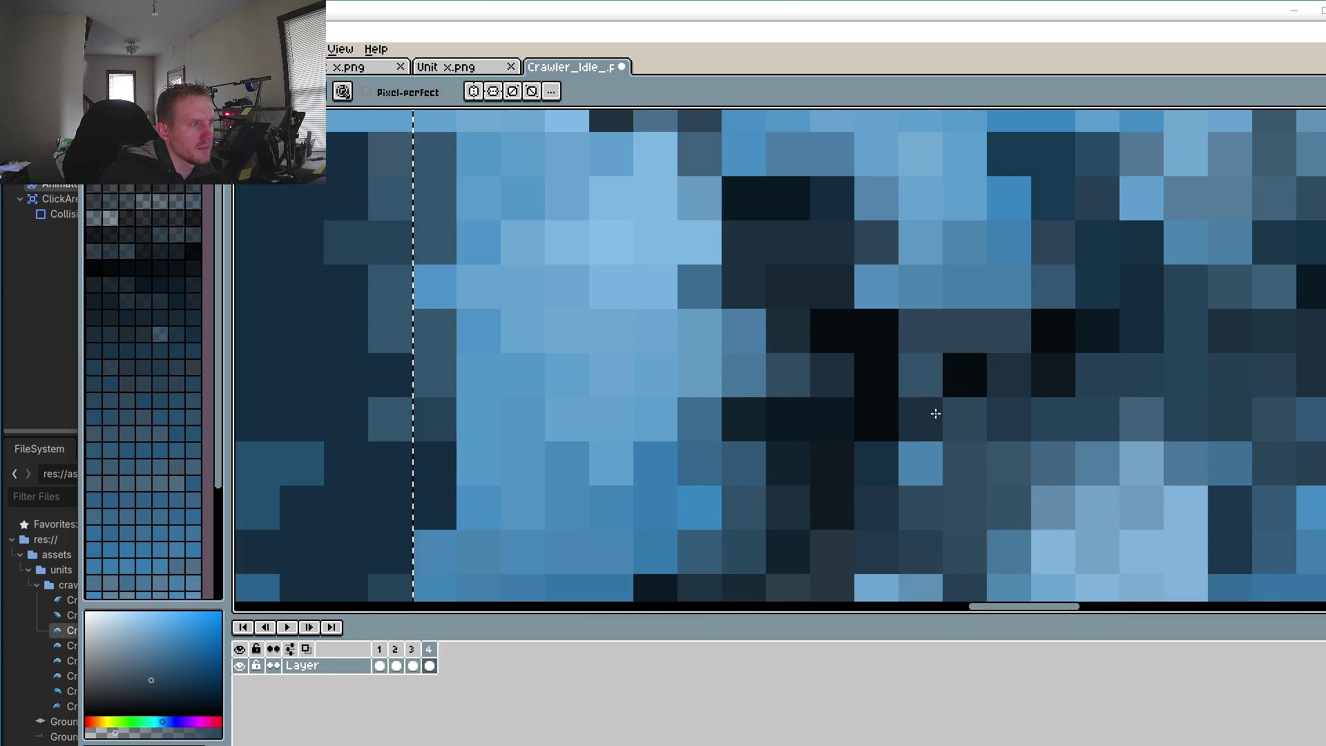
{"action": "left_click", "coordinate": [1013, 374]}
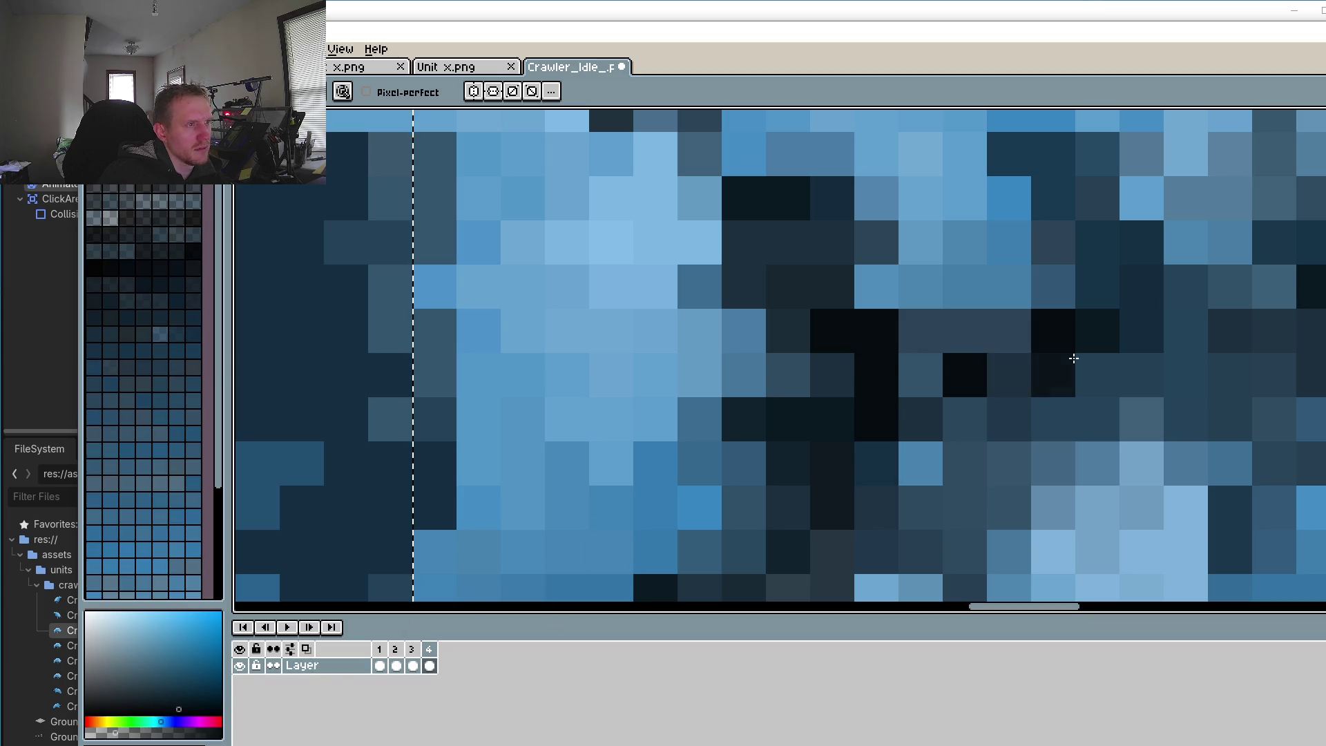
{"action": "scroll", "coordinate": [987, 414], "scroll_direction": "down", "scroll_amount": 2}
{"action": "scroll", "coordinate": [957, 409], "scroll_direction": "up", "scroll_amount": 1}
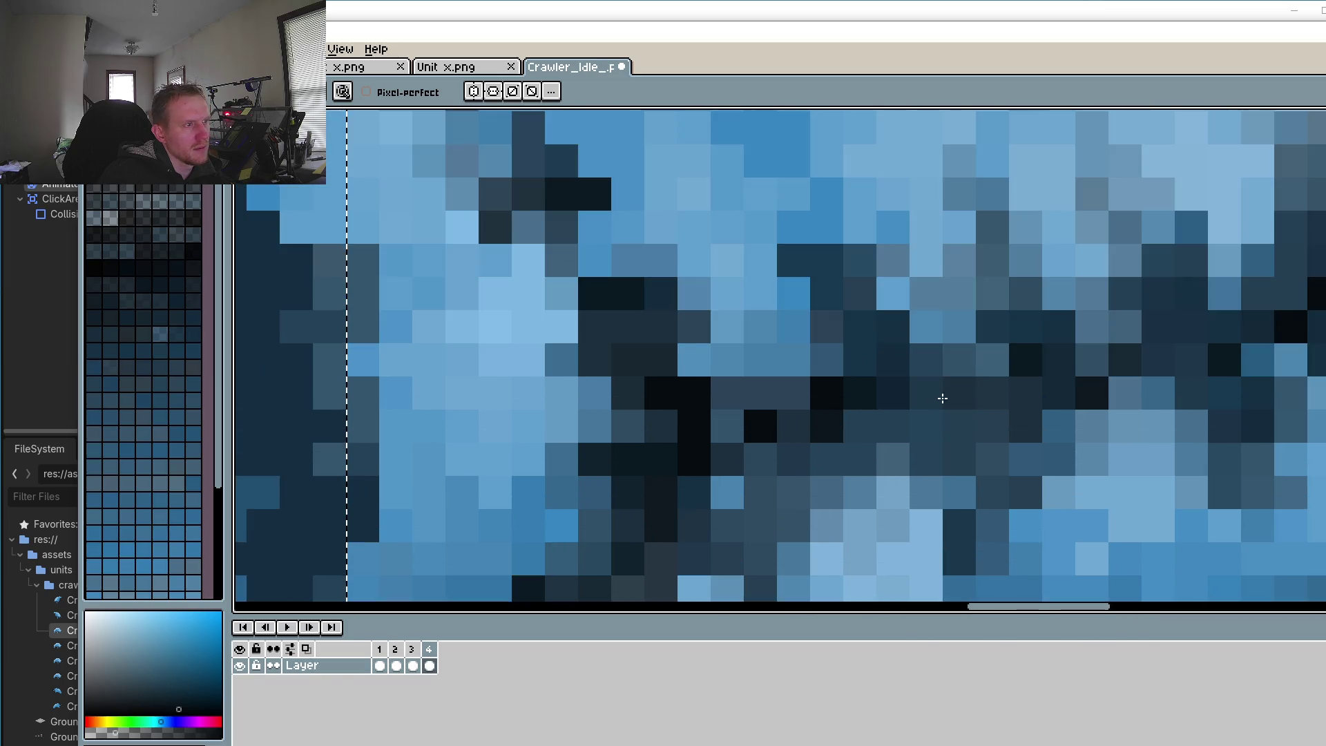
{"action": "left_click", "coordinate": [925, 359]}
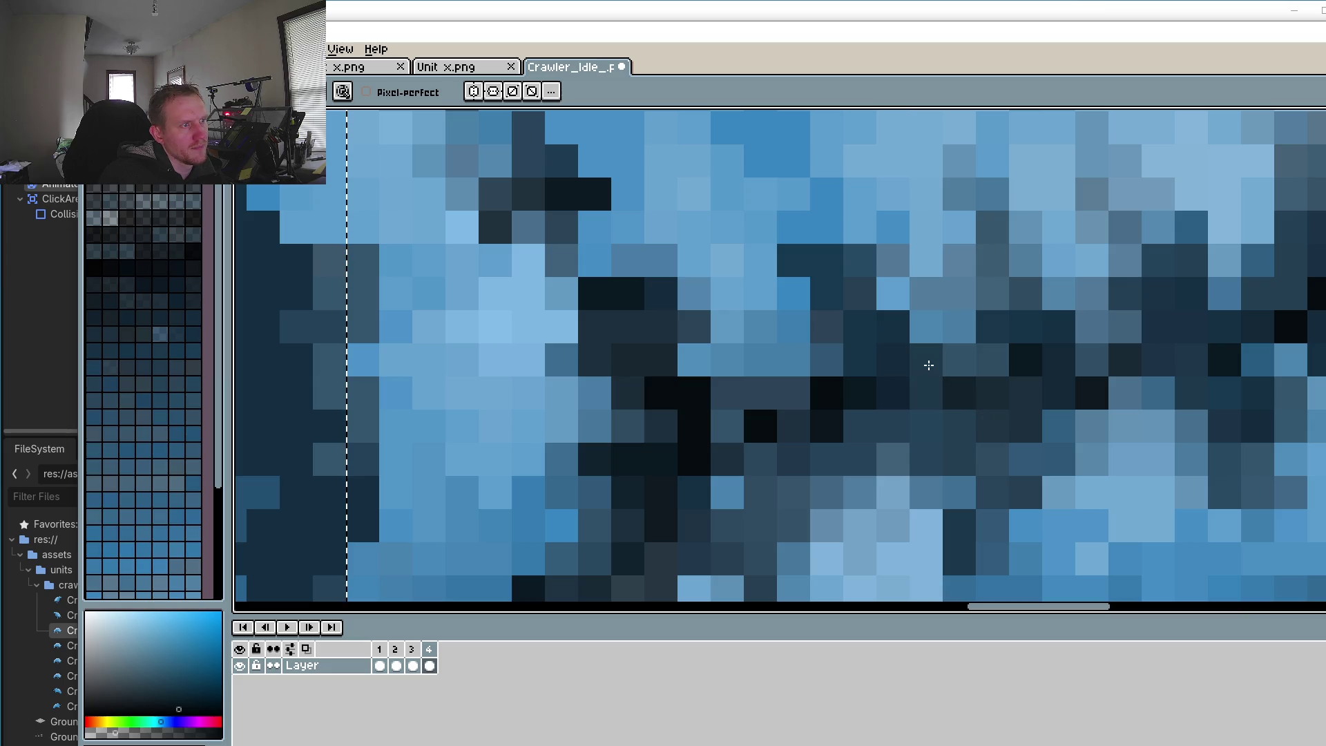
{"action": "left_click", "coordinate": [959, 425]}
{"action": "left_click_drag", "start_coordinate": [1028, 408], "coordinate": [976, 465]}
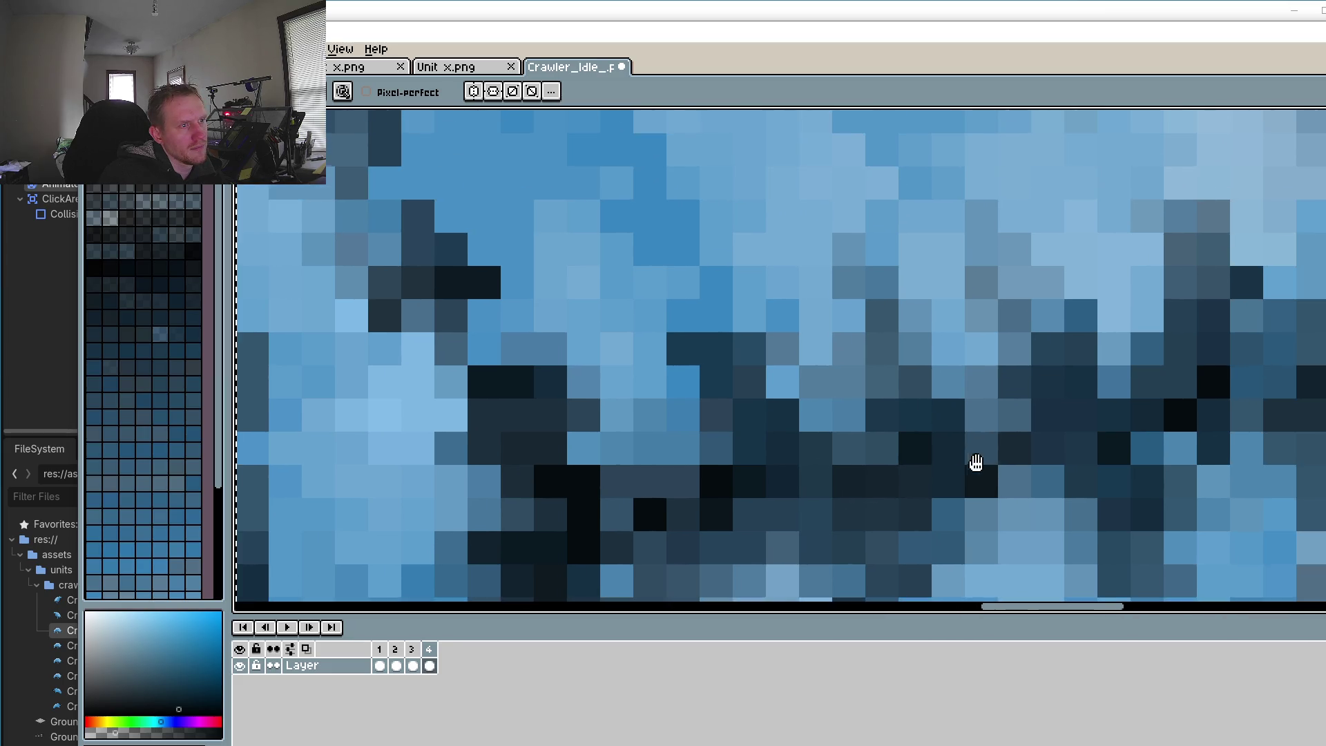
{"action": "left_click_drag", "start_coordinate": [1042, 405], "coordinate": [929, 305]}
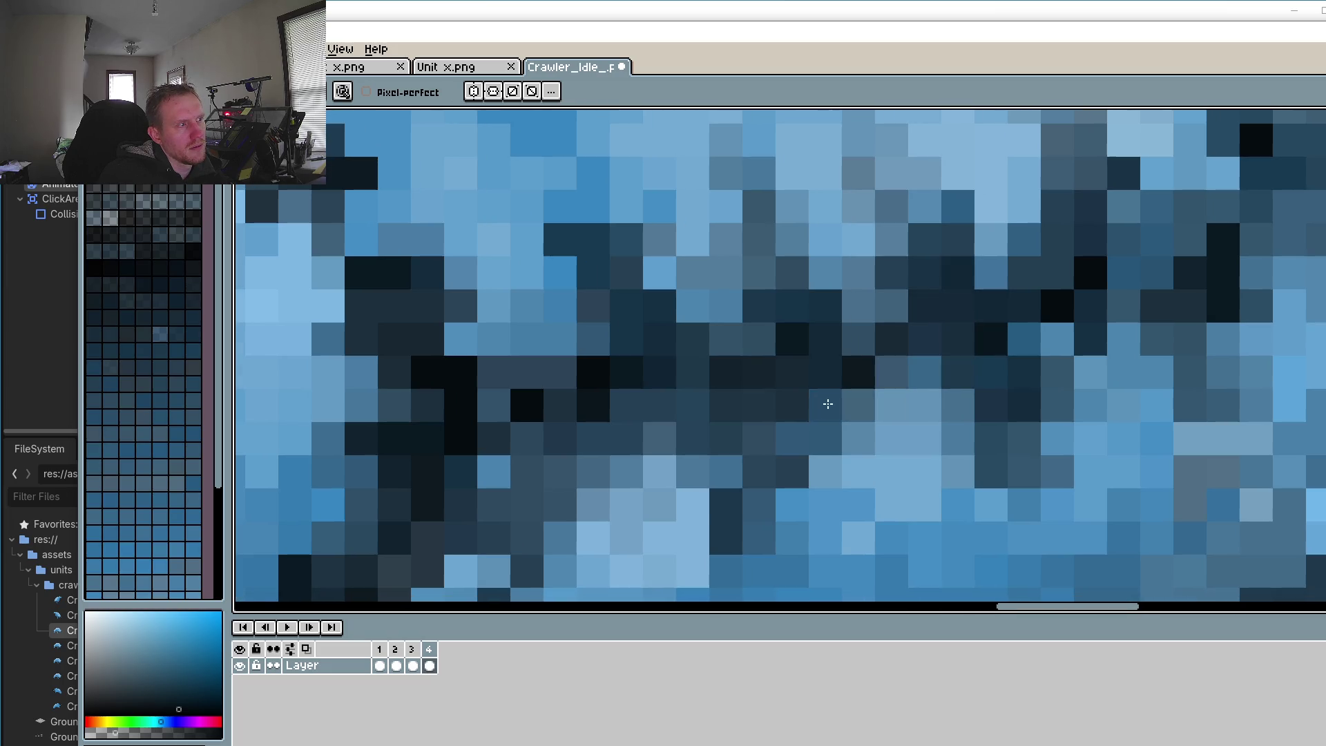
{"action": "scroll", "coordinate": [804, 449], "scroll_direction": "down", "scroll_amount": 3}
{"action": "scroll", "coordinate": [777, 455], "scroll_direction": "up", "scroll_amount": 2}
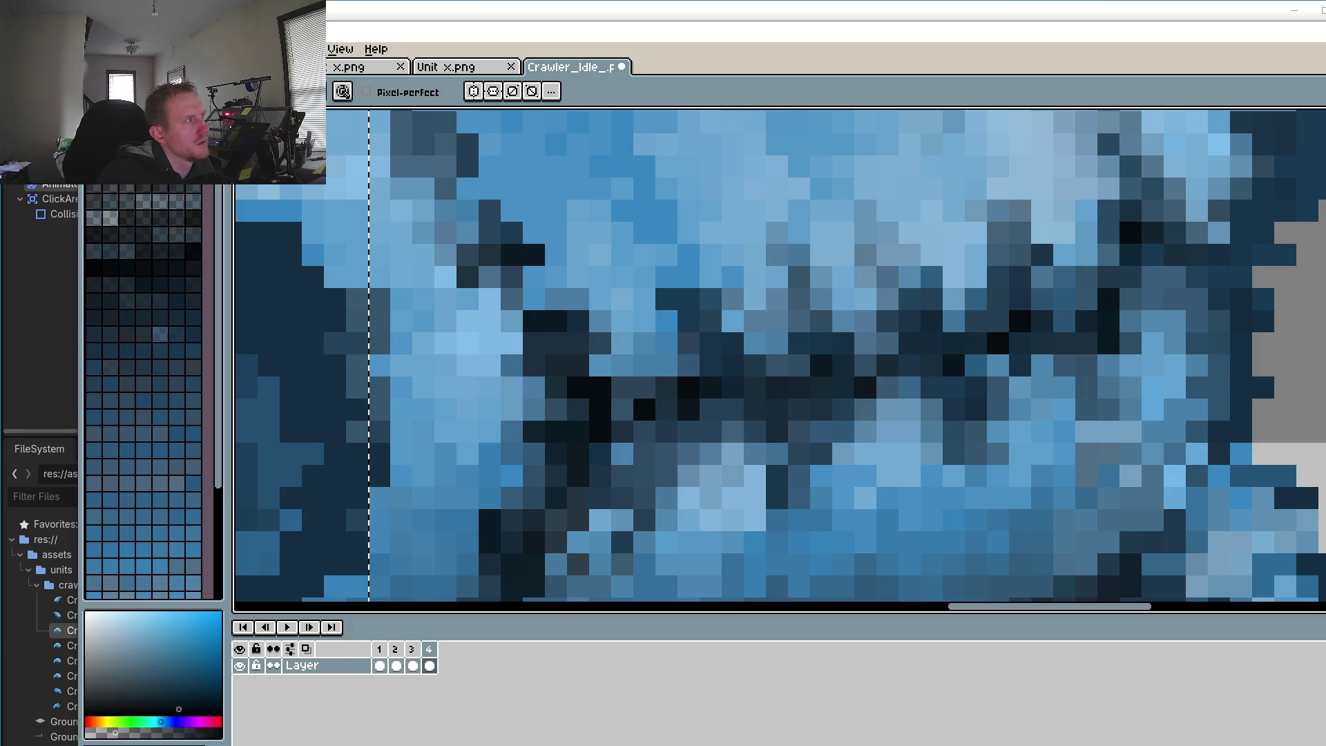
{"action": "left_click", "coordinate": [93, 48]}
Step: Save the crawler idle sprite with File > Save and start the animation playback
{"action": "mouse_move", "coordinate": [138, 96]}
{"action": "left_click", "coordinate": [338, 119]}
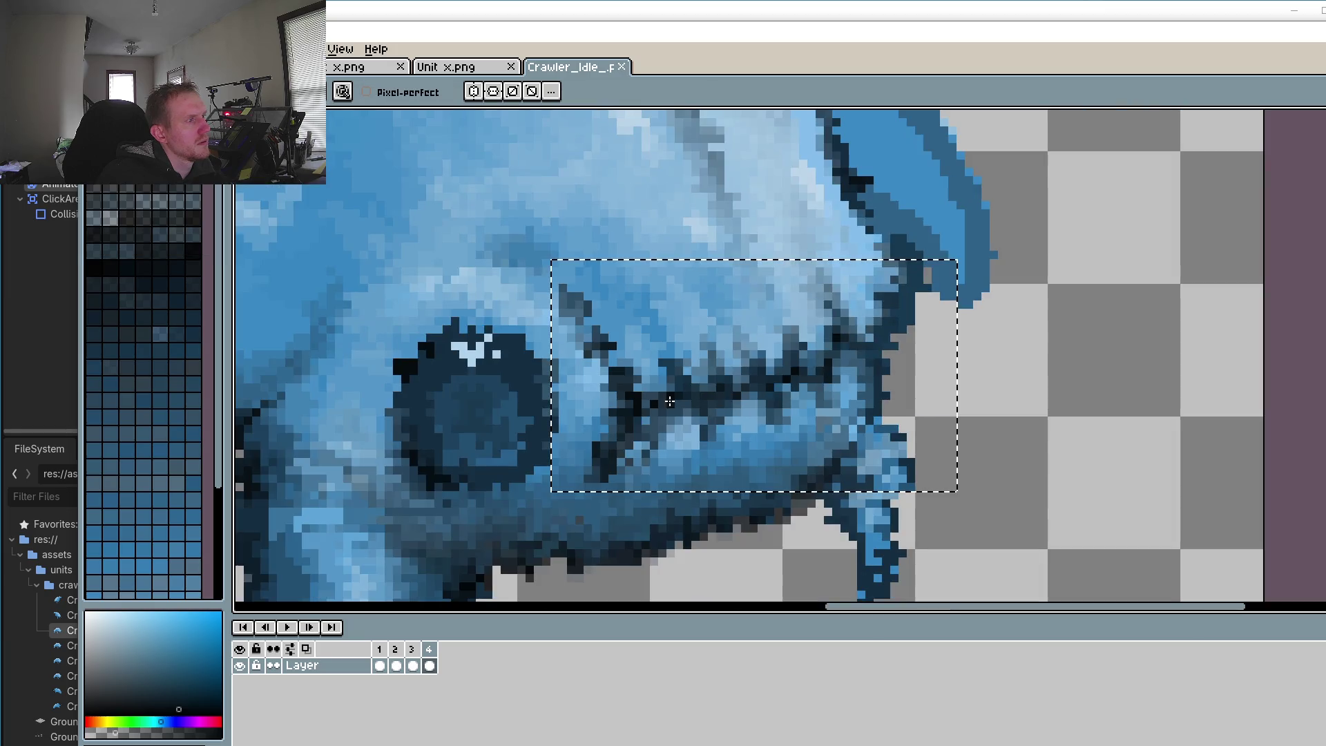
{"action": "left_click", "coordinate": [286, 627]}
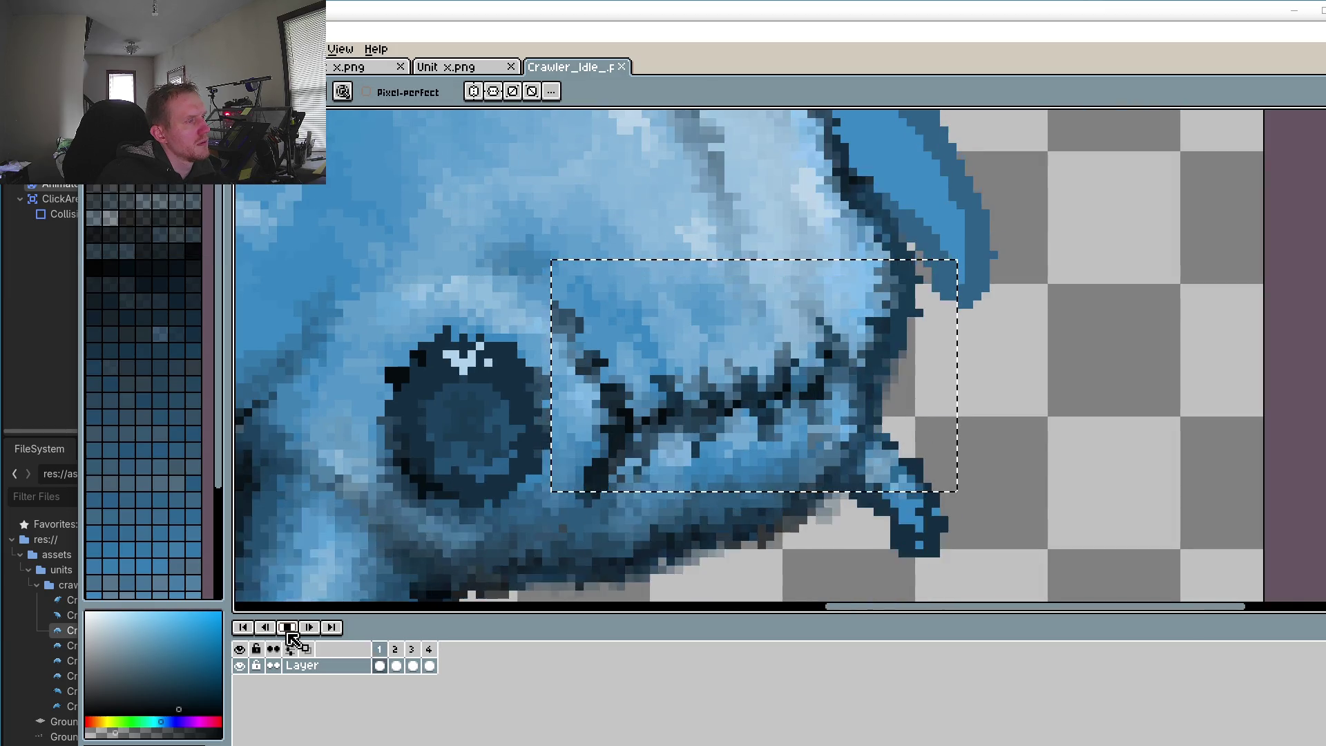
{"action": "scroll", "coordinate": [867, 537], "scroll_direction": "down", "scroll_amount": 5}
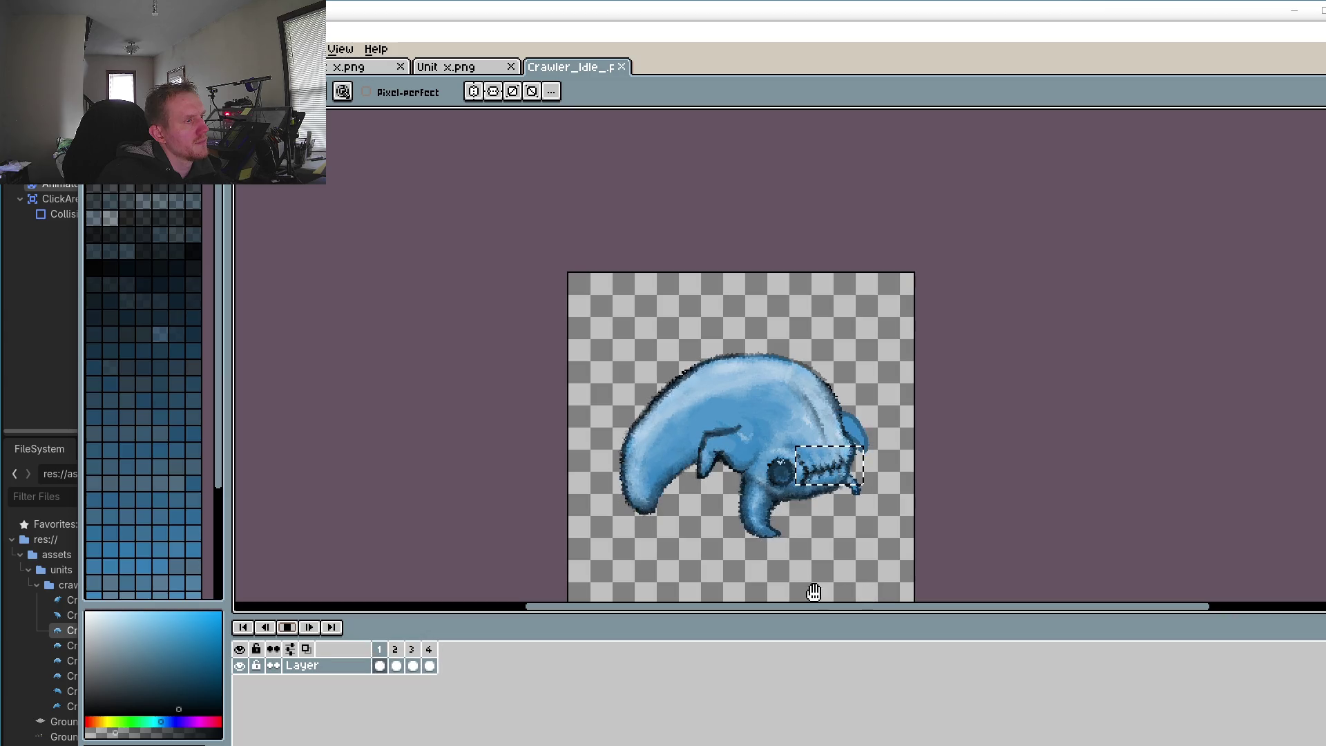
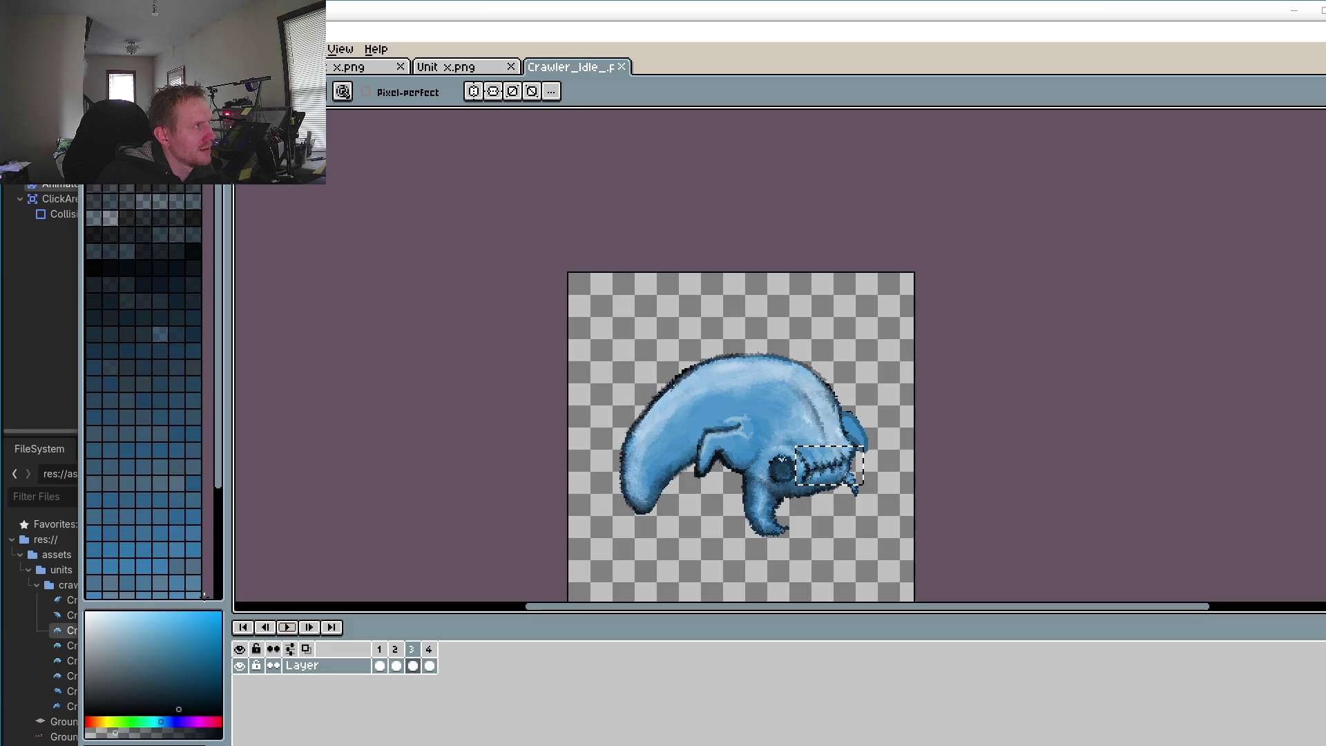
Step: Preview the idle animation, stopping it on frame 3
{"action": "left_click", "coordinate": [286, 627]}
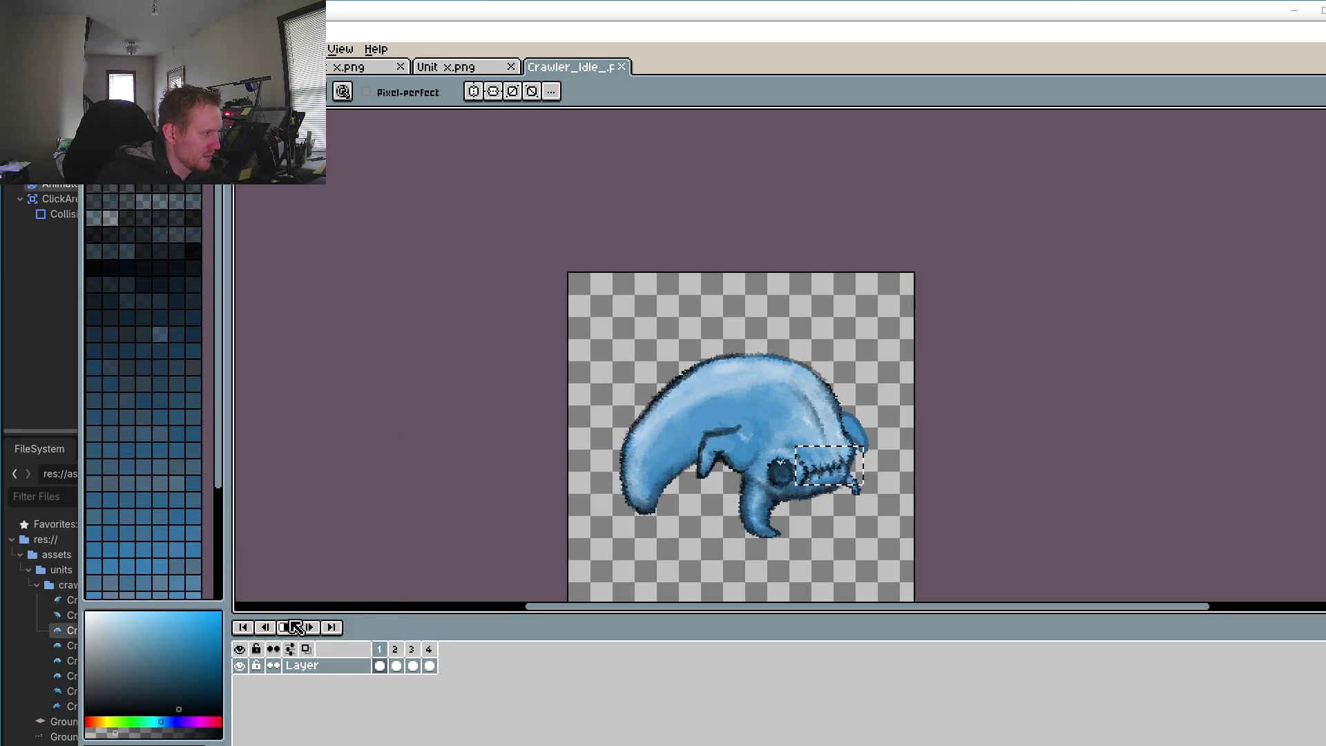
{"action": "left_click", "coordinate": [295, 626]}
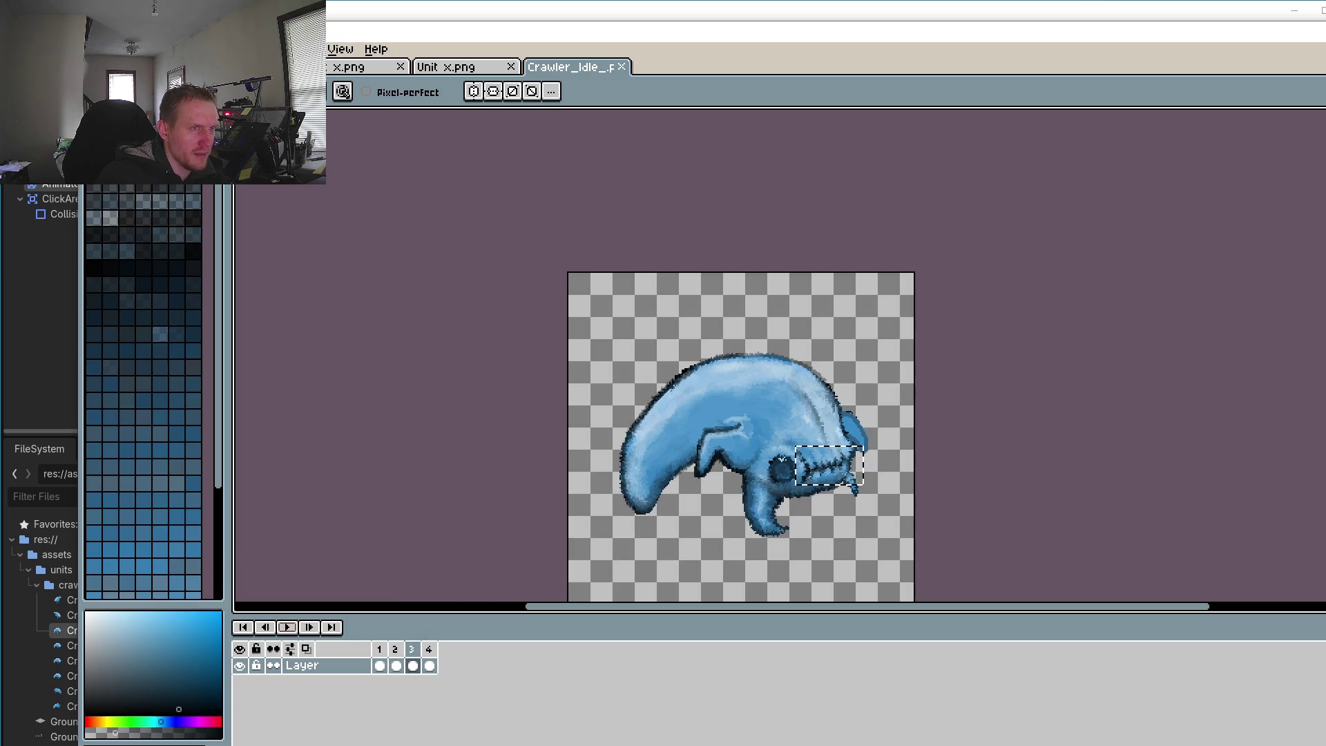
{"action": "key", "text": "v"}
{"action": "scroll", "coordinate": [883, 410], "scroll_direction": "up", "scroll_amount": 2}
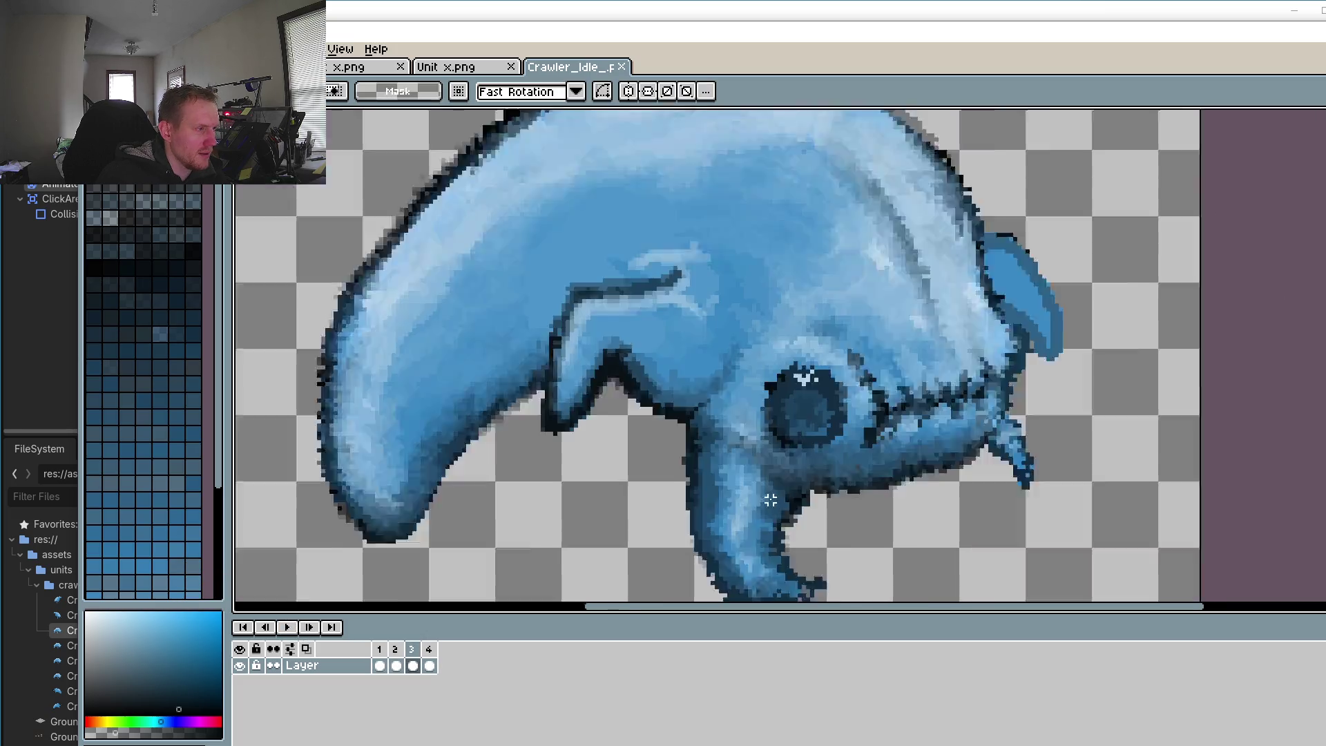
{"action": "scroll", "coordinate": [877, 412], "scroll_direction": "up", "scroll_amount": 2}
{"action": "scroll", "coordinate": [863, 414], "scroll_direction": "up", "scroll_amount": 2}
{"action": "scroll", "coordinate": [852, 419], "scroll_direction": "up", "scroll_amount": 2}
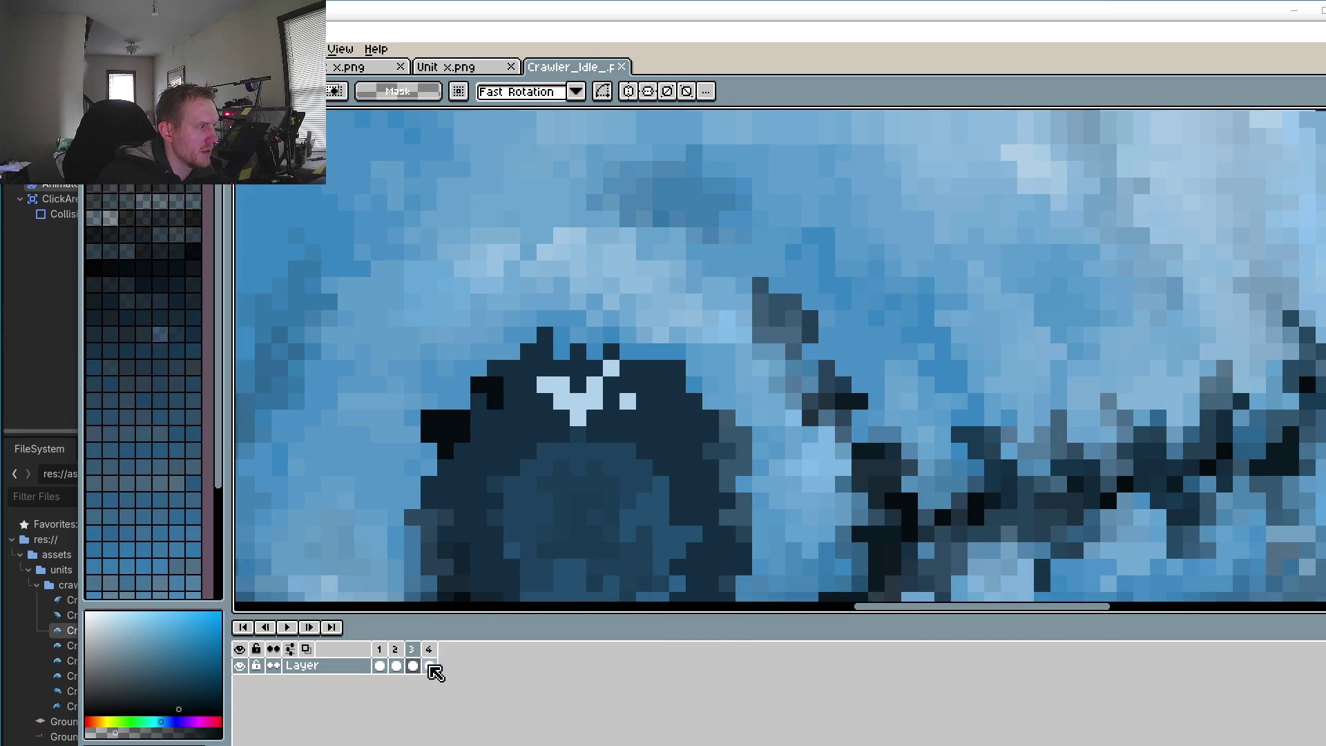
Step: On frame 1, sample light blue and lighten four pixels beside the eye
{"action": "left_click", "coordinate": [381, 652]}
{"action": "scroll", "coordinate": [840, 399], "scroll_direction": "down", "scroll_amount": 2}
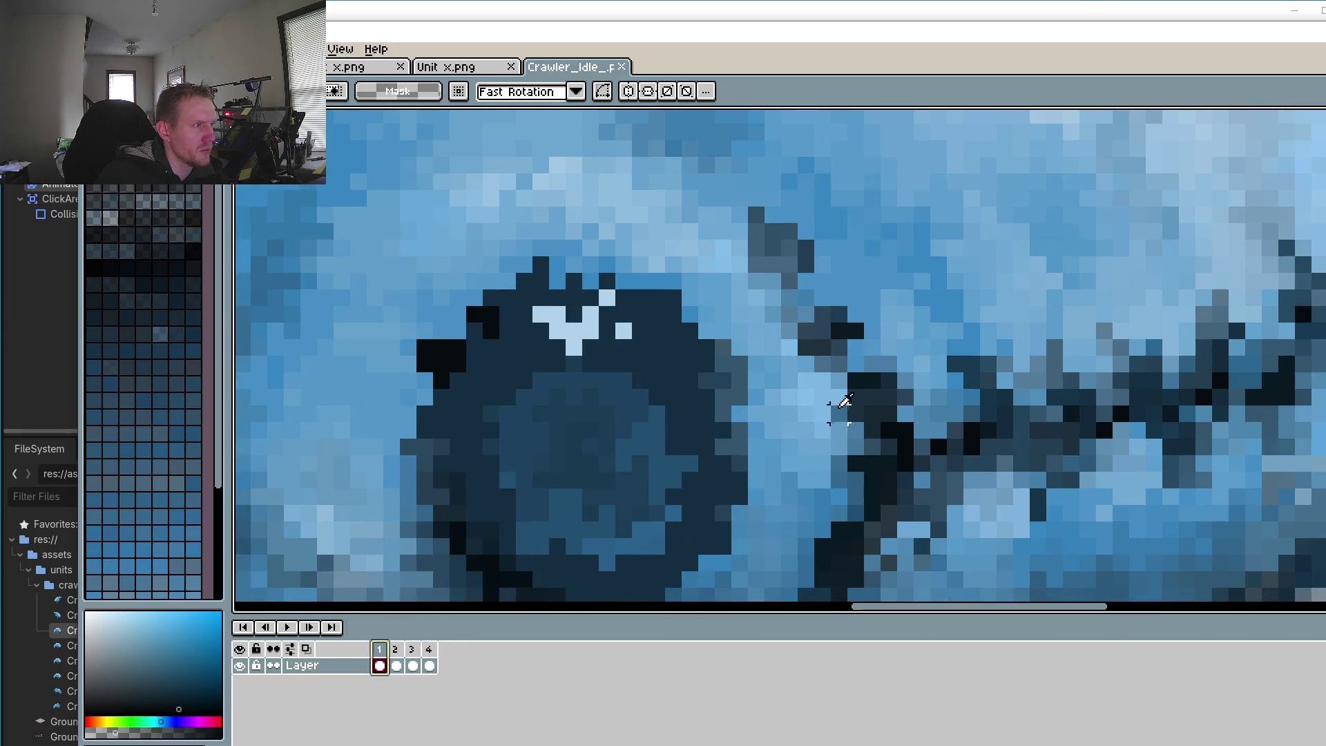
{"action": "key", "text": "i"}
{"action": "scroll", "coordinate": [793, 338], "scroll_direction": "up", "scroll_amount": 3}
{"action": "left_click", "coordinate": [794, 338]}
{"action": "key", "text": "b"}
{"action": "left_click", "coordinate": [806, 350]}
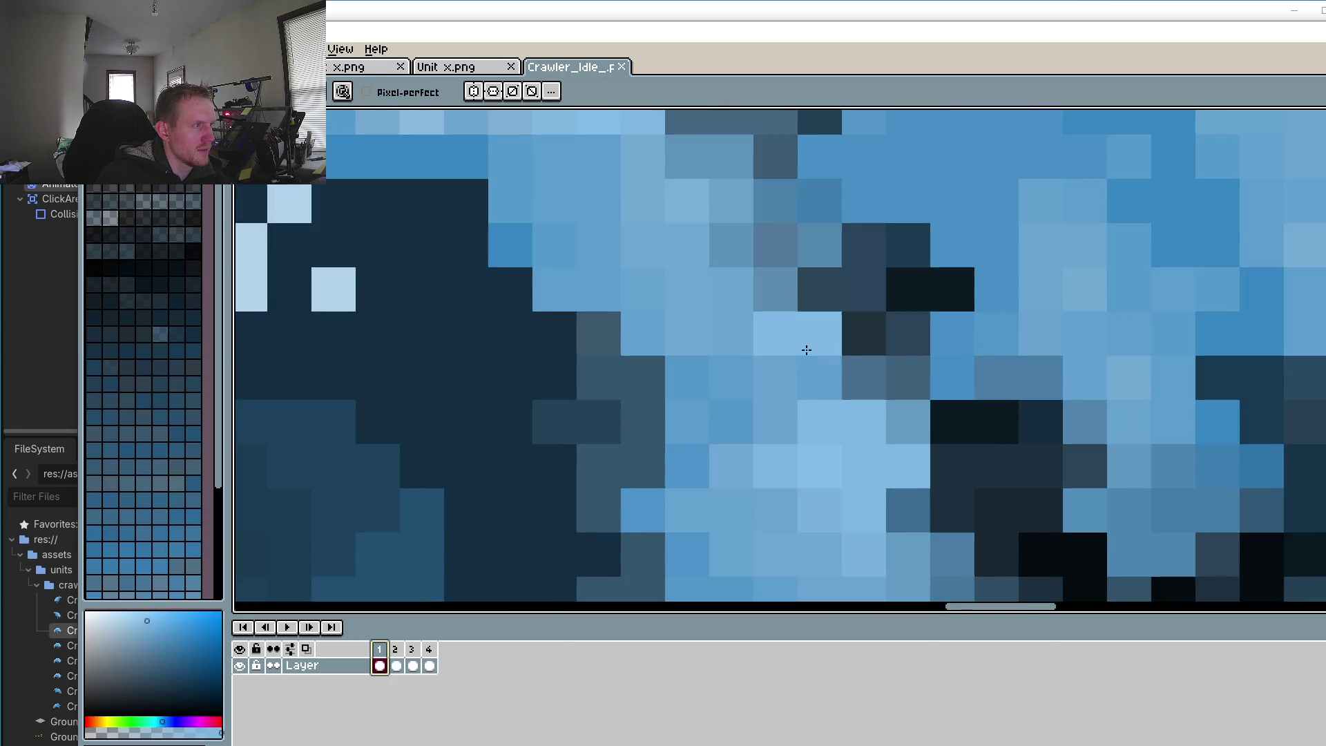
{"action": "left_click", "coordinate": [862, 358]}
{"action": "left_click", "coordinate": [821, 290]}
{"action": "left_click", "coordinate": [856, 335]}
Step: Toggle between frames 1 and 2 to compare the pose, ending on frame 1
{"action": "scroll", "coordinate": [856, 335], "scroll_direction": "down", "scroll_amount": 2}
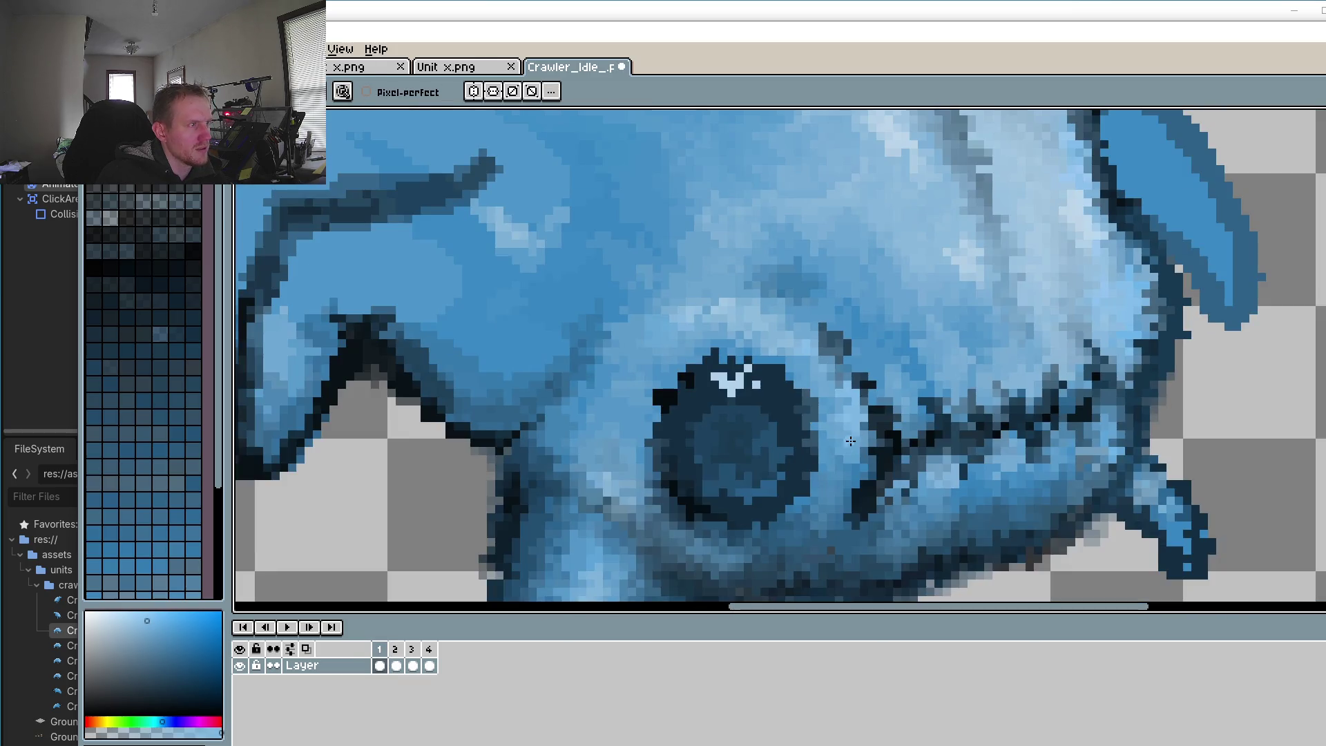
{"action": "scroll", "coordinate": [867, 339], "scroll_direction": "up", "scroll_amount": 1}
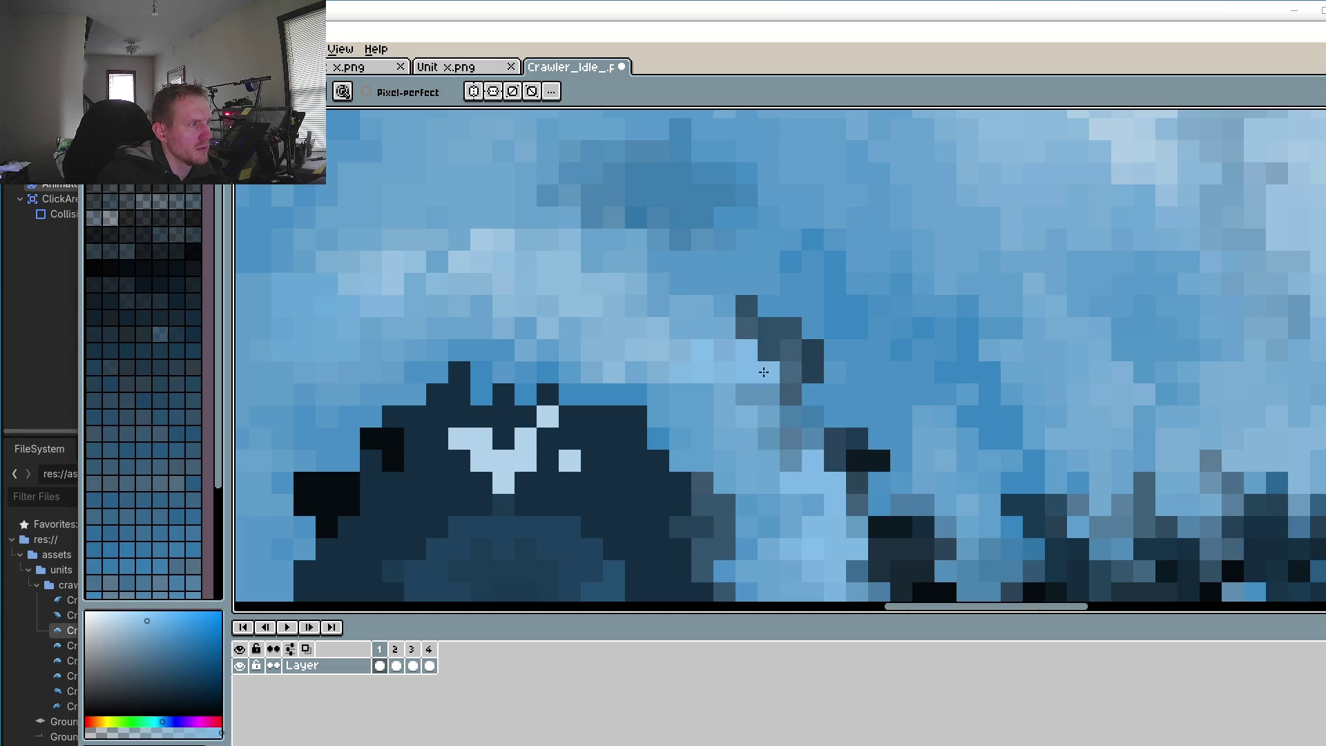
{"action": "scroll", "coordinate": [763, 373], "scroll_direction": "down", "scroll_amount": 3}
{"action": "left_click", "coordinate": [397, 664]}
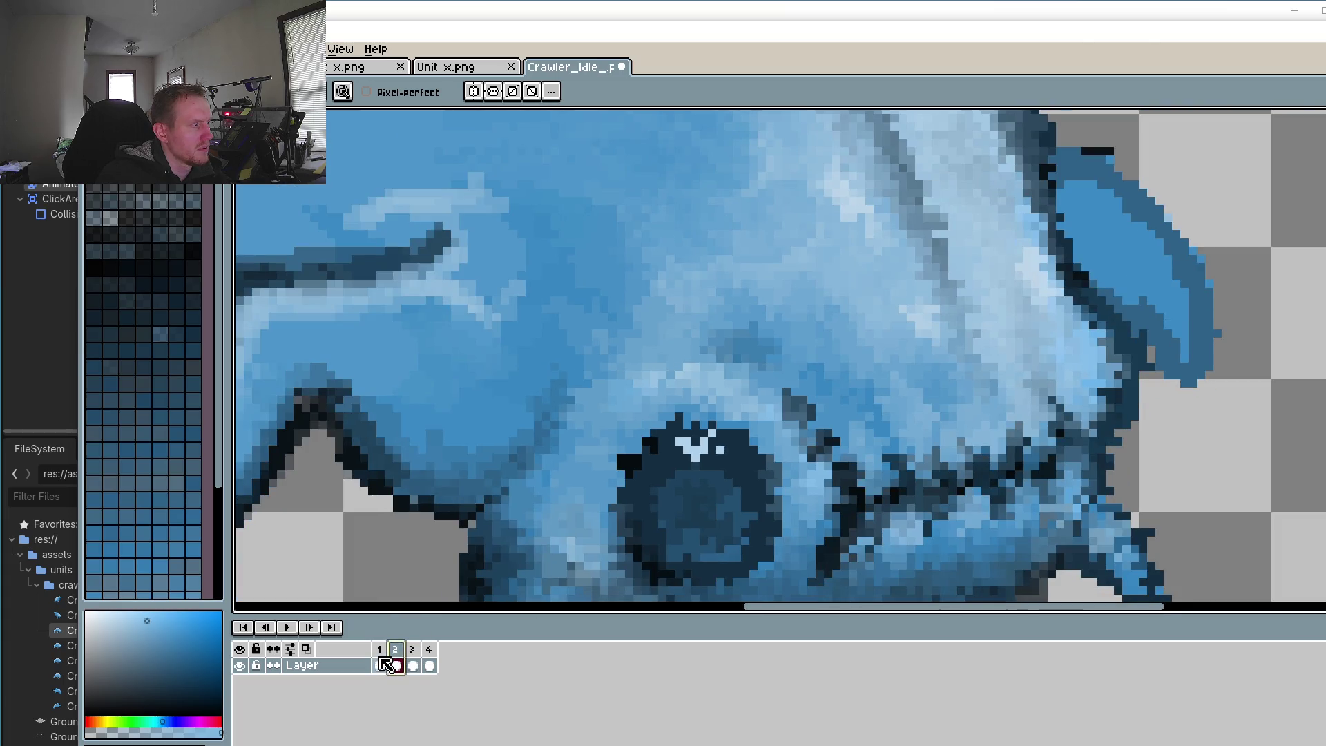
{"action": "left_click", "coordinate": [383, 664]}
{"action": "left_click", "coordinate": [399, 665]}
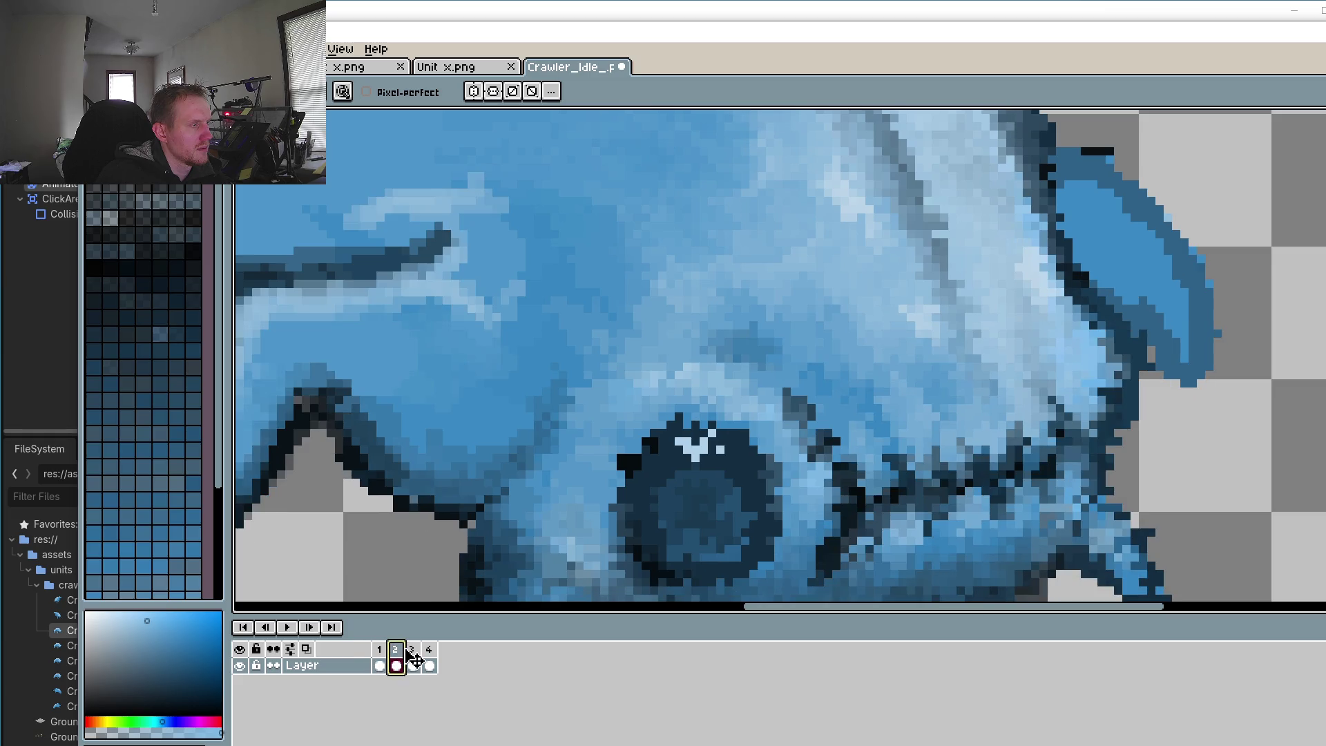
{"action": "left_click", "coordinate": [380, 664]}
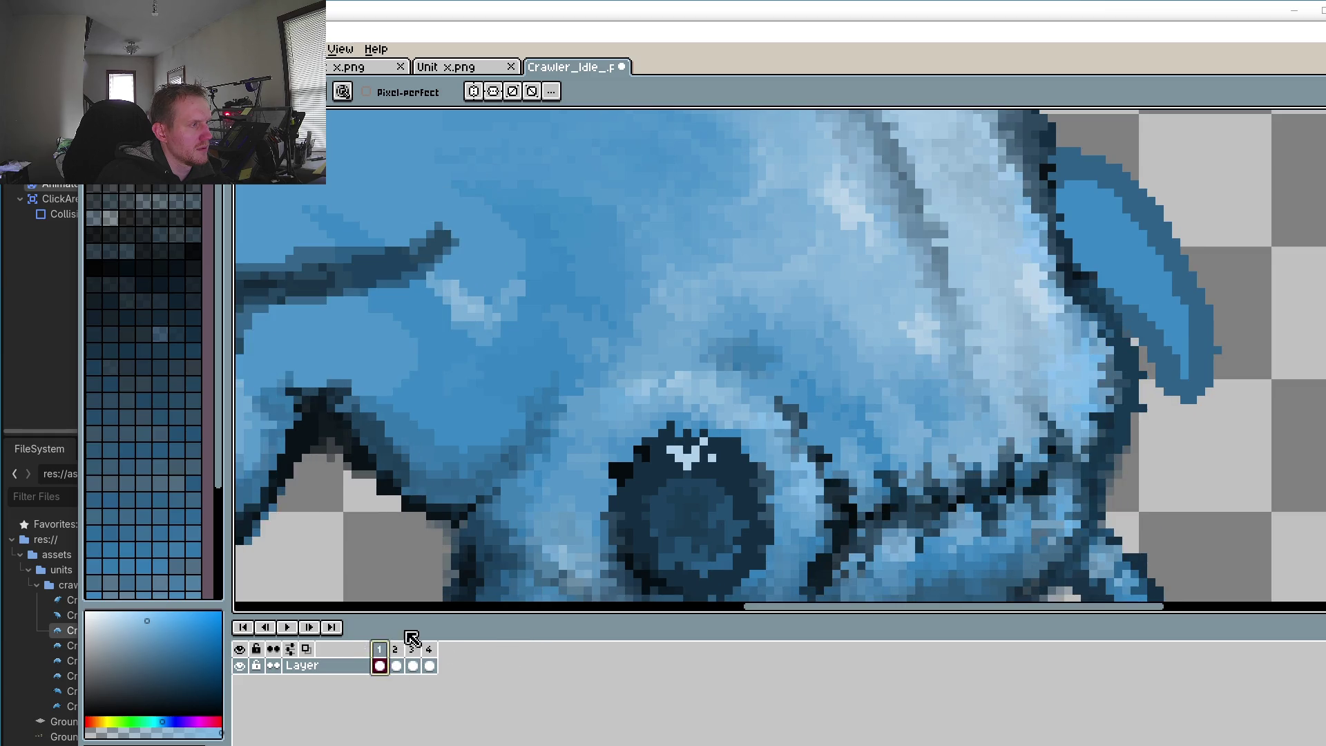
Step: Sample dark blue, repaint a diagonal run of pixels by the eye, then sample a lighter blue
{"action": "scroll", "coordinate": [758, 294], "scroll_direction": "up", "scroll_amount": 2}
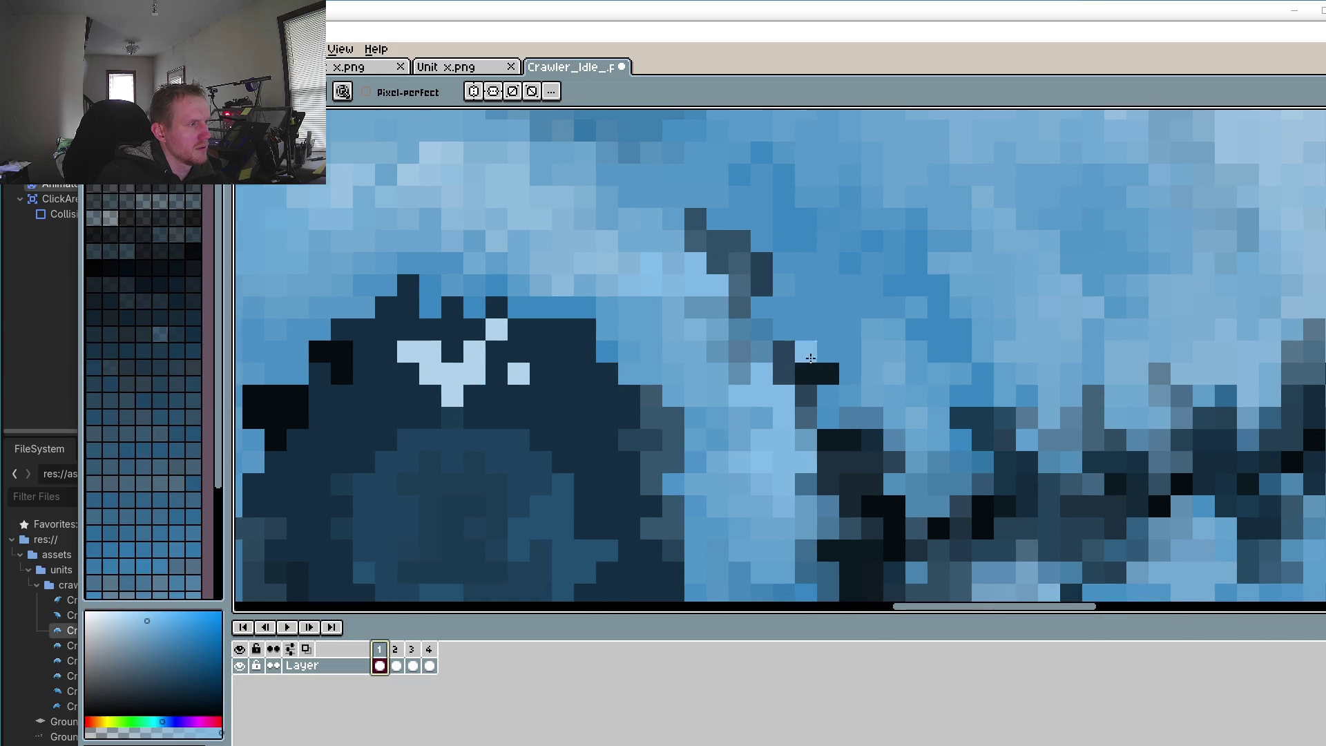
{"action": "key", "text": "o"}
{"action": "left_click", "coordinate": [755, 277], "text": "alt"}
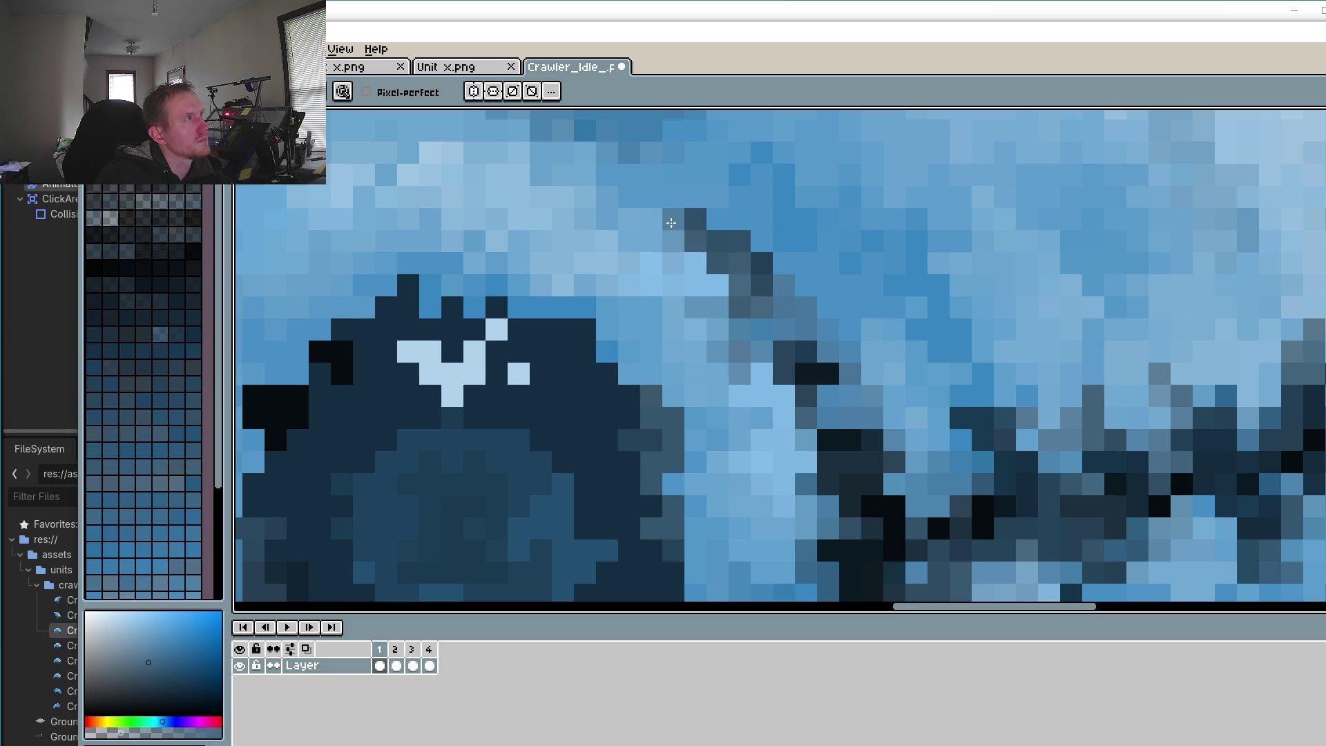
{"action": "left_click_drag", "start_coordinate": [865, 366], "coordinate": [830, 320]}
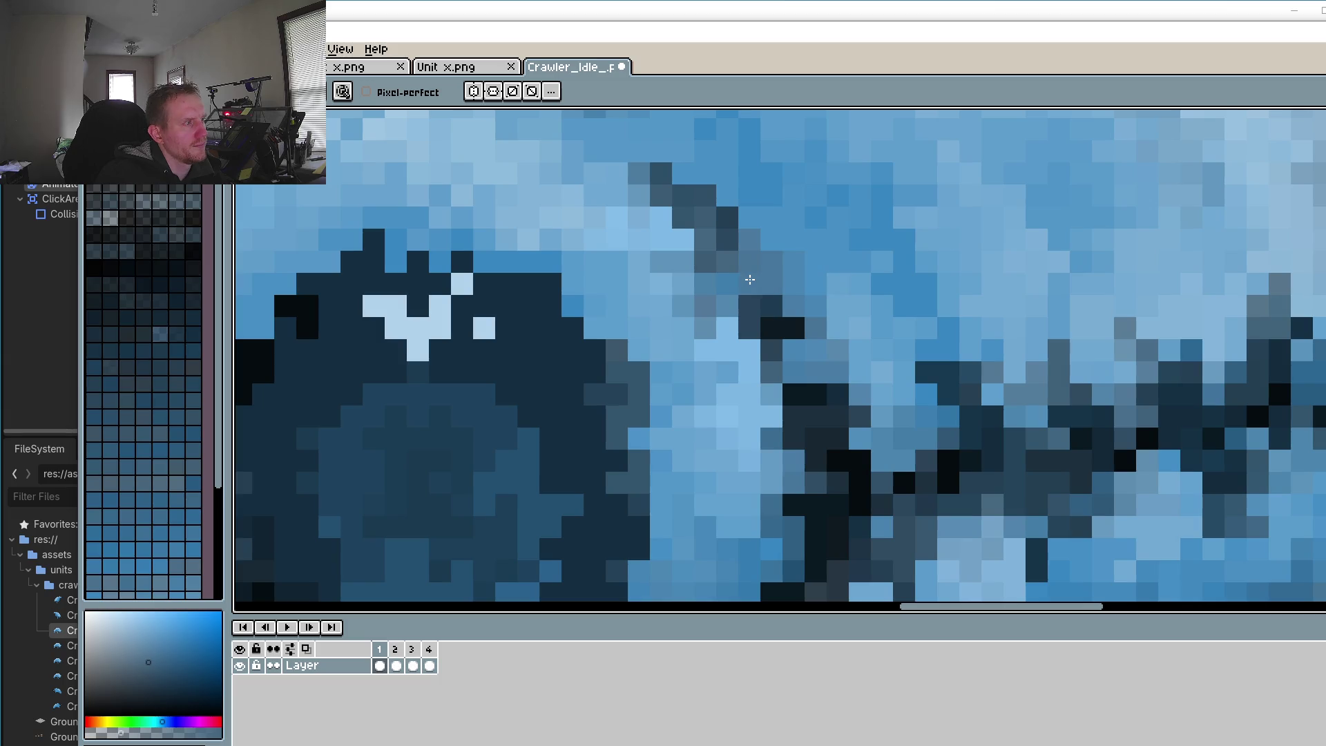
{"action": "left_click", "coordinate": [712, 314], "text": "alt"}
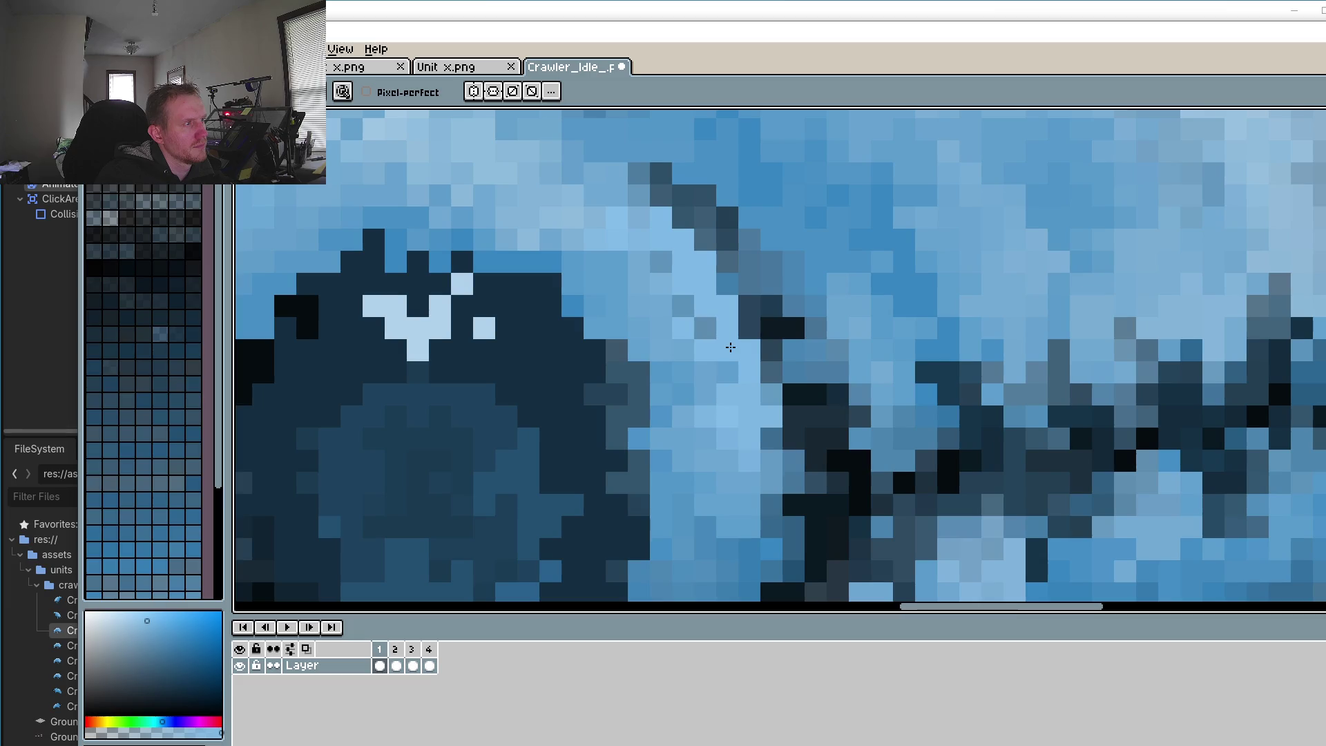
{"action": "scroll", "coordinate": [684, 305], "scroll_direction": "down", "scroll_amount": 3}
{"action": "scroll", "coordinate": [684, 305], "scroll_direction": "down", "scroll_amount": 1}
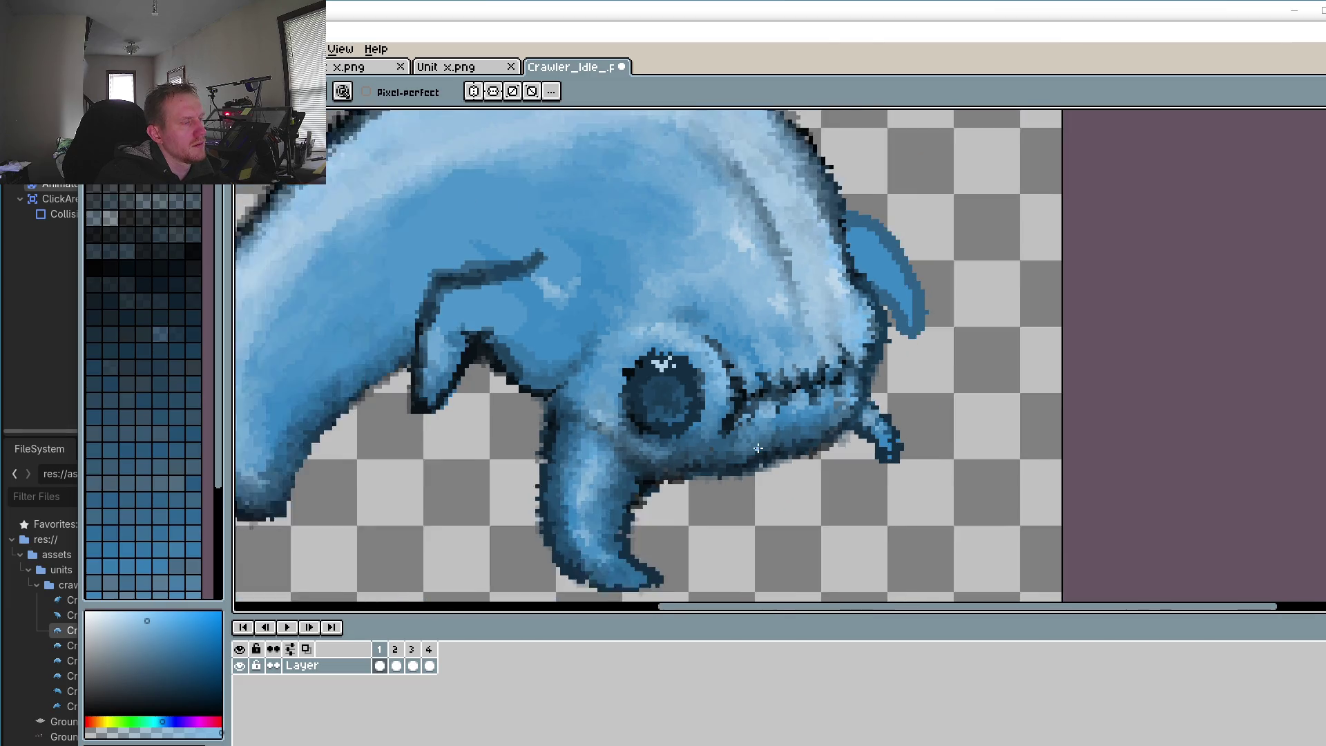
{"action": "scroll", "coordinate": [685, 305], "scroll_direction": "down", "scroll_amount": 1}
{"action": "scroll", "coordinate": [665, 387], "scroll_direction": "up", "scroll_amount": 5}
Step: Repaint a short row of pixels near the eye blue and sample a new colour
{"action": "left_click_drag", "start_coordinate": [665, 387], "coordinate": [610, 387]}
{"action": "left_click", "coordinate": [654, 375], "text": "alt"}
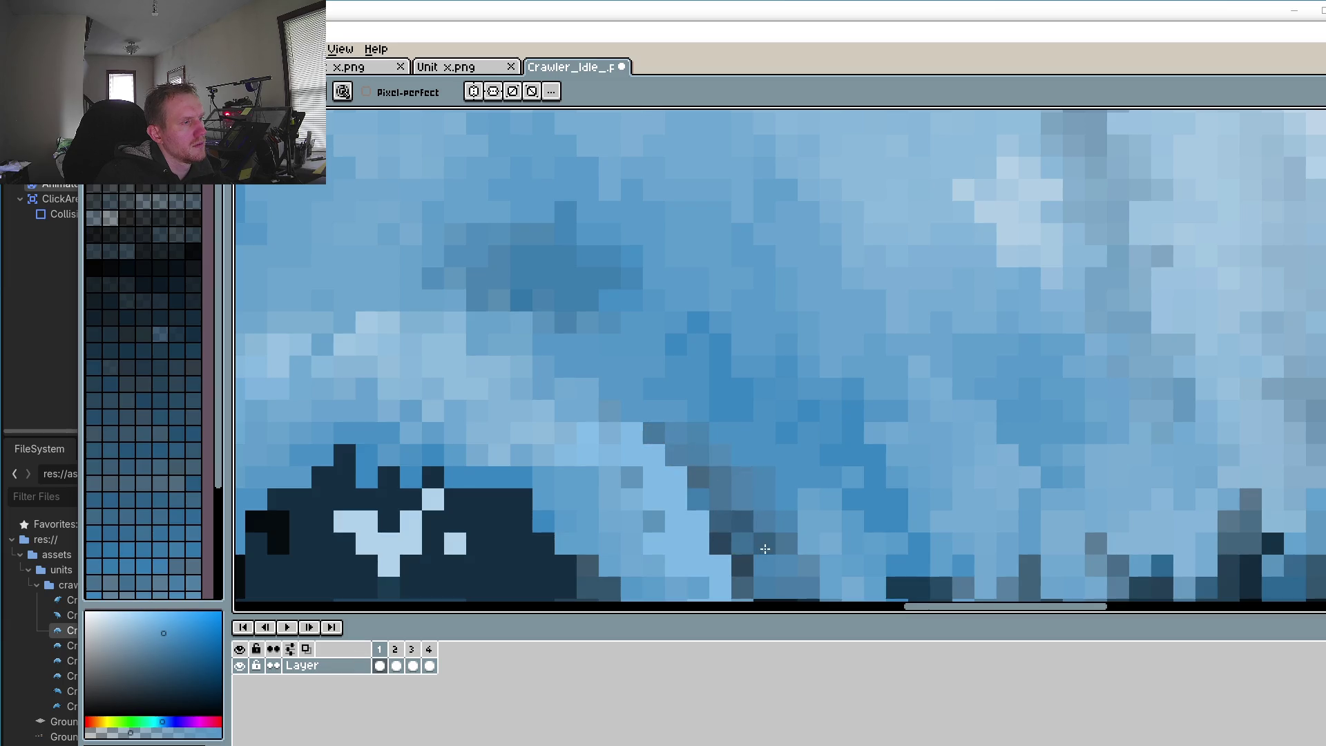
{"action": "scroll", "coordinate": [765, 548], "scroll_direction": "down", "scroll_amount": 3}
{"action": "scroll", "coordinate": [805, 428], "scroll_direction": "up", "scroll_amount": 1}
{"action": "scroll", "coordinate": [805, 429], "scroll_direction": "up", "scroll_amount": 1}
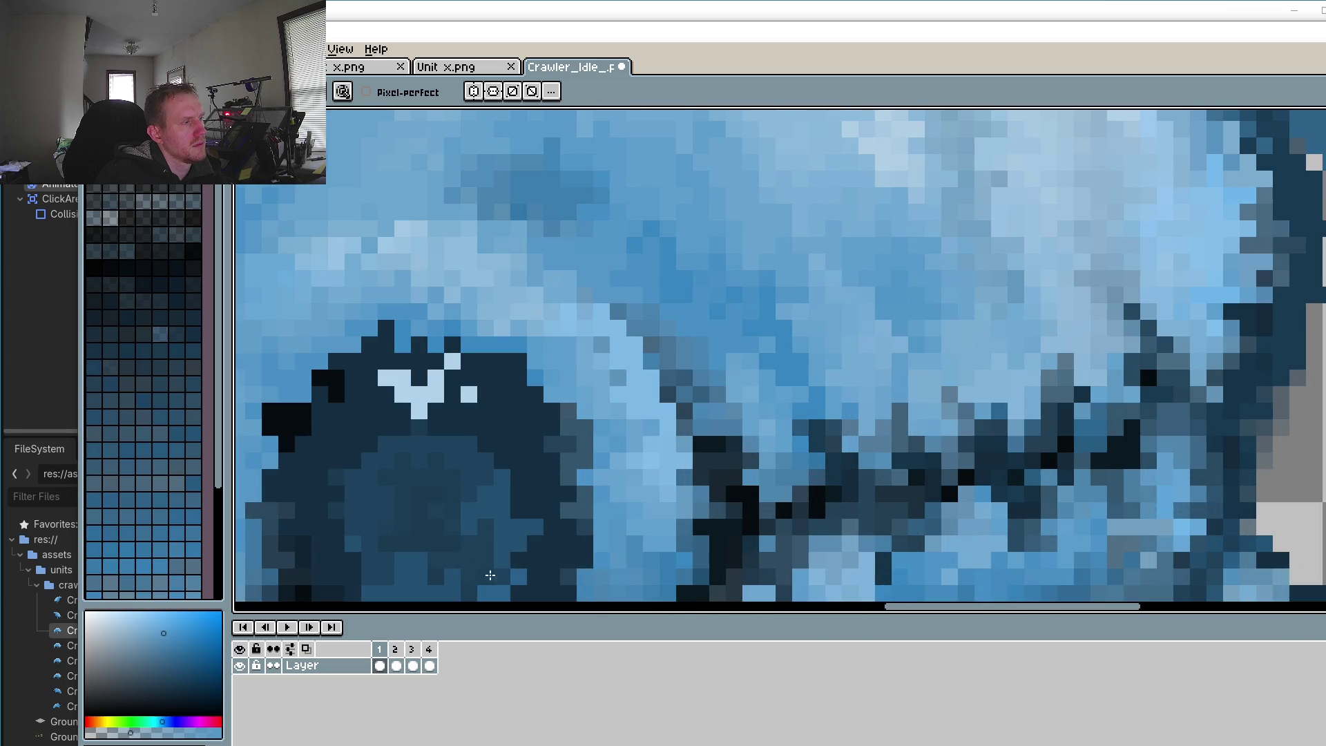
Step: Show frame 2, then preview the animation, stopping on frame 3
{"action": "left_click", "coordinate": [394, 663]}
{"action": "scroll", "coordinate": [761, 458], "scroll_direction": "up", "scroll_amount": 2}
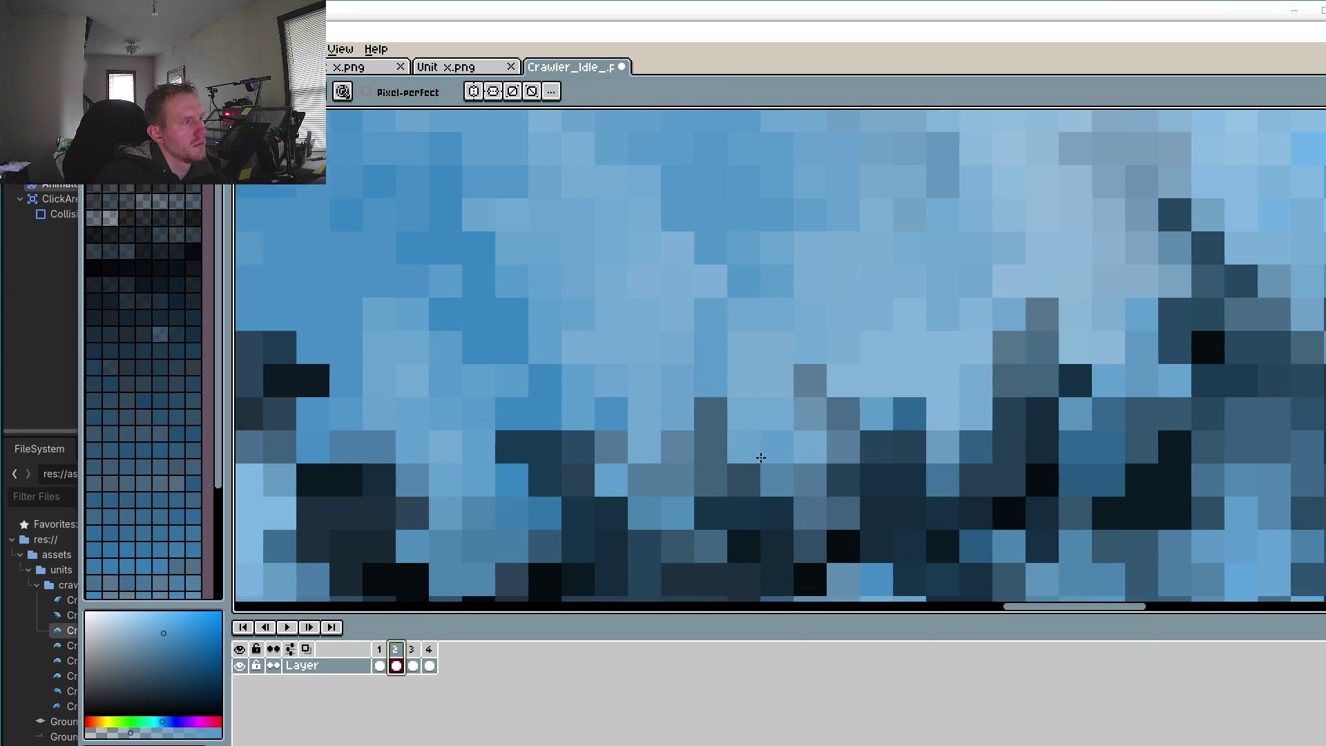
{"action": "scroll", "coordinate": [926, 294], "scroll_direction": "down", "scroll_amount": 1}
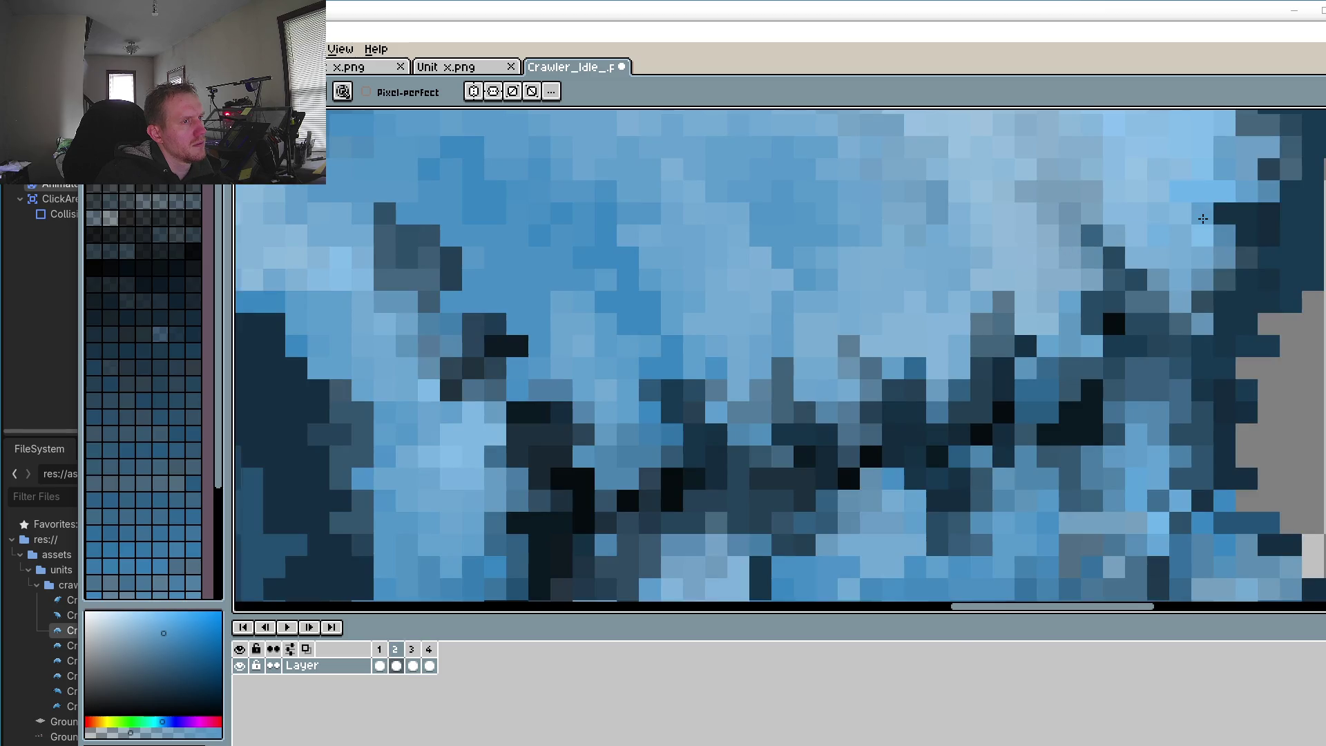
{"action": "scroll", "coordinate": [563, 523], "scroll_direction": "down", "scroll_amount": 3}
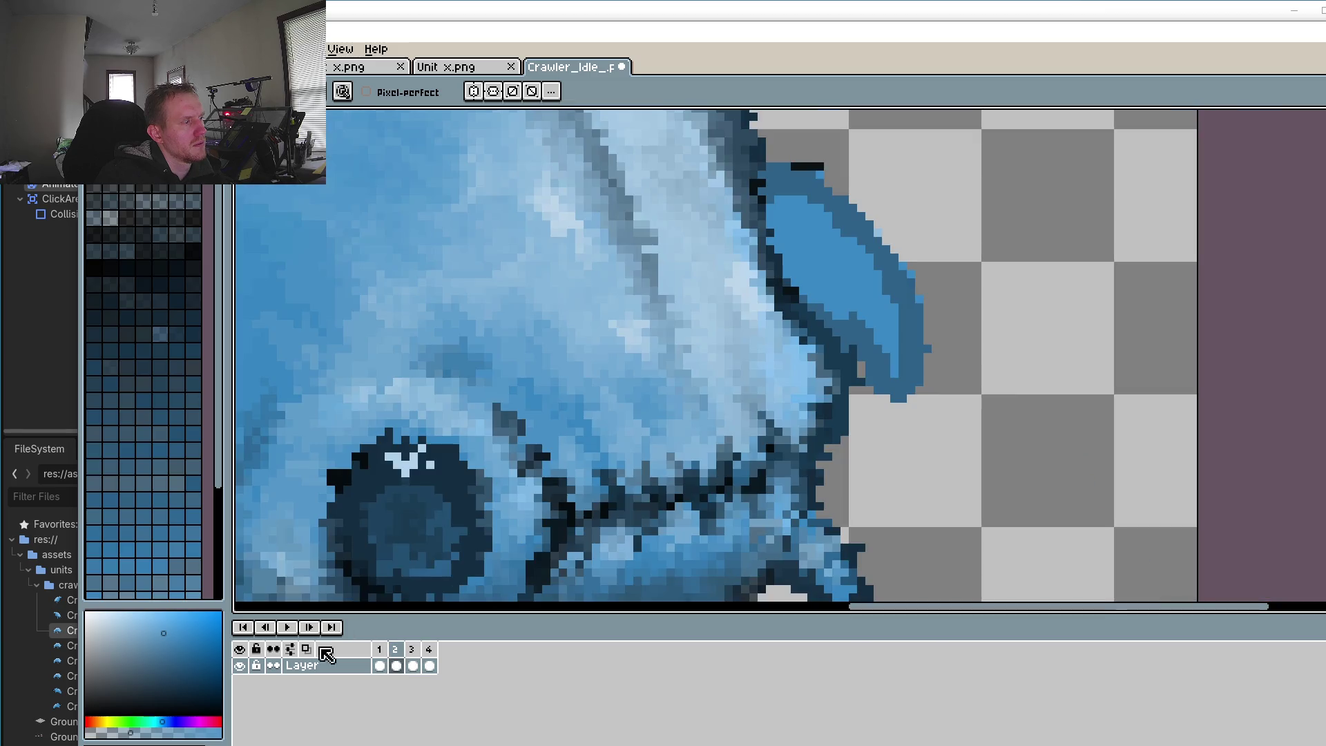
{"action": "left_click", "coordinate": [288, 627]}
{"action": "scroll", "coordinate": [511, 481], "scroll_direction": "down", "scroll_amount": 2}
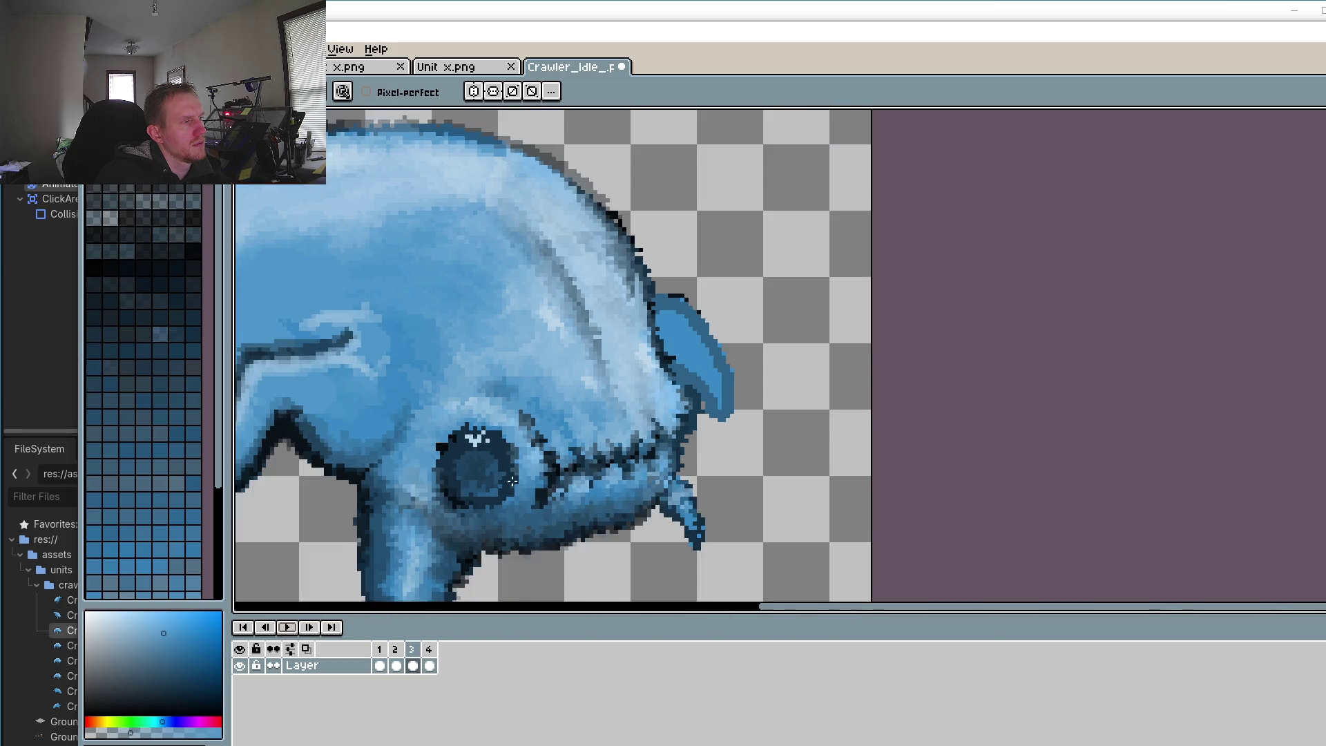
{"action": "scroll", "coordinate": [512, 481], "scroll_direction": "down", "scroll_amount": 1}
{"action": "scroll", "coordinate": [512, 481], "scroll_direction": "up", "scroll_amount": 3}
{"action": "scroll", "coordinate": [483, 411], "scroll_direction": "up", "scroll_amount": 3}
Step: Replay the idle animation with the head and eye in view, stopping on frame 4, then restart it
{"action": "key", "text": "i"}
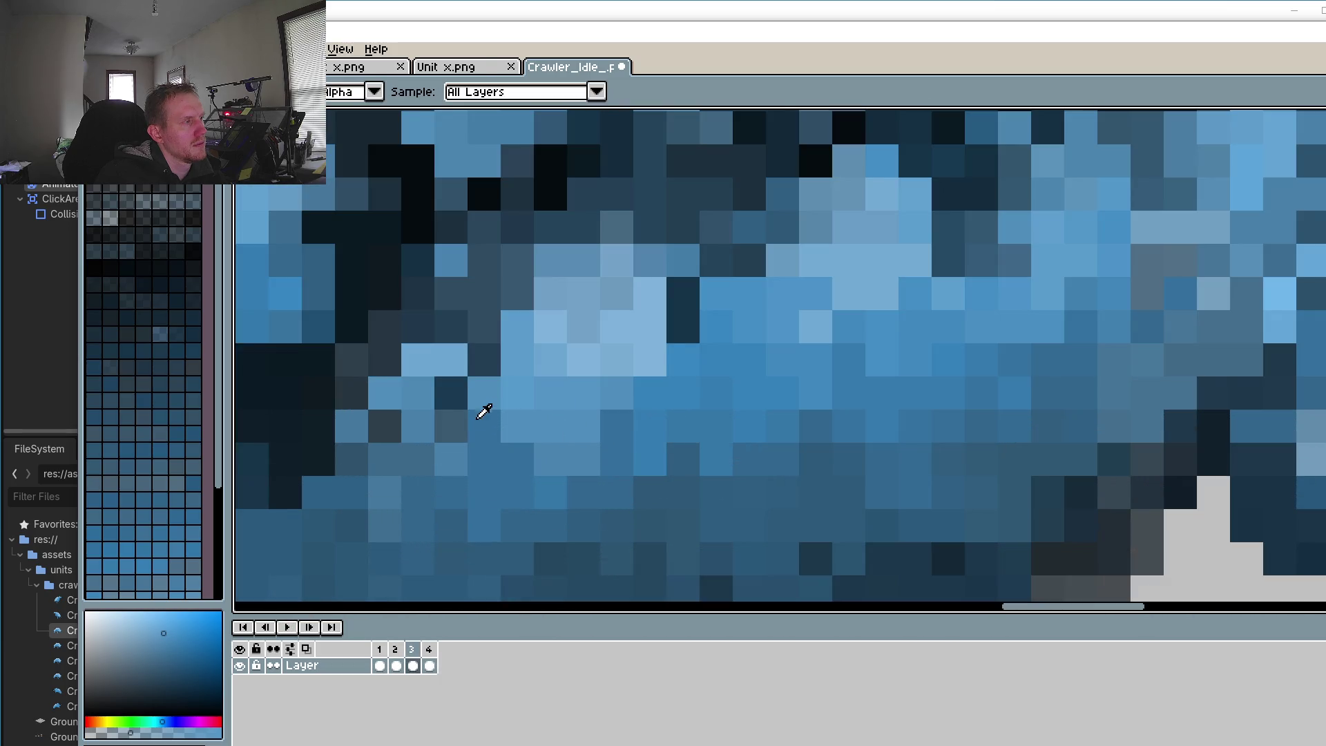
{"action": "key", "text": "b"}
{"action": "scroll", "coordinate": [395, 471], "scroll_direction": "down", "scroll_amount": 2}
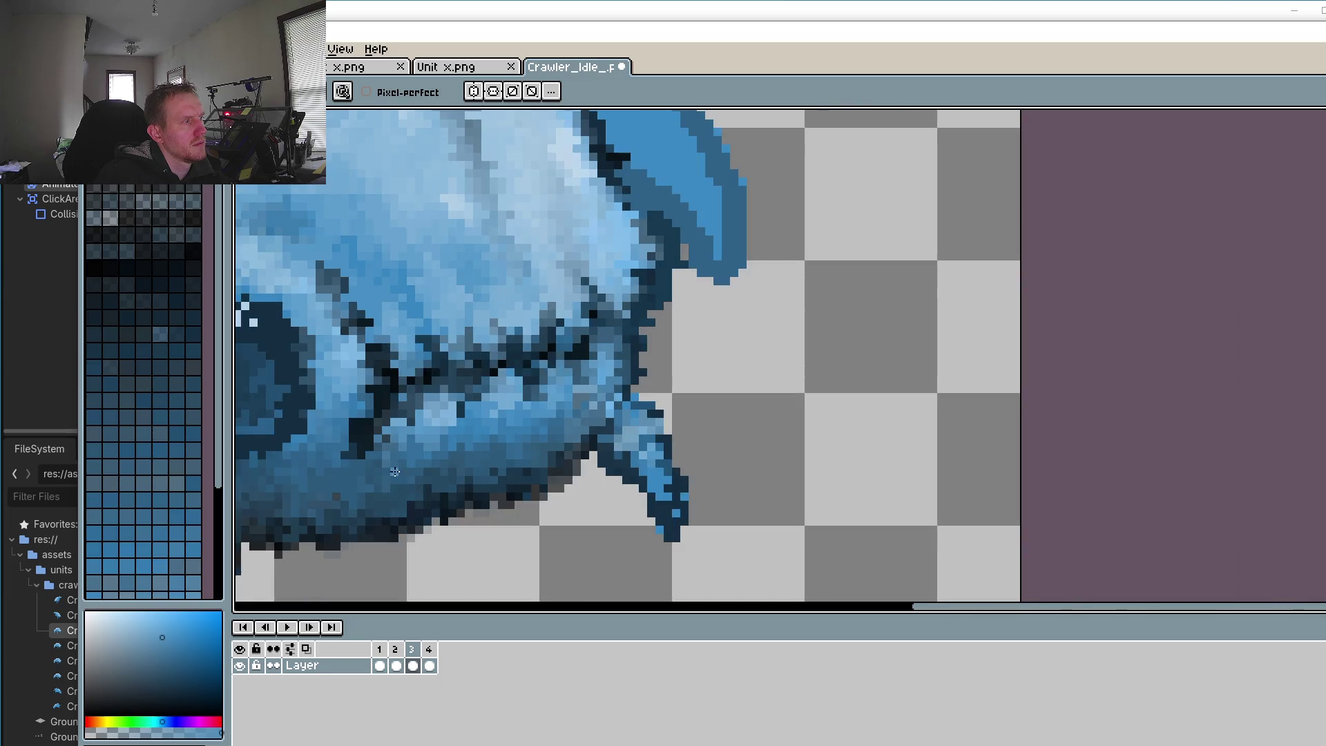
{"action": "left_click", "coordinate": [287, 627]}
{"action": "scroll", "coordinate": [404, 480], "scroll_direction": "down", "scroll_amount": 1}
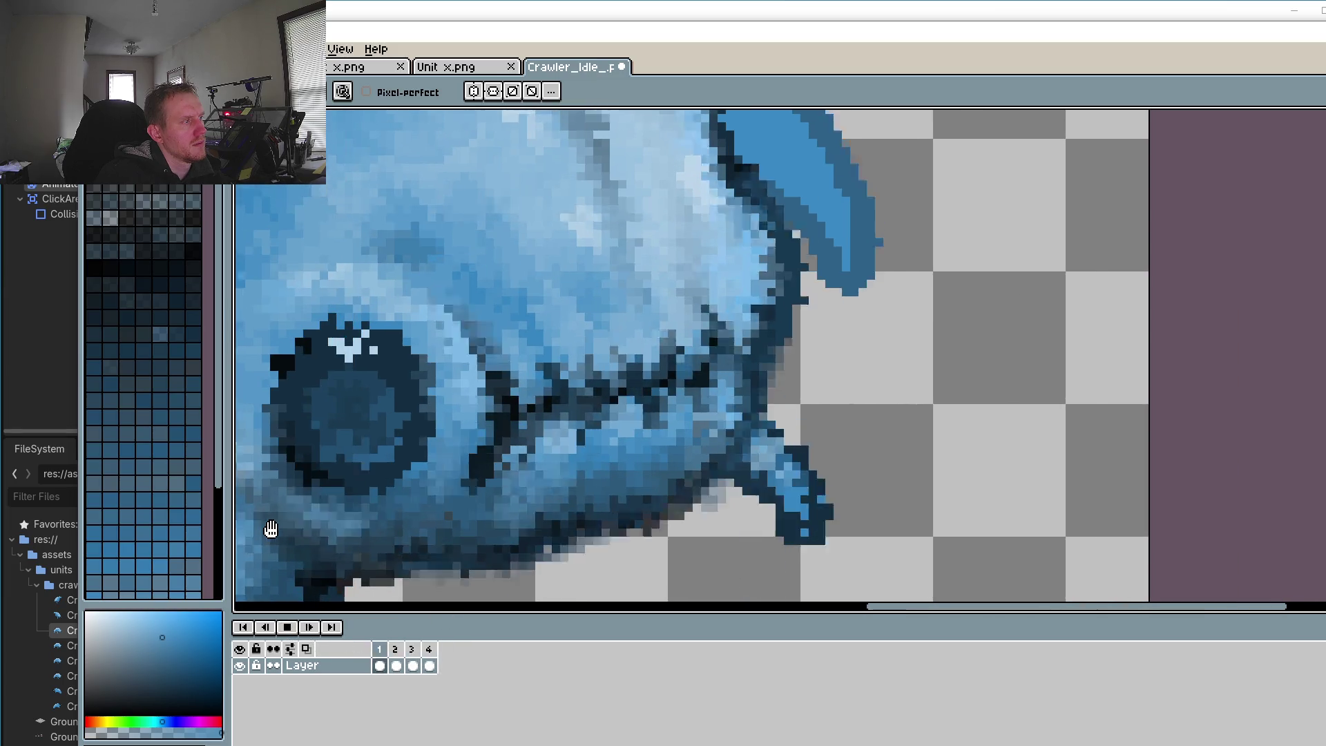
{"action": "left_click_drag", "start_coordinate": [403, 480], "coordinate": [658, 425]}
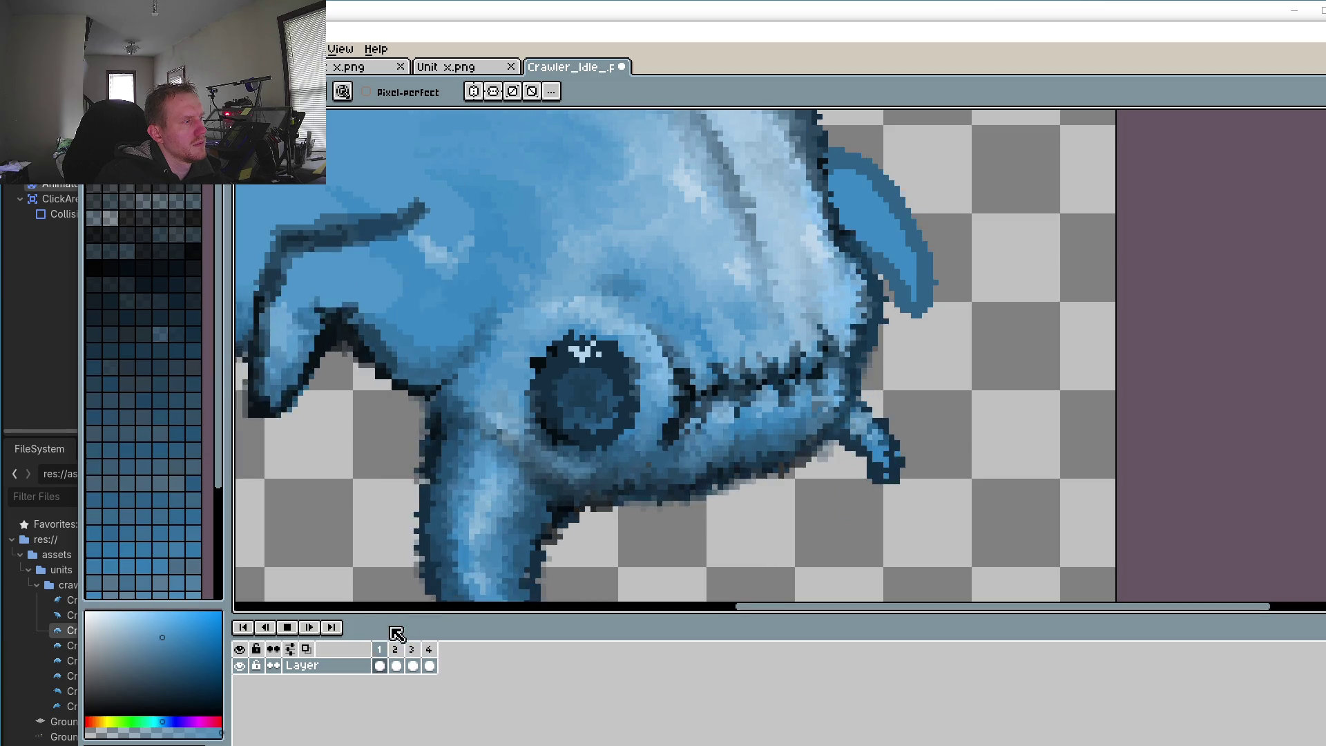
{"action": "left_click", "coordinate": [293, 629]}
{"action": "left_click", "coordinate": [289, 628]}
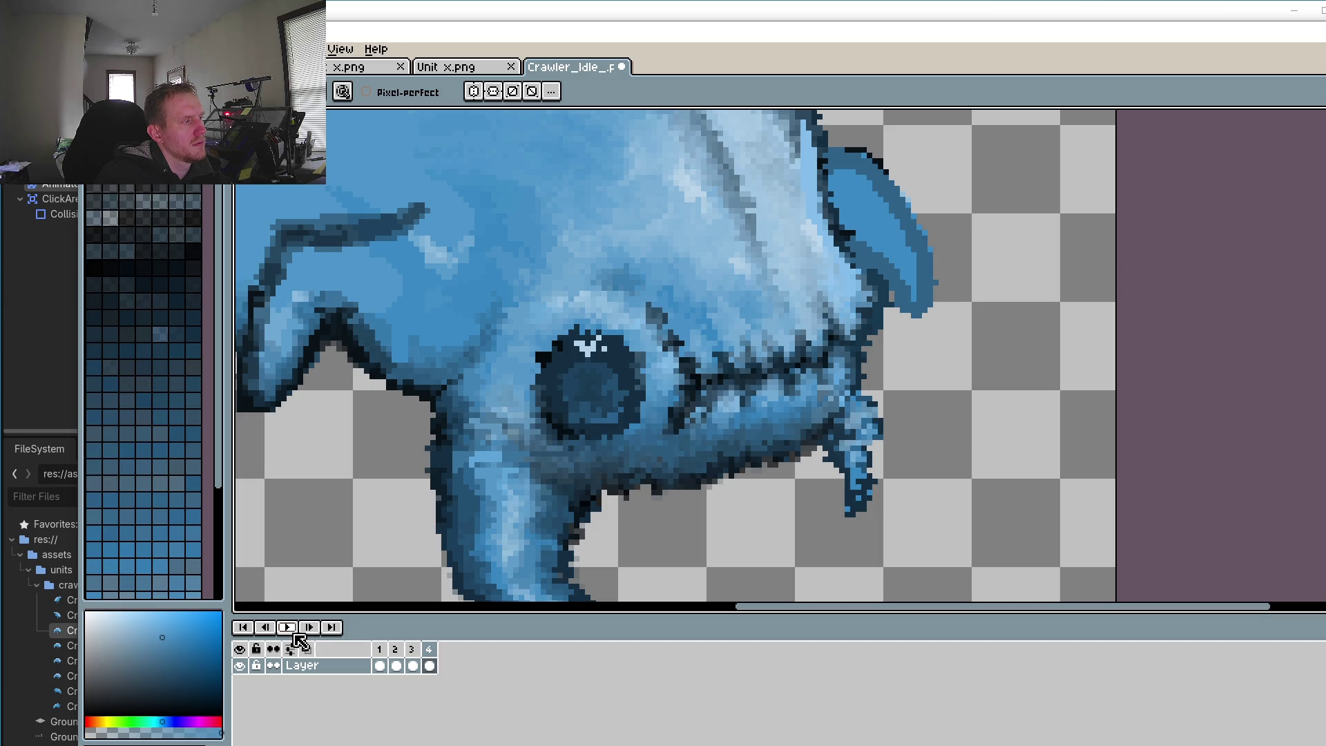
{"action": "scroll", "coordinate": [582, 497], "scroll_direction": "up", "scroll_amount": 1}
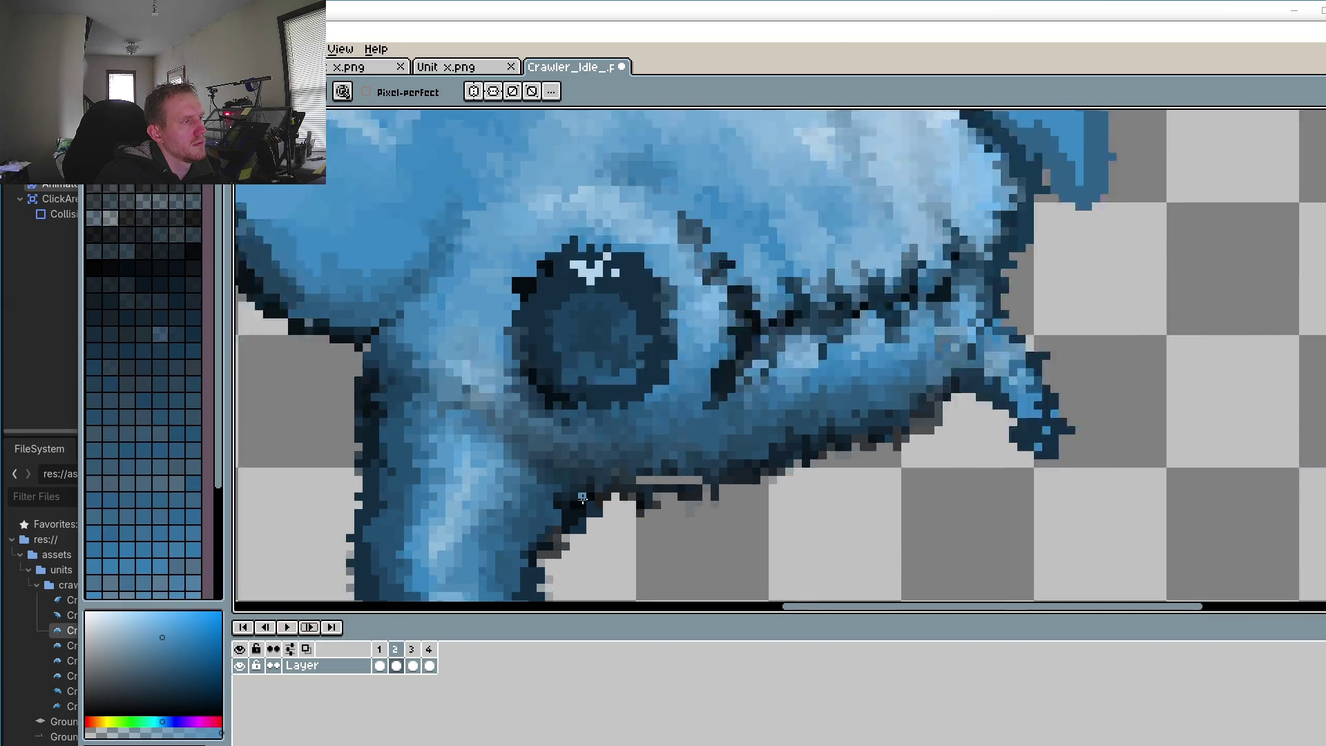
Step: Extend the dark navy outline across the grey strip
{"action": "scroll", "coordinate": [582, 497], "scroll_direction": "down", "scroll_amount": 2}
{"action": "scroll", "coordinate": [622, 414], "scroll_direction": "up", "scroll_amount": 4}
{"action": "left_click", "coordinate": [624, 410], "text": "alt"}
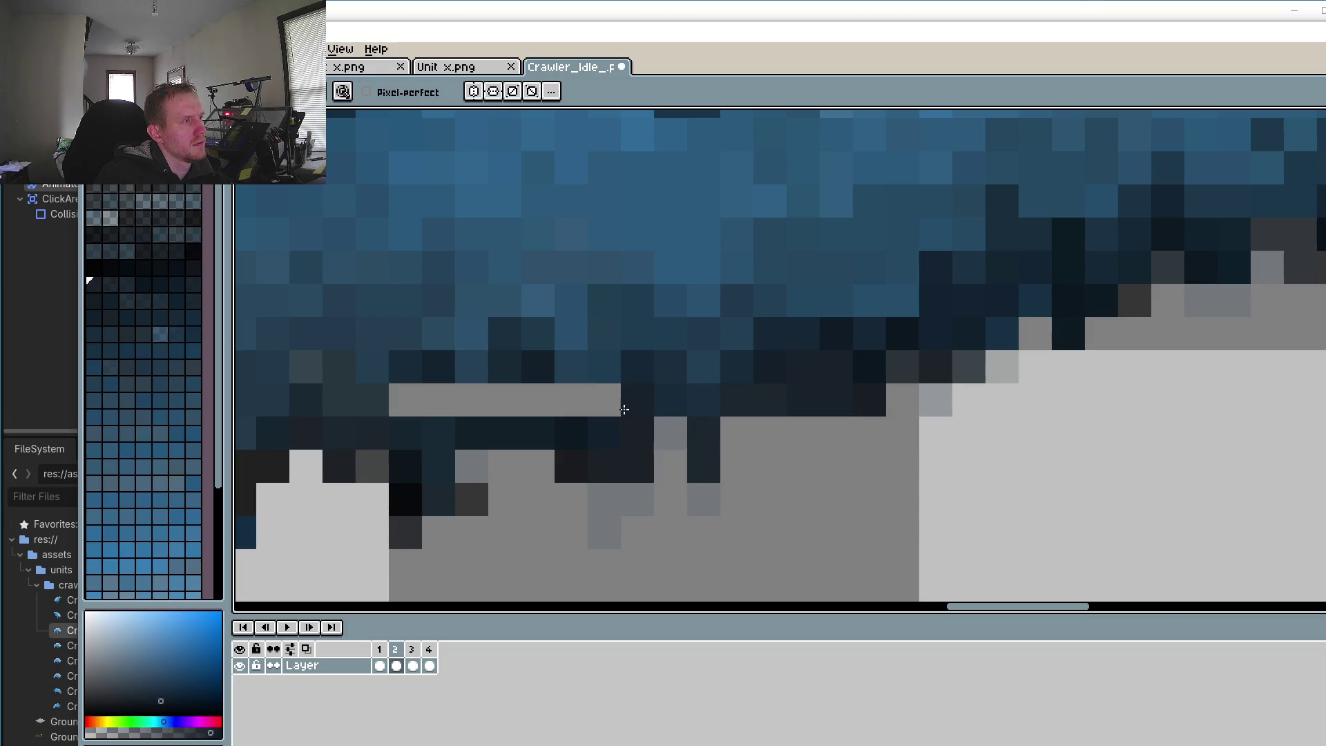
{"action": "left_click_drag", "start_coordinate": [624, 410], "coordinate": [366, 401]}
{"action": "scroll", "coordinate": [645, 453], "scroll_direction": "down", "scroll_amount": 1}
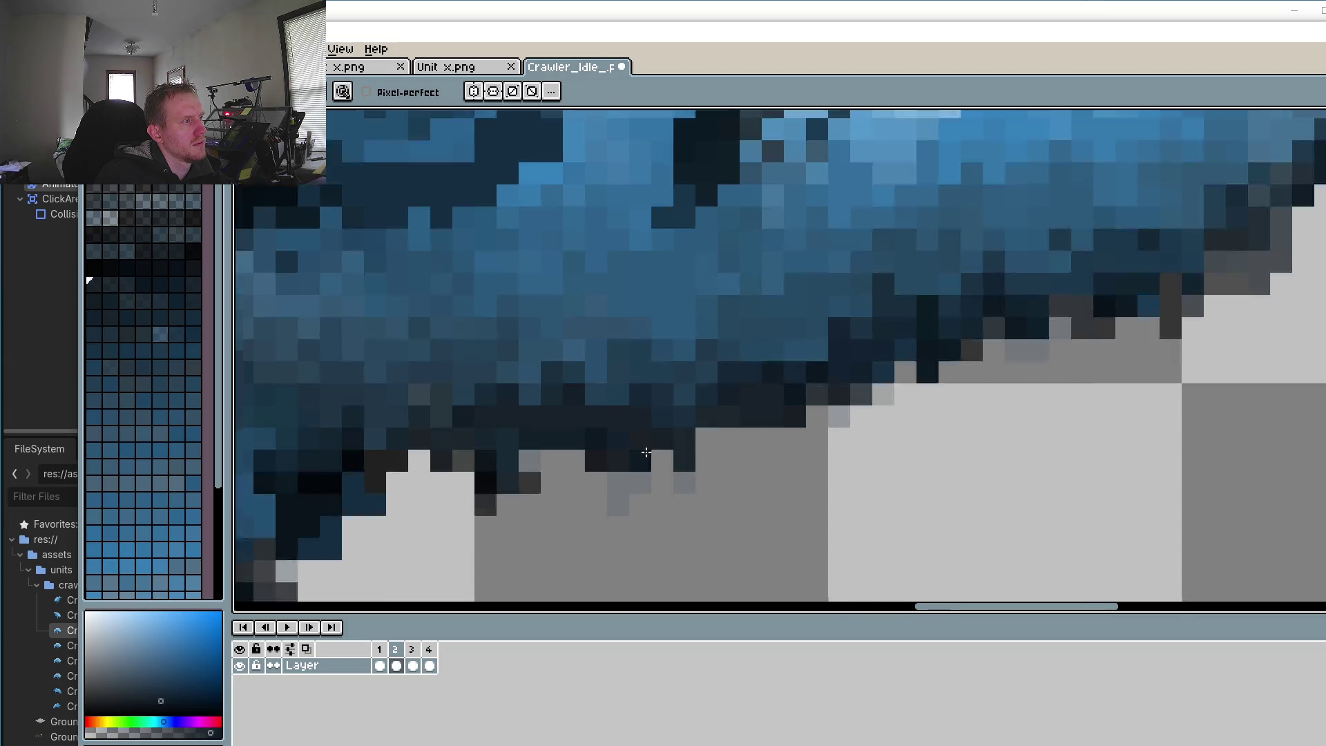
{"action": "scroll", "coordinate": [645, 452], "scroll_direction": "down", "scroll_amount": 3}
Step: Paint over stray dark pixels under the outline and up the leg's side in grey
{"action": "left_click", "coordinate": [577, 497], "text": "alt"}
{"action": "scroll", "coordinate": [577, 497], "scroll_direction": "up", "scroll_amount": 5}
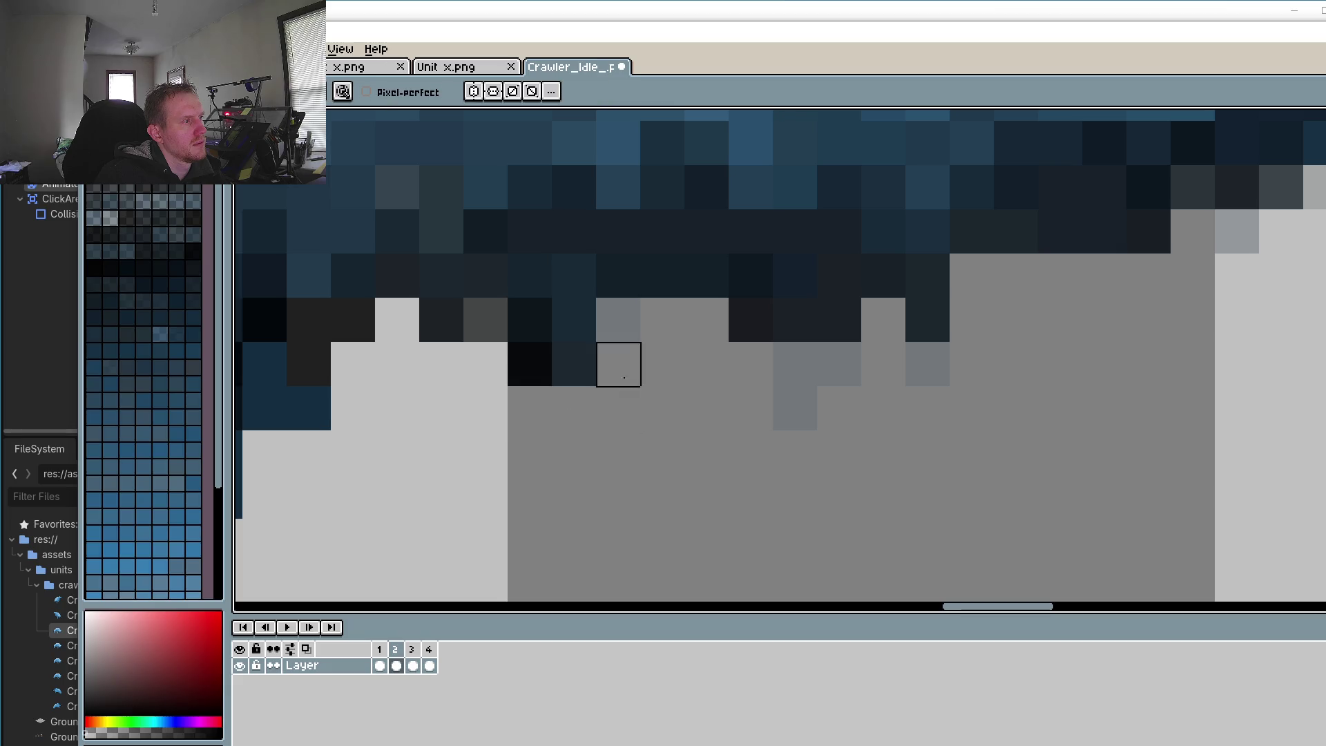
{"action": "left_click_drag", "start_coordinate": [619, 365], "coordinate": [927, 318]}
{"action": "scroll", "coordinate": [994, 371], "scroll_direction": "down", "scroll_amount": 3}
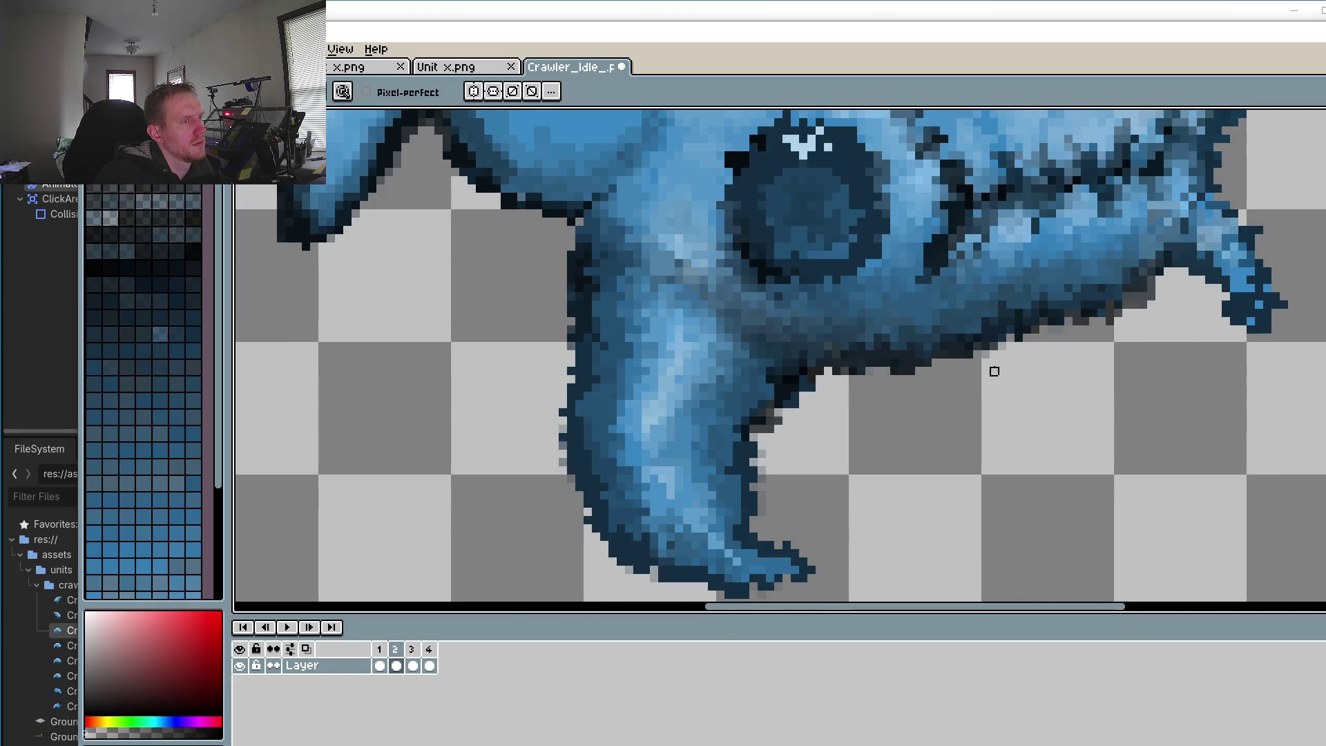
{"action": "scroll", "coordinate": [696, 470], "scroll_direction": "up", "scroll_amount": 3}
{"action": "mouse_move", "coordinate": [748, 491]}
{"action": "left_mouse_down"}
{"action": "mouse_move", "coordinate": [749, 367]}
{"action": "mouse_move", "coordinate": [716, 400]}
{"action": "left_mouse_up"}
{"action": "scroll", "coordinate": [751, 338], "scroll_direction": "down", "scroll_amount": 3}
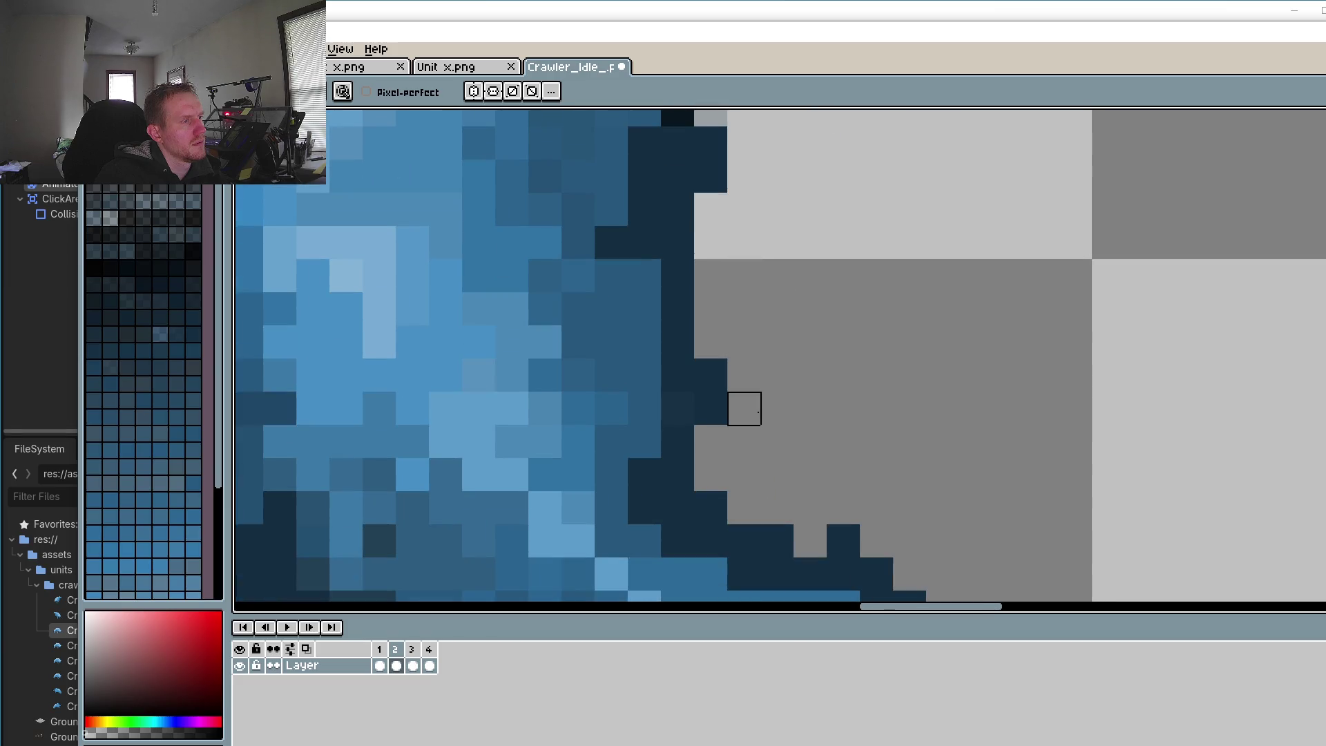
{"action": "scroll", "coordinate": [844, 508], "scroll_direction": "down", "scroll_amount": 3}
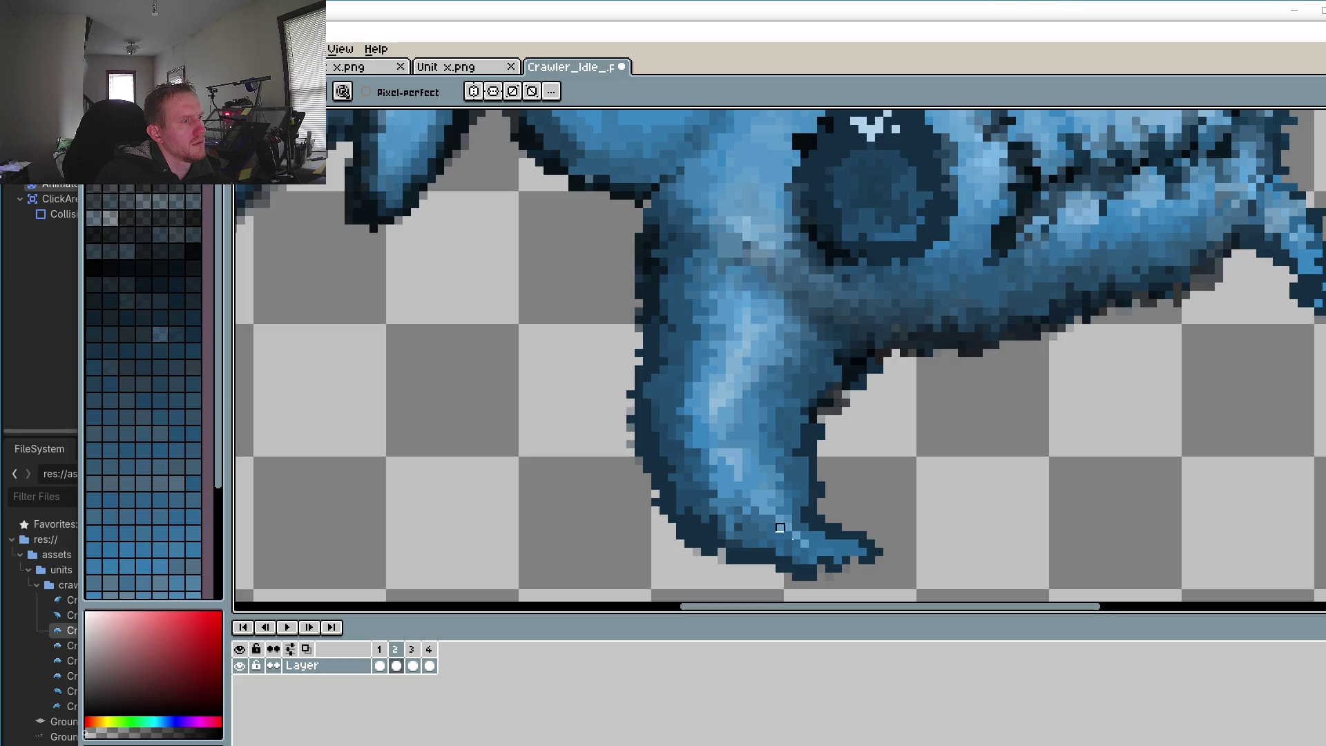
{"action": "scroll", "coordinate": [796, 535], "scroll_direction": "up", "scroll_amount": 2}
Step: Fill four grey gaps in the claw outline with dark navy
{"action": "left_click", "coordinate": [444, 287], "text": "alt"}
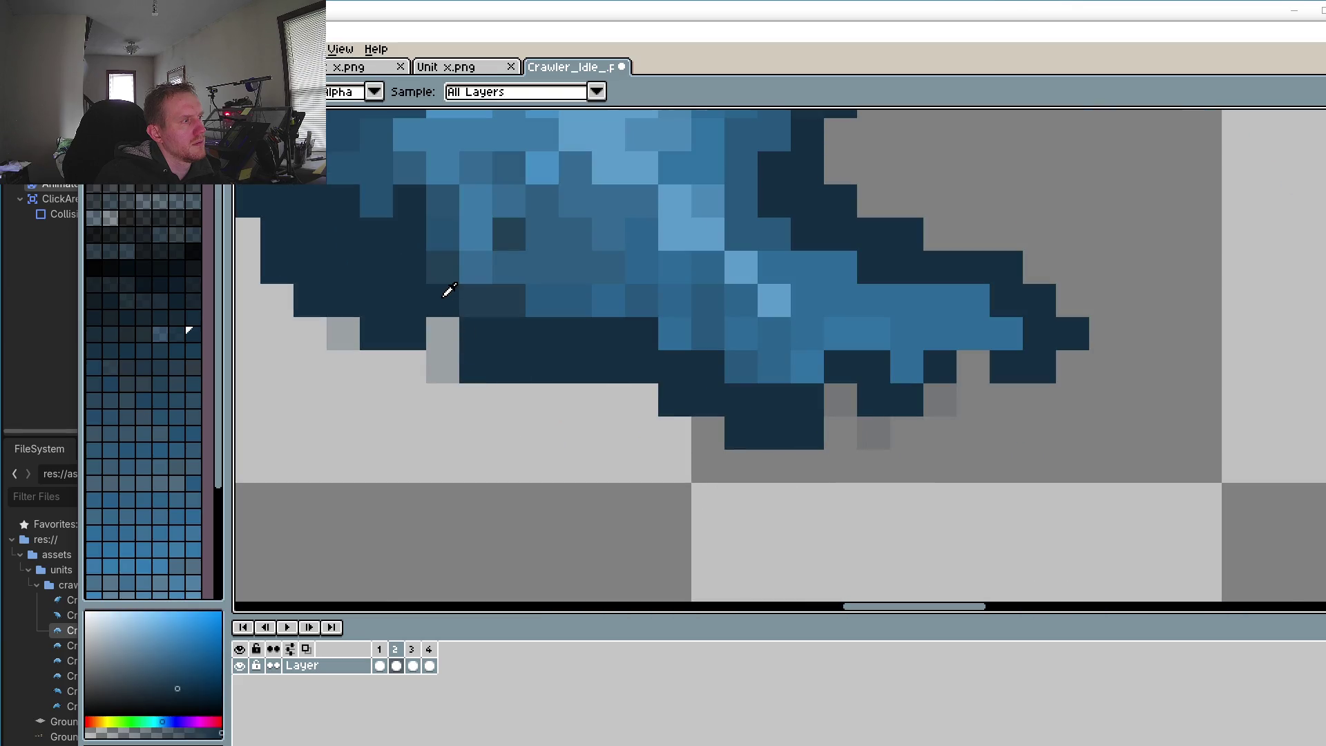
{"action": "left_click", "coordinate": [435, 339]}
{"action": "left_click", "coordinate": [846, 407]}
{"action": "left_click", "coordinate": [967, 359]}
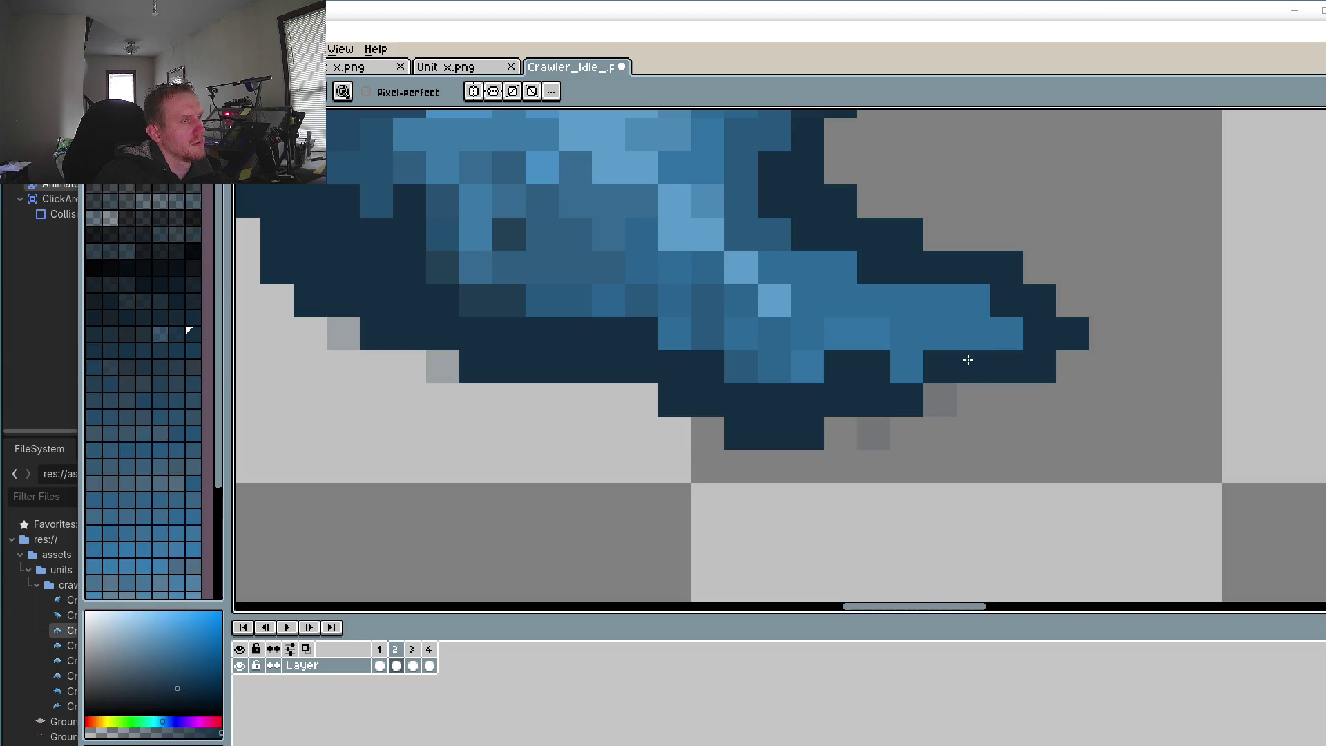
{"action": "left_click", "coordinate": [938, 397]}
Step: Lighten the dark pixels inside the claw, including its lower edge and a diagonal run
{"action": "key", "text": "alt"}
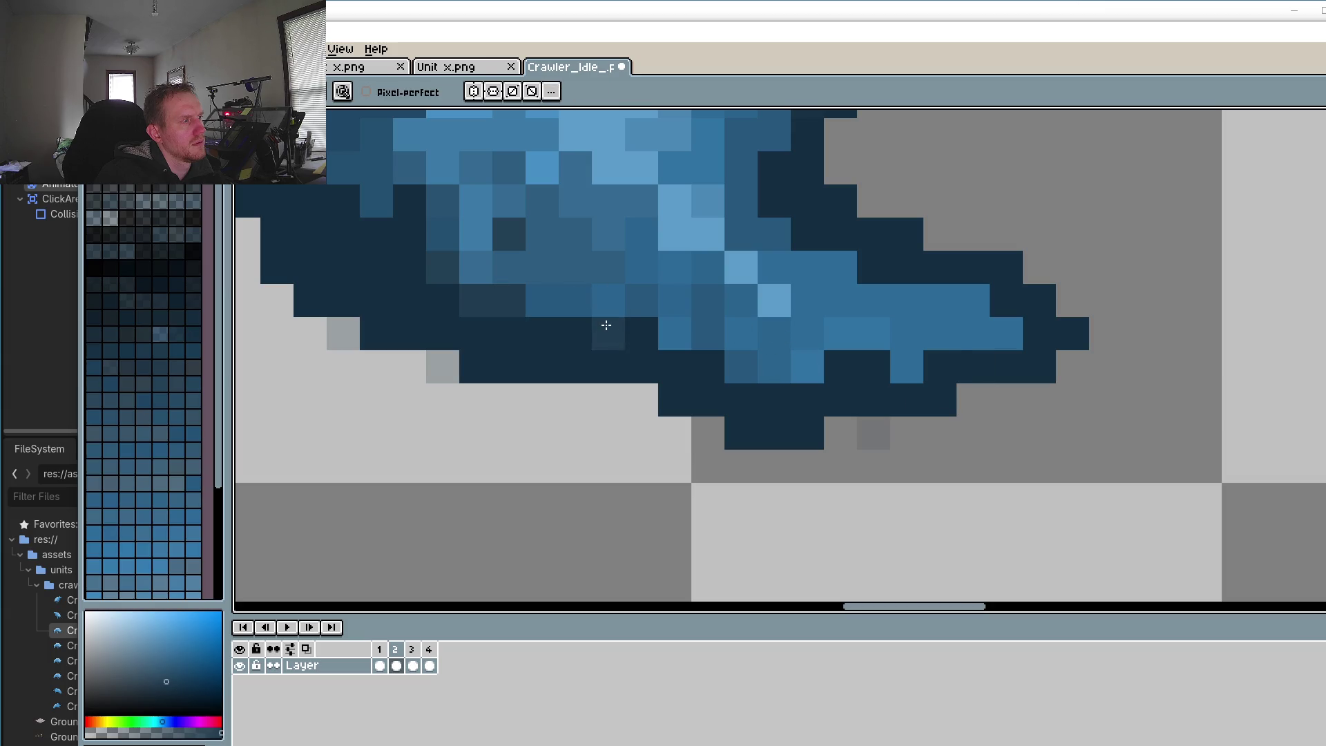
{"action": "left_click_drag", "start_coordinate": [618, 329], "coordinate": [577, 333]}
{"action": "left_click", "coordinate": [701, 363]}
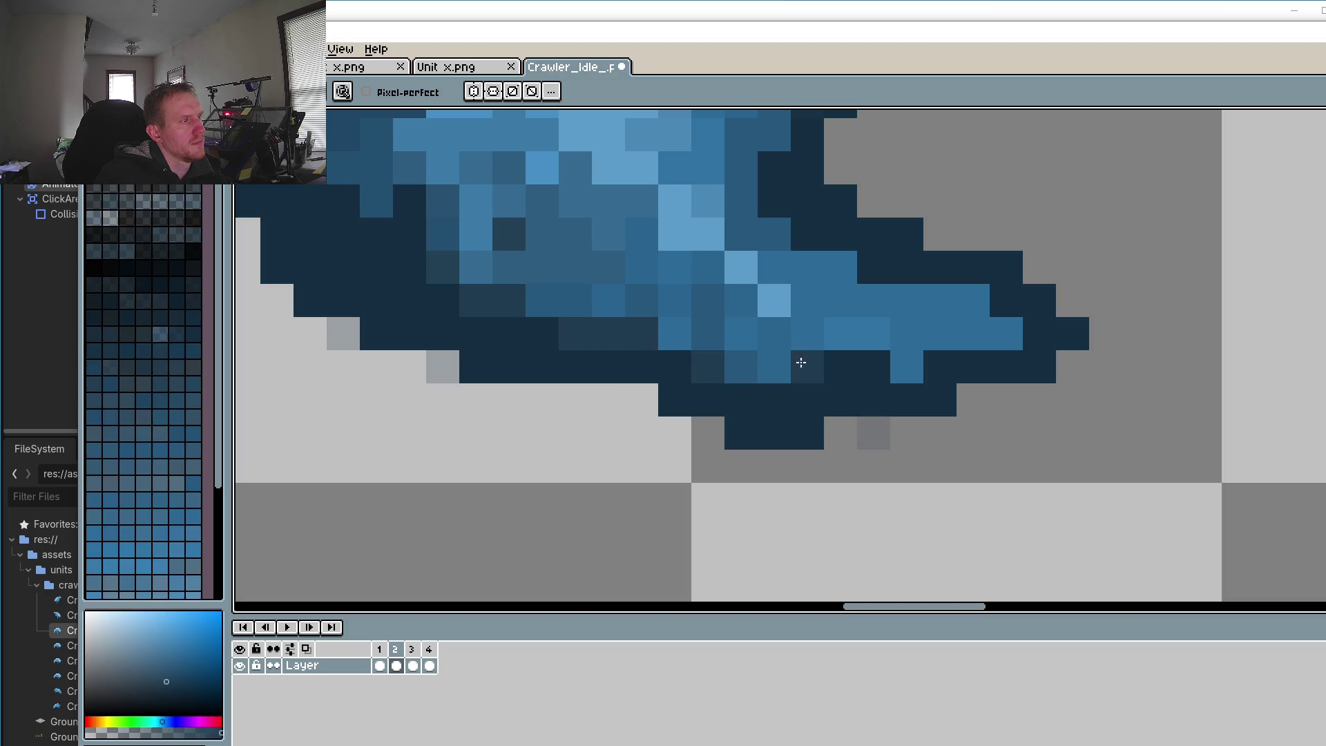
{"action": "left_click_drag", "start_coordinate": [835, 358], "coordinate": [874, 365]}
{"action": "left_click", "coordinate": [874, 266]}
{"action": "left_click", "coordinate": [808, 233]}
{"action": "left_click_drag", "start_coordinate": [774, 201], "coordinate": [777, 171]}
{"action": "scroll", "coordinate": [779, 413], "scroll_direction": "up", "scroll_amount": 3}
{"action": "scroll", "coordinate": [784, 348], "scroll_direction": "up", "scroll_amount": 3}
Step: Darken navy pixels along the leg's right edge
{"action": "left_click_drag", "start_coordinate": [775, 359], "coordinate": [770, 429]}
{"action": "scroll", "coordinate": [769, 428], "scroll_direction": "down", "scroll_amount": 3}
{"action": "scroll", "coordinate": [775, 357], "scroll_direction": "up", "scroll_amount": 2}
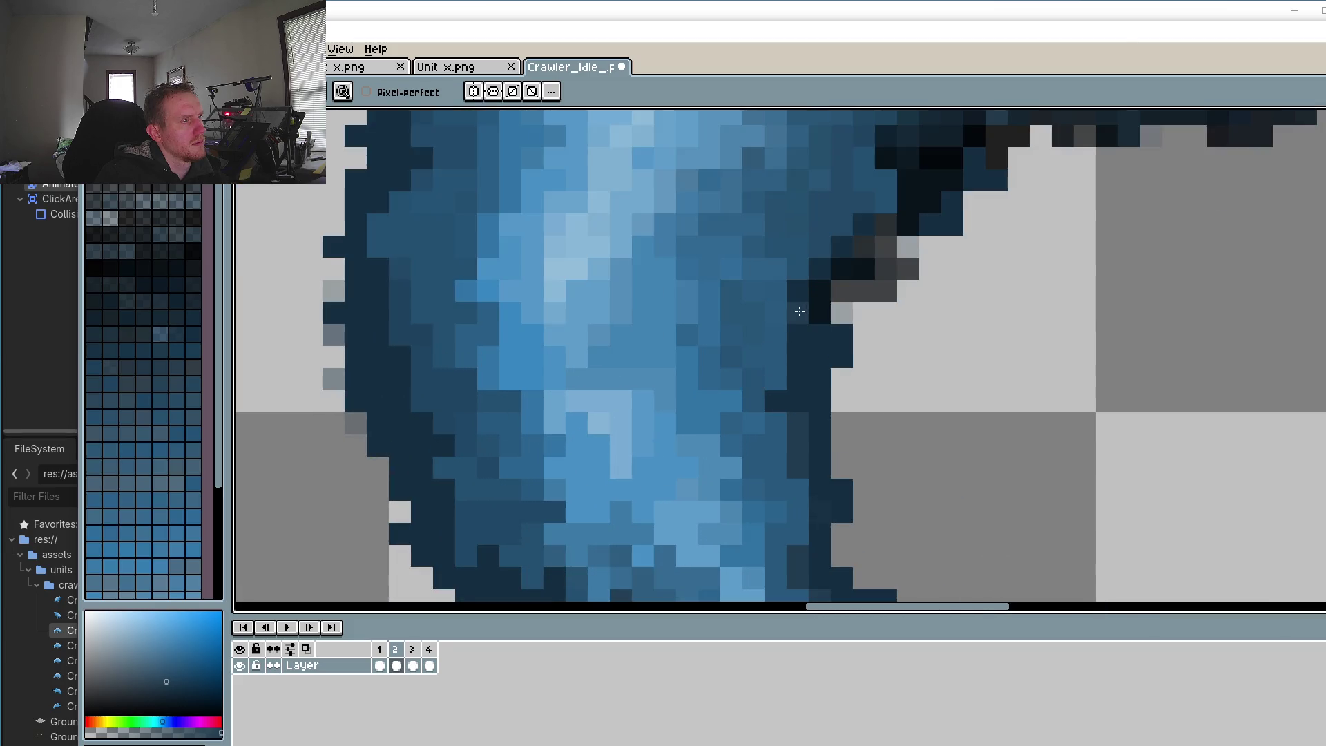
{"action": "scroll", "coordinate": [818, 277], "scroll_direction": "up", "scroll_amount": 1}
{"action": "left_click", "coordinate": [858, 173]}
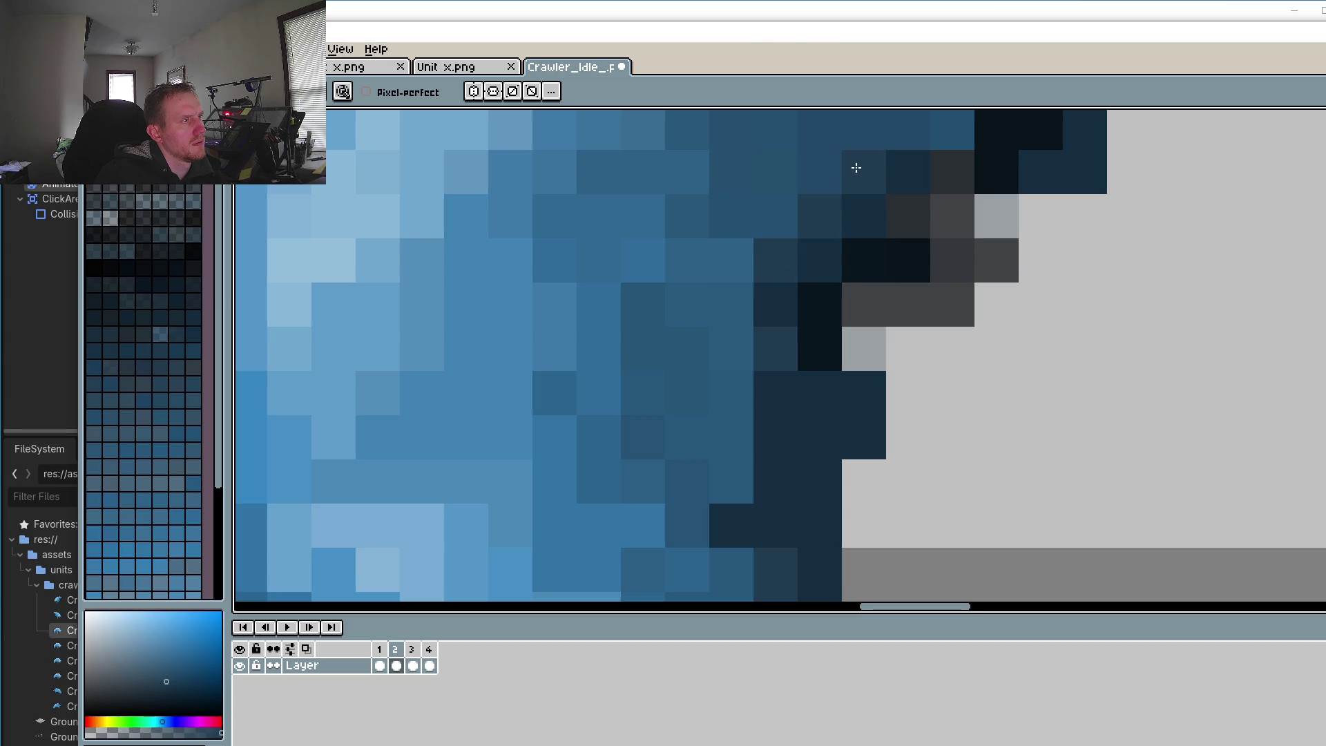
{"action": "scroll", "coordinate": [858, 166], "scroll_direction": "up", "scroll_amount": 2}
{"action": "left_click", "coordinate": [847, 373]}
{"action": "left_click_drag", "start_coordinate": [935, 284], "coordinate": [847, 291]}
Step: Darken more outline pixels on the leg and paint a column of edge pixels navy
{"action": "left_click", "coordinate": [801, 330]}
{"action": "left_click", "coordinate": [760, 376]}
{"action": "left_click", "coordinate": [713, 453]}
{"action": "scroll", "coordinate": [713, 453], "scroll_direction": "down", "scroll_amount": 3}
{"action": "left_click_drag", "start_coordinate": [756, 276], "coordinate": [749, 449]}
{"action": "scroll", "coordinate": [748, 449], "scroll_direction": "down", "scroll_amount": 2}
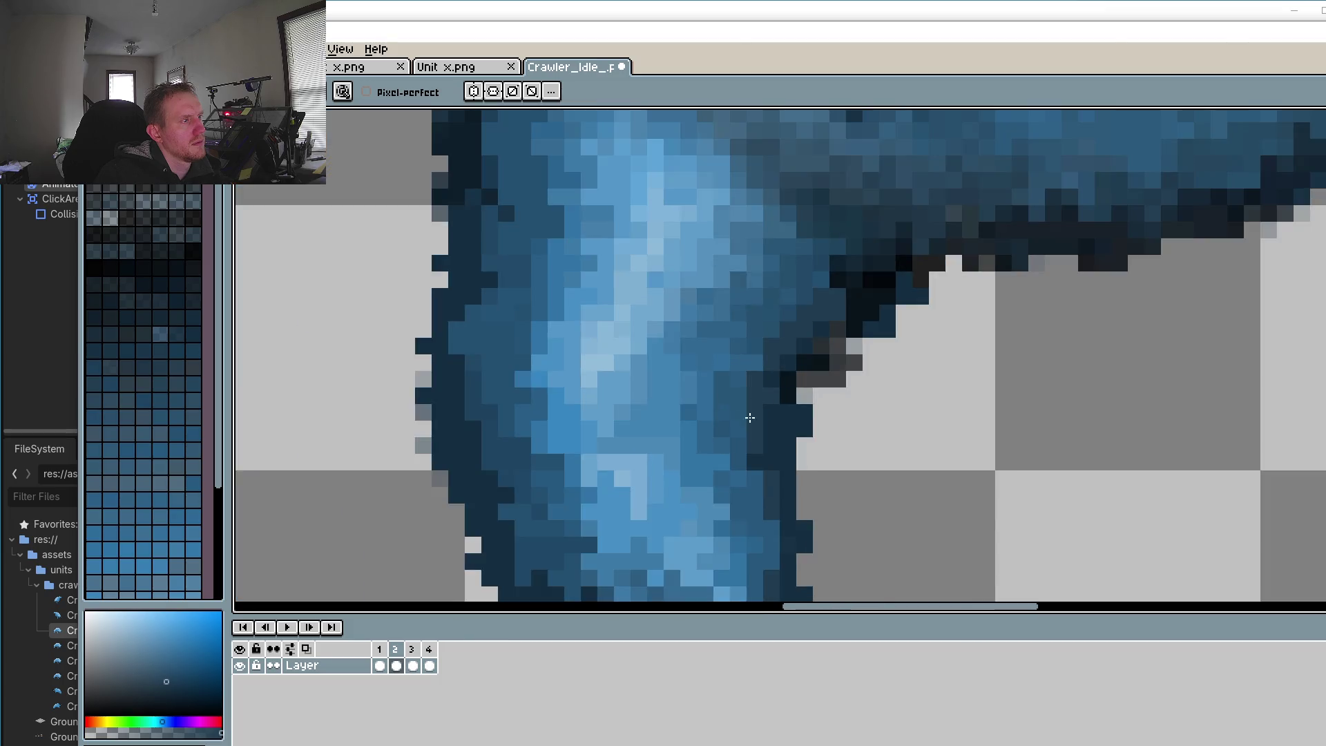
{"action": "scroll", "coordinate": [743, 442], "scroll_direction": "up", "scroll_amount": 2}
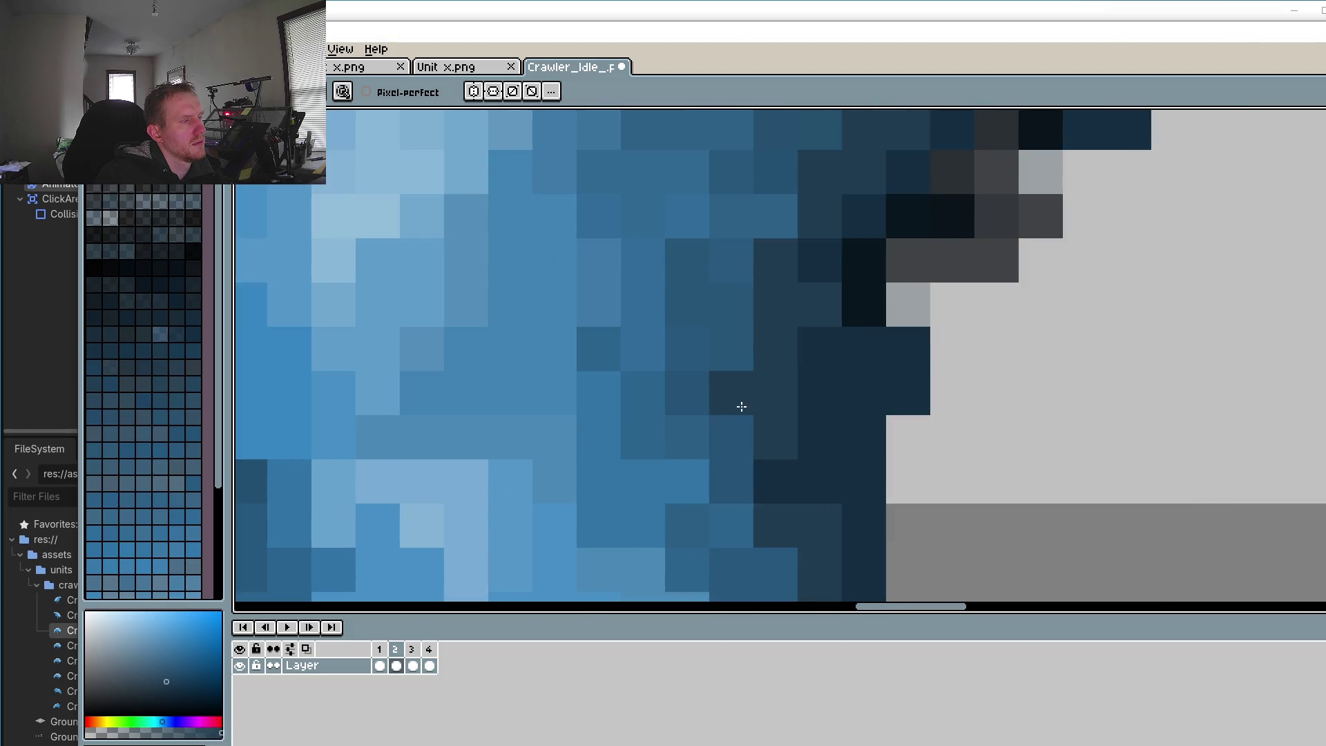
Step: Sample a blue from the leg and recolour one leg pixel with it
{"action": "scroll", "coordinate": [740, 406], "scroll_direction": "down", "scroll_amount": 2}
{"action": "scroll", "coordinate": [533, 331], "scroll_direction": "left", "scroll_amount": 3}
{"action": "scroll", "coordinate": [531, 323], "scroll_direction": "up", "scroll_amount": 2}
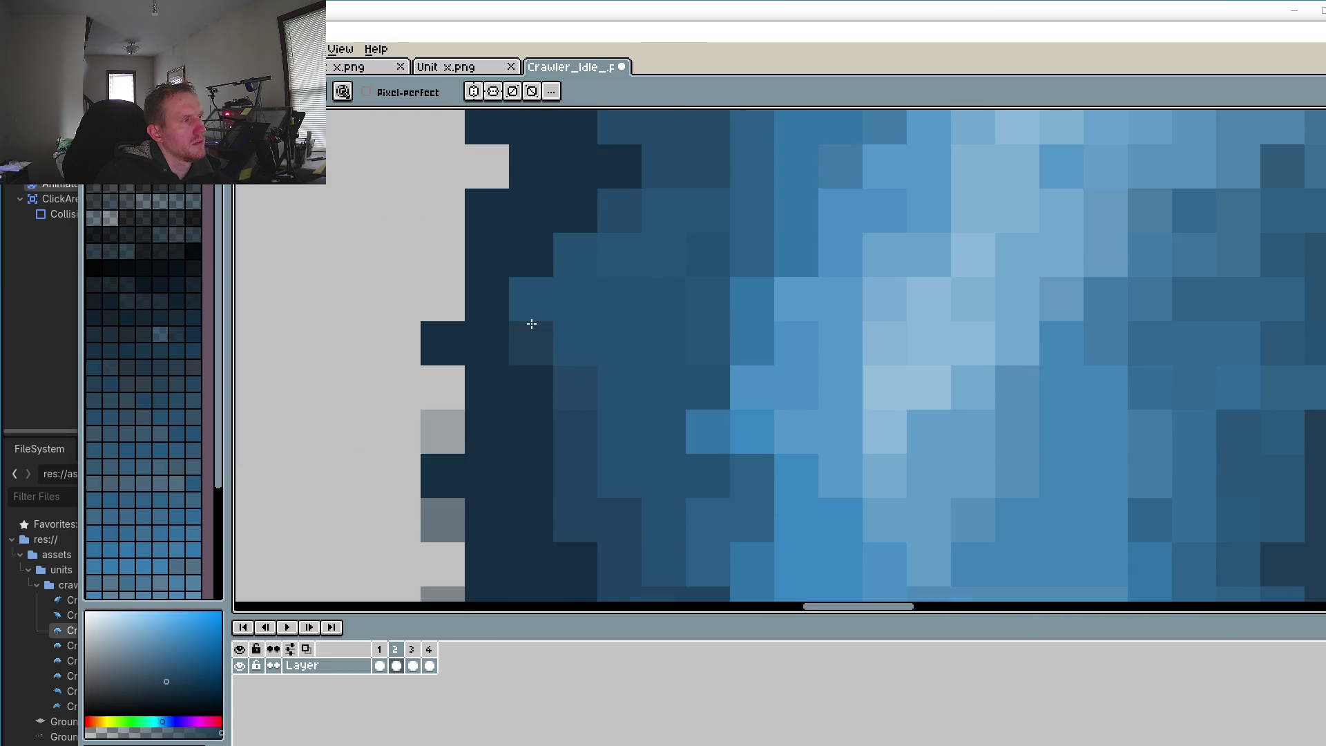
{"action": "scroll", "coordinate": [642, 489], "scroll_direction": "down", "scroll_amount": 3}
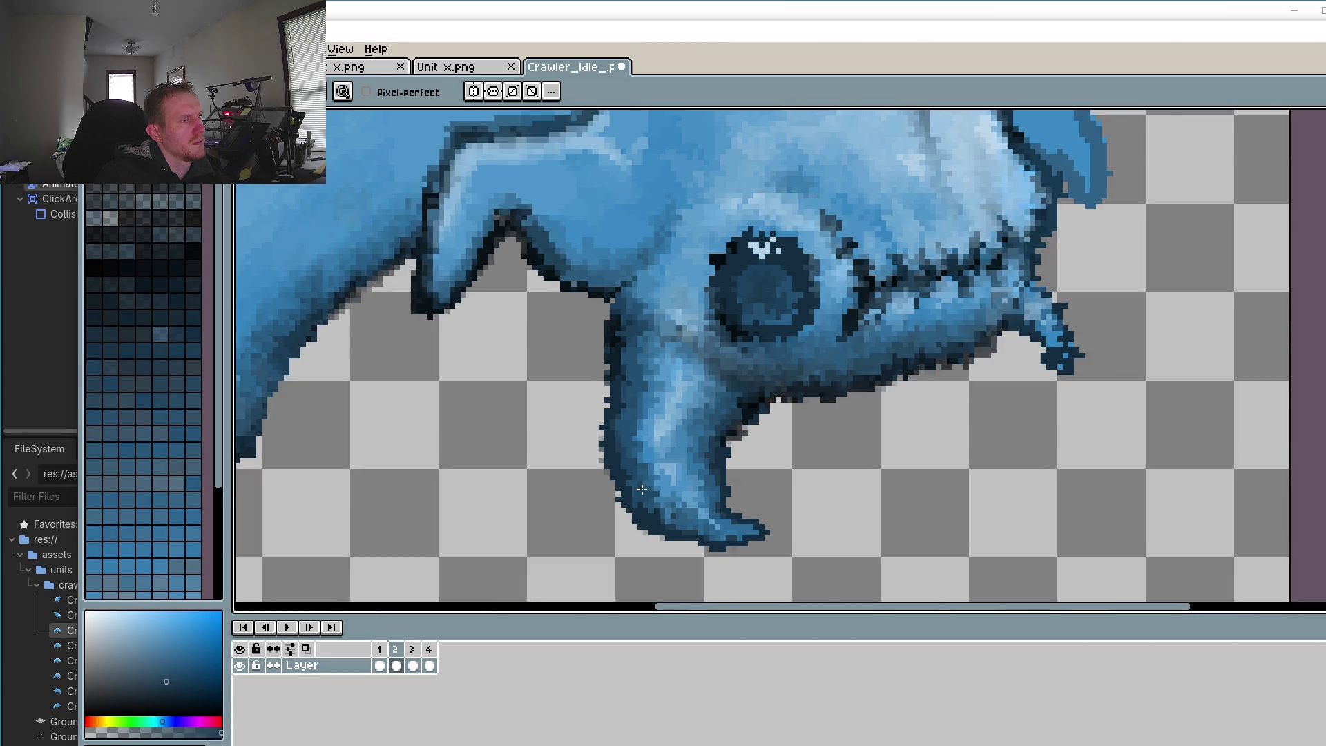
{"action": "scroll", "coordinate": [642, 488], "scroll_direction": "up", "scroll_amount": 1}
{"action": "scroll", "coordinate": [614, 459], "scroll_direction": "up", "scroll_amount": 1}
{"action": "left_click", "coordinate": [653, 366], "text": "alt"}
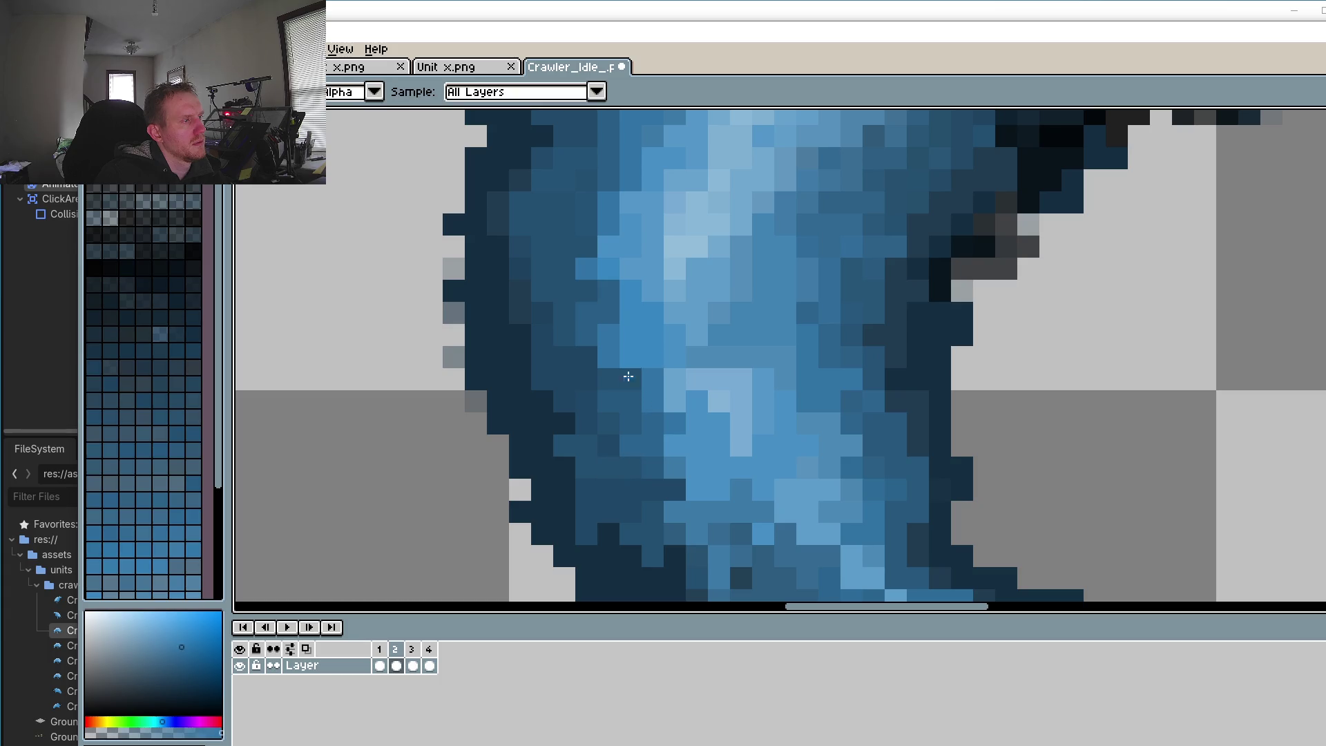
{"action": "left_click", "coordinate": [725, 349]}
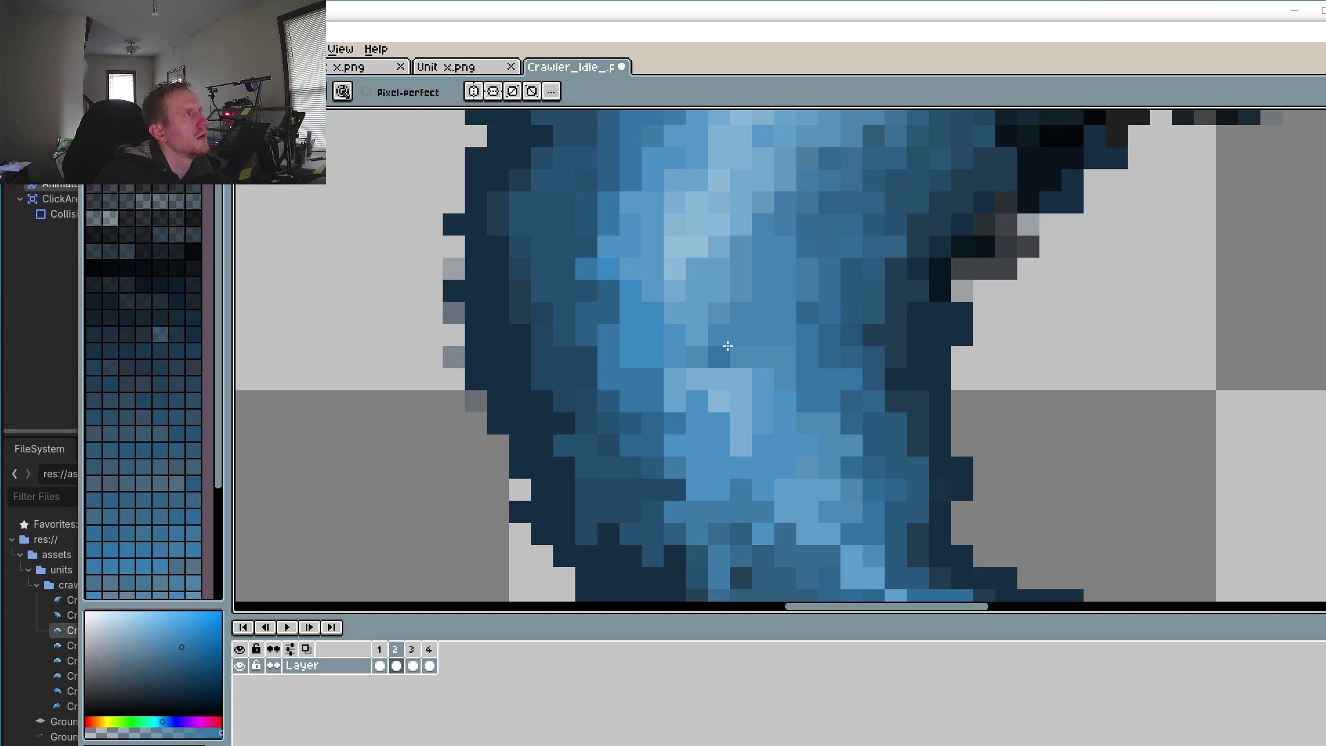
{"action": "scroll", "coordinate": [711, 359], "scroll_direction": "down", "scroll_amount": 1}
{"action": "scroll", "coordinate": [689, 401], "scroll_direction": "up", "scroll_amount": 1}
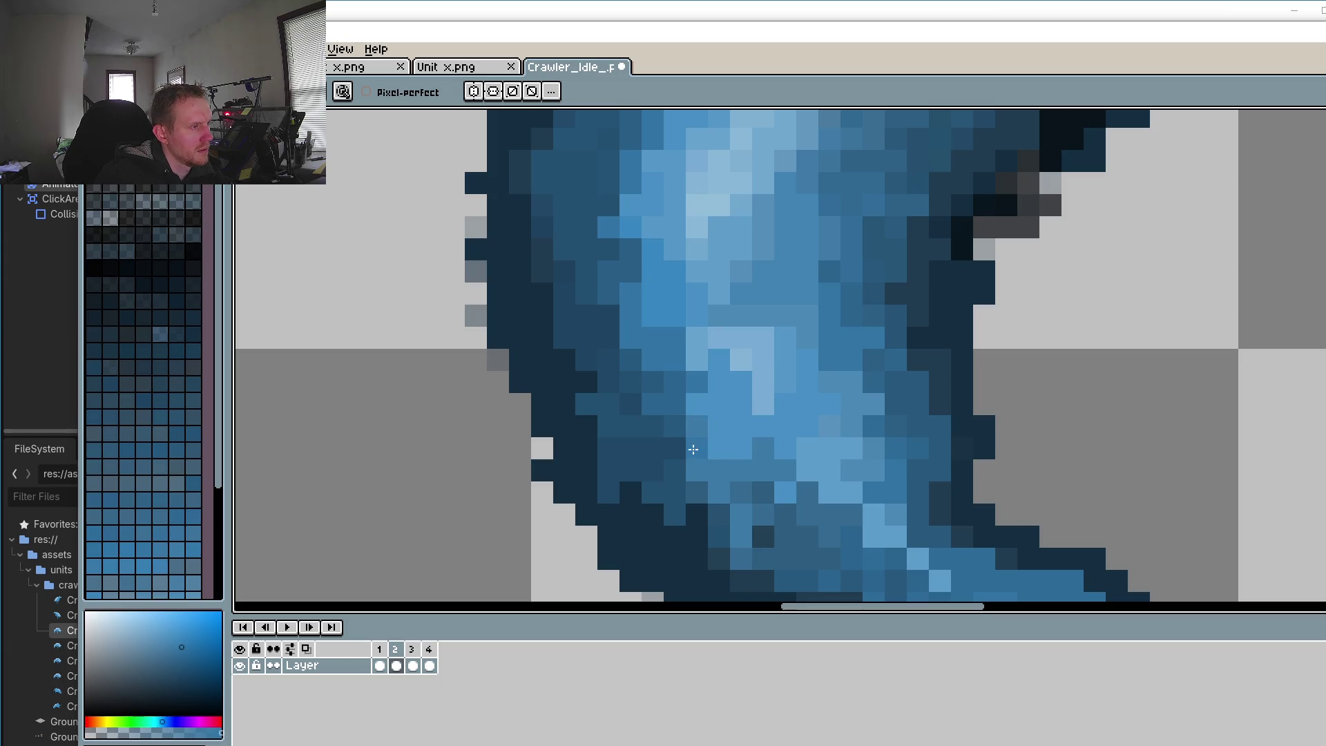
{"action": "scroll", "coordinate": [728, 416], "scroll_direction": "down", "scroll_amount": 3}
{"action": "scroll", "coordinate": [769, 444], "scroll_direction": "up", "scroll_amount": 5}
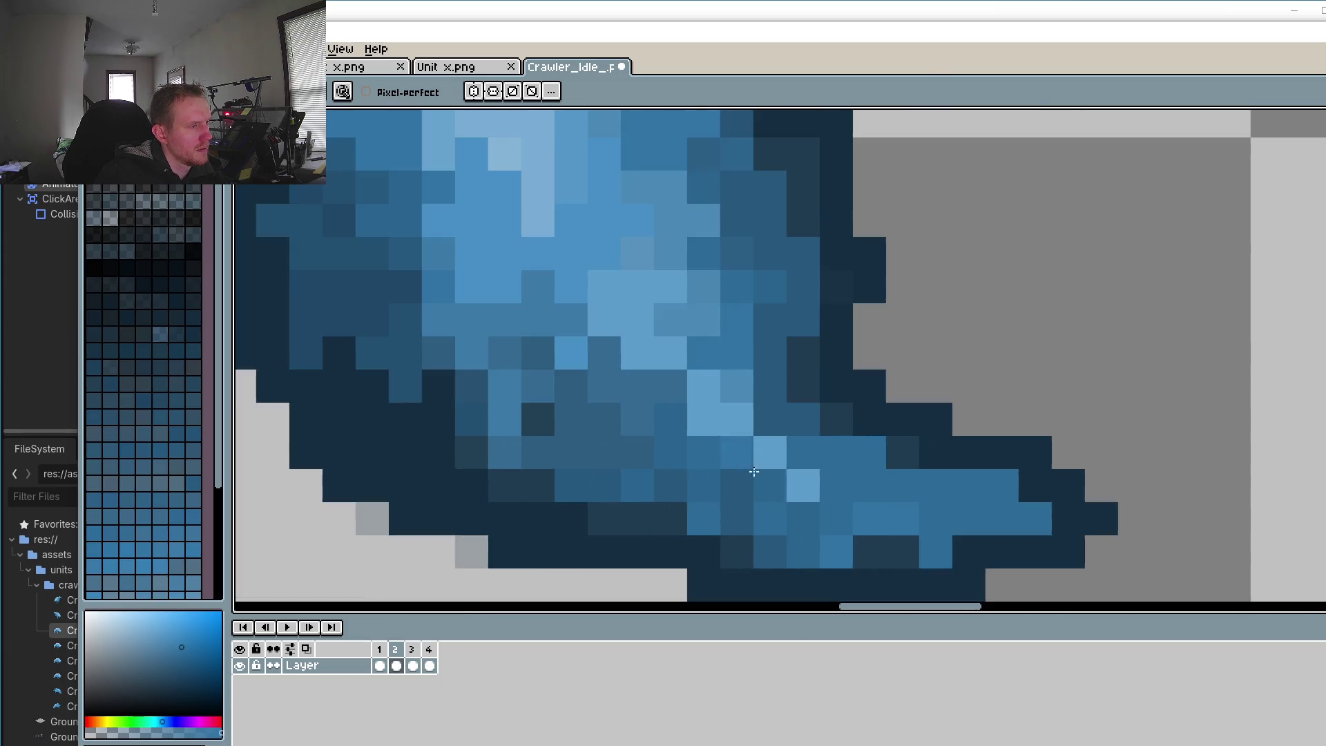
Step: Sample darker blues and deepen the shading pixels along the claw tip
{"action": "key", "text": "alt"}
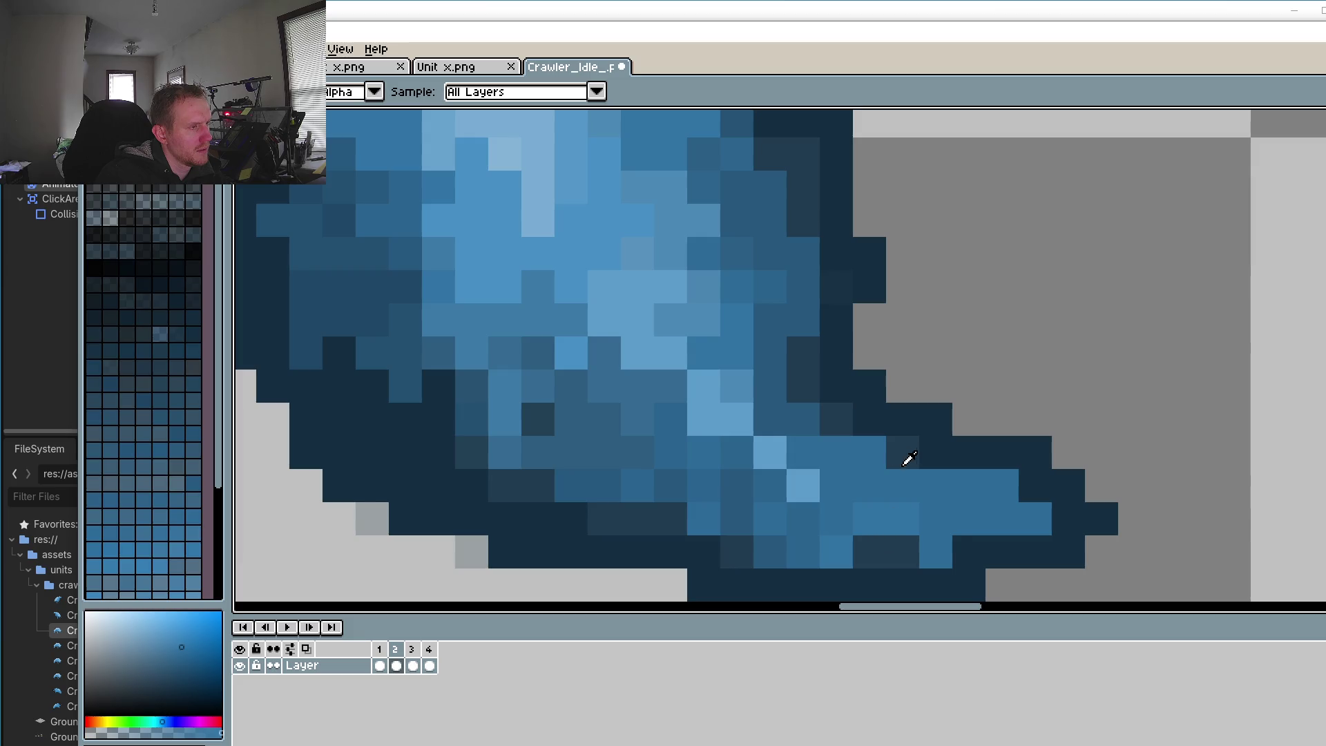
{"action": "left_click", "coordinate": [812, 544]}
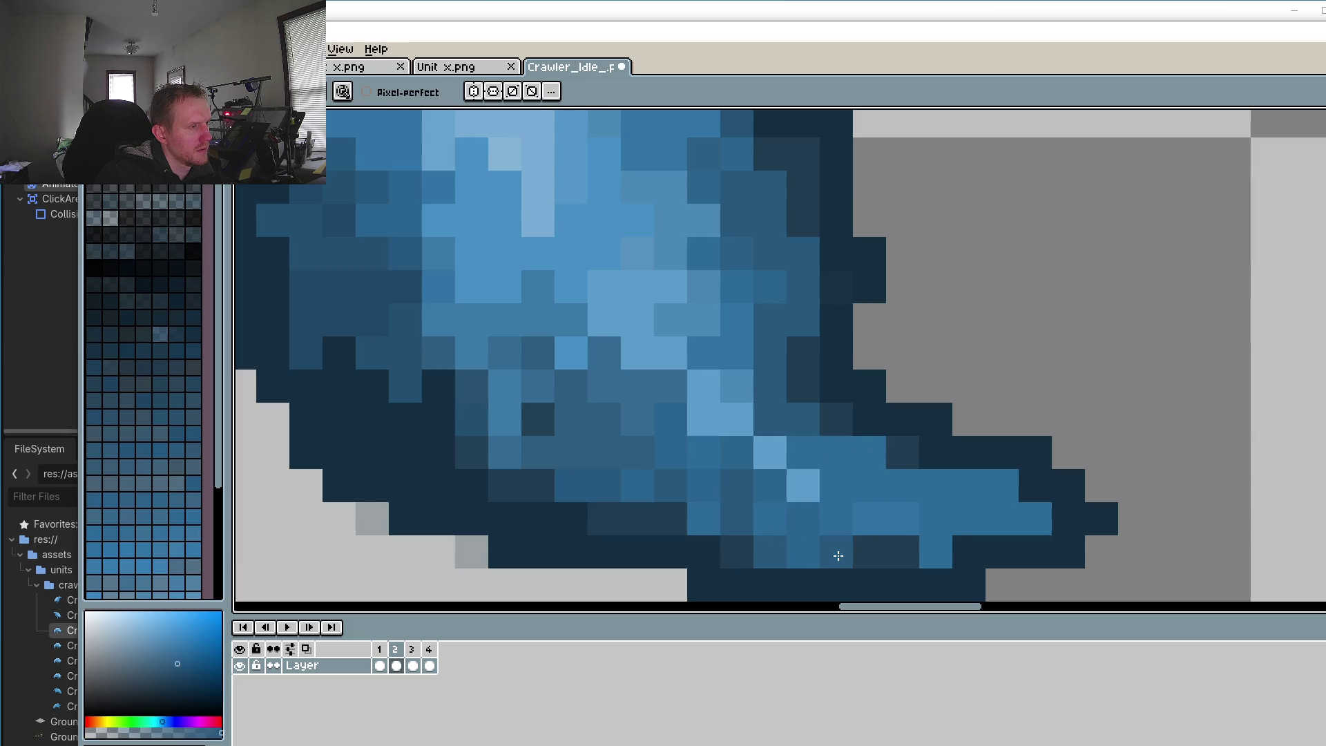
{"action": "left_click", "coordinate": [1001, 483]}
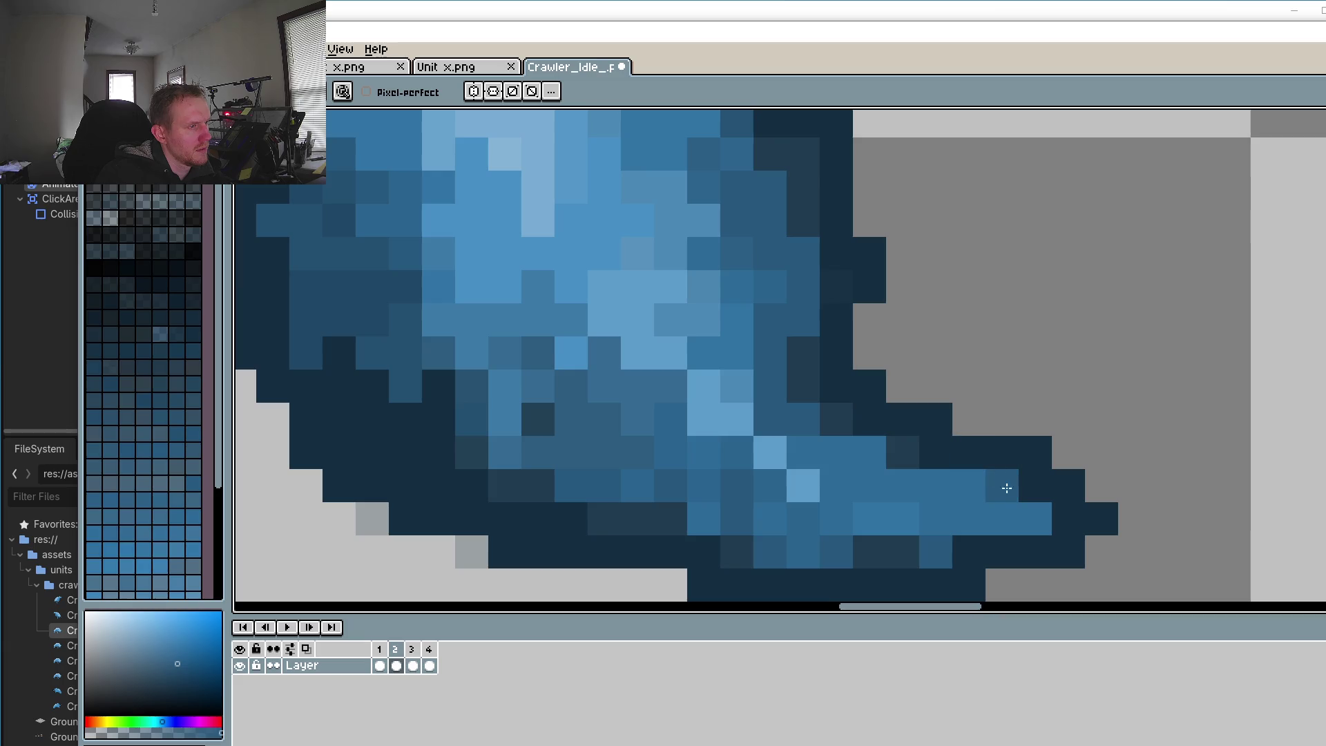
{"action": "left_click", "coordinate": [969, 483]}
{"action": "left_click", "coordinate": [1033, 516]}
{"action": "left_click", "coordinate": [937, 484]}
{"action": "left_click", "coordinate": [869, 452]}
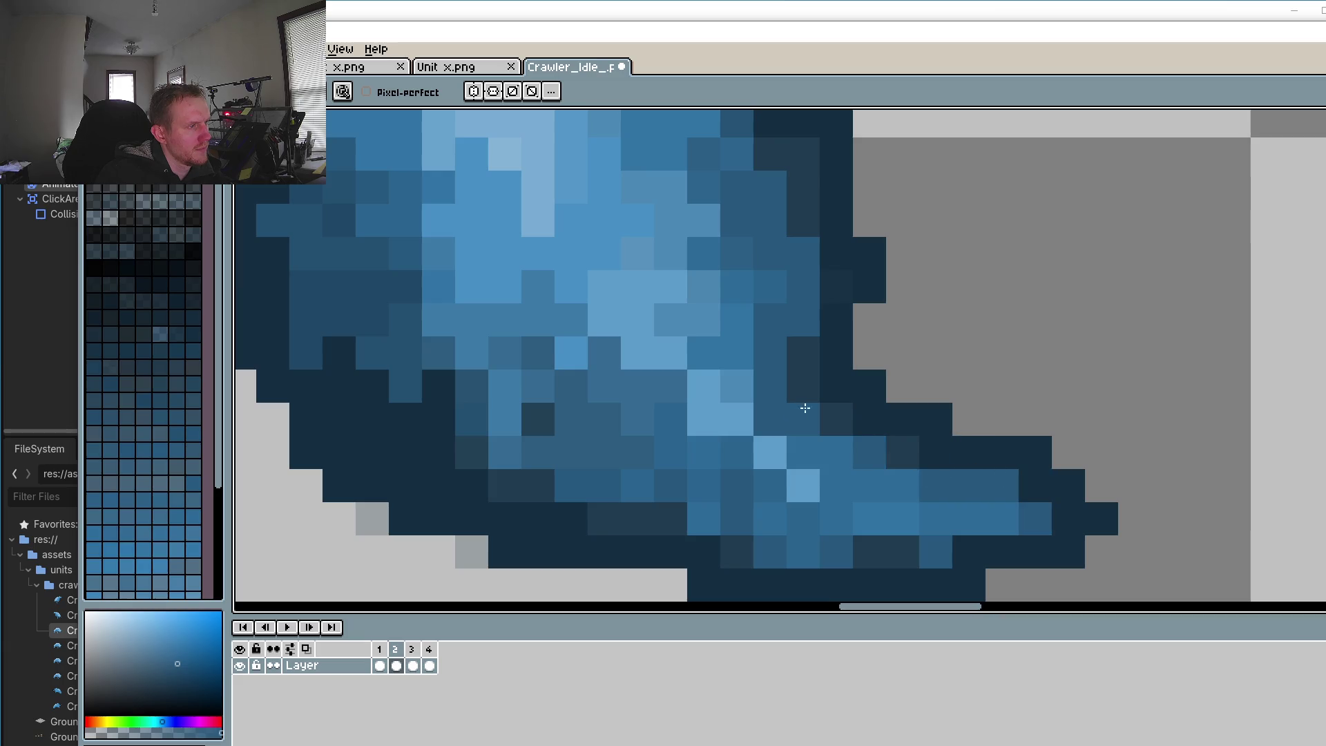
{"action": "left_click", "coordinate": [809, 222], "text": "alt"}
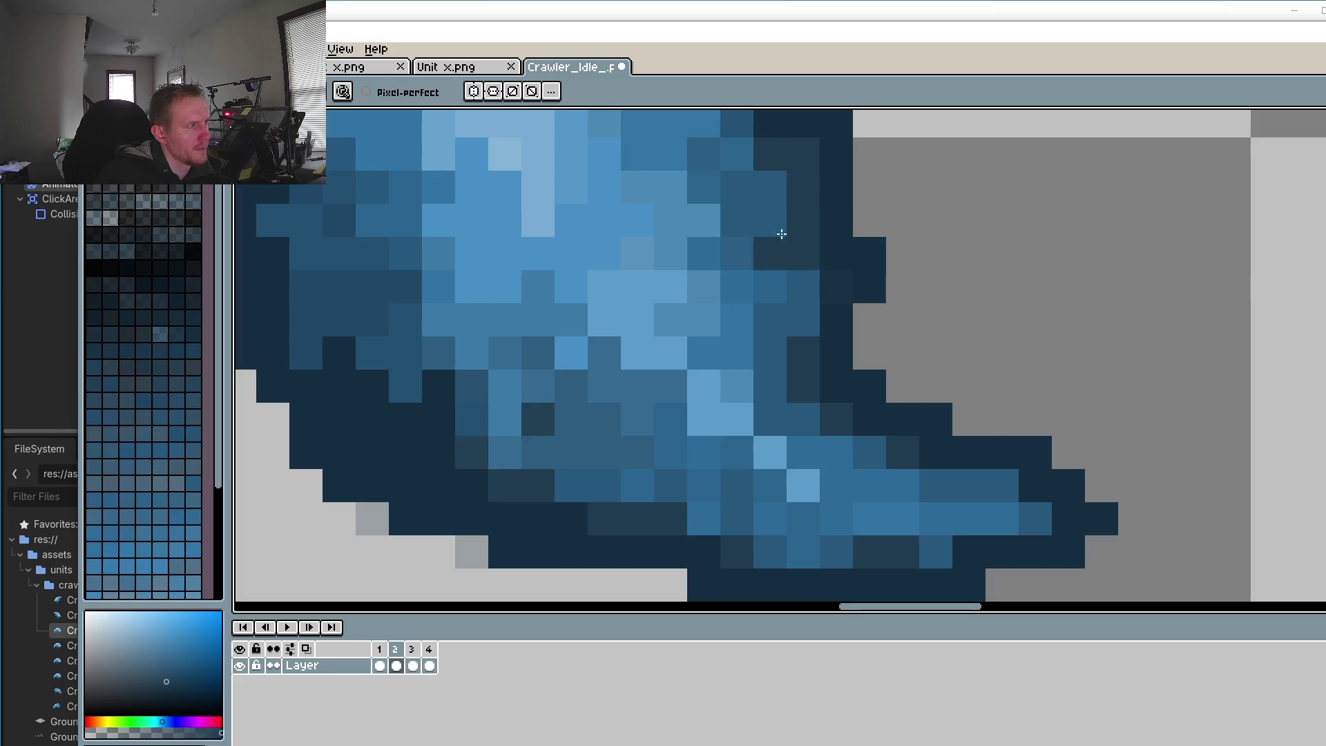
{"action": "scroll", "coordinate": [773, 294], "scroll_direction": "up", "scroll_amount": 3}
{"action": "left_click", "coordinate": [745, 264]}
{"action": "scroll", "coordinate": [771, 335], "scroll_direction": "down", "scroll_amount": 4}
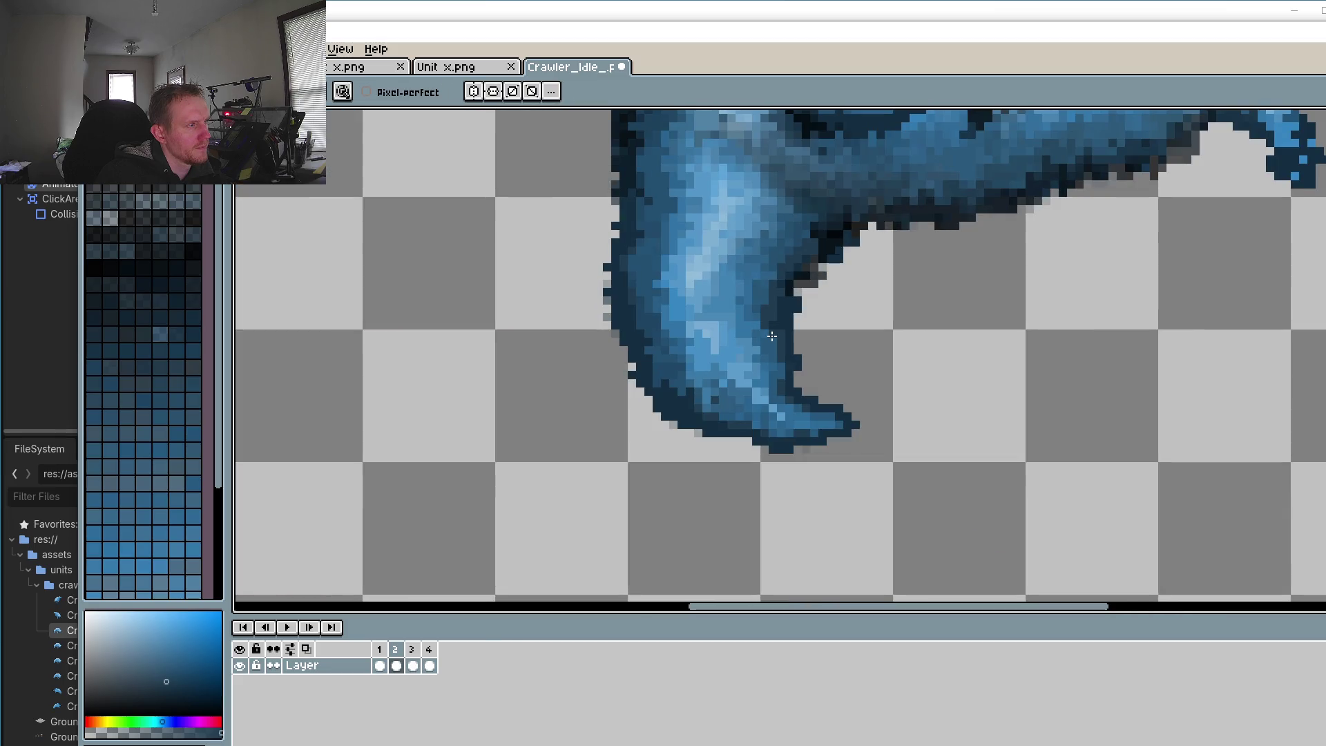
Step: Sample a claw colour, play and stop the four-frame idle animation, then return to frame 1
{"action": "scroll", "coordinate": [678, 304], "scroll_direction": "up", "scroll_amount": 4}
{"action": "left_click", "coordinate": [793, 230], "text": "alt"}
{"action": "scroll", "coordinate": [553, 414], "scroll_direction": "down", "scroll_amount": 4}
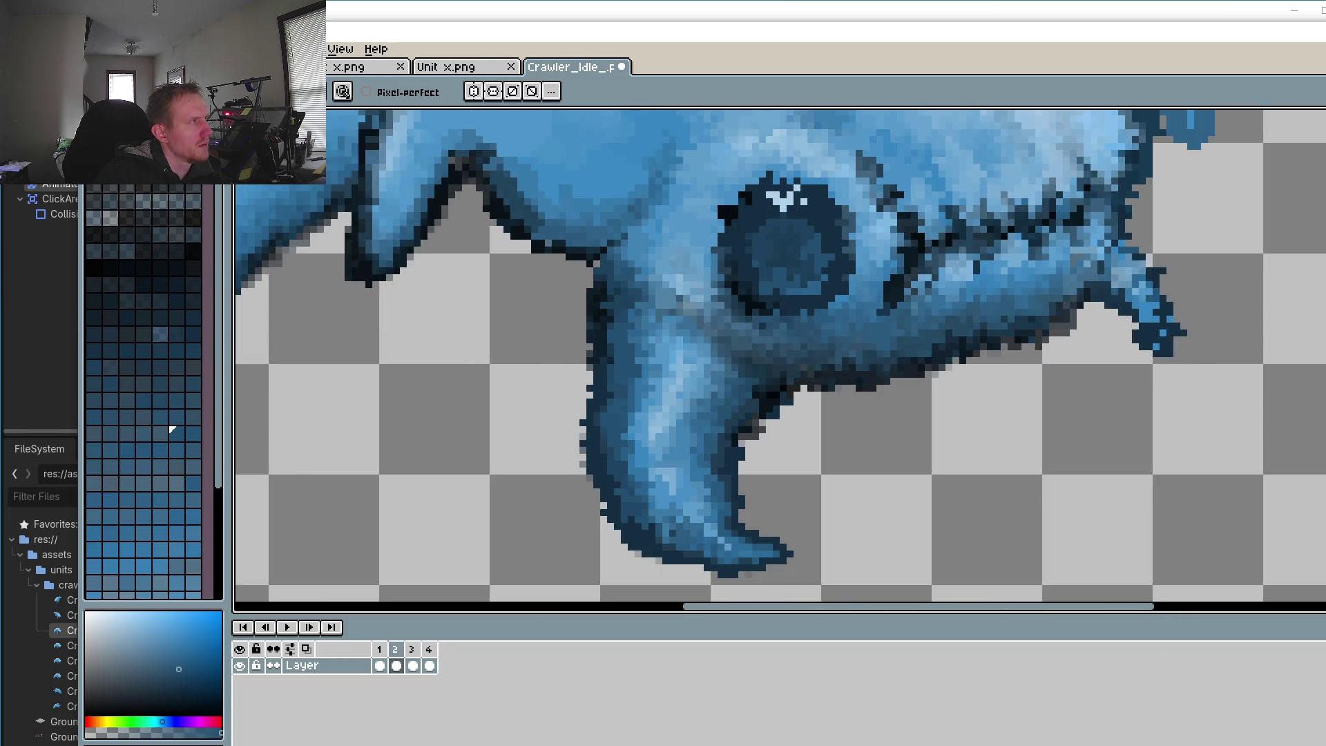
{"action": "left_click", "coordinate": [288, 626]}
{"action": "scroll", "coordinate": [428, 480], "scroll_direction": "down", "scroll_amount": 3}
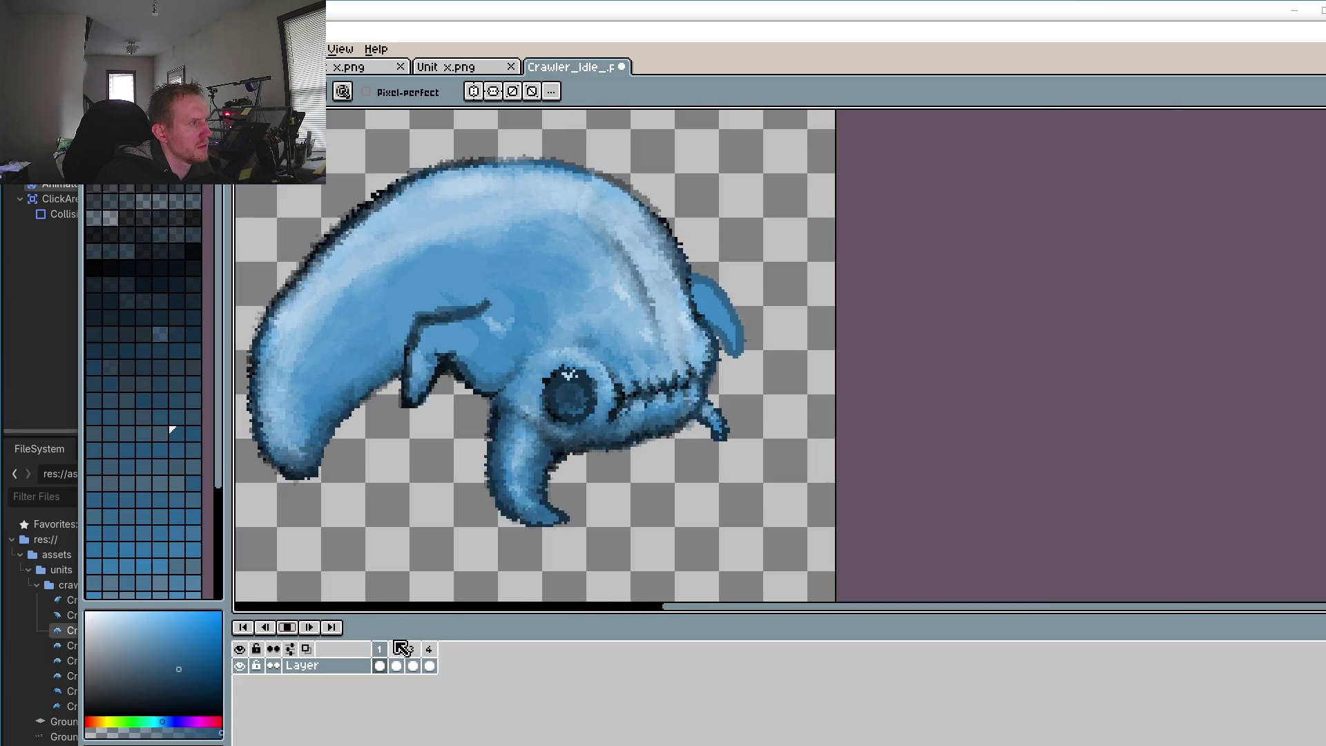
{"action": "left_click", "coordinate": [288, 626]}
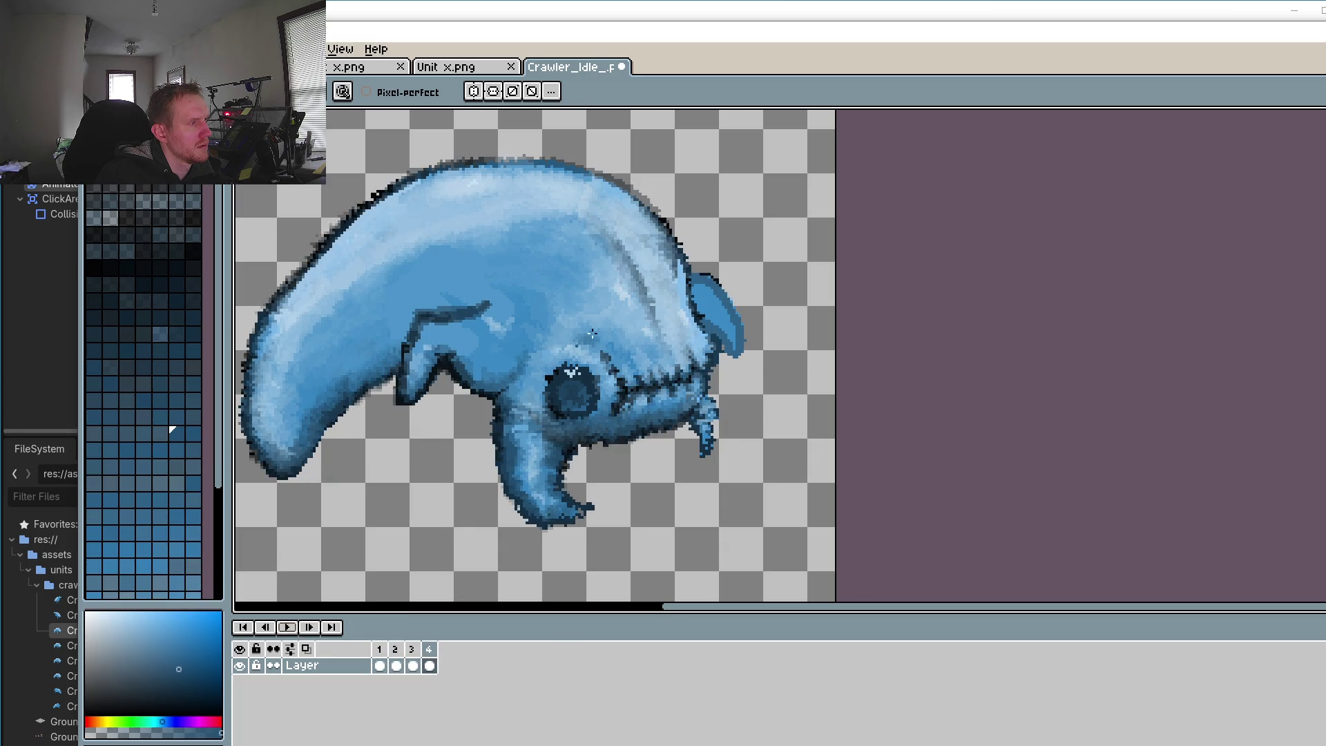
{"action": "left_click", "coordinate": [379, 649]}
{"action": "scroll", "coordinate": [728, 257], "scroll_direction": "up", "scroll_amount": 2}
{"action": "scroll", "coordinate": [754, 305], "scroll_direction": "up", "scroll_amount": 1}
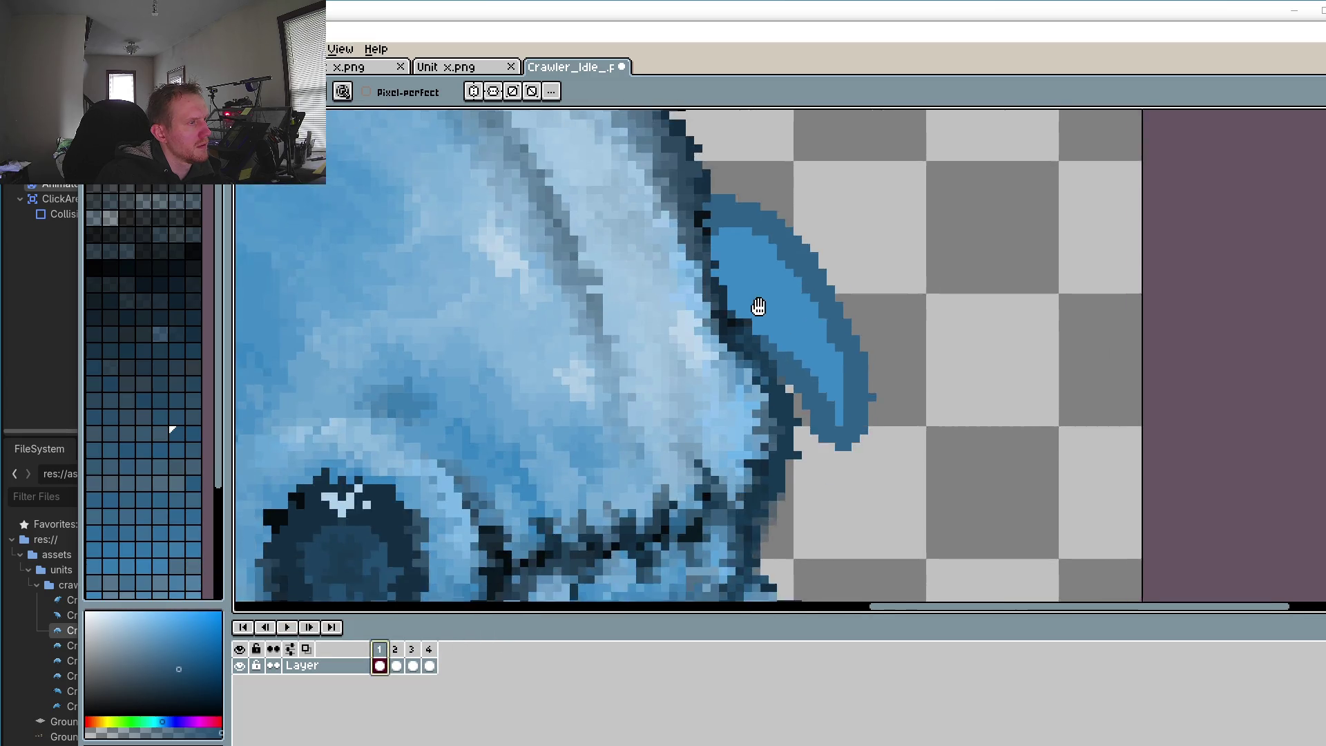
Step: Sample the dark blue outline colour, dot one dark pixel on the fin edge, and lower the colour's opacity
{"action": "scroll", "coordinate": [775, 317], "scroll_direction": "up", "scroll_amount": 1}
{"action": "key", "text": "o"}
{"action": "left_click", "coordinate": [763, 143]}
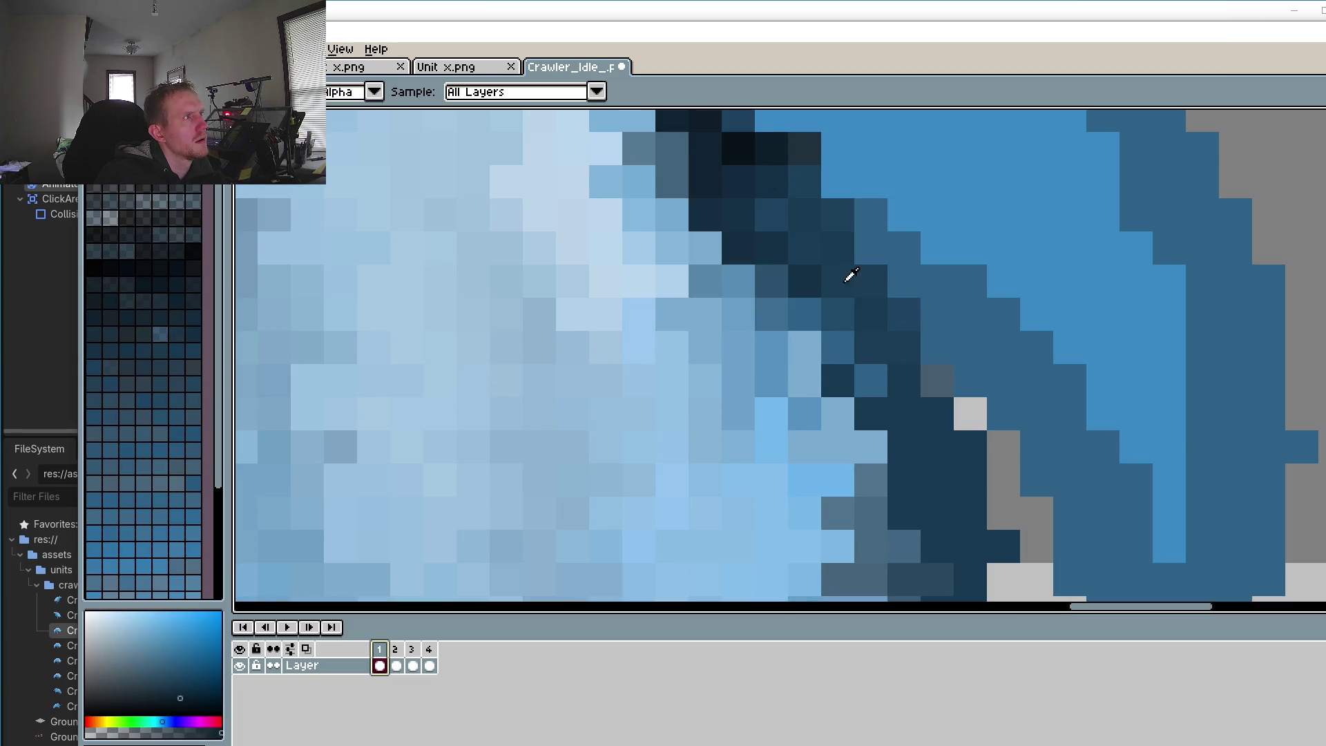
{"action": "scroll", "coordinate": [679, 207], "scroll_direction": "up", "scroll_amount": 1}
{"action": "scroll", "coordinate": [630, 168], "scroll_direction": "up", "scroll_amount": 2}
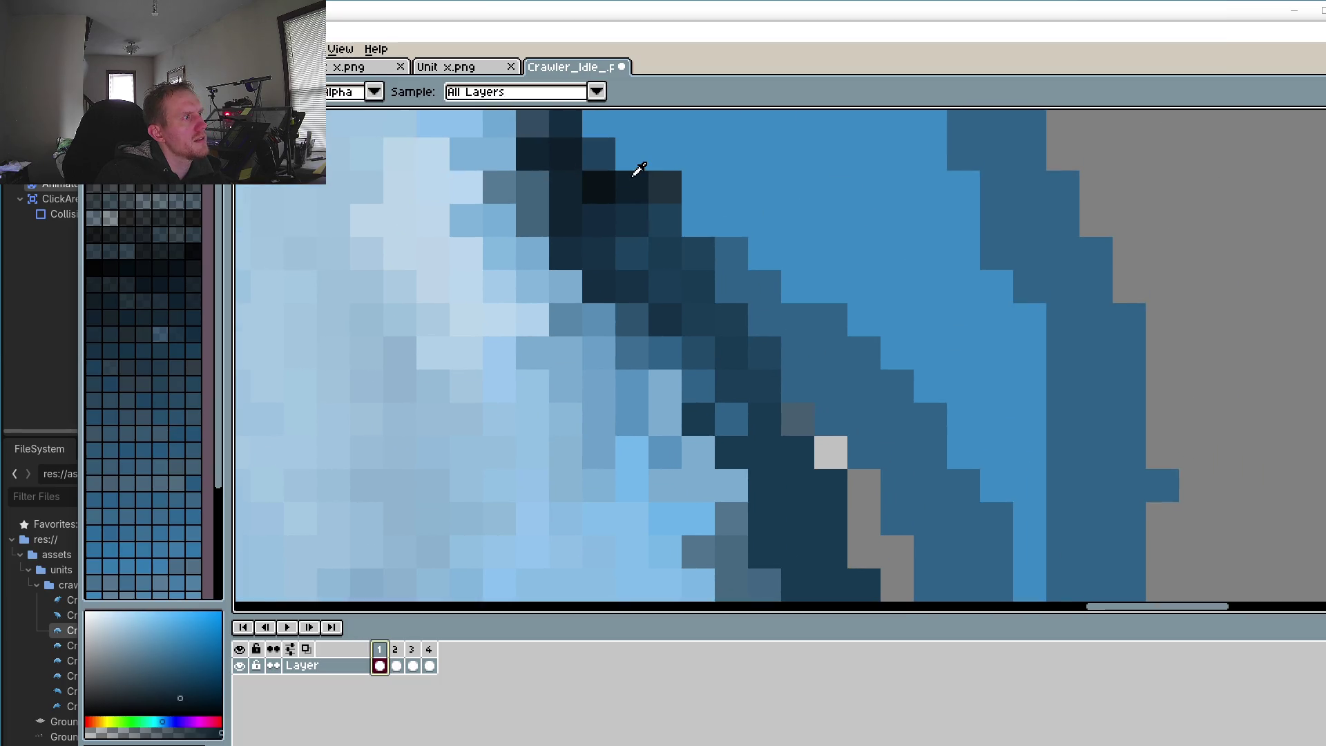
{"action": "key", "text": "b"}
{"action": "scroll", "coordinate": [759, 331], "scroll_direction": "down", "scroll_amount": 2}
{"action": "left_click", "coordinate": [697, 243]}
{"action": "left_click", "coordinate": [137, 732]}
Step: Darken the ear fin's base, outer edge, outer right edge and inner edge with translucent dark strokes
{"action": "mouse_move", "coordinate": [711, 250]}
{"action": "left_mouse_down"}
{"action": "mouse_move", "coordinate": [975, 558]}
{"action": "mouse_move", "coordinate": [1042, 465]}
{"action": "left_mouse_up"}
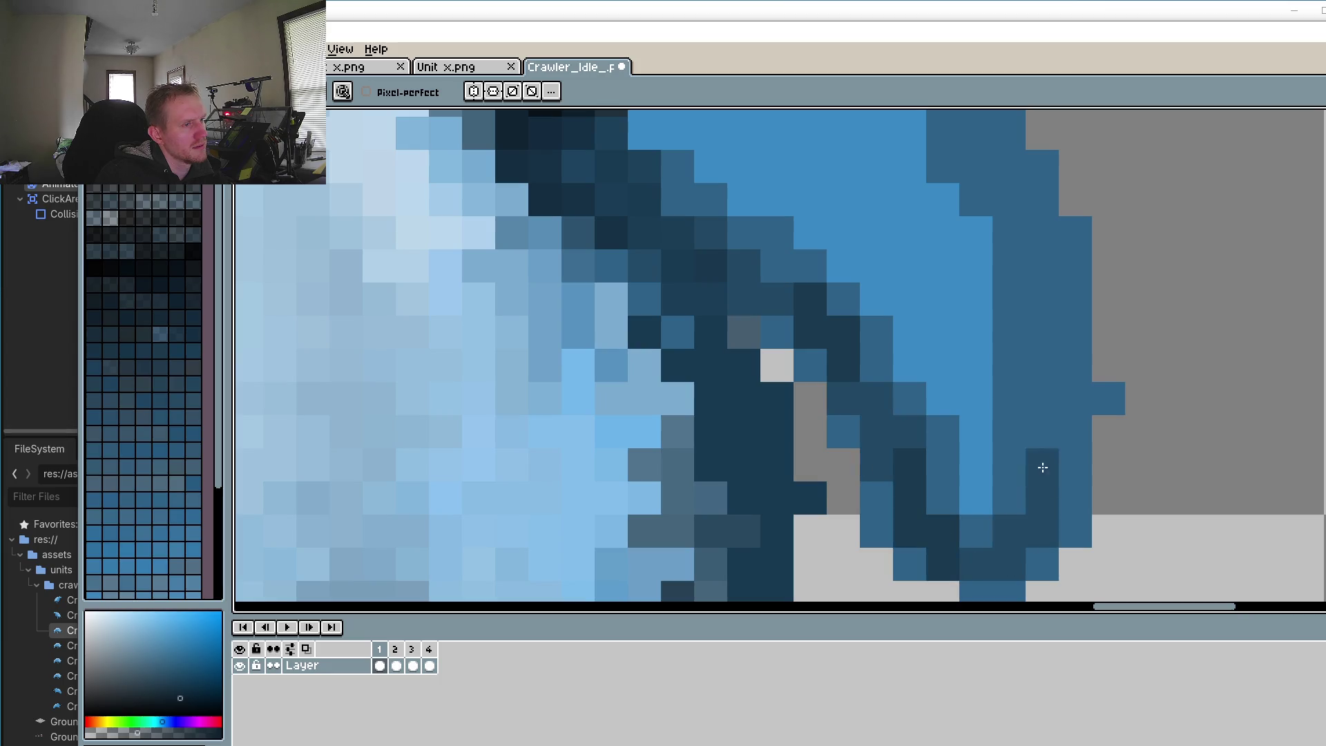
{"action": "scroll", "coordinate": [897, 345], "scroll_direction": "down", "scroll_amount": 3}
{"action": "scroll", "coordinate": [772, 194], "scroll_direction": "up", "scroll_amount": 1}
{"action": "left_click_drag", "start_coordinate": [748, 194], "coordinate": [963, 338]}
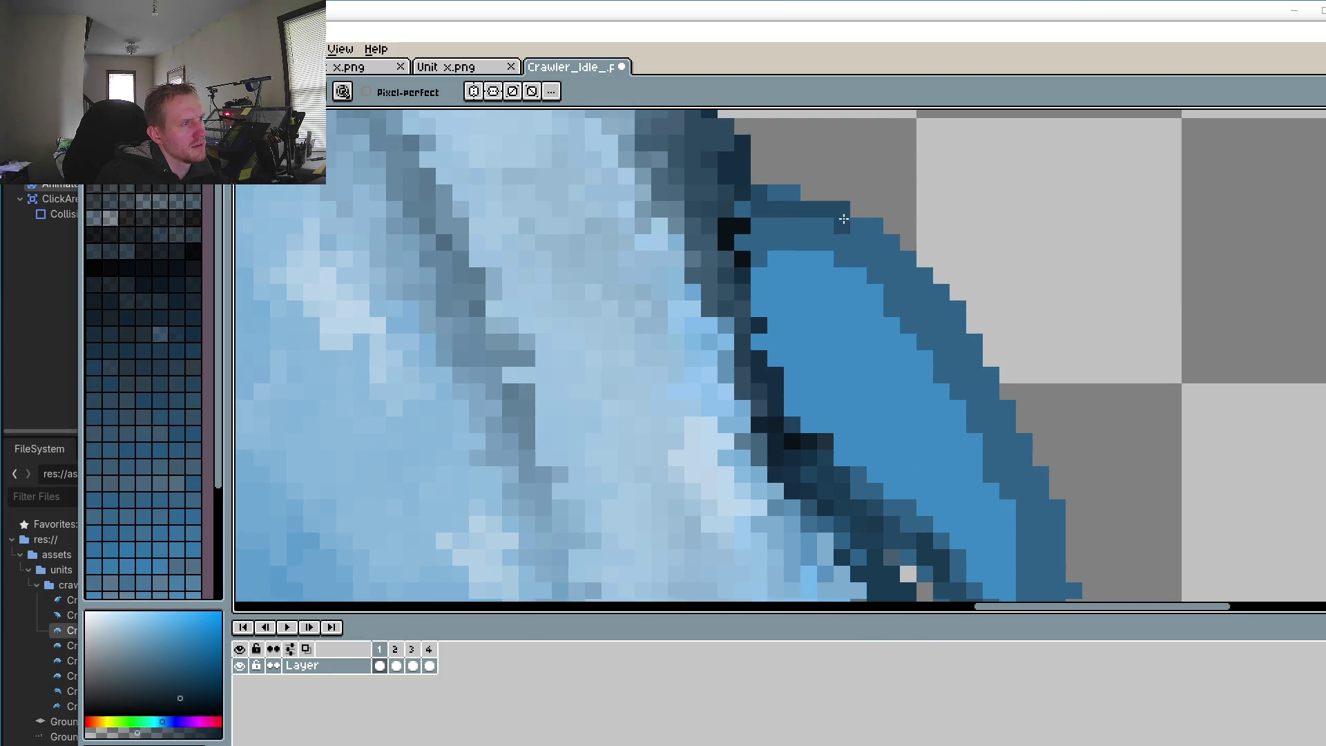
{"action": "left_click_drag", "start_coordinate": [875, 204], "coordinate": [952, 524]}
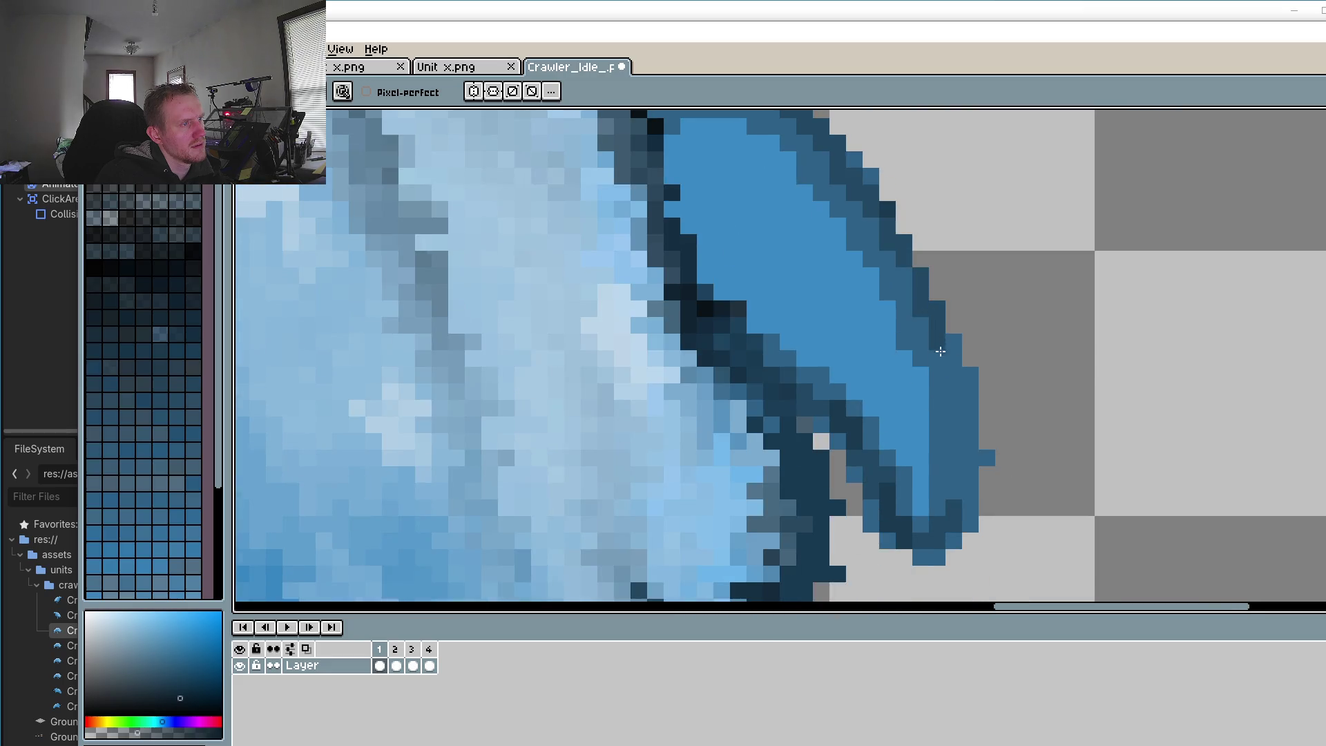
{"action": "mouse_move", "coordinate": [787, 391]}
{"action": "left_mouse_down"}
{"action": "mouse_move", "coordinate": [925, 538]}
{"action": "mouse_move", "coordinate": [970, 484]}
{"action": "left_mouse_up"}
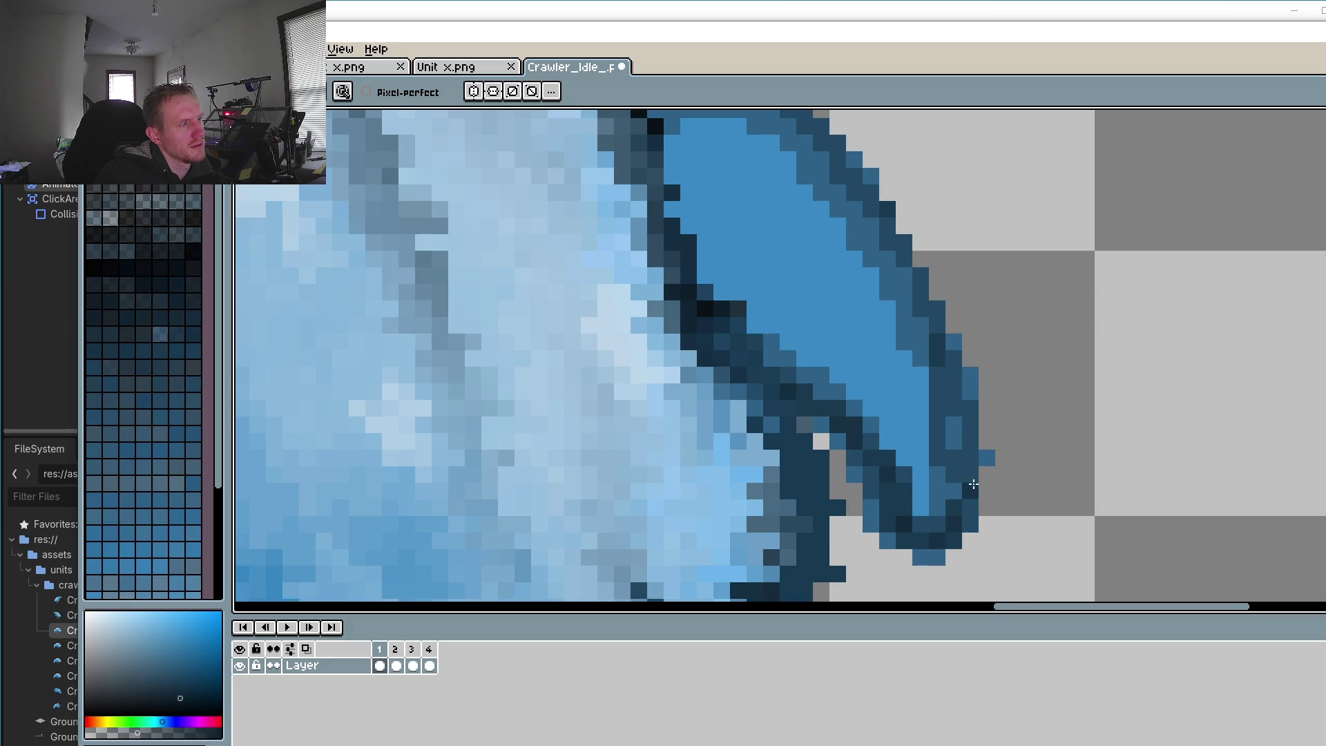
Step: Compare against frame 2, then on frame 1 lighten the pixels along the fin's top edge
{"action": "scroll", "coordinate": [898, 483], "scroll_direction": "down", "scroll_amount": 5}
{"action": "scroll", "coordinate": [849, 400], "scroll_direction": "down", "scroll_amount": 1}
{"action": "scroll", "coordinate": [849, 400], "scroll_direction": "up", "scroll_amount": 2}
{"action": "scroll", "coordinate": [848, 400], "scroll_direction": "up", "scroll_amount": 1}
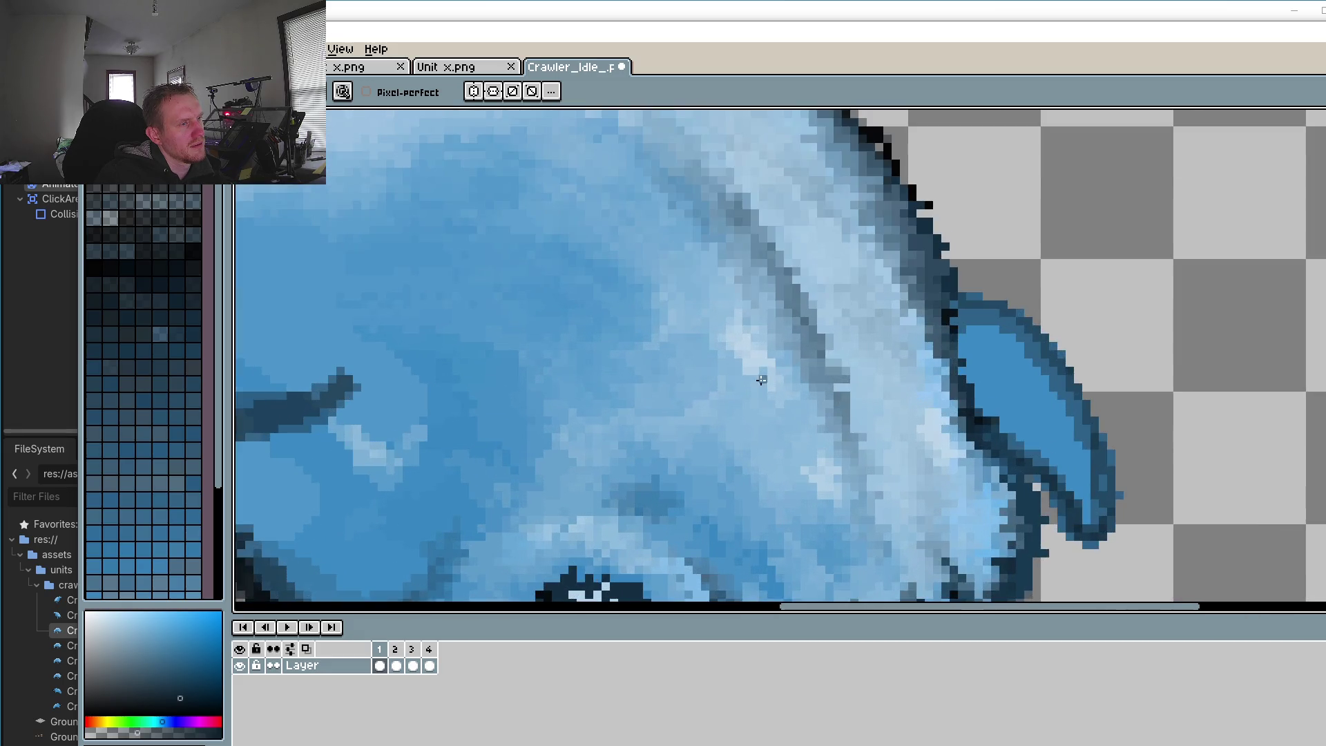
{"action": "scroll", "coordinate": [849, 400], "scroll_direction": "up", "scroll_amount": 1}
{"action": "left_click", "coordinate": [396, 665]}
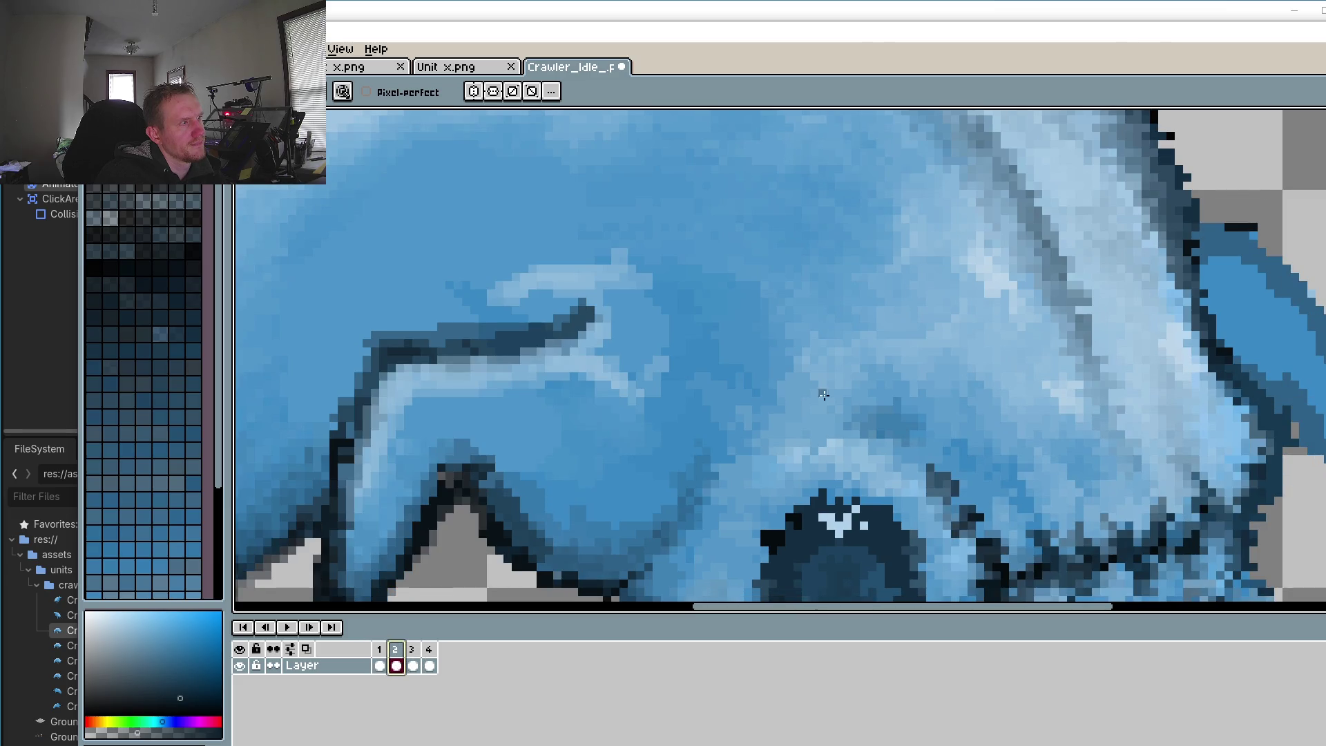
{"action": "left_click", "coordinate": [379, 665]}
{"action": "scroll", "coordinate": [1064, 321], "scroll_direction": "right", "scroll_amount": 2}
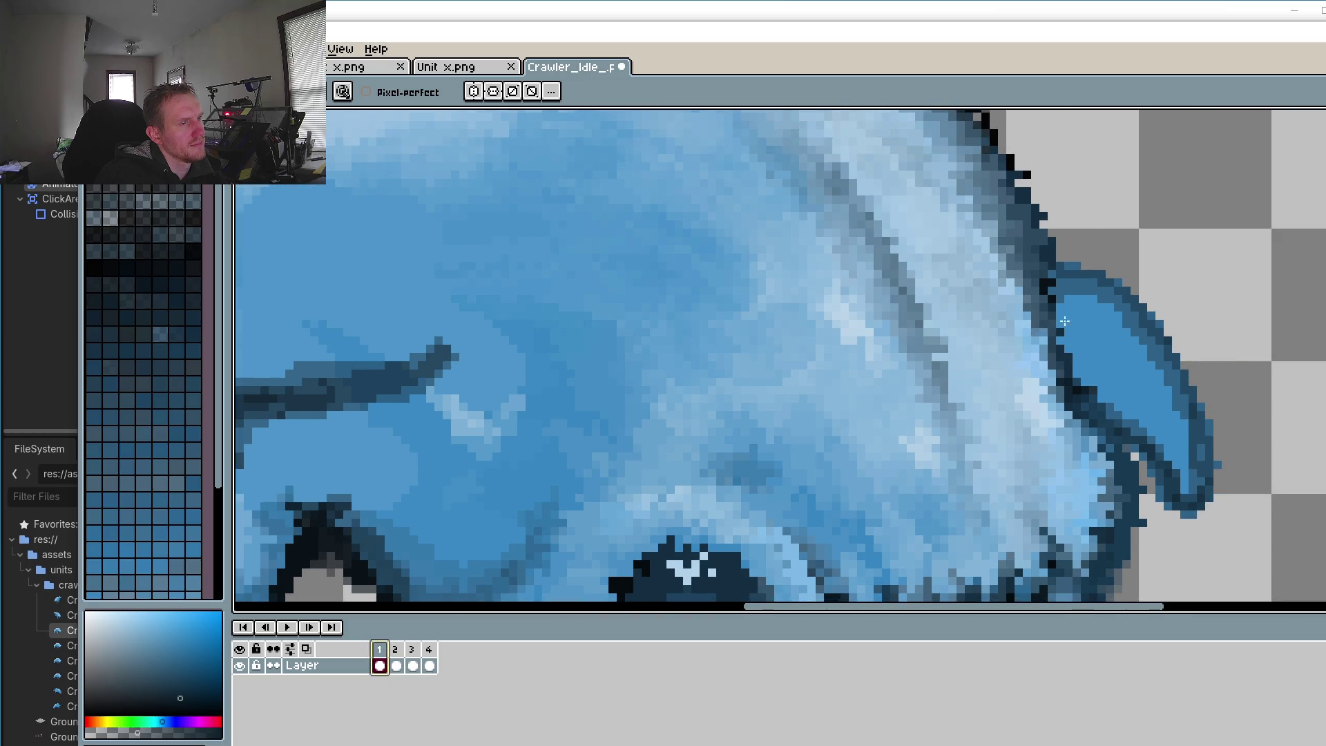
{"action": "scroll", "coordinate": [1042, 379], "scroll_direction": "up", "scroll_amount": 1}
{"action": "scroll", "coordinate": [1163, 320], "scroll_direction": "up", "scroll_amount": 1}
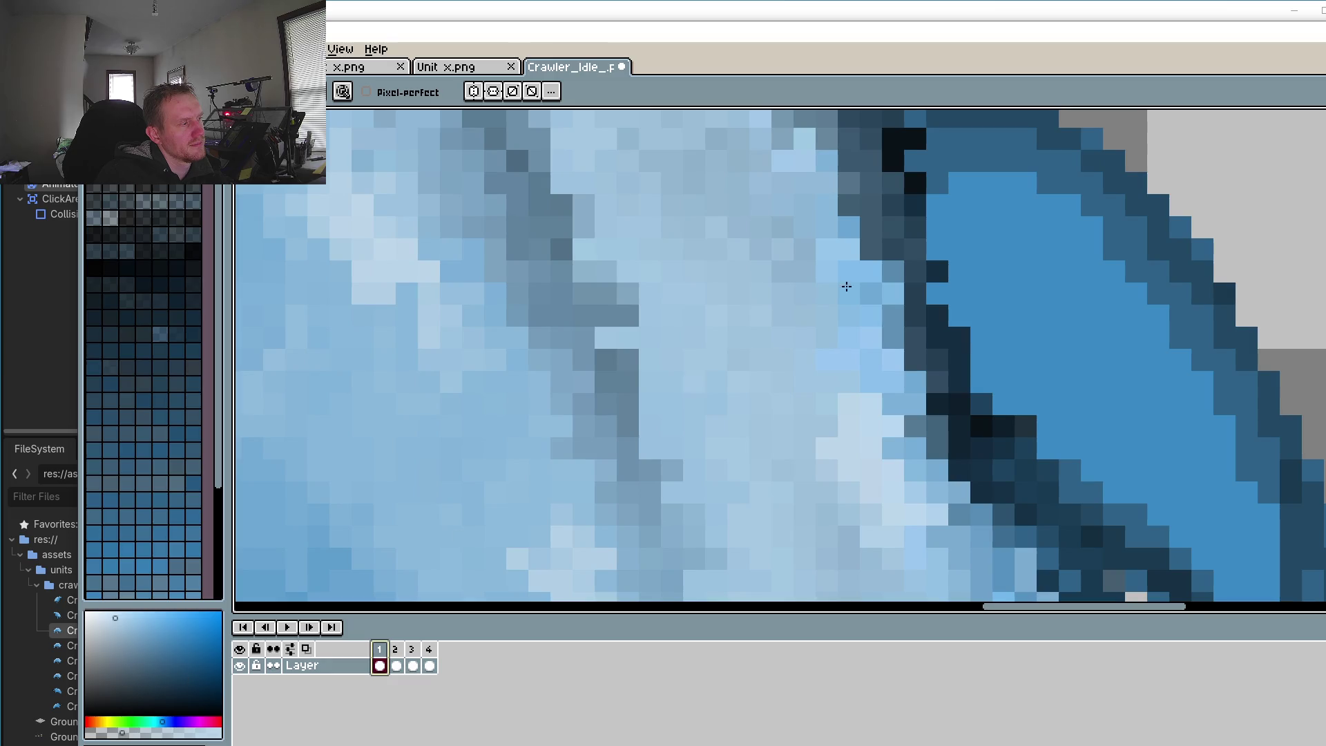
{"action": "mouse_move", "coordinate": [977, 201]}
{"action": "left_mouse_down"}
{"action": "mouse_move", "coordinate": [1045, 178]}
{"action": "mouse_move", "coordinate": [978, 170]}
{"action": "mouse_move", "coordinate": [1054, 197]}
{"action": "mouse_move", "coordinate": [1214, 374]}
{"action": "mouse_move", "coordinate": [1222, 414]}
{"action": "left_mouse_up"}
Step: Paint a light highlight down the arm fold's inner edge, then compare frame 2 and return to frame 1
{"action": "scroll", "coordinate": [1222, 414], "scroll_direction": "down", "scroll_amount": 2}
{"action": "scroll", "coordinate": [953, 423], "scroll_direction": "down", "scroll_amount": 3}
{"action": "scroll", "coordinate": [952, 424], "scroll_direction": "down", "scroll_amount": 3}
{"action": "scroll", "coordinate": [848, 399], "scroll_direction": "up", "scroll_amount": 8}
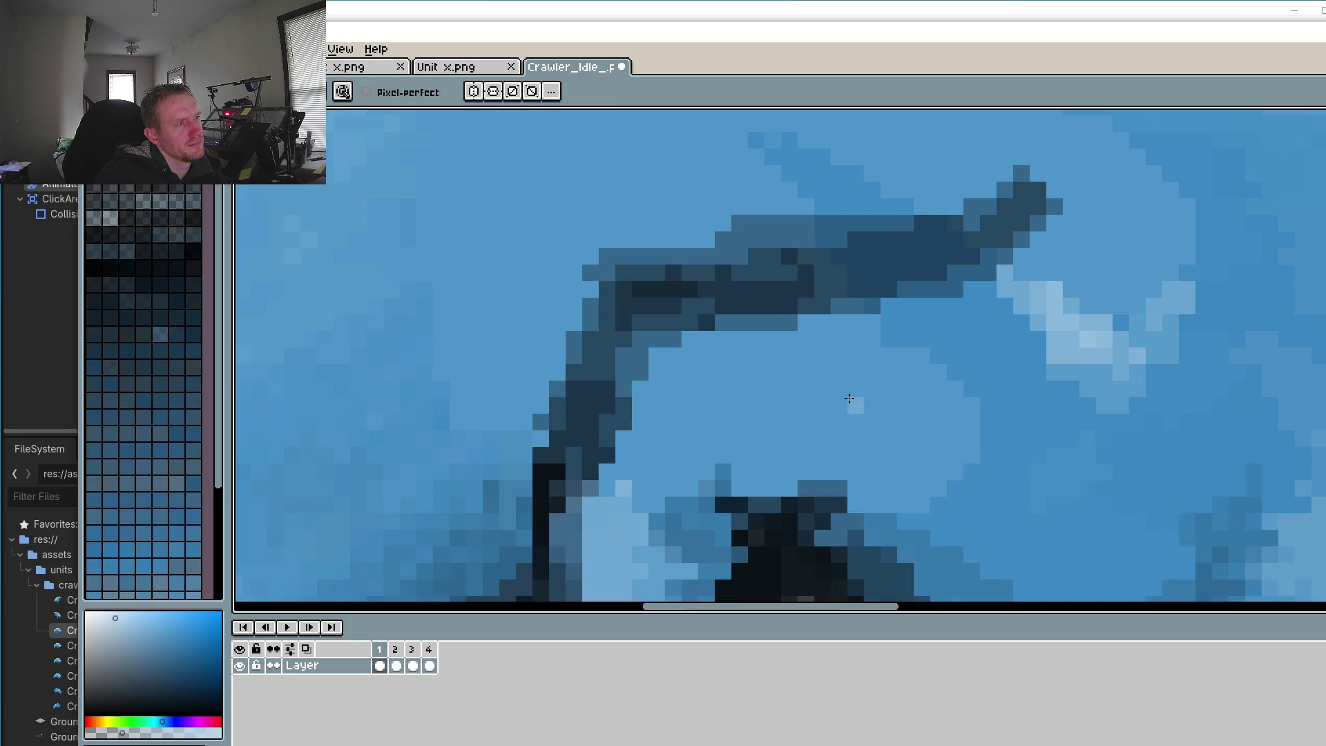
{"action": "mouse_move", "coordinate": [675, 320]}
{"action": "left_mouse_down"}
{"action": "mouse_move", "coordinate": [660, 330]}
{"action": "mouse_move", "coordinate": [976, 312]}
{"action": "mouse_move", "coordinate": [582, 509]}
{"action": "left_mouse_up"}
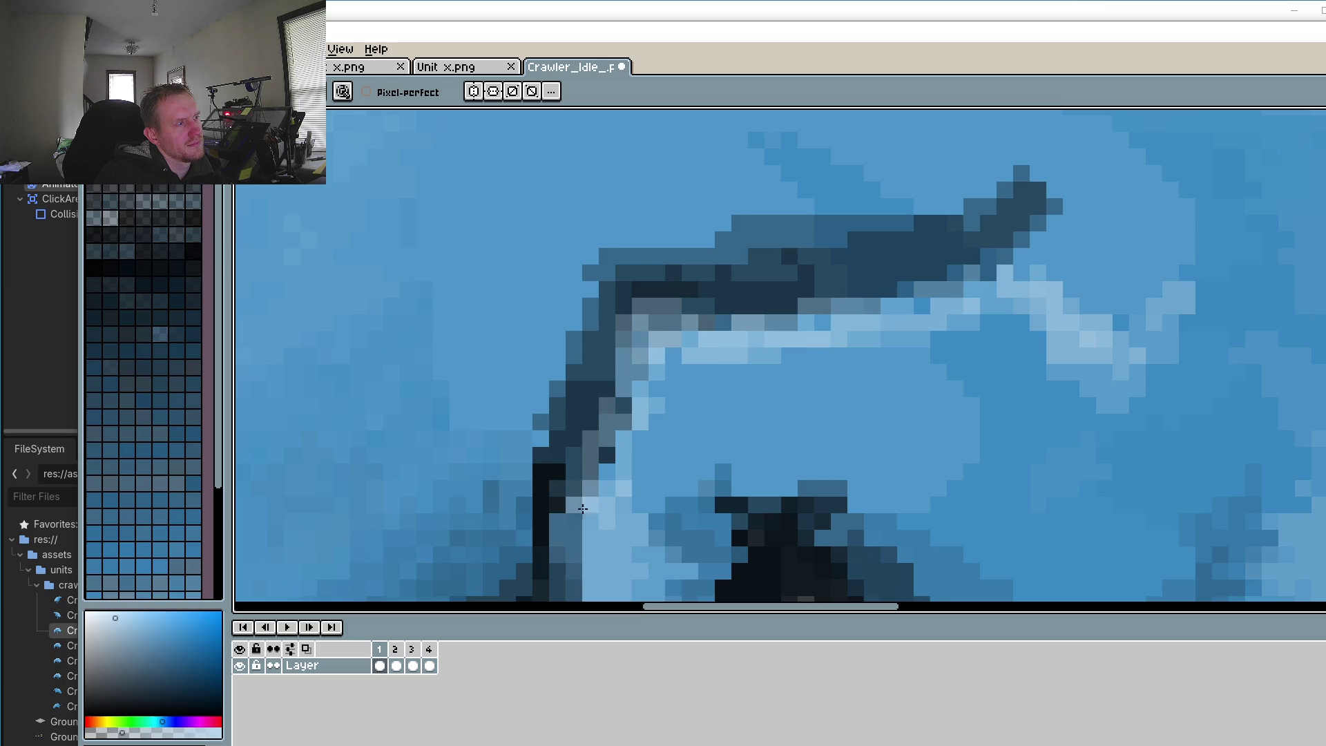
{"action": "left_click_drag", "start_coordinate": [582, 508], "coordinate": [632, 345]}
{"action": "scroll", "coordinate": [803, 443], "scroll_direction": "down", "scroll_amount": 5}
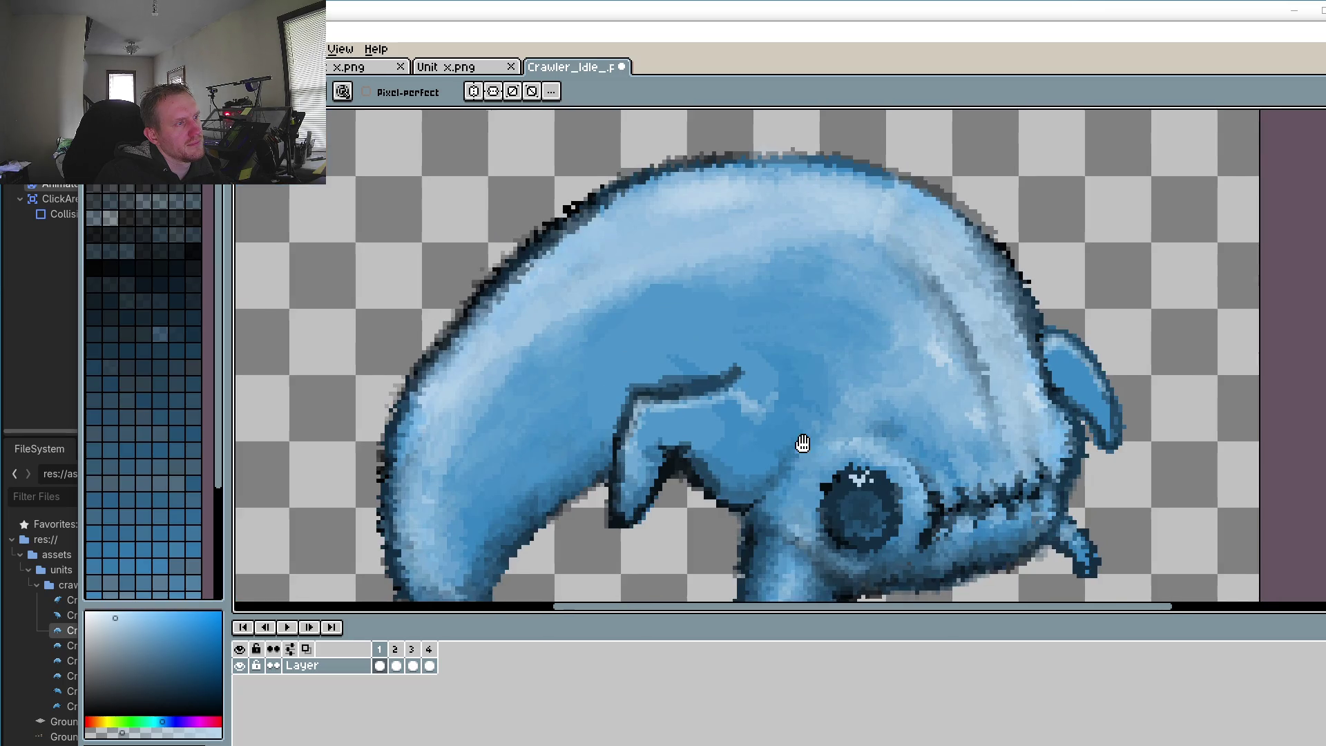
{"action": "left_click", "coordinate": [396, 665]}
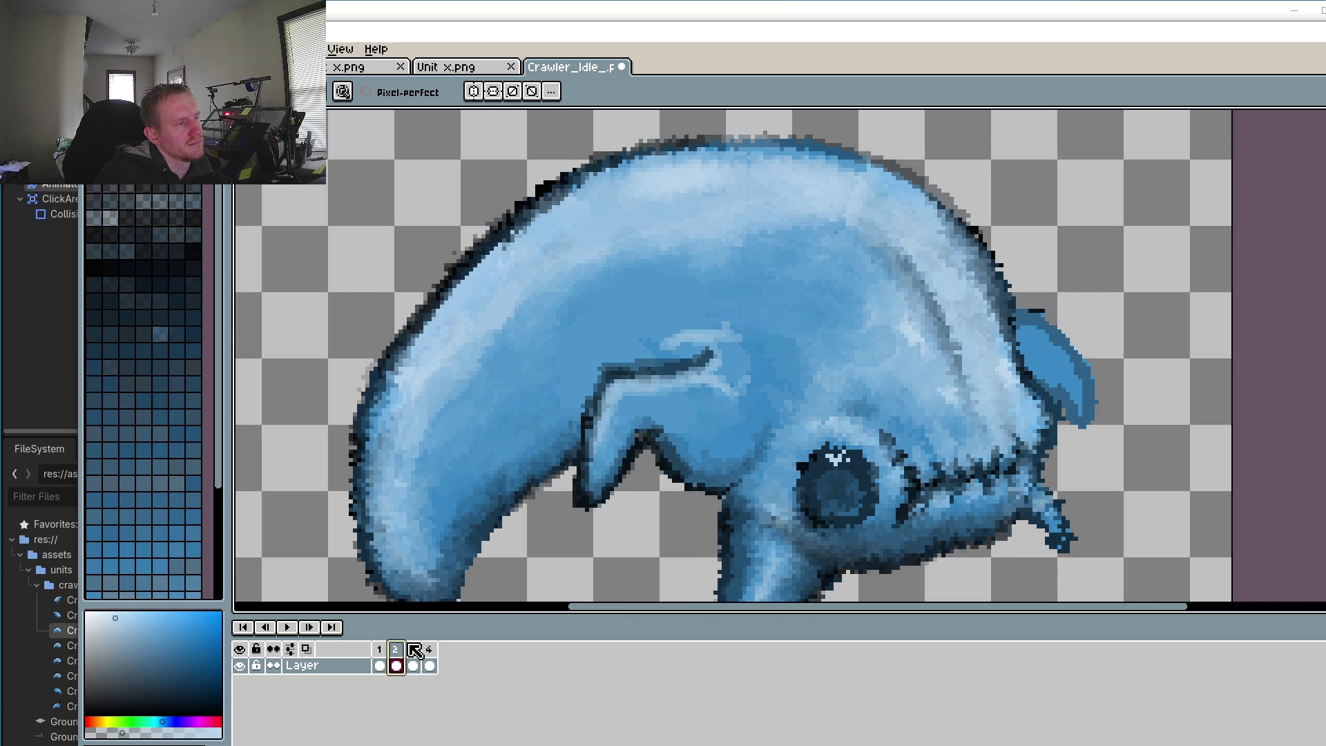
{"action": "left_click", "coordinate": [380, 656]}
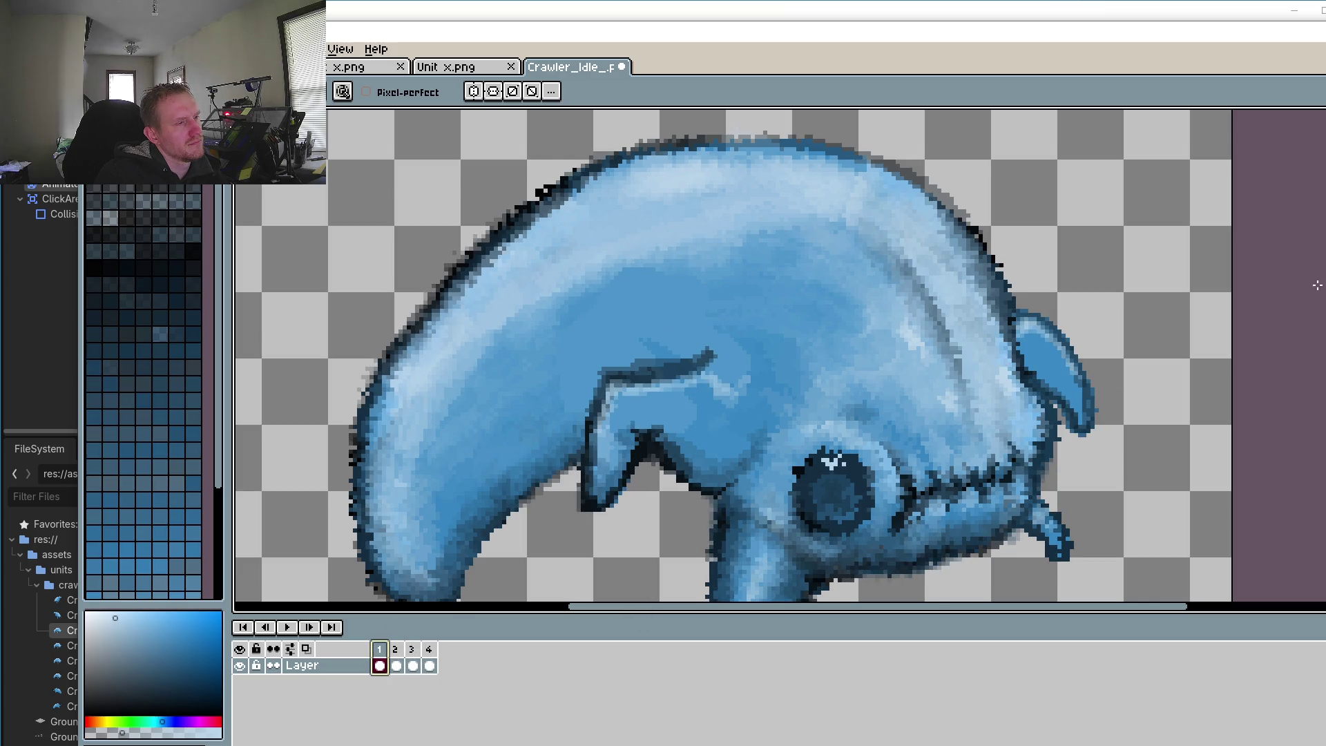
Step: Sample the ear fin's blue and darken a short stroke and one pixel at the fin base
{"action": "scroll", "coordinate": [976, 433], "scroll_direction": "right", "scroll_amount": 3}
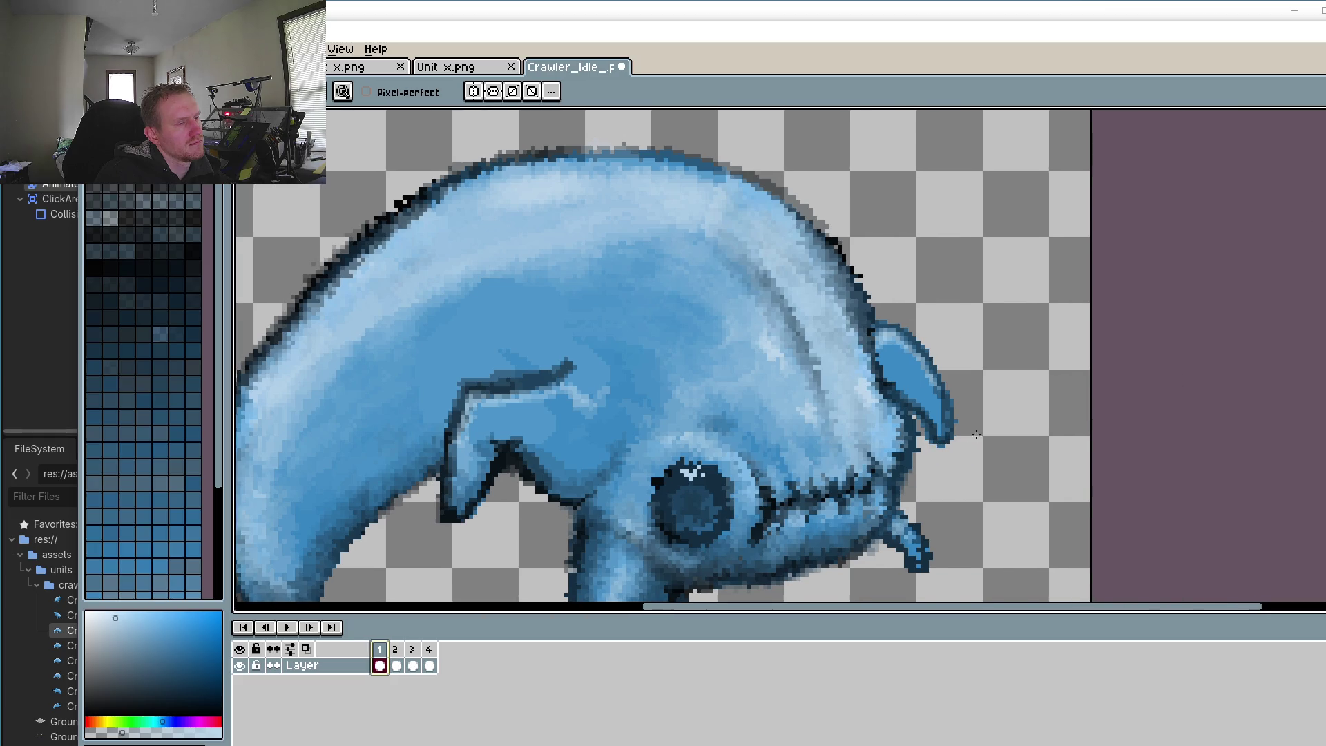
{"action": "scroll", "coordinate": [875, 445], "scroll_direction": "up", "scroll_amount": 4}
{"action": "key", "text": "i"}
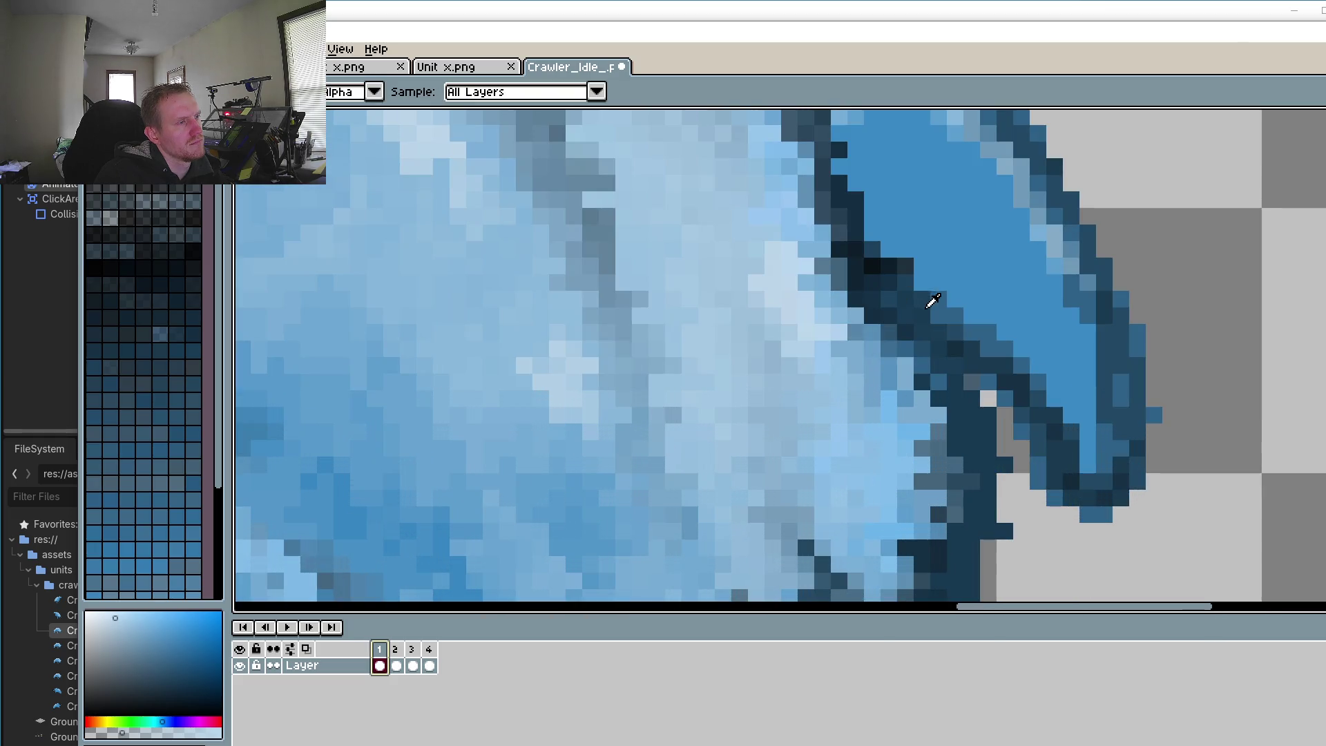
{"action": "left_click", "coordinate": [940, 272]}
{"action": "key", "text": "b"}
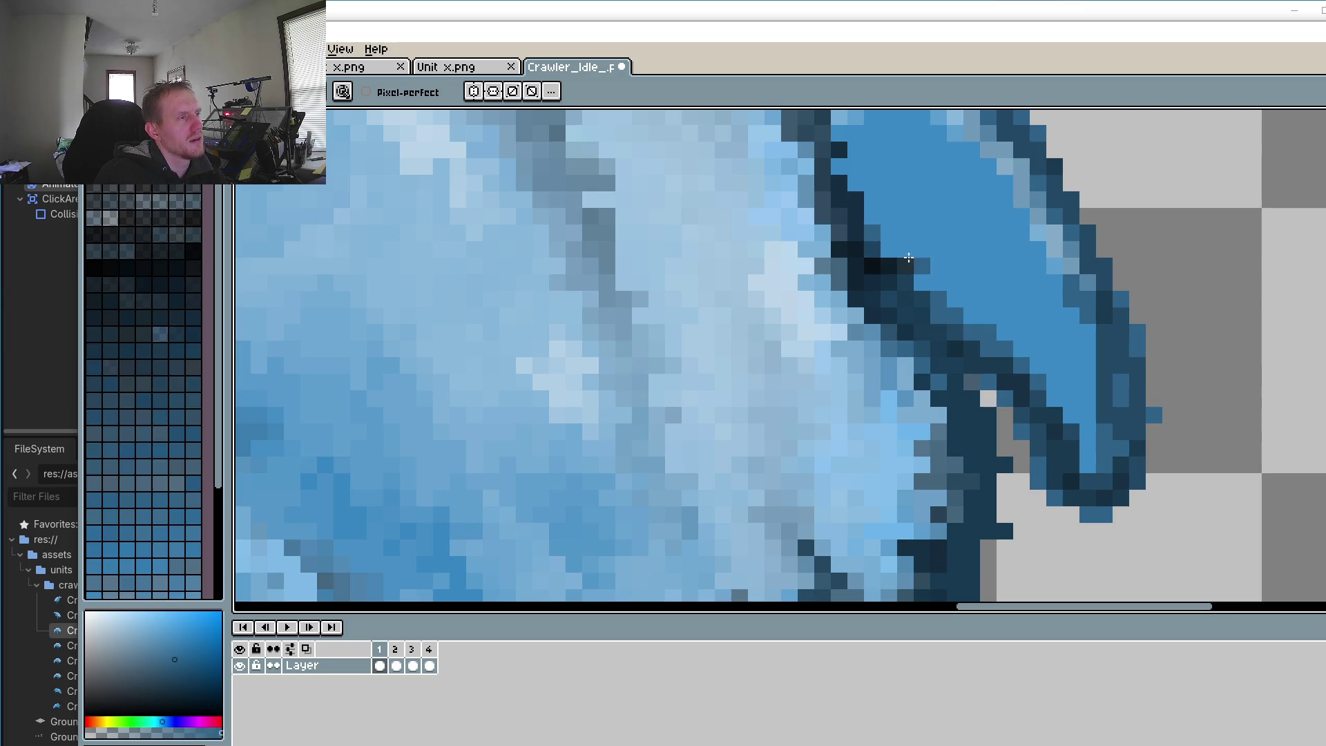
{"action": "left_click_drag", "start_coordinate": [901, 243], "coordinate": [925, 278]}
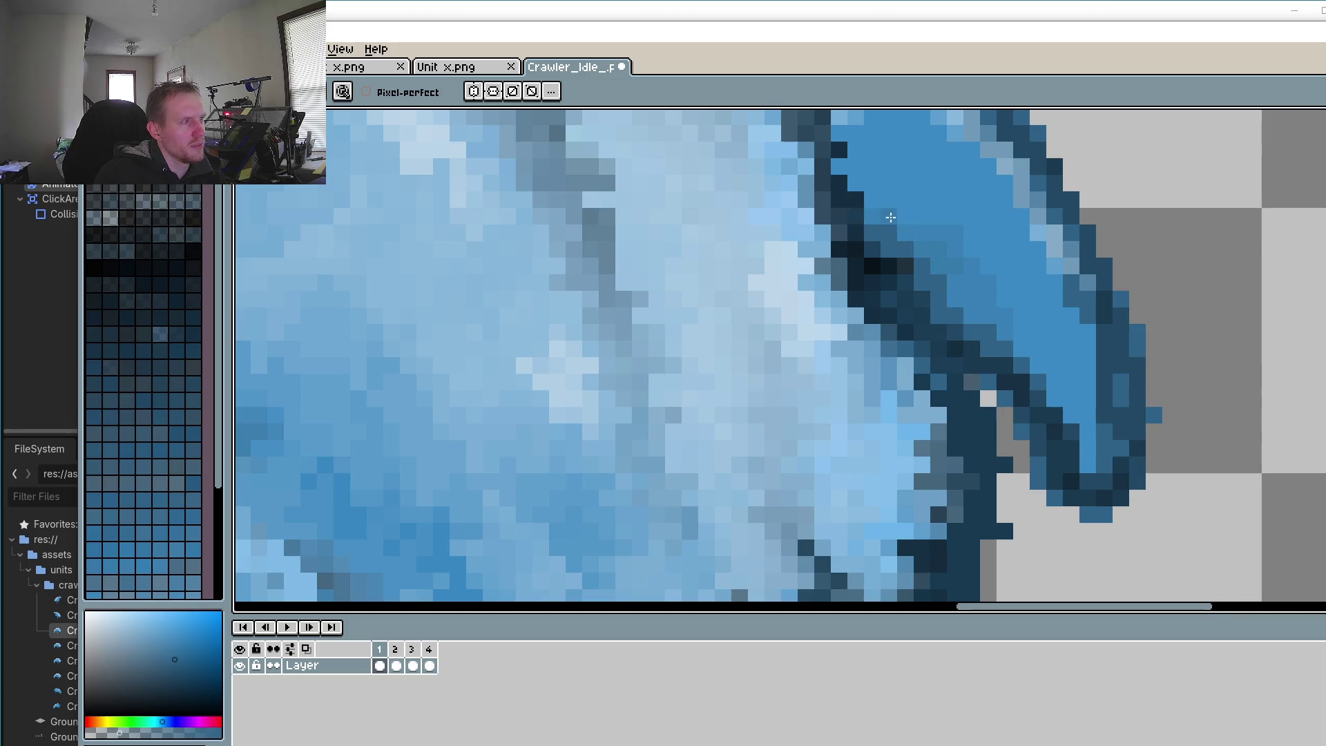
{"action": "left_click", "coordinate": [906, 194]}
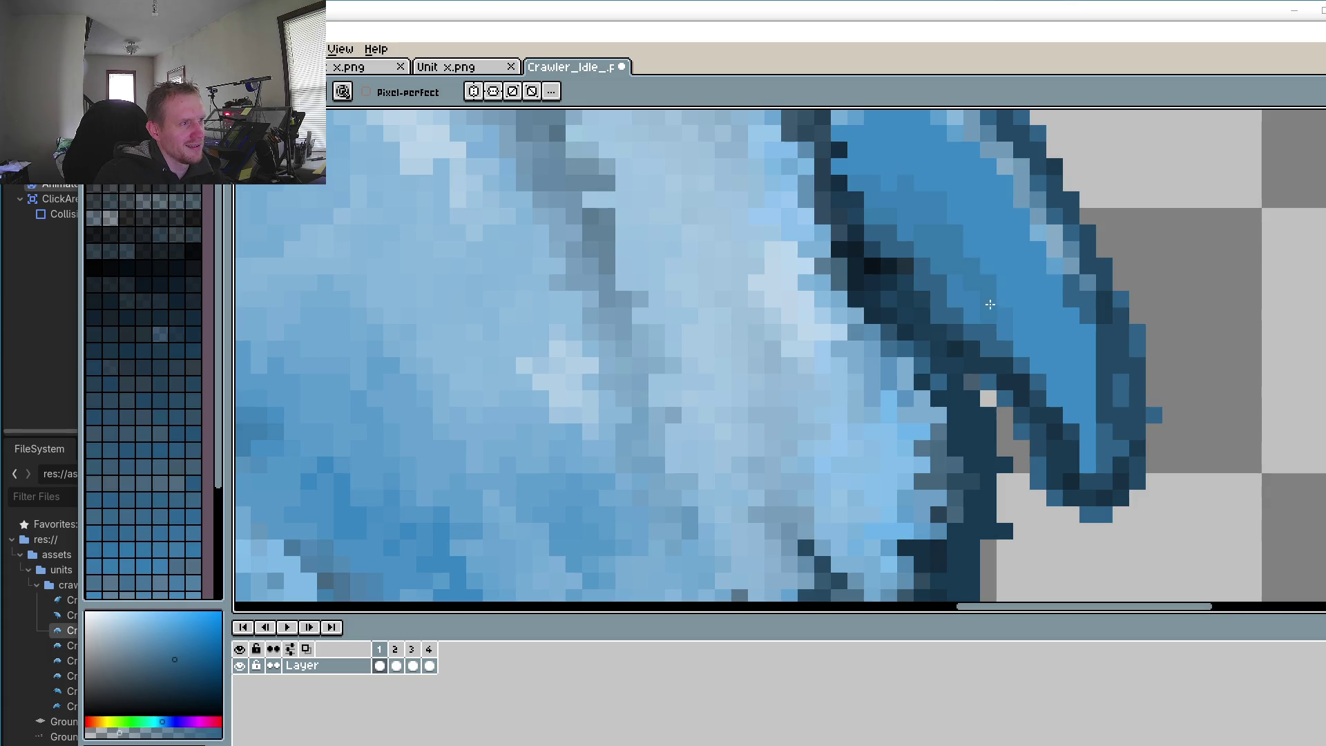
{"action": "scroll", "coordinate": [1050, 397], "scroll_direction": "down", "scroll_amount": 3}
{"action": "scroll", "coordinate": [974, 524], "scroll_direction": "down", "scroll_amount": 1}
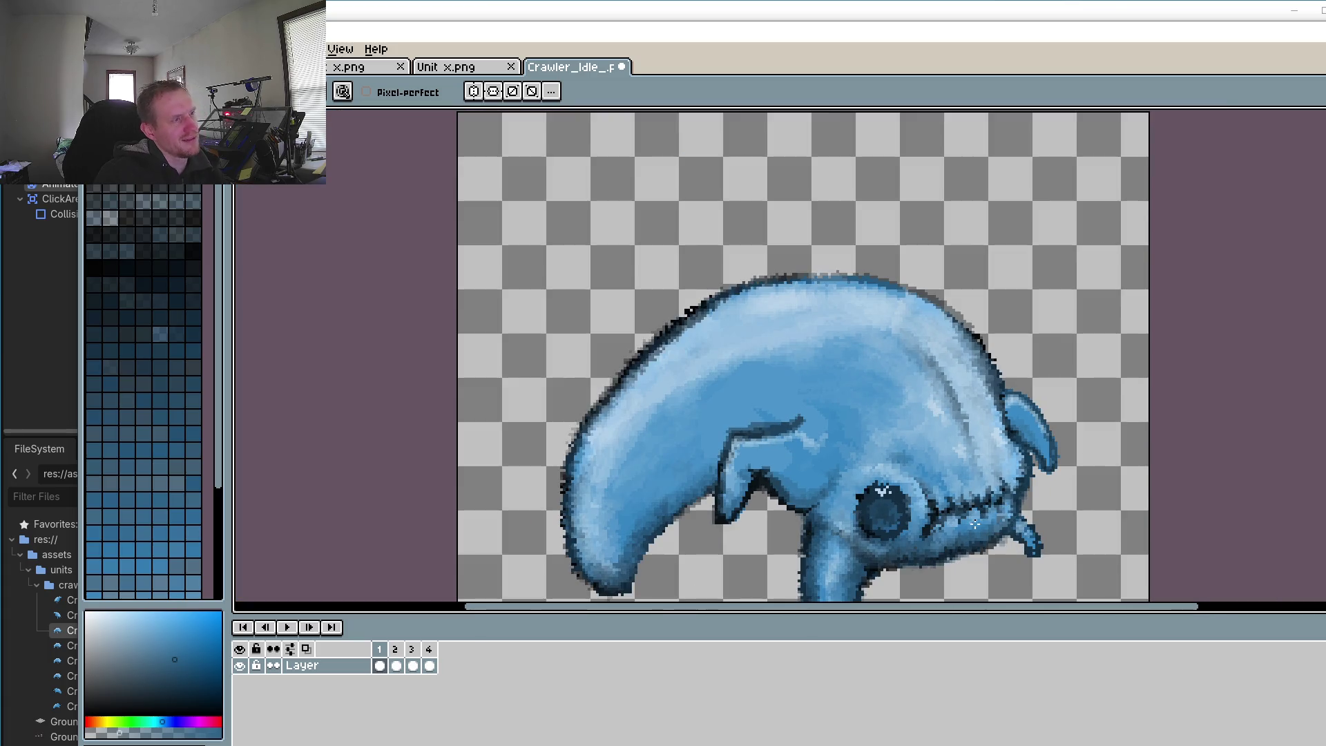
Step: Pick transparency from the empty background and erase the stray pixels below and at the fin's tip
{"action": "scroll", "coordinate": [1031, 491], "scroll_direction": "up", "scroll_amount": 3}
{"action": "scroll", "coordinate": [901, 194], "scroll_direction": "up", "scroll_amount": 1}
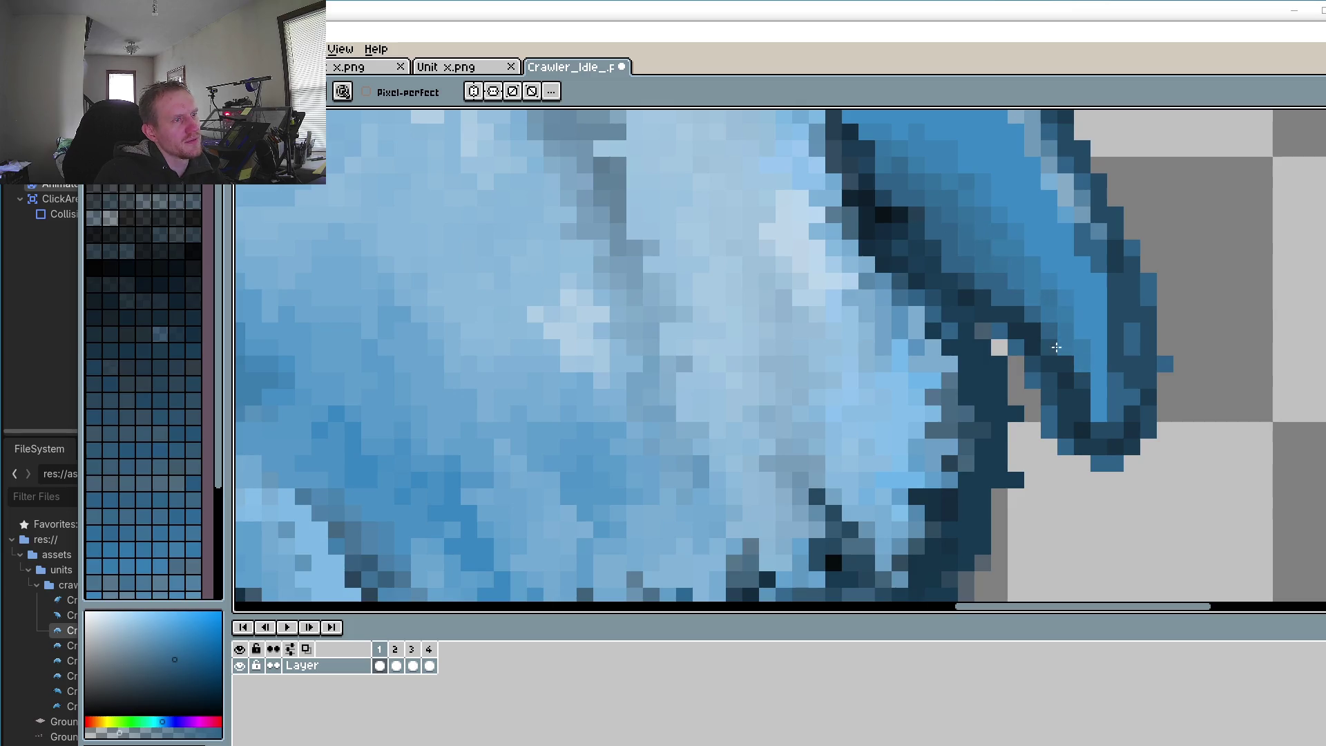
{"action": "key", "text": "i"}
{"action": "left_click", "coordinate": [1046, 473]}
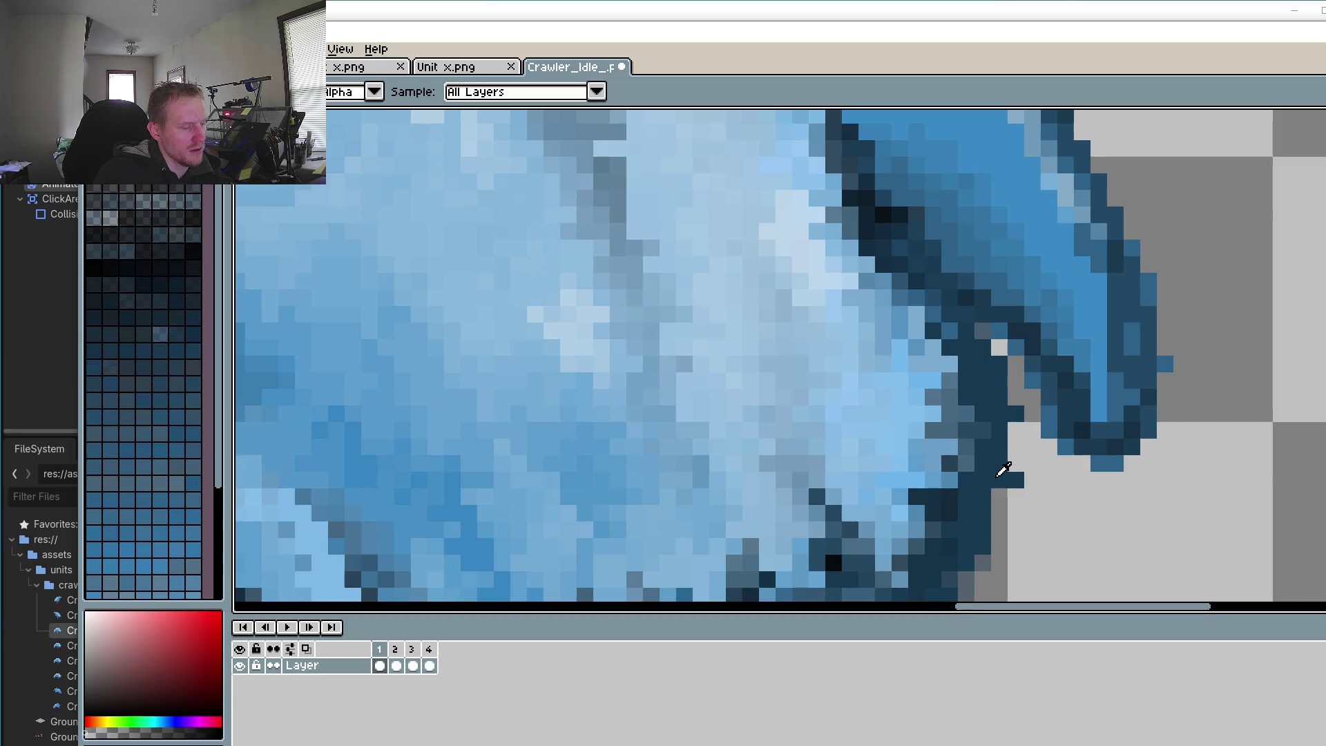
{"action": "key", "text": "b"}
{"action": "left_click_drag", "start_coordinate": [1015, 414], "coordinate": [1033, 414]}
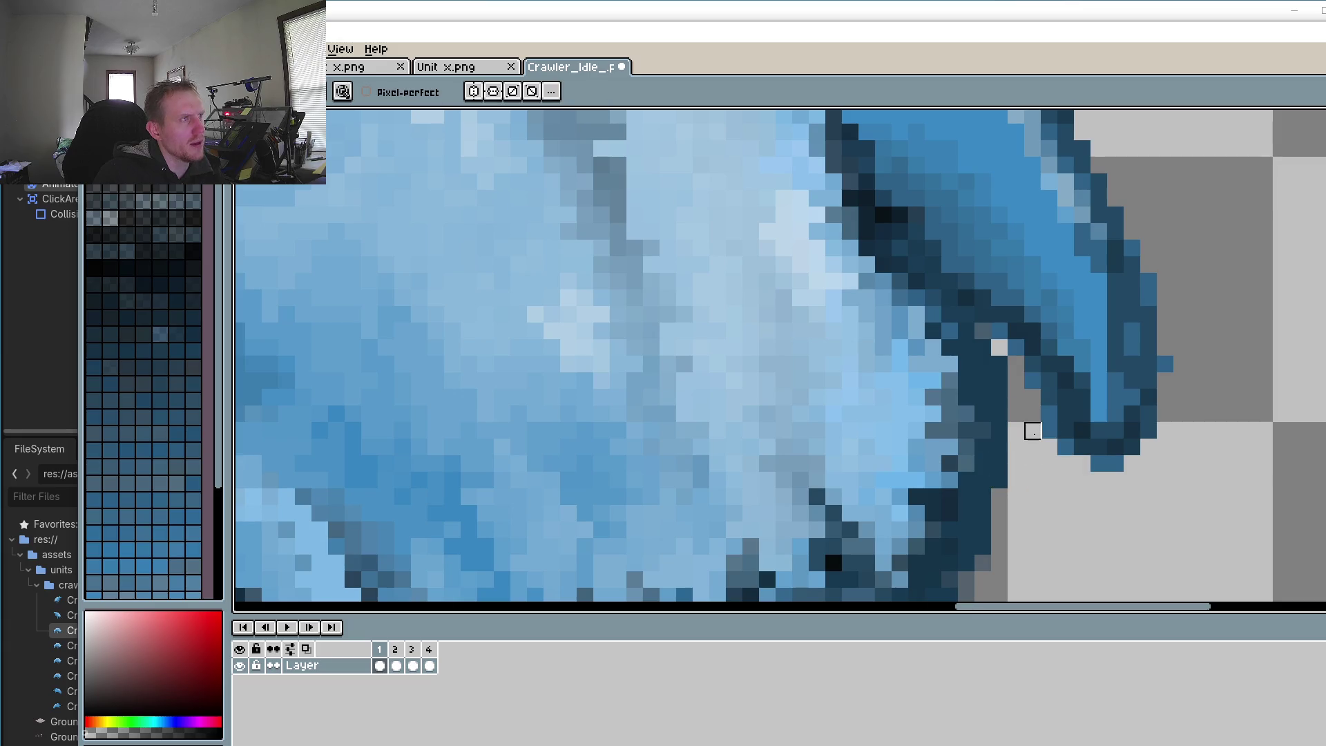
{"action": "left_click", "coordinate": [1066, 448]}
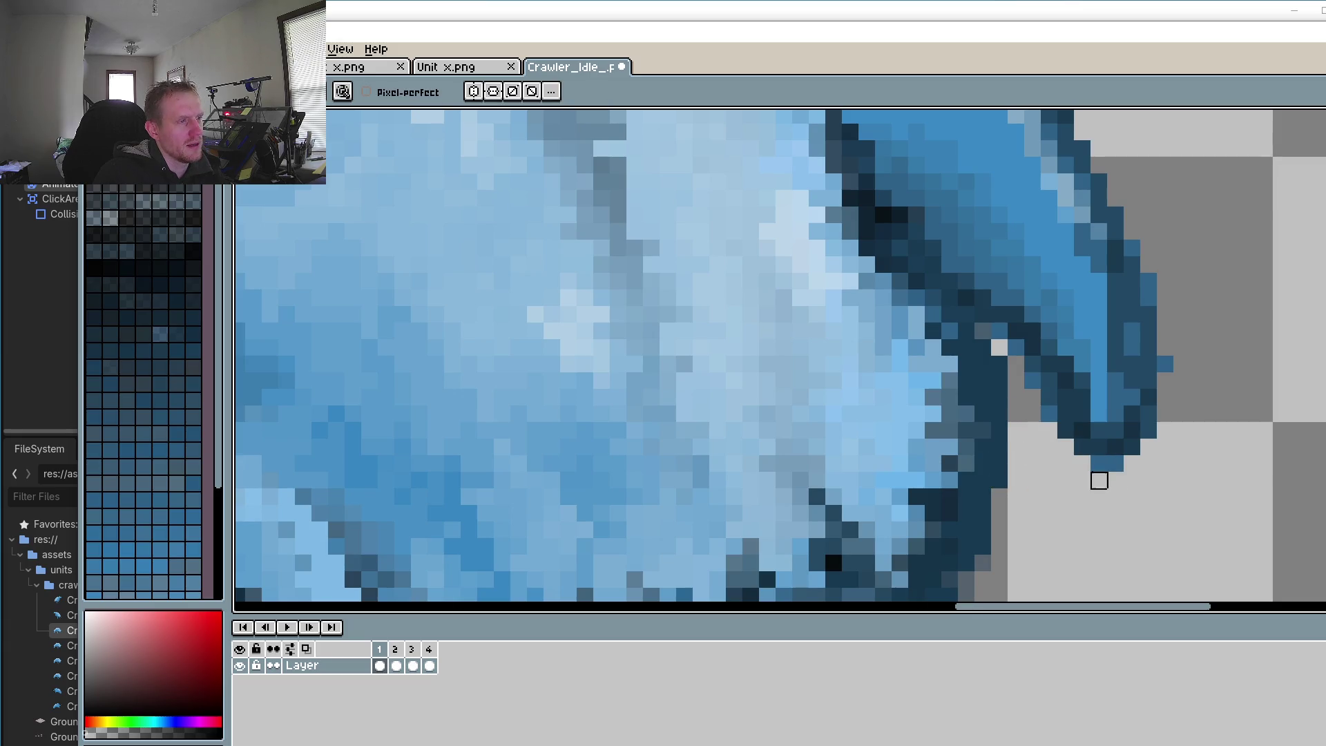
{"action": "left_click", "coordinate": [999, 480]}
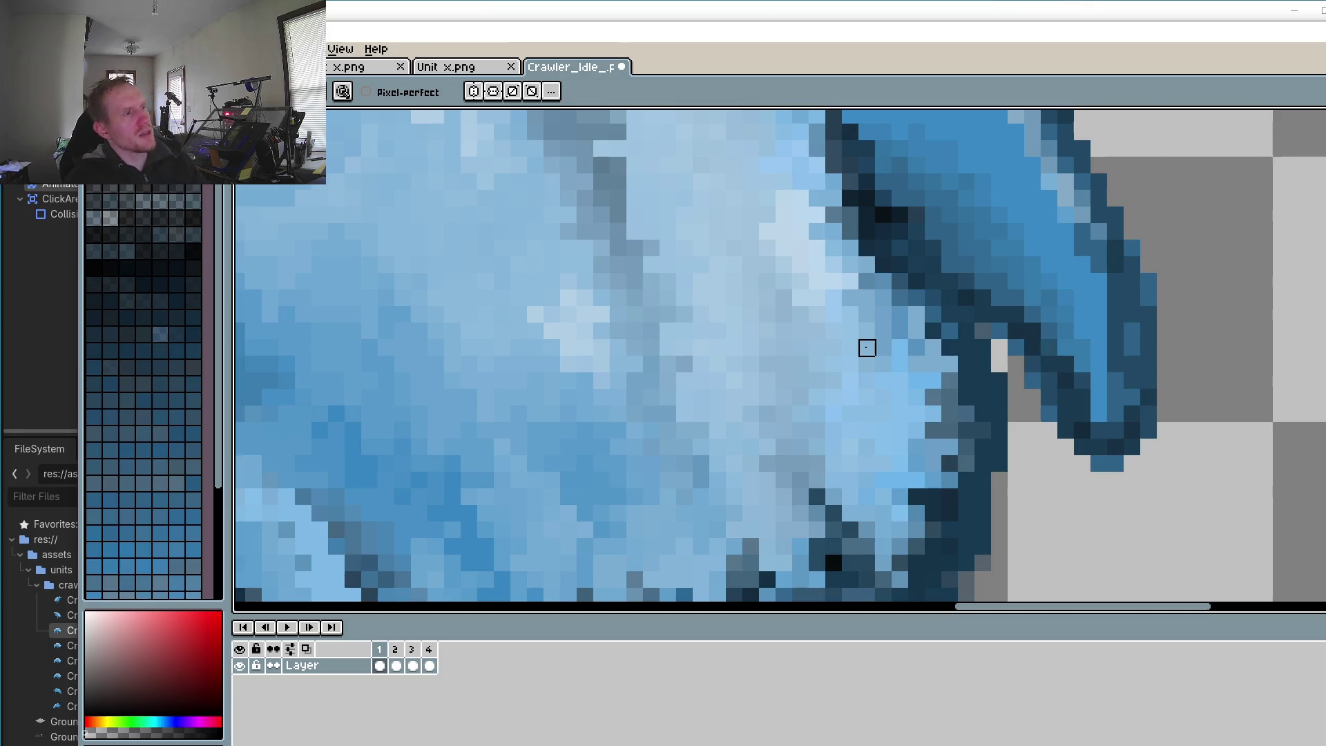
{"action": "scroll", "coordinate": [833, 479], "scroll_direction": "down", "scroll_amount": 3}
Step: Sample a mid blue and darken one pixel and a short outline stroke at the ear fin's base
{"action": "scroll", "coordinate": [883, 375], "scroll_direction": "down", "scroll_amount": 3}
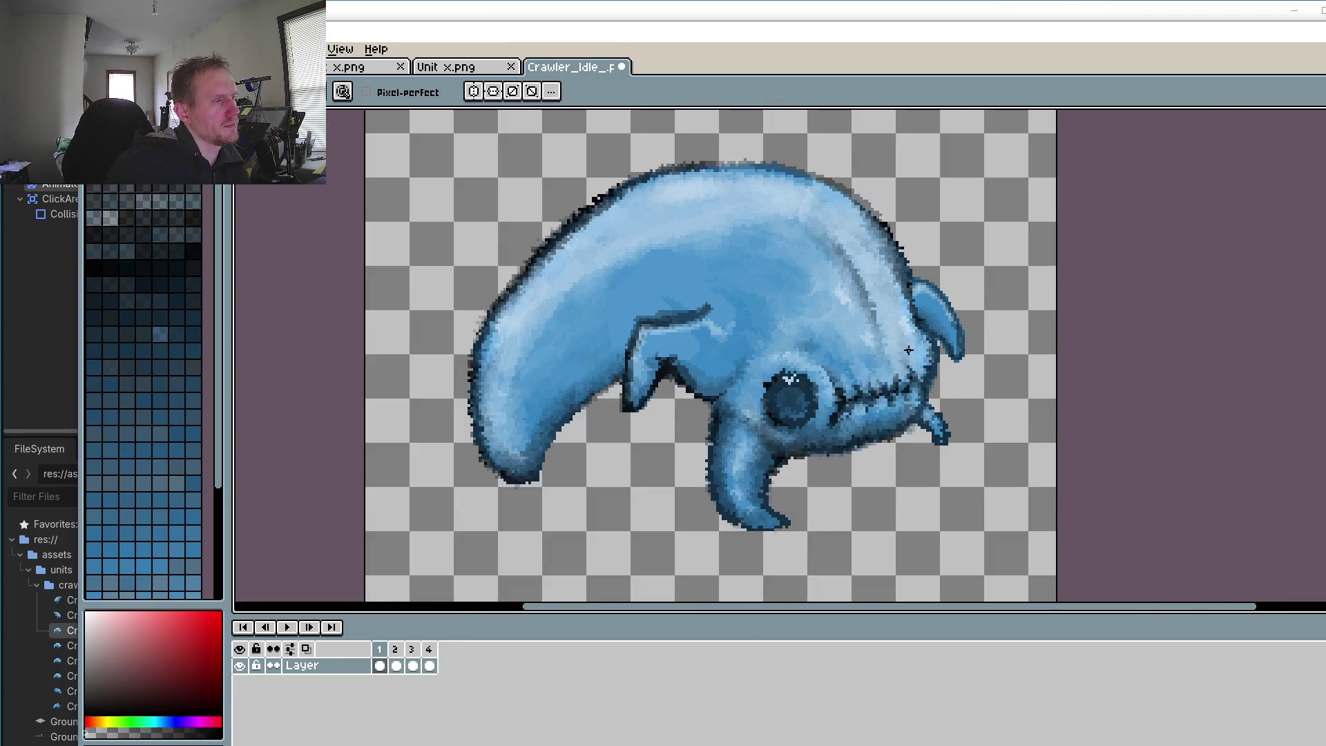
{"action": "scroll", "coordinate": [883, 375], "scroll_direction": "up", "scroll_amount": 3}
{"action": "scroll", "coordinate": [911, 338], "scroll_direction": "up", "scroll_amount": 1}
{"action": "scroll", "coordinate": [935, 306], "scroll_direction": "up", "scroll_amount": 2}
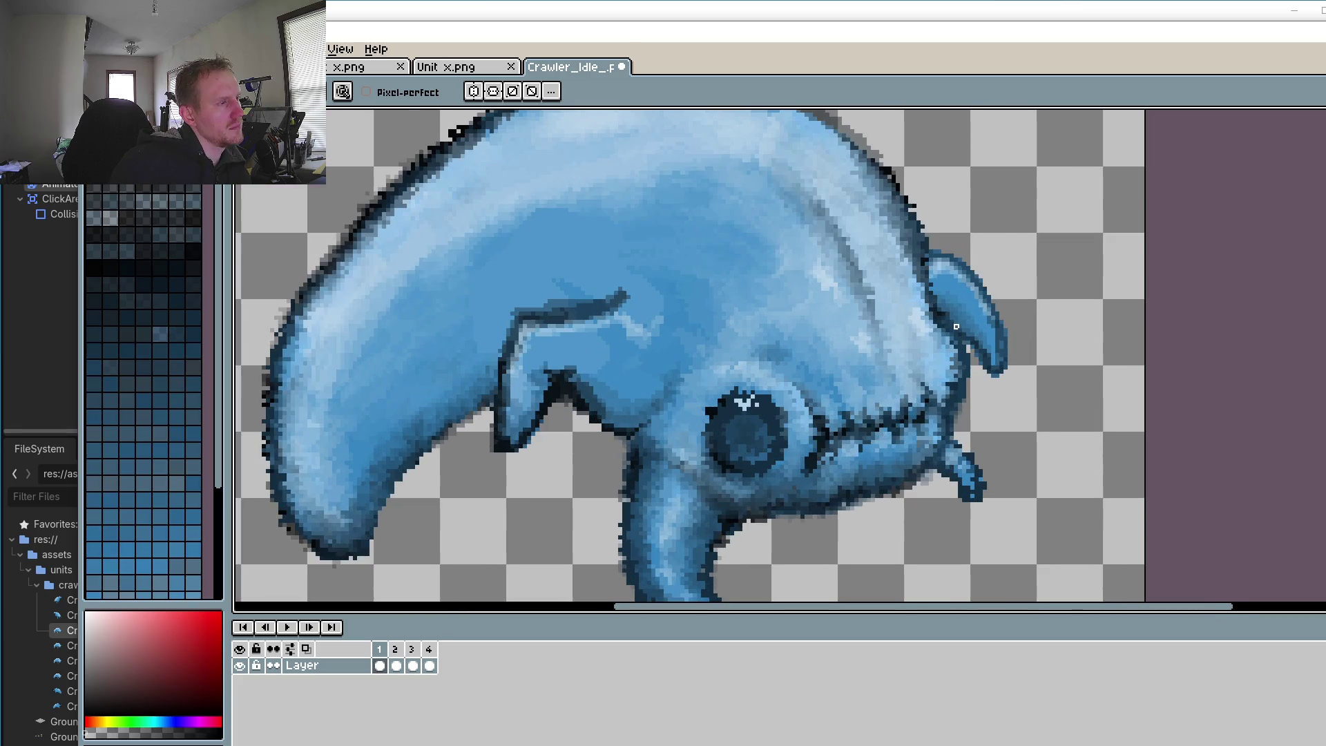
{"action": "scroll", "coordinate": [935, 306], "scroll_direction": "up", "scroll_amount": 1}
{"action": "scroll", "coordinate": [918, 283], "scroll_direction": "up", "scroll_amount": 1}
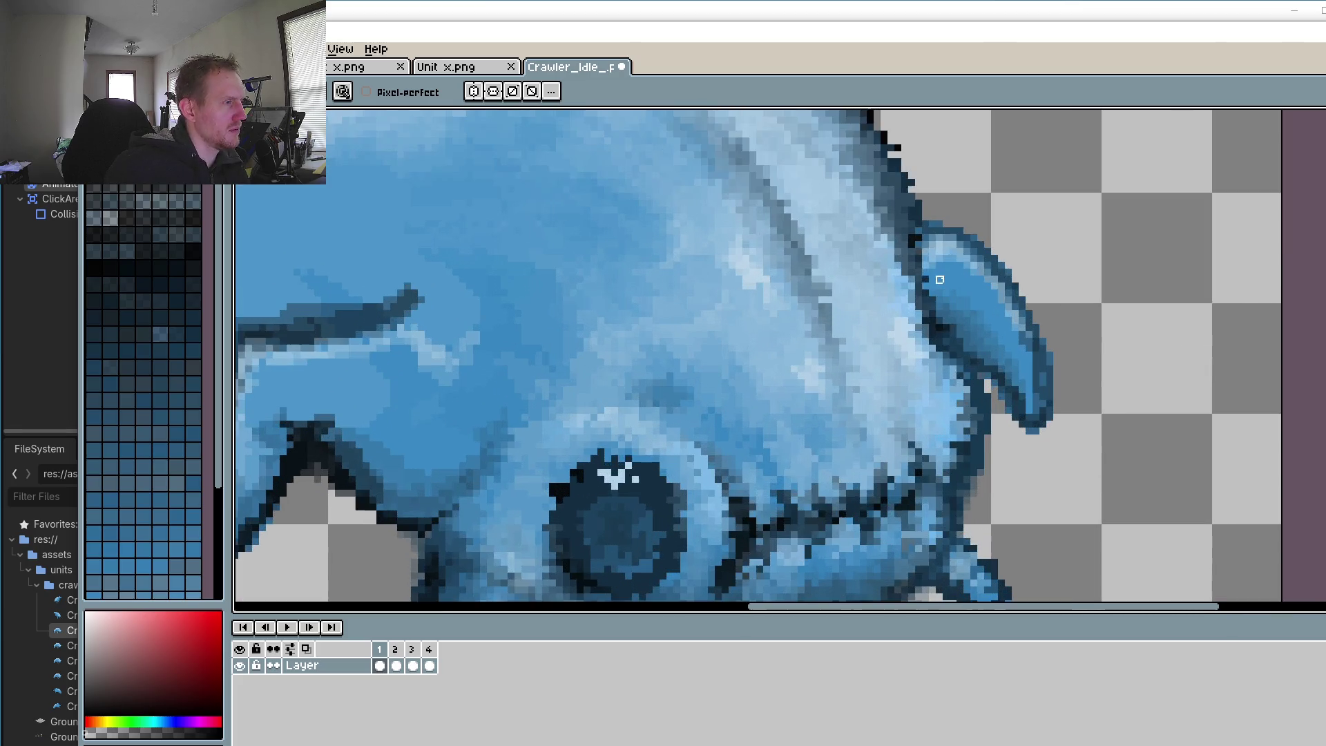
{"action": "scroll", "coordinate": [903, 264], "scroll_direction": "up", "scroll_amount": 1}
{"action": "left_click", "coordinate": [963, 266], "text": "alt"}
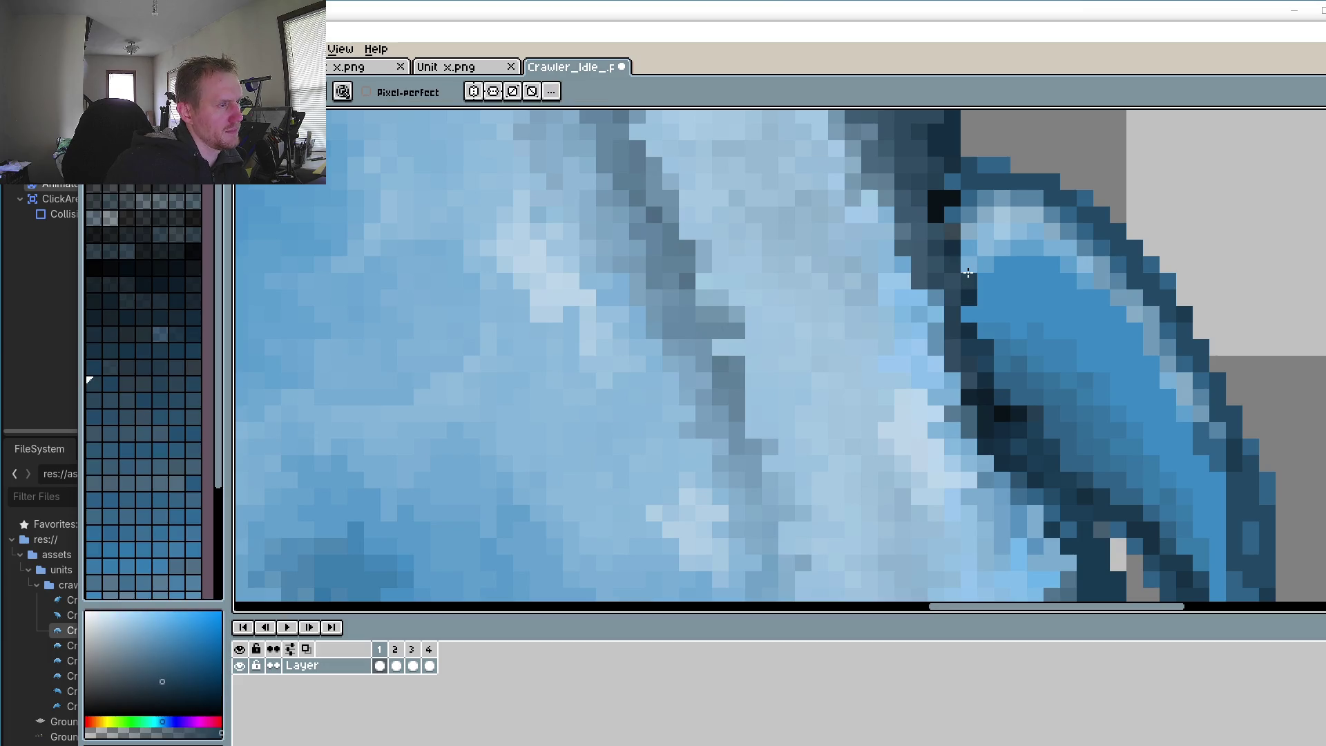
{"action": "left_click", "coordinate": [956, 220]}
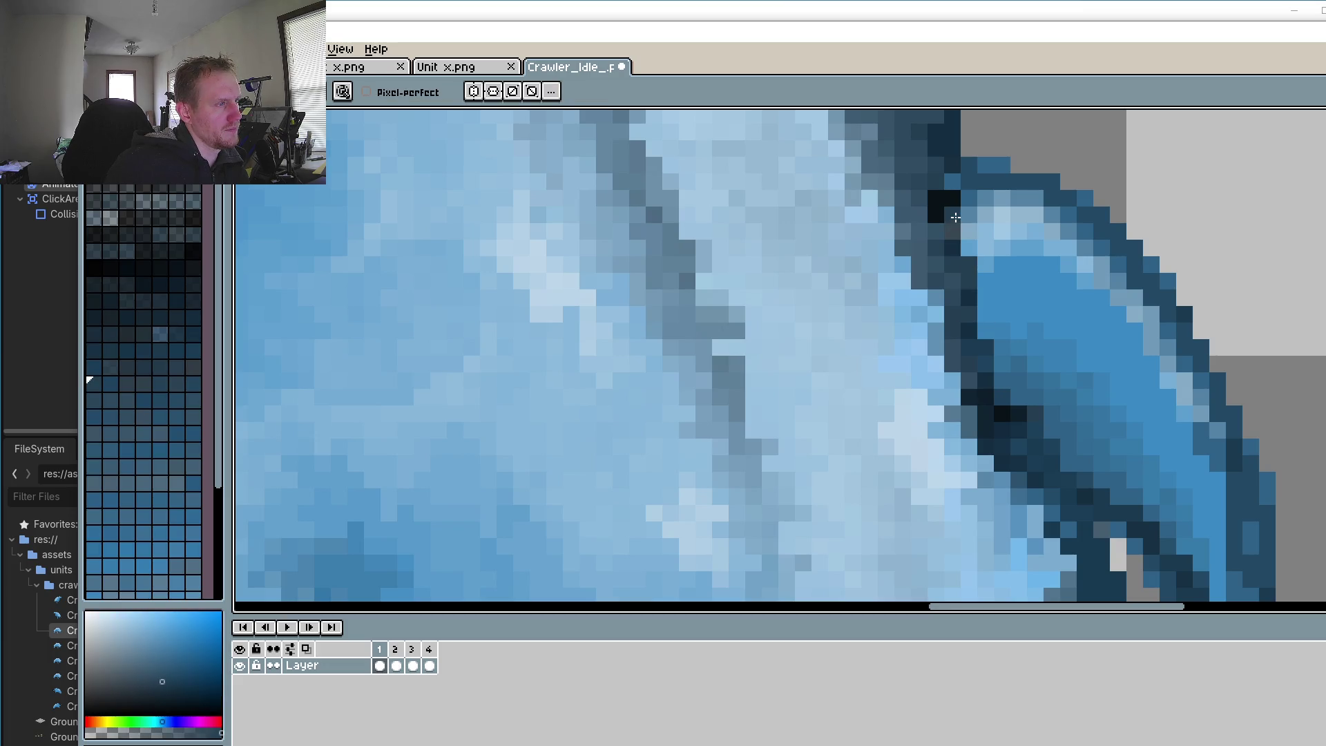
{"action": "left_click_drag", "start_coordinate": [1022, 364], "coordinate": [1006, 379]}
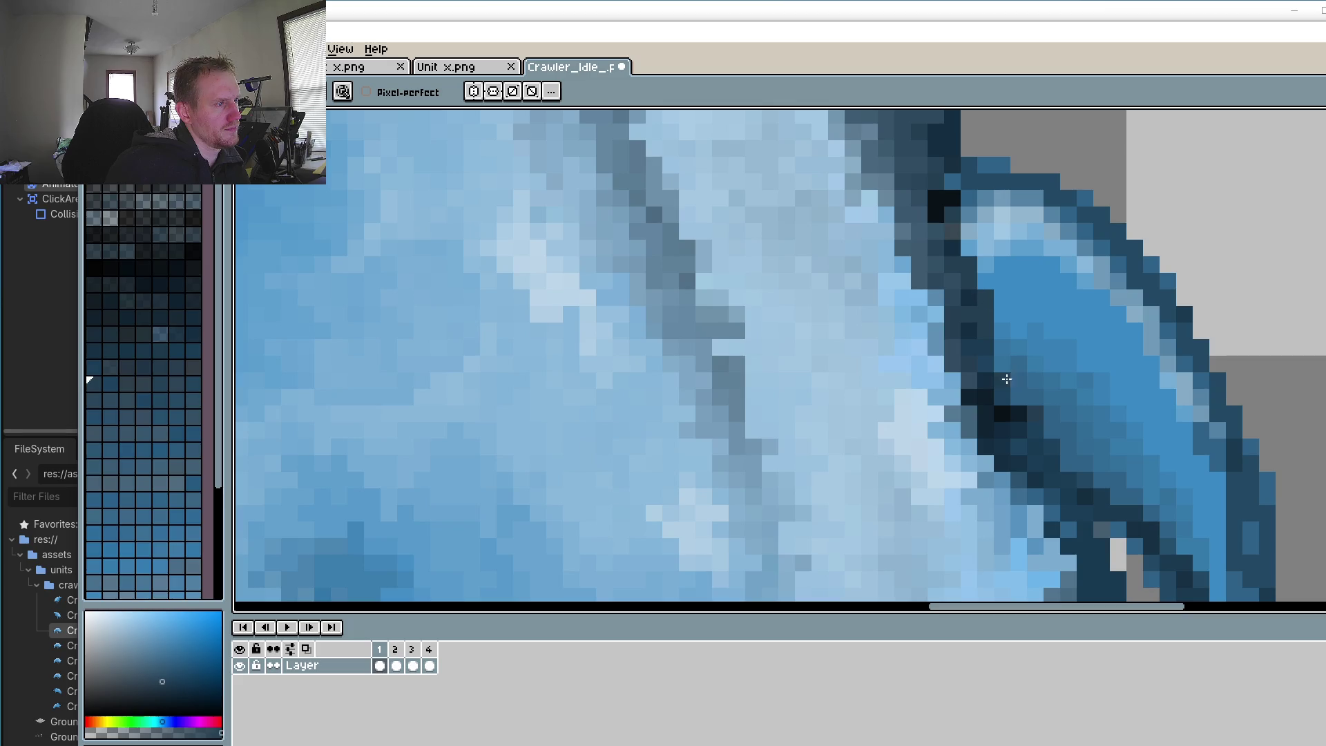
Step: Sample a lighter blue from the sprite for upcoming highlights
{"action": "scroll", "coordinate": [1002, 348], "scroll_direction": "down", "scroll_amount": 3}
{"action": "scroll", "coordinate": [1002, 349], "scroll_direction": "up", "scroll_amount": 3}
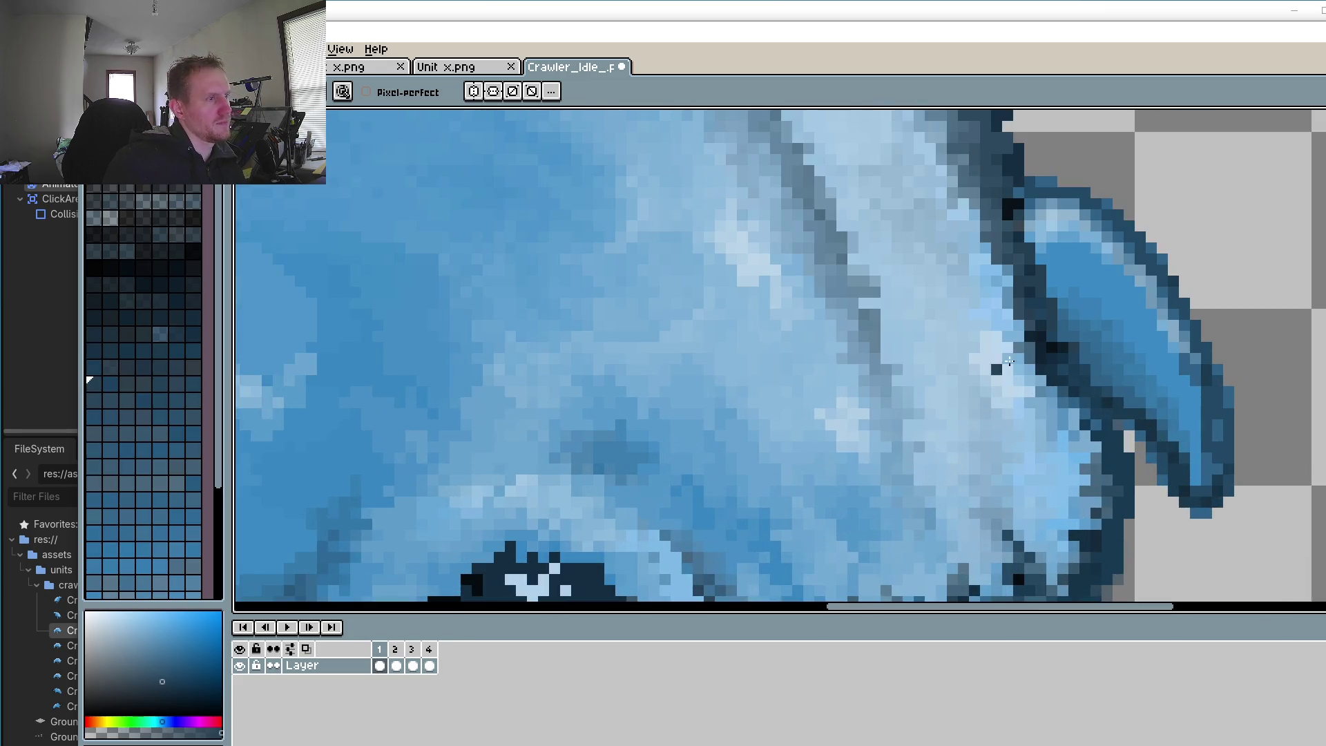
{"action": "left_click", "coordinate": [1010, 321], "text": "alt"}
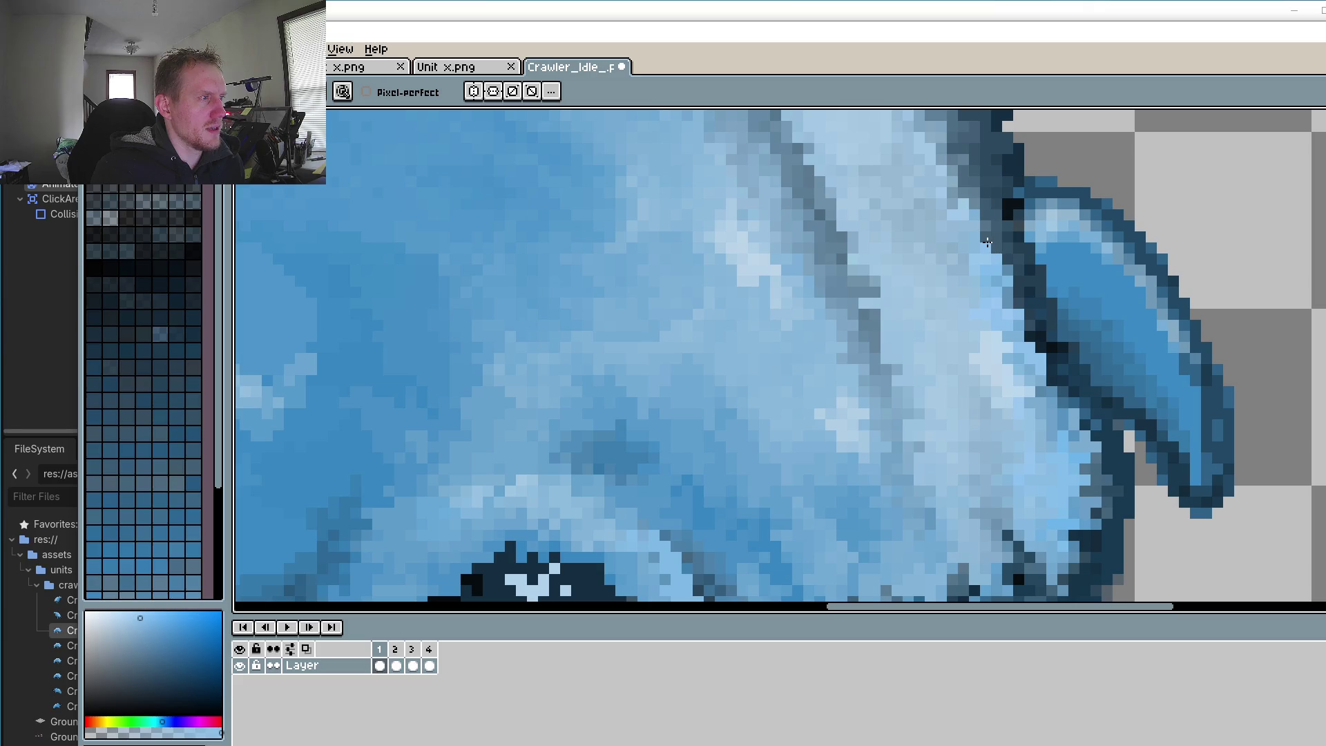
{"action": "scroll", "coordinate": [985, 234], "scroll_direction": "down", "scroll_amount": 3}
Step: Dab a darker pixel on the head edge beside the ear fin
{"action": "scroll", "coordinate": [1108, 408], "scroll_direction": "up", "scroll_amount": 2}
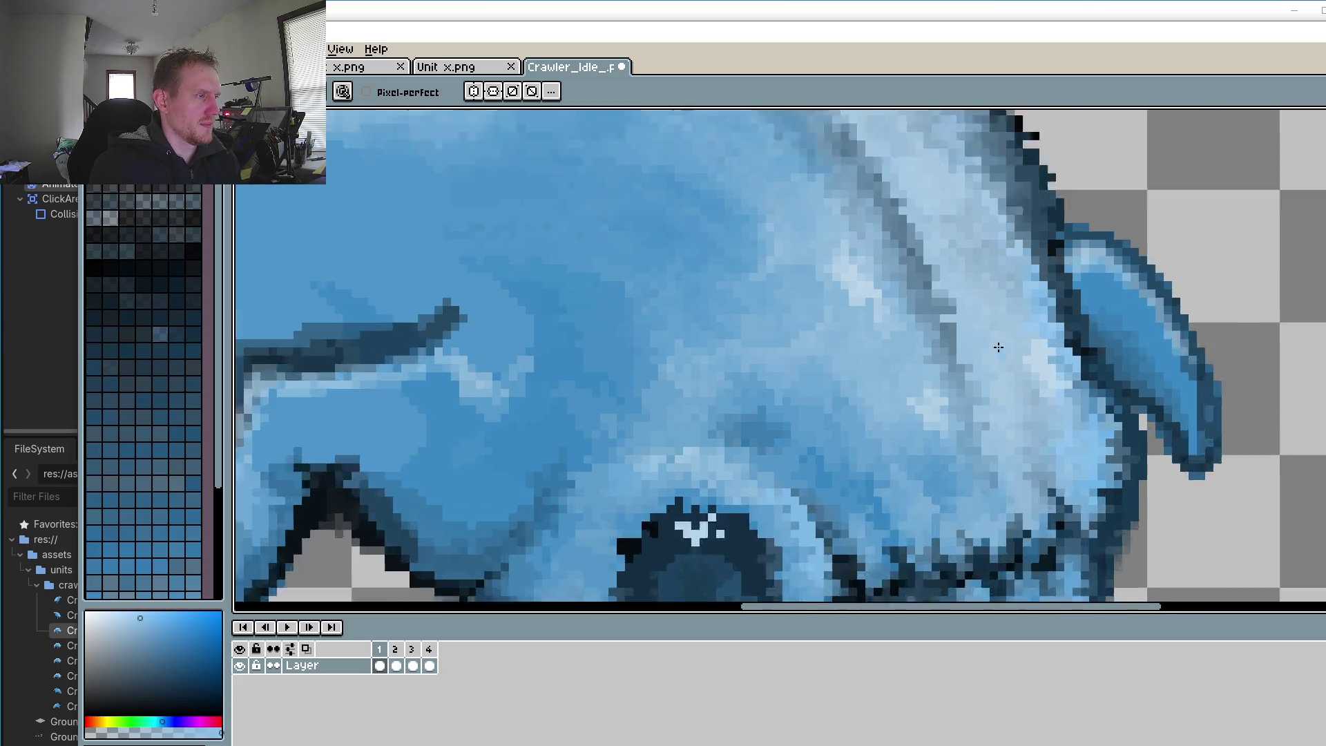
{"action": "scroll", "coordinate": [1112, 397], "scroll_direction": "up", "scroll_amount": 2}
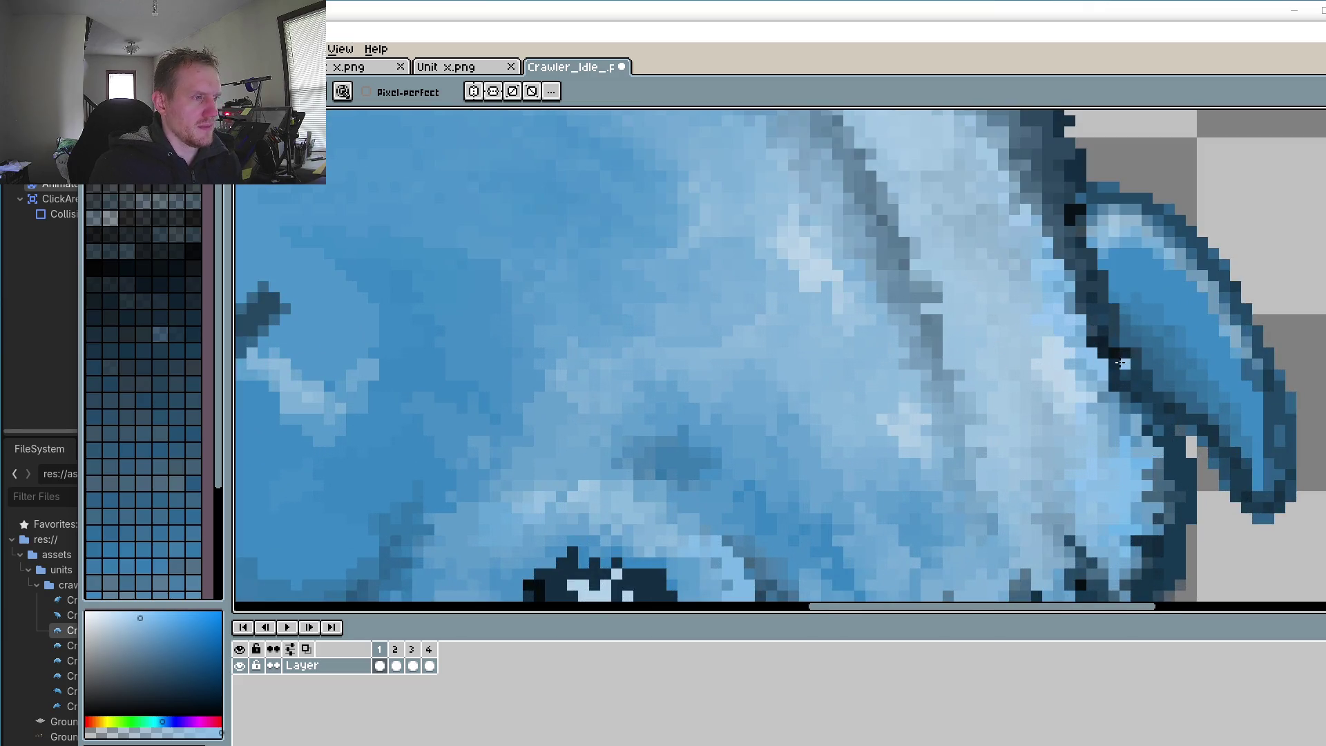
{"action": "left_click", "coordinate": [1108, 397]}
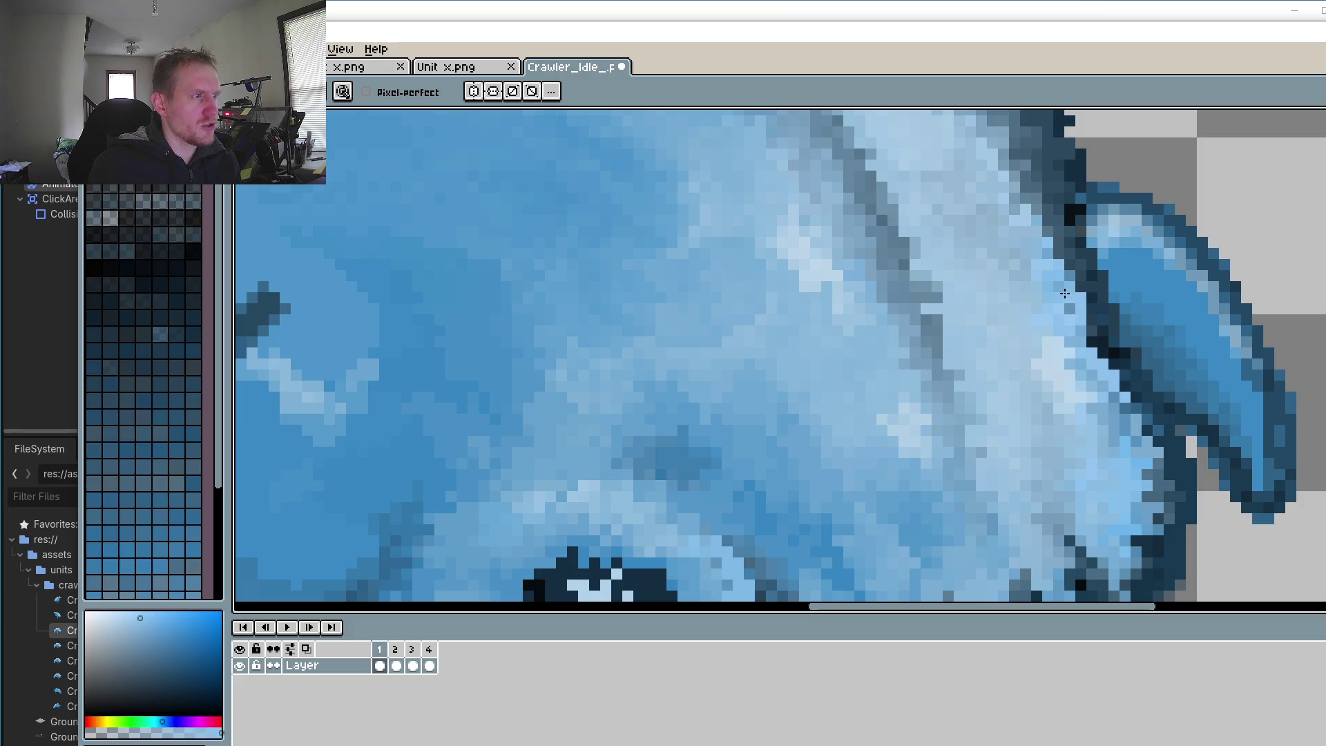
{"action": "scroll", "coordinate": [1090, 337], "scroll_direction": "down", "scroll_amount": 2}
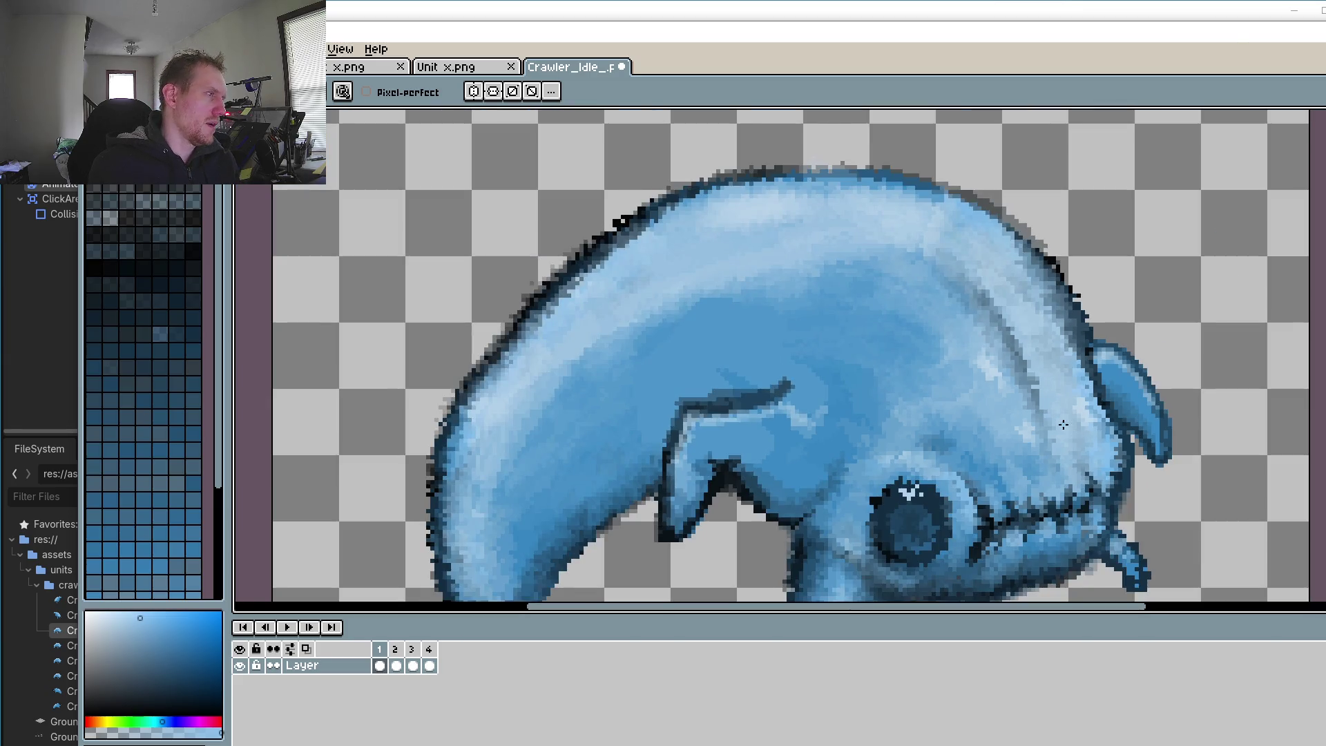
{"action": "scroll", "coordinate": [1050, 414], "scroll_direction": "down", "scroll_amount": 3}
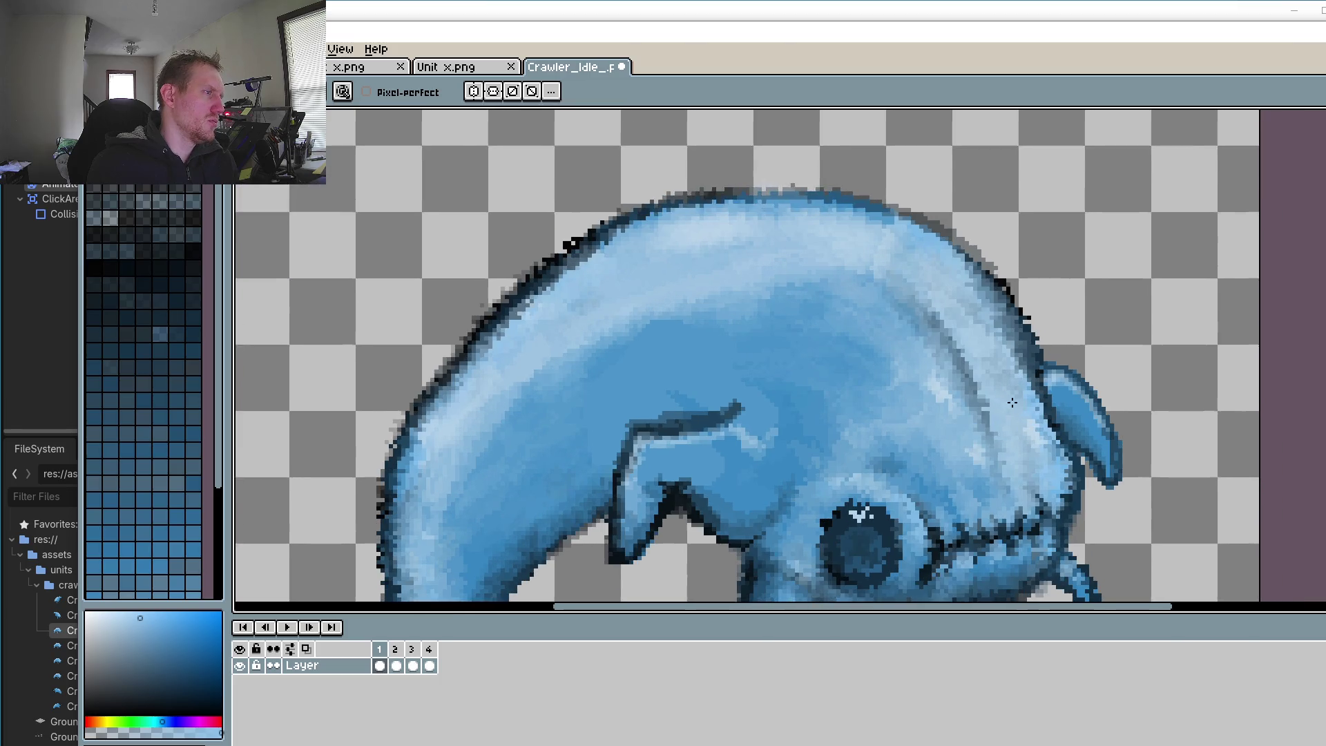
{"action": "scroll", "coordinate": [1024, 287], "scroll_direction": "up", "scroll_amount": 2}
Step: Sample a few light blues from the head edge, return to the Pencil, and show frame 2
{"action": "key", "text": "alt"}
{"action": "left_click", "coordinate": [1004, 323]}
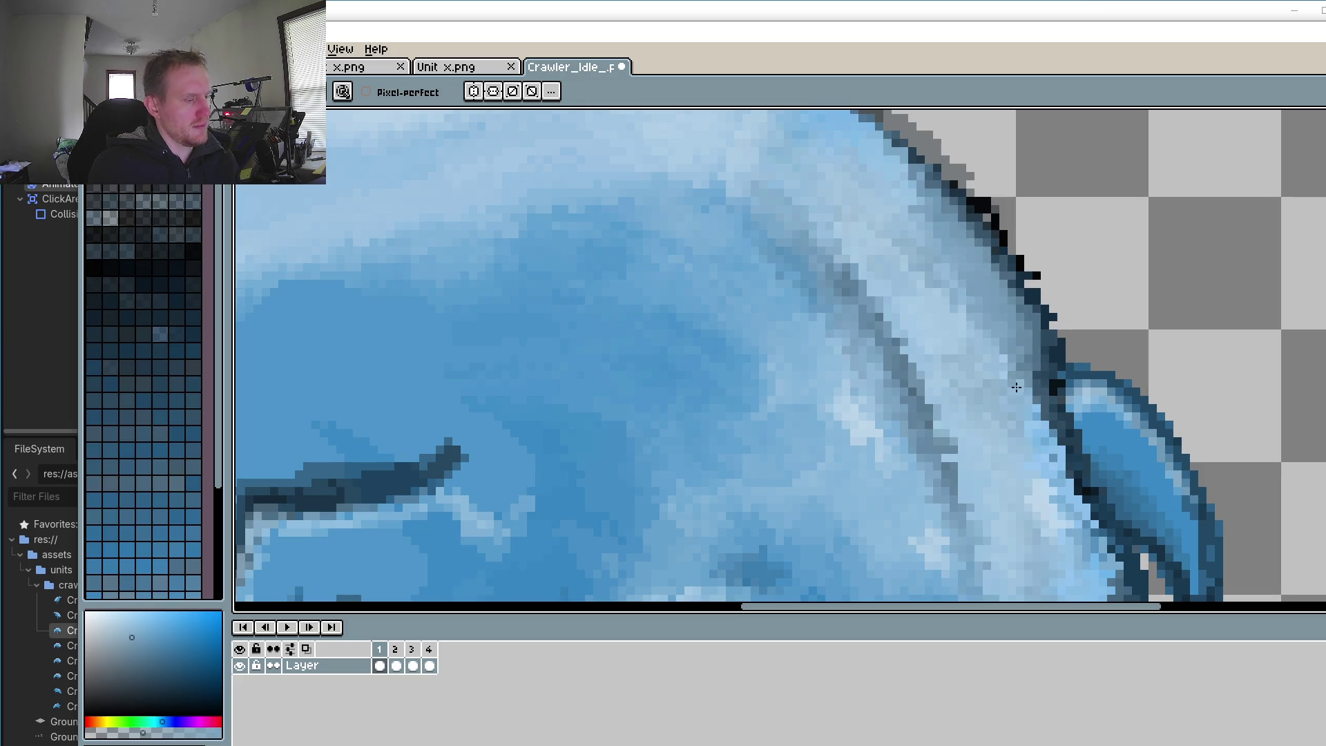
{"action": "key", "text": "o"}
{"action": "left_click", "coordinate": [1008, 359]}
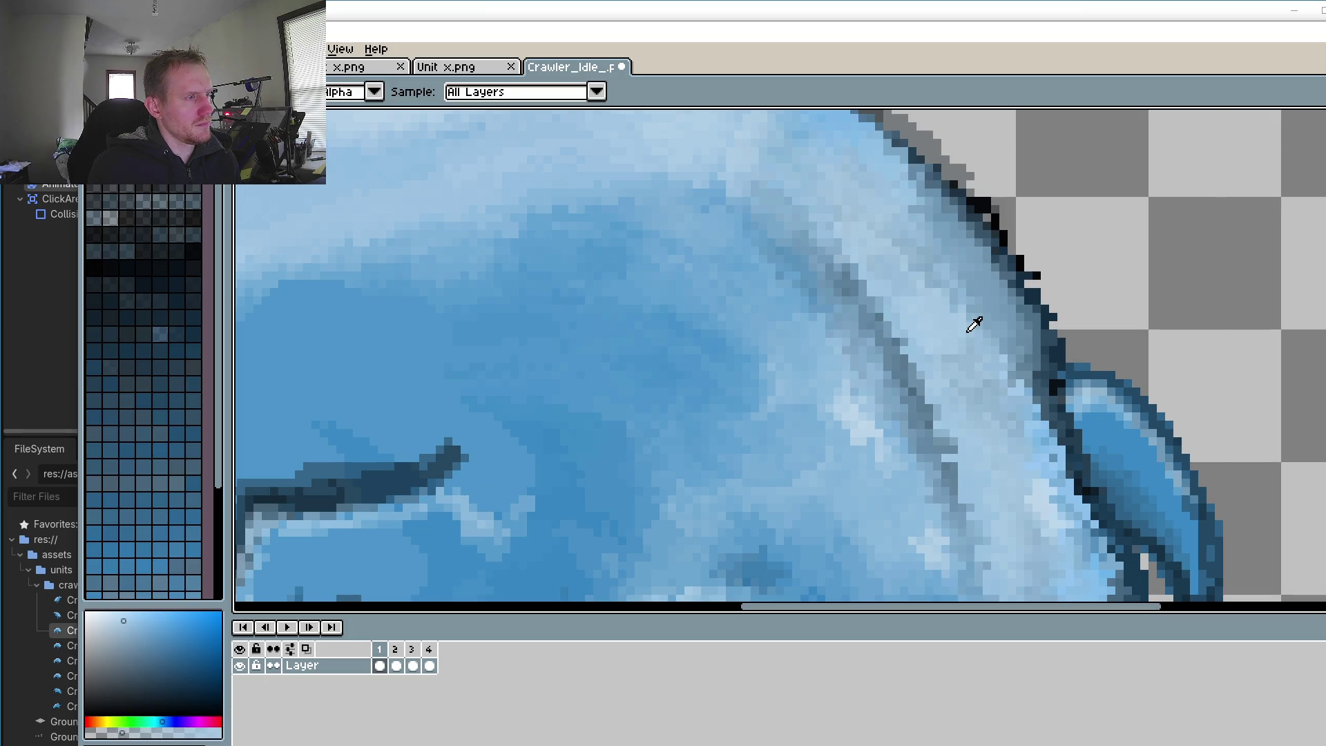
{"action": "left_click", "coordinate": [1003, 353]}
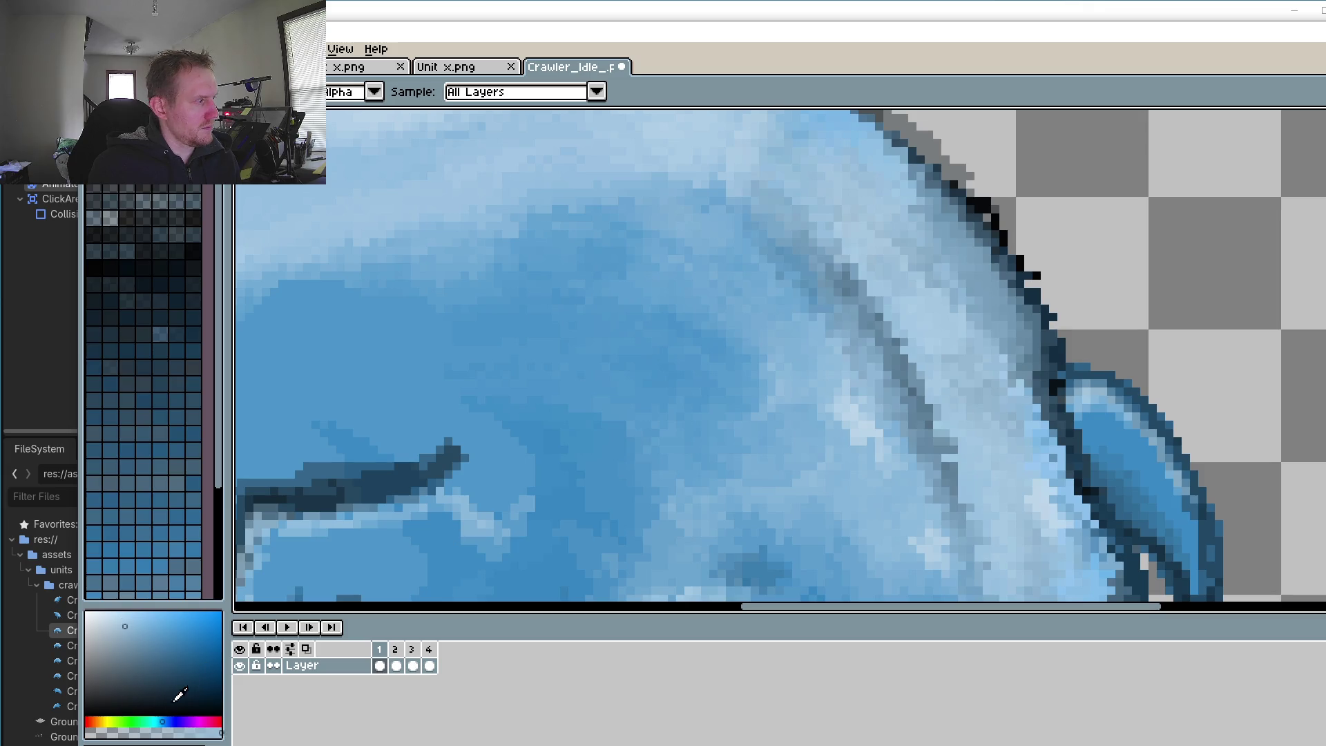
{"action": "key", "text": "b"}
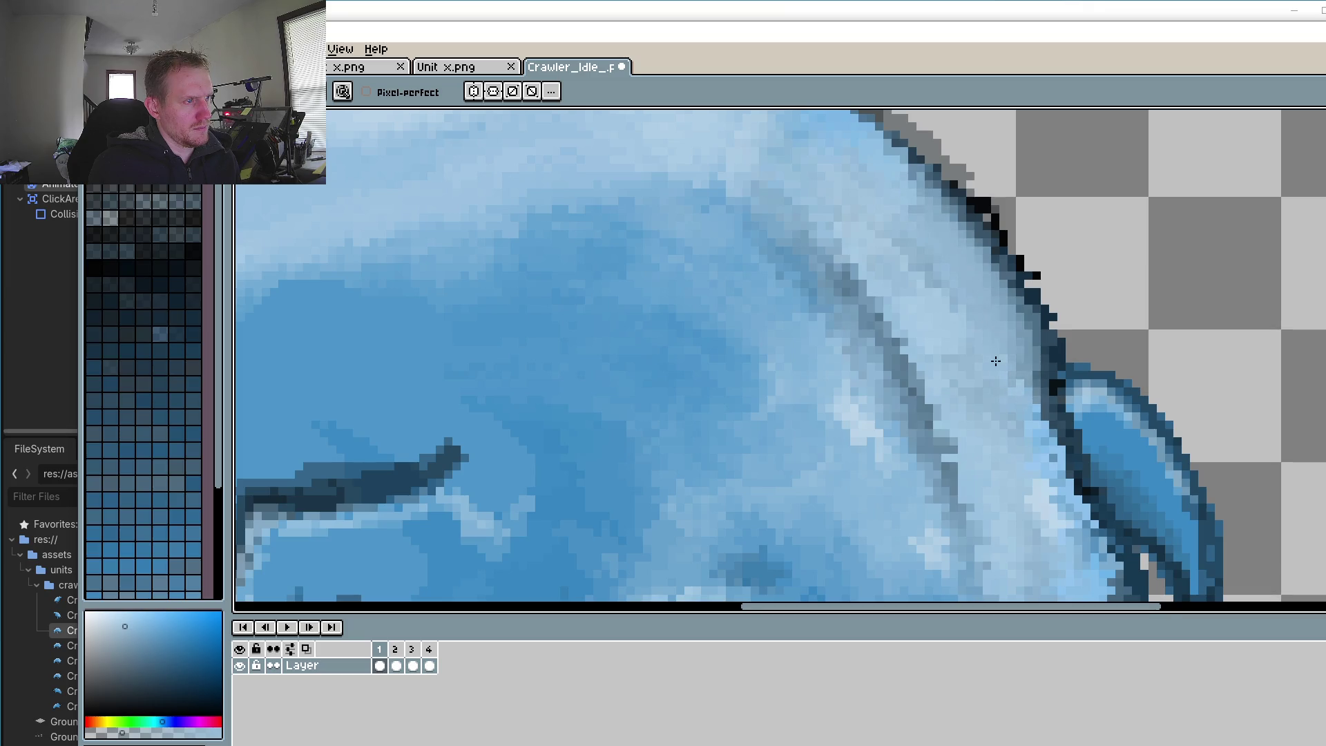
{"action": "scroll", "coordinate": [952, 302], "scroll_direction": "down", "scroll_amount": 3}
{"action": "scroll", "coordinate": [945, 302], "scroll_direction": "up", "scroll_amount": 3}
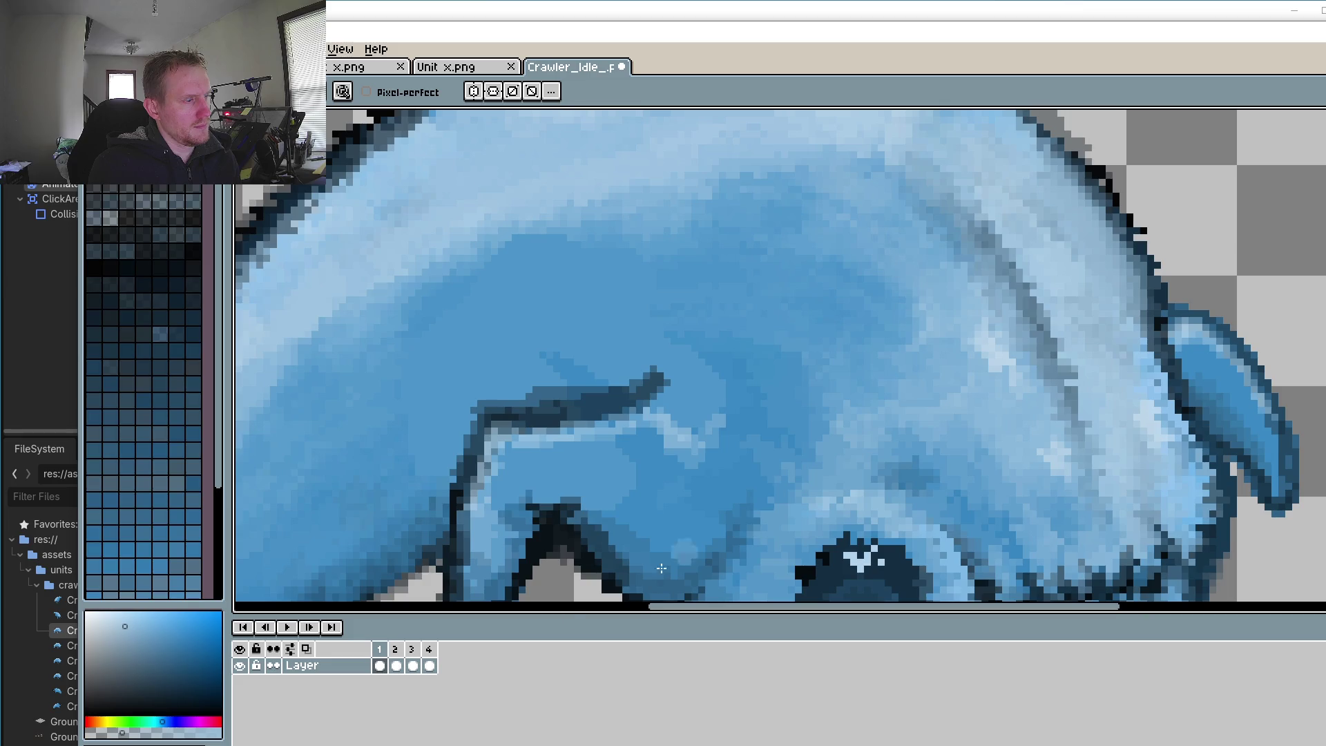
{"action": "left_click", "coordinate": [399, 664]}
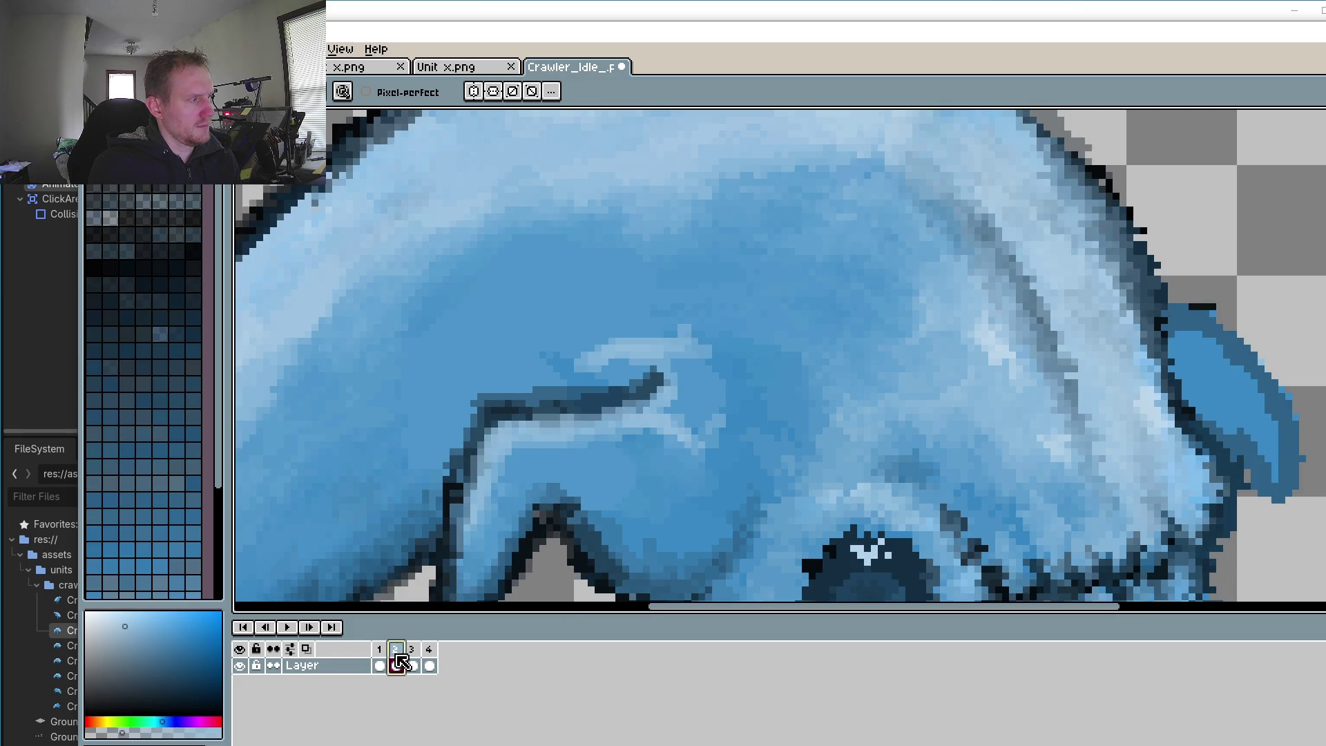
Step: Switch to the Rectangular Marquee and flip between frames 1 and 2 several times, ending on frame 1
{"action": "left_click", "coordinate": [379, 665]}
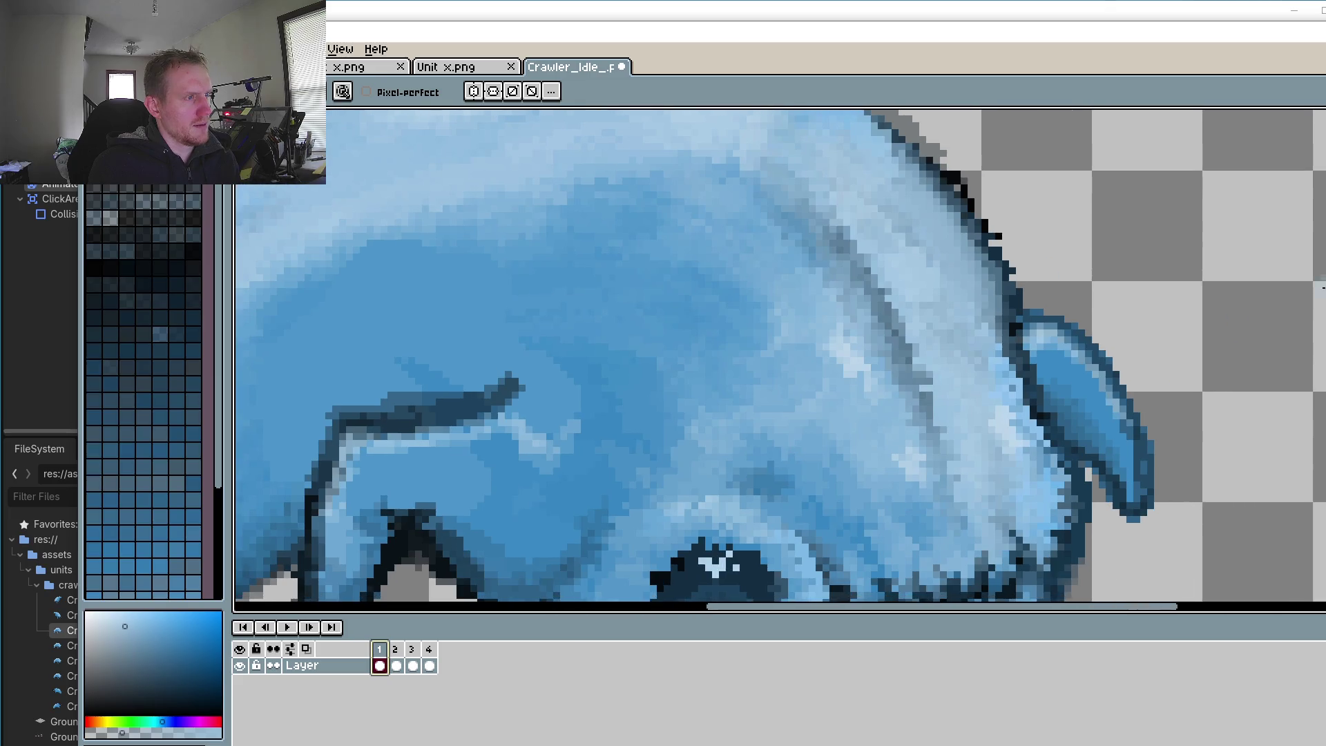
{"action": "key", "text": "r"}
{"action": "scroll", "coordinate": [937, 269], "scroll_direction": "down", "scroll_amount": 1}
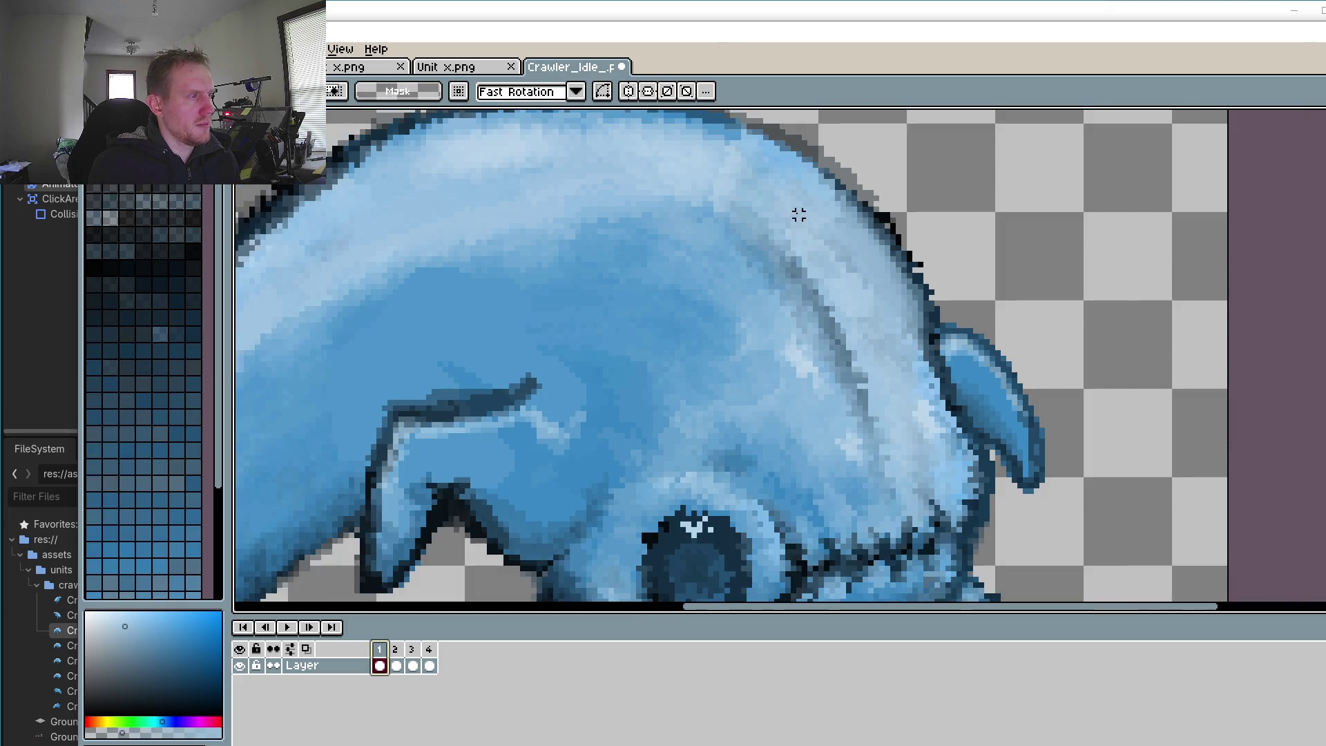
{"action": "left_click", "coordinate": [392, 651]}
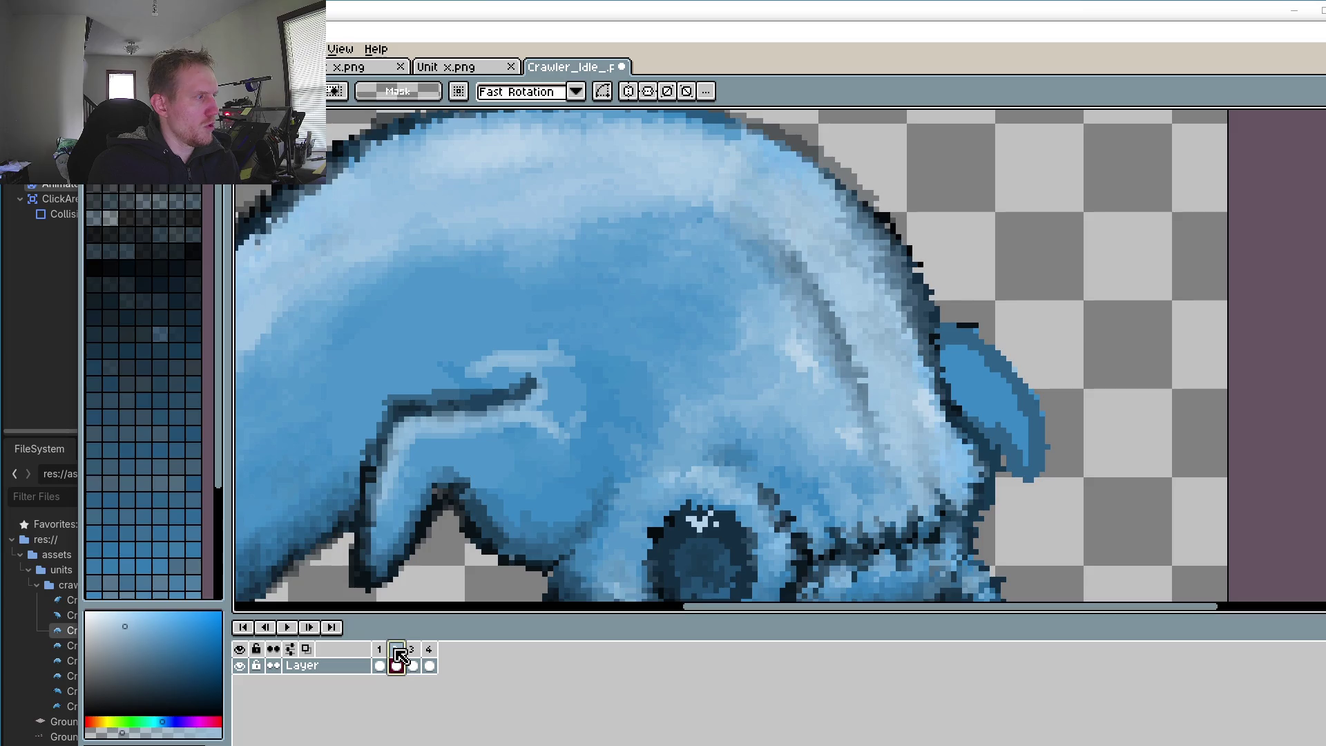
{"action": "key", "text": "ctrl+Left"}
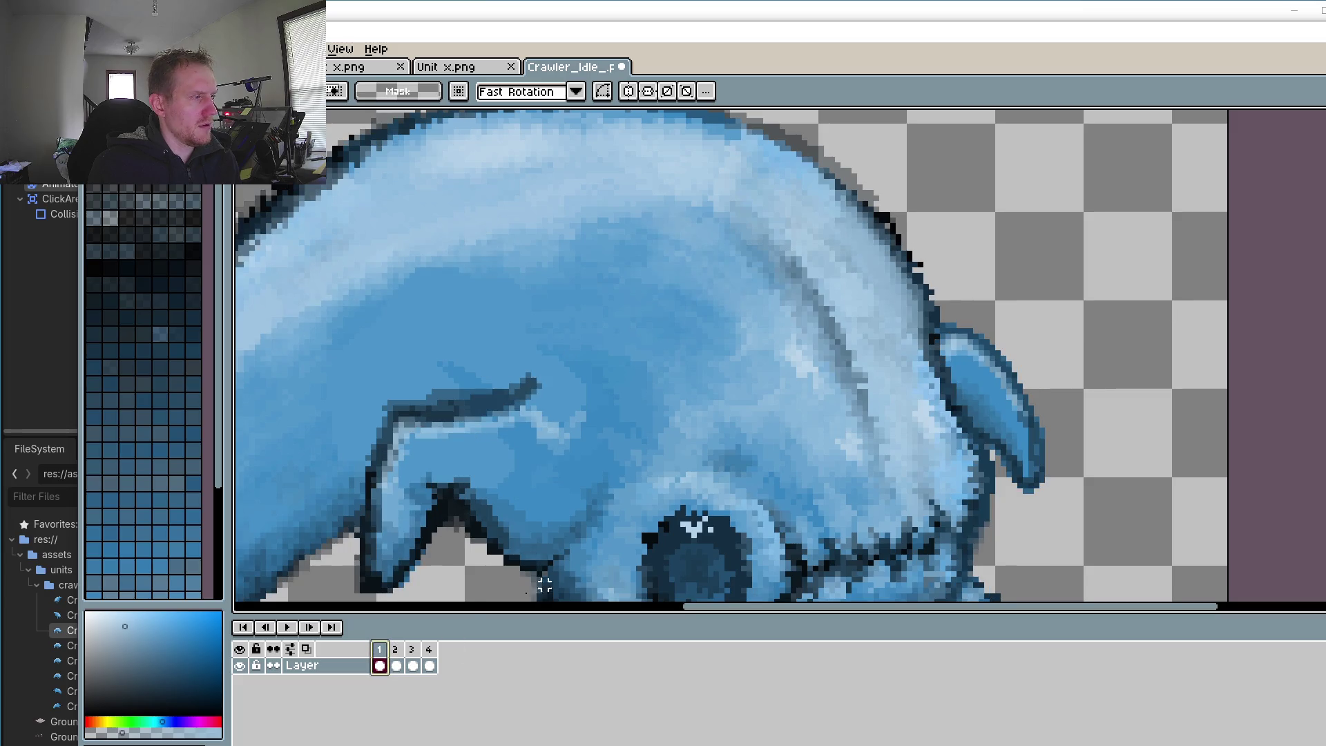
{"action": "left_click", "coordinate": [395, 656]}
{"action": "left_click", "coordinate": [383, 656]}
{"action": "left_click", "coordinate": [397, 653]}
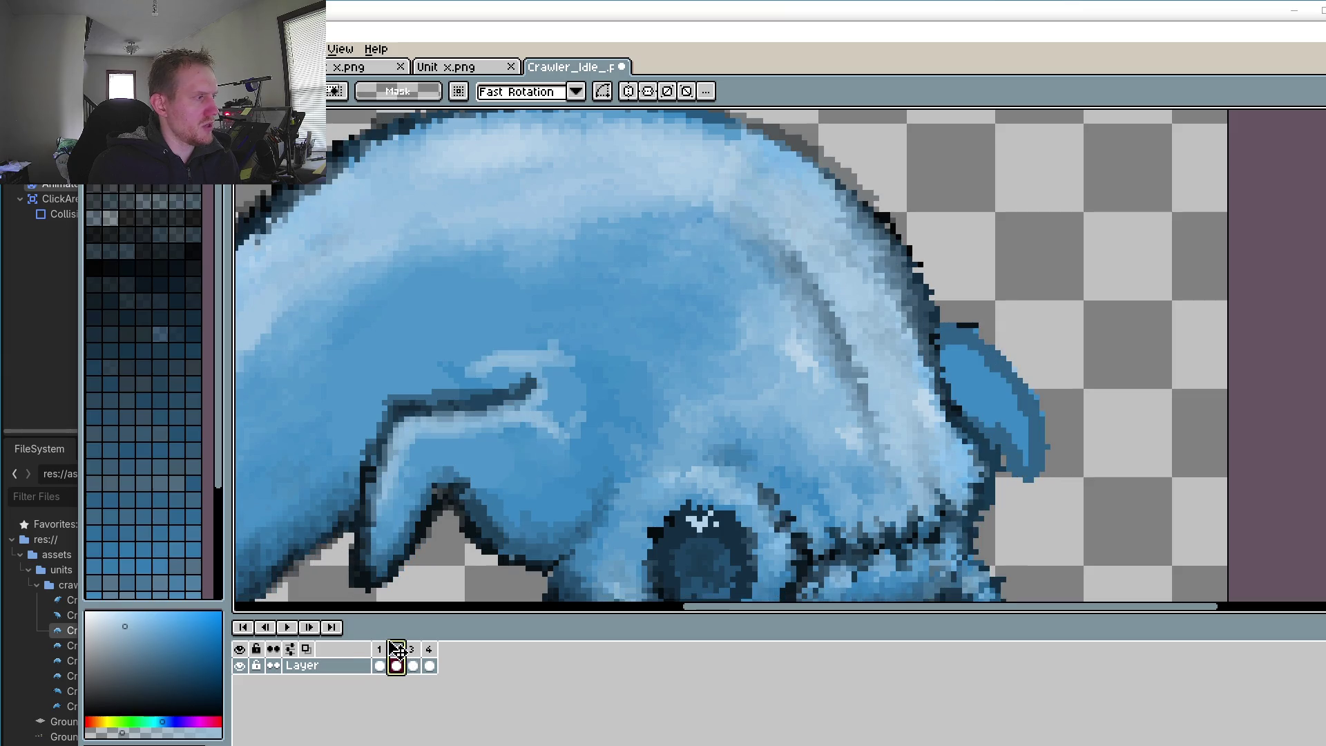
{"action": "left_click", "coordinate": [379, 651]}
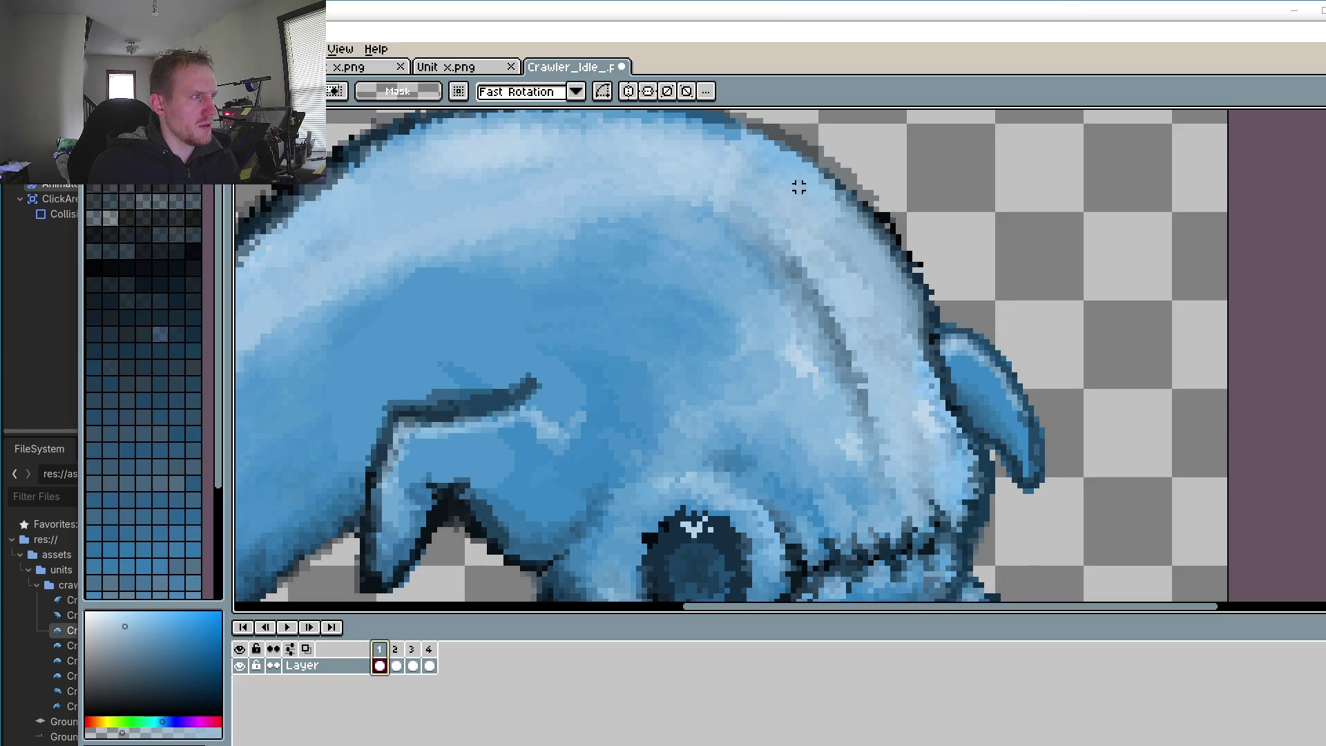
Step: Select a box around the head edge and ear fin, then step through frames 2 and 3 back to frame 1
{"action": "left_click_drag", "start_coordinate": [737, 148], "coordinate": [1086, 496]}
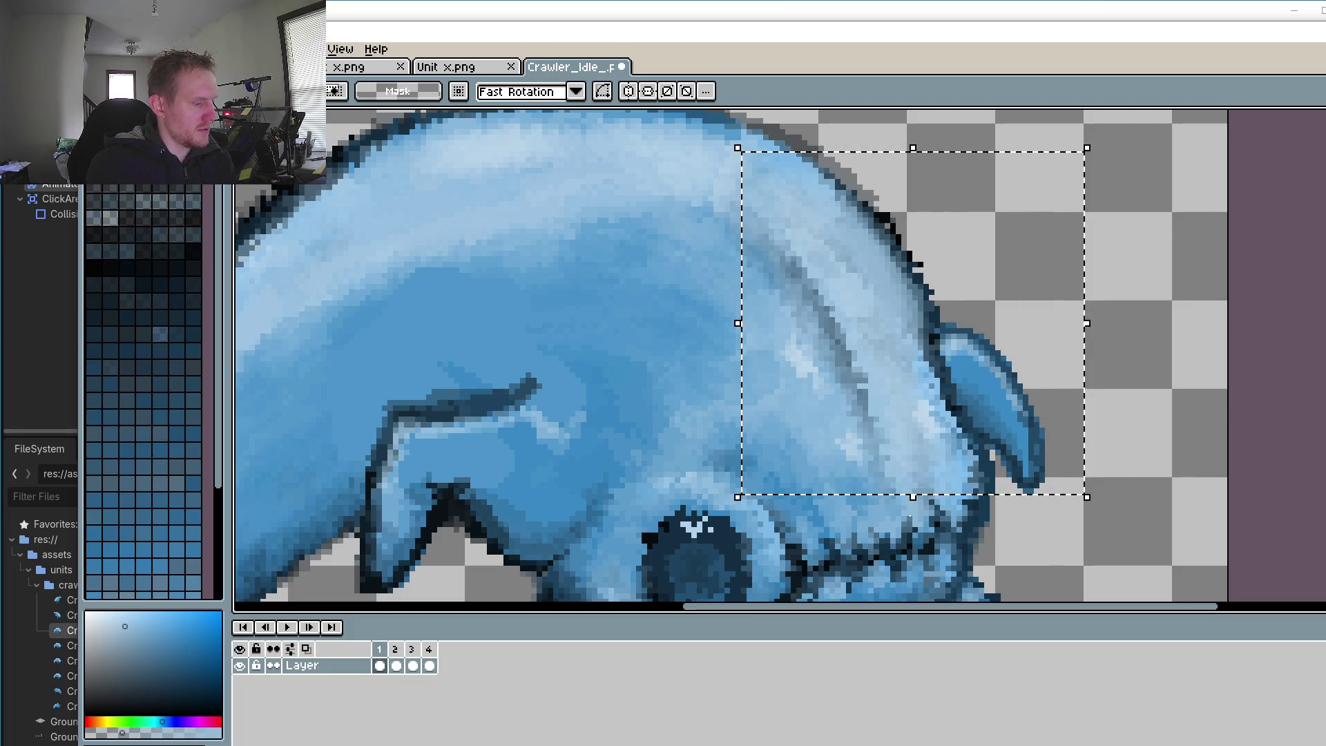
{"action": "left_click", "coordinate": [395, 651]}
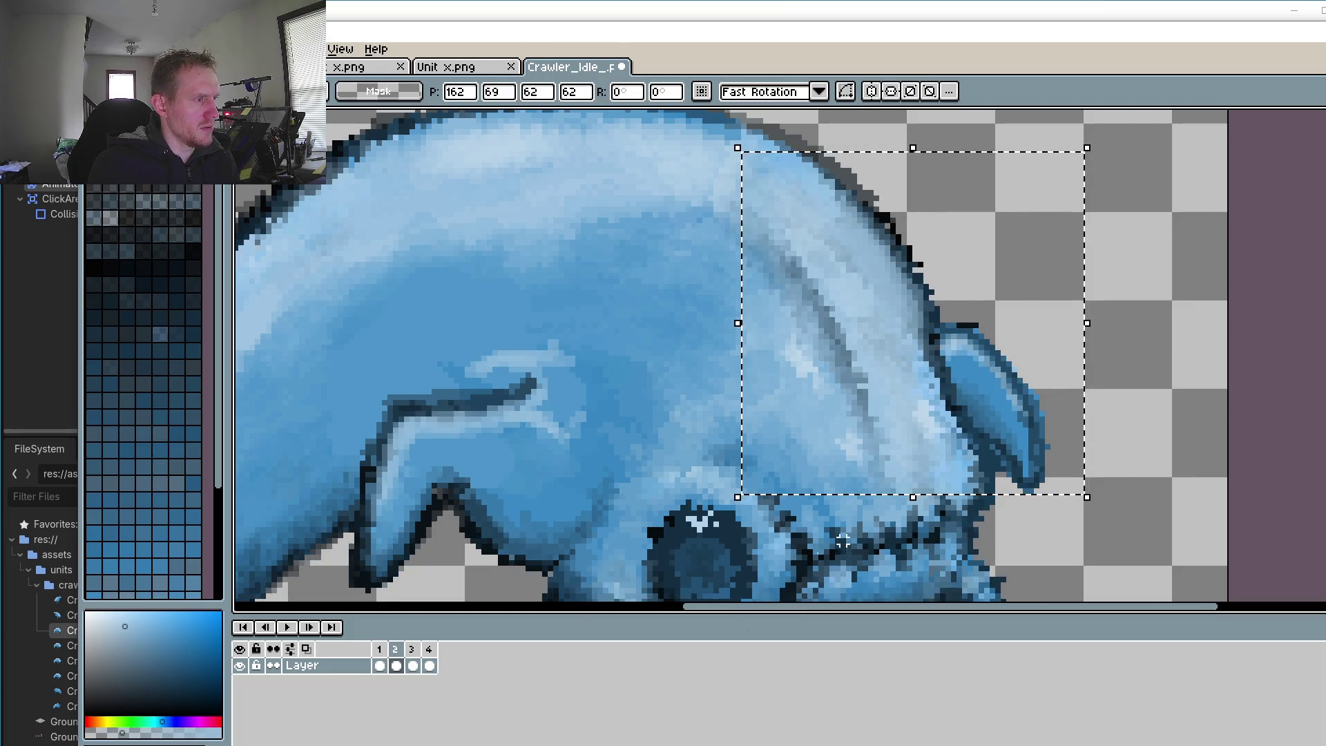
{"action": "left_click", "coordinate": [380, 651]}
{"action": "left_click", "coordinate": [395, 651]}
{"action": "left_click", "coordinate": [412, 650]}
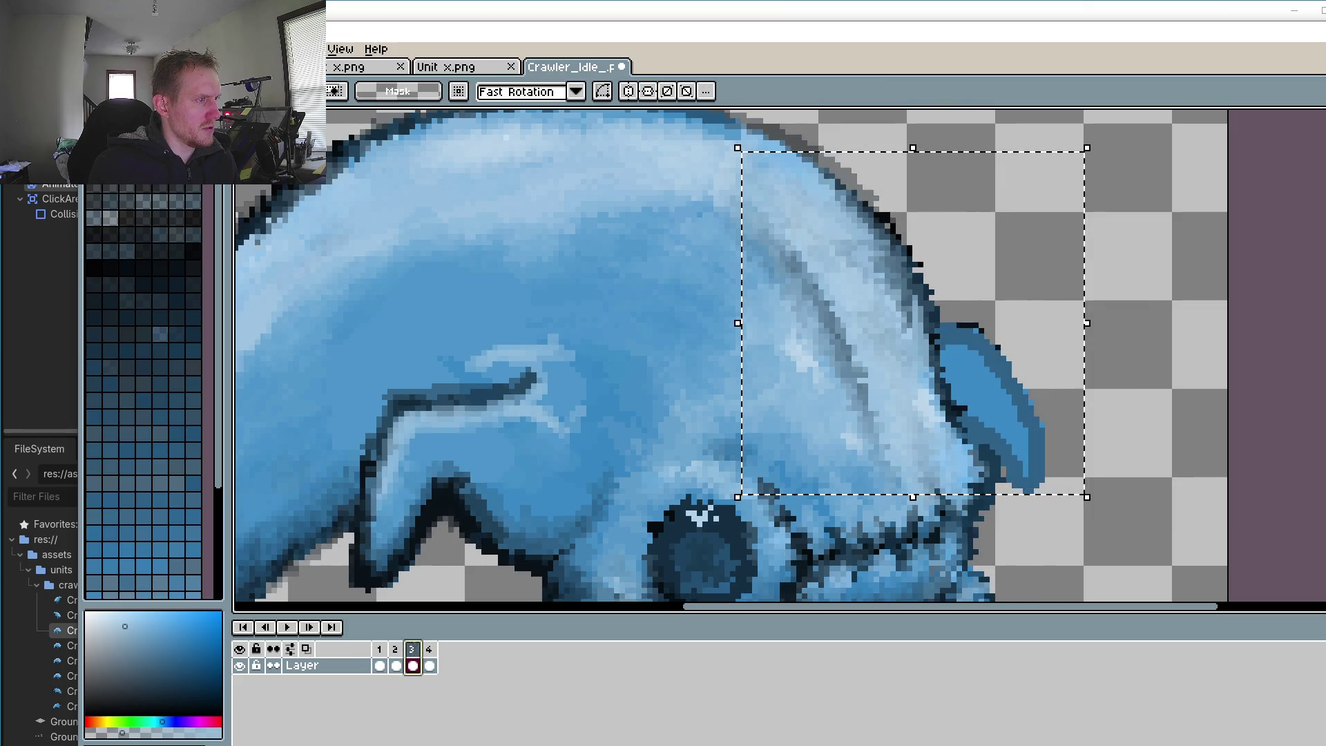
{"action": "left_click", "coordinate": [382, 665]}
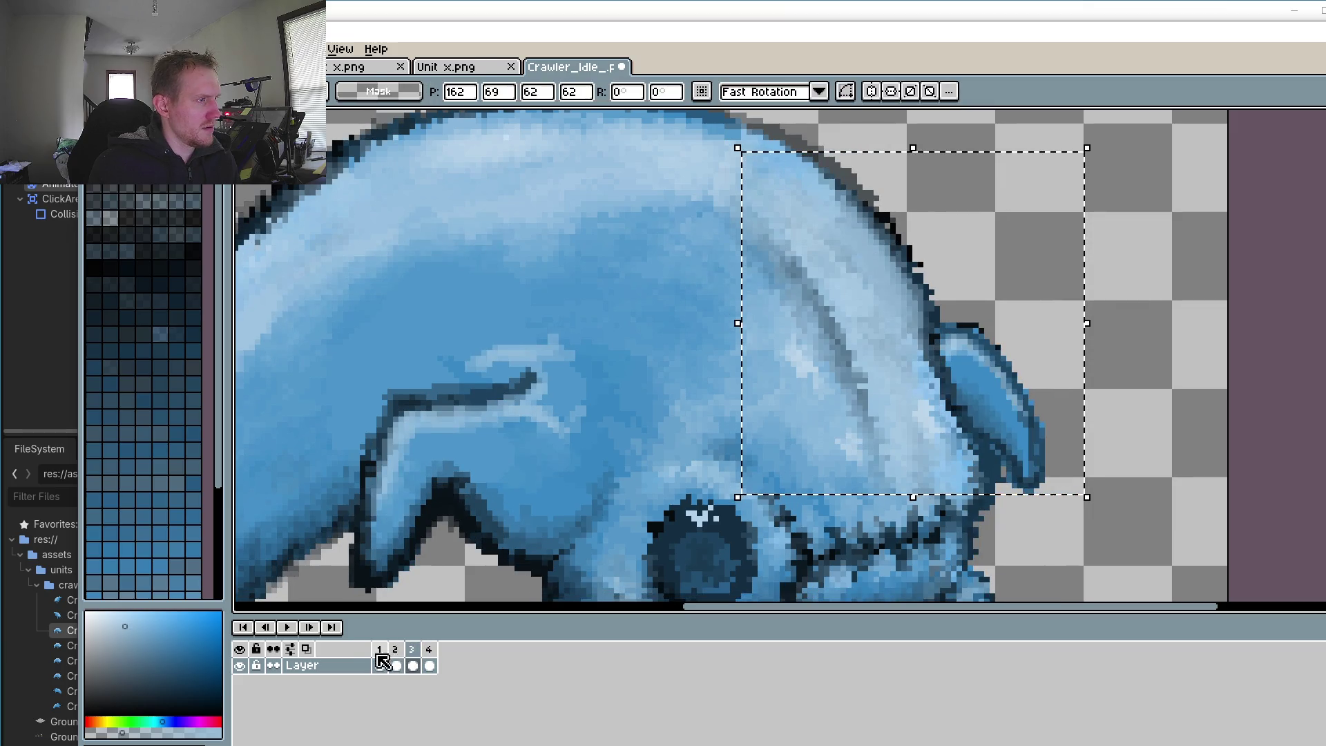